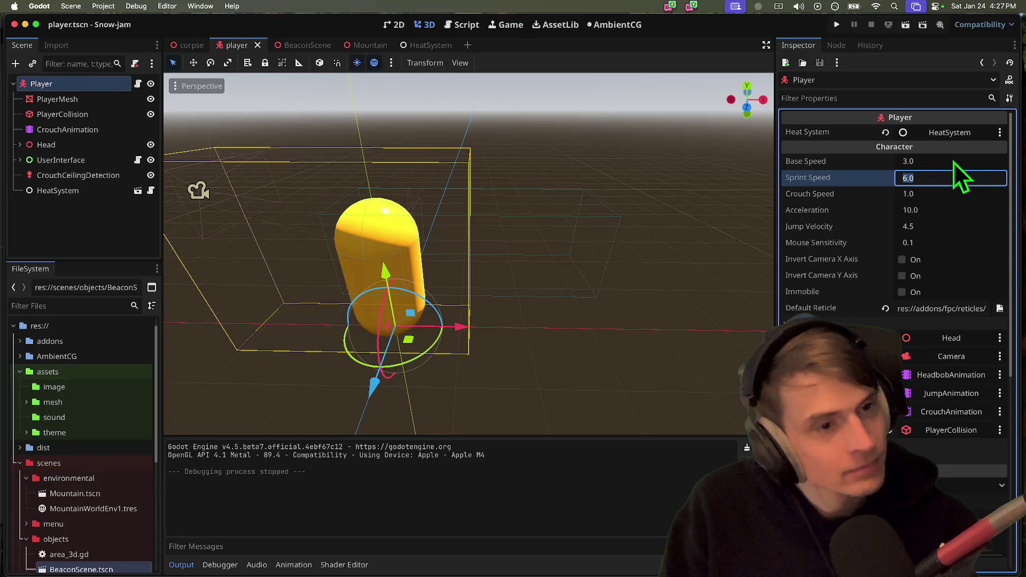
- Set the Player's Base Speed to 2.0 and Sprint Speed to 4.0
{"action": "type", "text": "3"}
{"action": "left_click", "coordinate": [953, 162]}
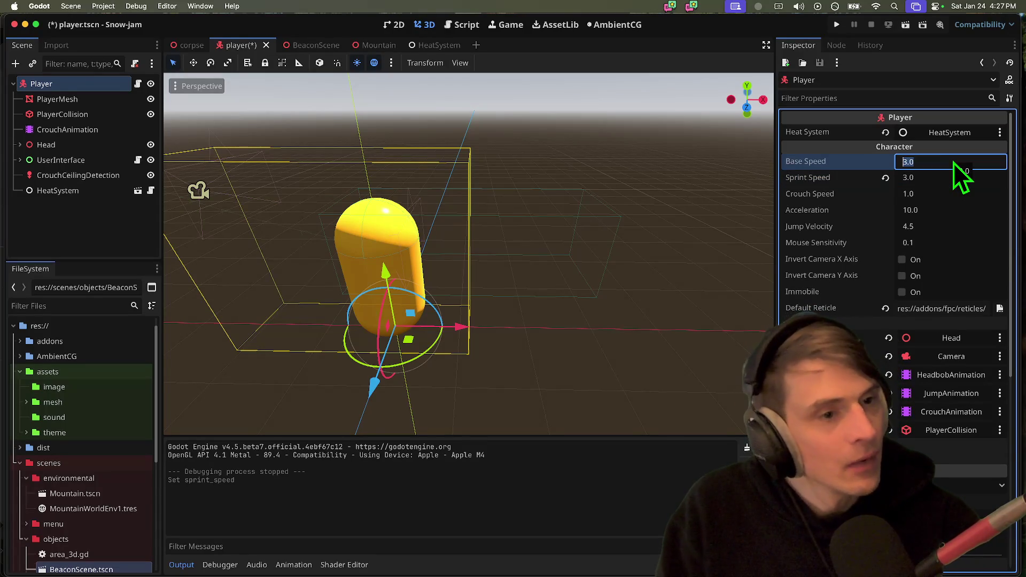
{"action": "type", "text": "1.0"}
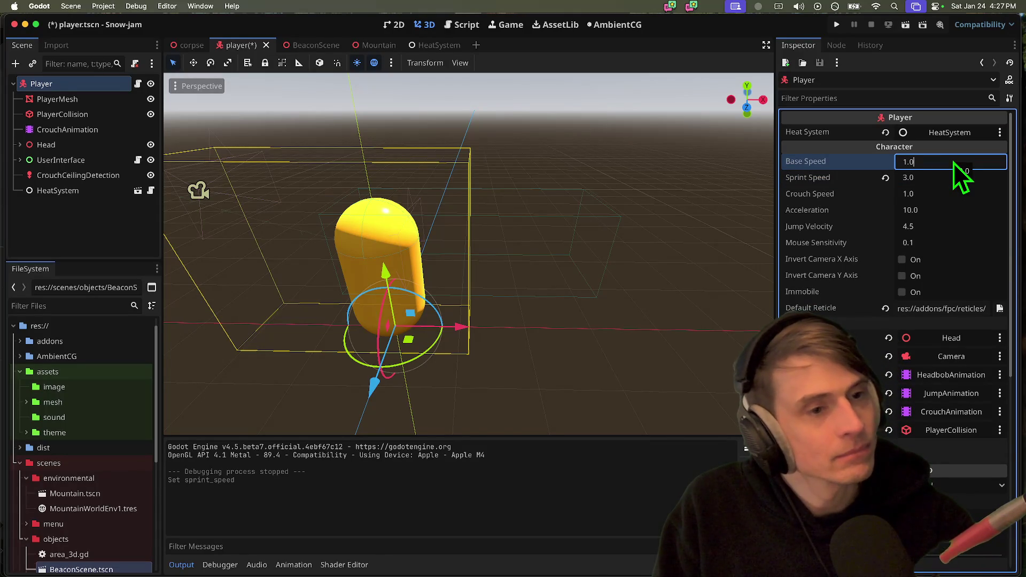
{"action": "key", "text": "Tab"}
{"action": "type", "text": "4"}
{"action": "left_click", "coordinate": [953, 162]}
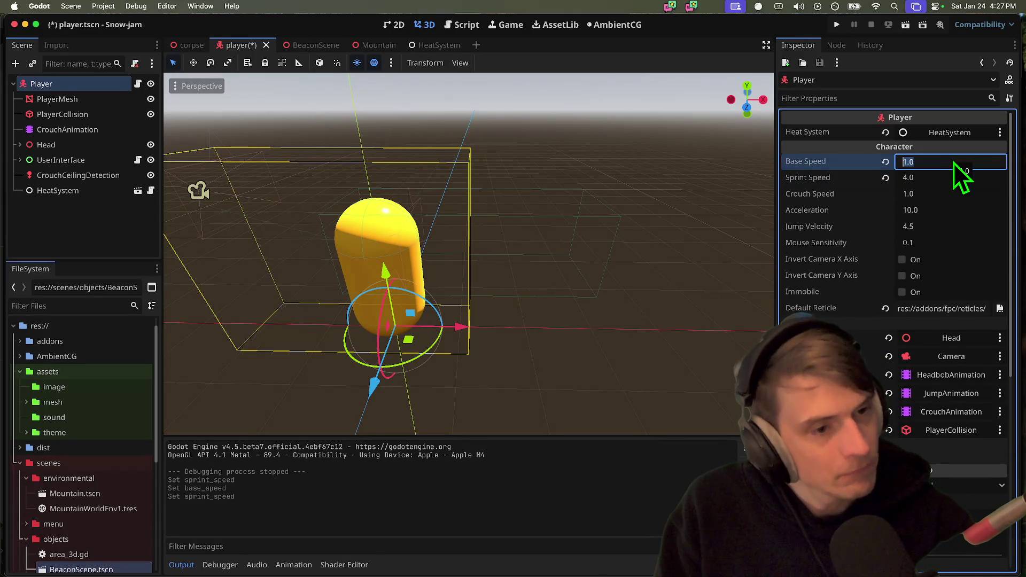
{"action": "type", "text": "2"}
{"action": "key", "text": "Return"}
- Save the player scene, collapse the objects and environmental folders, and switch to the design document
{"action": "key", "text": "super+s"}
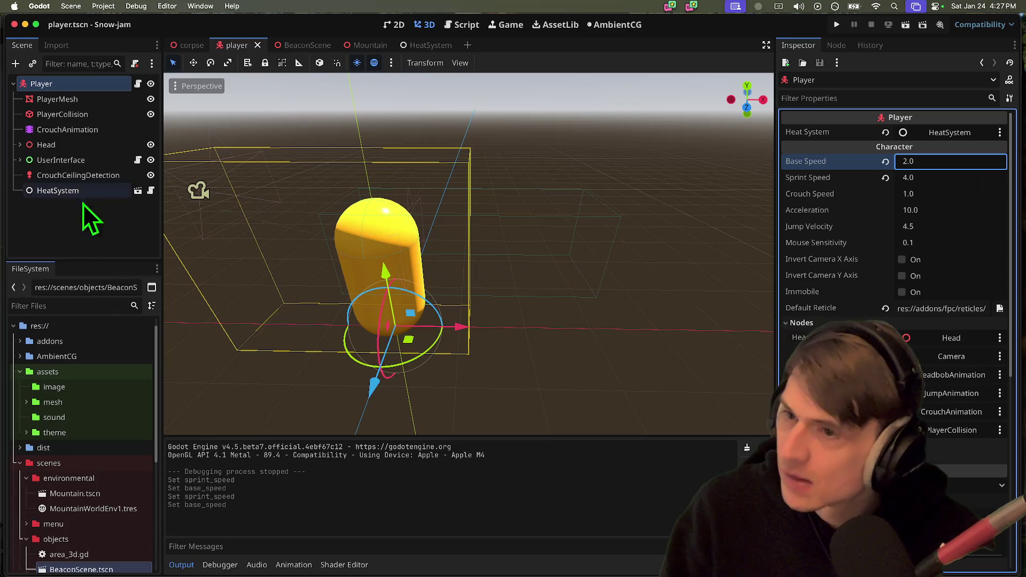
{"action": "scroll", "coordinate": [107, 428], "scroll_direction": "down", "scroll_amount": 5}
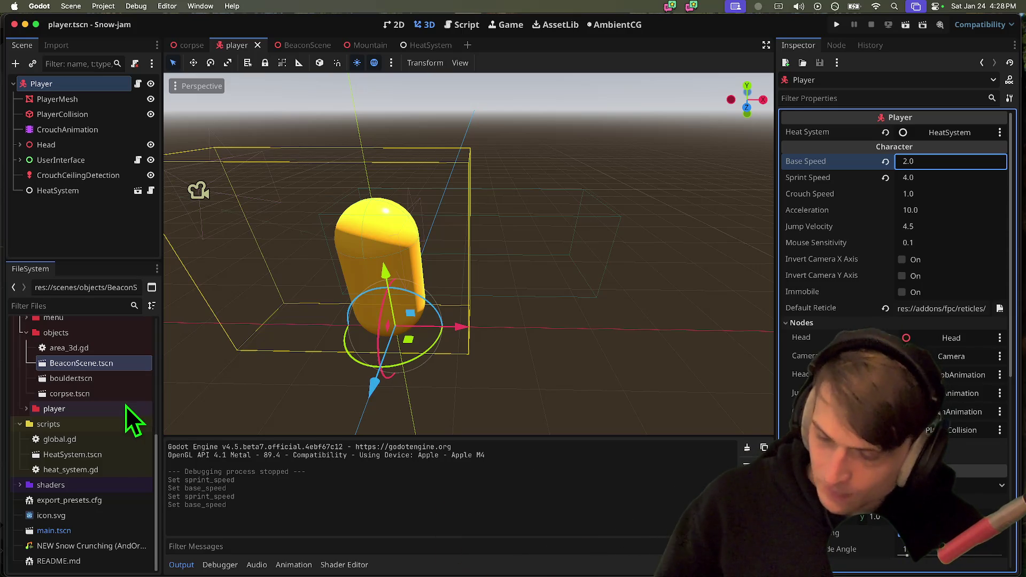
{"action": "left_click", "coordinate": [383, 339]}
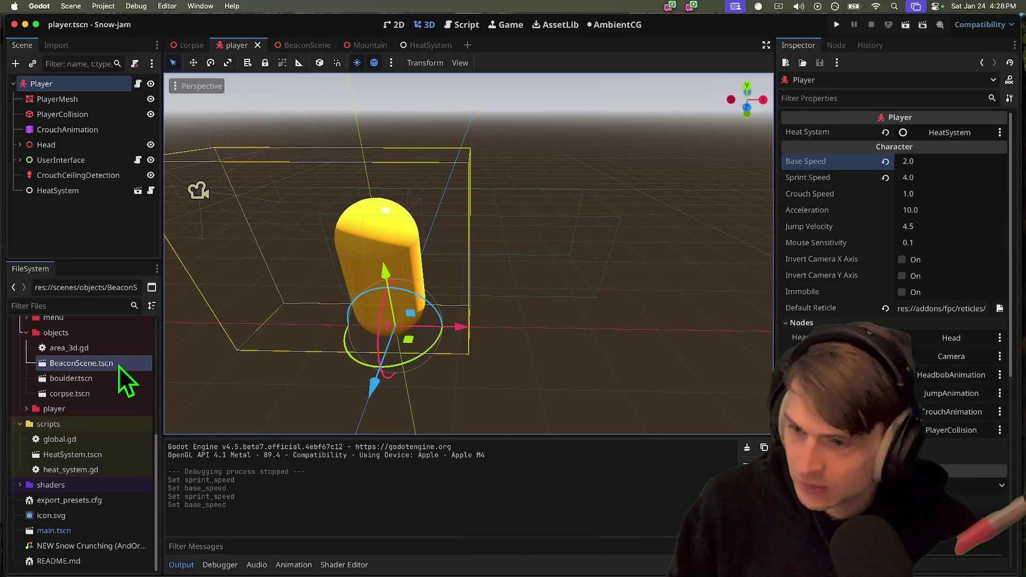
{"action": "double_click", "coordinate": [113, 333]}
{"action": "double_click", "coordinate": [111, 343]}
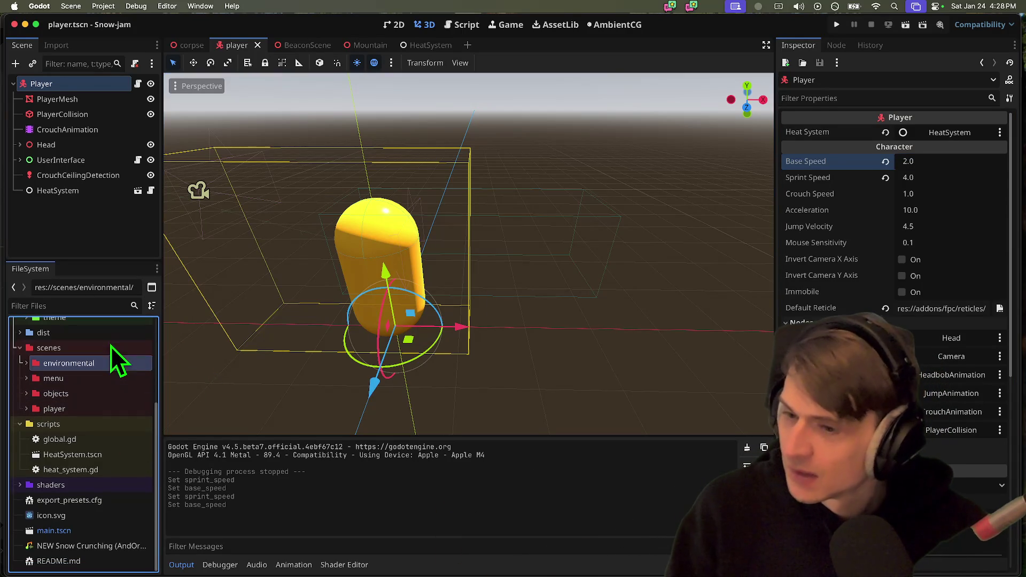
{"action": "left_click", "coordinate": [75, 232]}
{"action": "key", "text": "super+Tab"}
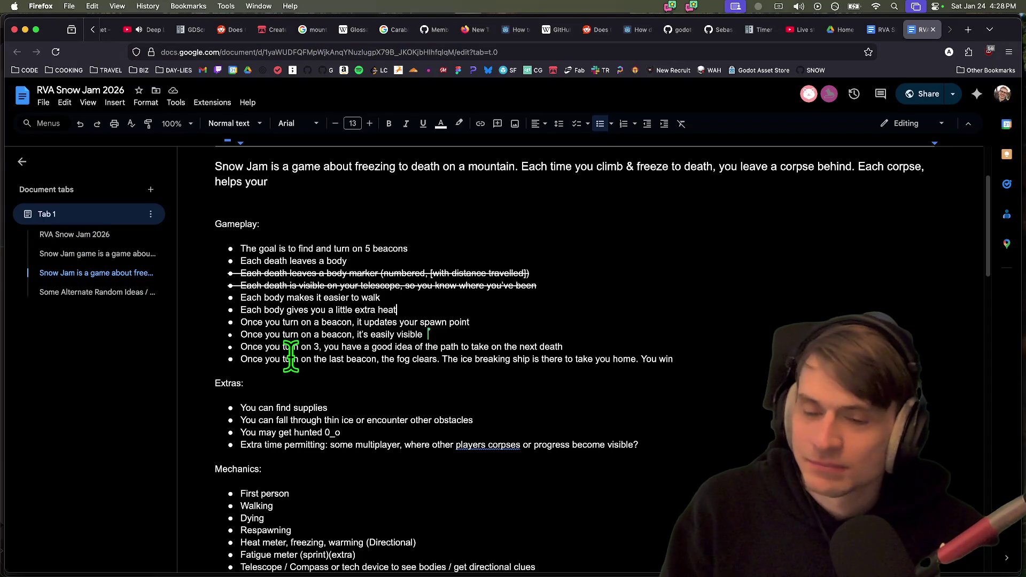
- Select main.tscn in Godot, check the design document once more, and return to the editor
{"action": "key", "text": "super+Tab"}
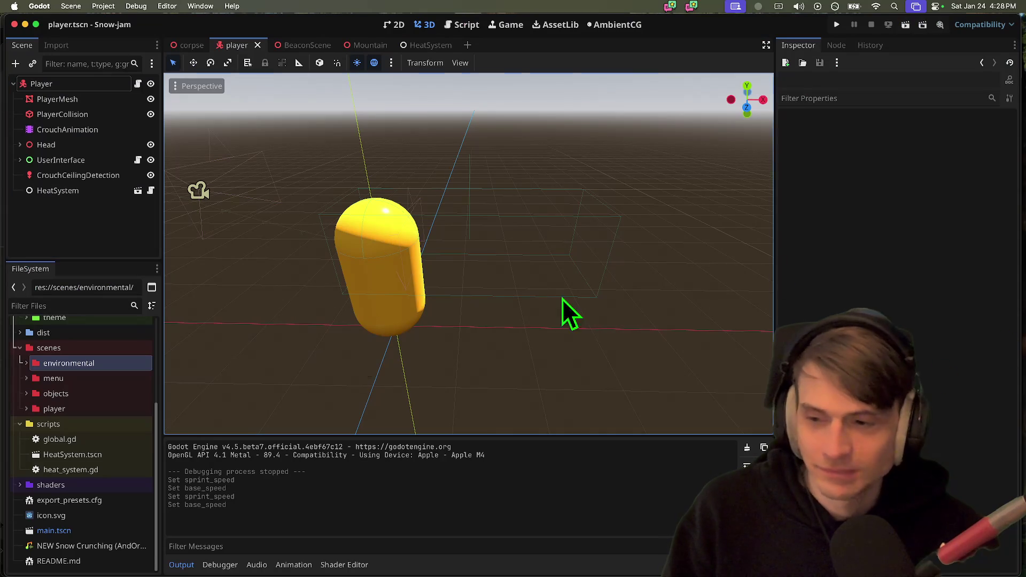
{"action": "left_click", "coordinate": [32, 531]}
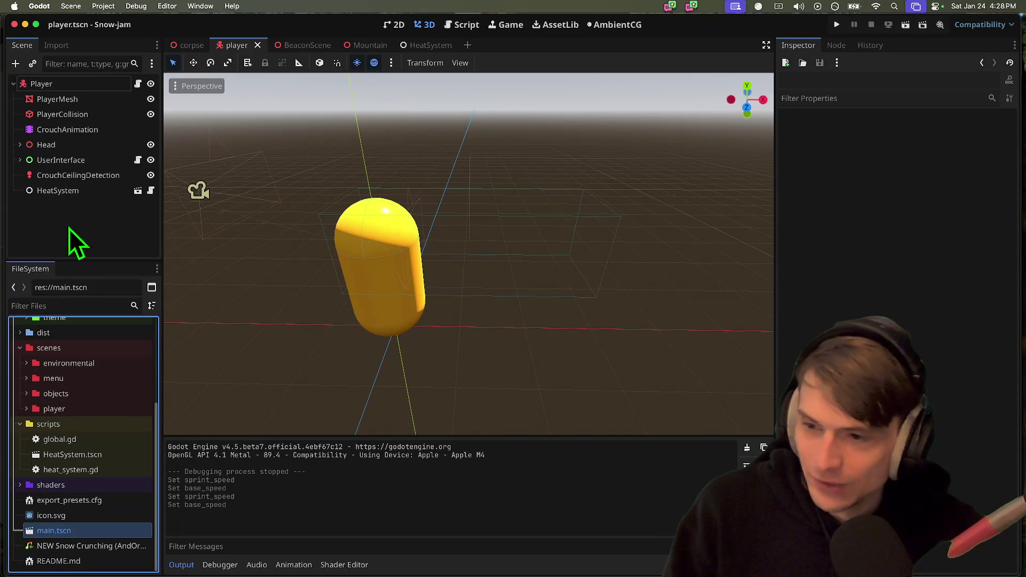
{"action": "key", "text": "super+Tab"}
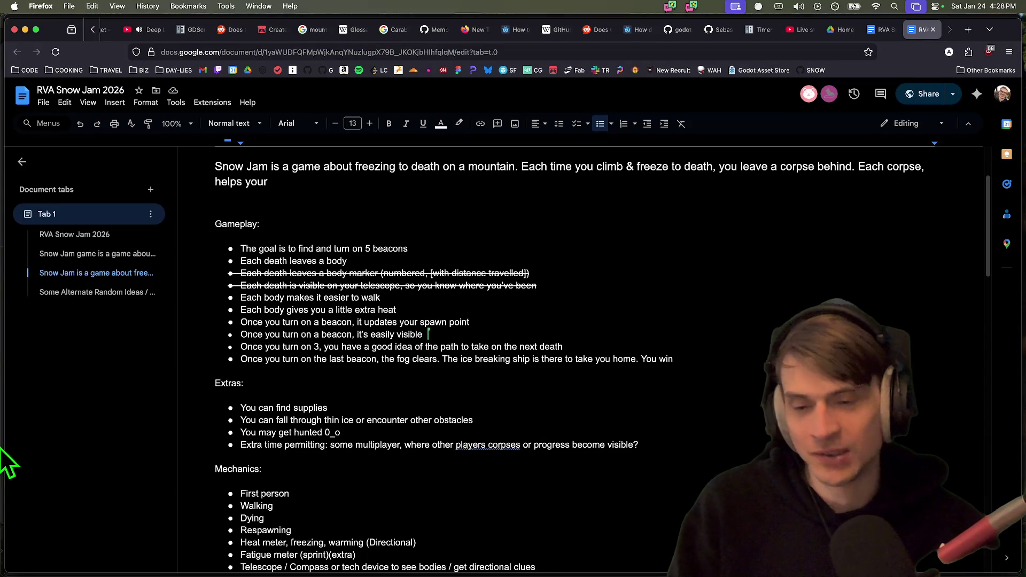
{"action": "key", "text": "super+Tab"}
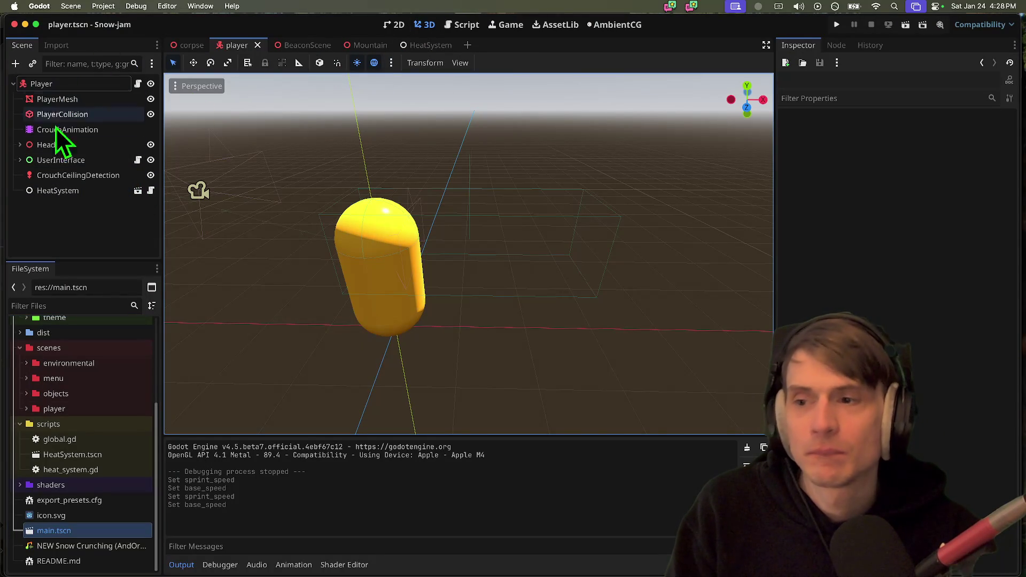
- Set the HeatSystem's Temp Tick Next to -12.0 and save the player scene
{"action": "left_click", "coordinate": [64, 190]}
{"action": "left_click", "coordinate": [988, 198]}
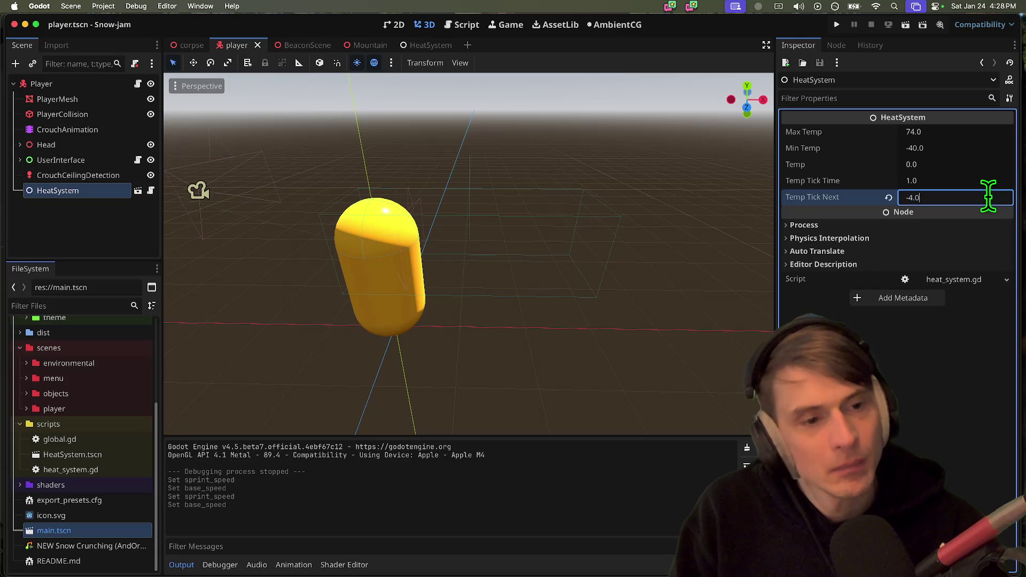
{"action": "type", "text": "-12"}
{"action": "key", "text": "Return"}
{"action": "key", "text": "super+s"}
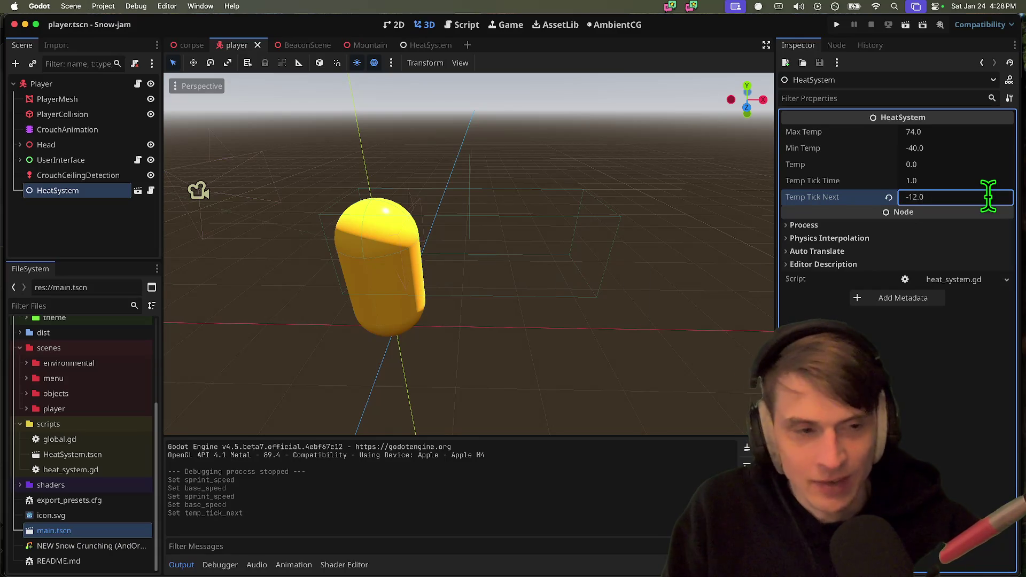
- Run the game to test the faster freezing, then stop it
{"action": "key", "text": "super+b"}
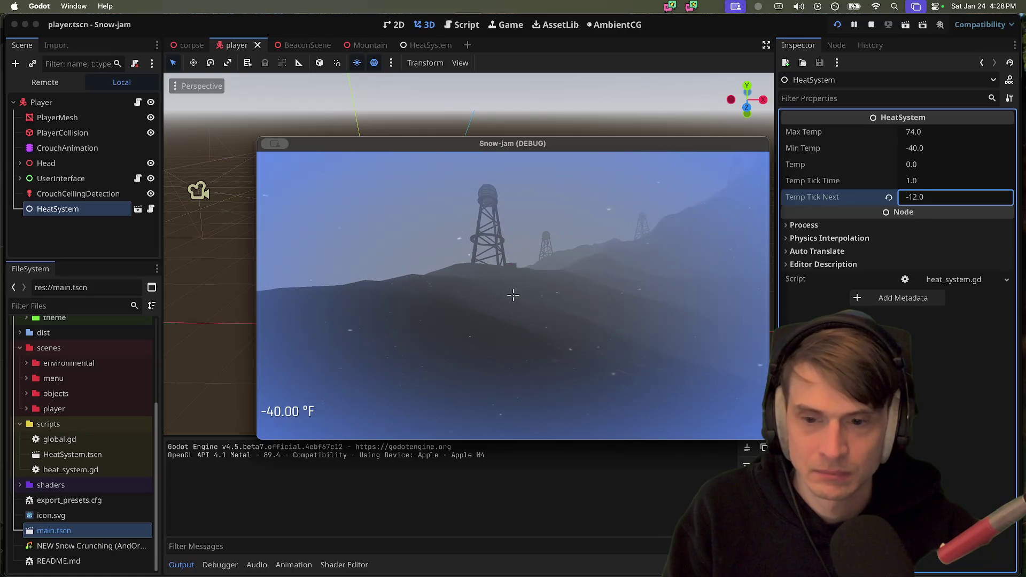
{"action": "key", "text": "Escape"}
{"action": "left_click", "coordinate": [451, 22]}
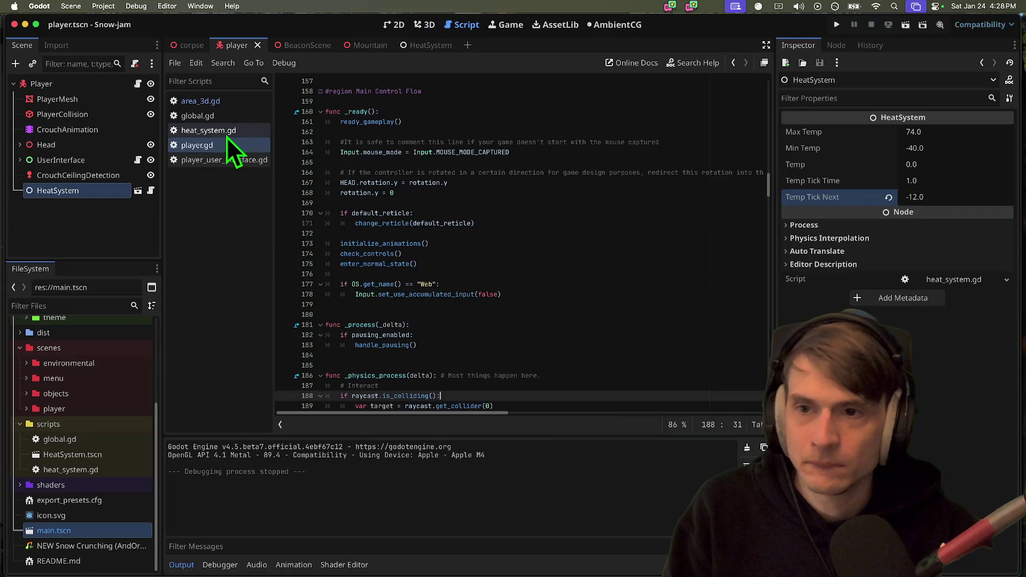
- Shorten the freeze timer in heat_system.gd to 4.0 seconds and save the script
{"action": "left_click", "coordinate": [156, 192]}
{"action": "scroll", "coordinate": [535, 240], "scroll_direction": "down", "scroll_amount": 10}
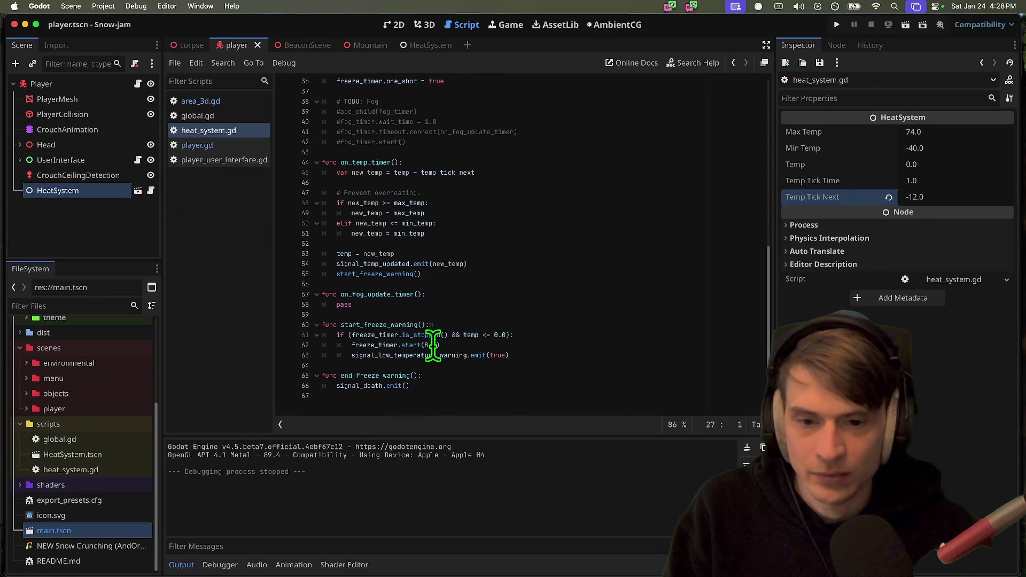
{"action": "left_click", "coordinate": [426, 345]}
{"action": "key", "text": "BackSpace"}
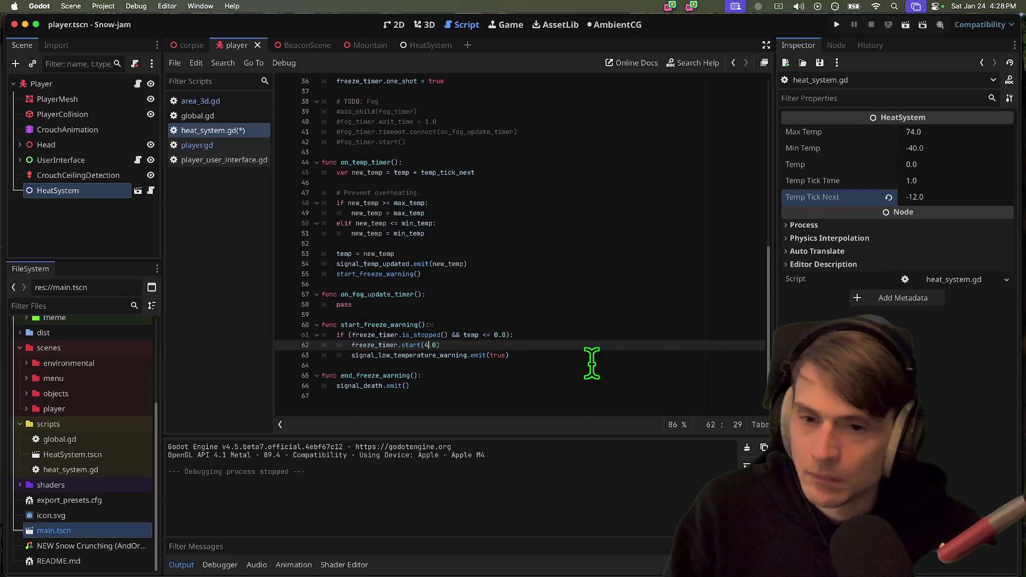
{"action": "key", "text": "super+s"}
{"action": "scroll", "coordinate": [591, 360], "scroll_direction": "up", "scroll_amount": 10}
- In player_user_interface.gd, look over the temp_bar and temp_flash flashing code
{"action": "left_click", "coordinate": [257, 160]}
{"action": "scroll", "coordinate": [665, 195], "scroll_direction": "down", "scroll_amount": 10}
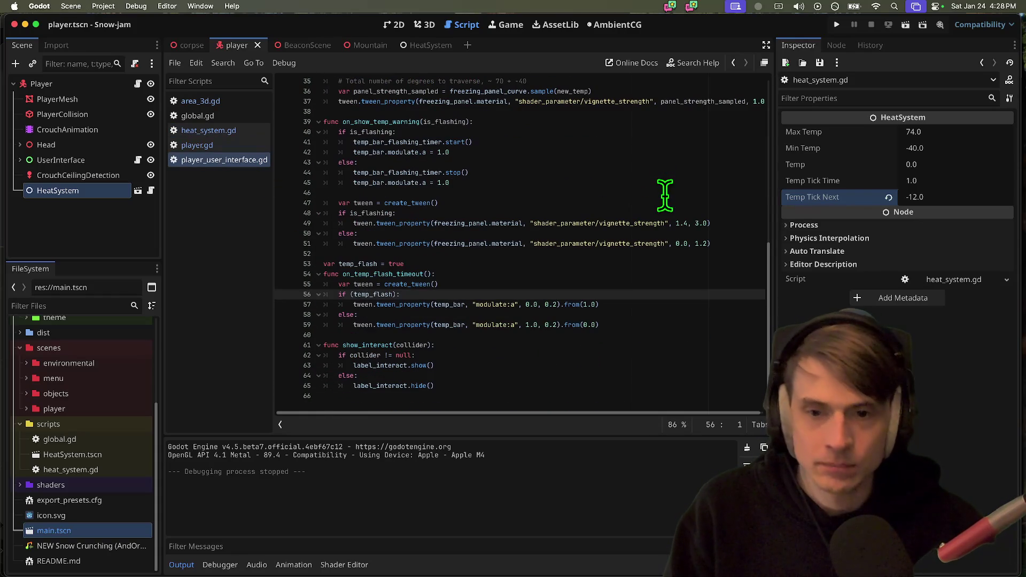
{"action": "key", "text": "Down"}
{"action": "key", "text": "Down"}
{"action": "key", "text": "Down"}
{"action": "key", "text": "Up"}
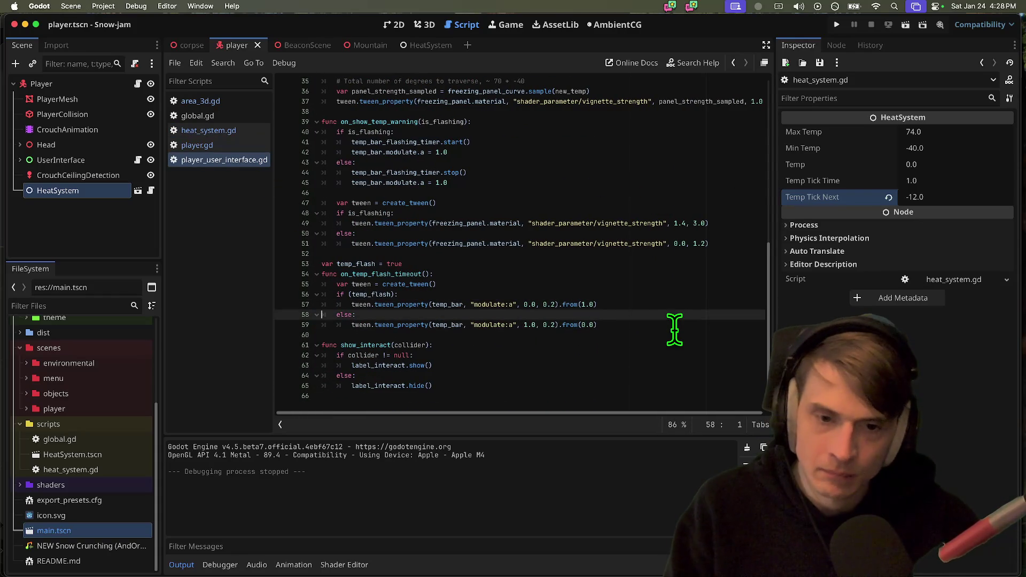
{"action": "double_click", "coordinate": [452, 324]}
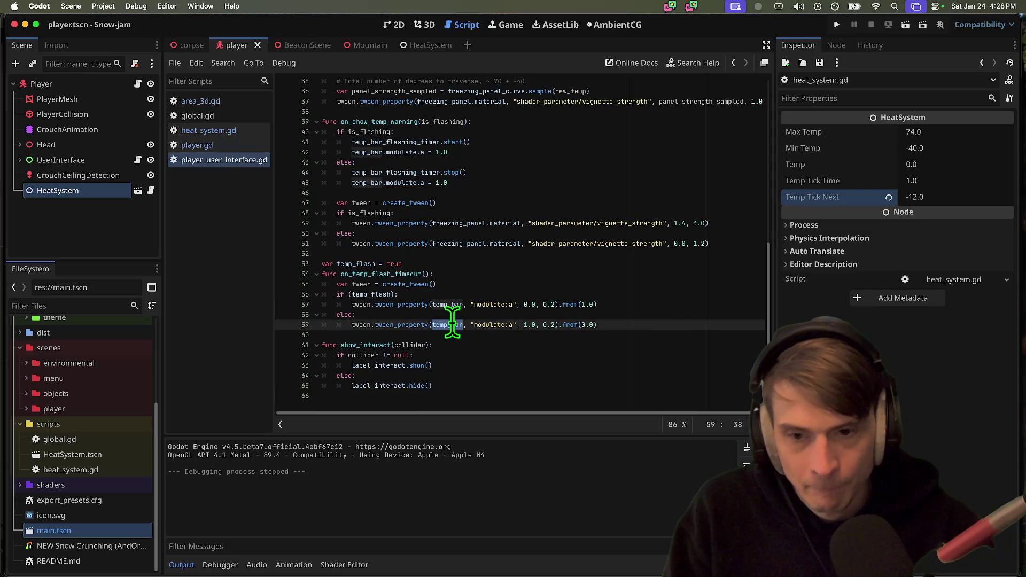
{"action": "left_click", "coordinate": [383, 294]}
{"action": "mouse_move", "coordinate": [378, 294]}
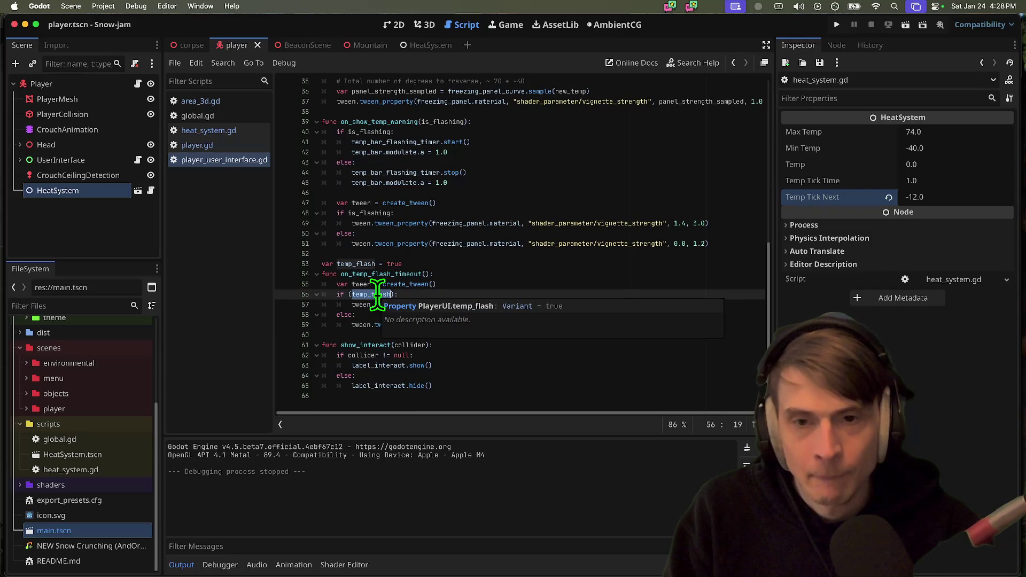
{"action": "double_click", "coordinate": [373, 264]}
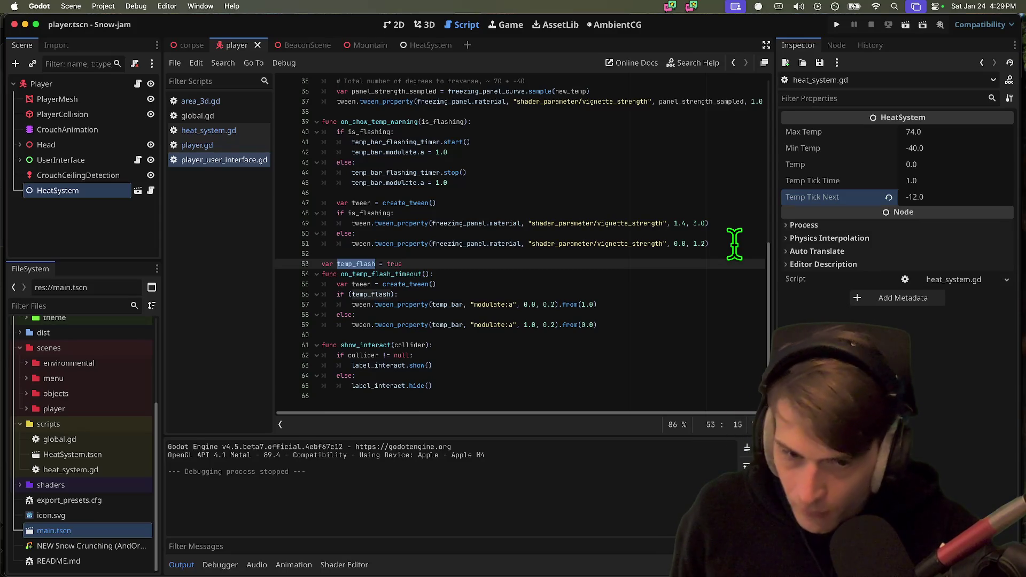
{"action": "key", "text": "super+Tab"}
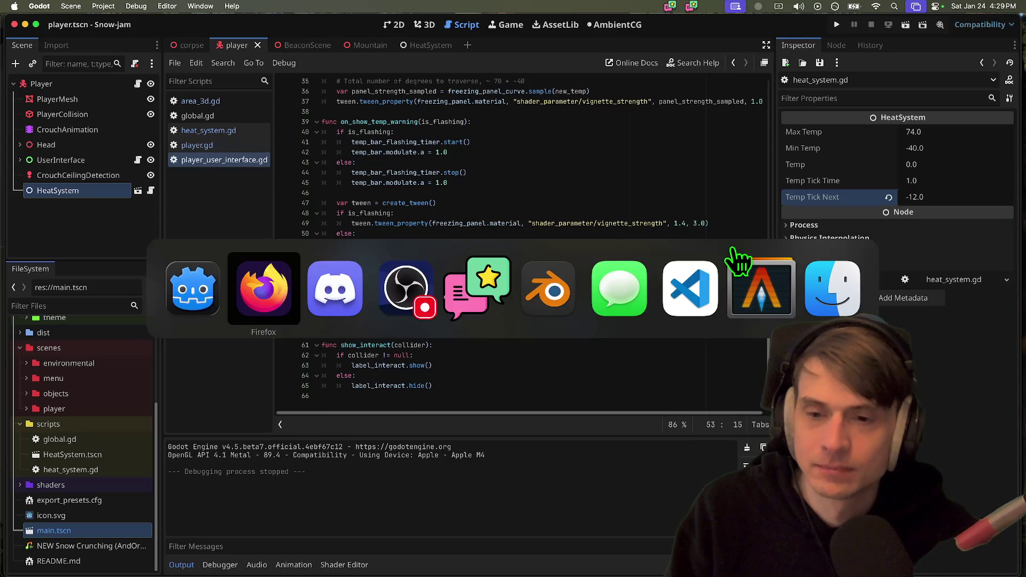
{"action": "key", "text": "super+Tab"}
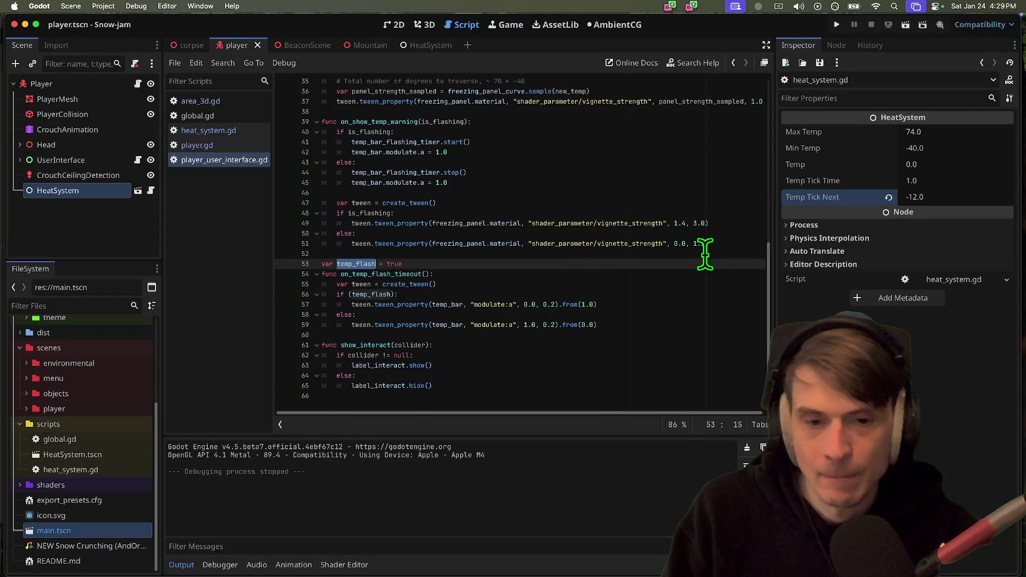
{"action": "left_click", "coordinate": [378, 294]}
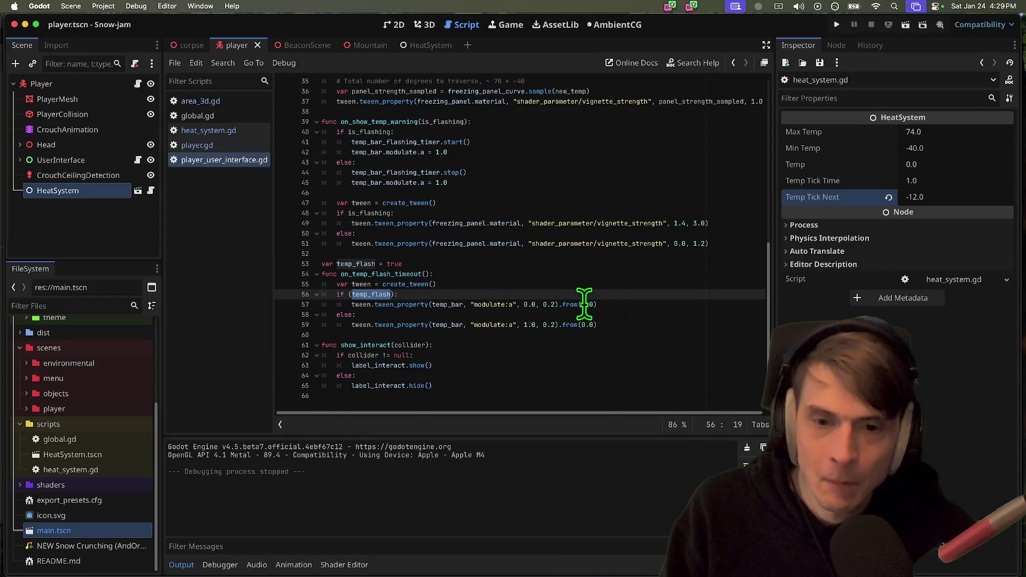
- Highlight vignette_strength on lines 49 and 51 and is_flashing on line 48
{"action": "double_click", "coordinate": [631, 243]}
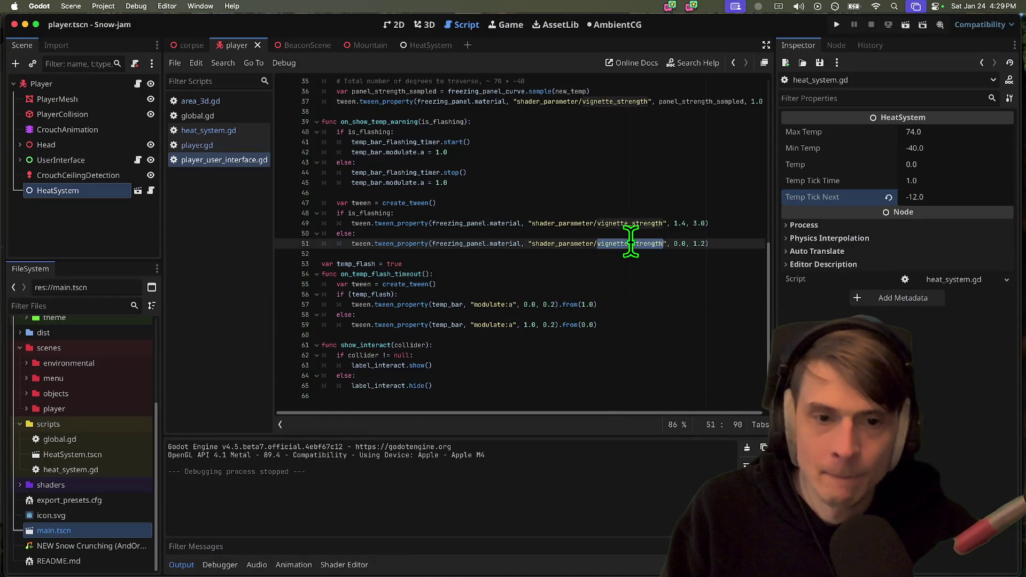
{"action": "double_click", "coordinate": [643, 223]}
{"action": "scroll", "coordinate": [670, 286], "scroll_direction": "up", "scroll_amount": 1}
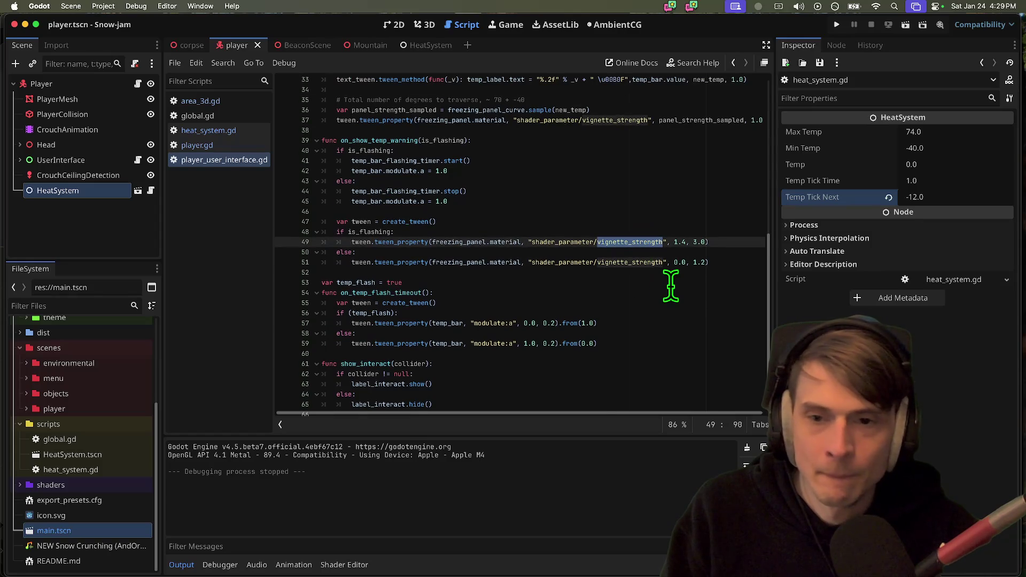
{"action": "double_click", "coordinate": [389, 231]}
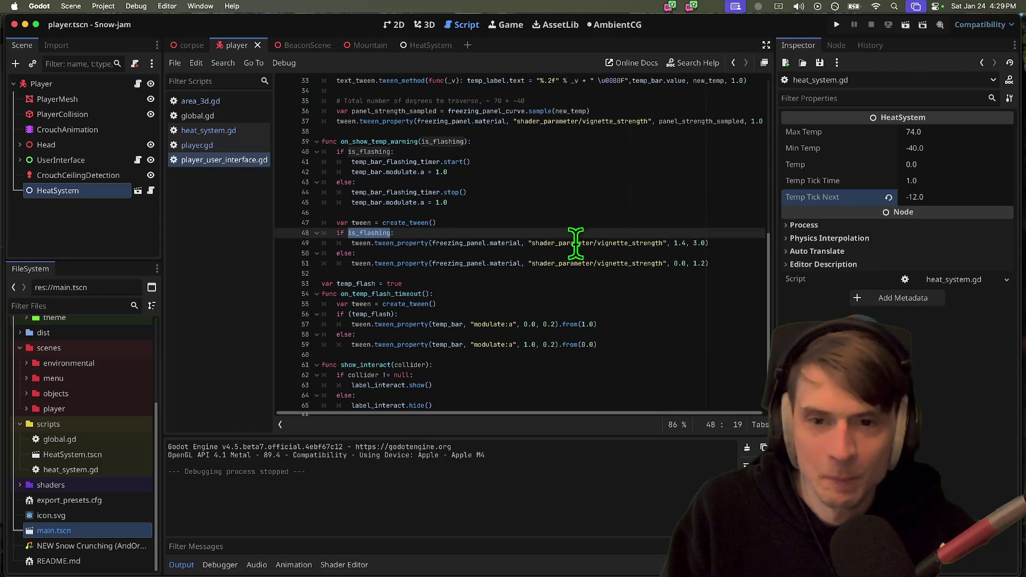
{"action": "scroll", "coordinate": [555, 358], "scroll_direction": "up", "scroll_amount": 1}
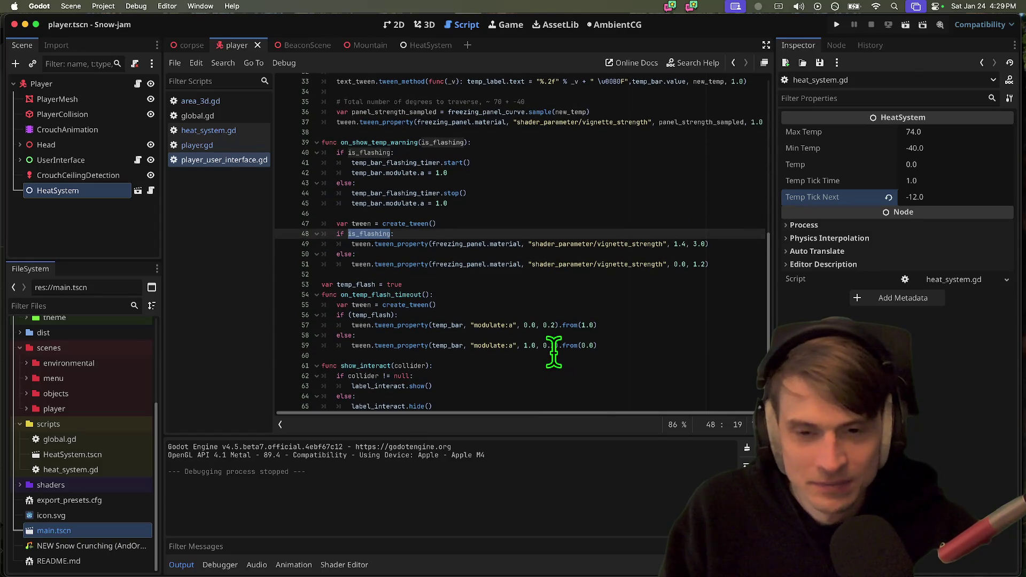
{"action": "scroll", "coordinate": [552, 352], "scroll_direction": "up", "scroll_amount": 5}
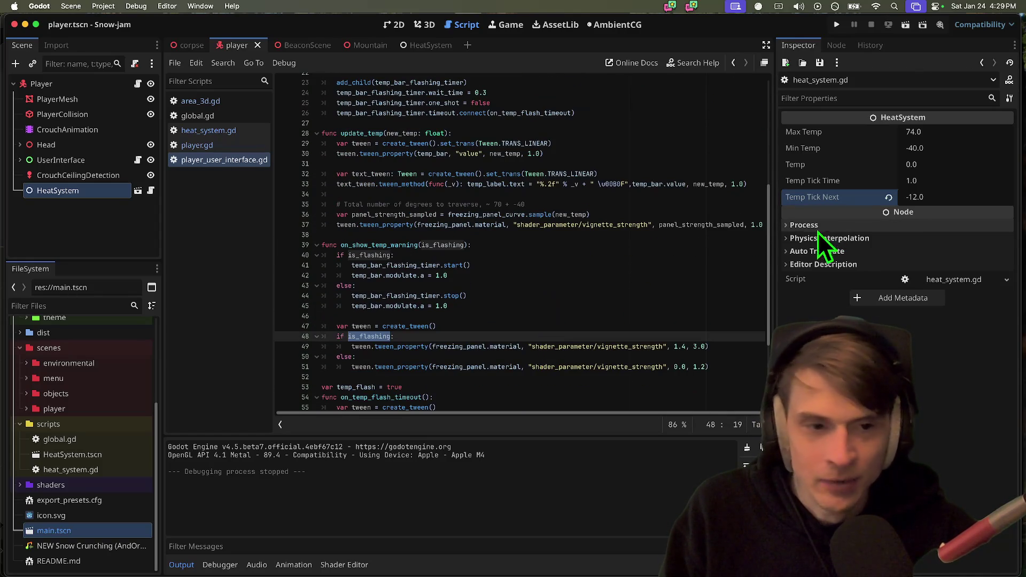
- Widen the code editor and inspect freezing_panel.material and panel_strength_sampled on line 37
{"action": "left_click_drag", "start_coordinate": [774, 235], "coordinate": [853, 228]}
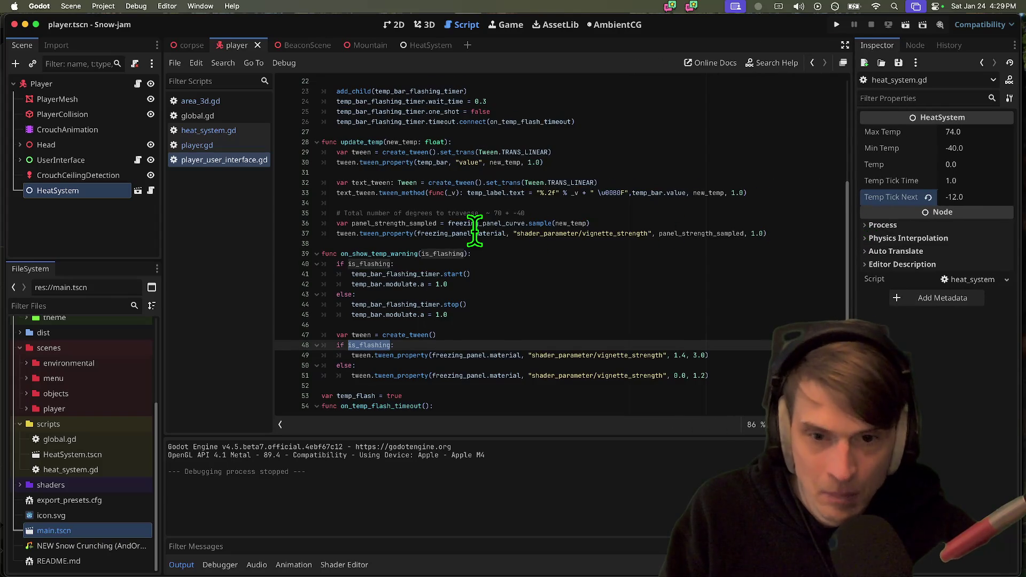
{"action": "double_click", "coordinate": [441, 232]}
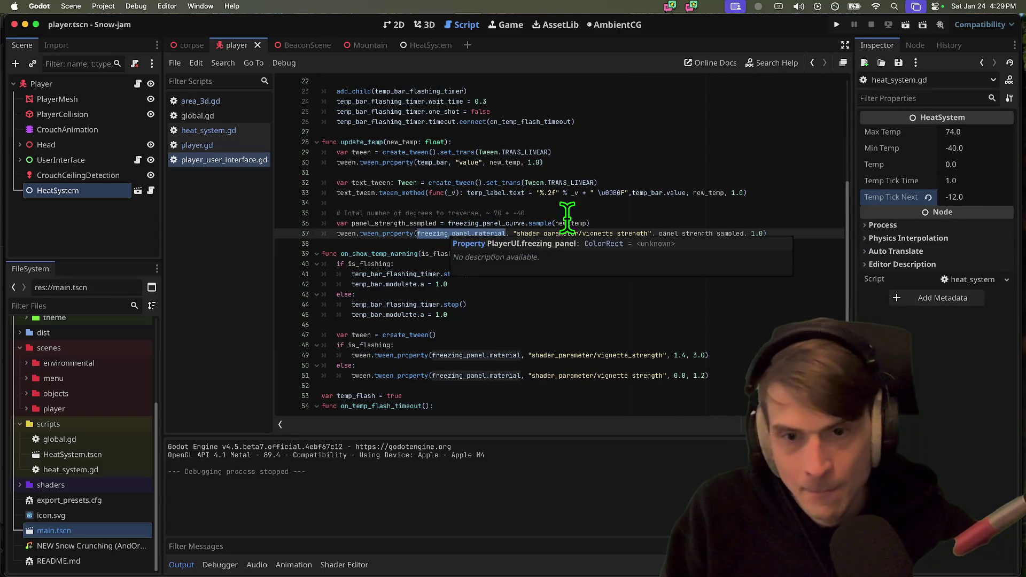
{"action": "double_click", "coordinate": [698, 233]}
{"action": "key", "text": "Right"}
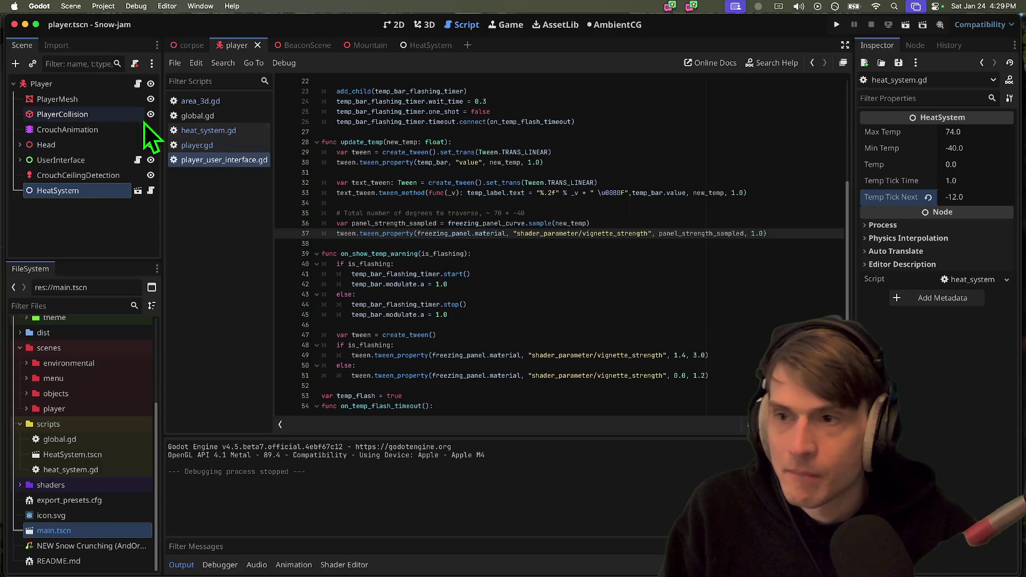
{"action": "scroll", "coordinate": [412, 195], "scroll_direction": "up", "scroll_amount": 7}
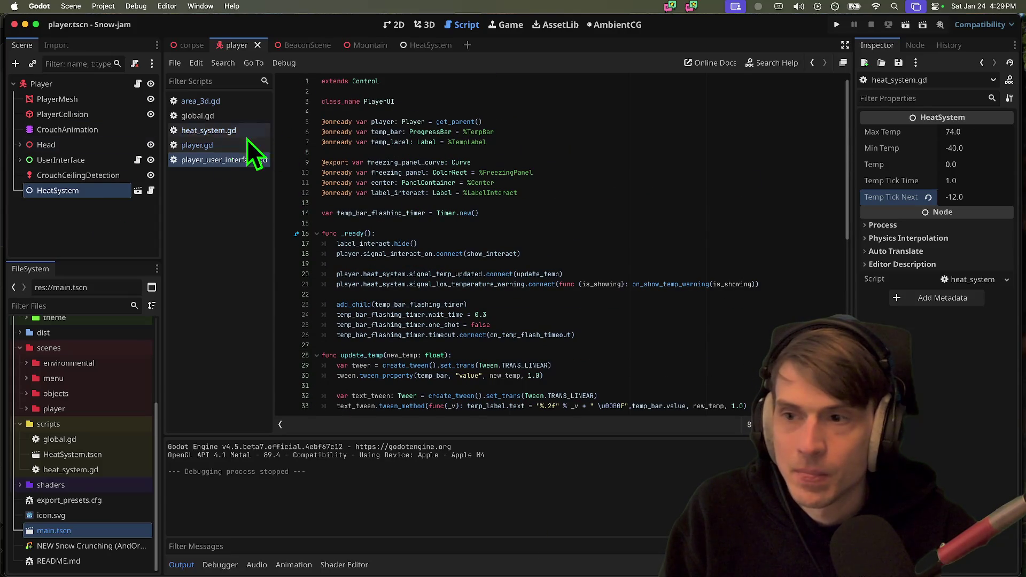
{"action": "left_click", "coordinate": [112, 159]}
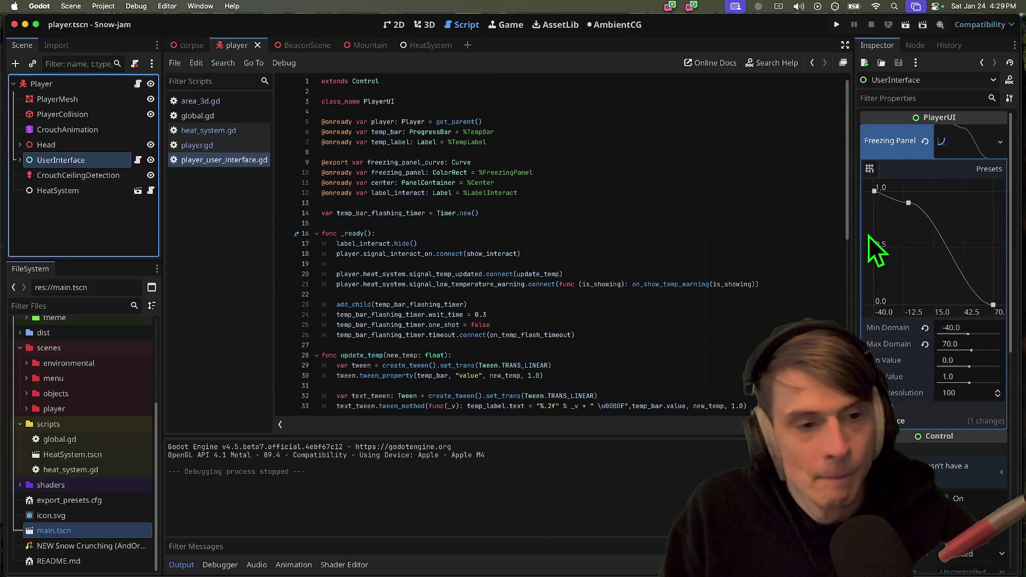
- Lift the Freezing Panel Curve's first point, add a zero point near 58, and save
{"action": "left_click_drag", "start_coordinate": [853, 236], "coordinate": [694, 224]}
{"action": "mouse_move", "coordinate": [794, 221]}
{"action": "left_mouse_down"}
{"action": "mouse_move", "coordinate": [817, 205]}
{"action": "mouse_move", "coordinate": [798, 233]}
{"action": "left_mouse_up"}
{"action": "mouse_move", "coordinate": [925, 389]}
{"action": "left_mouse_down"}
{"action": "mouse_move", "coordinate": [934, 460]}
{"action": "mouse_move", "coordinate": [963, 460]}
{"action": "left_mouse_up"}
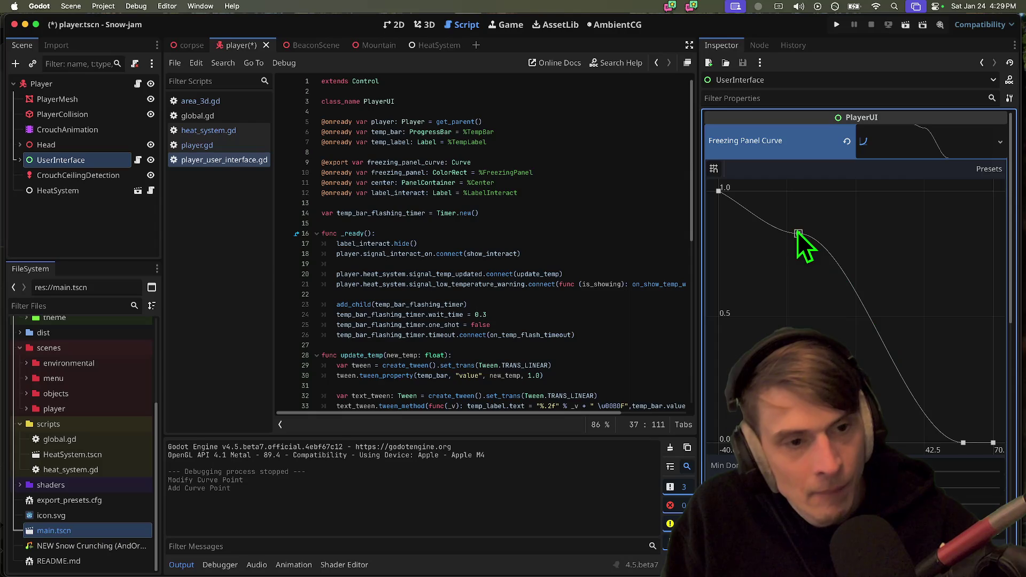
{"action": "key", "text": "ctrl+s"}
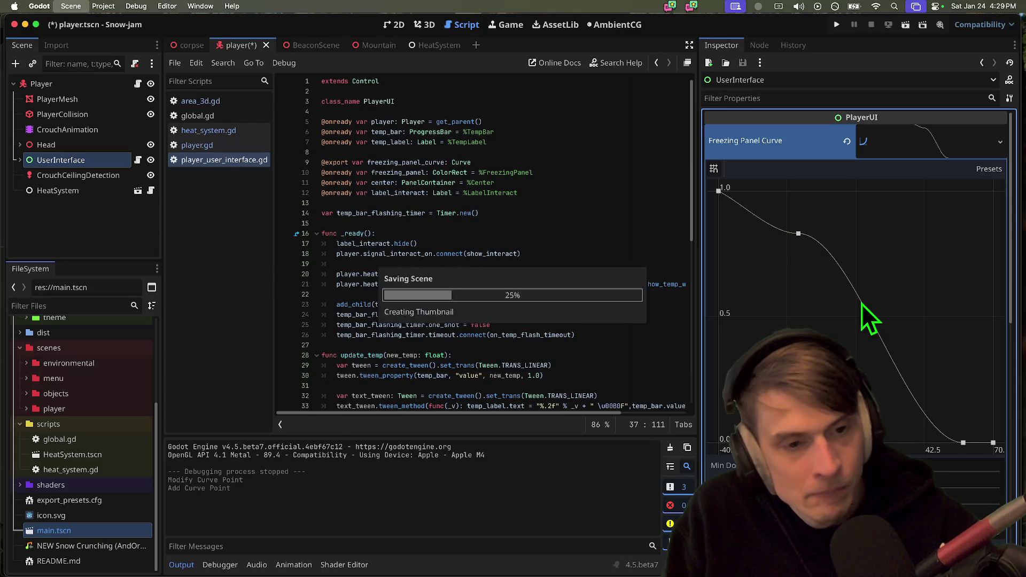
- Work on update_temp lines 36–37, where the vignette tweens to panel_strength_sampled * 1.2, then launch the game
{"action": "scroll", "coordinate": [860, 304], "scroll_direction": "down", "scroll_amount": 1}
{"action": "scroll", "coordinate": [656, 373], "scroll_direction": "down", "scroll_amount": 3}
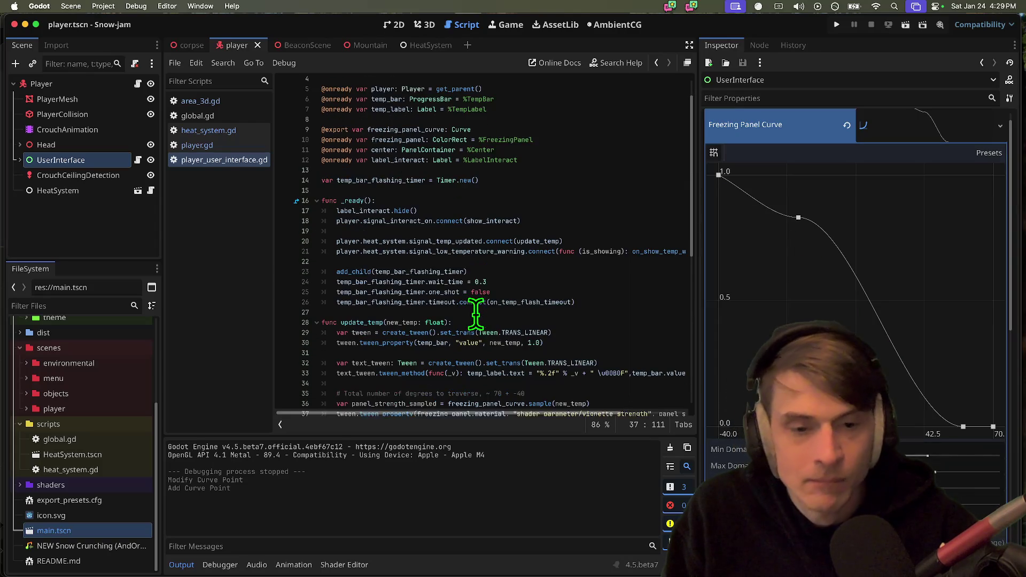
{"action": "left_click", "coordinate": [593, 385]}
{"action": "scroll", "coordinate": [591, 373], "scroll_direction": "down", "scroll_amount": 5}
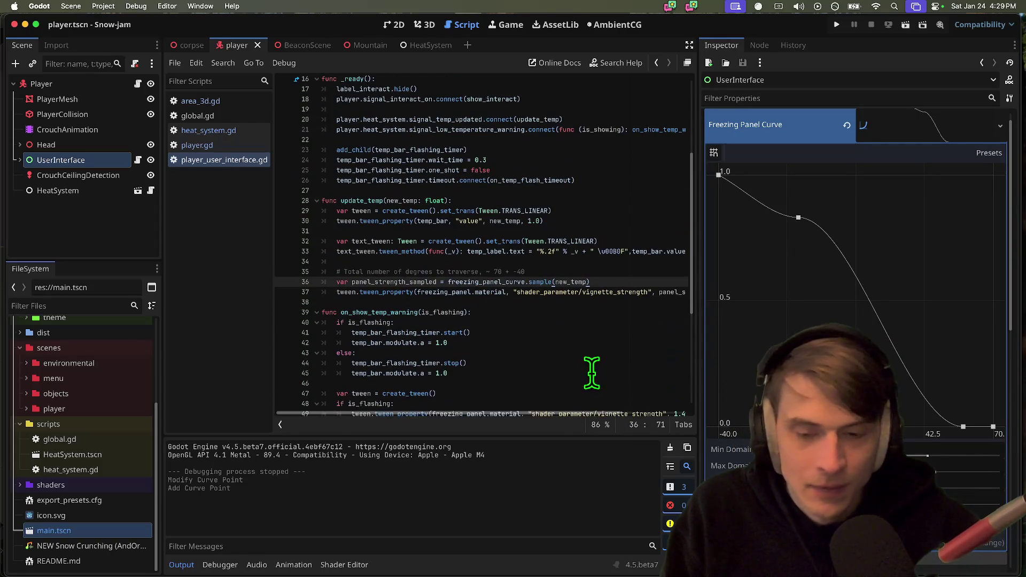
{"action": "mouse_move", "coordinate": [188, 158]}
{"action": "left_mouse_down"}
{"action": "mouse_move", "coordinate": [294, 182]}
{"action": "mouse_move", "coordinate": [697, 214]}
{"action": "left_mouse_up"}
{"action": "left_click_drag", "start_coordinate": [700, 248], "coordinate": [758, 238]}
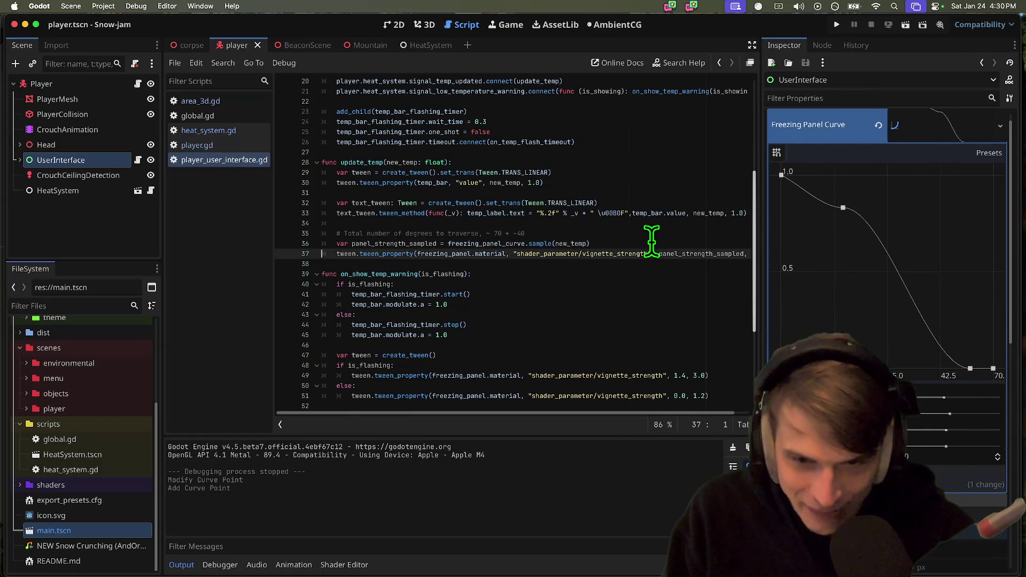
{"action": "left_click", "coordinate": [578, 243]}
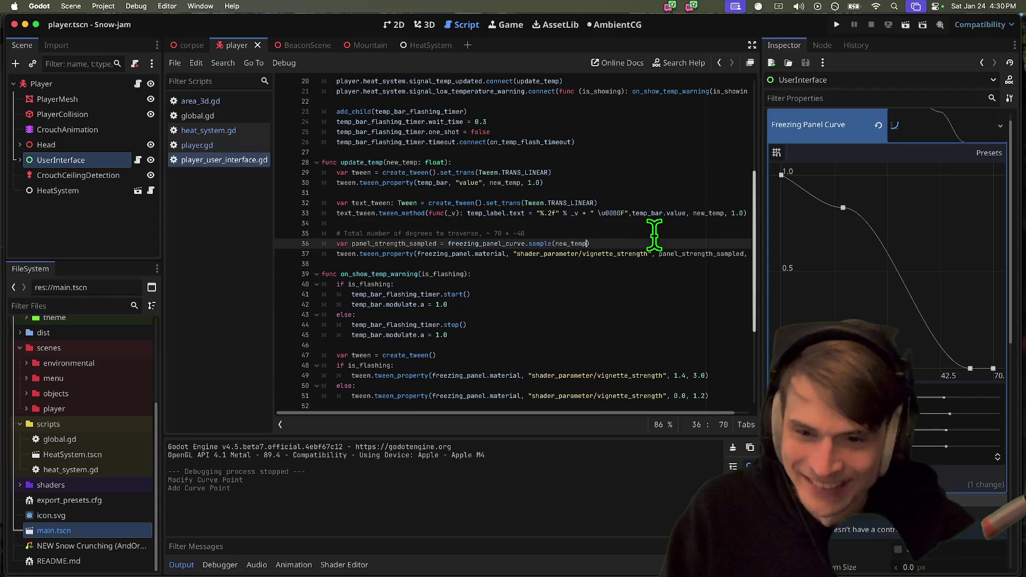
{"action": "double_click", "coordinate": [399, 243]}
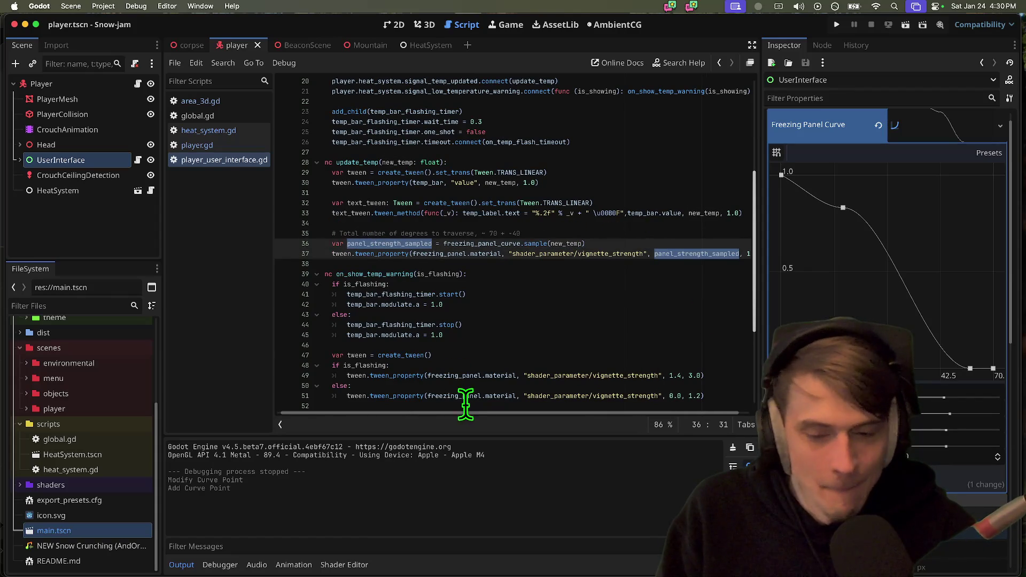
{"action": "scroll", "coordinate": [460, 415], "scroll_direction": "right", "scroll_amount": 2}
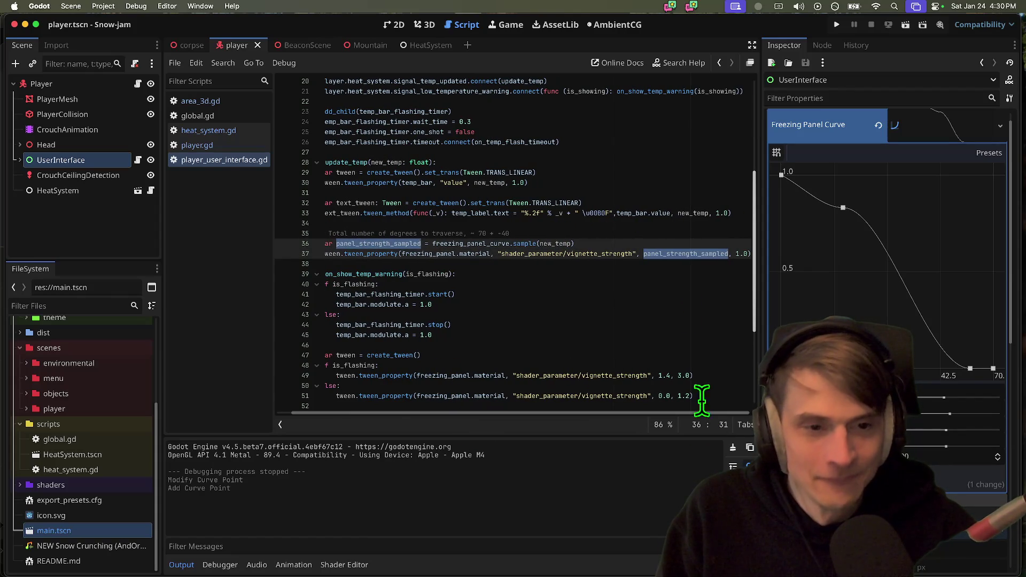
{"action": "left_click", "coordinate": [712, 251]}
{"action": "key", "text": "super+b"}
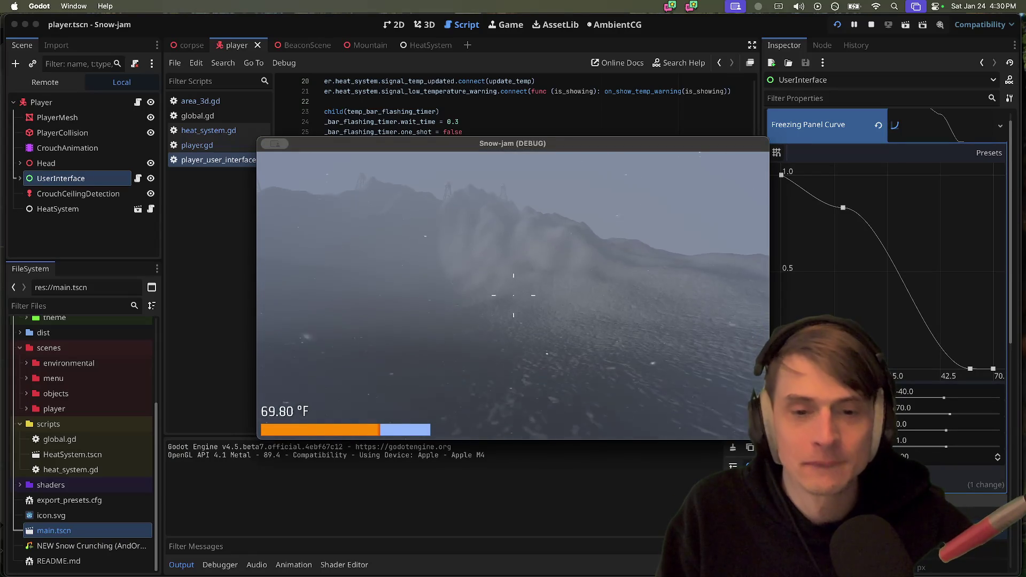
- Walk the player forward until the temperature bottoms out at -40 °F, then quit the game
{"action": "key", "text": "w"}
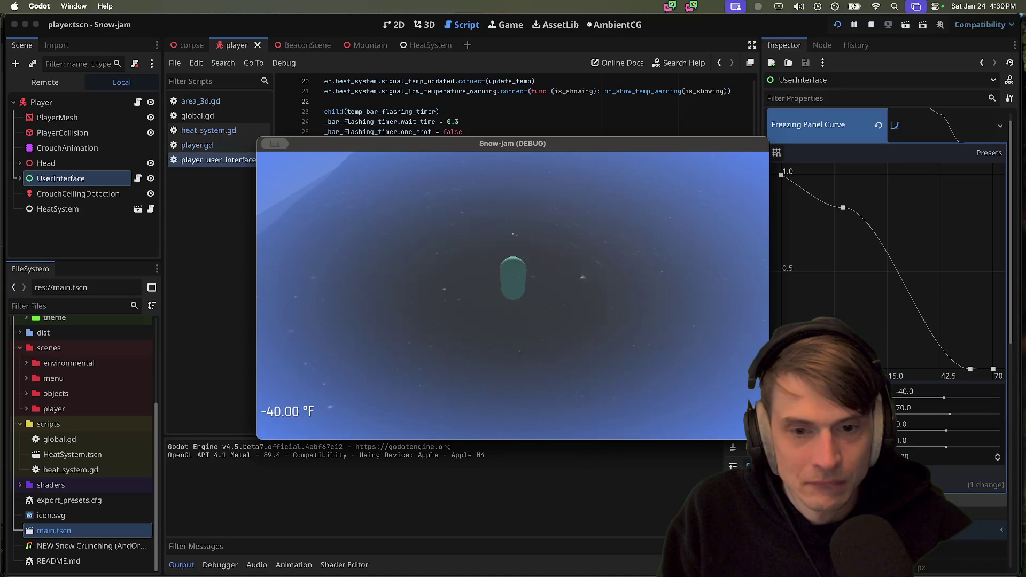
{"action": "key", "text": "super+q"}
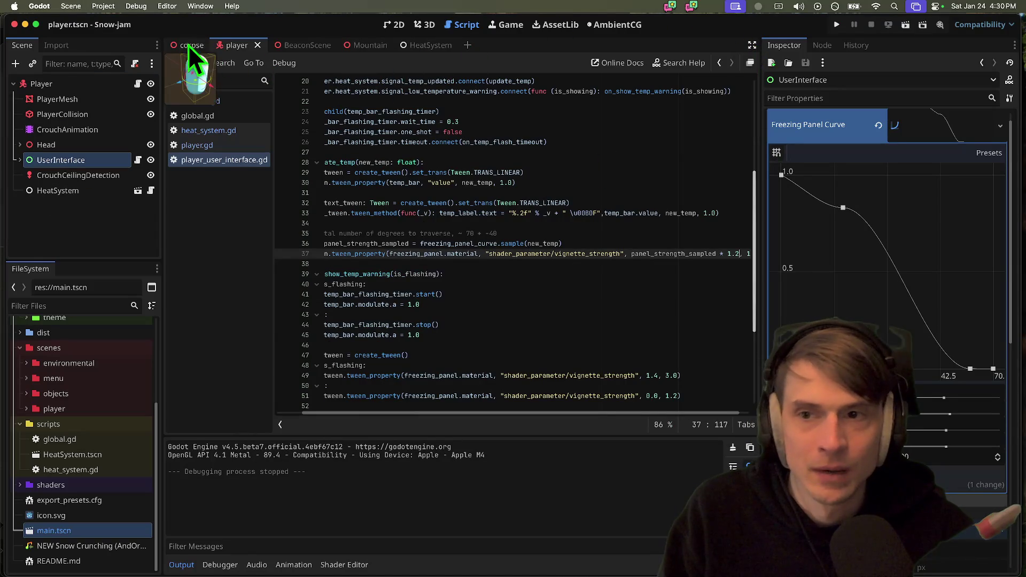
- Open main.tscn and select its Player, then return to the player scene and scroll player.gd
{"action": "left_click_drag", "start_coordinate": [98, 265], "coordinate": [101, 241]}
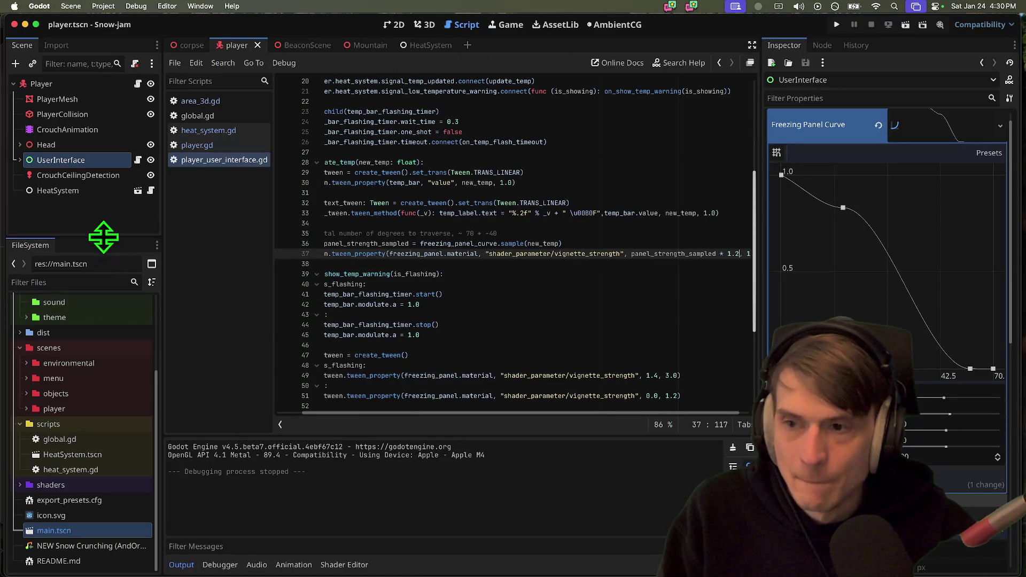
{"action": "left_click", "coordinate": [110, 217]}
{"action": "double_click", "coordinate": [47, 532]}
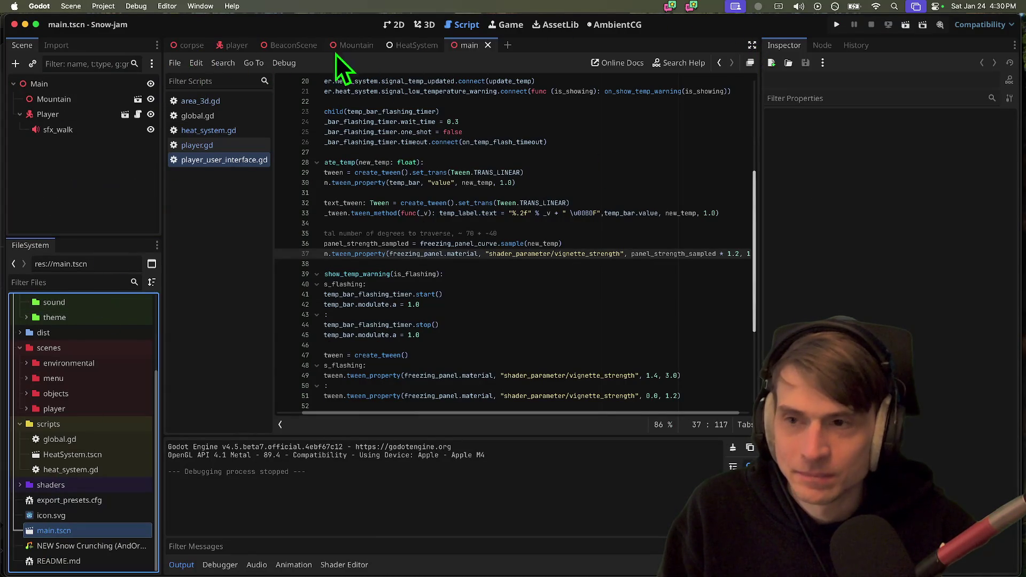
{"action": "left_click", "coordinate": [91, 114]}
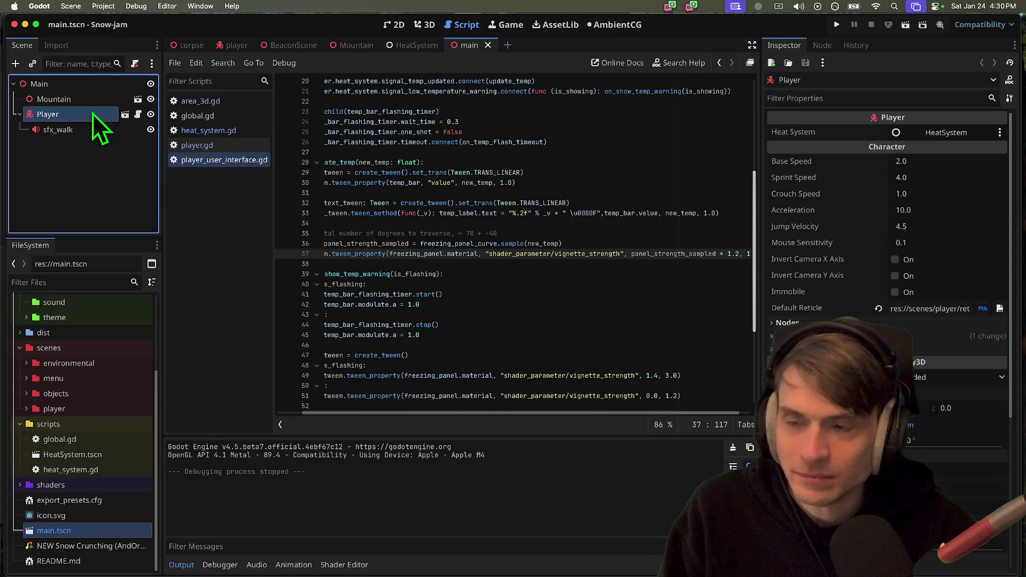
{"action": "mouse_move", "coordinate": [92, 113]}
{"action": "left_mouse_down"}
{"action": "mouse_move", "coordinate": [192, 112]}
{"action": "mouse_move", "coordinate": [240, 45]}
{"action": "left_mouse_up"}
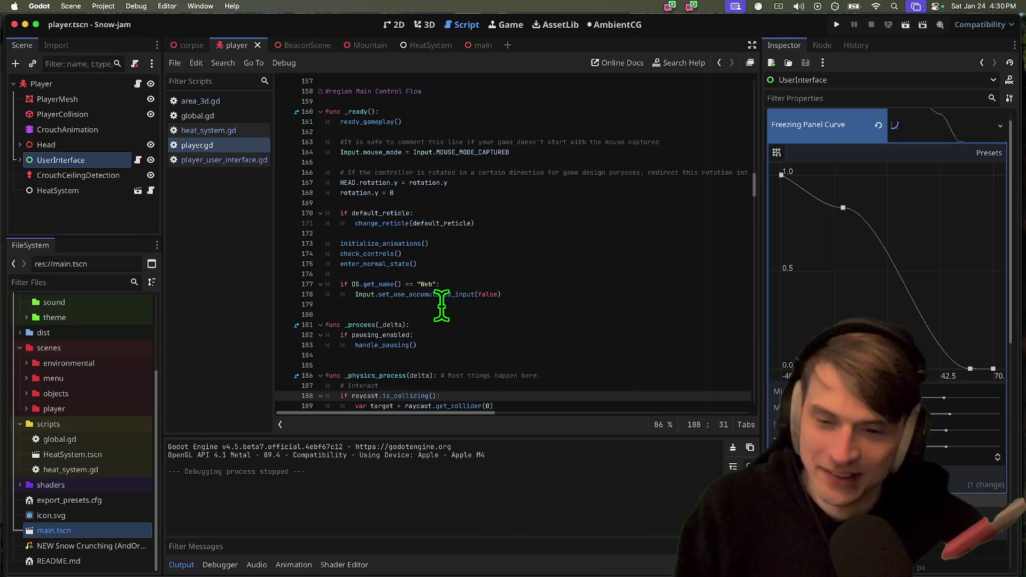
{"action": "scroll", "coordinate": [435, 354], "scroll_direction": "down", "scroll_amount": 20}
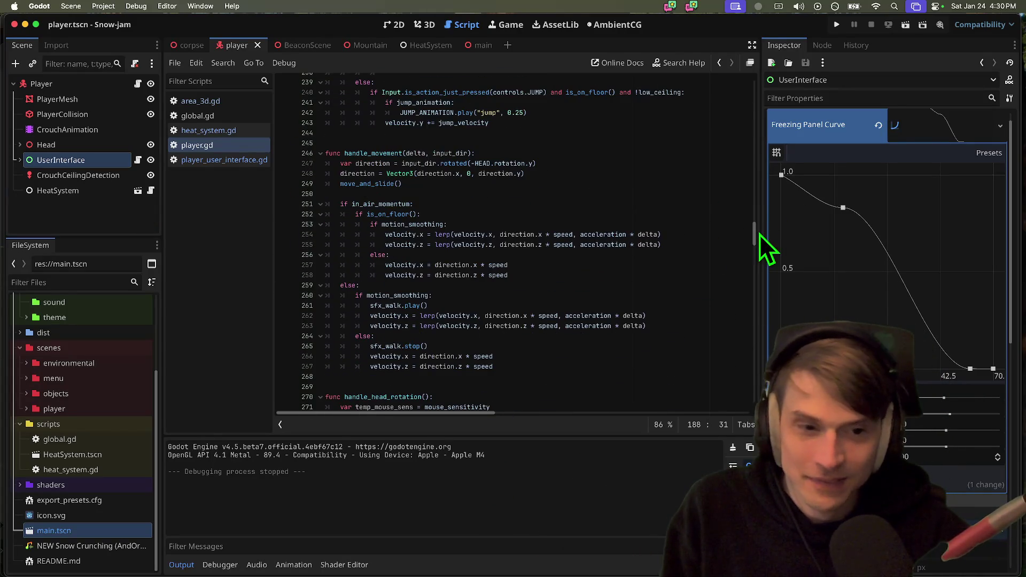
{"action": "left_click_drag", "start_coordinate": [758, 235], "coordinate": [700, 88]}
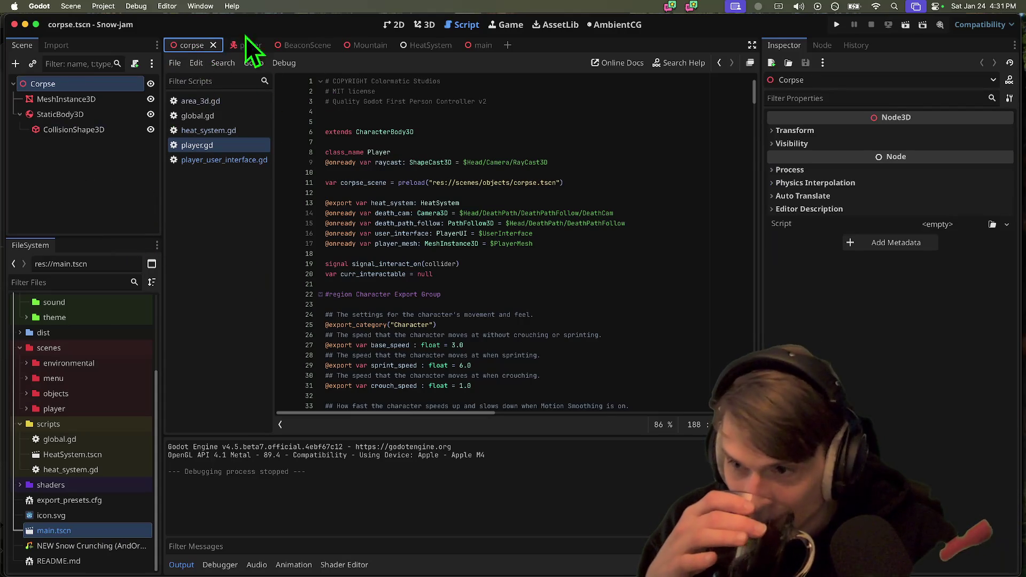
- View the corpse capsule in the 3D viewport and scroll around it
{"action": "left_click", "coordinate": [415, 30]}
{"action": "scroll", "coordinate": [473, 251], "scroll_direction": "down", "scroll_amount": 5}
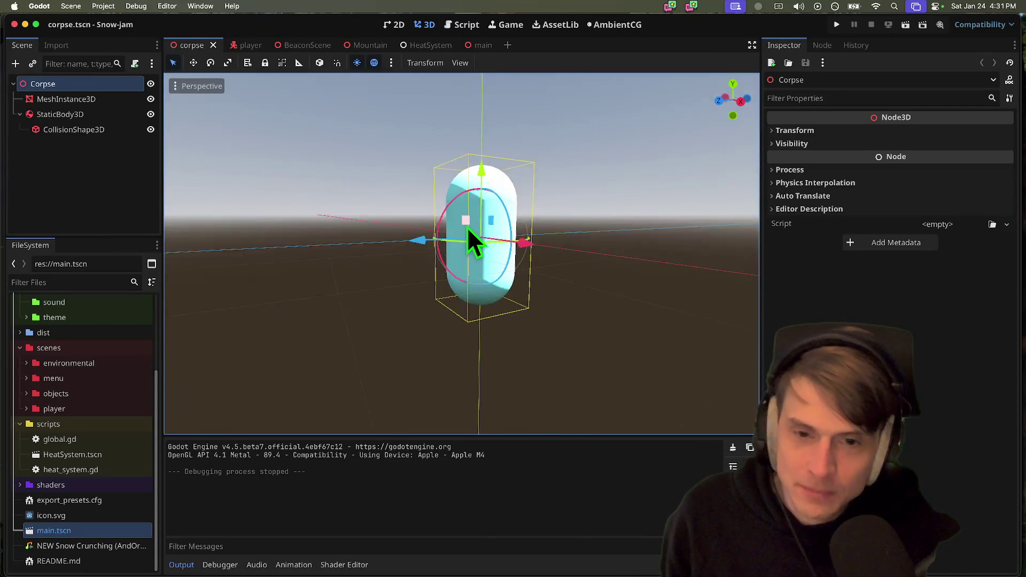
{"action": "scroll", "coordinate": [463, 255], "scroll_direction": "down", "scroll_amount": 3}
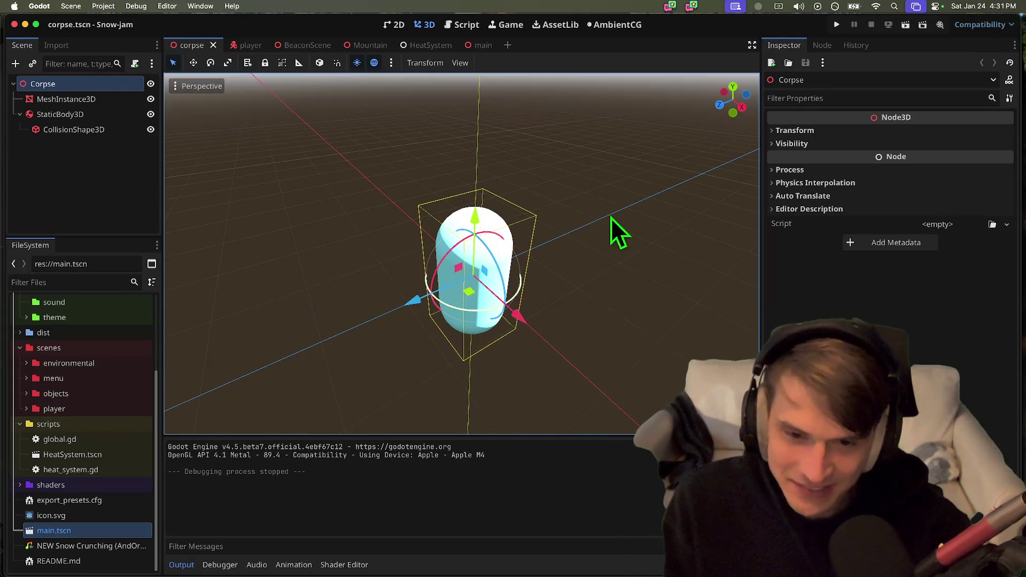
{"action": "left_click", "coordinate": [662, 297]}
{"action": "scroll", "coordinate": [662, 296], "scroll_direction": "up", "scroll_amount": 5}
{"action": "scroll", "coordinate": [662, 296], "scroll_direction": "down", "scroll_amount": 5}
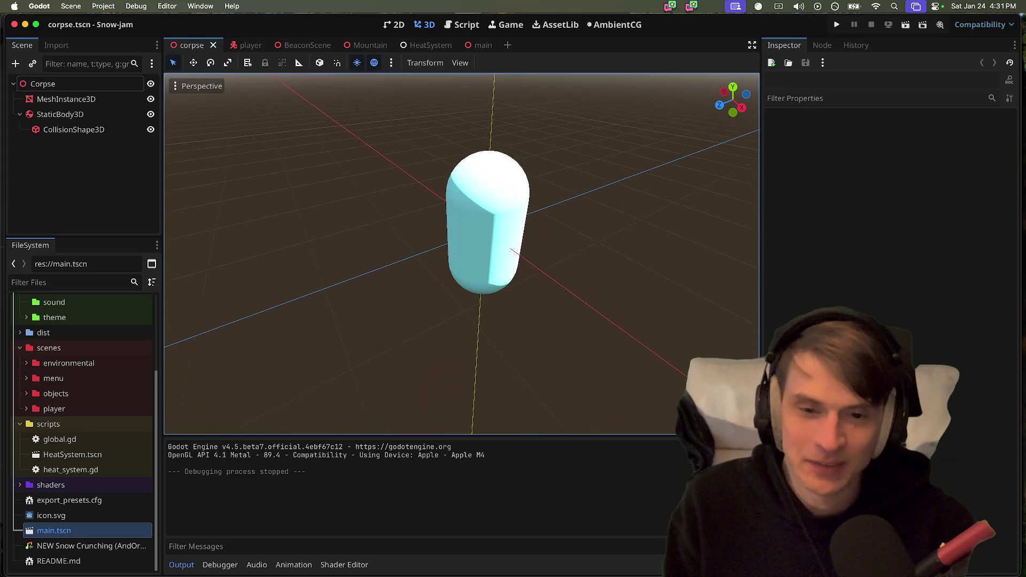
{"action": "left_click", "coordinate": [89, 242]}
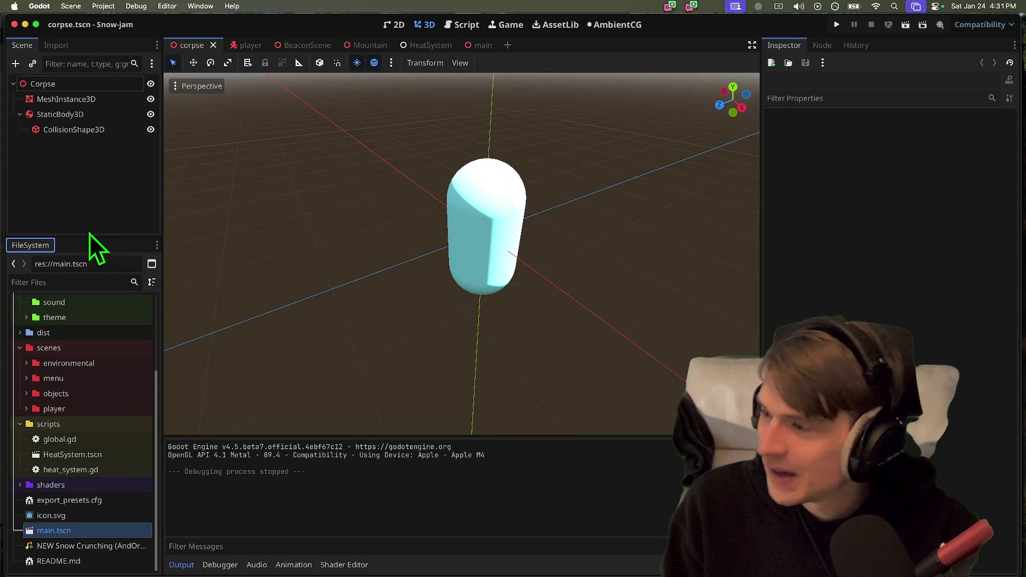
- Check a voice-channel member's options in Discord, then return to Godot's corpse scene
{"action": "key", "text": "super+Tab"}
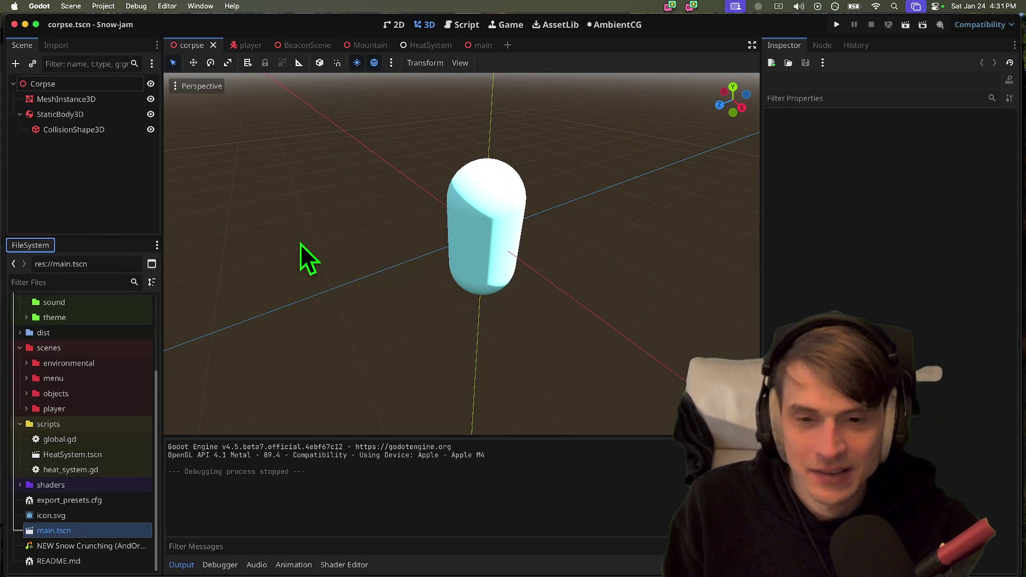
{"action": "key", "text": "super+Tab"}
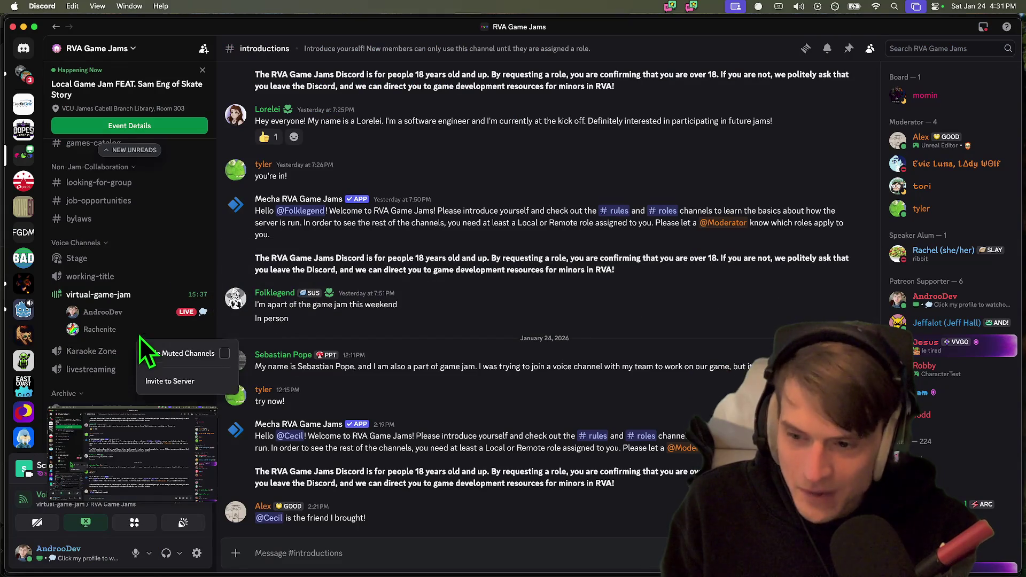
{"action": "right_click", "coordinate": [139, 337]}
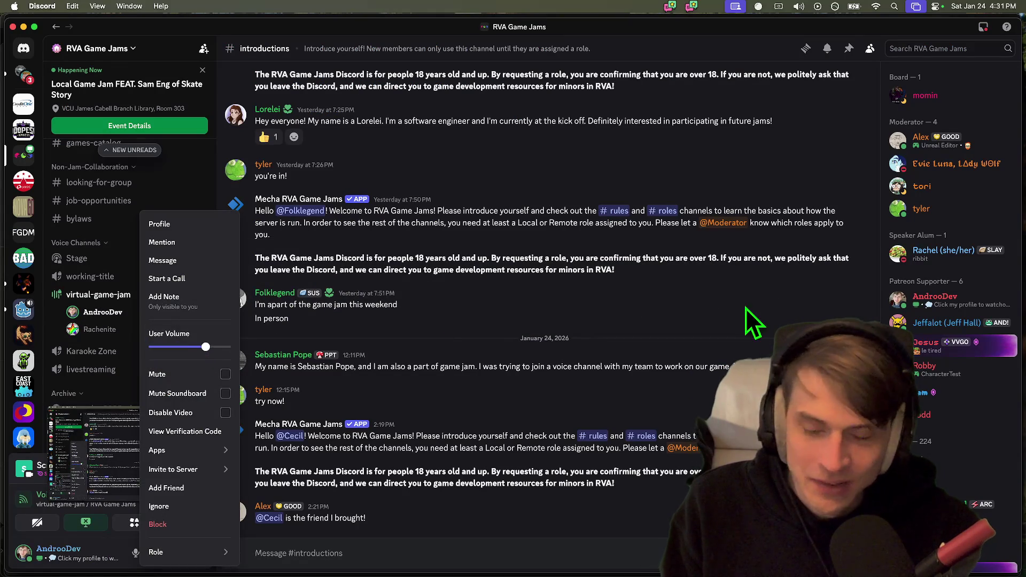
{"action": "key", "text": "super+Tab"}
{"action": "scroll", "coordinate": [556, 369], "scroll_direction": "up", "scroll_amount": 10}
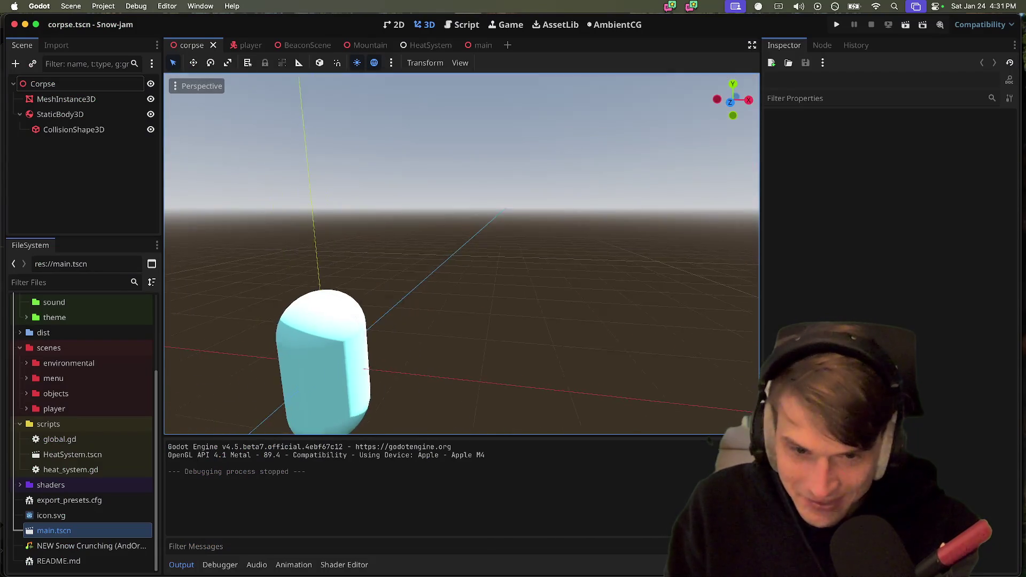
- Browse the Add Child Node list for the corpse (Window, SubViewport), then cancel
{"action": "scroll", "coordinate": [480, 345], "scroll_direction": "left", "scroll_amount": 5}
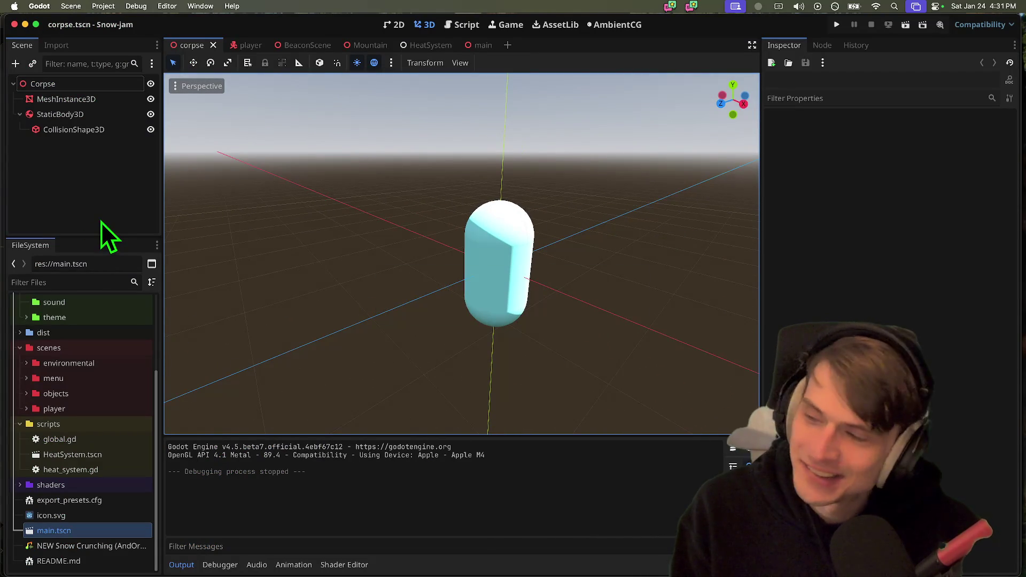
{"action": "left_click", "coordinate": [114, 185]}
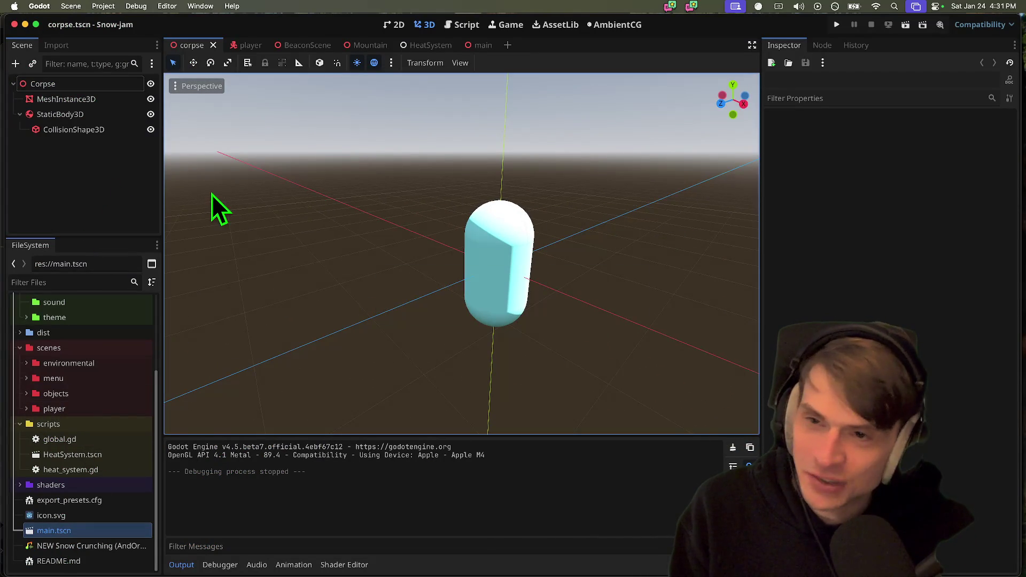
{"action": "left_click", "coordinate": [104, 170]}
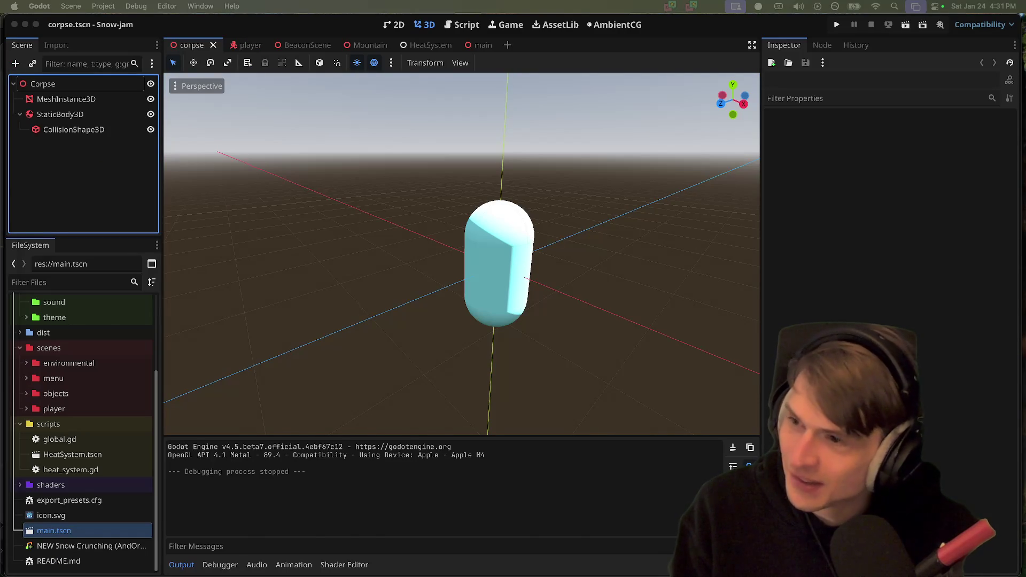
{"action": "key", "text": "super+a"}
{"action": "left_click", "coordinate": [257, 233]}
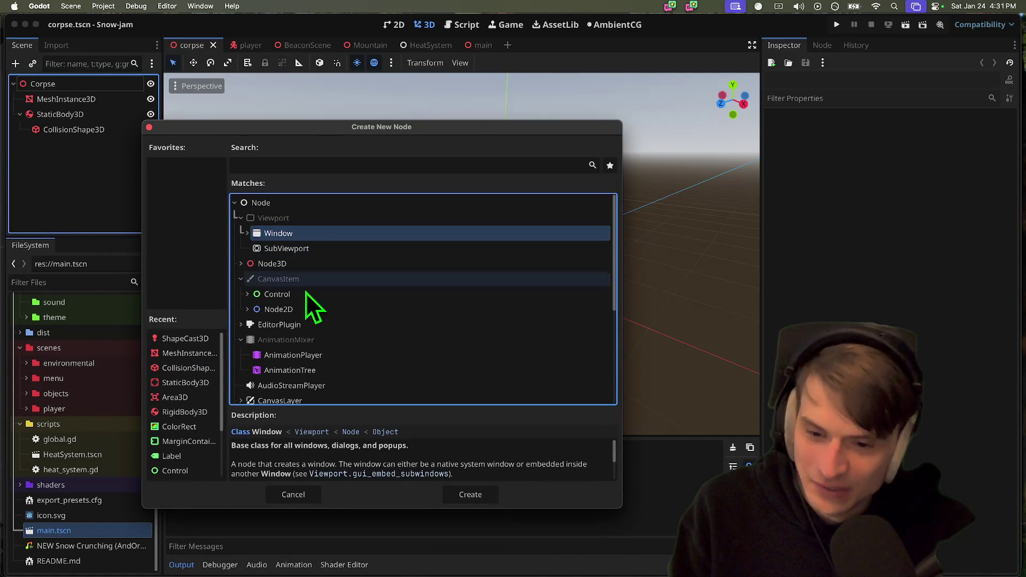
{"action": "left_click", "coordinate": [324, 249]}
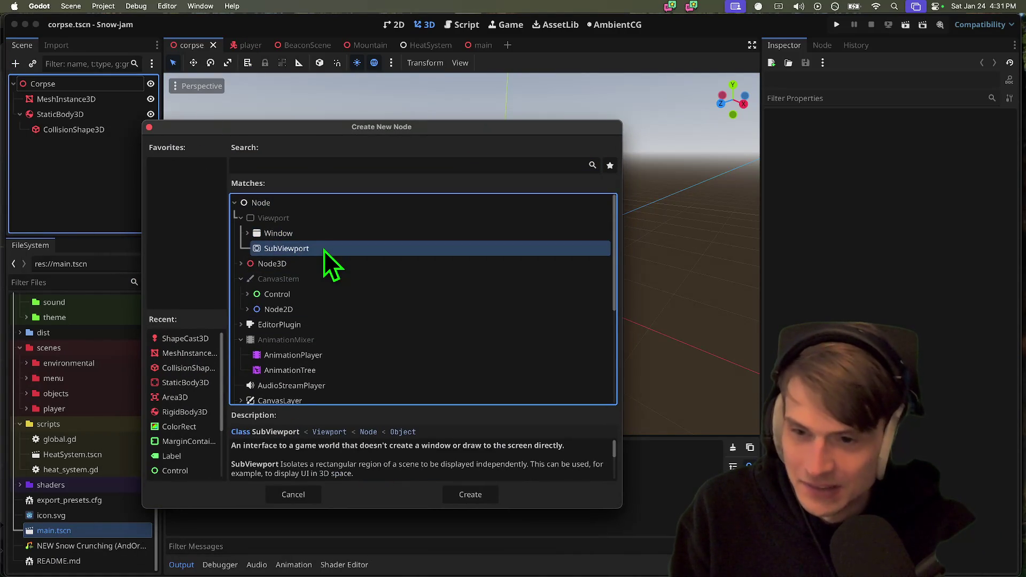
{"action": "key", "text": "Escape"}
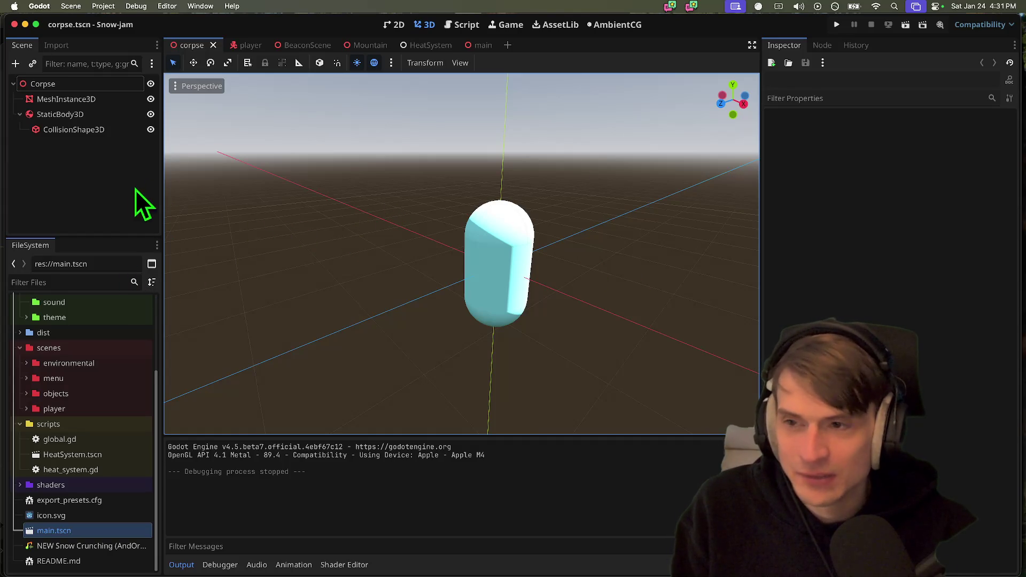
- Orbit closer around the corpse capsule, check the scripts folder, and switch to the player scene
{"action": "mouse_move", "coordinate": [707, 222]}
{"action": "left_mouse_down"}
{"action": "mouse_move", "coordinate": [695, 230]}
{"action": "mouse_move", "coordinate": [684, 214]}
{"action": "mouse_move", "coordinate": [662, 230]}
{"action": "mouse_move", "coordinate": [609, 225]}
{"action": "left_mouse_up"}
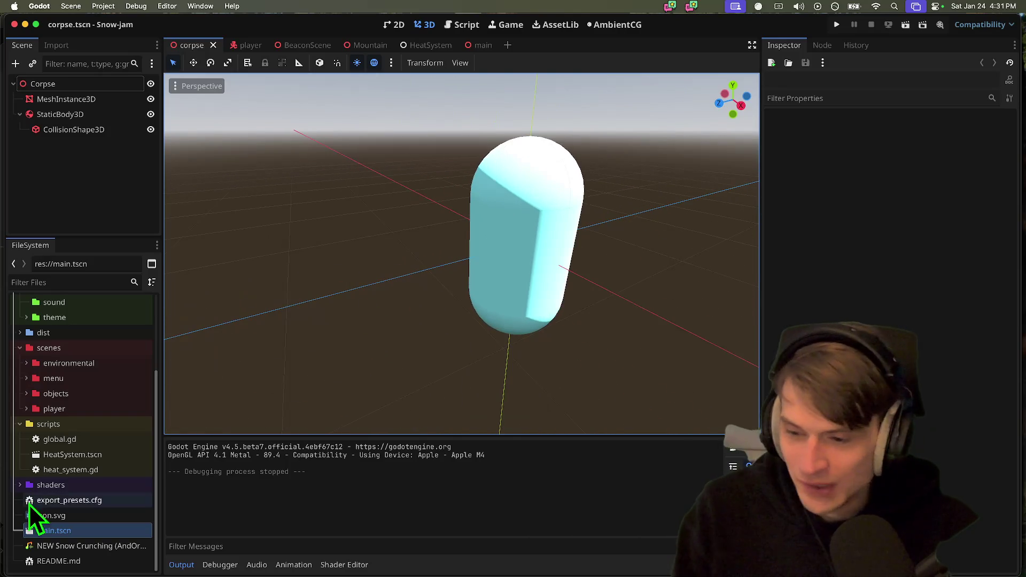
{"action": "left_click", "coordinate": [38, 473]}
{"action": "left_click", "coordinate": [46, 427]}
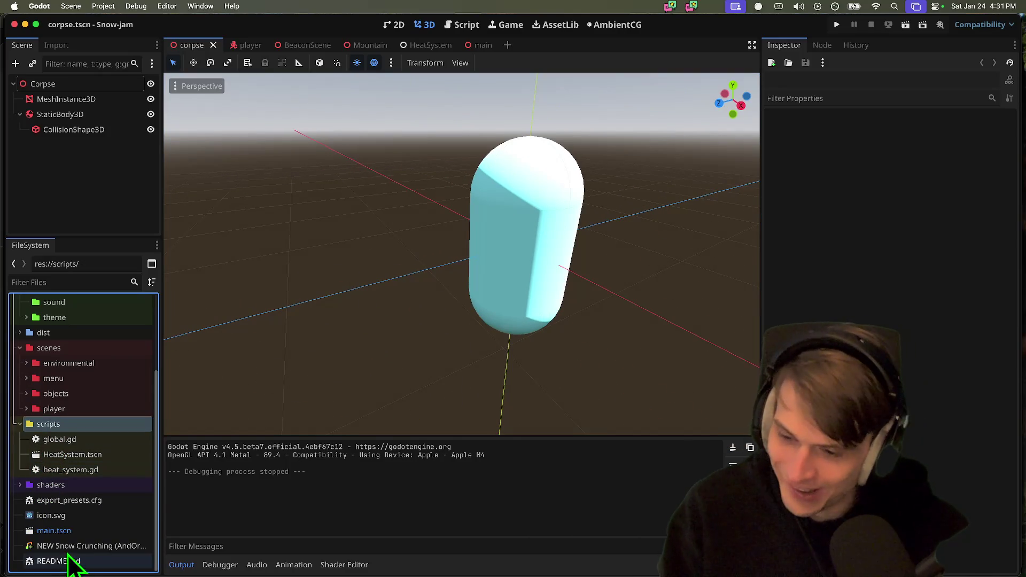
{"action": "left_click", "coordinate": [251, 46]}
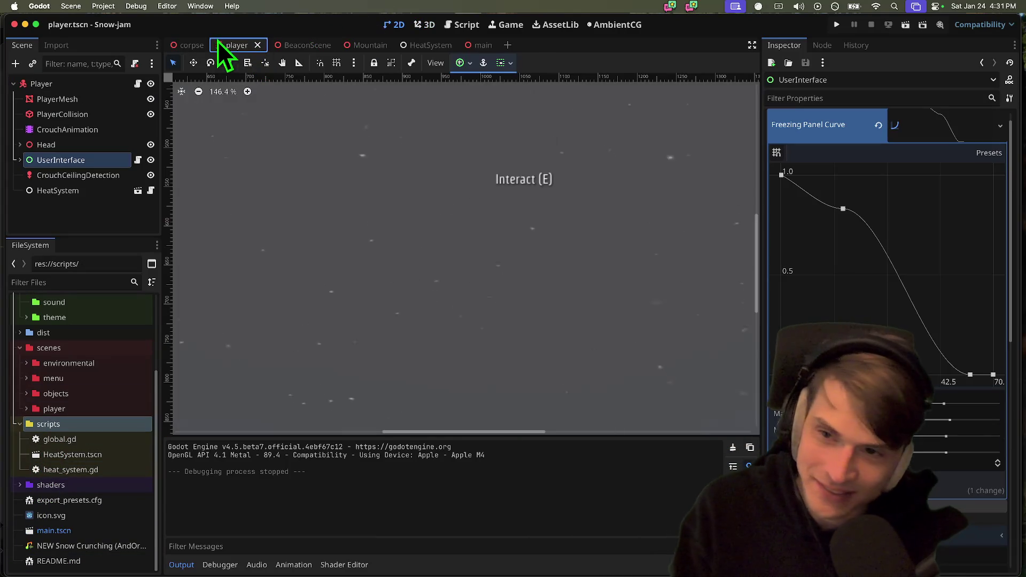
- Pan the 2D canvas to bring the whole player UI into view
{"action": "left_click", "coordinate": [127, 213]}
{"action": "right_click", "coordinate": [421, 210]}
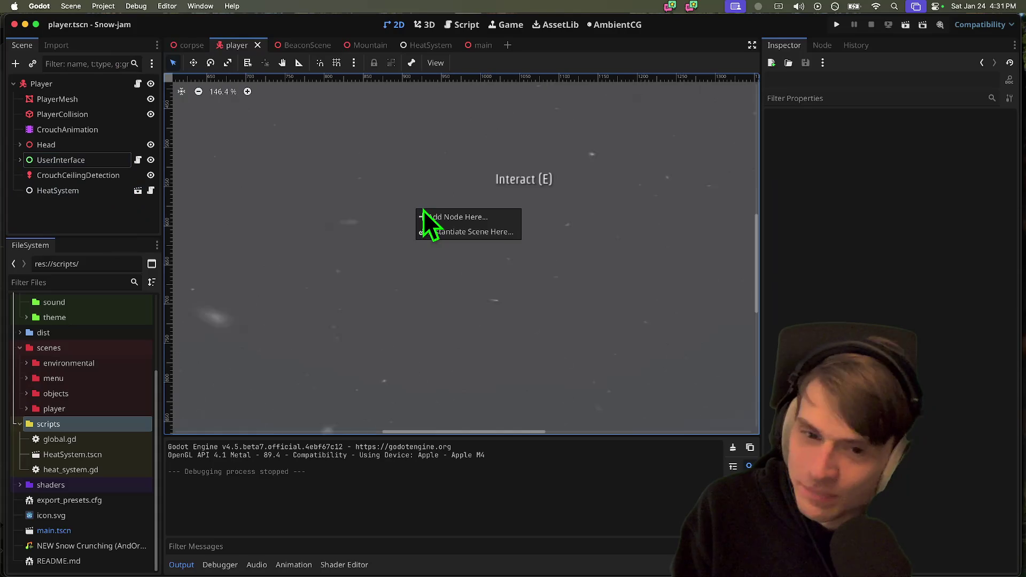
{"action": "left_click", "coordinate": [318, 198]}
{"action": "scroll", "coordinate": [376, 171], "scroll_direction": "down", "scroll_amount": 8}
{"action": "mouse_move", "coordinate": [366, 168]}
{"action": "left_mouse_down"}
{"action": "mouse_move", "coordinate": [397, 290]}
{"action": "mouse_move", "coordinate": [444, 174]}
{"action": "left_mouse_up"}
{"action": "scroll", "coordinate": [397, 290], "scroll_direction": "up", "scroll_amount": 3}
{"action": "scroll", "coordinate": [444, 174], "scroll_direction": "down", "scroll_amount": 1}
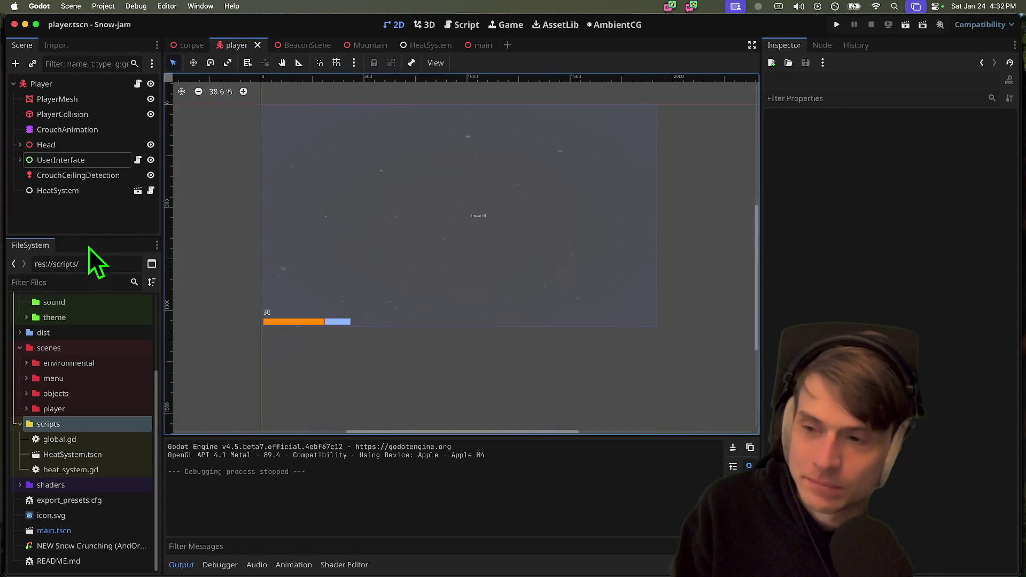
{"action": "mouse_move", "coordinate": [90, 237]}
{"action": "left_mouse_down"}
{"action": "mouse_move", "coordinate": [82, 258]}
{"action": "mouse_move", "coordinate": [93, 241]}
{"action": "left_mouse_up"}
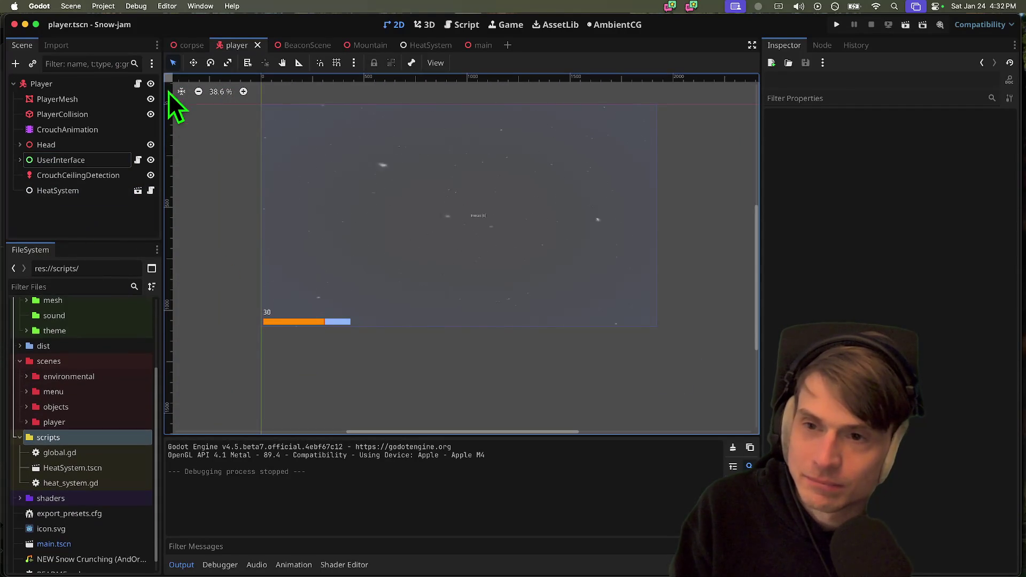
- Select PlayerMesh to show the yellow capsule in 3D, collapse scripts, and open Create New Node
{"action": "left_click", "coordinate": [67, 102]}
{"action": "left_click", "coordinate": [66, 113]}
{"action": "left_click", "coordinate": [71, 96]}
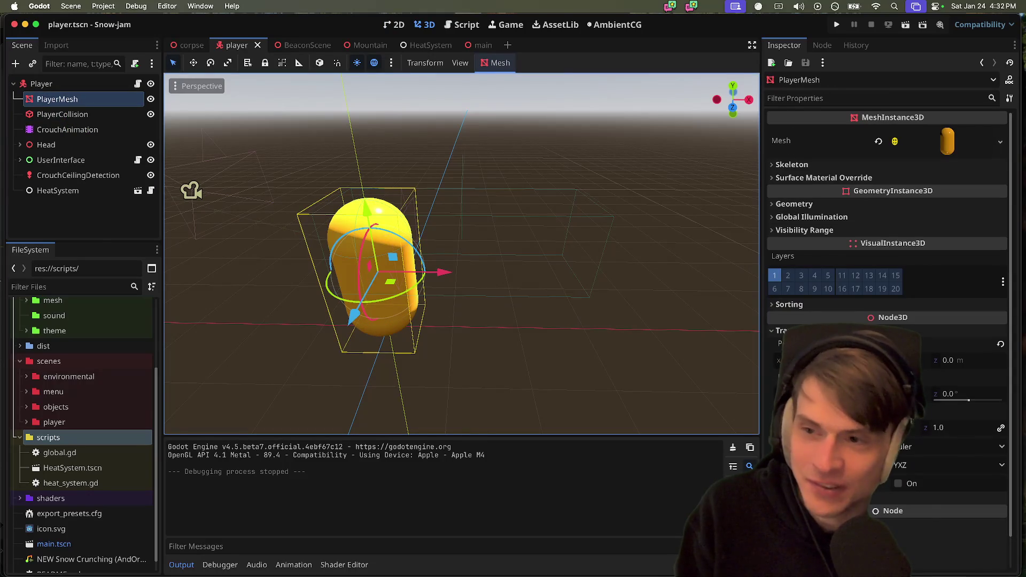
{"action": "scroll", "coordinate": [82, 379], "scroll_direction": "down", "scroll_amount": 1}
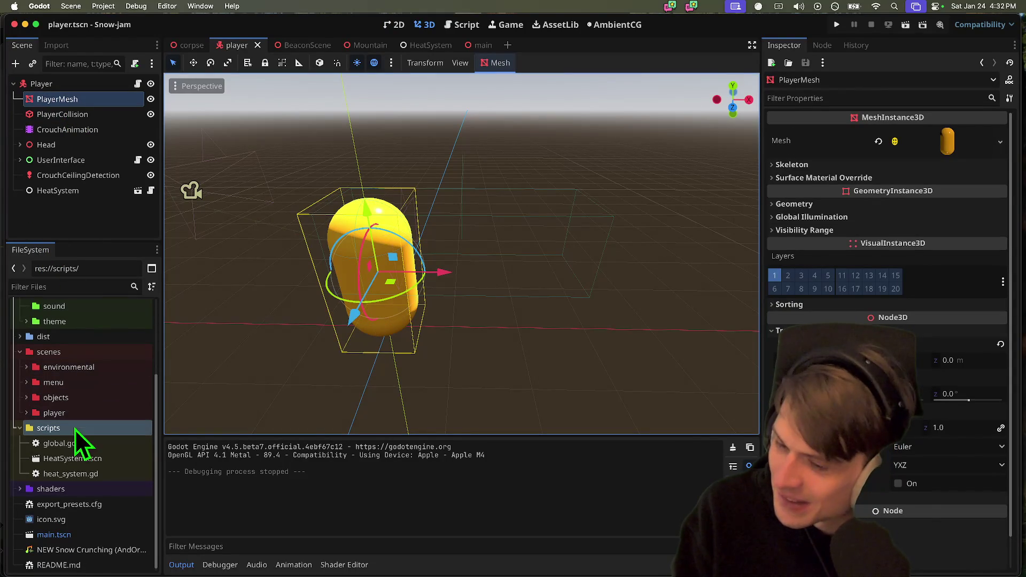
{"action": "left_click", "coordinate": [84, 225]}
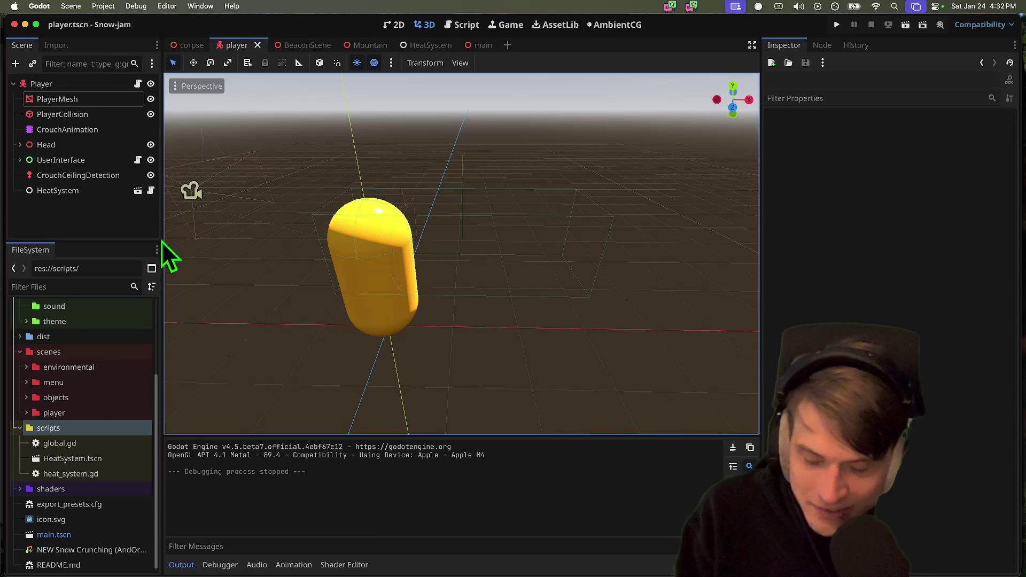
{"action": "scroll", "coordinate": [104, 448], "scroll_direction": "down", "scroll_amount": 1}
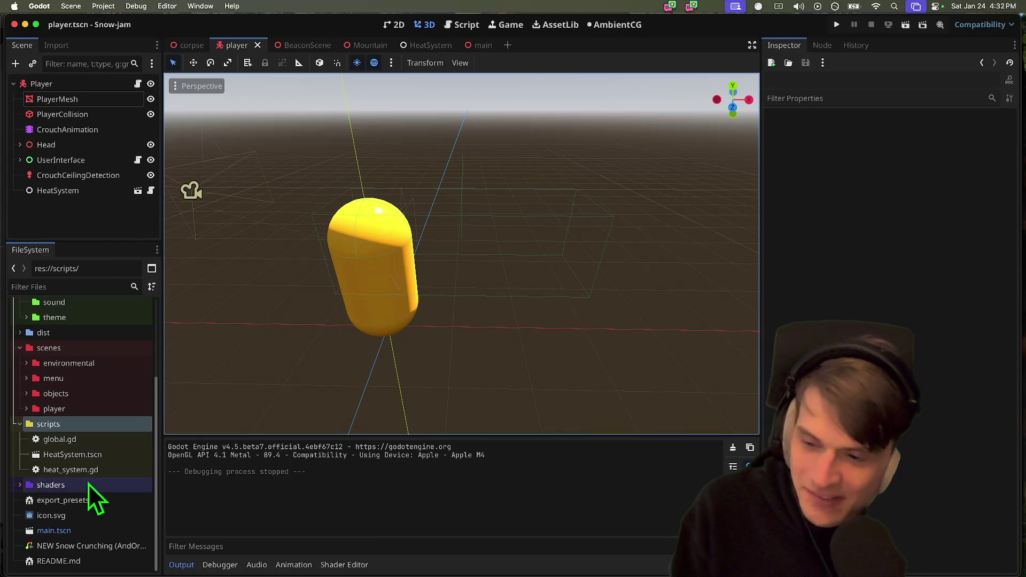
{"action": "double_click", "coordinate": [100, 428]}
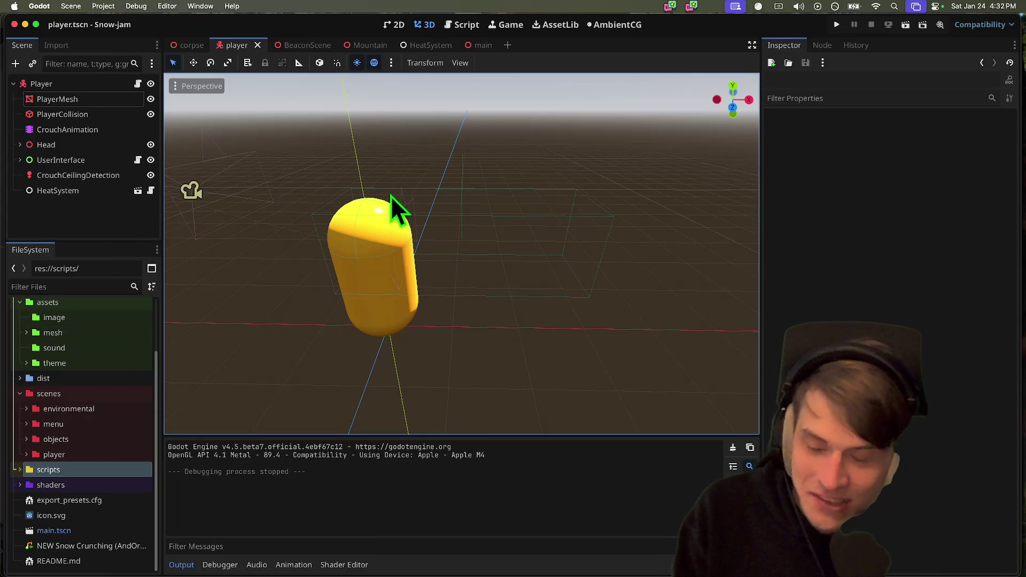
{"action": "left_click", "coordinate": [120, 227]}
{"action": "key", "text": "super+a"}
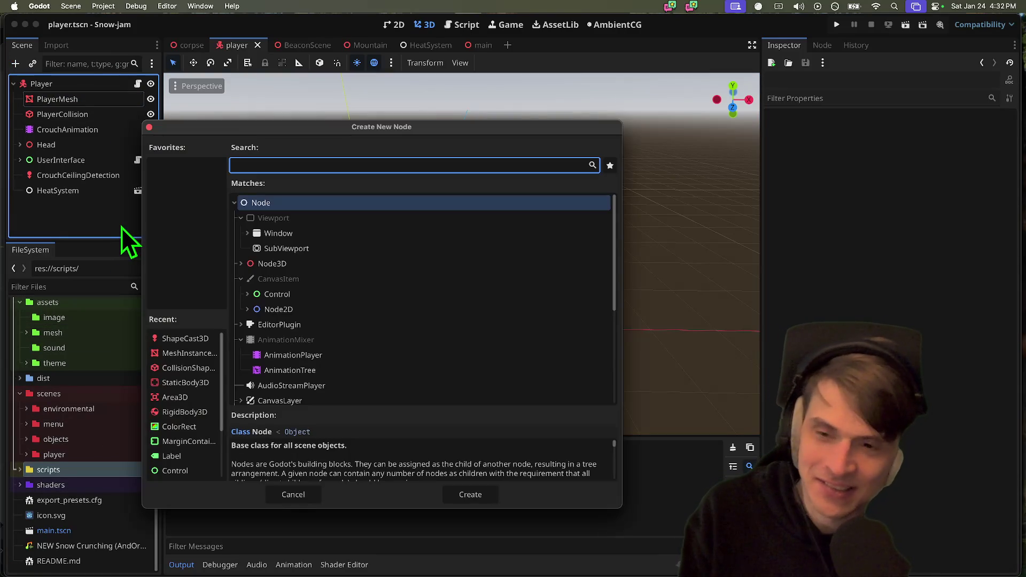
- Look up 'mesh2' and 'bone2' node types, read RigidBody2D and PhysicalBone2D, then close the list
{"action": "type", "text": "mesh2"}
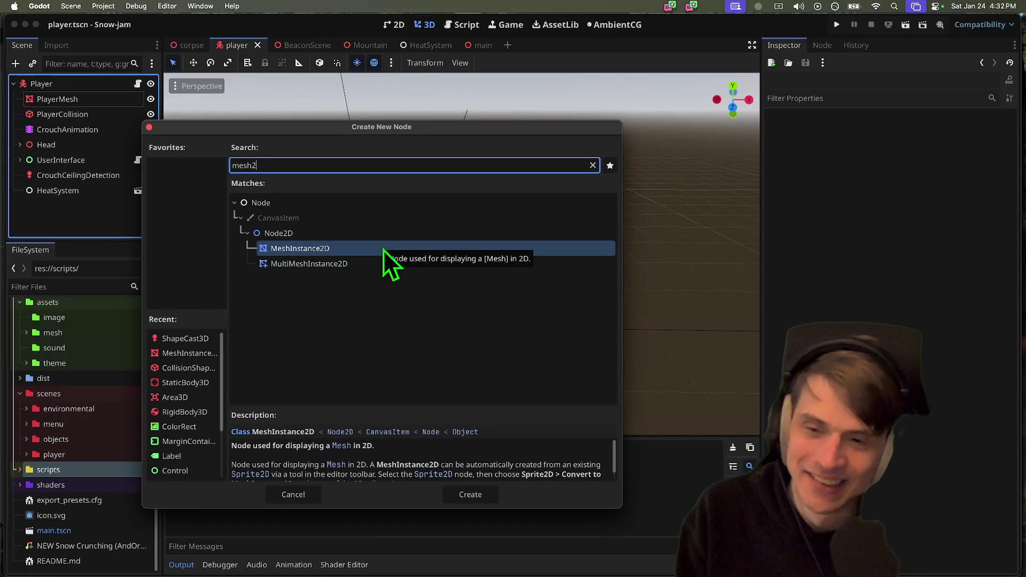
{"action": "key", "text": "super+a"}
{"action": "type", "text": "bone2"}
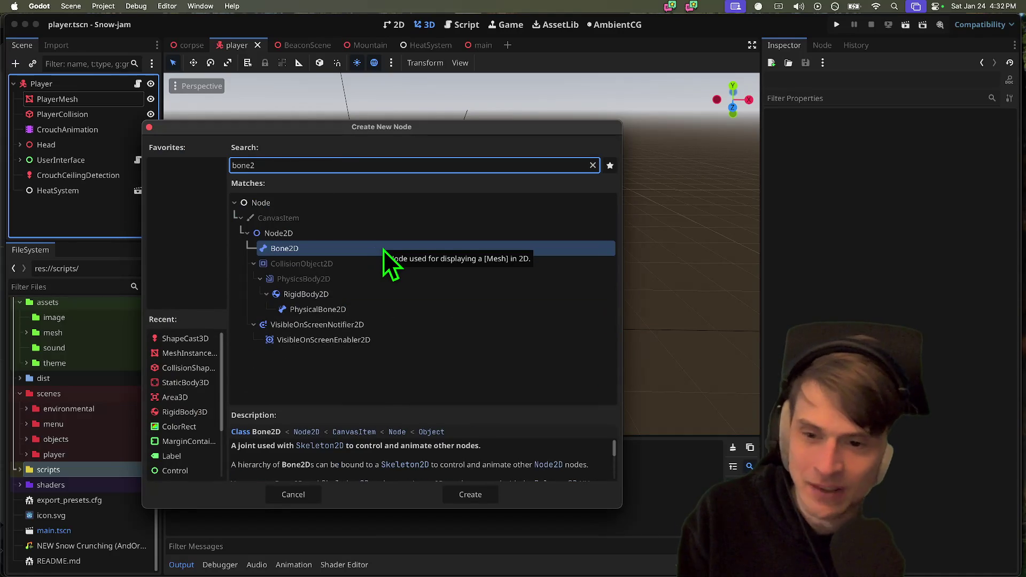
{"action": "left_click", "coordinate": [393, 294]}
{"action": "left_click", "coordinate": [443, 310]}
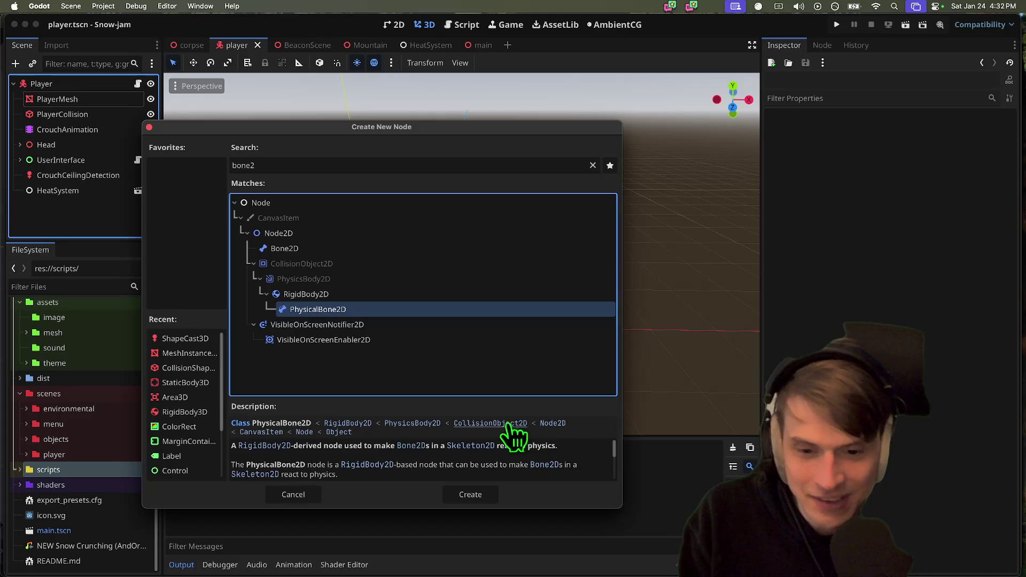
{"action": "left_click", "coordinate": [490, 495]}
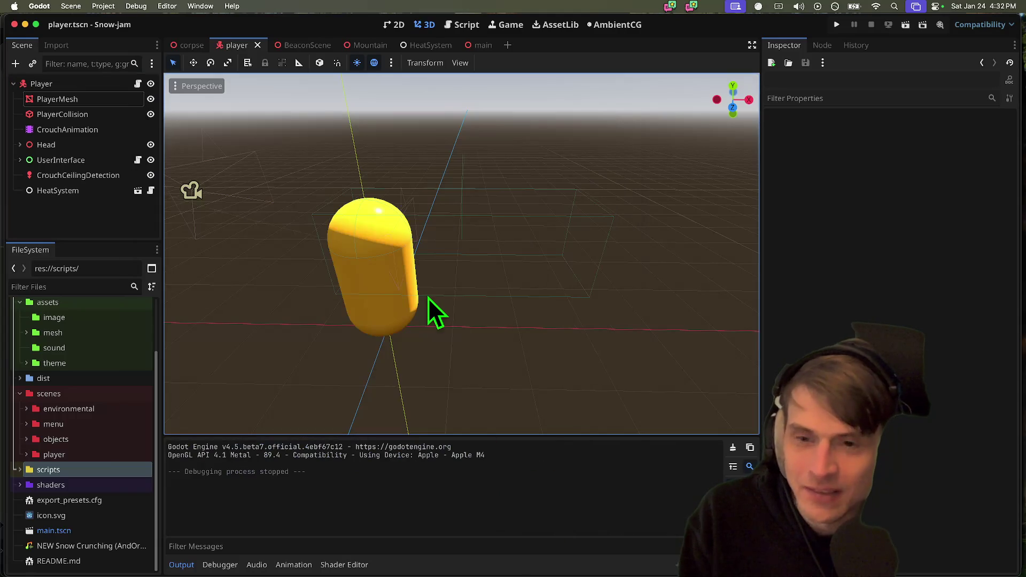
{"action": "key", "text": "super+Tab"}
{"action": "key", "text": "super+Tab"}
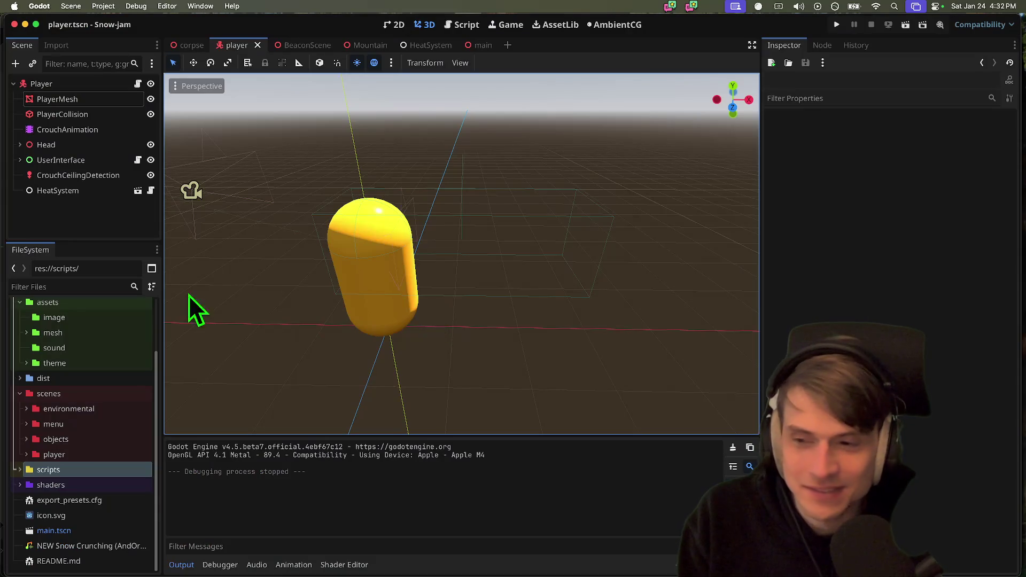
{"action": "left_click", "coordinate": [130, 237]}
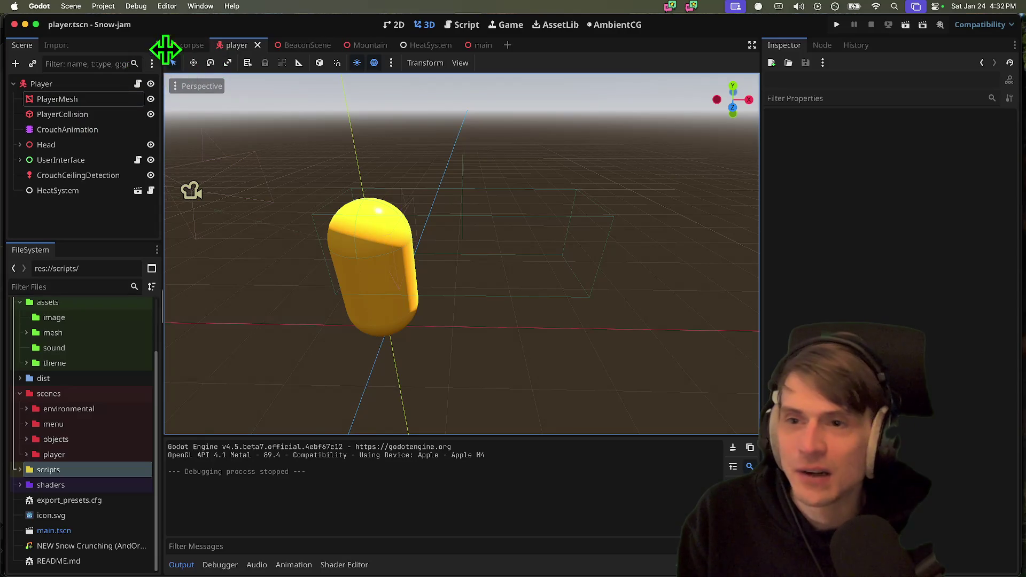
- In the corpse scene, change the Corpse root node's type to RigidBody3D
{"action": "left_click", "coordinate": [180, 46]}
{"action": "left_click", "coordinate": [72, 116]}
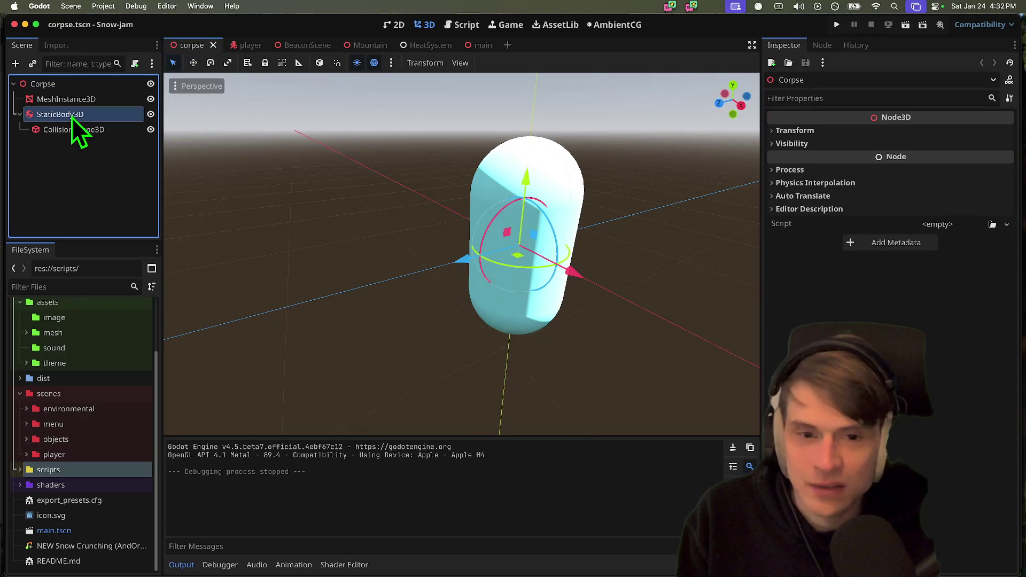
{"action": "left_click", "coordinate": [79, 84]}
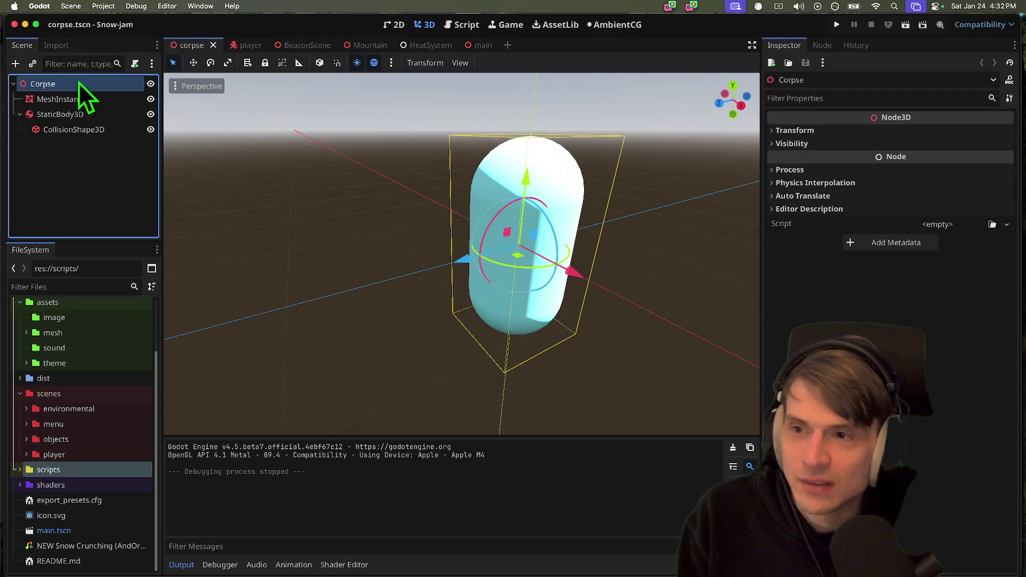
{"action": "right_click", "coordinate": [85, 89]}
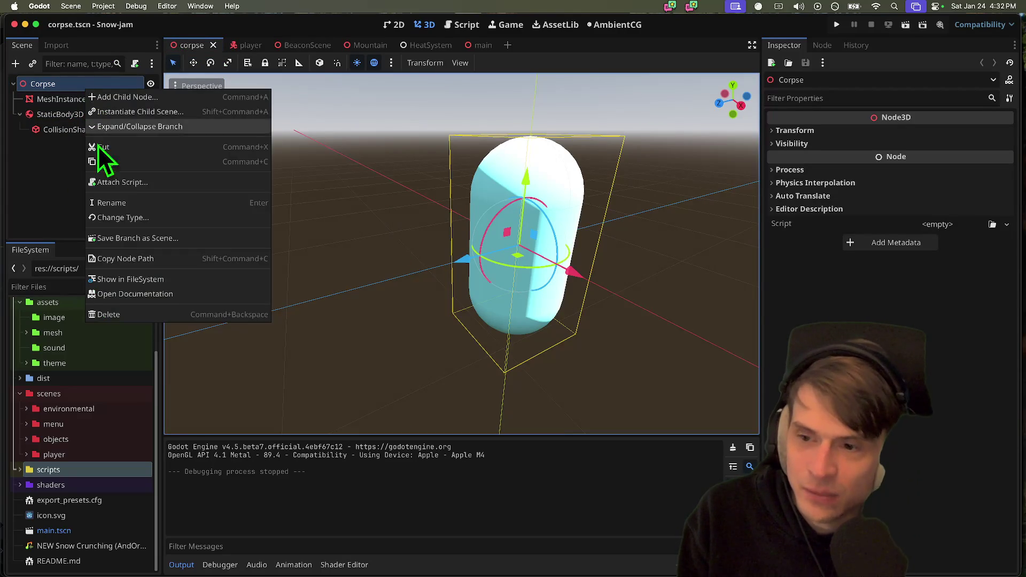
{"action": "left_click", "coordinate": [134, 221]}
{"action": "type", "text": "static"}
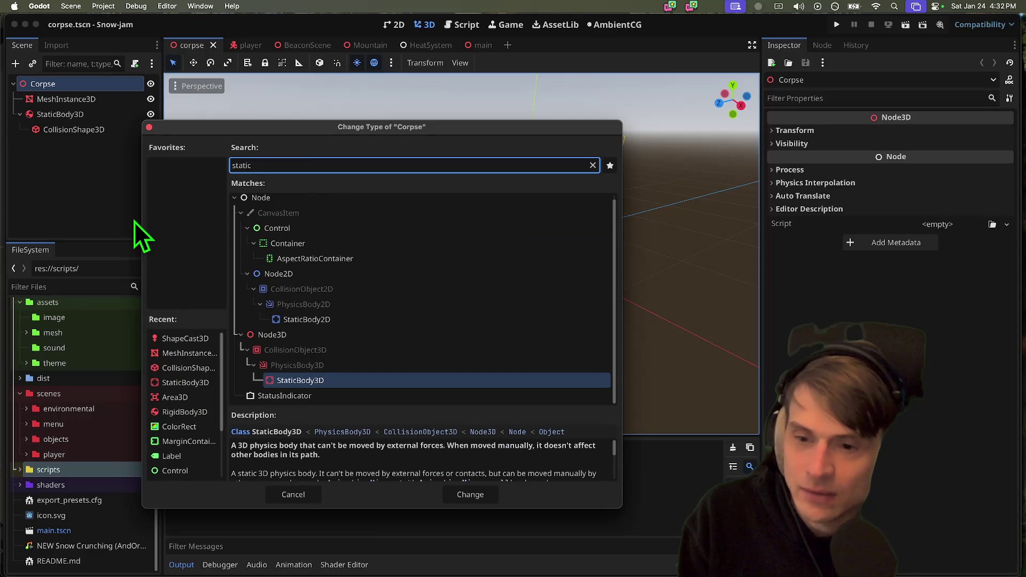
{"action": "type", "text": "rigid"}
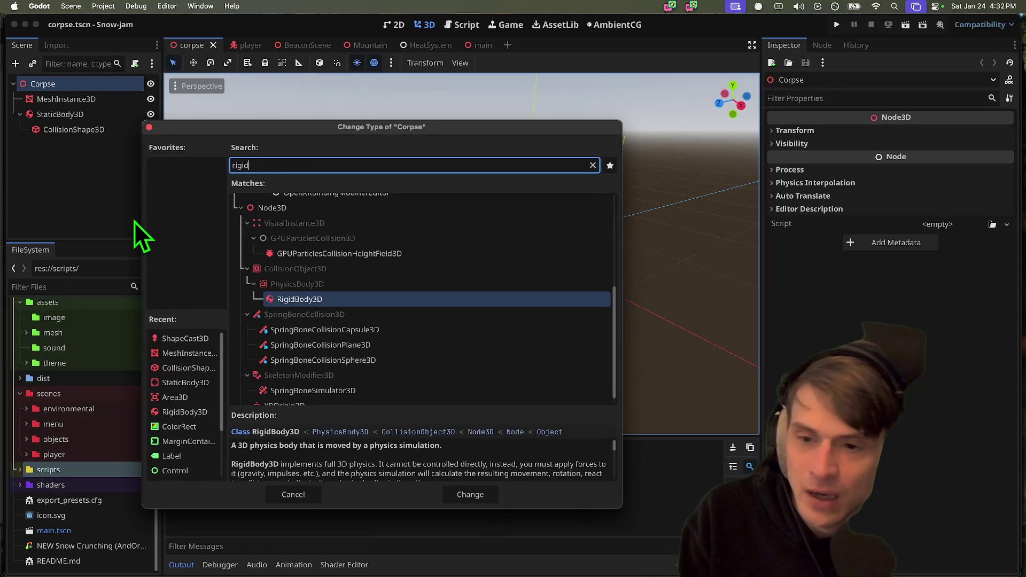
{"action": "key", "text": "Return"}
- Move CollisionShape3D directly under Corpse, delete StaticBody3D, and save the scene
{"action": "left_click_drag", "start_coordinate": [72, 131], "coordinate": [73, 92]}
{"action": "left_click", "coordinate": [94, 115]}
{"action": "right_click", "coordinate": [91, 131]}
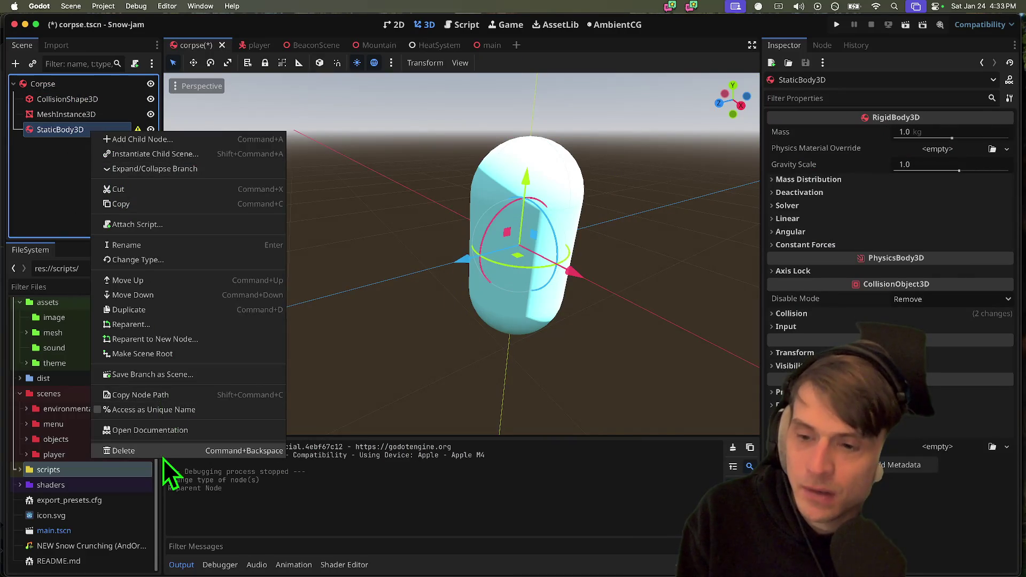
{"action": "left_click", "coordinate": [164, 455]}
{"action": "left_click", "coordinate": [551, 299]}
{"action": "key", "text": "super+s"}
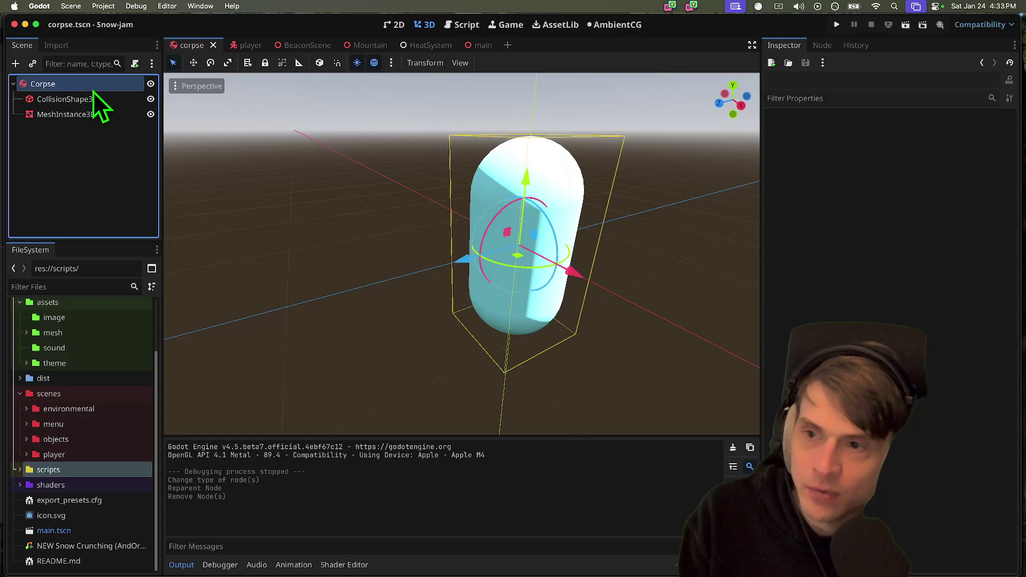
- Set the Corpse's mass to 30 kg and save
{"action": "left_click", "coordinate": [95, 84]}
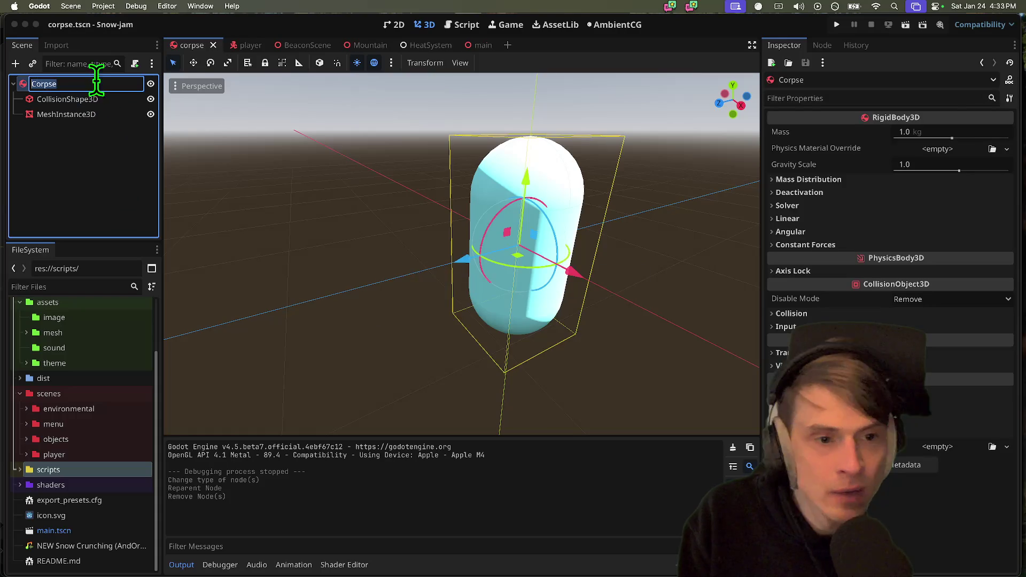
{"action": "left_click", "coordinate": [905, 133]}
{"action": "type", "text": "30"}
{"action": "key", "text": "Return"}
{"action": "key", "text": "super+s"}
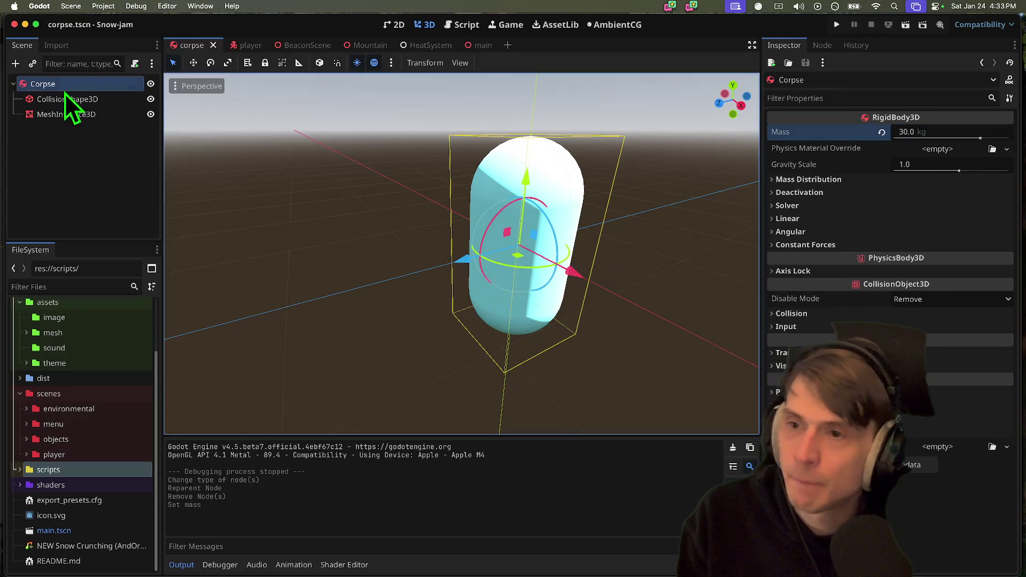
- Check the MeshInstance3D's mesh and run the game to test the corpse
{"action": "left_click", "coordinate": [69, 114]}
{"action": "left_click", "coordinate": [71, 114]}
{"action": "key", "text": "super+b"}
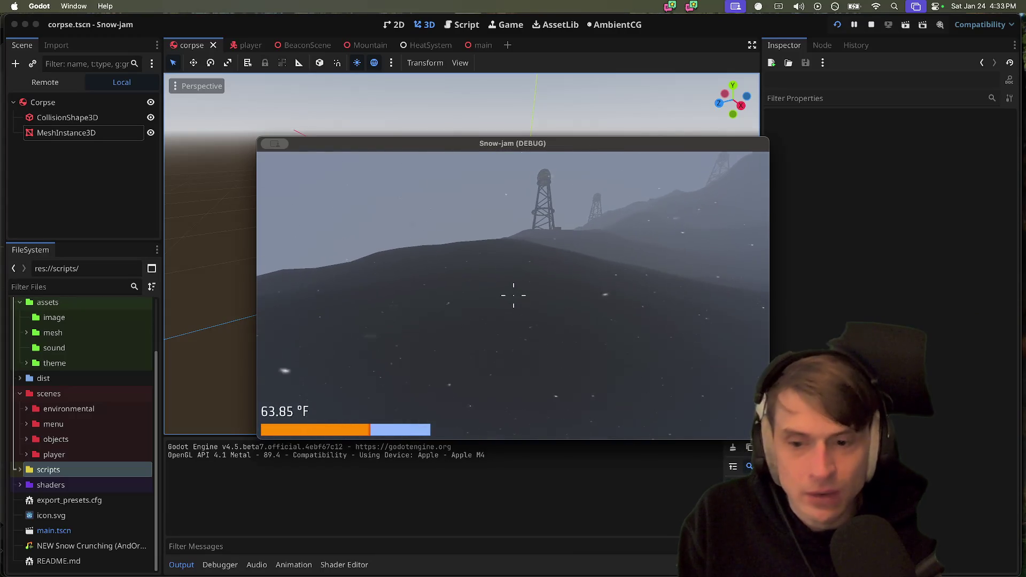
{"action": "key", "text": "w"}
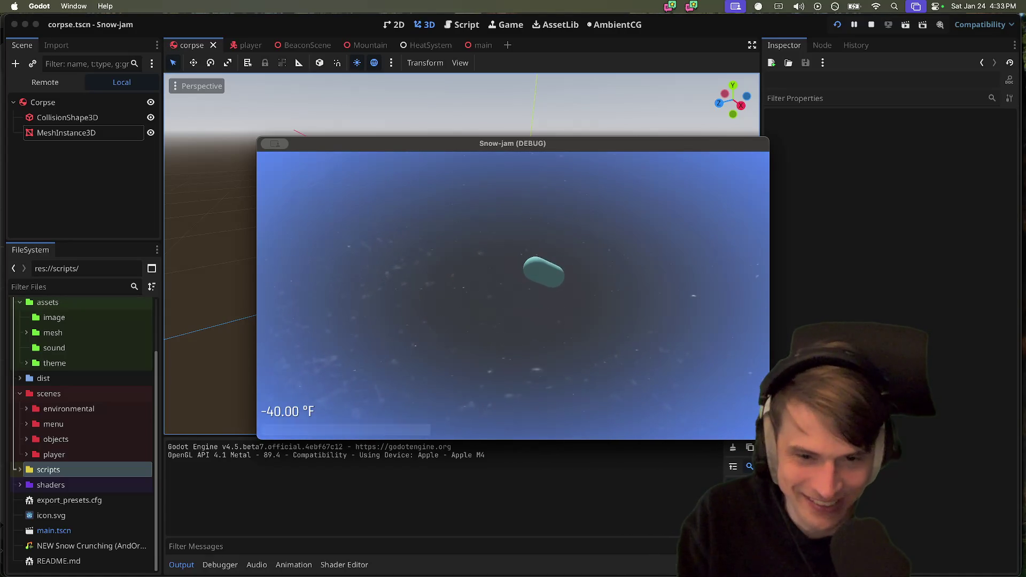
{"action": "key", "text": "Escape"}
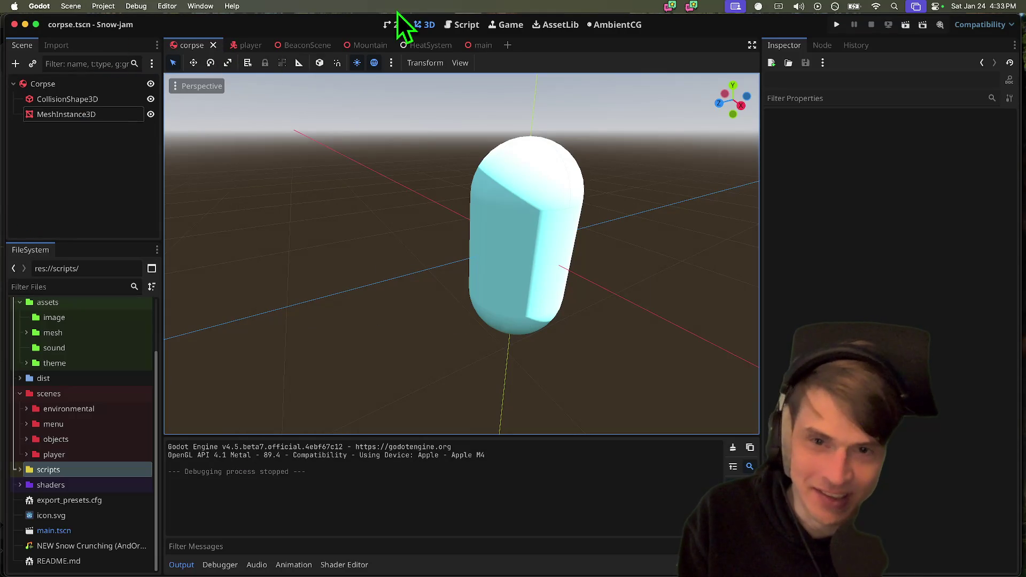
- Show the end of player.gd in the player scene's script, then run and stop the game
{"action": "left_click", "coordinate": [469, 28]}
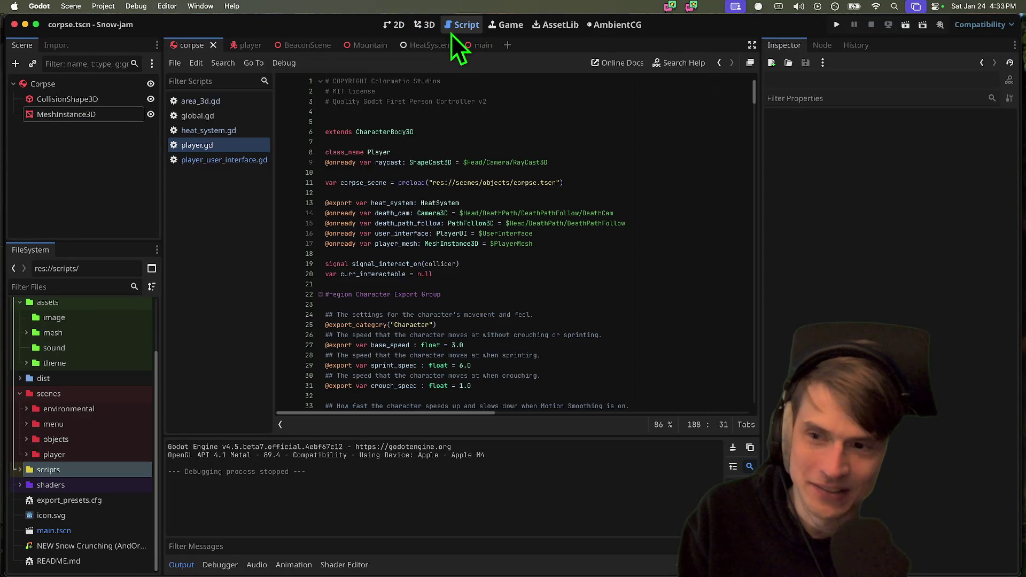
{"action": "left_click", "coordinate": [236, 46]}
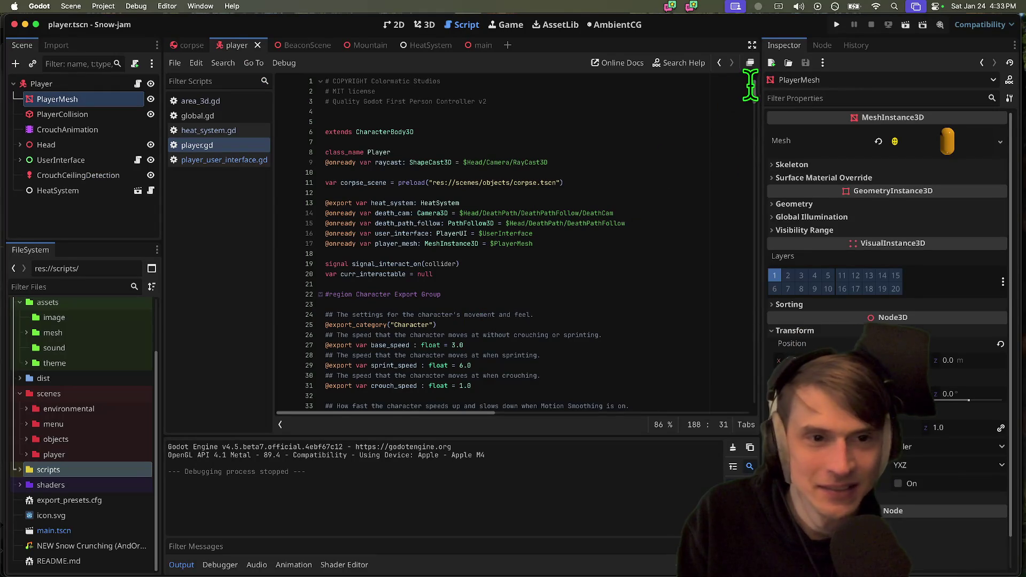
{"action": "left_click_drag", "start_coordinate": [748, 80], "coordinate": [753, 396]}
{"action": "key", "text": "super+b"}
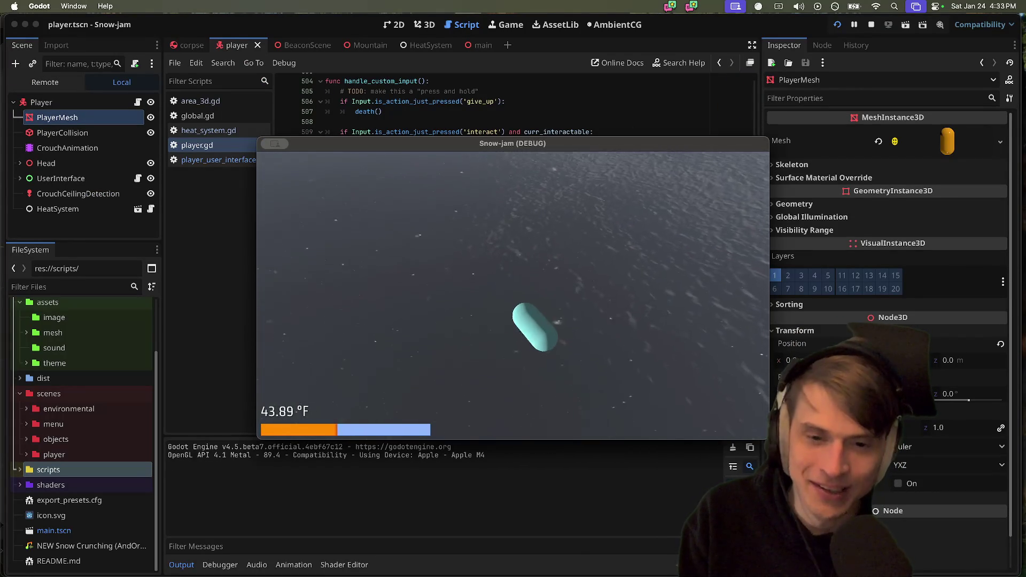
{"action": "key", "text": "super+q"}
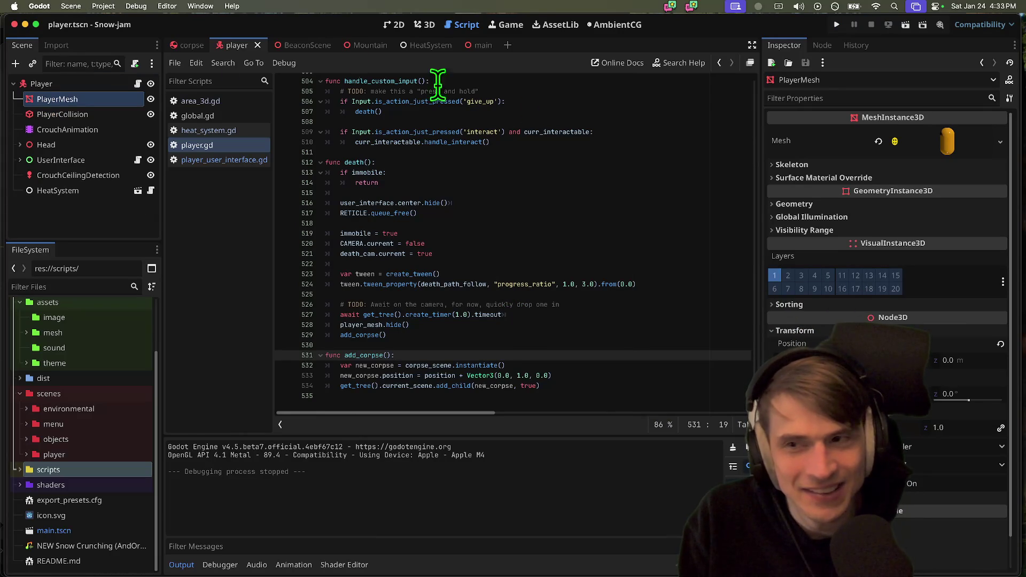
- Return to the corpse scene and show the Corpse node's collision settings
{"action": "left_click", "coordinate": [85, 85]}
{"action": "scroll", "coordinate": [930, 398], "scroll_direction": "down", "scroll_amount": 10}
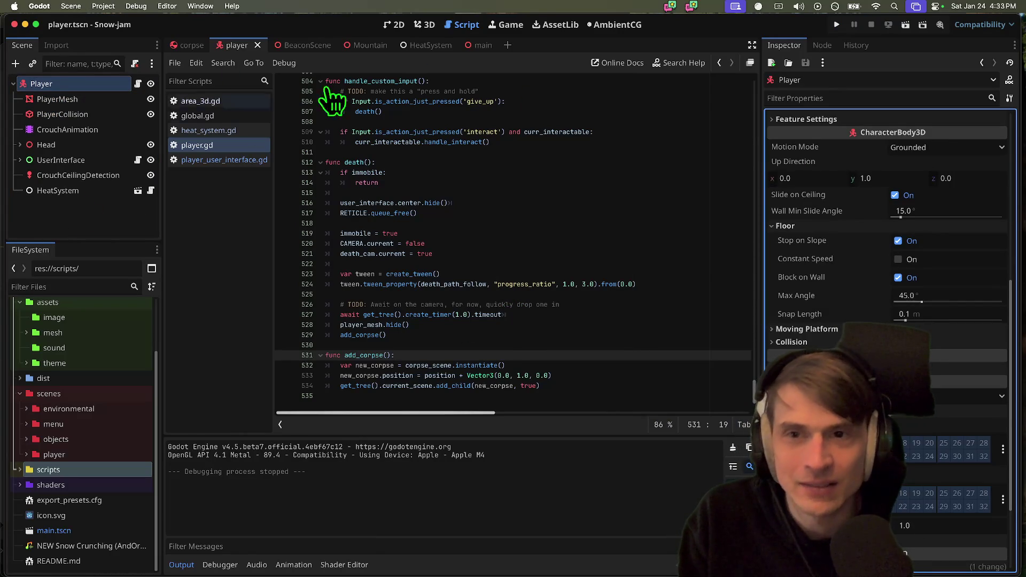
{"action": "left_click", "coordinate": [192, 48]}
{"action": "left_click", "coordinate": [82, 85]}
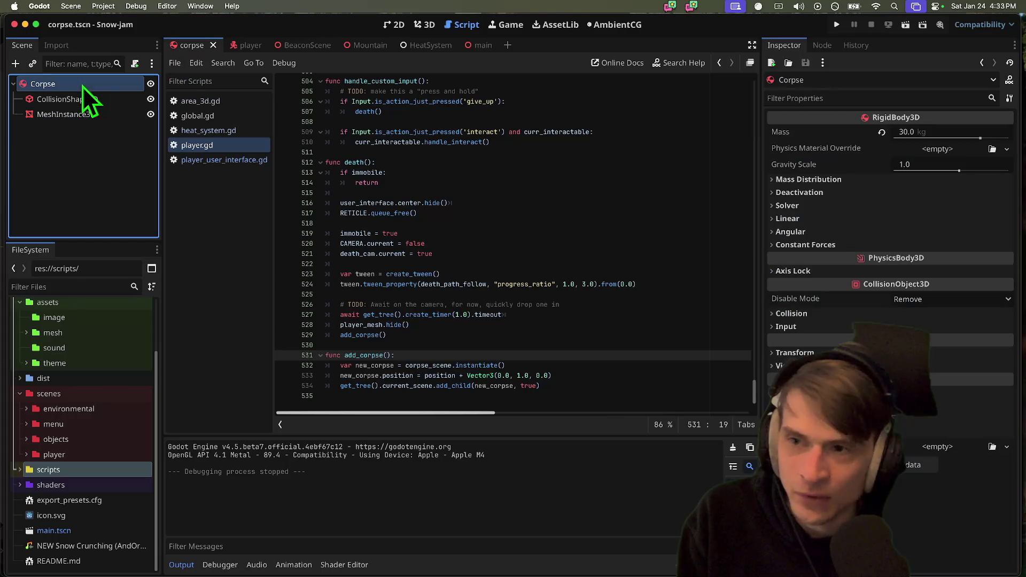
{"action": "left_click", "coordinate": [792, 314]}
- Enable collision layer 2 on the Corpse and playtest the game twice
{"action": "left_click", "coordinate": [780, 345]}
{"action": "key", "text": "super+b"}
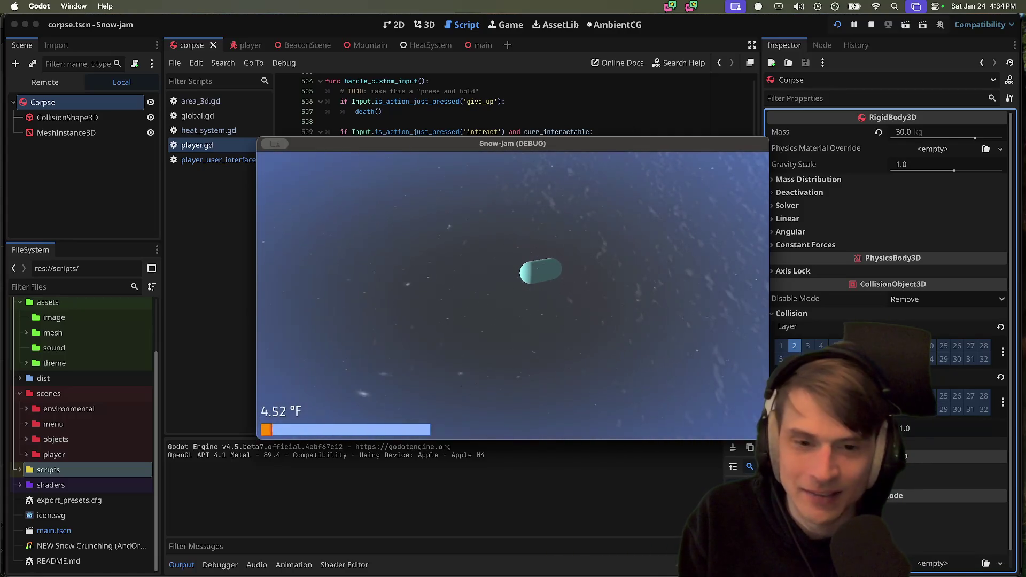
{"action": "key", "text": "super+period"}
{"action": "key", "text": "super+b"}
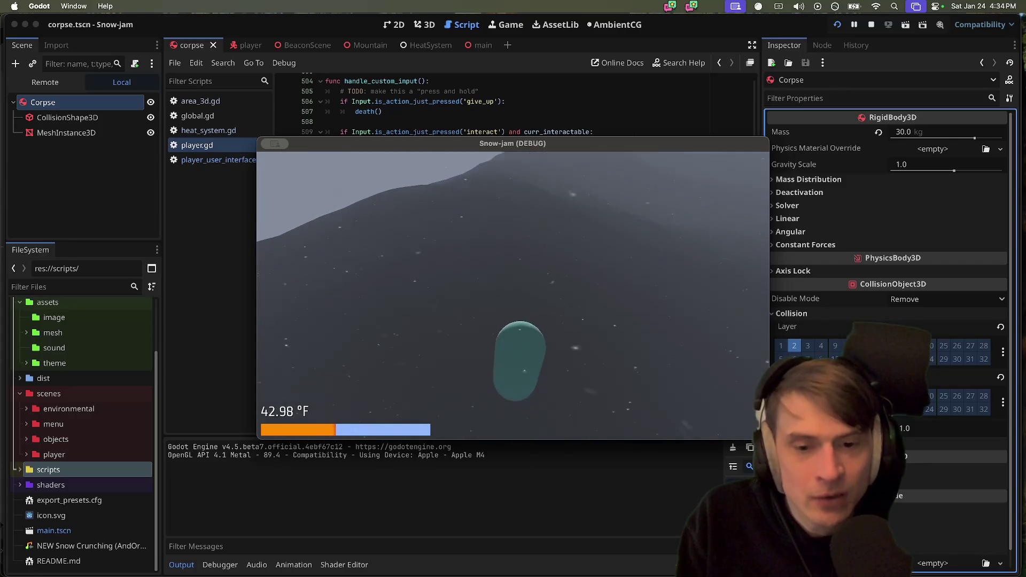
{"action": "key", "text": "super+period"}
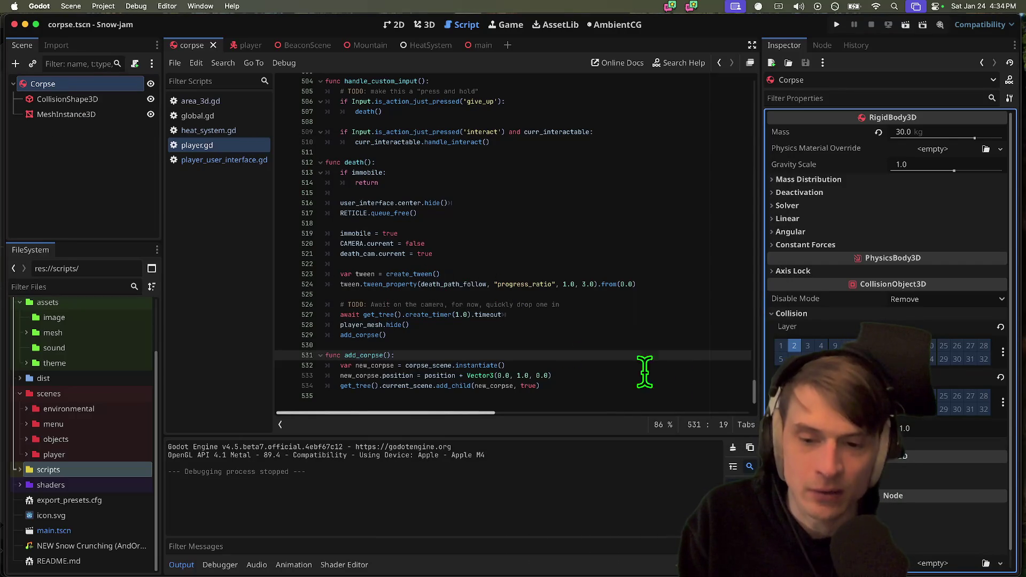
- Add a RigidBody3D type hint to new_corpse's declaration on line 532
{"action": "key", "text": "Down"}
{"action": "key", "text": "Down"}
{"action": "key", "text": "Down"}
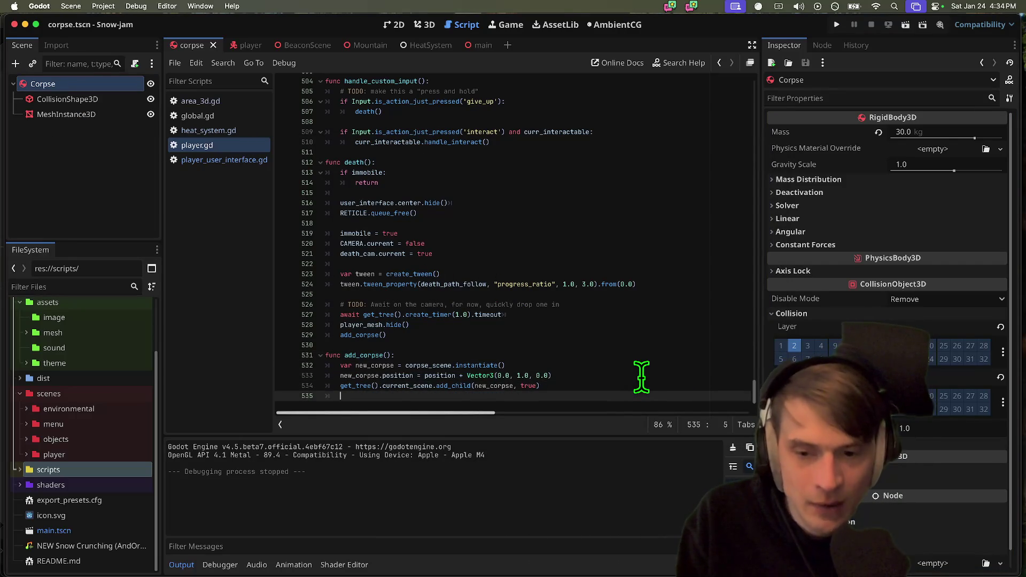
{"action": "type", "text": "_corpse."}
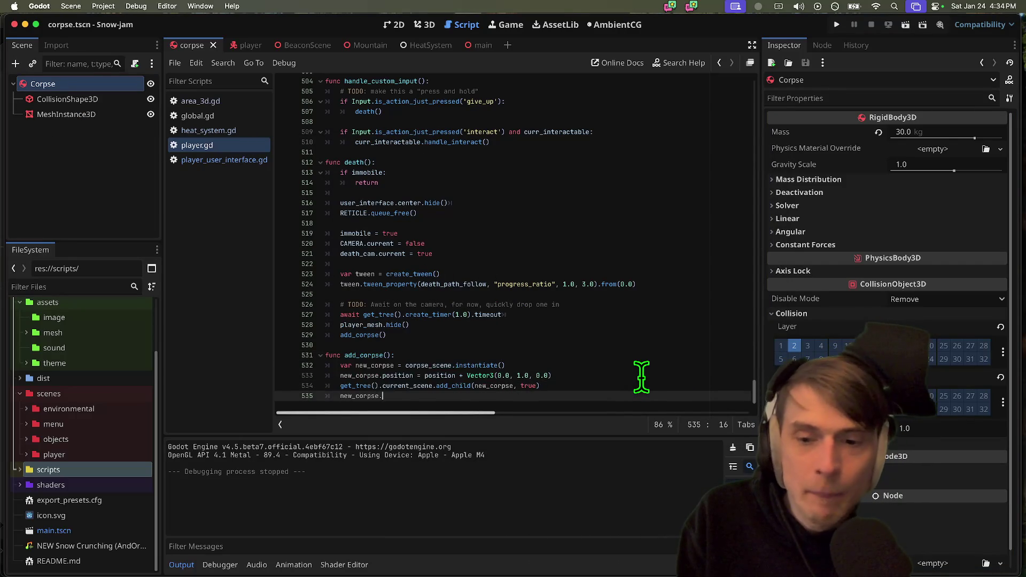
{"action": "type", "text": "imu"}
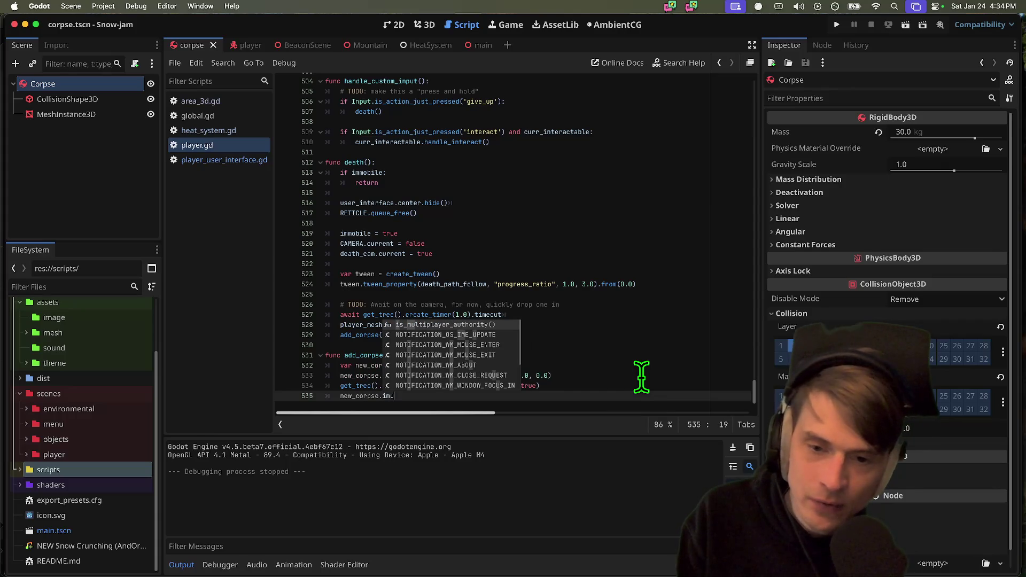
{"action": "key", "text": "BackSpace"}
{"action": "key", "text": "BackSpace"}
{"action": "key", "text": "BackSpace"}
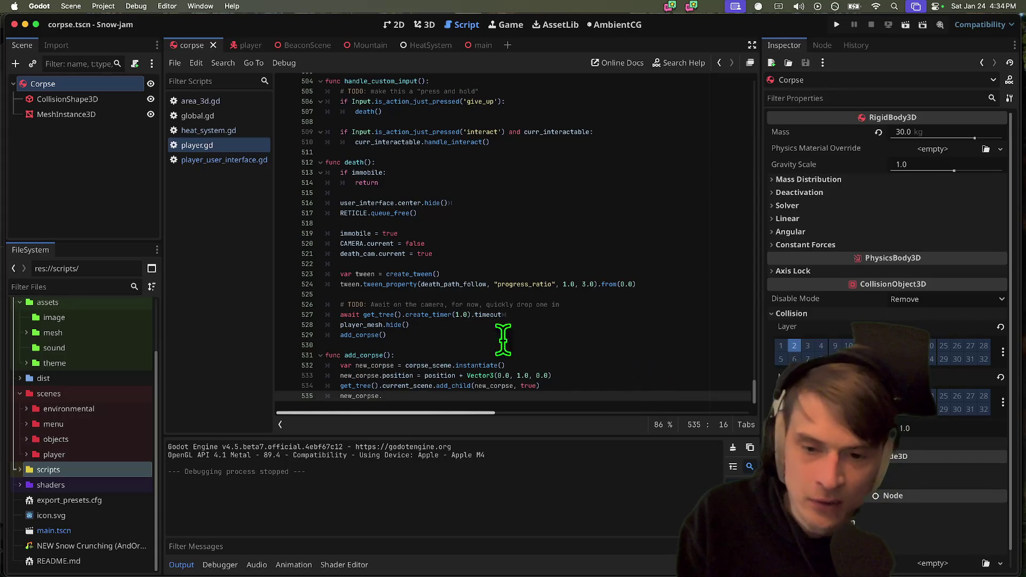
{"action": "left_click", "coordinate": [399, 365]}
{"action": "key", "text": "Down"}
{"action": "key", "text": "Down"}
{"action": "key", "text": "Down"}
{"action": "key", "text": "super+k"}
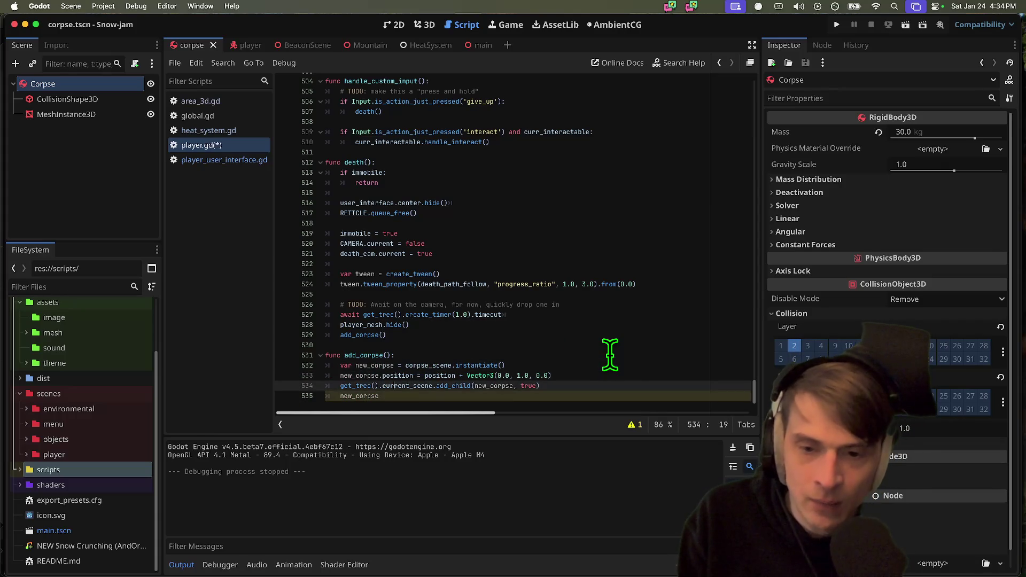
{"action": "key", "text": "Up"}
{"action": "key", "text": "Up"}
{"action": "key", "text": "Up"}
{"action": "key", "text": "Left"}
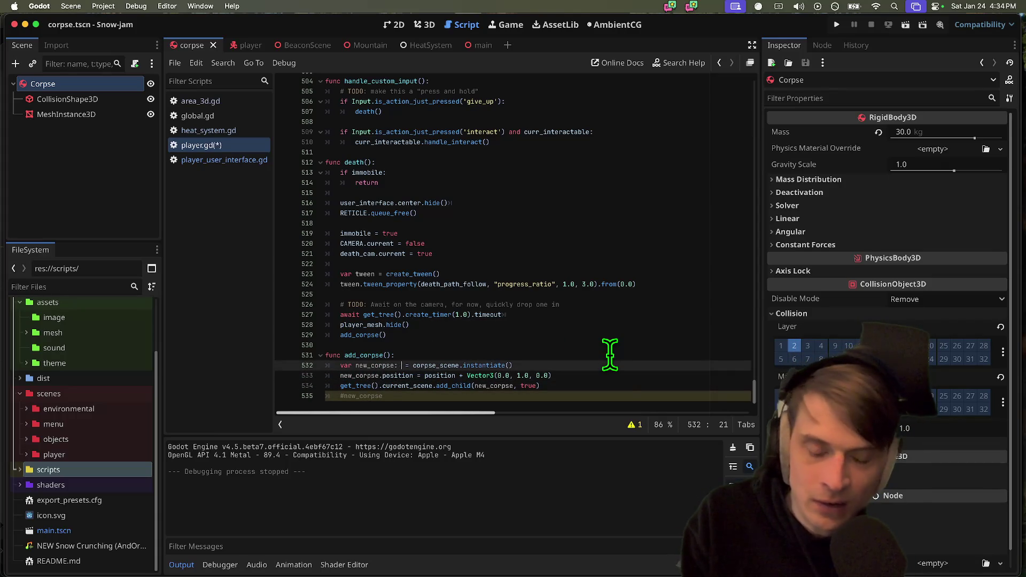
{"action": "type", "text": "i"}
{"action": "key", "text": "Return"}
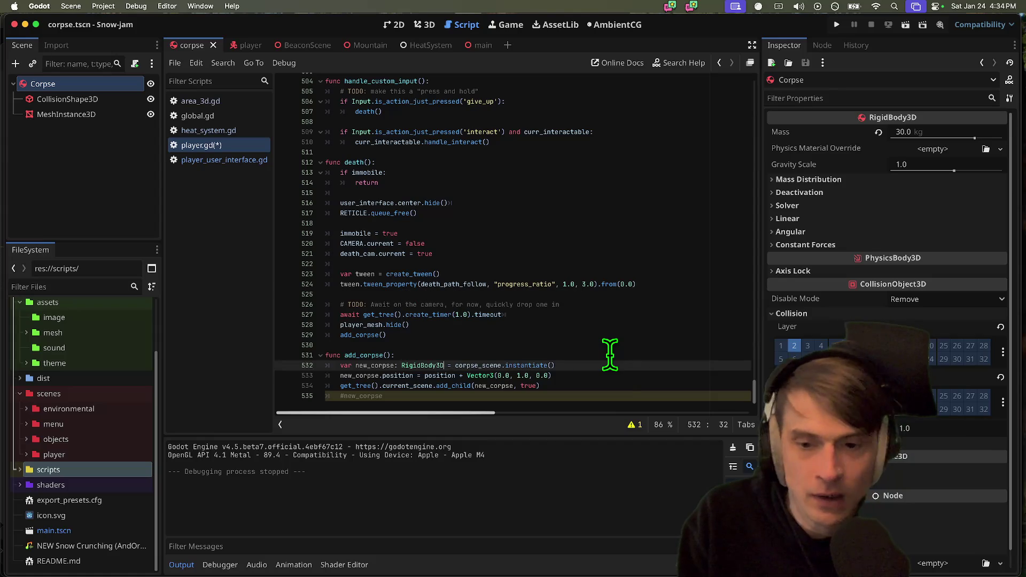
- On line 535, insert new_corpse.apply_central_force() from the autocomplete suggestions
{"action": "key", "text": "Down"}
{"action": "key", "text": "Down"}
{"action": "key", "text": "Down"}
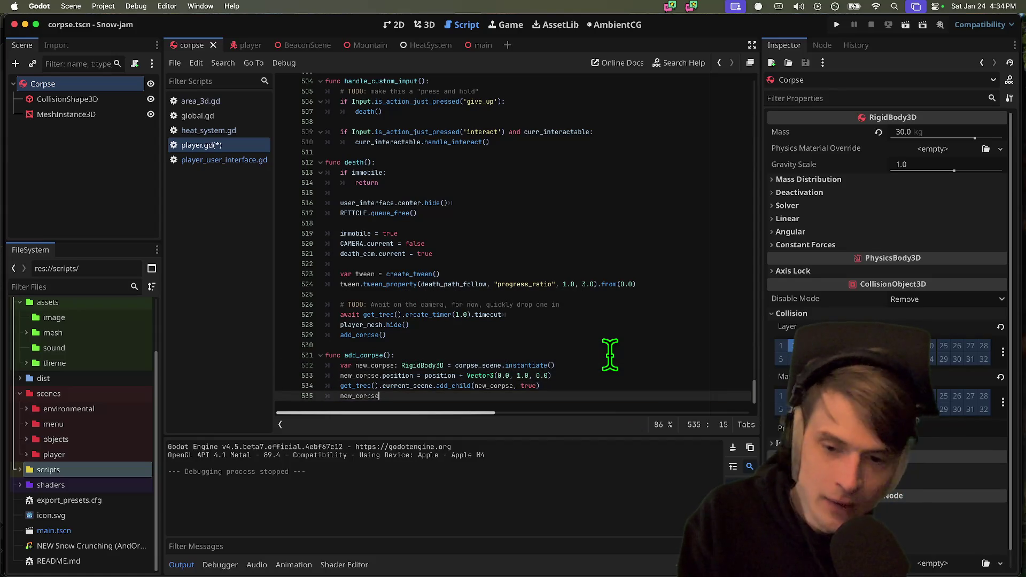
{"action": "type", "text": "."}
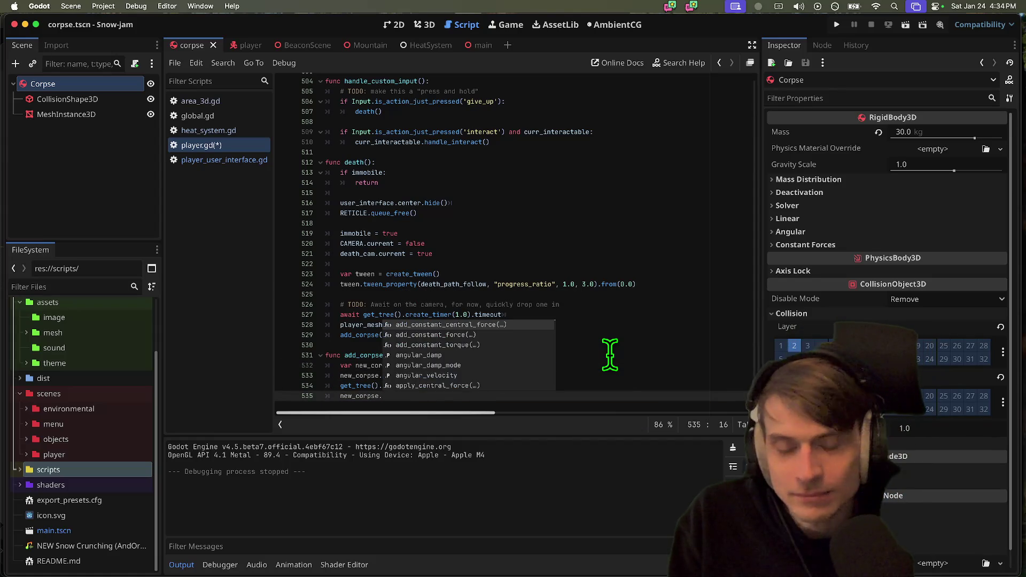
{"action": "type", "text": "velo"}
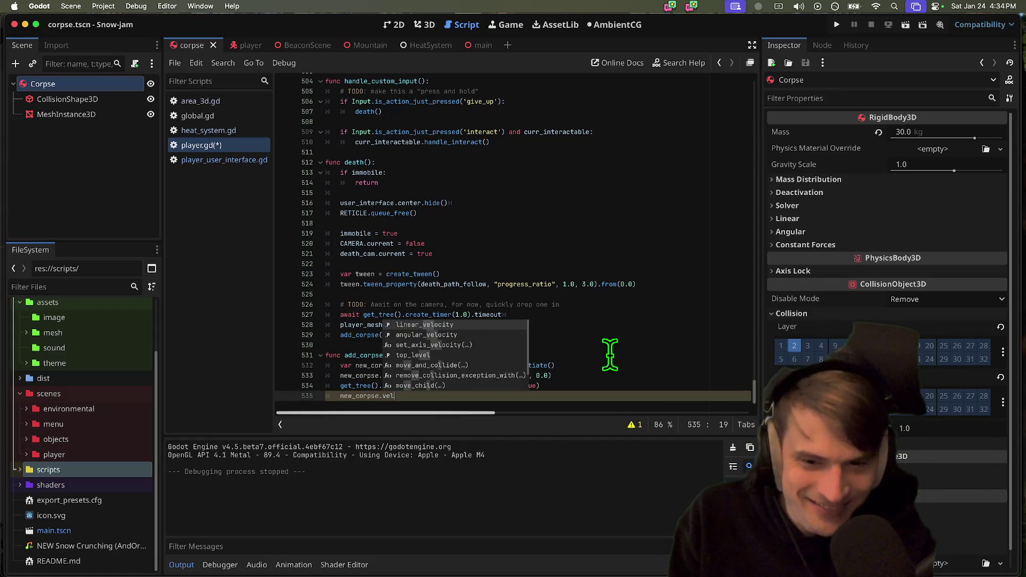
{"action": "key", "text": "Down"}
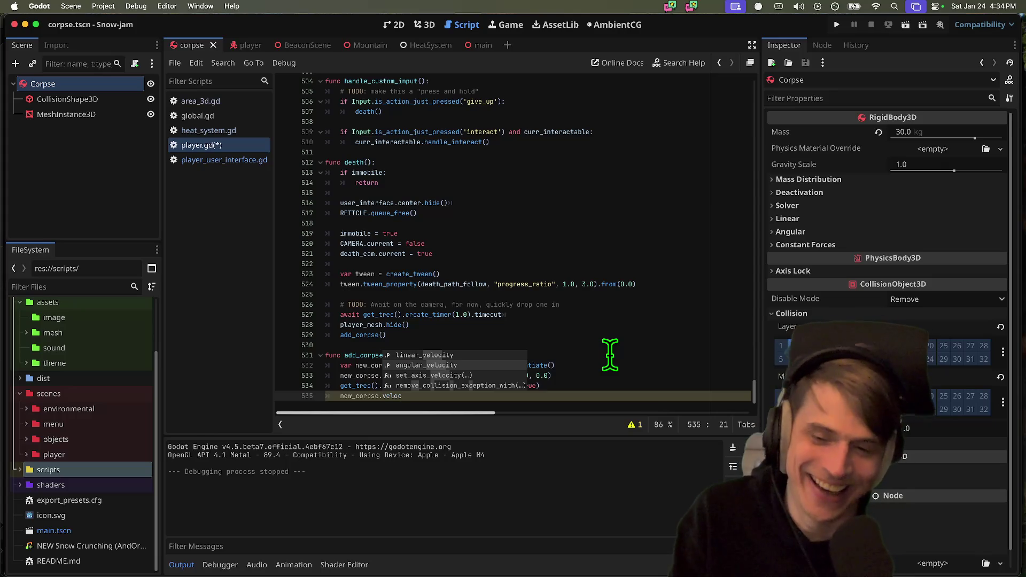
{"action": "key", "text": "BackSpace"}
{"action": "key", "text": "BackSpace"}
{"action": "key", "text": "BackSpace"}
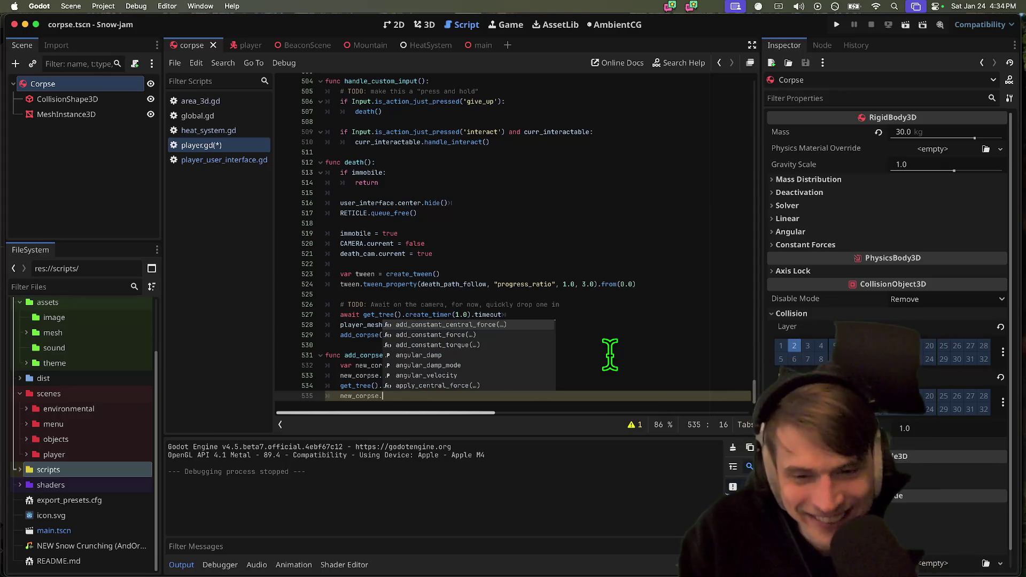
{"action": "key", "text": "Down"}
{"action": "key", "text": "Down"}
{"action": "key", "text": "Down"}
{"action": "key", "text": "Down"}
{"action": "key", "text": "Down"}
{"action": "key", "text": "Return"}
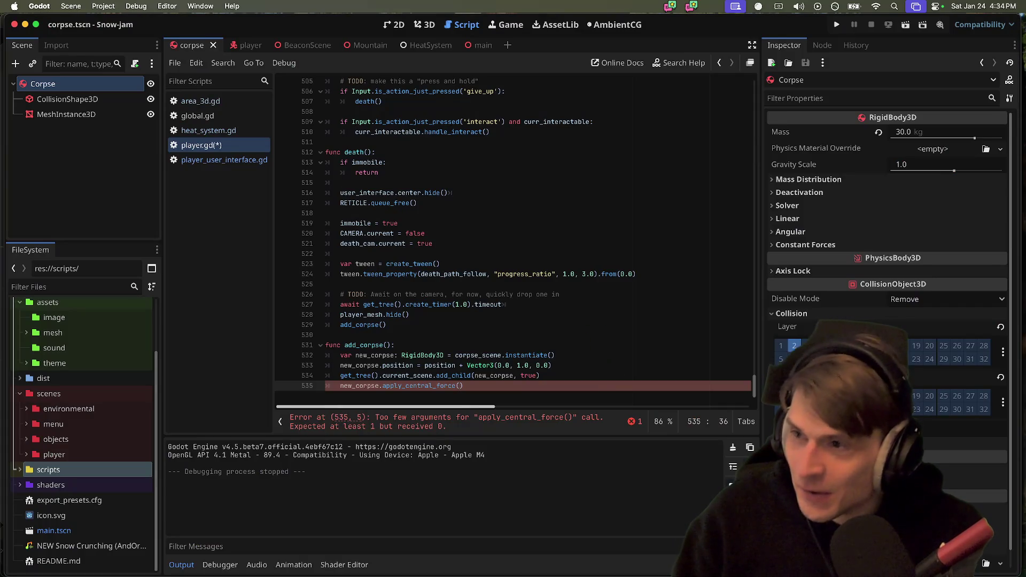
- Fill the apply_central_force argument with CAMERA.transform.origin.z
{"action": "key", "text": "Right"}
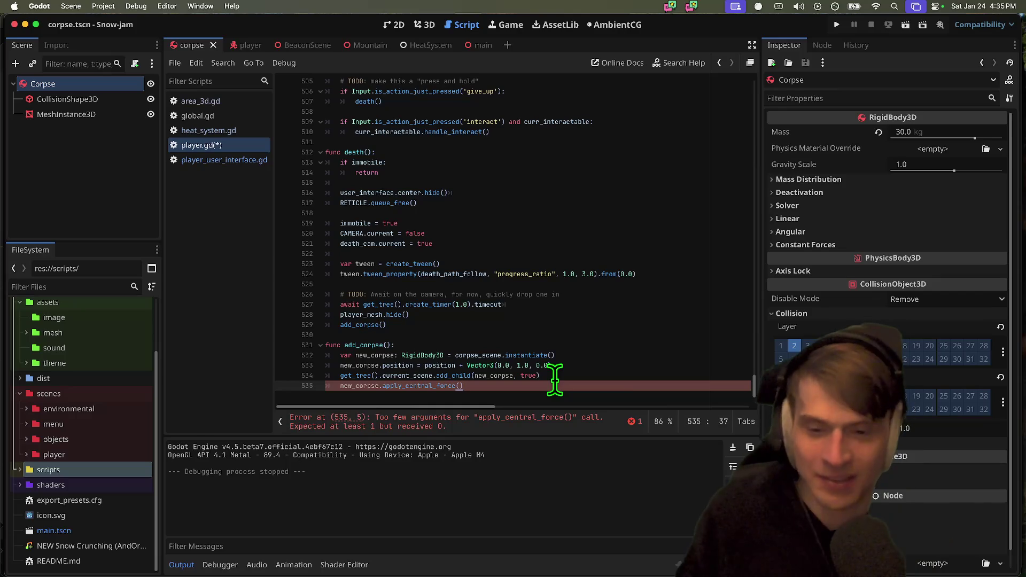
{"action": "key", "text": "super+Tab"}
{"action": "key", "text": "super+Tab"}
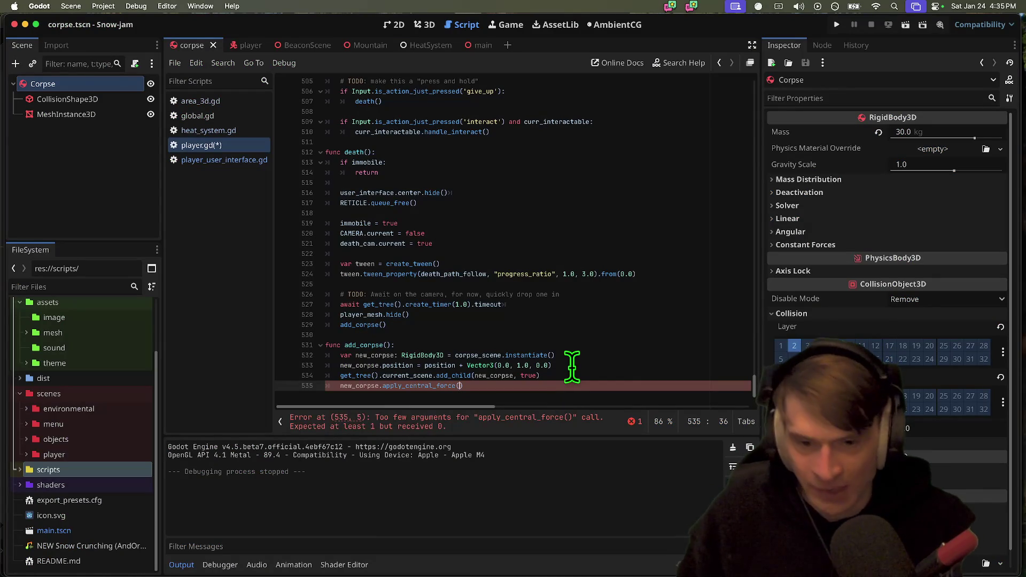
{"action": "type", "text": "AMERA."}
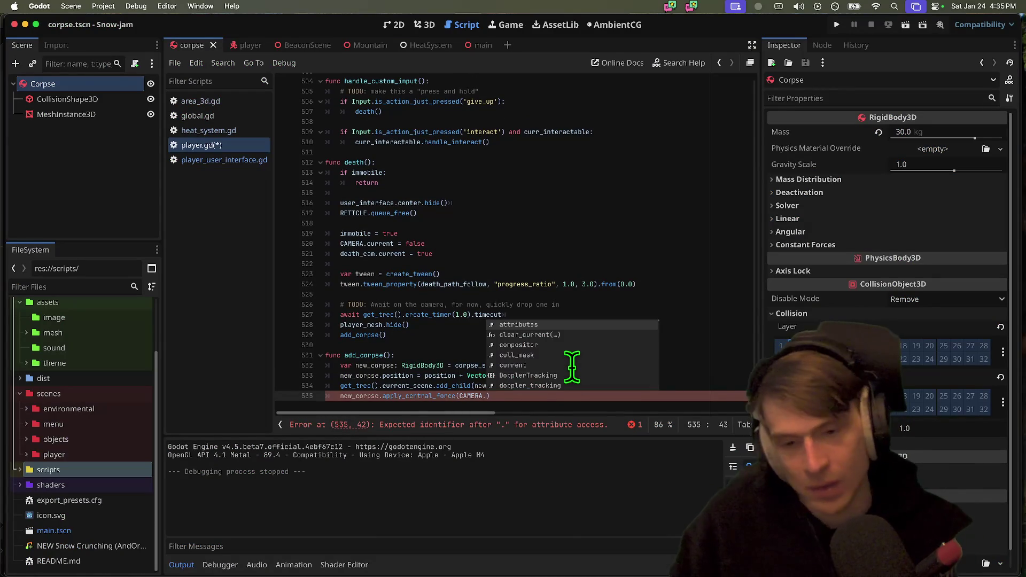
{"action": "type", "text": "transform."}
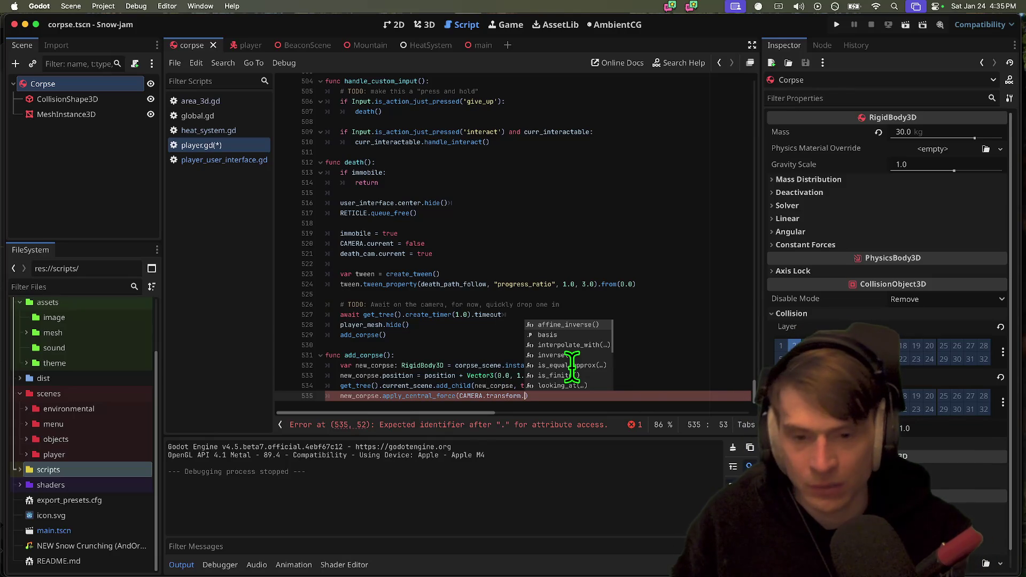
{"action": "type", "text": "origin."}
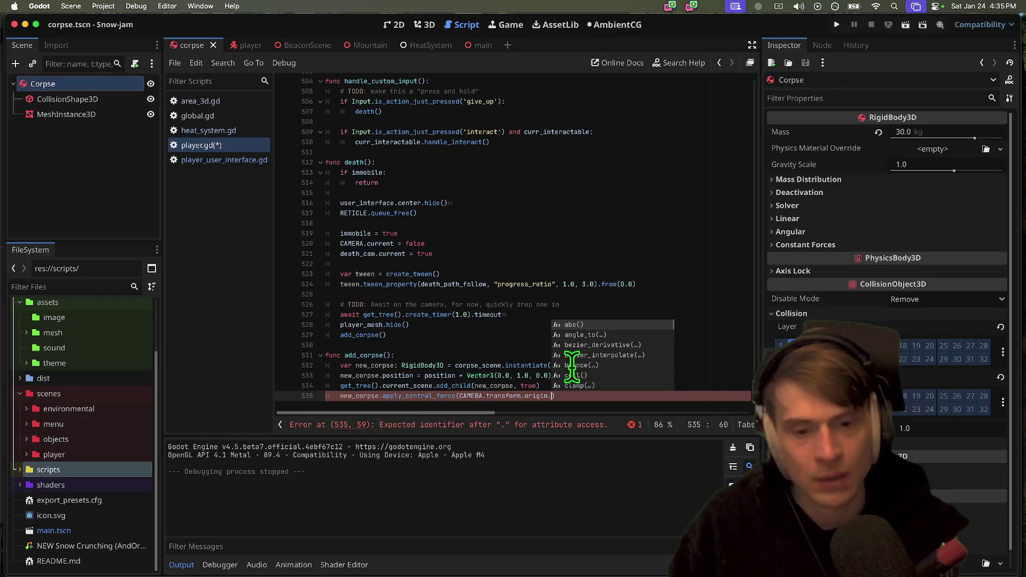
{"action": "type", "text": "z"}
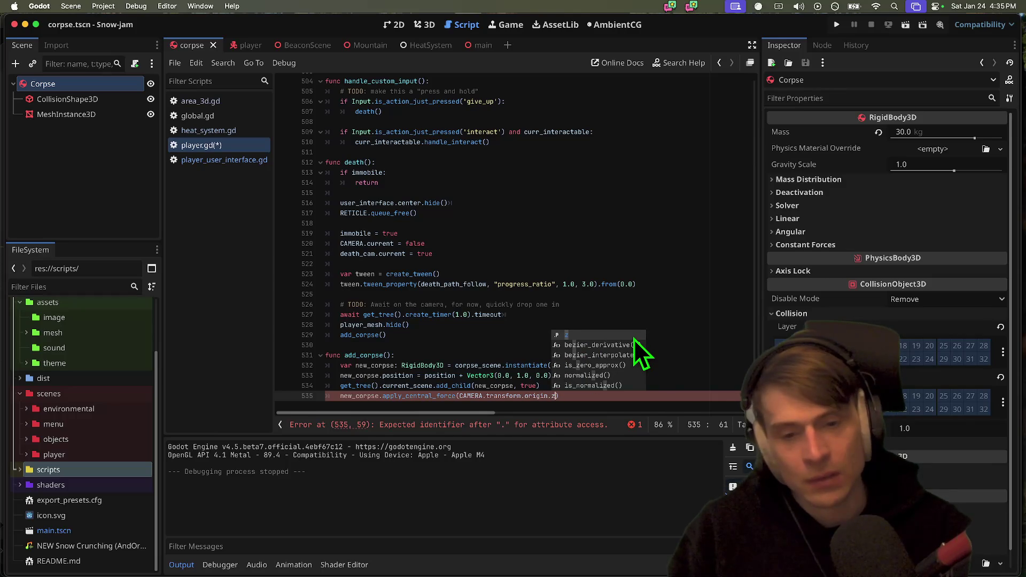
- Change the argument to -CAMERA.basis.z and save player.gd
{"action": "left_click", "coordinate": [459, 385]}
{"action": "type", "text": "-"}
{"action": "double_click", "coordinate": [505, 385]}
{"action": "type", "text": "asis"}
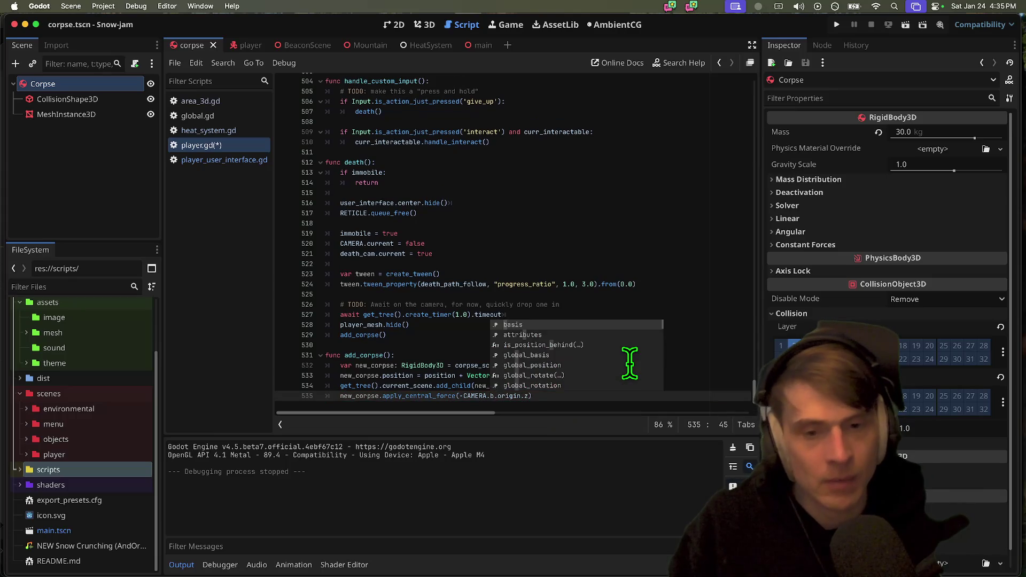
{"action": "left_click", "coordinate": [516, 395]}
{"action": "double_click", "coordinate": [516, 396]}
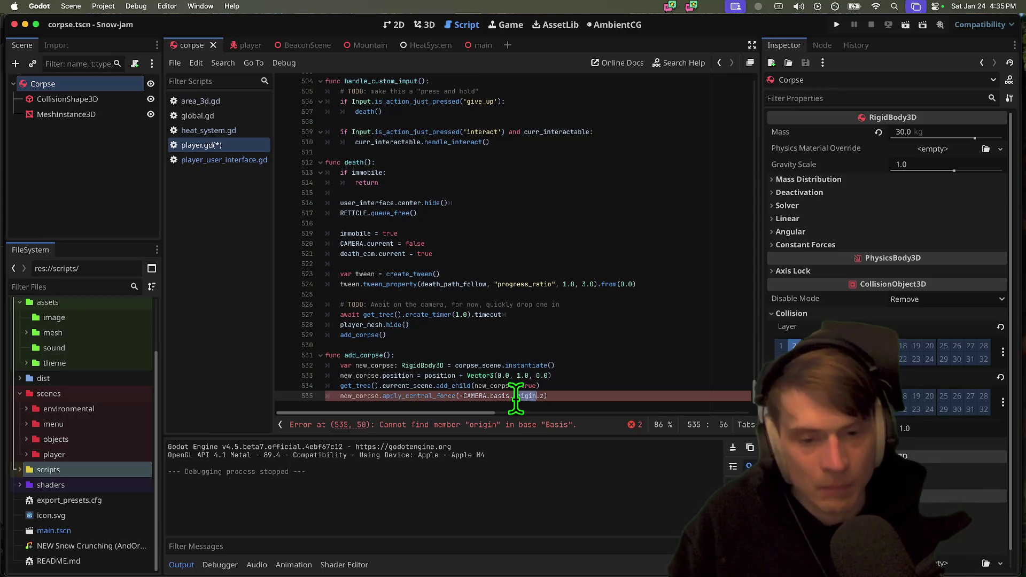
{"action": "type", "text": "z"}
{"action": "key", "text": "super+s"}
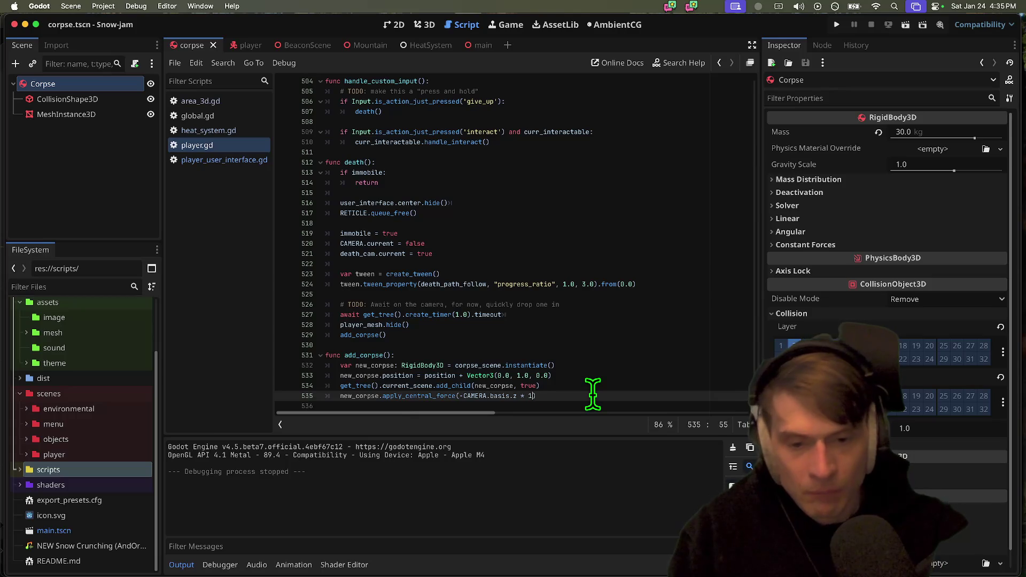
- Playtest the corpse push twice, then select the apply_central_force line
{"action": "key", "text": "super+b"}
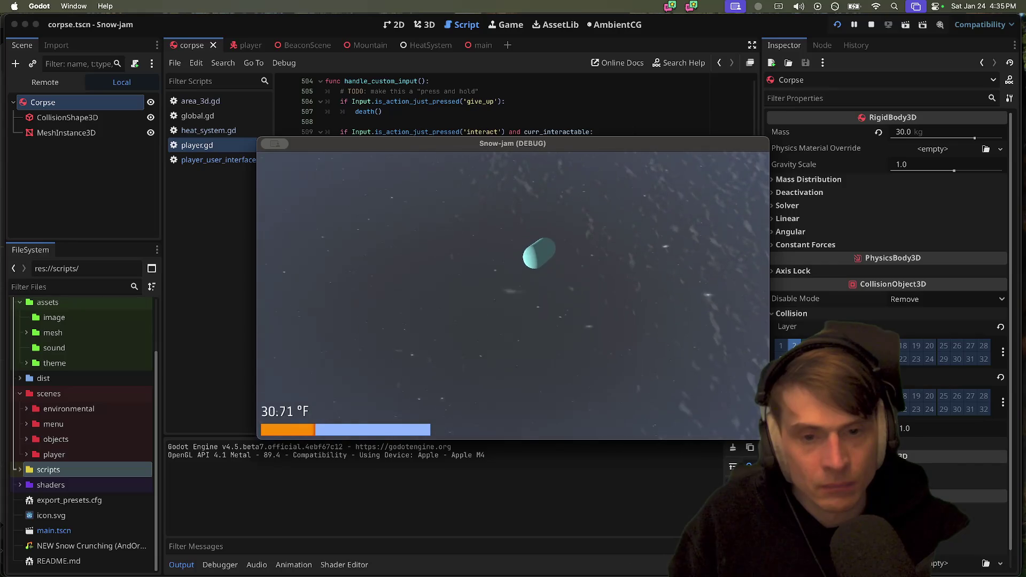
{"action": "key", "text": "super+q"}
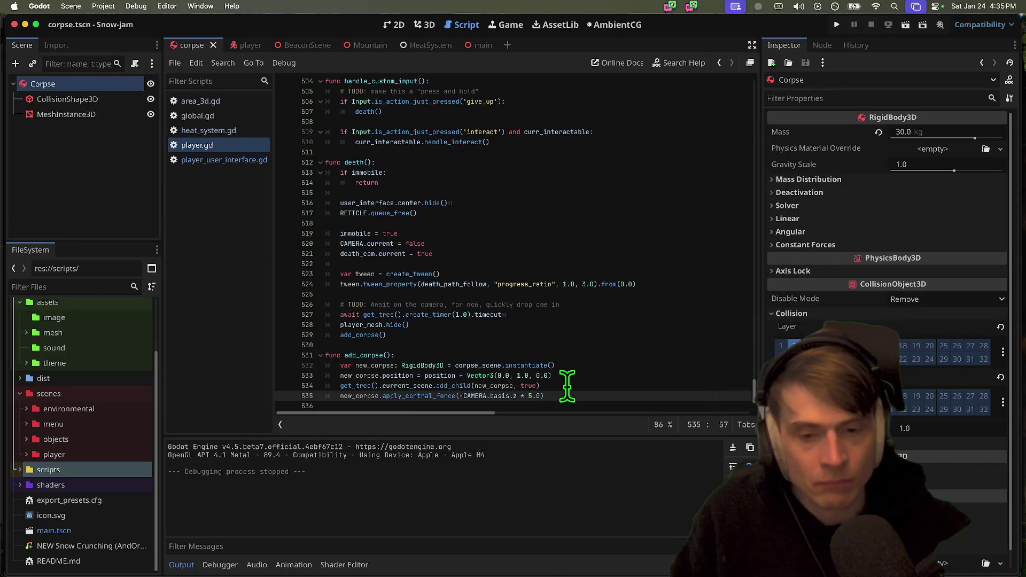
{"action": "key", "text": "super+b"}
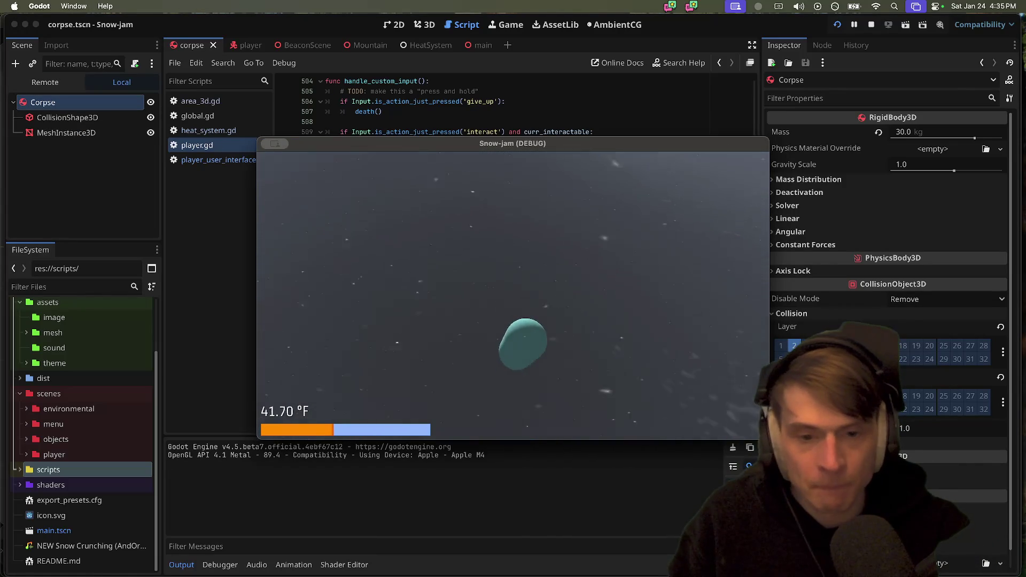
{"action": "key", "text": "super+q"}
{"action": "triple_click", "coordinate": [351, 395]}
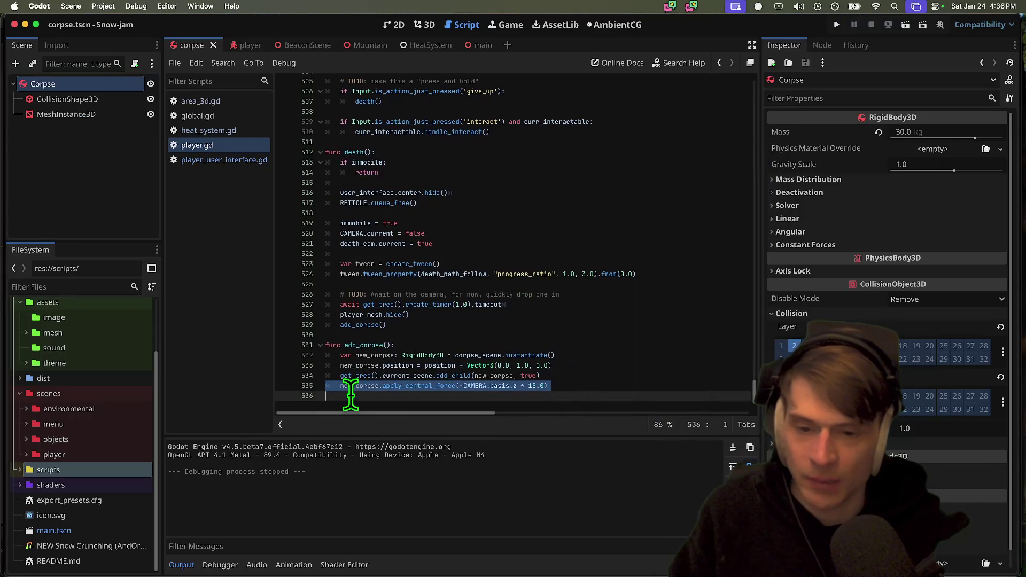
- Raise the push multiplier to 100.0 and test-run the game
{"action": "left_click", "coordinate": [354, 401]}
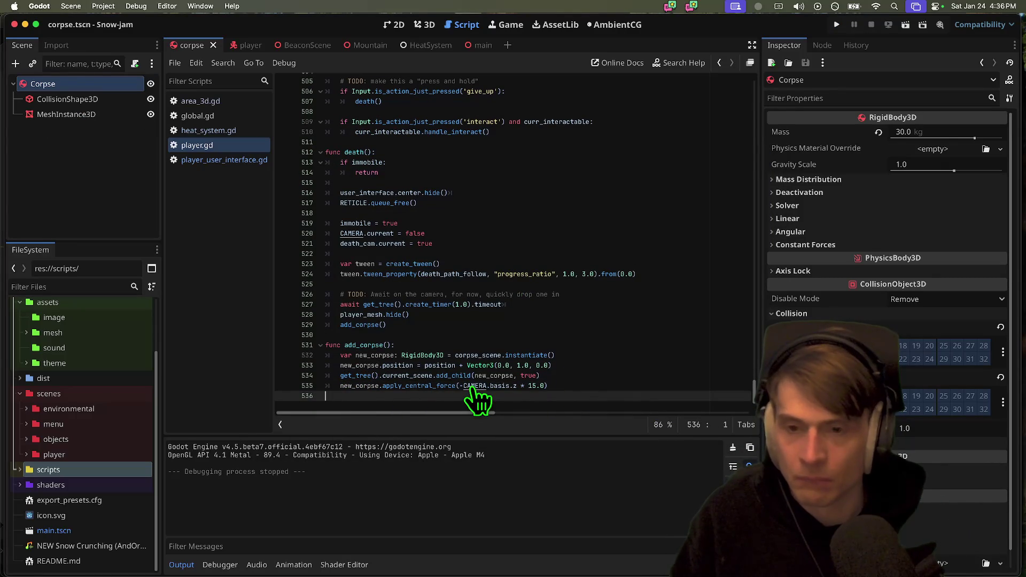
{"action": "left_click", "coordinate": [532, 385]}
{"action": "type", "text": "0"}
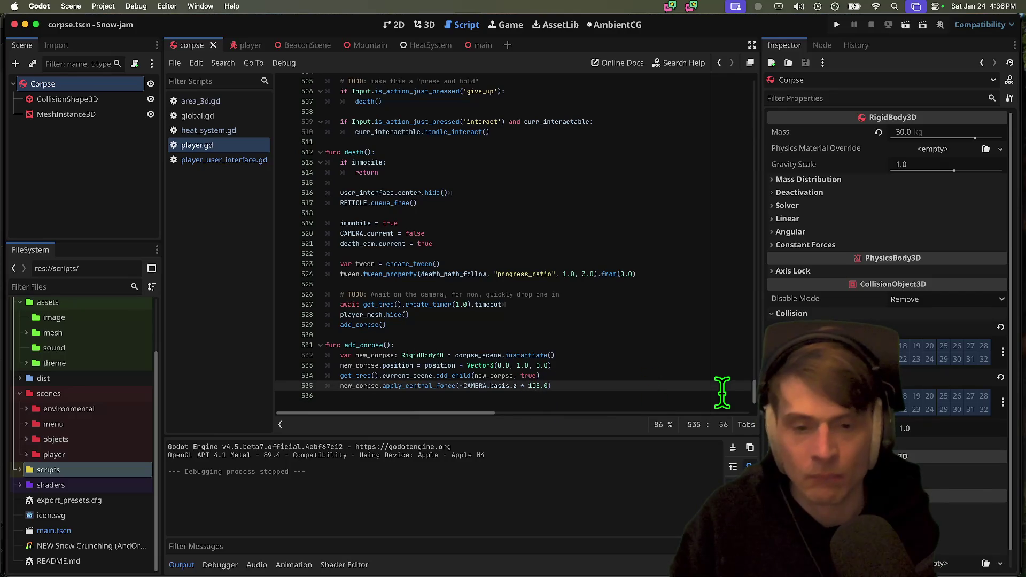
{"action": "key", "text": "super+b"}
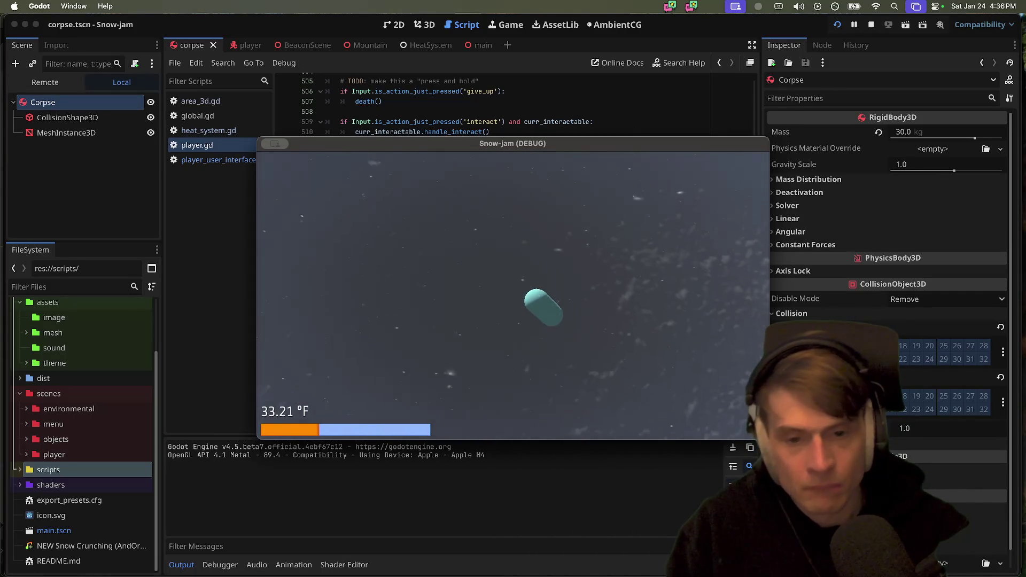
{"action": "key", "text": "Escape"}
- Insert a blank line above the apply_central_force call and test again
{"action": "double_click", "coordinate": [444, 385]}
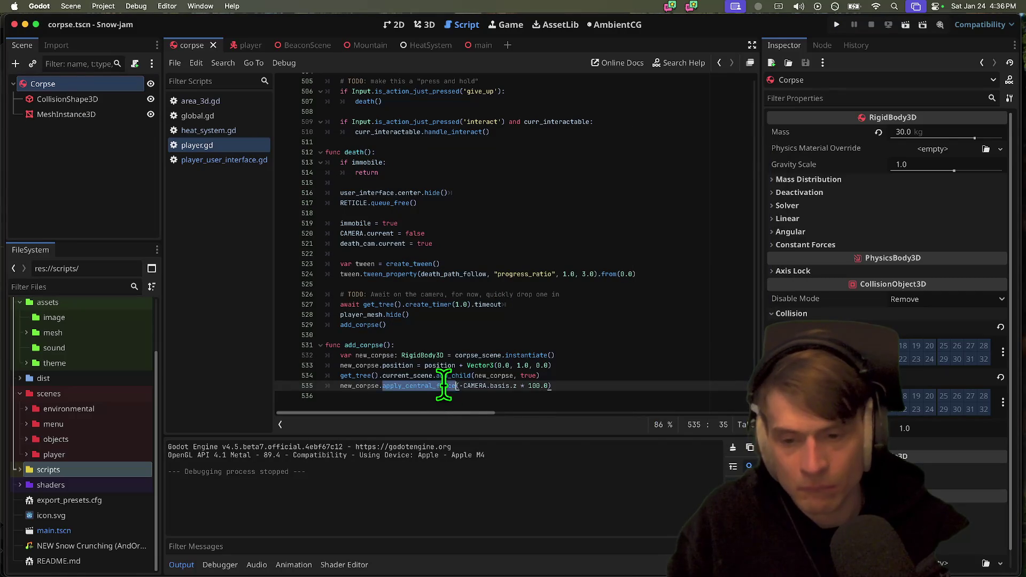
{"action": "left_click", "coordinate": [564, 375]}
{"action": "key", "text": "Return"}
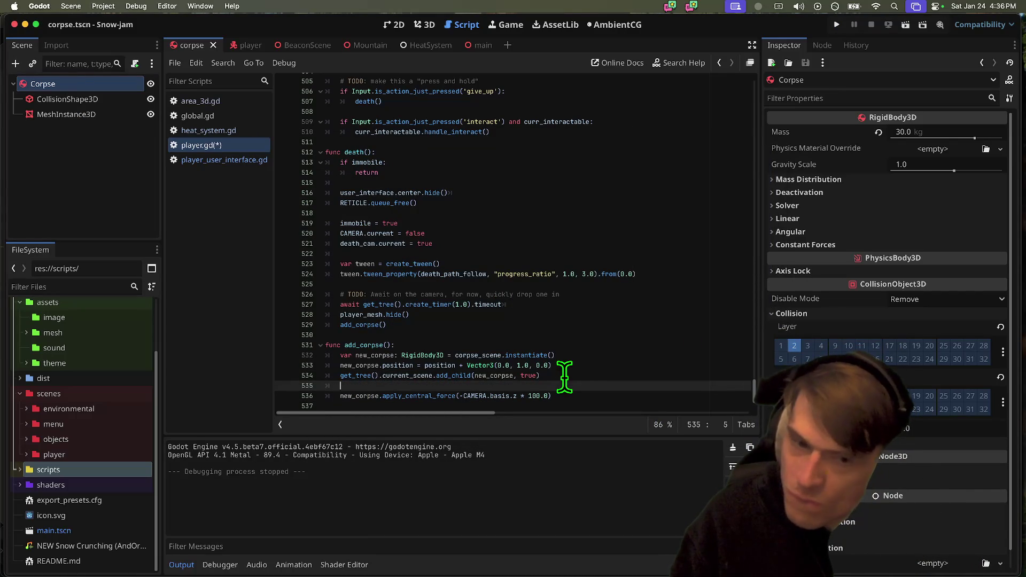
{"action": "left_click", "coordinate": [537, 395]}
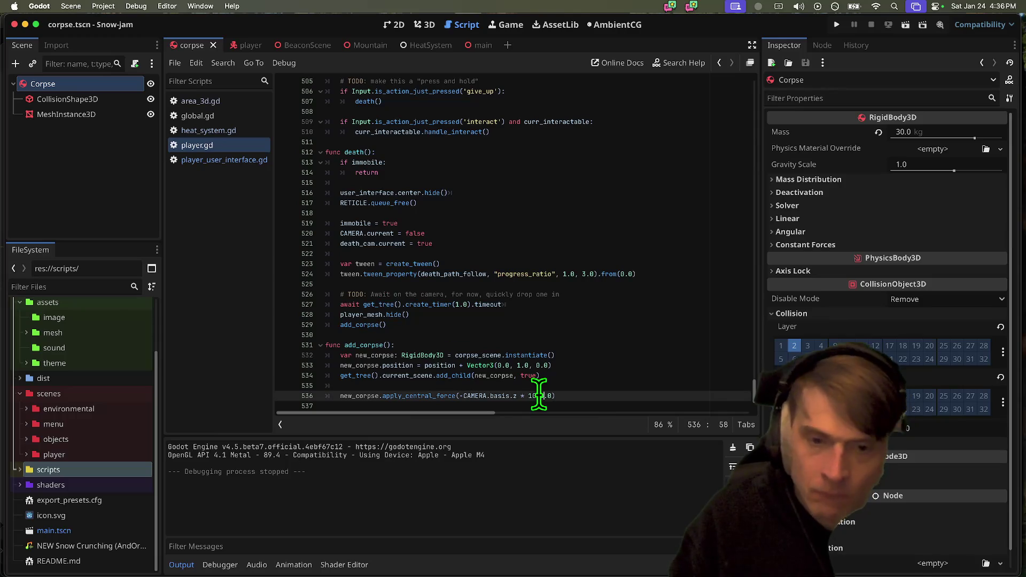
{"action": "key", "text": "super+b"}
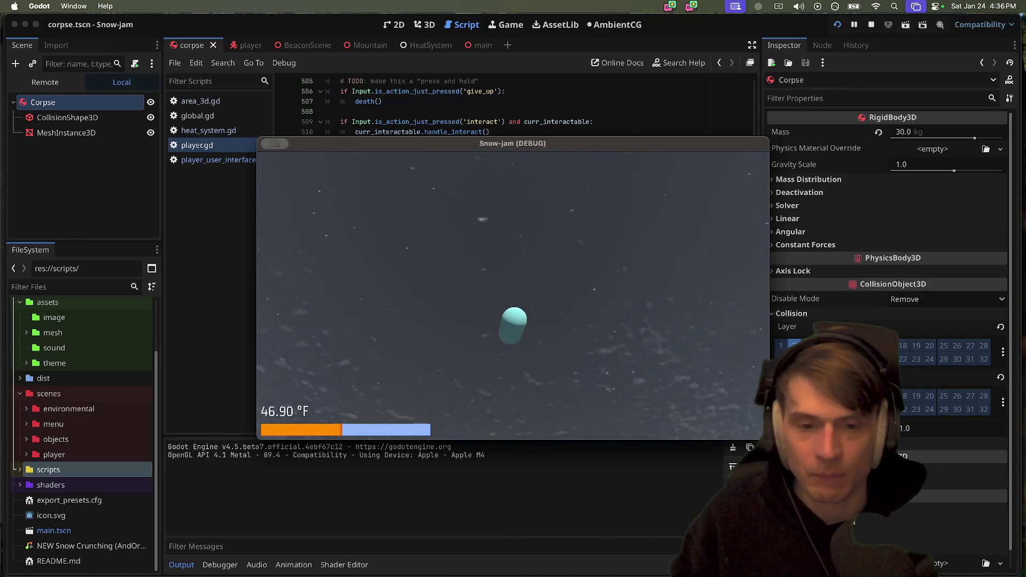
{"action": "key", "text": "super+period"}
- Test a 1000.0 multiplier, then drop the minus sign, raise it to 10000.0, and retest
{"action": "left_click", "coordinate": [529, 395]}
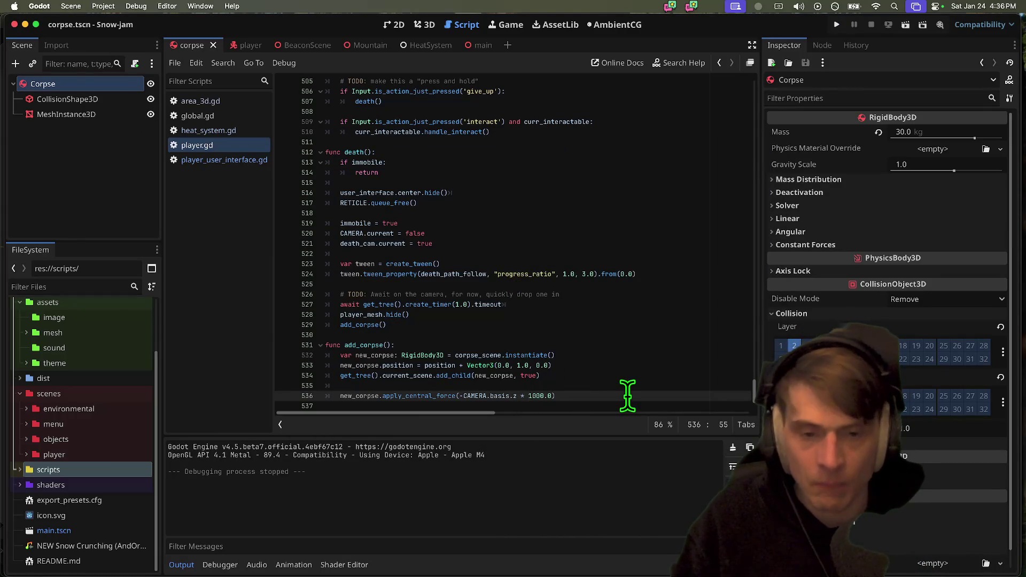
{"action": "key", "text": "super+b"}
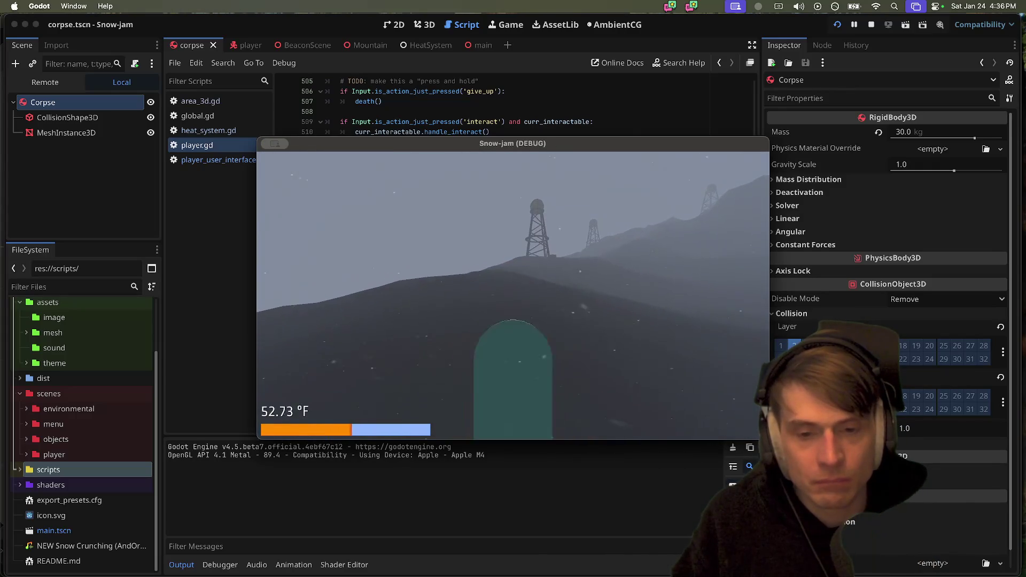
{"action": "key", "text": "super+period"}
{"action": "left_click", "coordinate": [463, 395]}
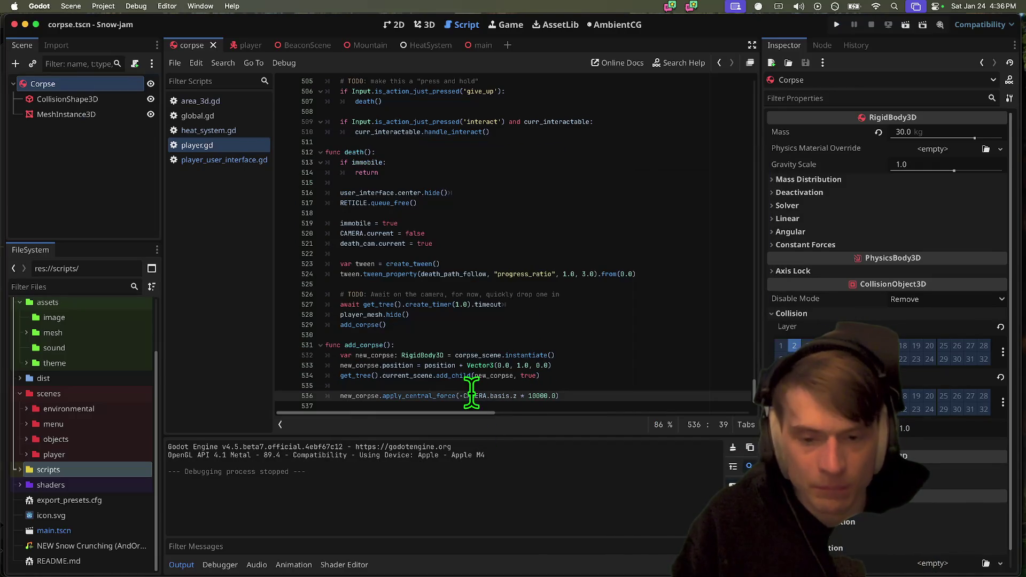
{"action": "key", "text": "BackSpace"}
{"action": "left_click", "coordinate": [533, 396]}
{"action": "type", "text": "0"}
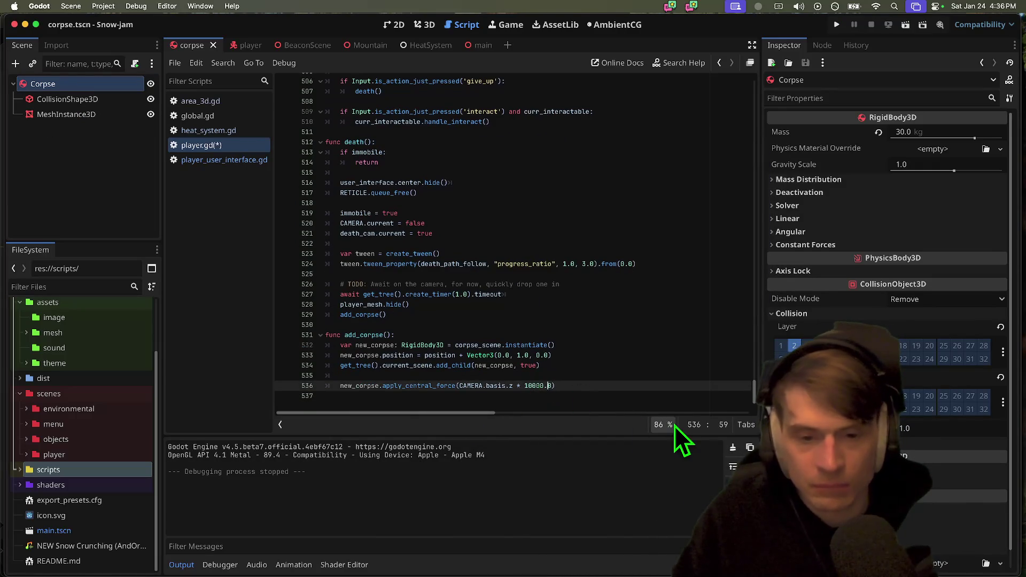
{"action": "key", "text": "super+b"}
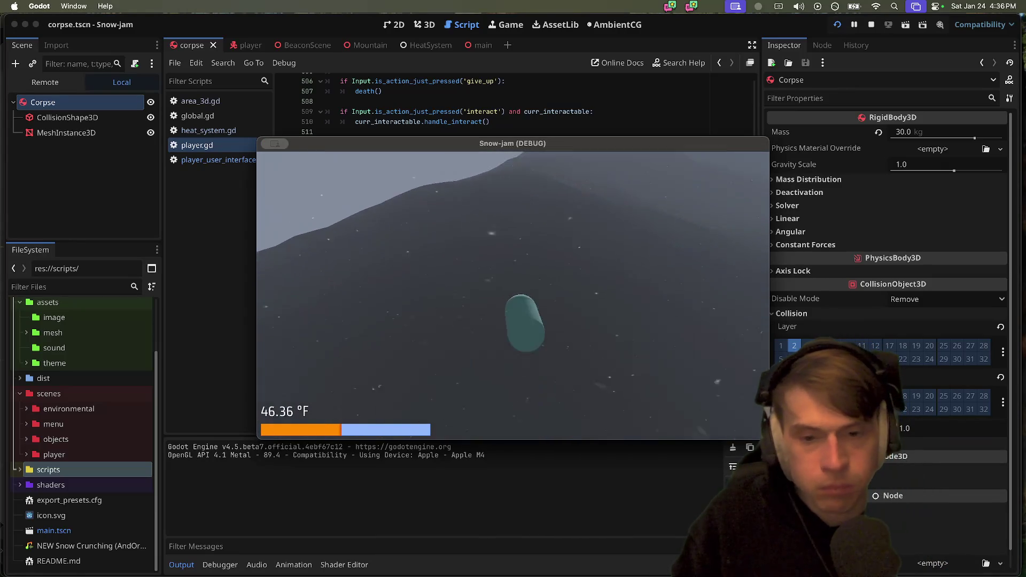
{"action": "key", "text": "super+period"}
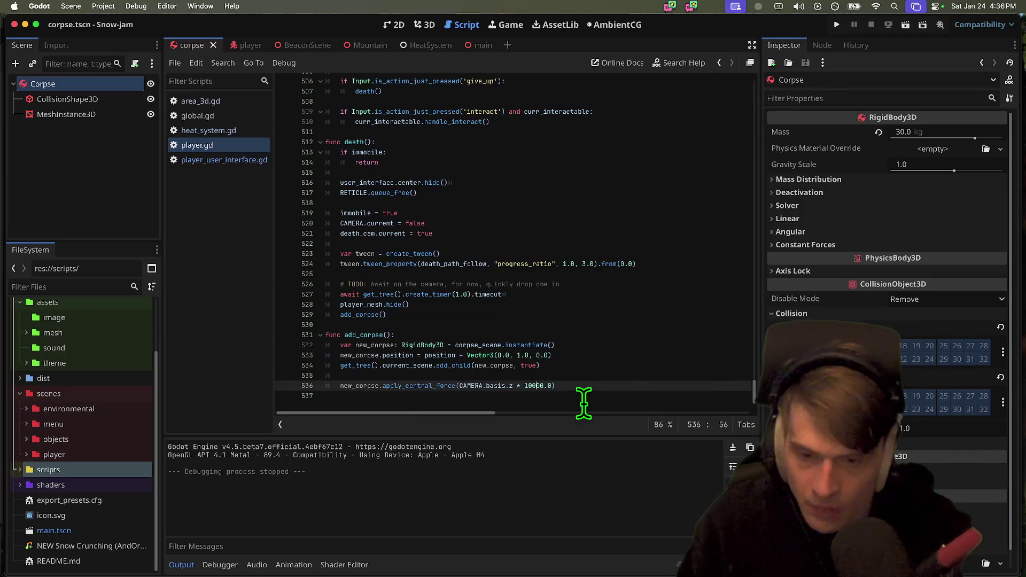
- Replace apply_central_force with apply_central_impulse on the corpse push line
{"action": "double_click", "coordinate": [430, 385]}
{"action": "key", "text": "BackSpace"}
{"action": "type", "text": "appl"}
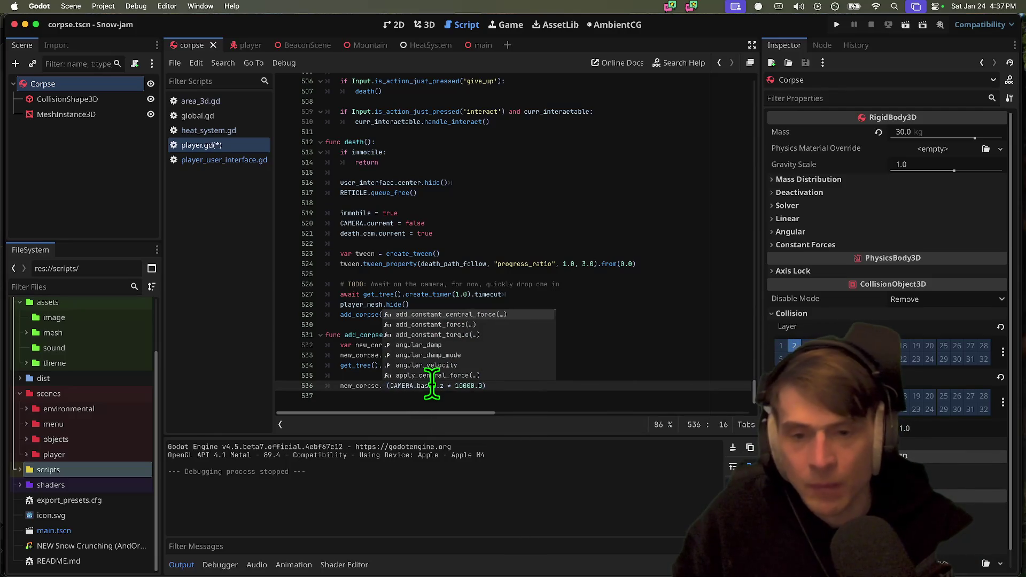
{"action": "key", "text": "Down"}
{"action": "key", "text": "Return"}
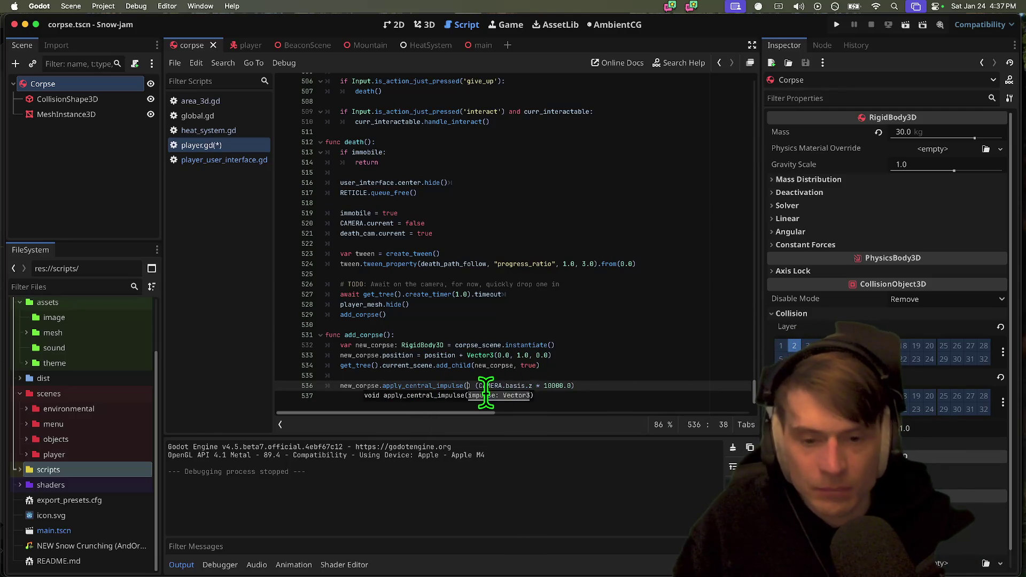
- Rebuild the impulse argument as CAMERA.basis.z with a smaller multiplier and test-run
{"action": "left_click", "coordinate": [486, 393]}
{"action": "left_click", "coordinate": [525, 375]}
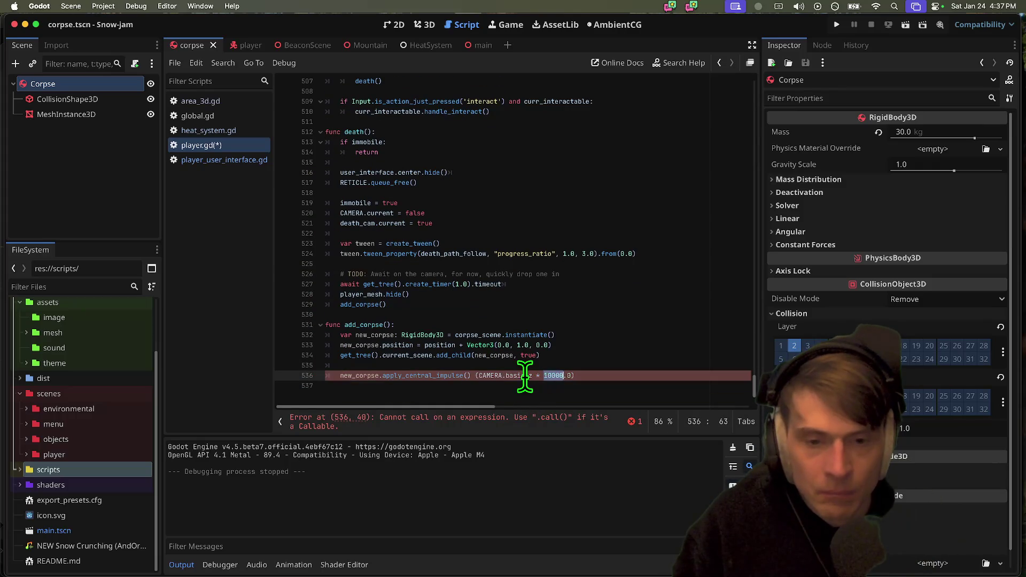
{"action": "left_click_drag", "start_coordinate": [477, 375], "coordinate": [532, 375]}
{"action": "key", "text": "ctrl+c"}
{"action": "key", "text": "BackSpace"}
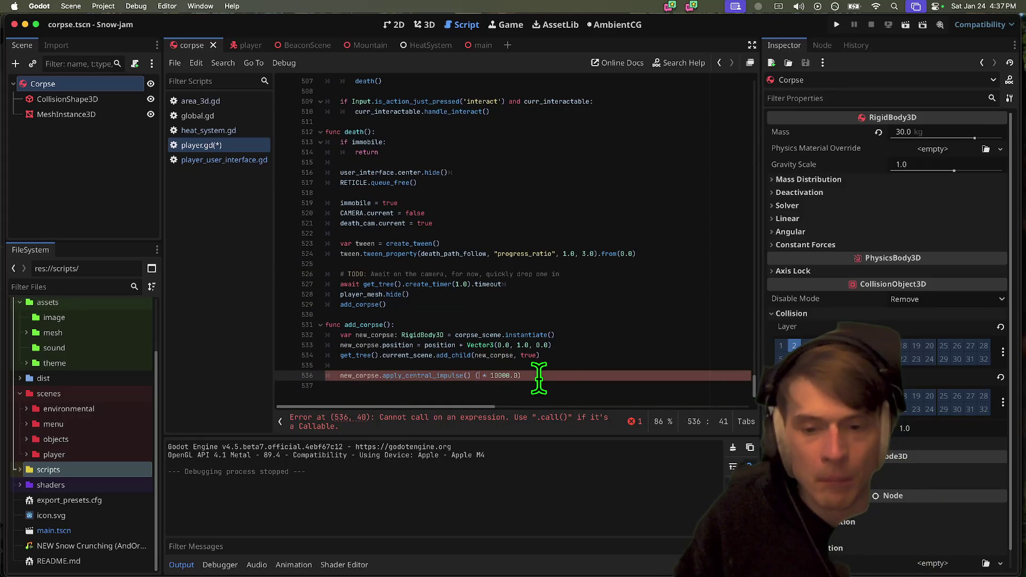
{"action": "left_click", "coordinate": [538, 376]}
{"action": "key", "text": "BackSpace"}
{"action": "key", "text": "BackSpace"}
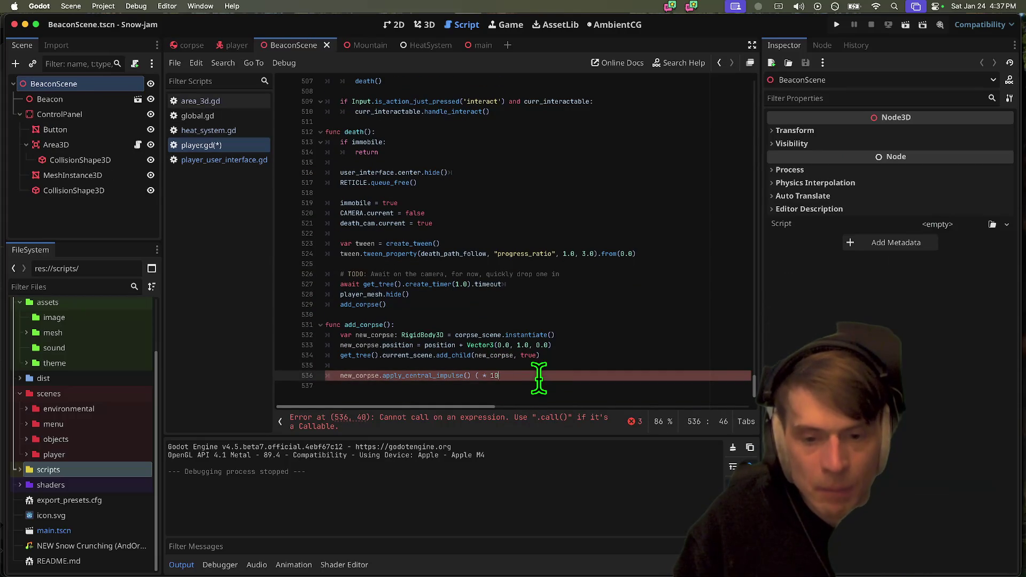
{"action": "key", "text": "BackSpace"}
{"action": "type", "text": "("}
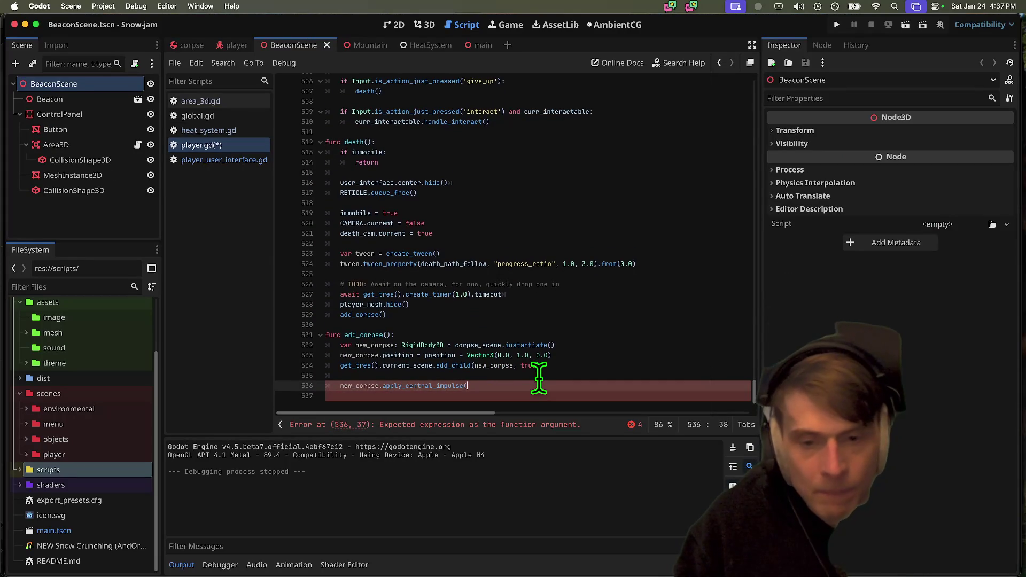
{"action": "key", "text": "ctrl+v"}
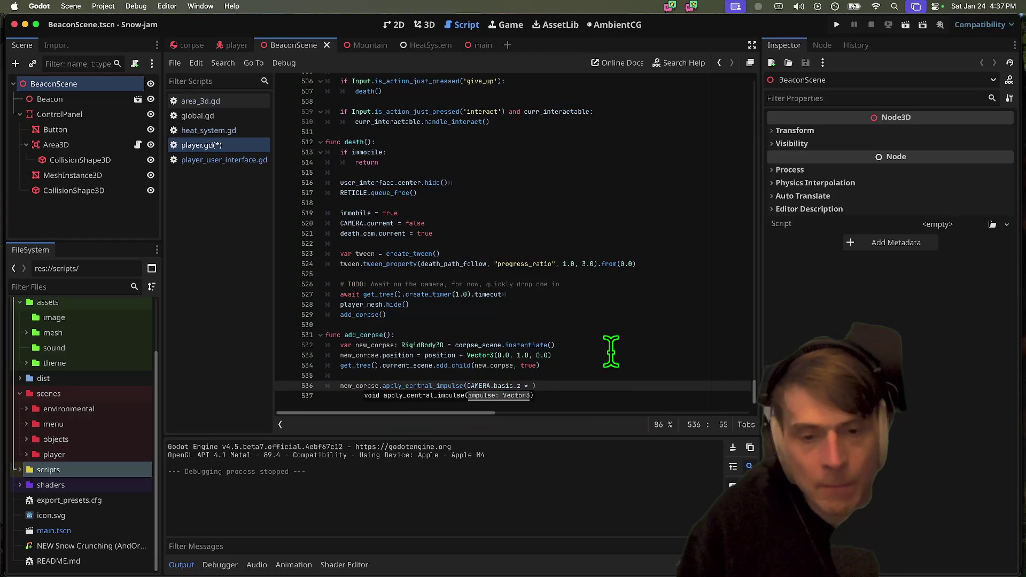
{"action": "type", "text": "0"}
{"action": "key", "text": "super+b"}
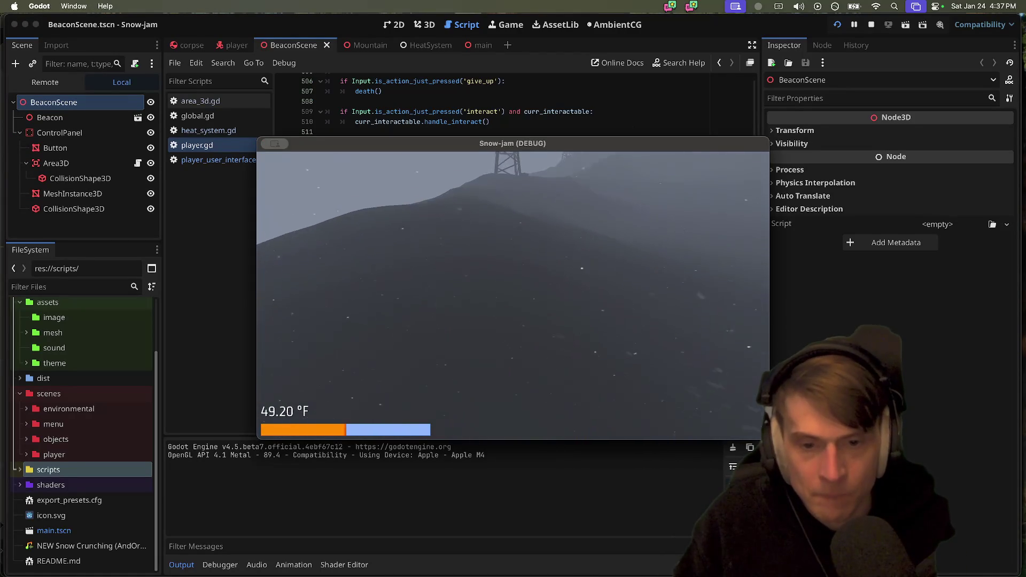
{"action": "key", "text": "super+q"}
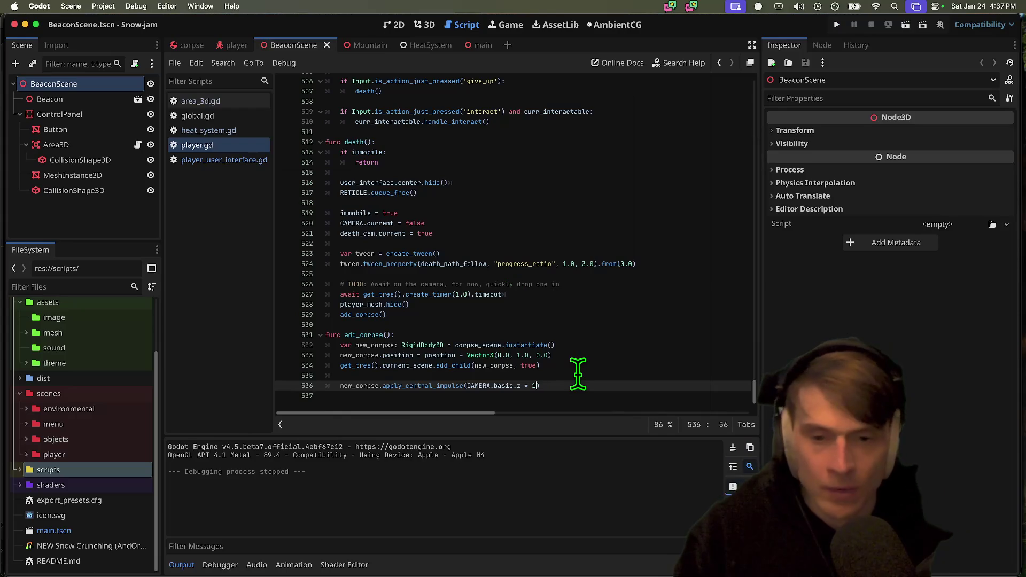
- Set the impulse multiplier to 10.0 and playtest the corpse push several times
{"action": "type", "text": ".0"}
{"action": "key", "text": "super+b"}
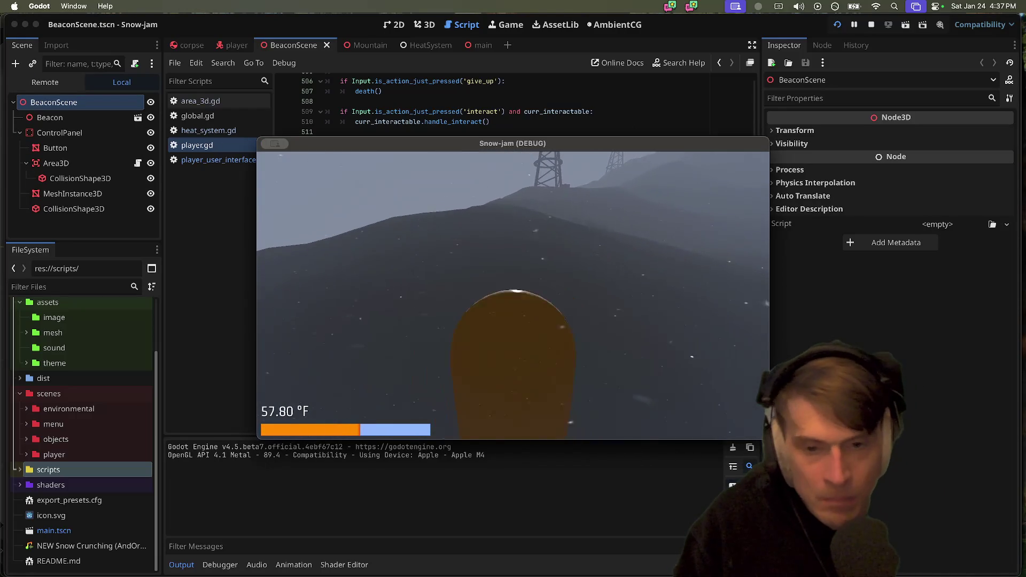
{"action": "key", "text": "super+q"}
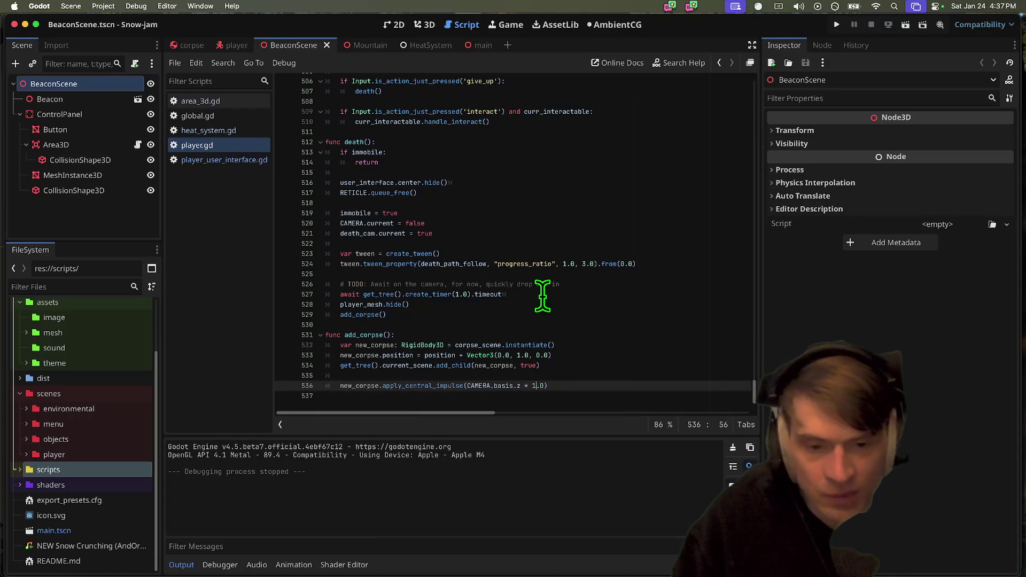
{"action": "key", "text": "super+b"}
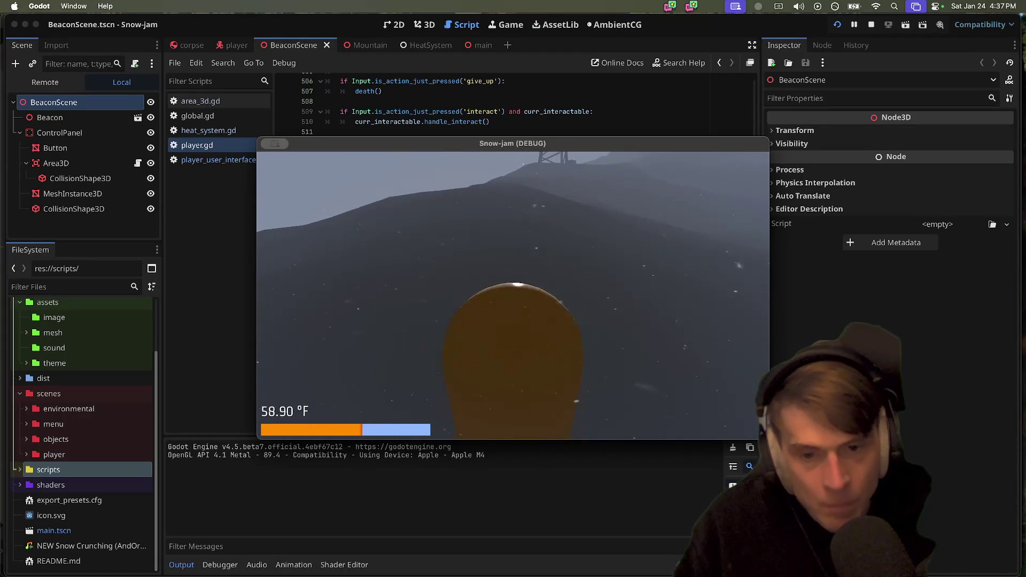
{"action": "key", "text": "super+q"}
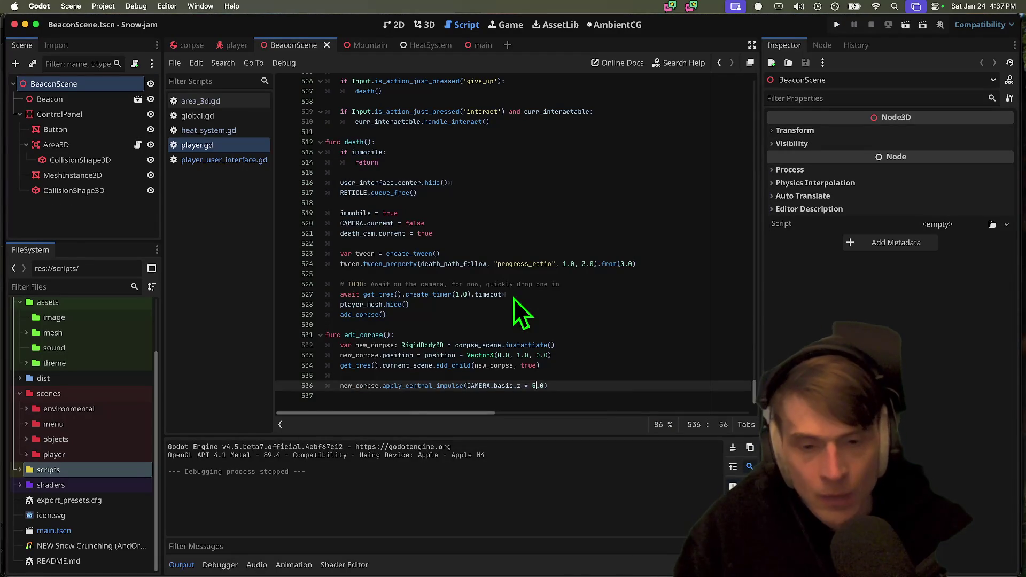
{"action": "key", "text": "super+b"}
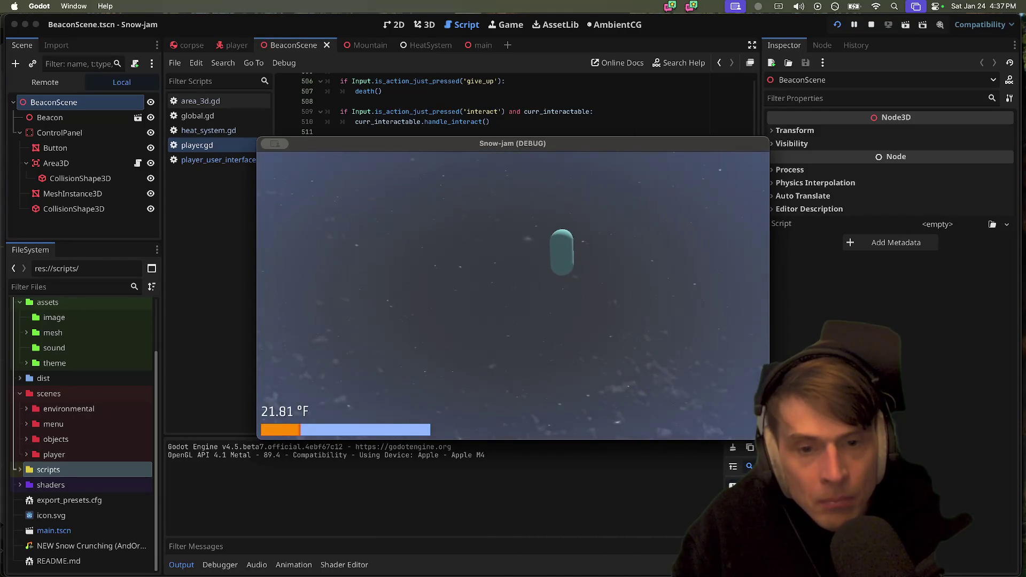
{"action": "key", "text": "super+q"}
{"action": "key", "text": "Return"}
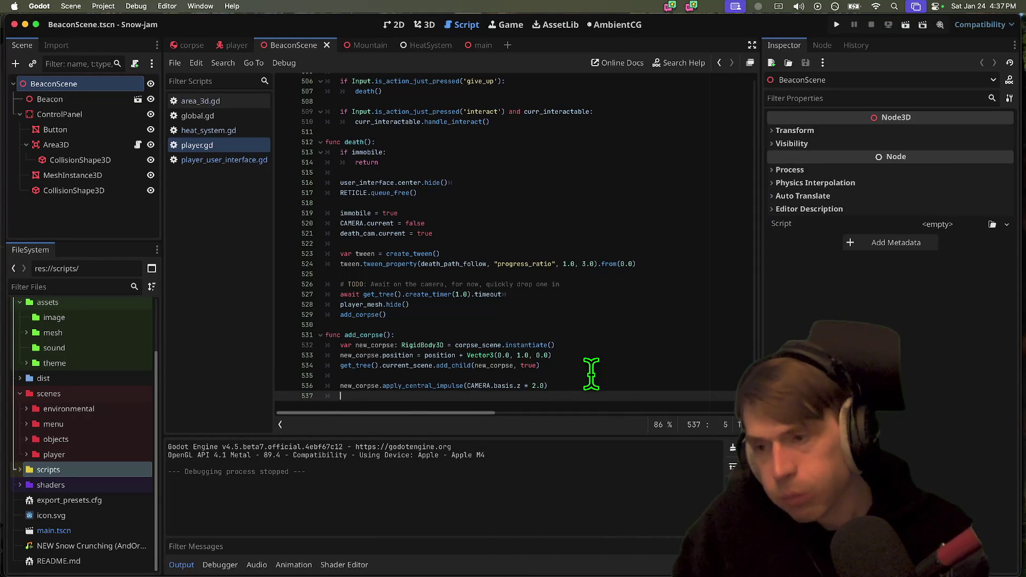
{"action": "type", "text": "new_corpse"}
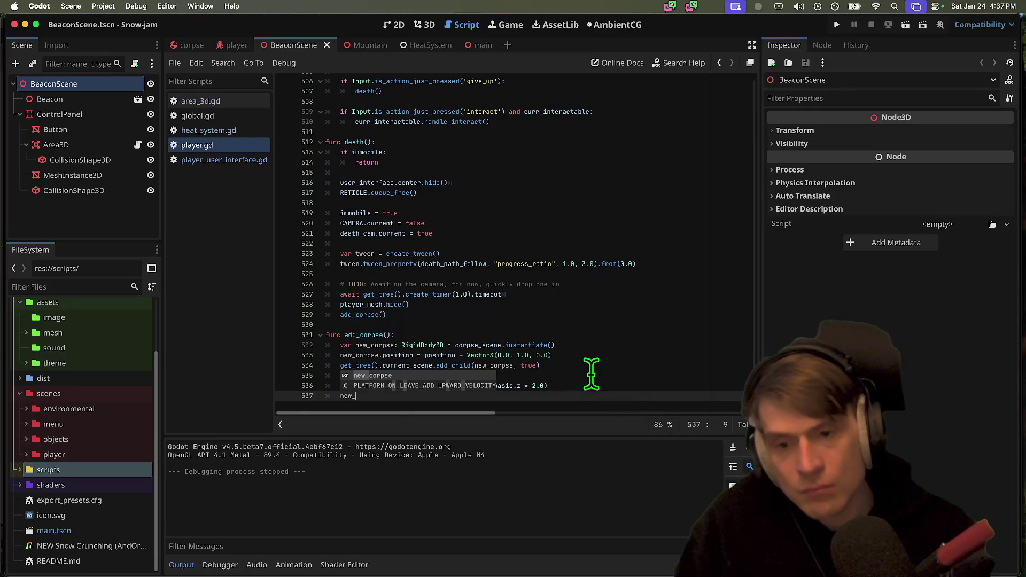
{"action": "type", "text": ".fr"}
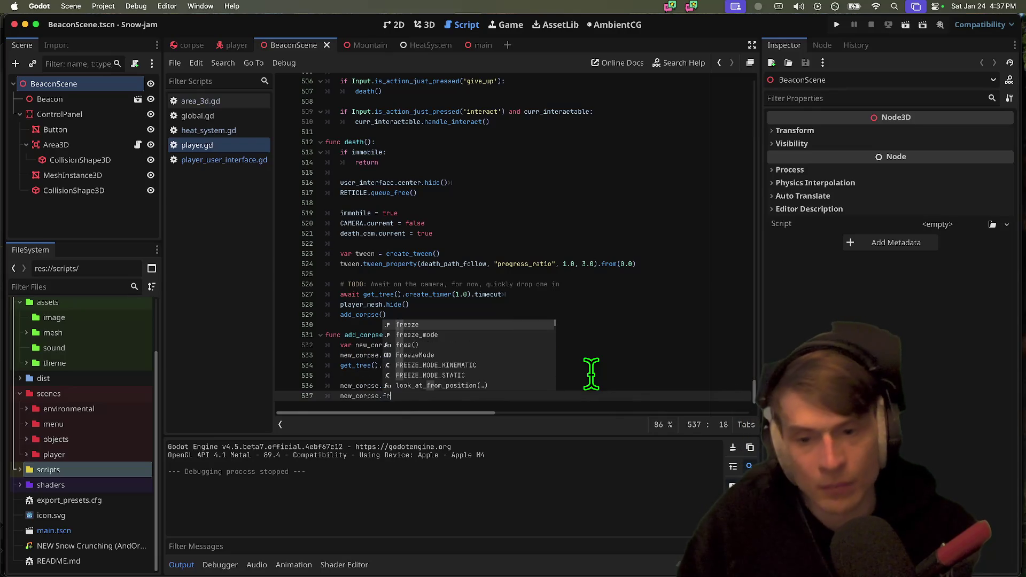
{"action": "key", "text": "Return"}
{"action": "key", "text": "Up"}
{"action": "key", "text": "Up"}
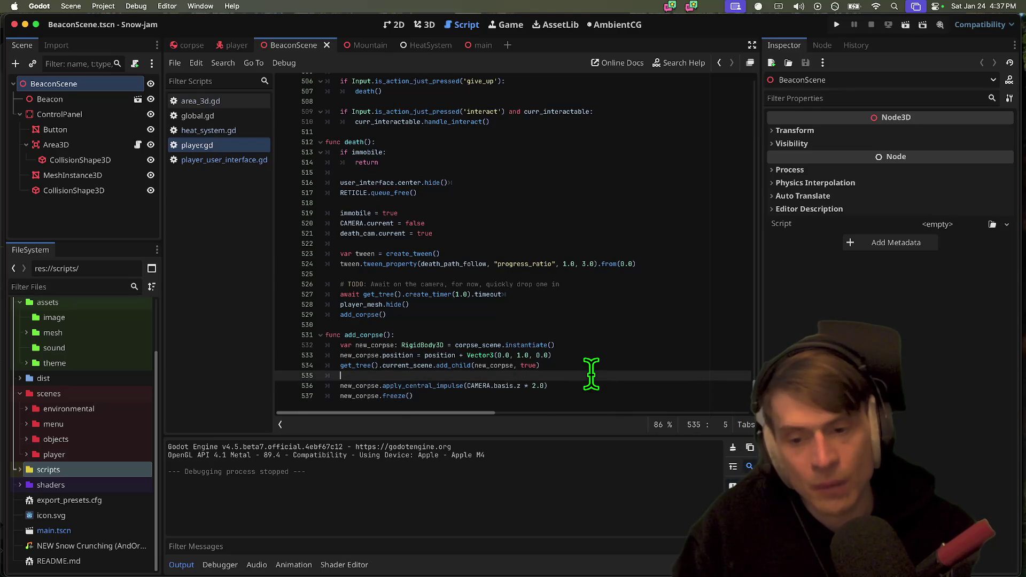
{"action": "key", "text": "Down"}
{"action": "left_click", "coordinate": [583, 385]}
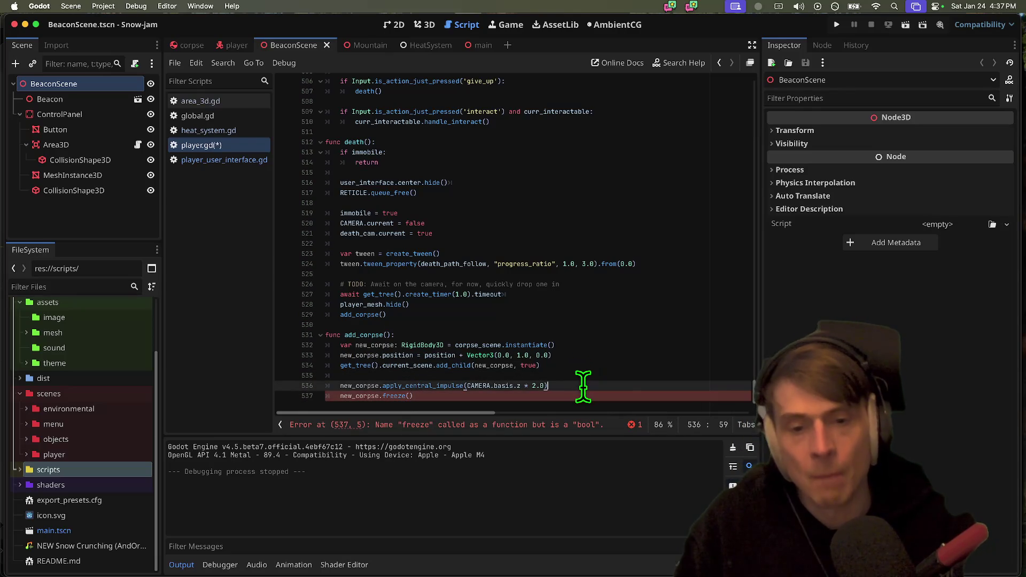
{"action": "key", "text": "Return"}
{"action": "triple_click", "coordinate": [566, 296]}
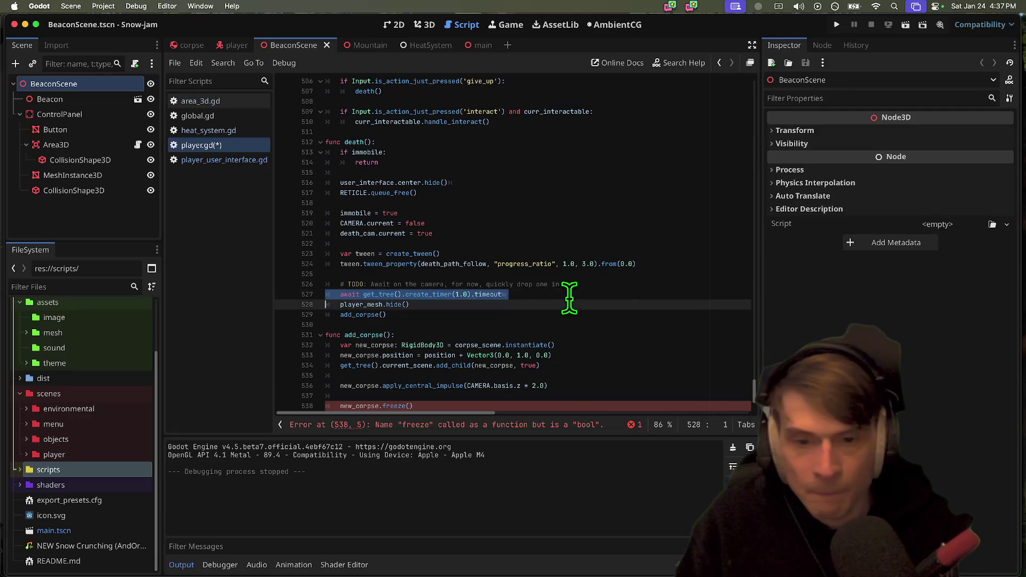
{"action": "key", "text": "ctrl+c"}
{"action": "left_click", "coordinate": [570, 388]}
{"action": "key", "text": "ctrl+v"}
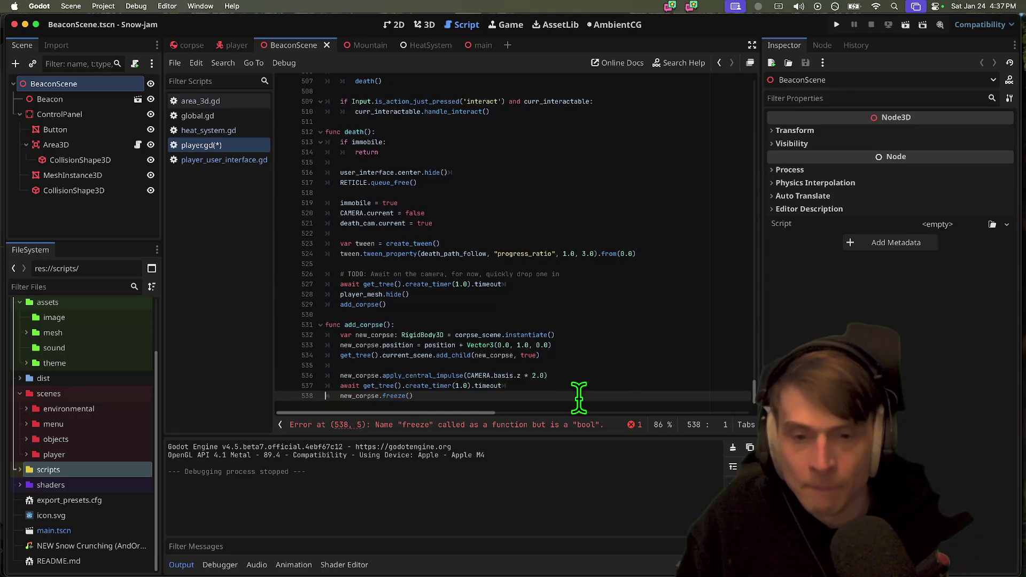
{"action": "left_click", "coordinate": [467, 386]}
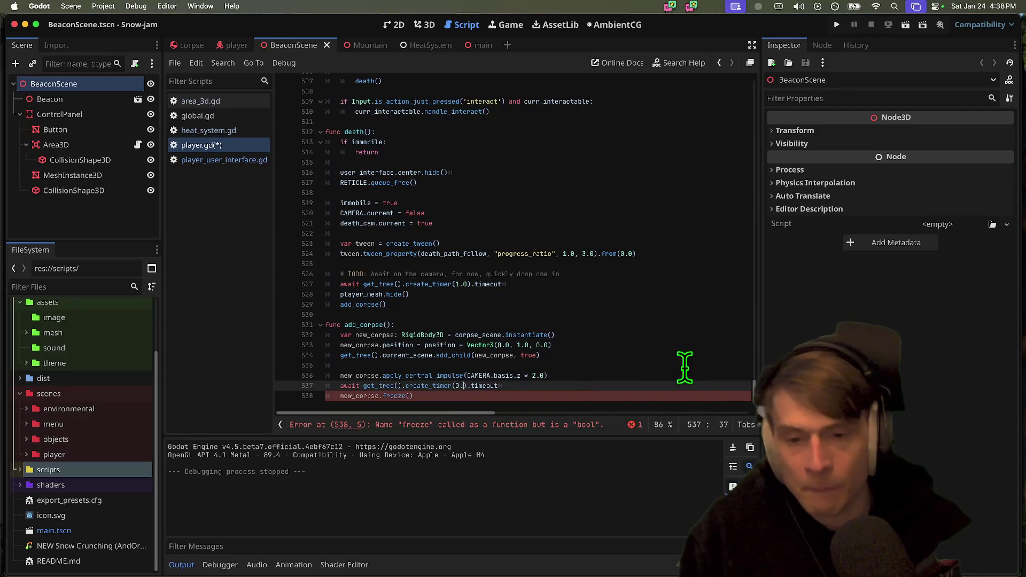
{"action": "type", "text": "7"}
{"action": "key", "text": "ctrl+s"}
{"action": "left_click", "coordinate": [681, 396]}
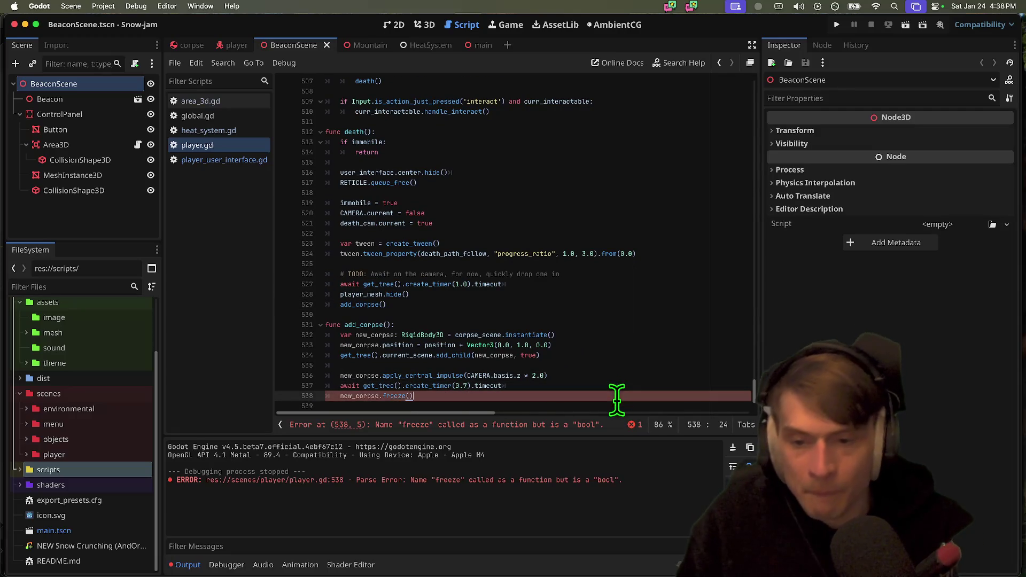
{"action": "scroll", "coordinate": [415, 389], "scroll_direction": "down", "scroll_amount": 1}
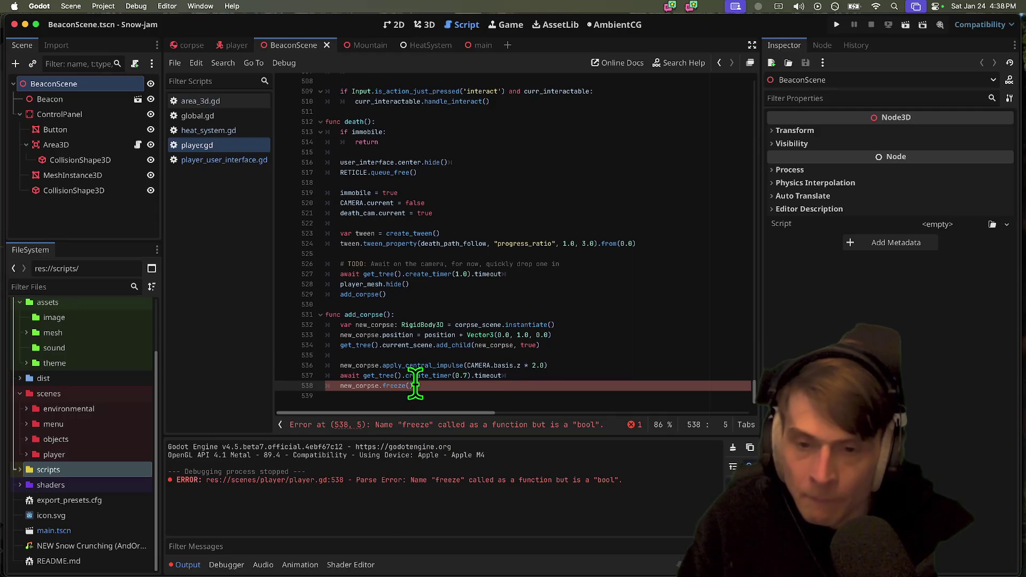
{"action": "key", "text": "super+b"}
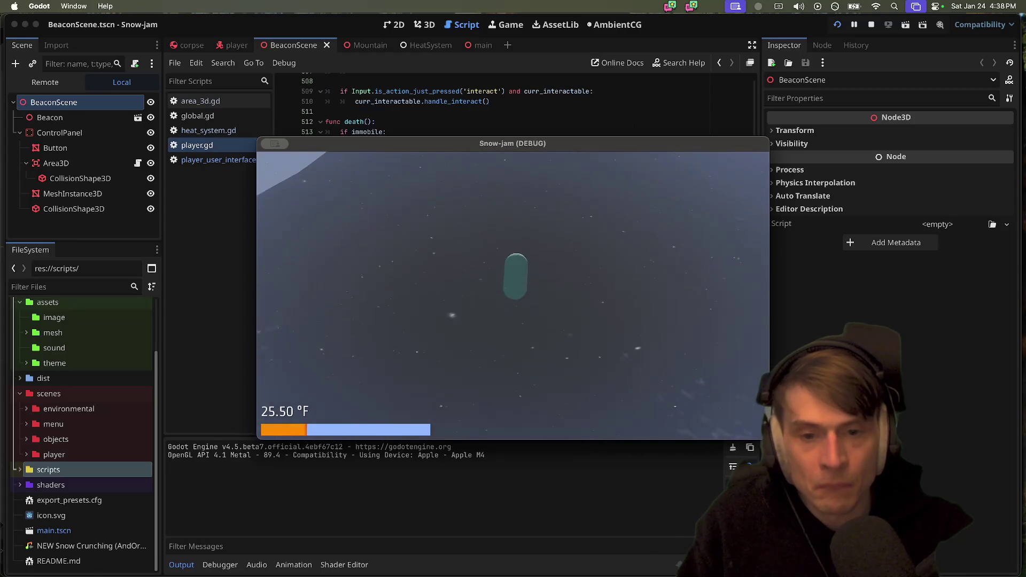
{"action": "key", "text": "super+q"}
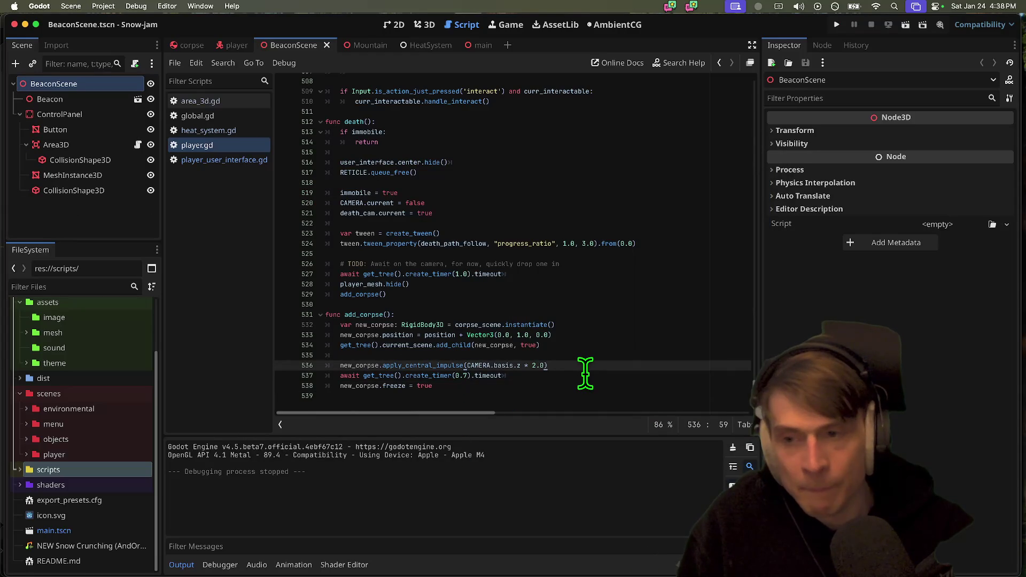
{"action": "key", "text": "Down"}
{"action": "key", "text": "Home"}
{"action": "key", "text": "shift+Down"}
{"action": "key", "text": "shift+Down"}
{"action": "key", "text": "BackSpace"}
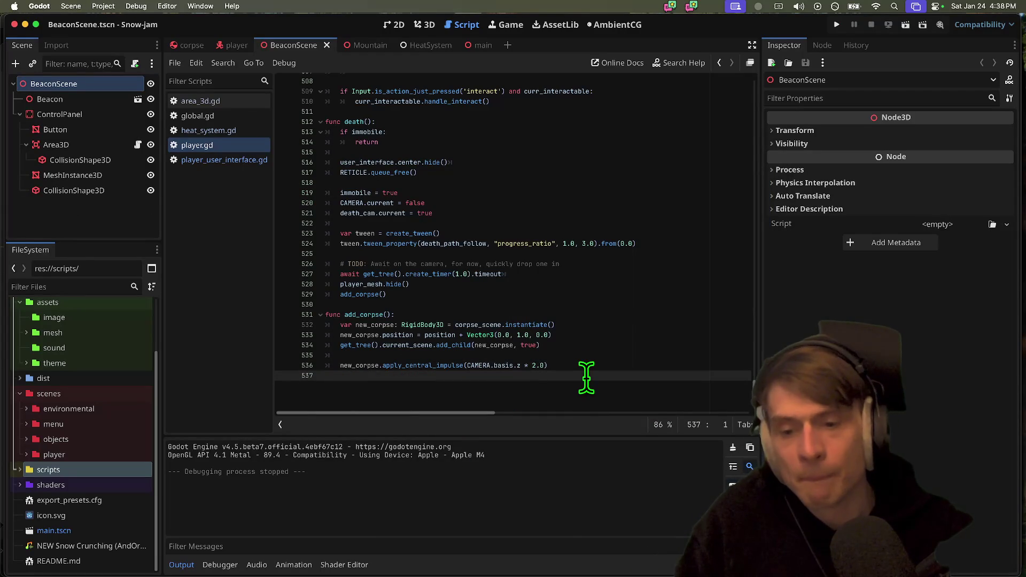
{"action": "key", "text": "Up"}
{"action": "key", "text": "Up"}
{"action": "key", "text": "Up"}
{"action": "scroll", "coordinate": [406, 353], "scroll_direction": "up", "scroll_amount": 1}
- Retype new_corpse as Corpse on line 532 and attach a new corpse.gd script to Corpse
{"action": "double_click", "coordinate": [422, 344]}
{"action": "type", "text": "C"}
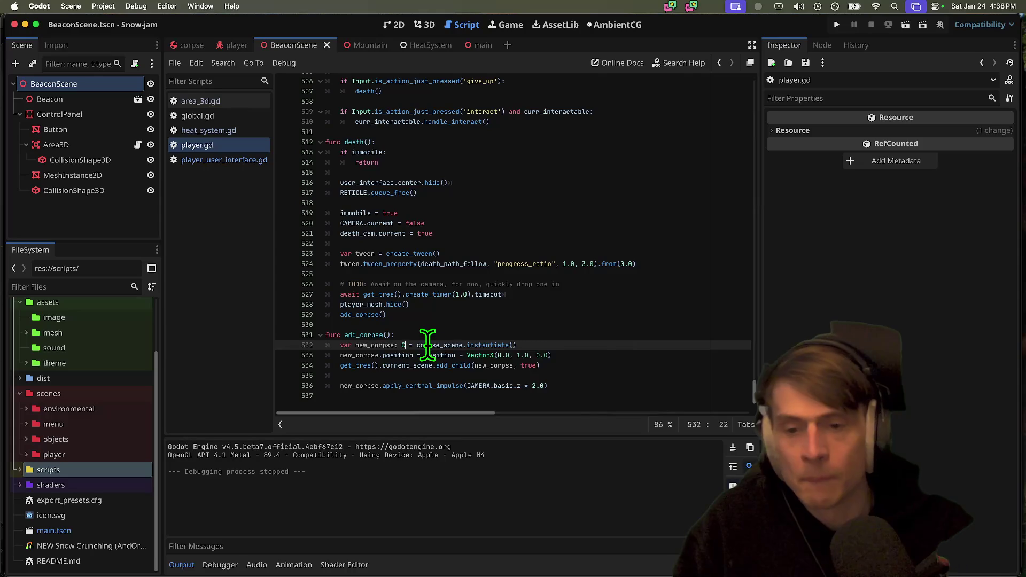
{"action": "type", "text": "orpse"}
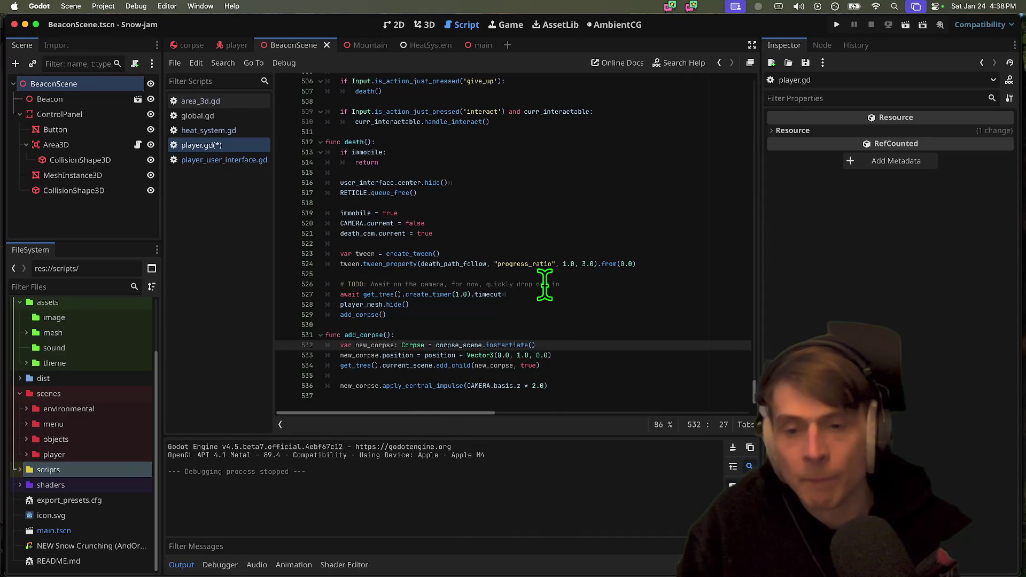
{"action": "left_click", "coordinate": [187, 45]}
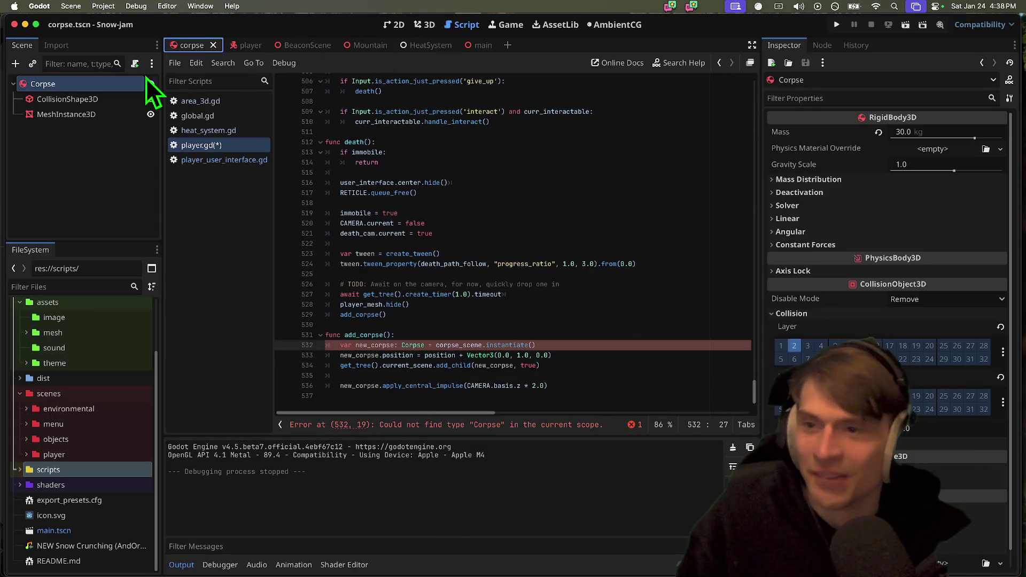
{"action": "right_click", "coordinate": [115, 84]}
{"action": "left_click", "coordinate": [131, 62]}
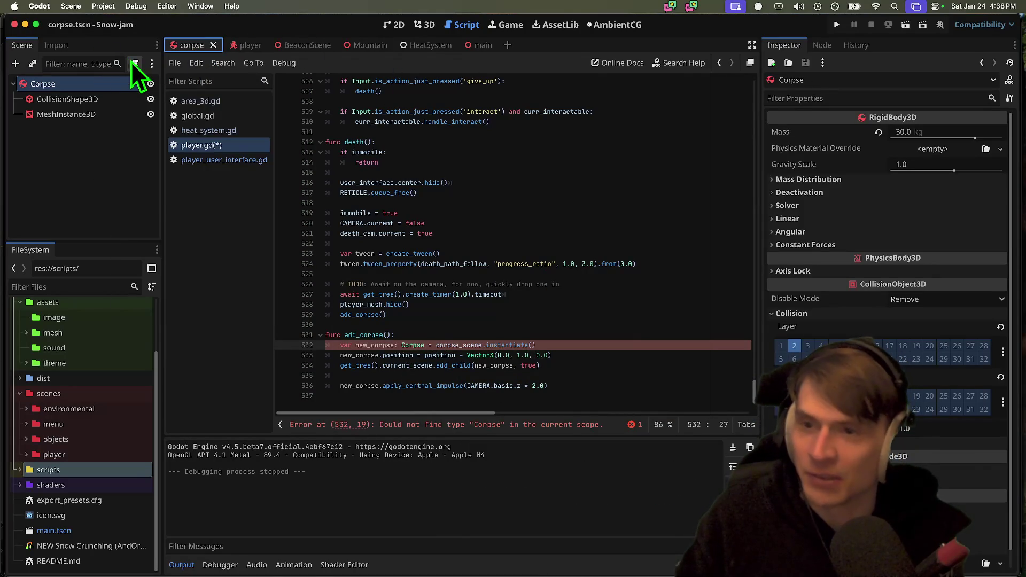
{"action": "left_click", "coordinate": [138, 65]}
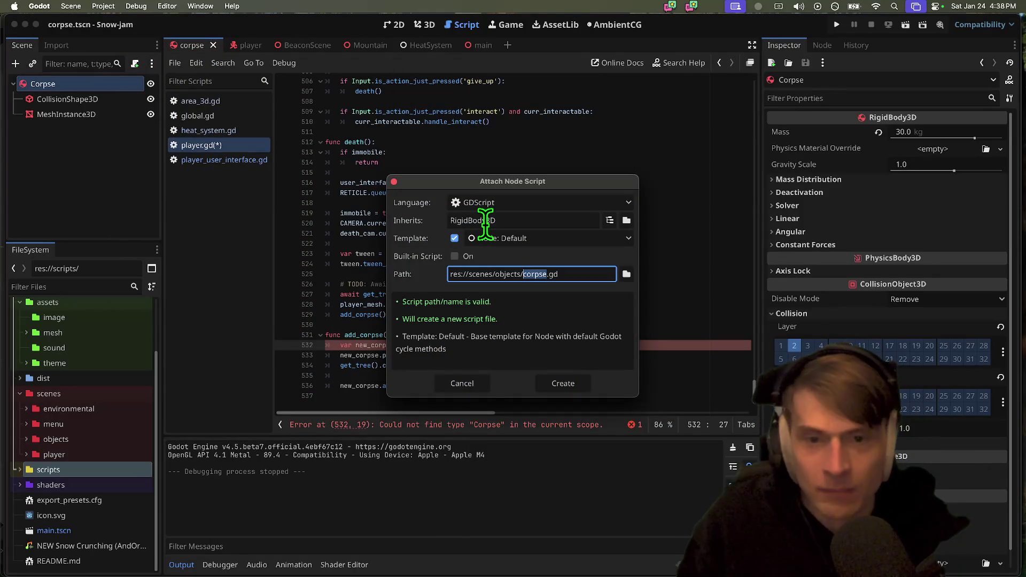
{"action": "key", "text": "Return"}
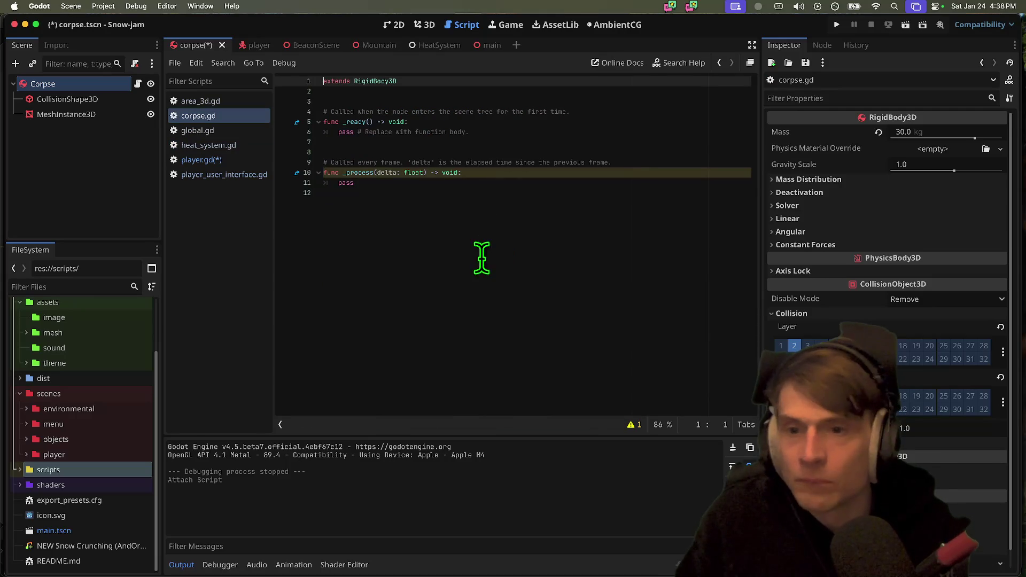
- Move corpse.gd from the objects folder into the scripts folder
{"action": "double_click", "coordinate": [90, 468]}
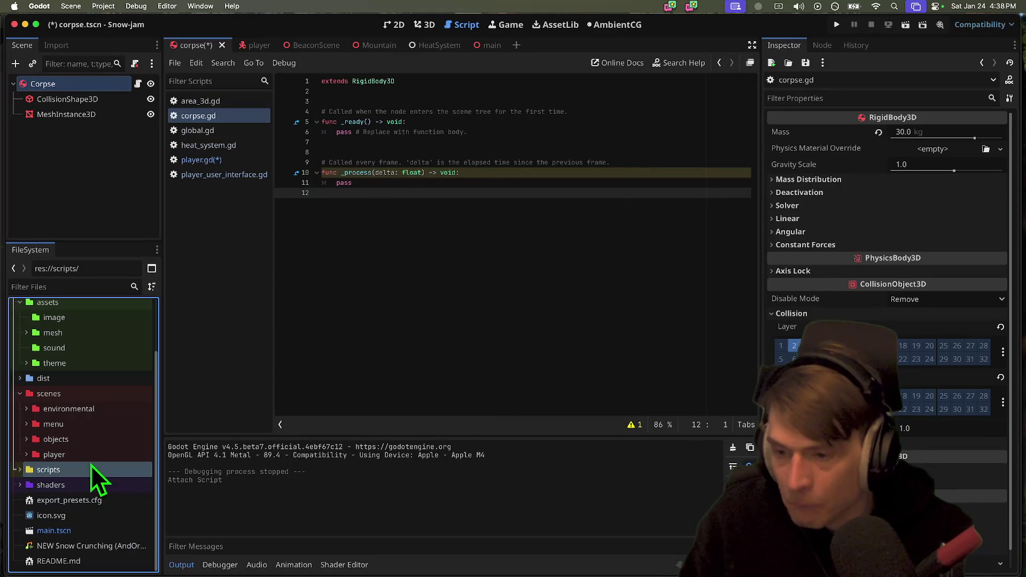
{"action": "scroll", "coordinate": [92, 457], "scroll_direction": "down", "scroll_amount": 1}
{"action": "double_click", "coordinate": [97, 396]}
{"action": "left_click", "coordinate": [104, 454]}
{"action": "mouse_move", "coordinate": [87, 455]}
{"action": "left_mouse_down"}
{"action": "mouse_move", "coordinate": [83, 489]}
{"action": "mouse_move", "coordinate": [98, 499]}
{"action": "left_mouse_up"}
{"action": "left_click_drag", "start_coordinate": [687, 193], "coordinate": [300, 134]}
- Replace the template code in corpse.gd with a Corpse node reference, then return to the 3D corpse scene
{"action": "key", "text": "BackSpace"}
{"action": "left_click_drag", "start_coordinate": [79, 86], "coordinate": [395, 133]}
{"action": "left_click", "coordinate": [431, 25]}
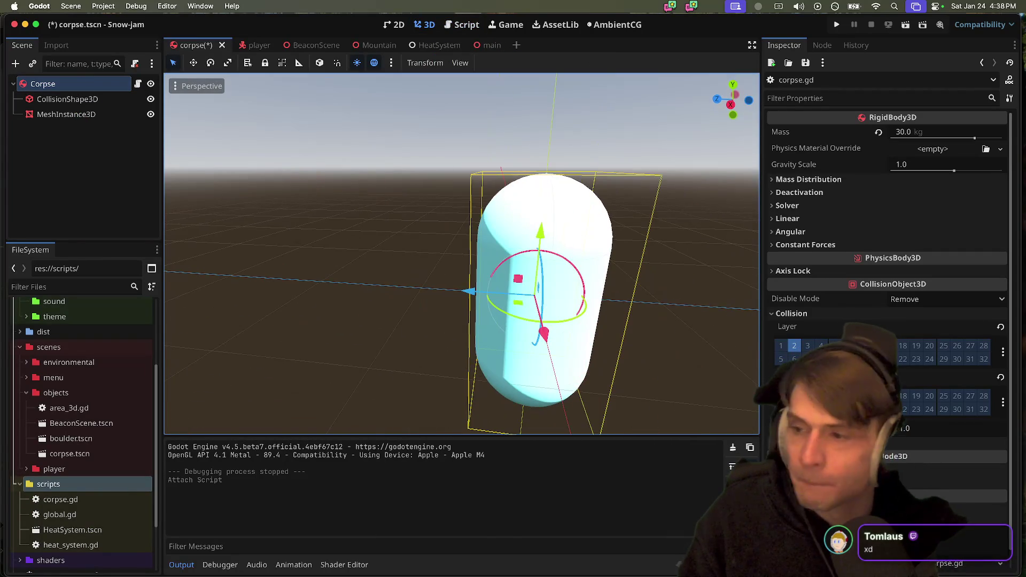
{"action": "left_click", "coordinate": [89, 181]}
- Bring up the Create New Node chooser searching 'rigid' for RigidBody3D, then switch to Discord
{"action": "key", "text": "super+a"}
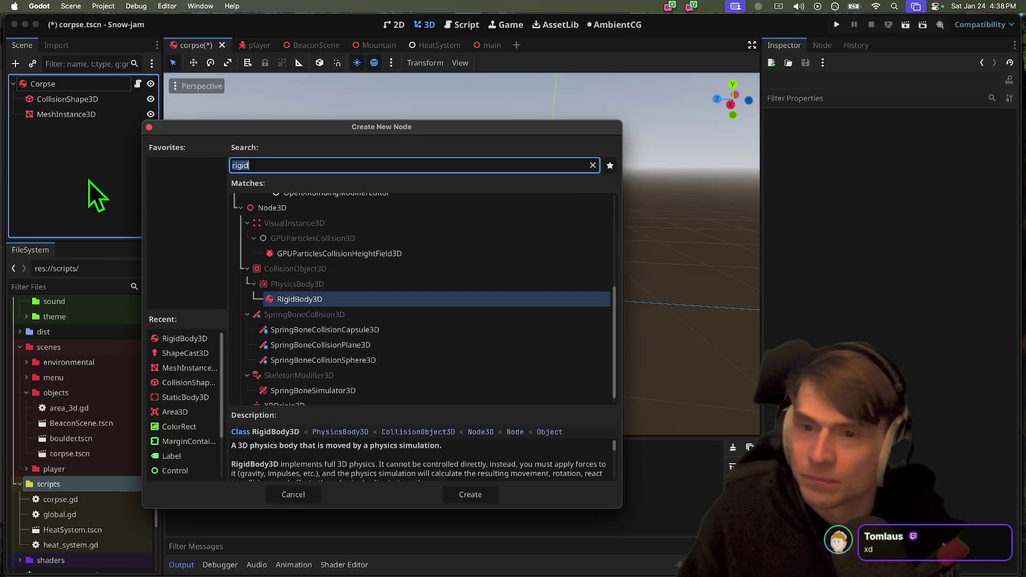
{"action": "key", "text": "Escape"}
{"action": "key", "text": "super+a"}
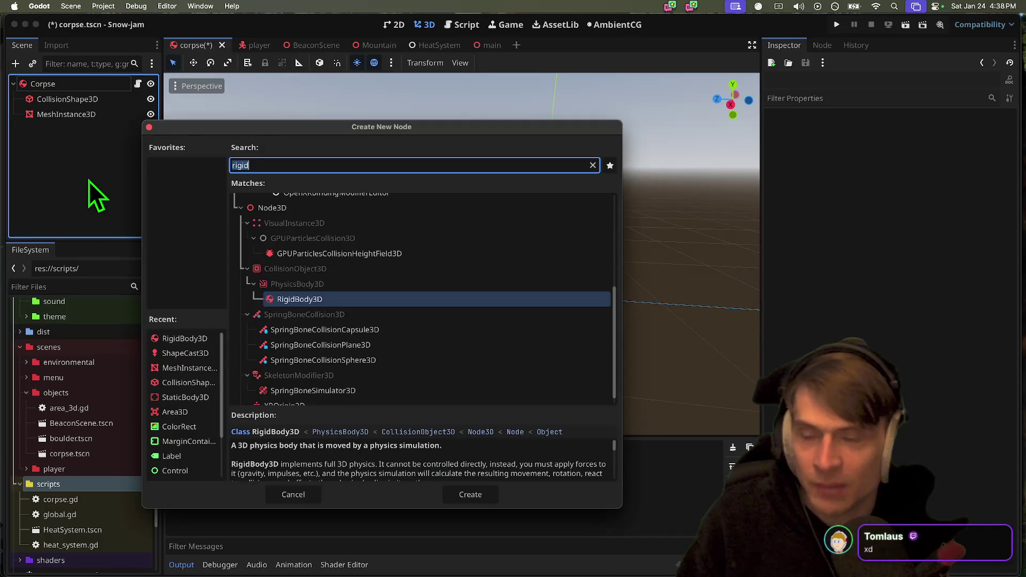
{"action": "key", "text": "super+Tab"}
{"action": "key", "text": "super+shift+Tab"}
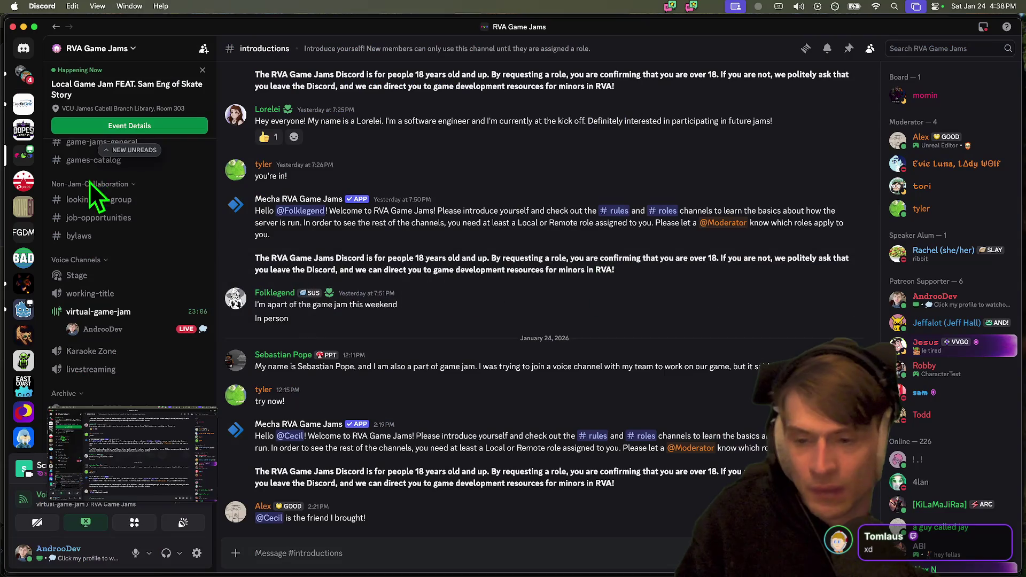
- In the RVA Local Jam 2026 Textural chat, add thumbs-up, eyes and TRUE reactions to messages
{"action": "left_click", "coordinate": [27, 80]}
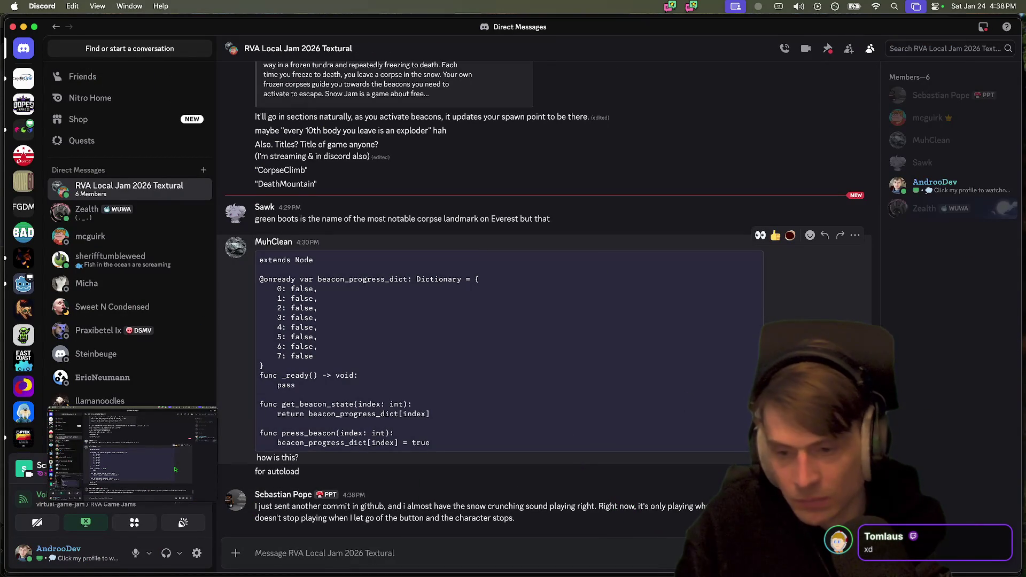
{"action": "left_click", "coordinate": [776, 236]}
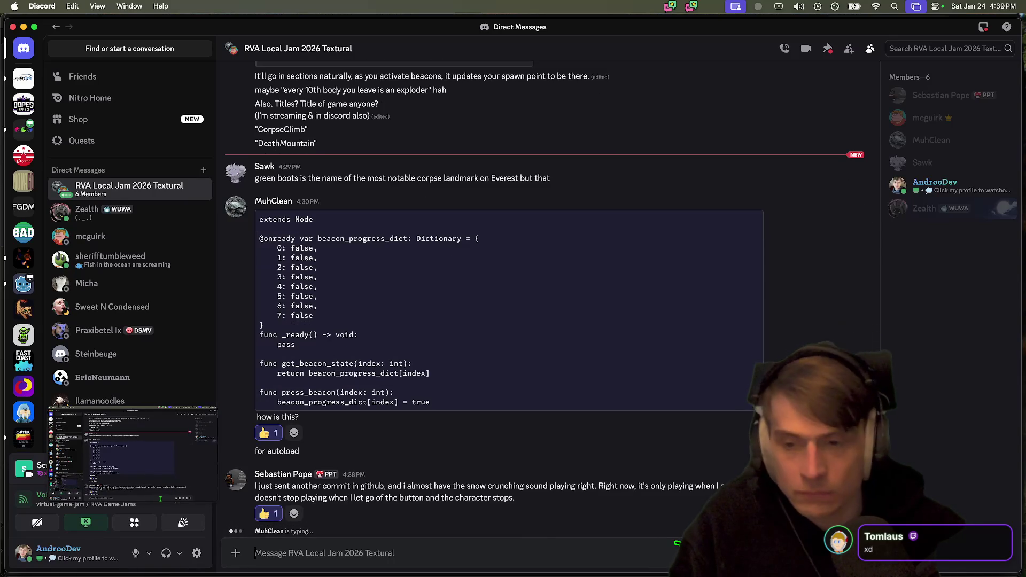
{"action": "type", "text": "AWesome!!"}
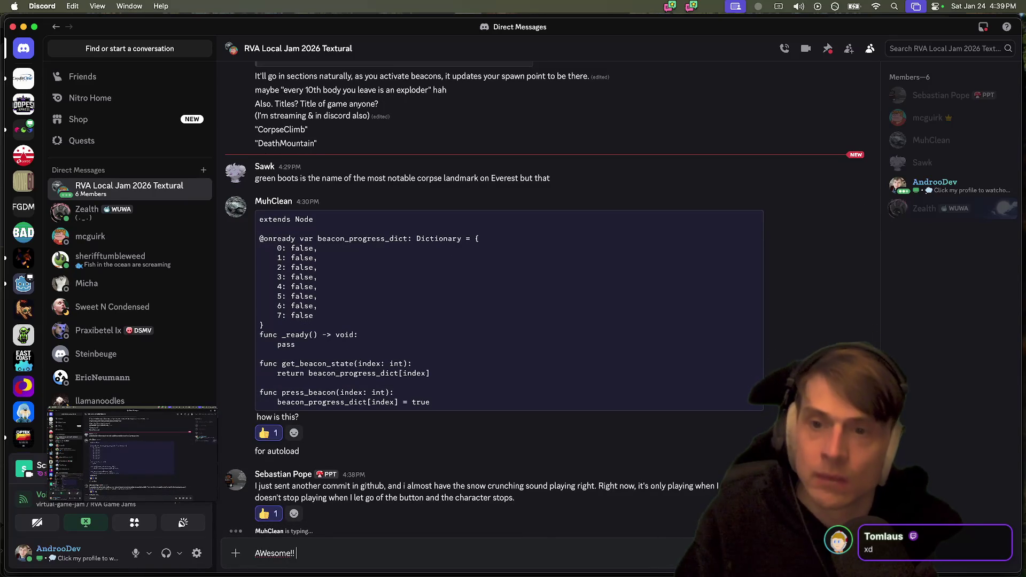
{"action": "type", "text": "t"}
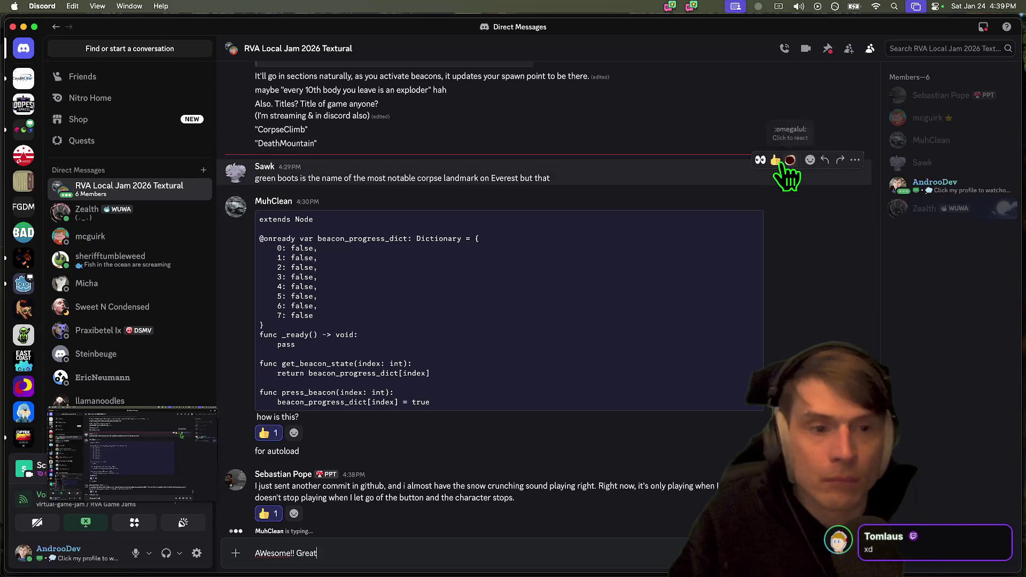
{"action": "left_click", "coordinate": [760, 160]}
{"action": "triple_click", "coordinate": [645, 165]}
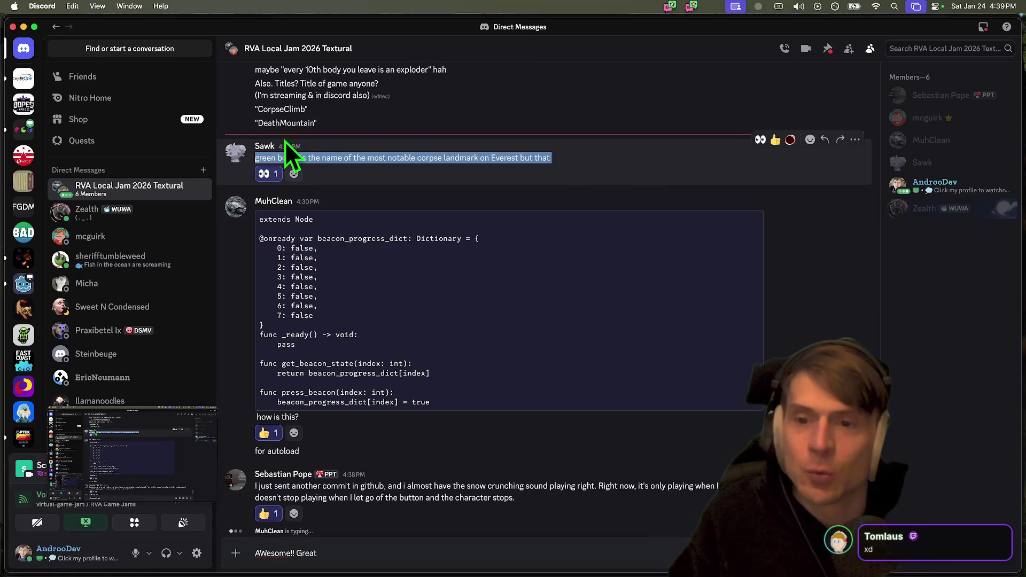
{"action": "left_click", "coordinate": [810, 140]}
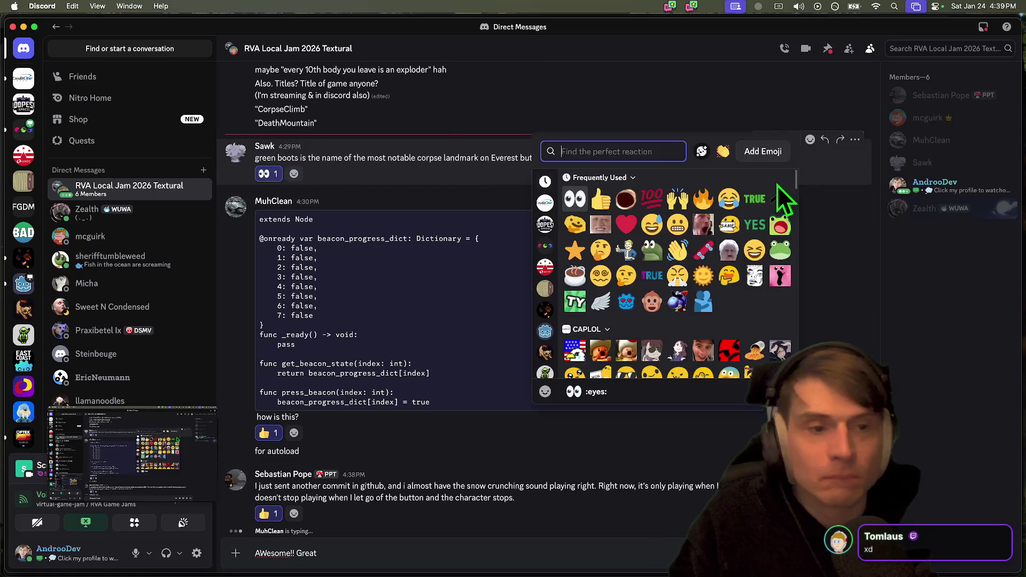
{"action": "left_click", "coordinate": [755, 199]}
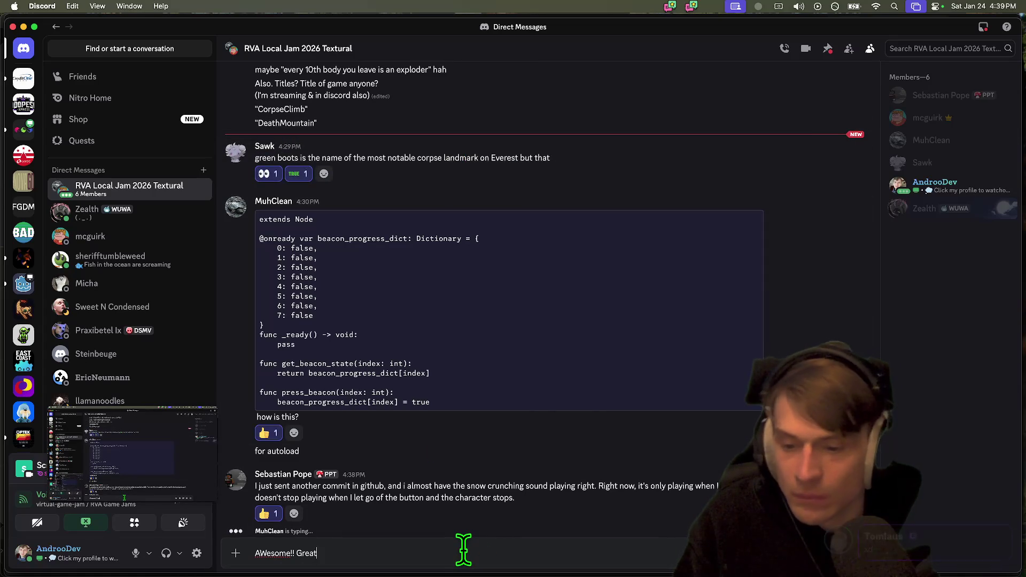
- Send 'AWesome!! Great great stuff all!!' to the group chat
{"action": "type", "text": "great stuff all!!"}
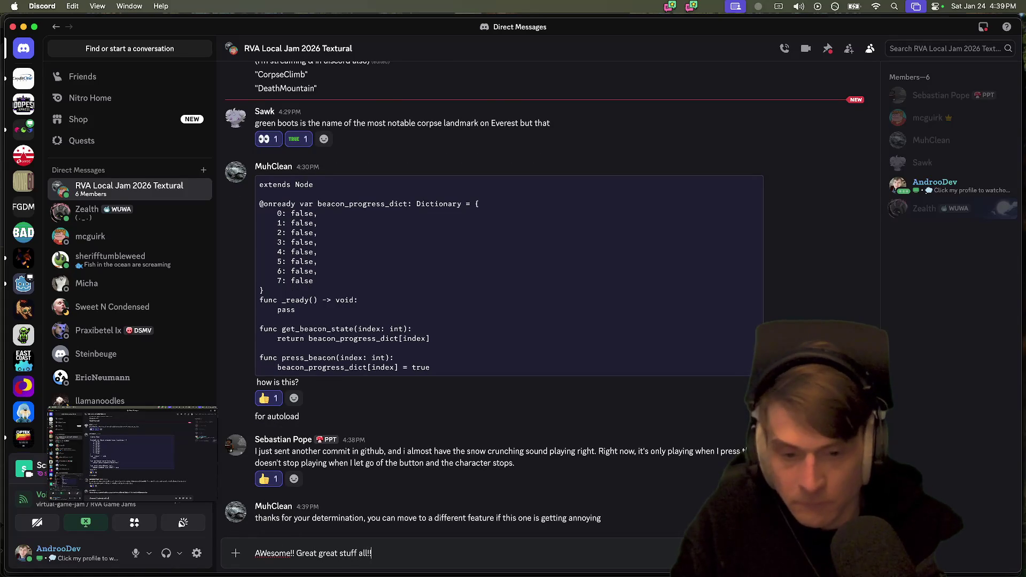
{"action": "key", "text": "Return"}
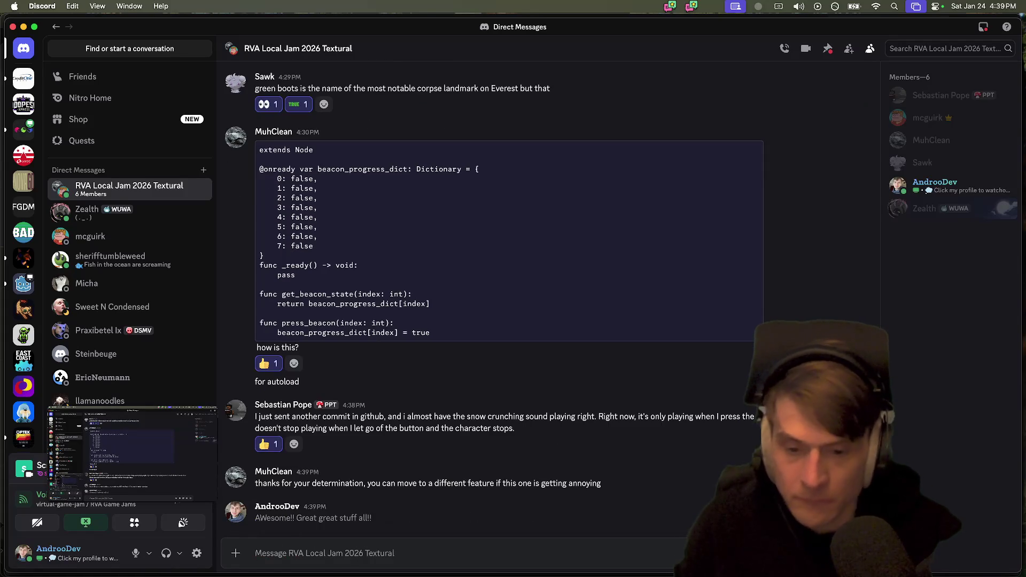
{"action": "key", "text": "super+Tab"}
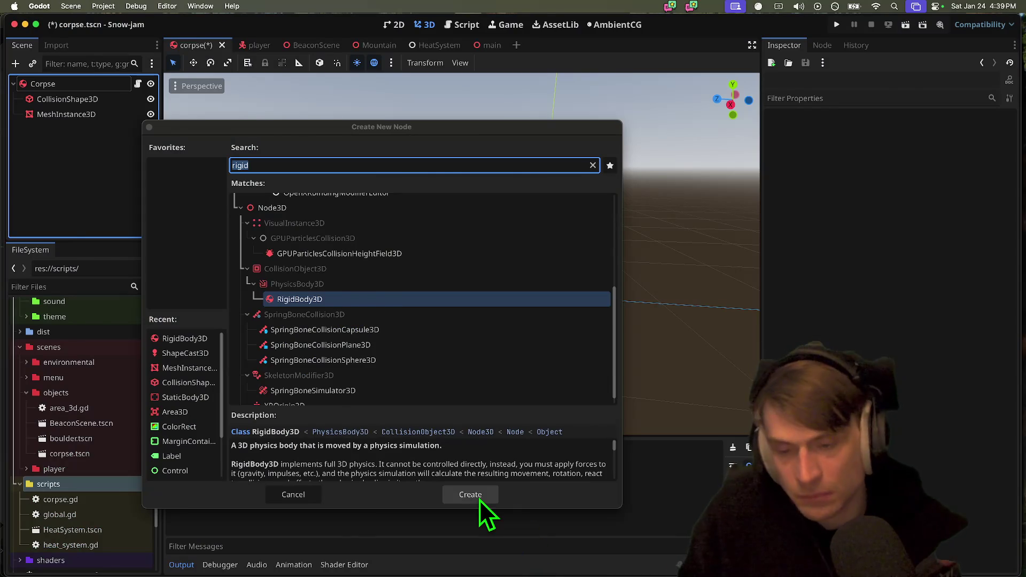
- Cancel the Create New Node dialog without adding a RigidBody3D, leaving Corpse deselected
{"action": "key", "text": "super+Tab"}
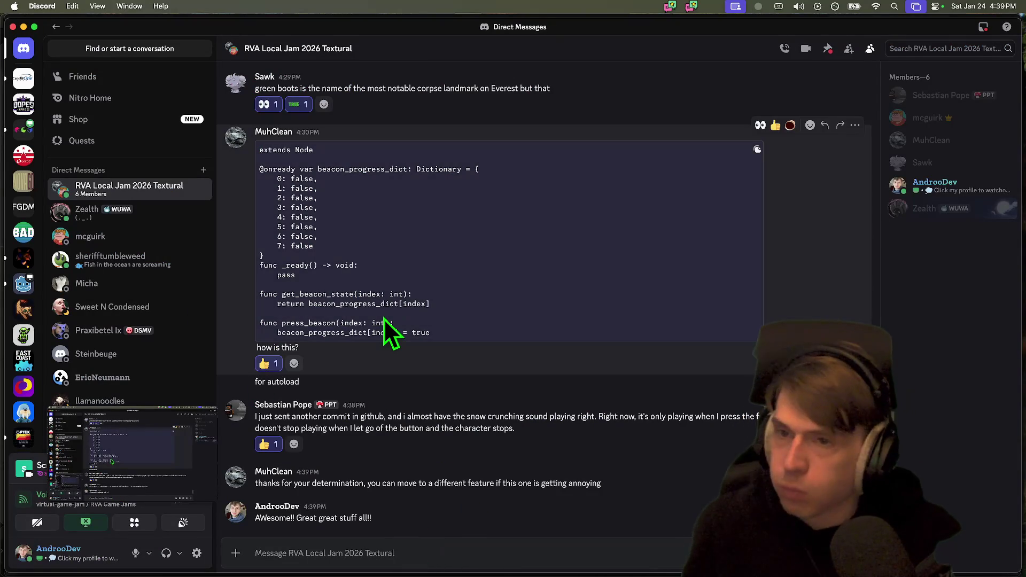
{"action": "mouse_move", "coordinate": [218, 424]}
{"action": "scroll", "coordinate": [473, 265], "scroll_direction": "up", "scroll_amount": 5}
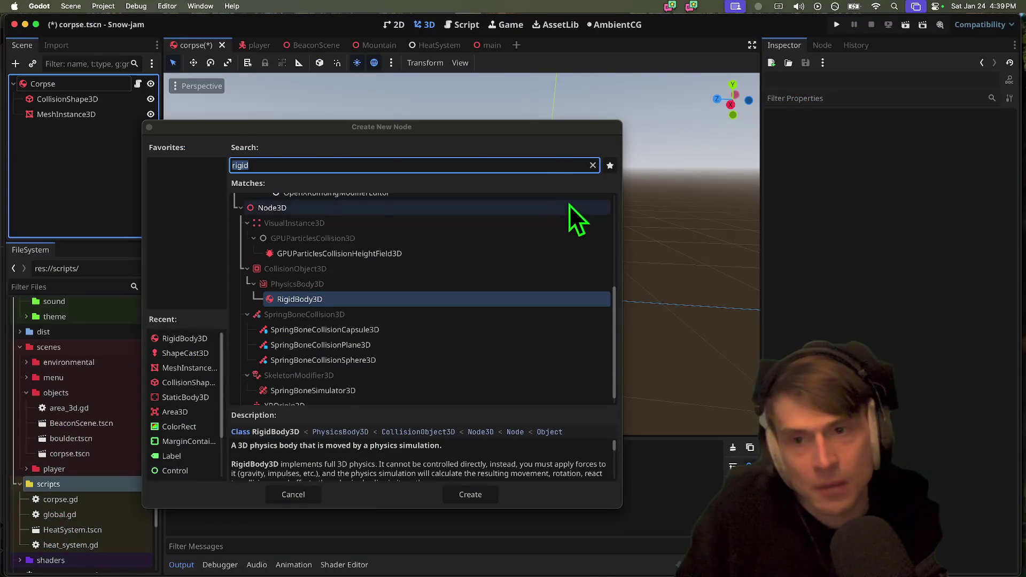
{"action": "left_click", "coordinate": [292, 495]}
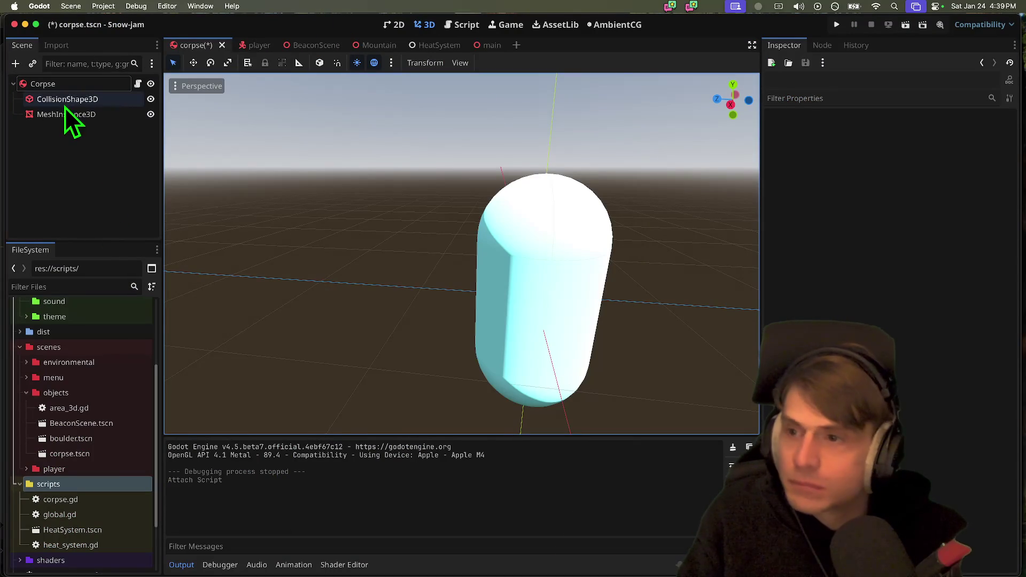
{"action": "left_click", "coordinate": [69, 85]}
{"action": "left_click", "coordinate": [75, 148]}
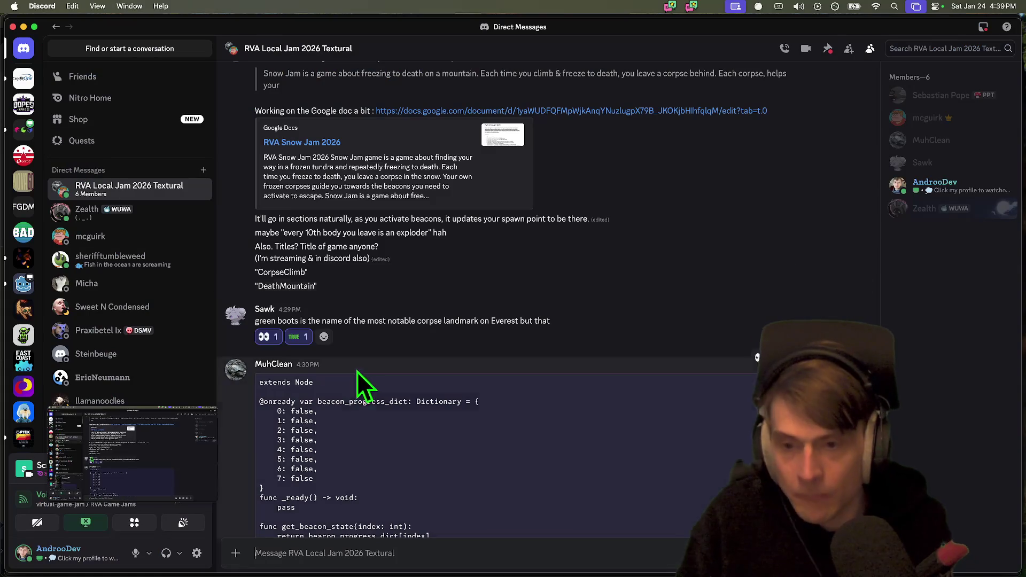
{"action": "scroll", "coordinate": [374, 363], "scroll_direction": "down", "scroll_amount": 5}
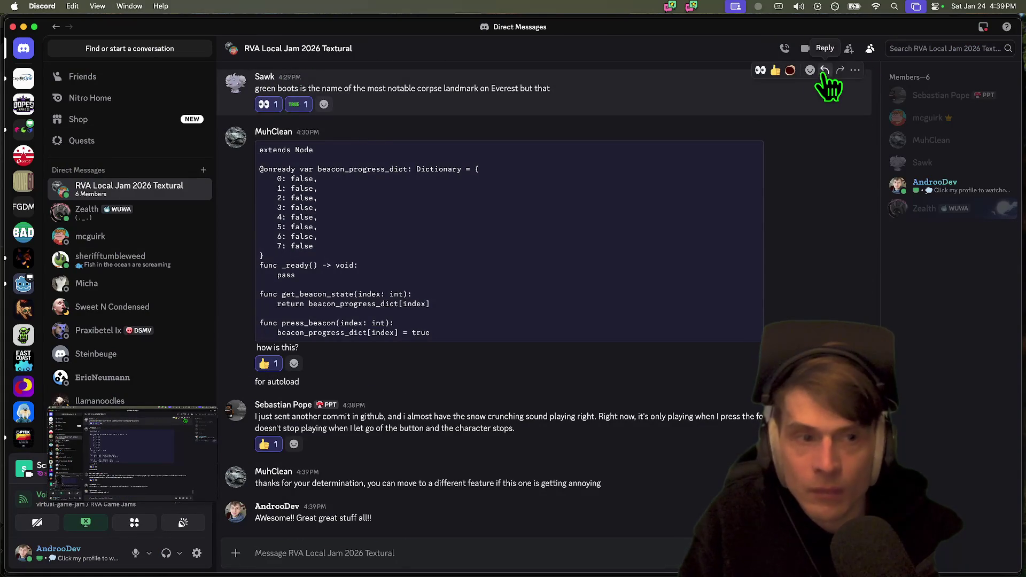
- Reply to the green-boots message with 'Can you get me 1 green boot pls?' and a :joy: emoji
{"action": "left_click", "coordinate": [826, 71]}
{"action": "type", "text": "Can"}
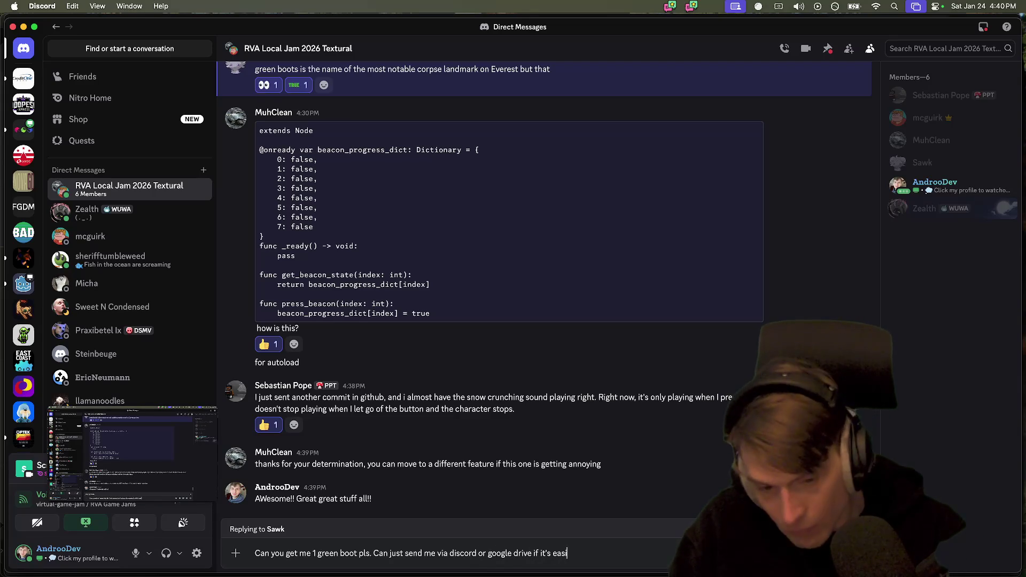
{"action": "left_click_drag", "start_coordinate": [373, 553], "coordinate": [575, 553]}
{"action": "key", "text": "BackSpace"}
{"action": "key", "text": "BackSpace"}
{"action": "key", "text": "BackSpace"}
{"action": "type", "text": "? :"}
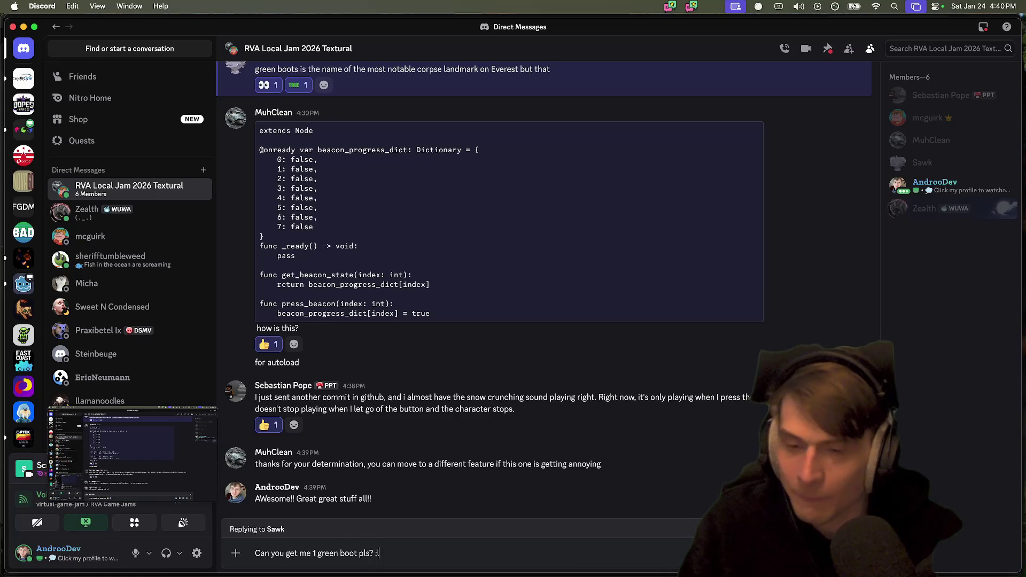
{"action": "type", "text": "jo"}
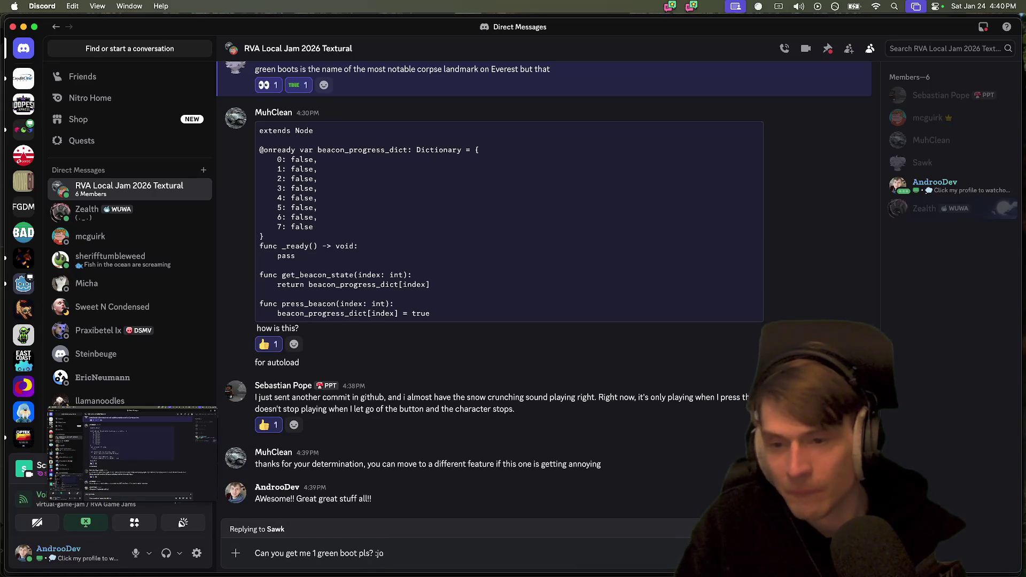
{"action": "type", "text": "y"}
{"action": "key", "text": "Return"}
{"action": "key", "text": "Return"}
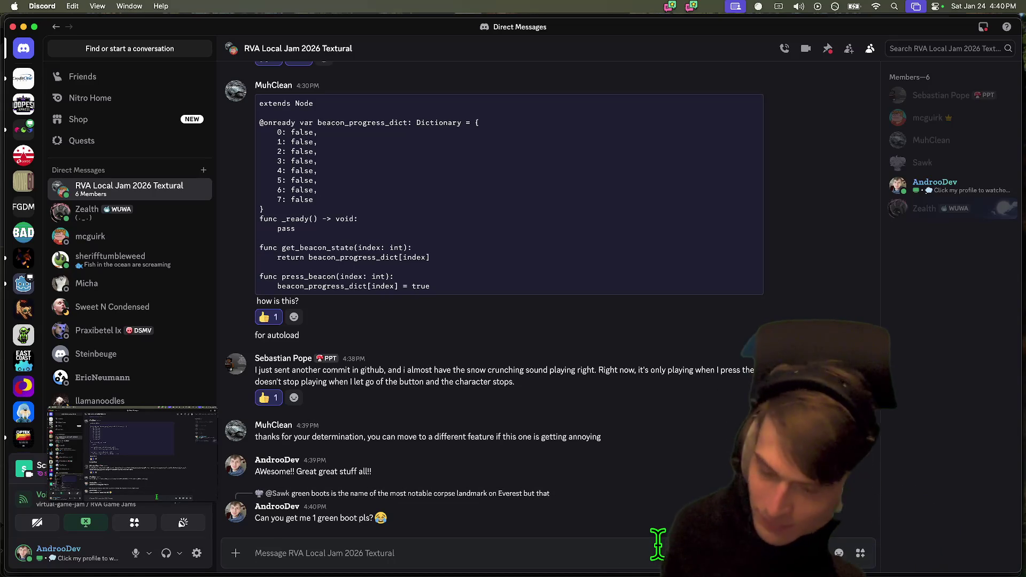
{"action": "key", "text": "super+Tab"}
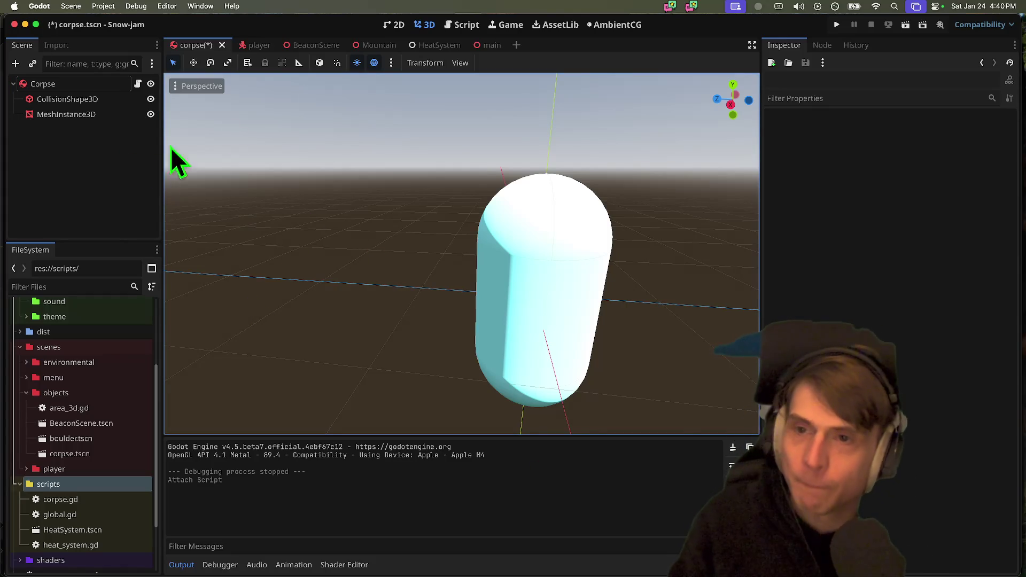
- Open the player scene, enlarge the scene tree area, and deselect the Player node
{"action": "left_click", "coordinate": [255, 46]}
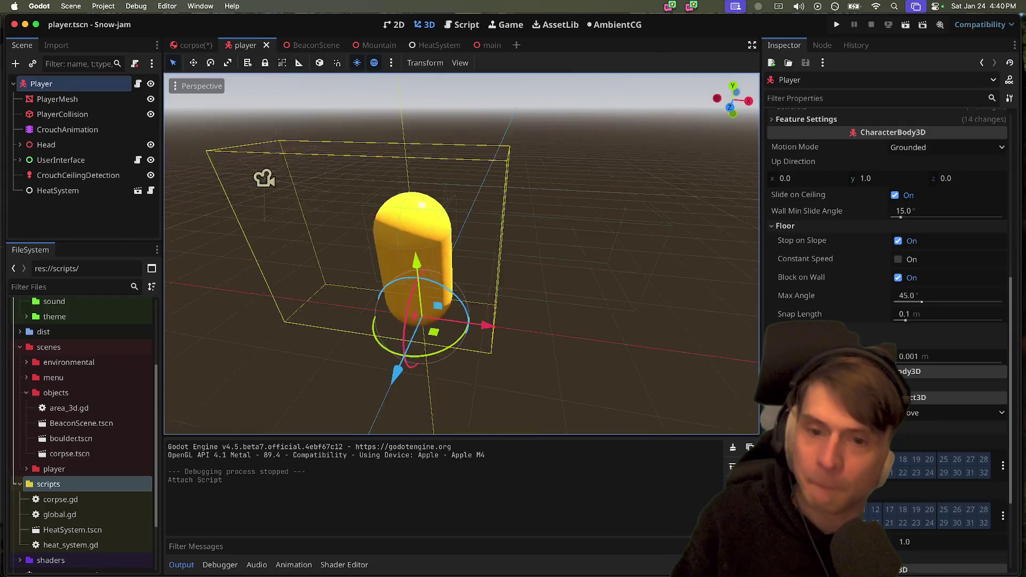
{"action": "scroll", "coordinate": [461, 254], "scroll_direction": "right", "scroll_amount": 5}
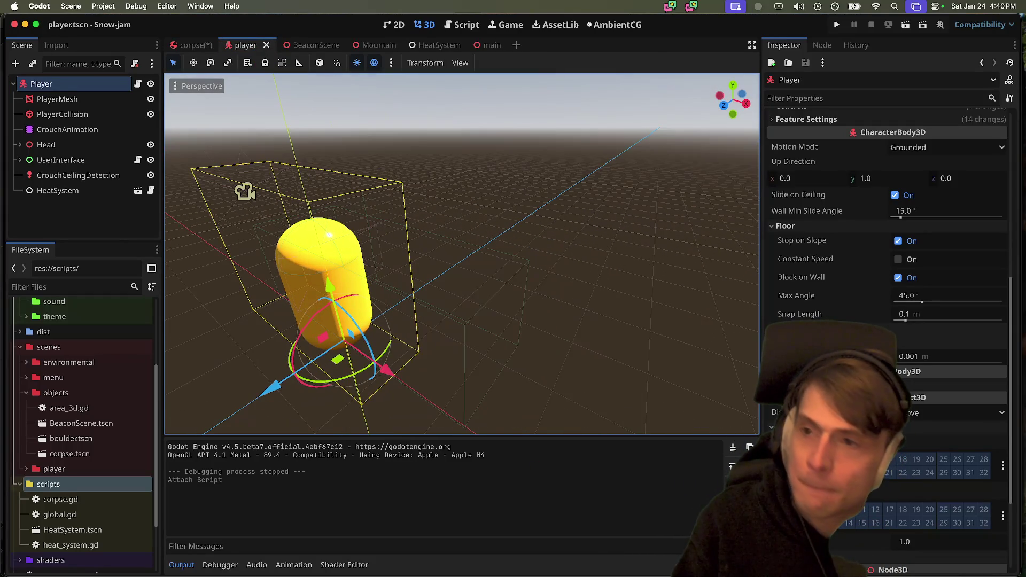
{"action": "left_click_drag", "start_coordinate": [71, 241], "coordinate": [73, 305]}
{"action": "left_click", "coordinate": [88, 259]}
- Switch to Firefox and open a blank new tab
{"action": "key", "text": "super+Tab"}
{"action": "key", "text": "super+t"}
{"action": "type", "text": "b"}
{"action": "key", "text": "BackSpace"}
{"action": "key", "text": "BackSpace"}
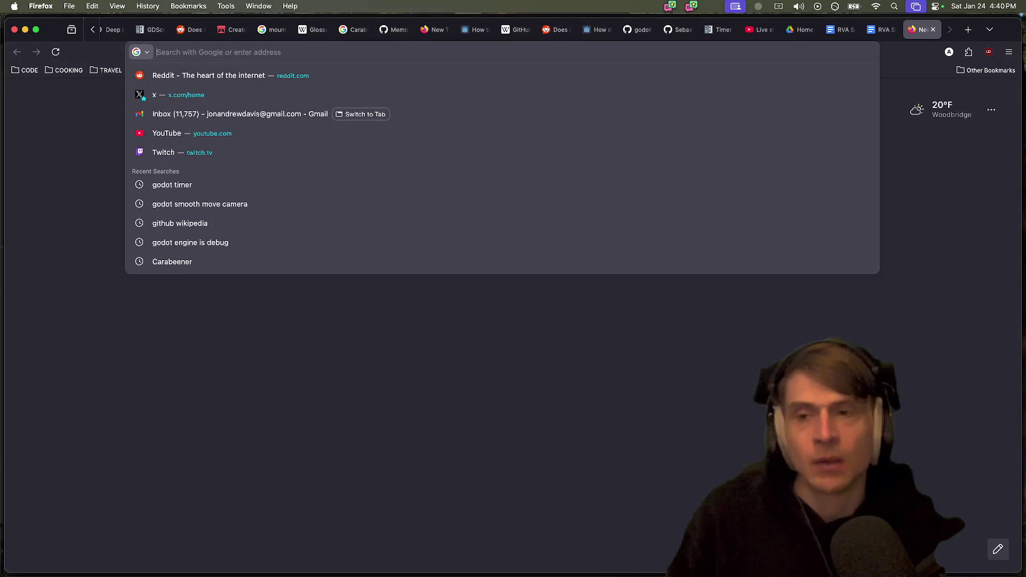
- Go to poly.pizza, search for 'human' models, and scroll through the results
{"action": "type", "text": "fab"}
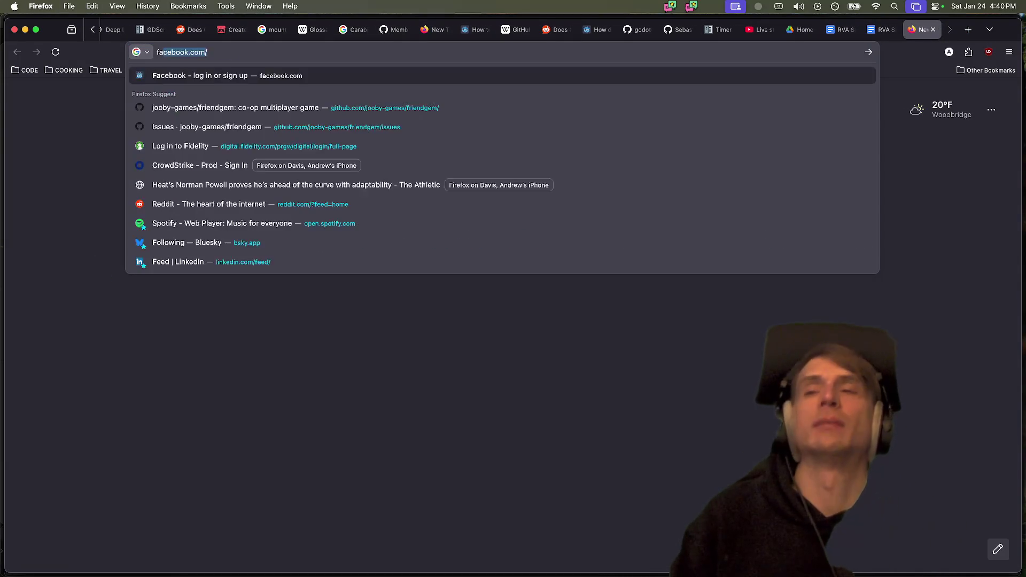
{"action": "key", "text": "BackSpace"}
{"action": "key", "text": "BackSpace"}
{"action": "key", "text": "BackSpace"}
{"action": "type", "text": "poly"}
{"action": "key", "text": "Return"}
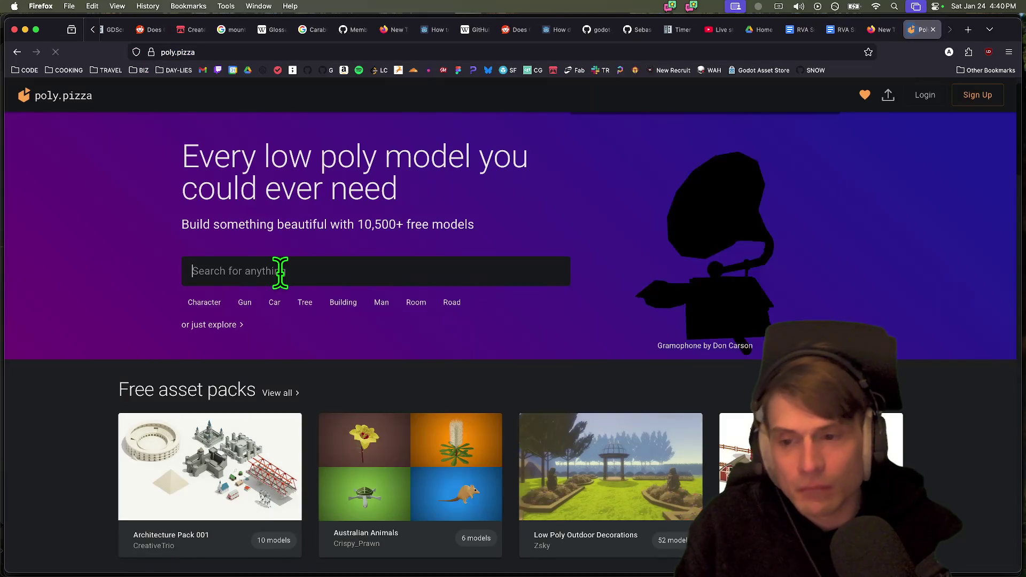
{"action": "type", "text": "hu"}
{"action": "key", "text": "Return"}
{"action": "scroll", "coordinate": [962, 340], "scroll_direction": "down", "scroll_amount": 6}
{"action": "scroll", "coordinate": [1002, 340], "scroll_direction": "down", "scroll_amount": 2}
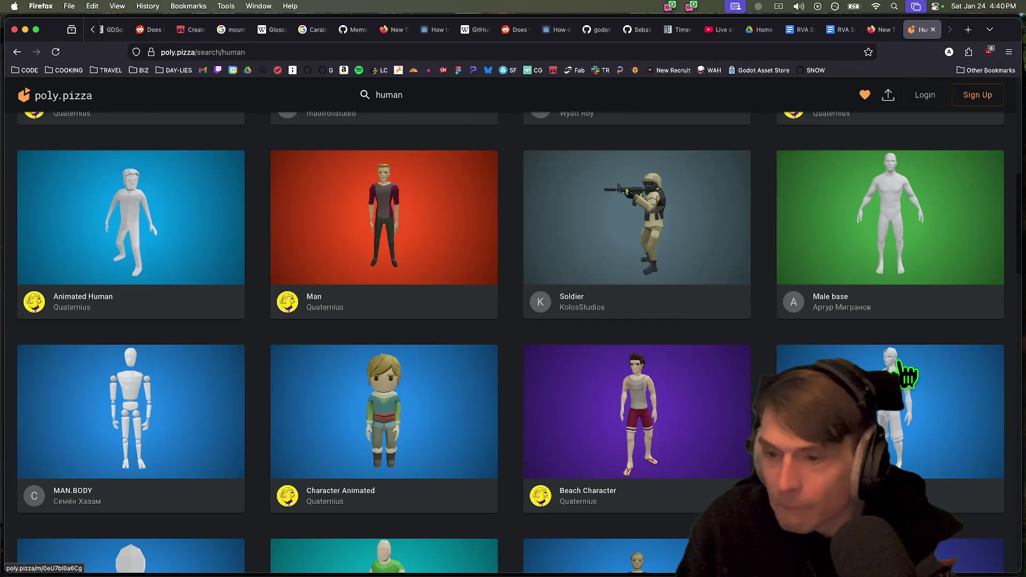
{"action": "scroll", "coordinate": [905, 378], "scroll_direction": "down", "scroll_amount": 8}
{"action": "scroll", "coordinate": [451, 379], "scroll_direction": "up", "scroll_amount": 6}
{"action": "scroll", "coordinate": [451, 380], "scroll_direction": "up", "scroll_amount": 10}
- Change the search to 'naked human' and scroll through the result grid
{"action": "double_click", "coordinate": [377, 95]}
{"action": "type", "text": "naked"}
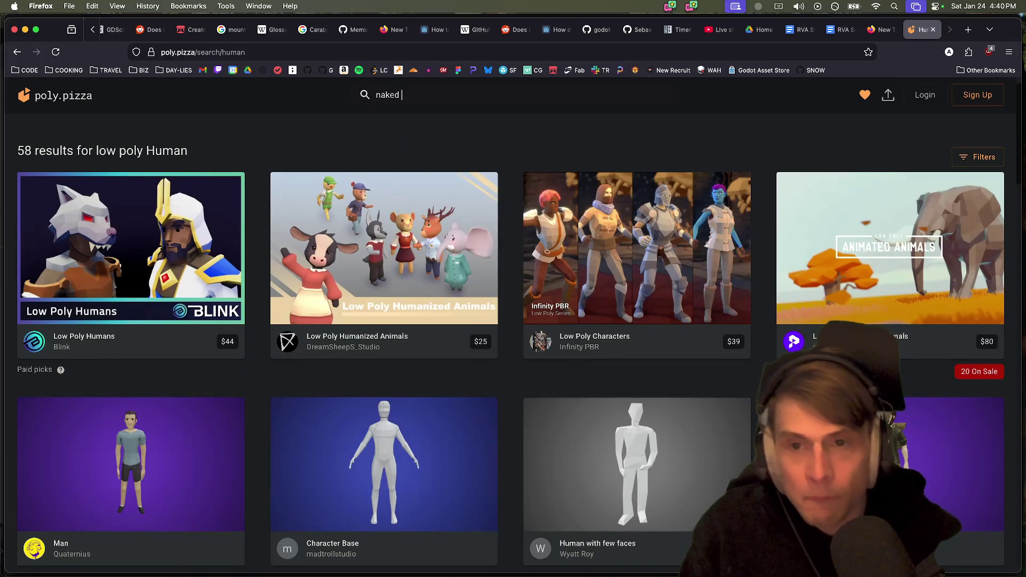
{"action": "type", "text": "an"}
{"action": "key", "text": "Return"}
{"action": "scroll", "coordinate": [968, 411], "scroll_direction": "down", "scroll_amount": 8}
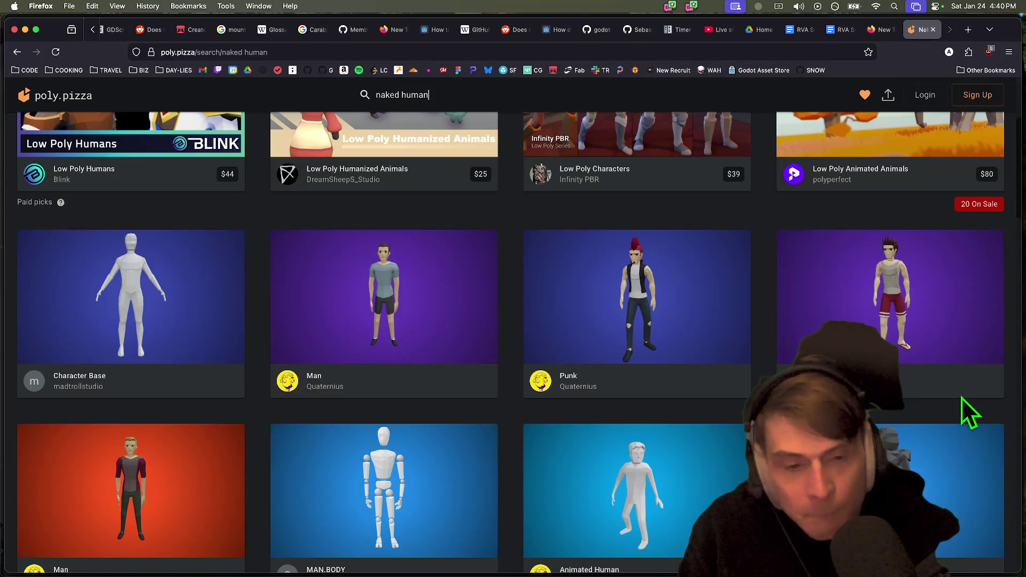
{"action": "scroll", "coordinate": [968, 410], "scroll_direction": "down", "scroll_amount": 4}
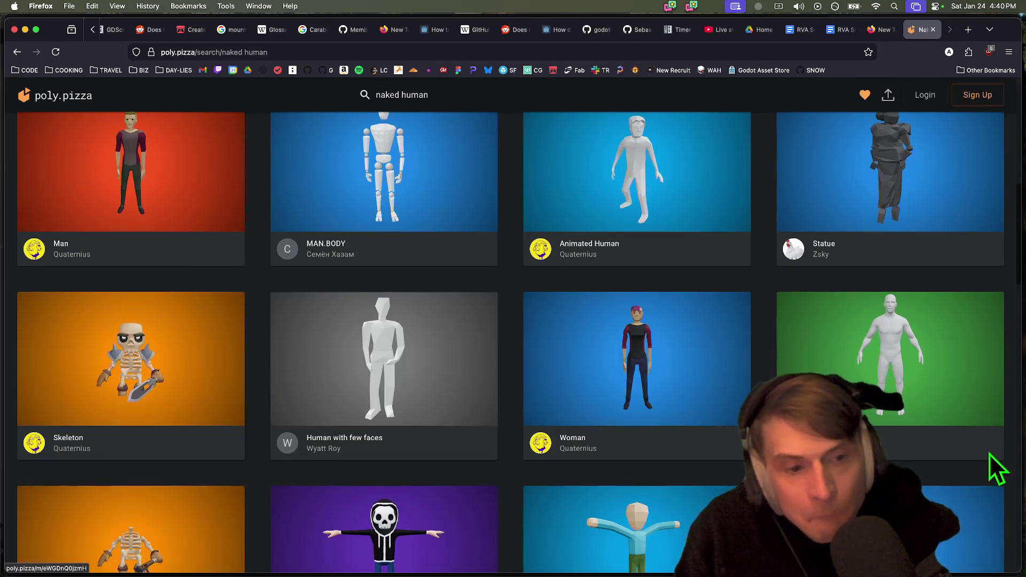
{"action": "scroll", "coordinate": [988, 486], "scroll_direction": "down", "scroll_amount": 4}
{"action": "scroll", "coordinate": [994, 486], "scroll_direction": "down", "scroll_amount": 6}
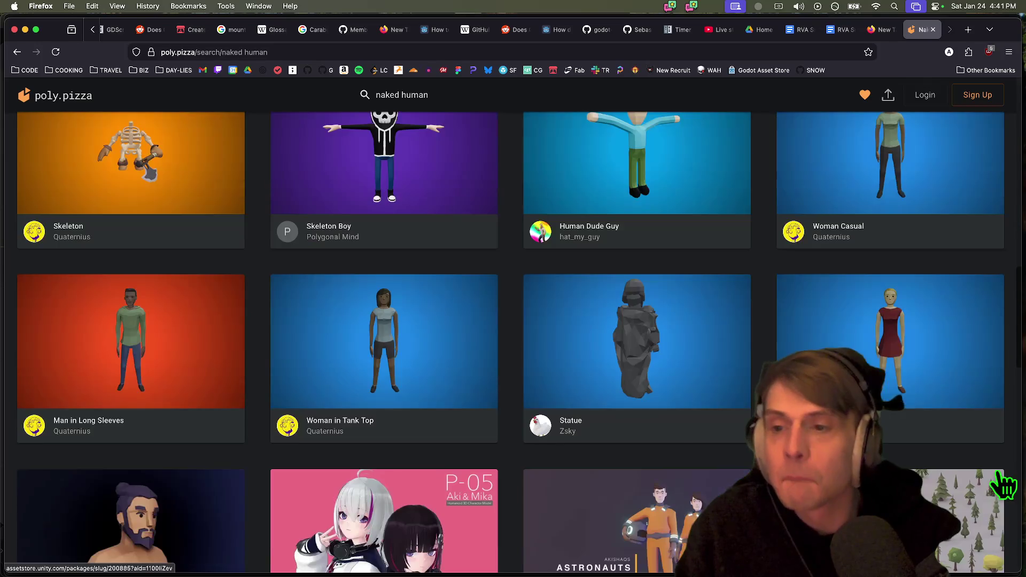
{"action": "scroll", "coordinate": [1002, 487], "scroll_direction": "down", "scroll_amount": 5}
{"action": "scroll", "coordinate": [999, 486], "scroll_direction": "down", "scroll_amount": 10}
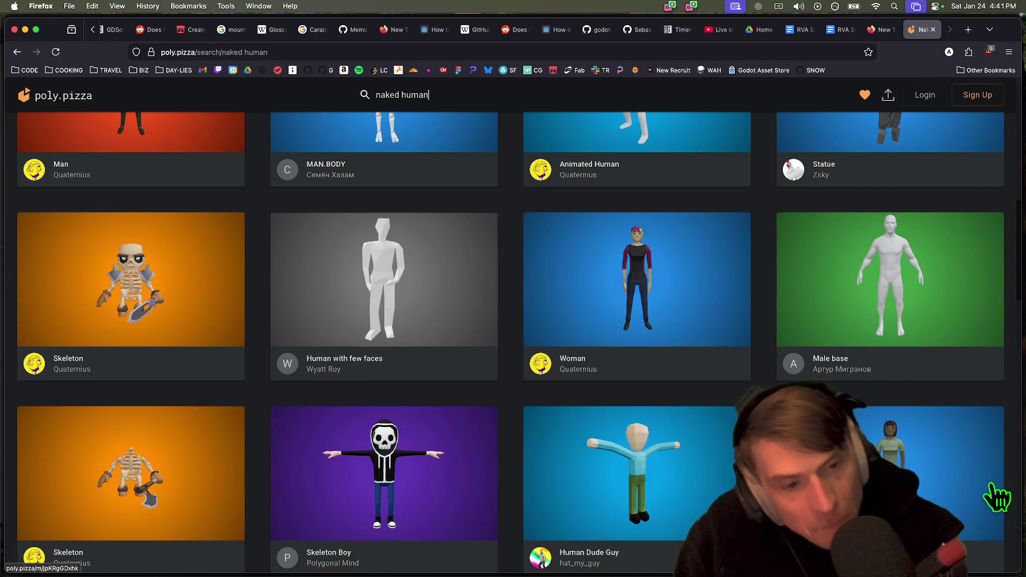
{"action": "scroll", "coordinate": [994, 497], "scroll_direction": "up", "scroll_amount": 10}
{"action": "scroll", "coordinate": [995, 498], "scroll_direction": "down", "scroll_amount": 5}
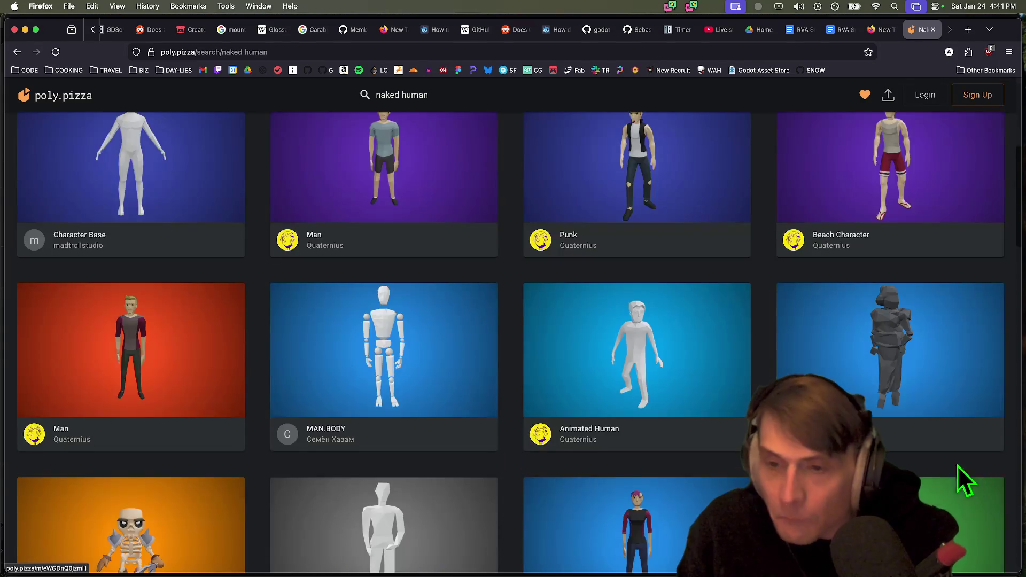
{"action": "scroll", "coordinate": [975, 481], "scroll_direction": "up", "scroll_amount": 5}
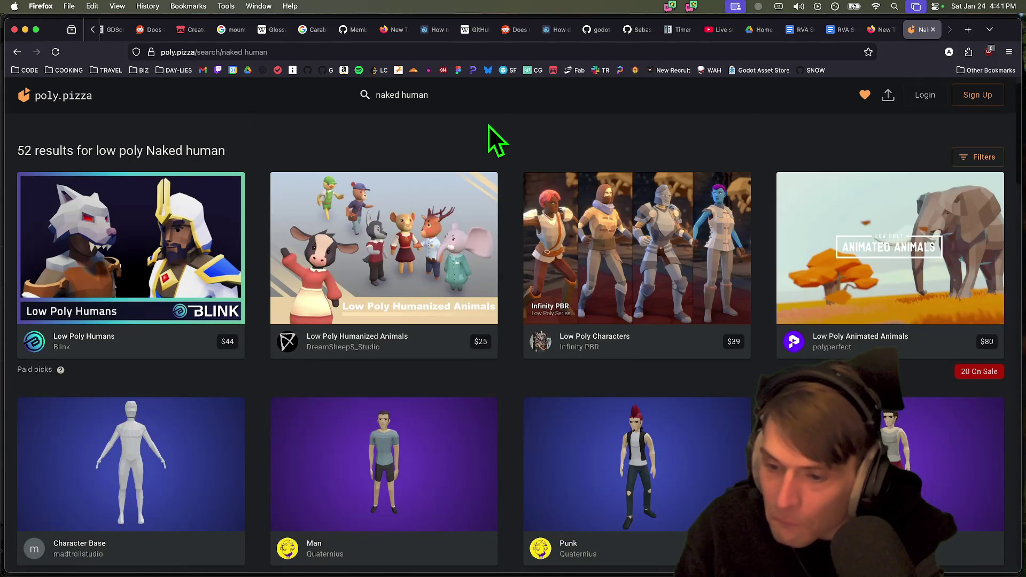
- Open the Character Base model and rotate it in the viewer to inspect all sides
{"action": "left_click", "coordinate": [123, 440]}
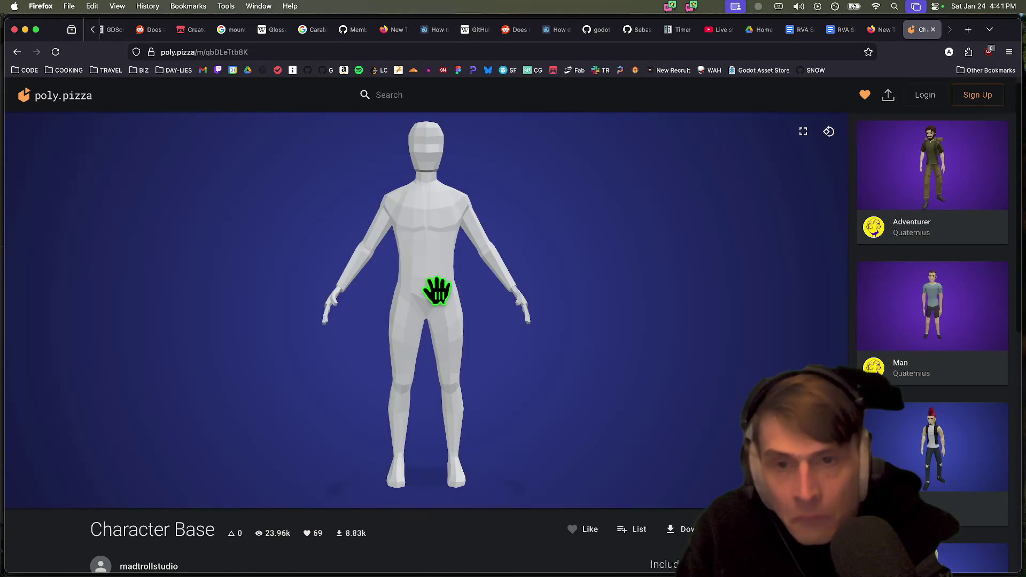
{"action": "left_click_drag", "start_coordinate": [437, 290], "coordinate": [735, 348]}
{"action": "scroll", "coordinate": [748, 354], "scroll_direction": "down", "scroll_amount": 1}
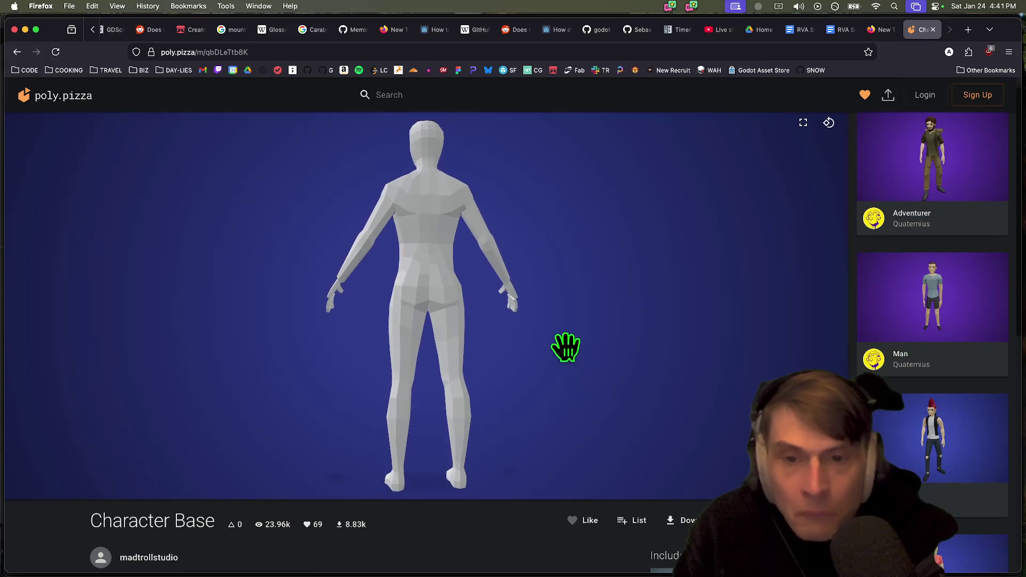
{"action": "scroll", "coordinate": [535, 471], "scroll_direction": "down", "scroll_amount": 5}
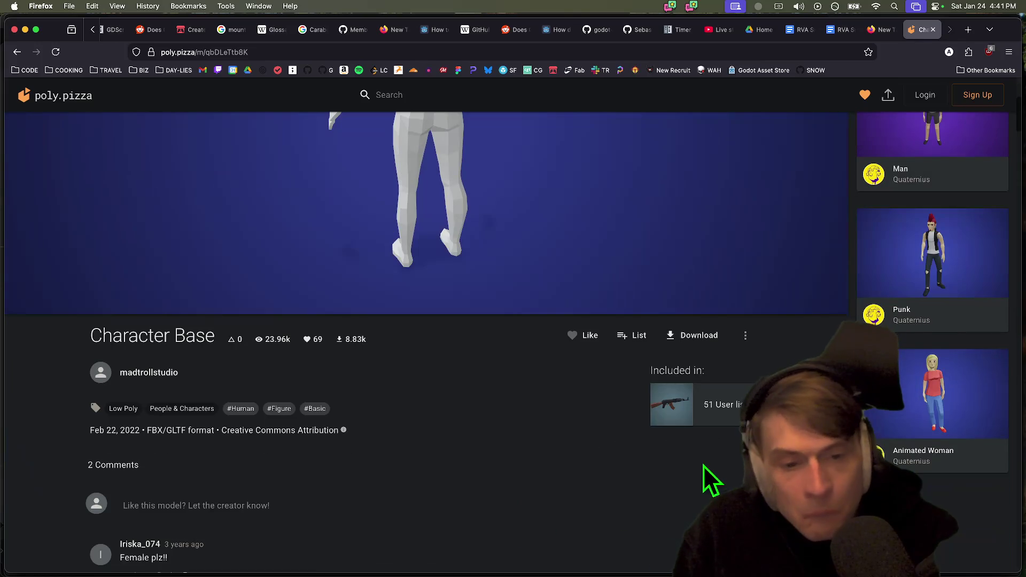
{"action": "scroll", "coordinate": [710, 479], "scroll_direction": "up", "scroll_amount": 5}
{"action": "key", "text": "super+Left"}
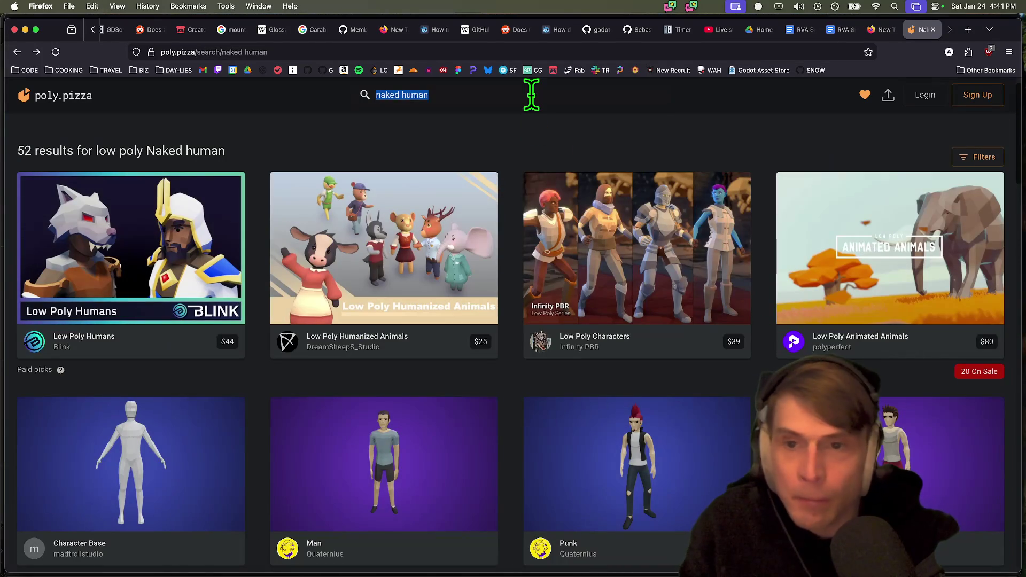
- Search Poly Pizza for 'person' and scroll through results such as Animated Human
{"action": "type", "text": "n"}
{"action": "key", "text": "Return"}
{"action": "scroll", "coordinate": [946, 492], "scroll_direction": "down", "scroll_amount": 4}
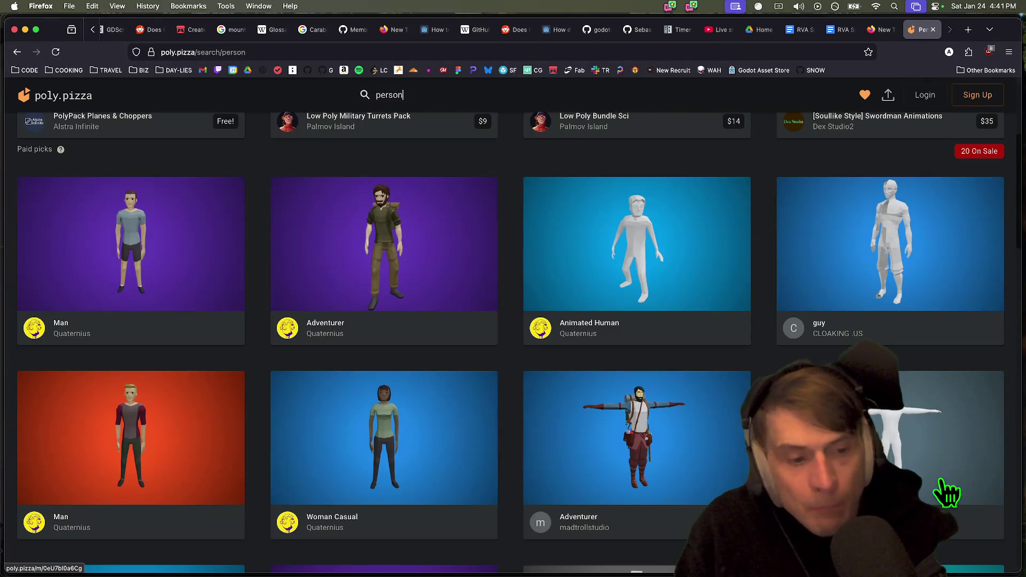
{"action": "scroll", "coordinate": [946, 492], "scroll_direction": "down", "scroll_amount": 4}
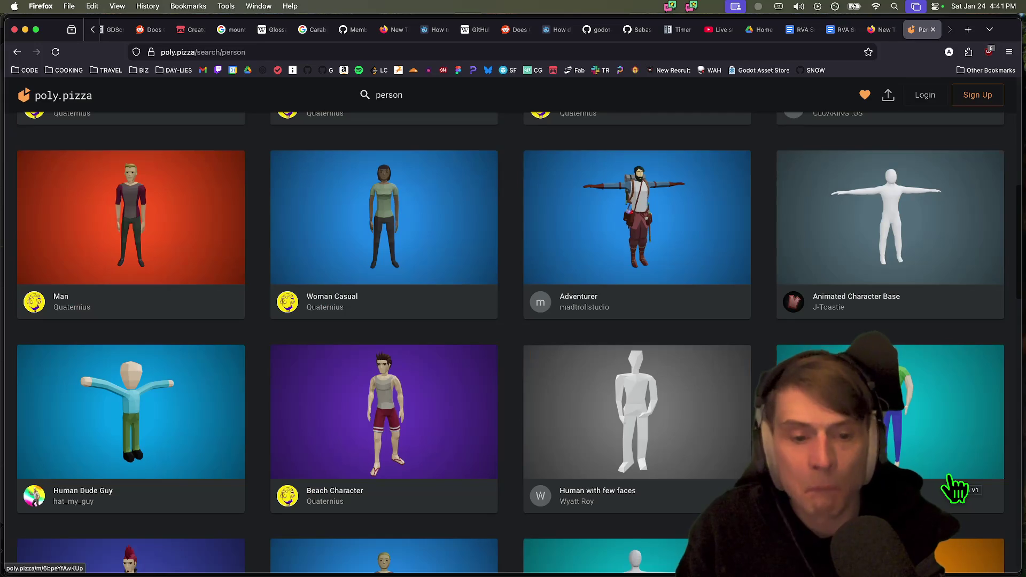
{"action": "scroll", "coordinate": [991, 486], "scroll_direction": "down", "scroll_amount": 3}
{"action": "scroll", "coordinate": [972, 484], "scroll_direction": "down", "scroll_amount": 4}
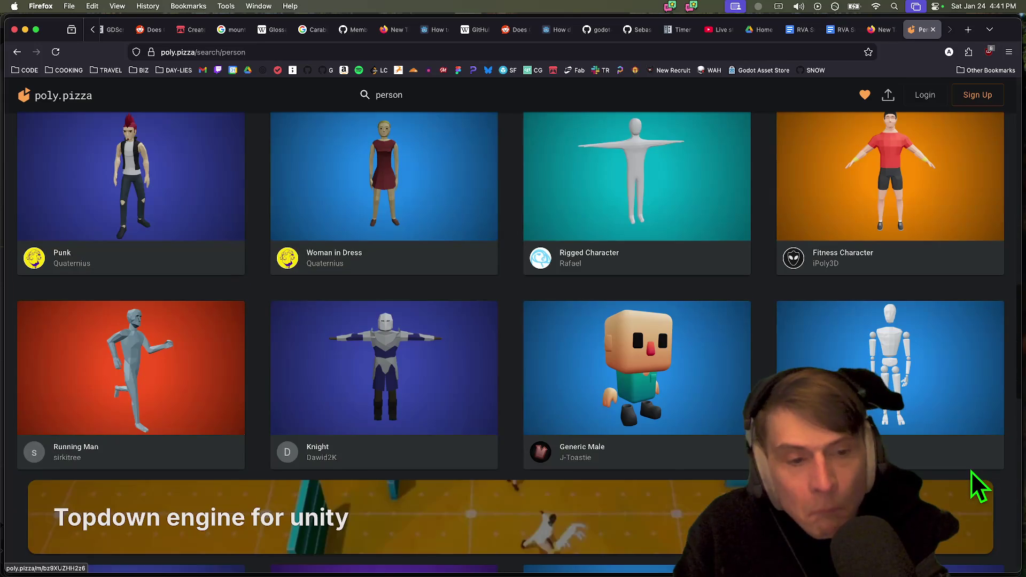
{"action": "scroll", "coordinate": [973, 486], "scroll_direction": "up", "scroll_amount": 12}
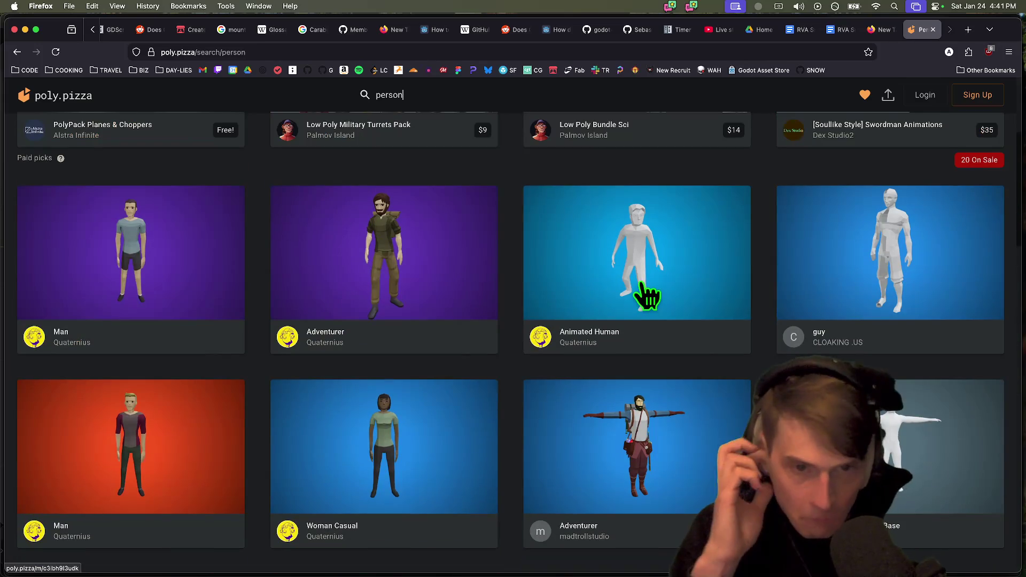
{"action": "scroll", "coordinate": [644, 289], "scroll_direction": "up", "scroll_amount": 3}
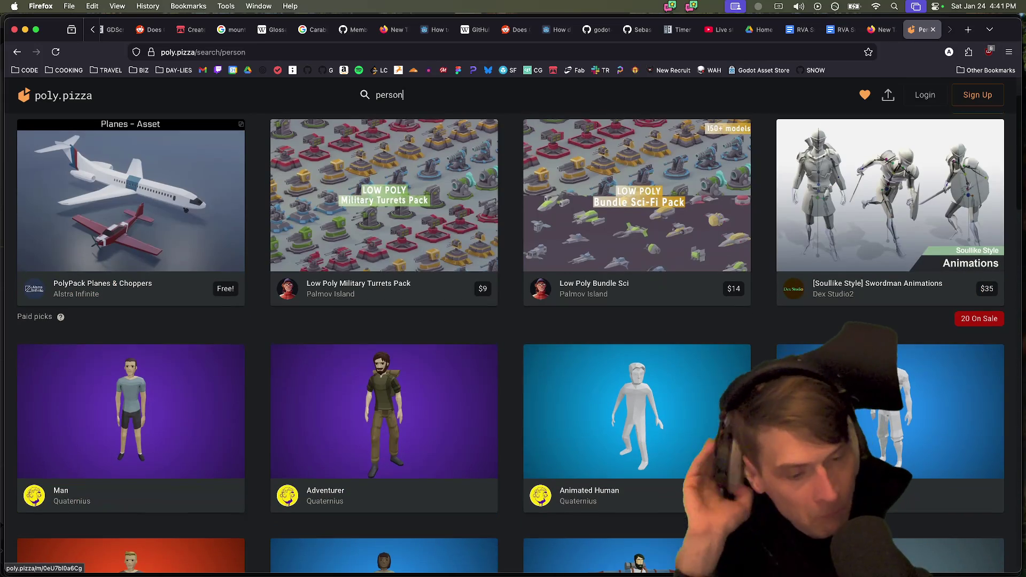
{"action": "scroll", "coordinate": [972, 483], "scroll_direction": "down", "scroll_amount": 10}
{"action": "scroll", "coordinate": [972, 427], "scroll_direction": "down", "scroll_amount": 15}
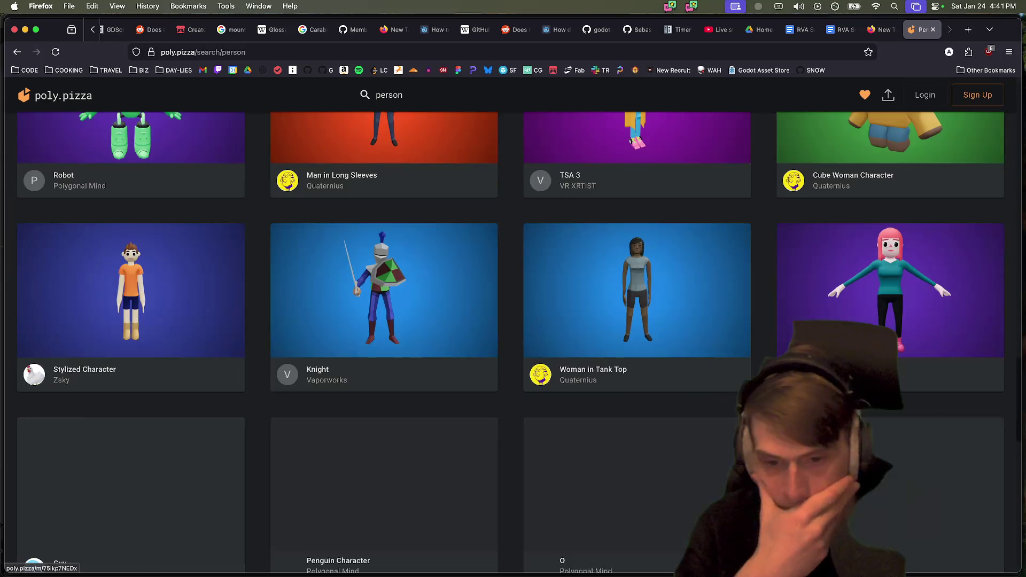
{"action": "scroll", "coordinate": [973, 428], "scroll_direction": "down", "scroll_amount": 6}
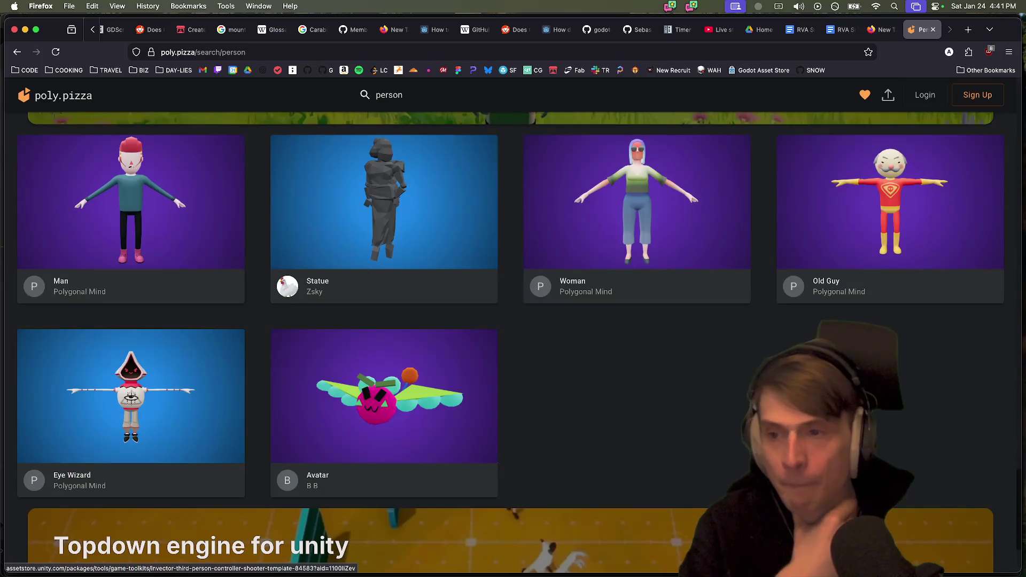
{"action": "scroll", "coordinate": [972, 427], "scroll_direction": "up", "scroll_amount": 5}
{"action": "key", "text": "super+t"}
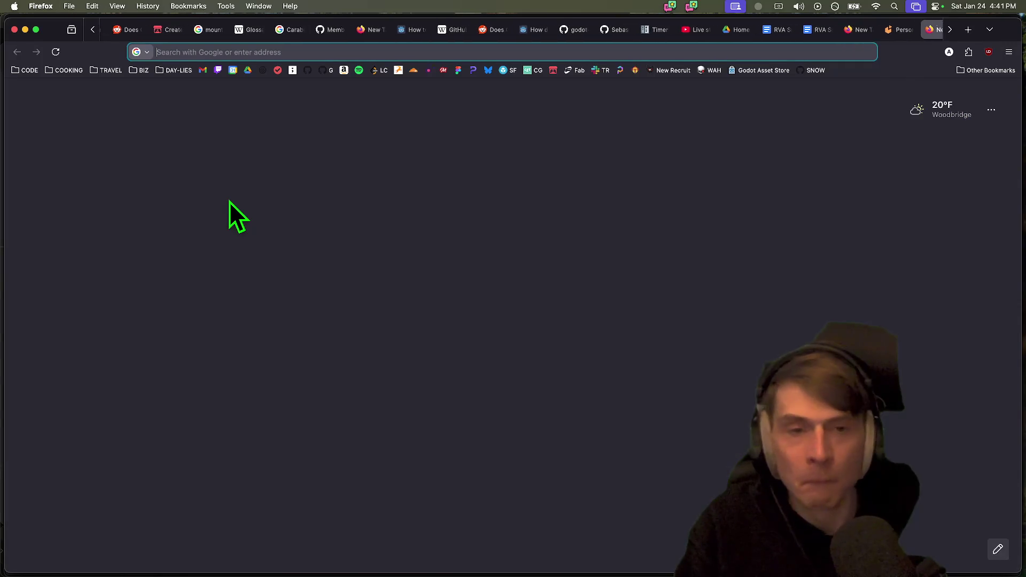
- Load the Fab website, briefly typing a reply in the Discord chat meanwhile
{"action": "type", "text": "fab"}
{"action": "key", "text": "Return"}
{"action": "key", "text": "super+Tab"}
{"action": "key", "text": "super+Tab"}
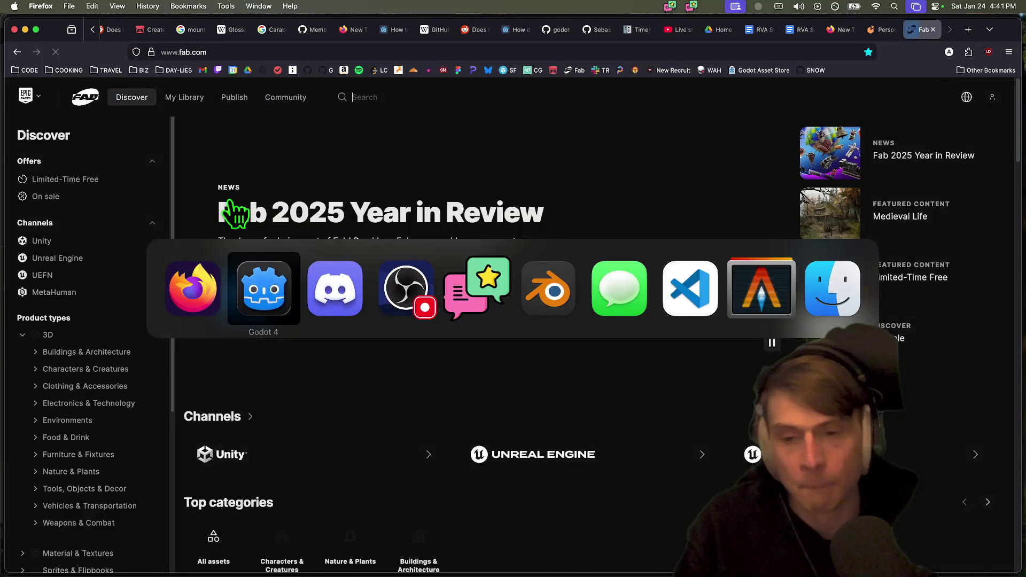
{"action": "key", "text": "super+Tab"}
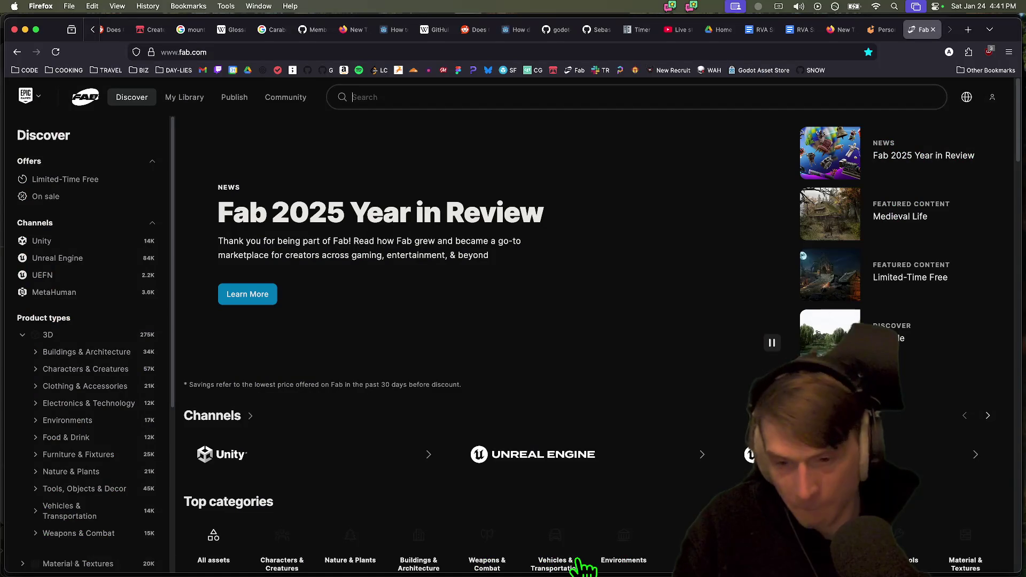
{"action": "key", "text": "super+Tab"}
{"action": "type", "text": "ye"}
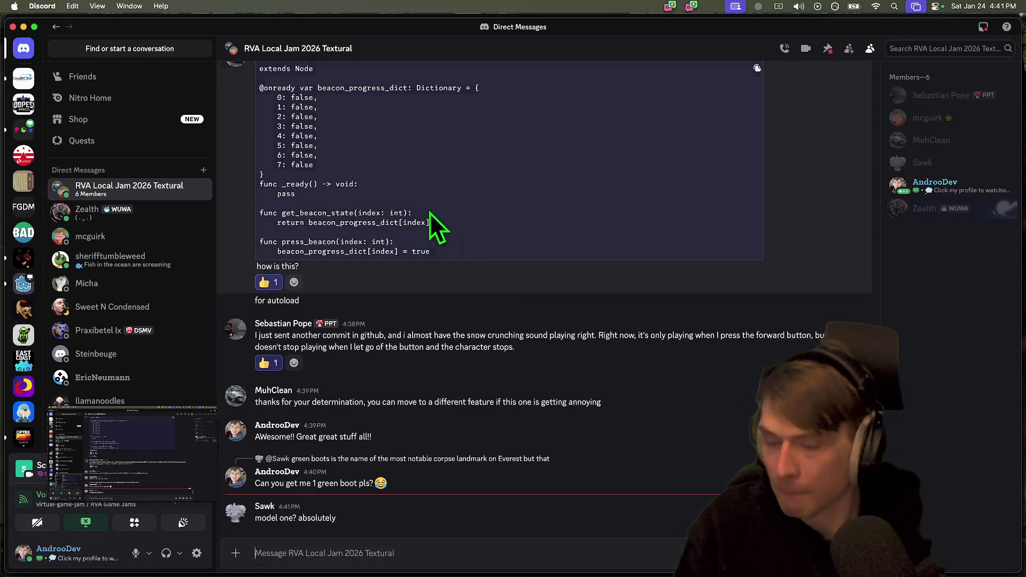
{"action": "key", "text": "super+Tab"}
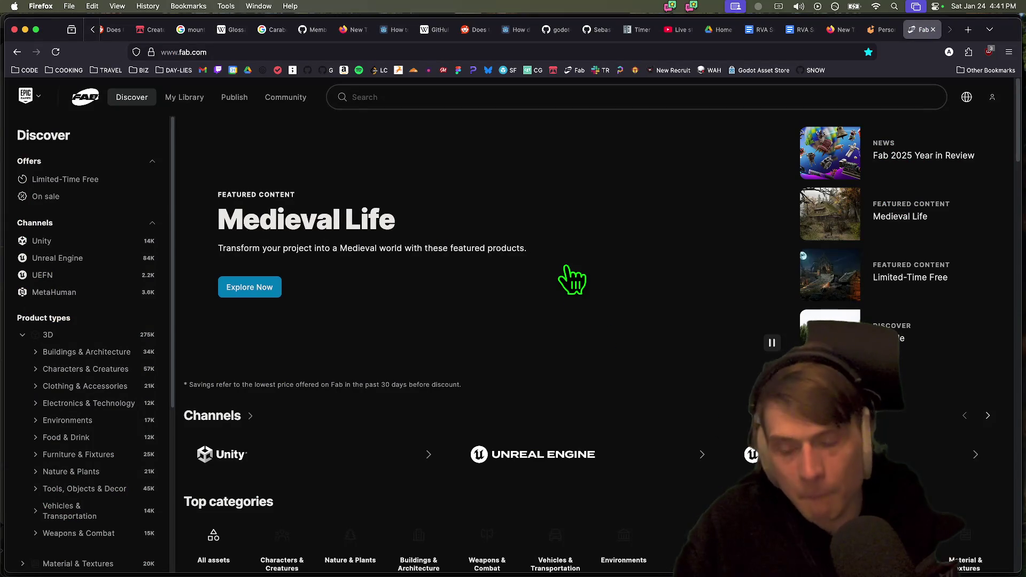
- Search Fab for 'person', then 'human', then 'human low polly'
{"action": "type", "text": "person"}
{"action": "key", "text": "Return"}
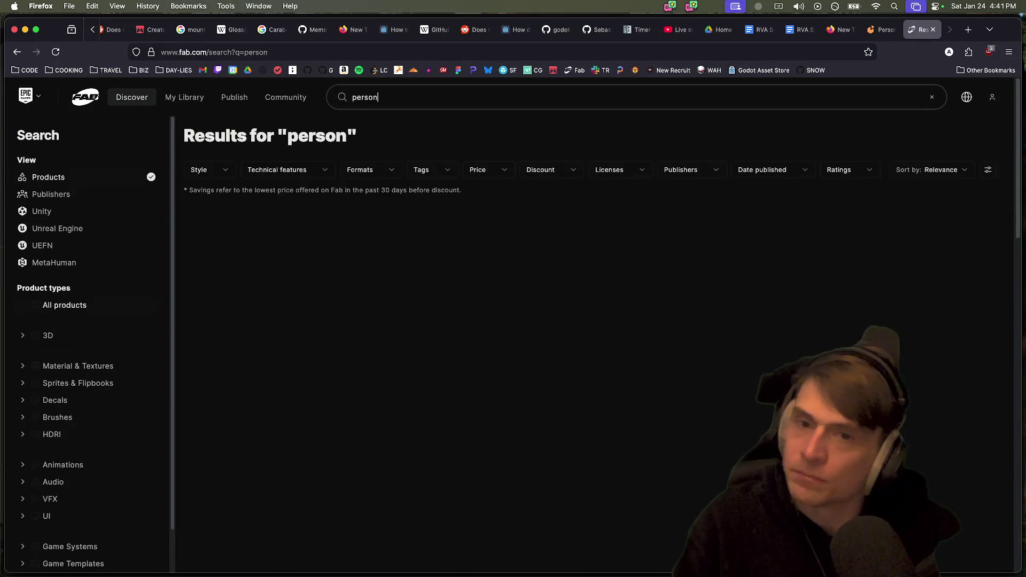
{"action": "scroll", "coordinate": [962, 385], "scroll_direction": "down", "scroll_amount": 10}
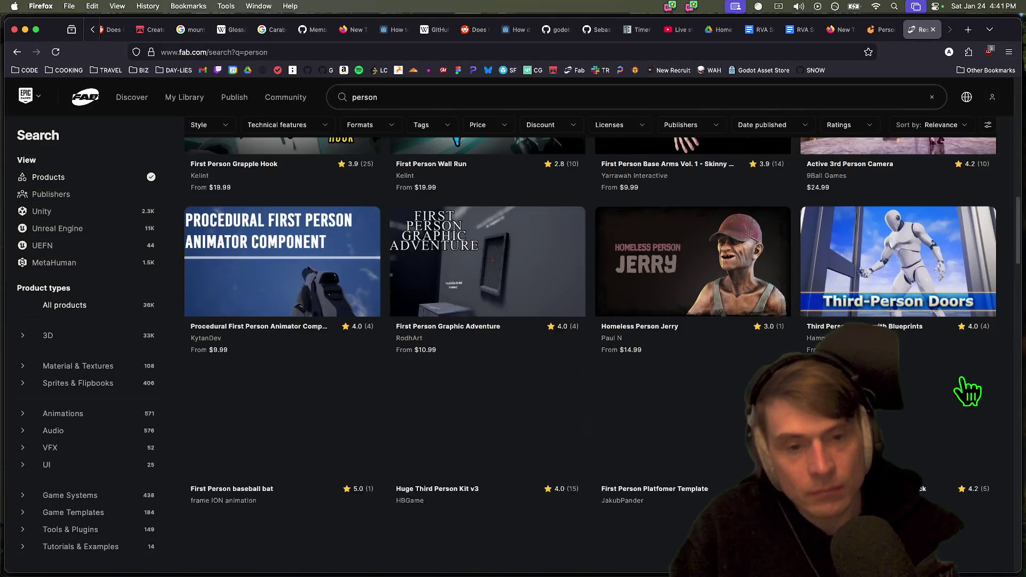
{"action": "scroll", "coordinate": [959, 417], "scroll_direction": "up", "scroll_amount": 10}
{"action": "left_click", "coordinate": [637, 94]}
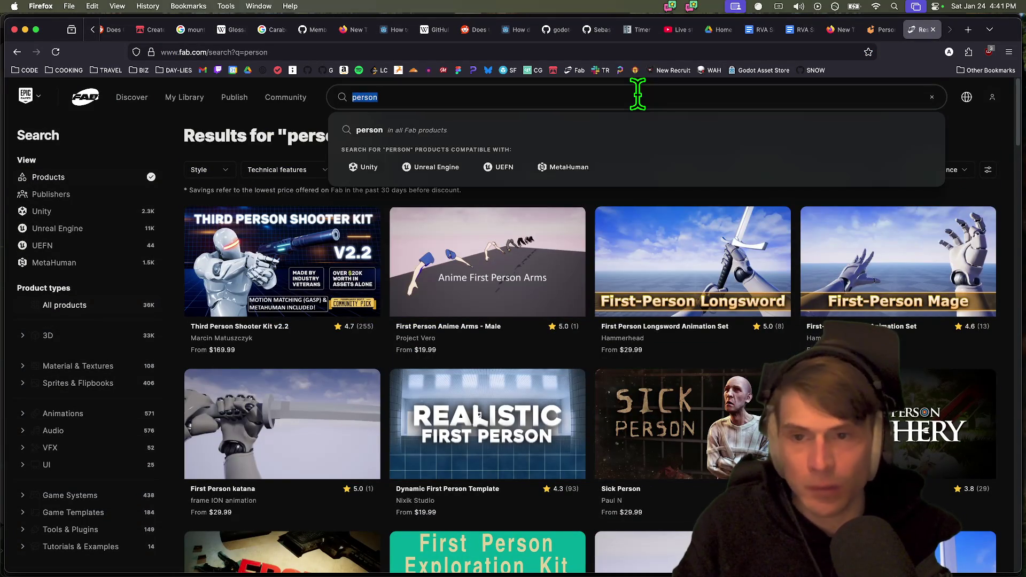
{"action": "type", "text": "human"}
{"action": "key", "text": "Return"}
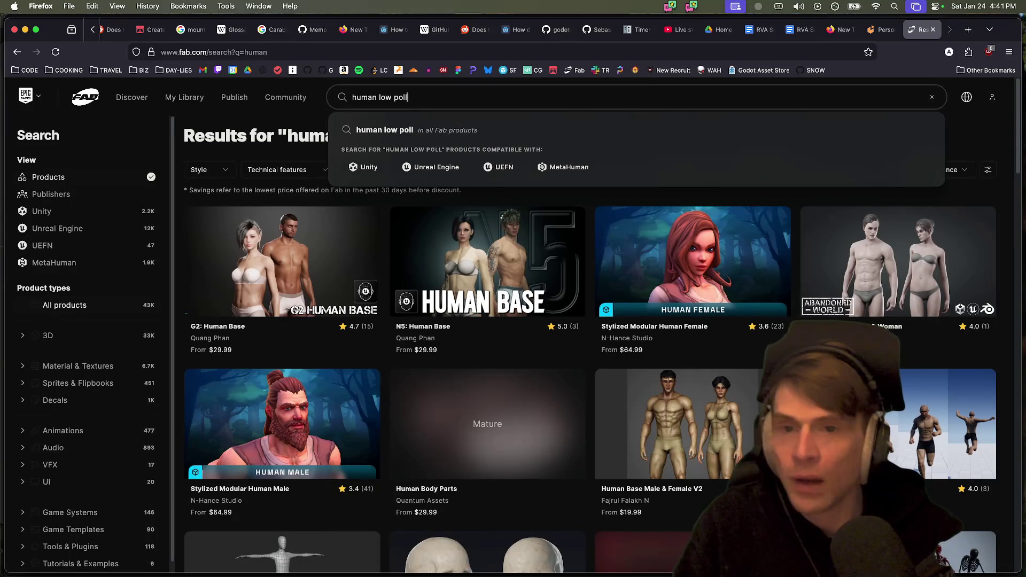
{"action": "type", "text": "y"}
{"action": "key", "text": "Return"}
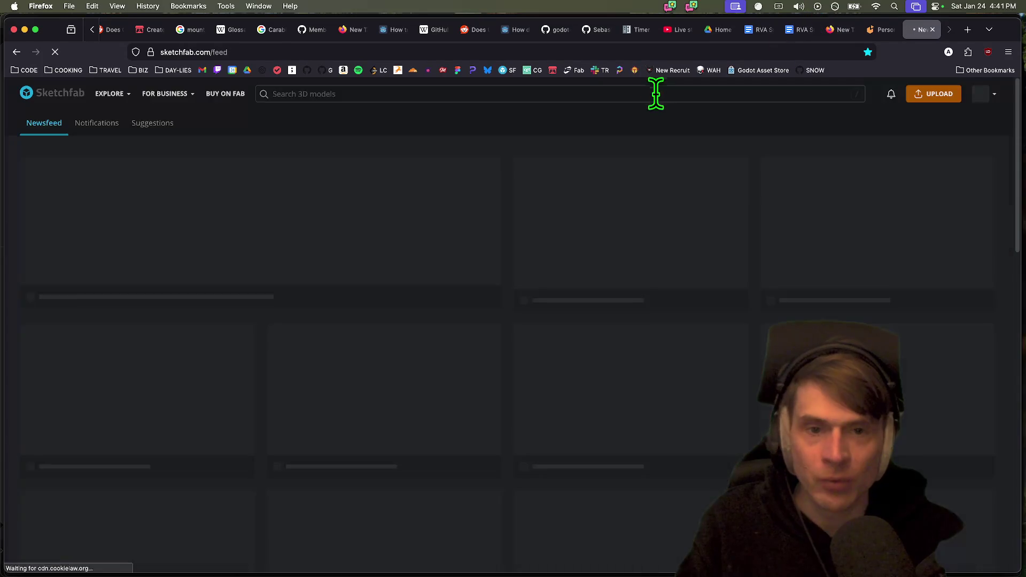
{"action": "left_click", "coordinate": [644, 99]}
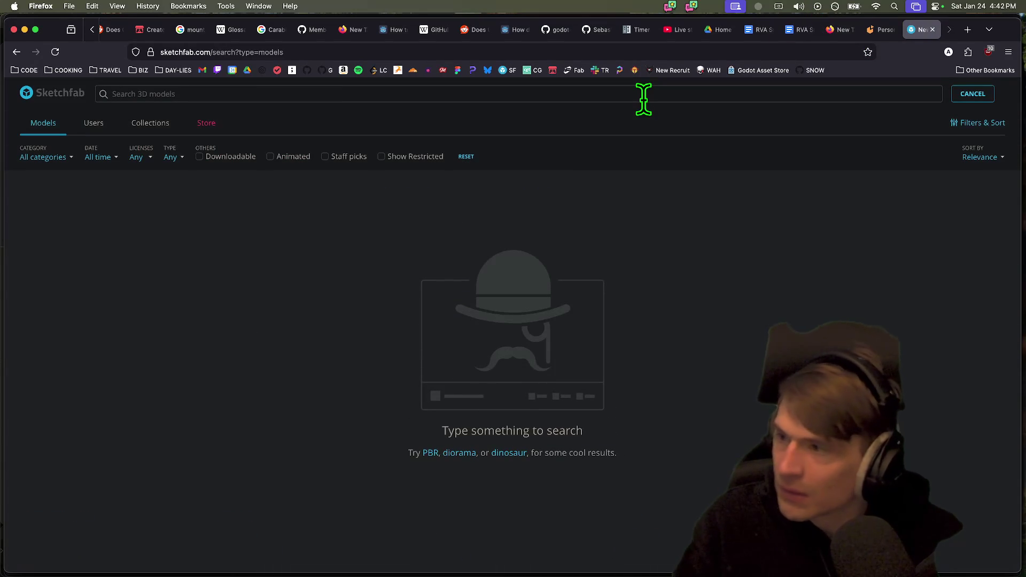
{"action": "type", "text": "human low poly"}
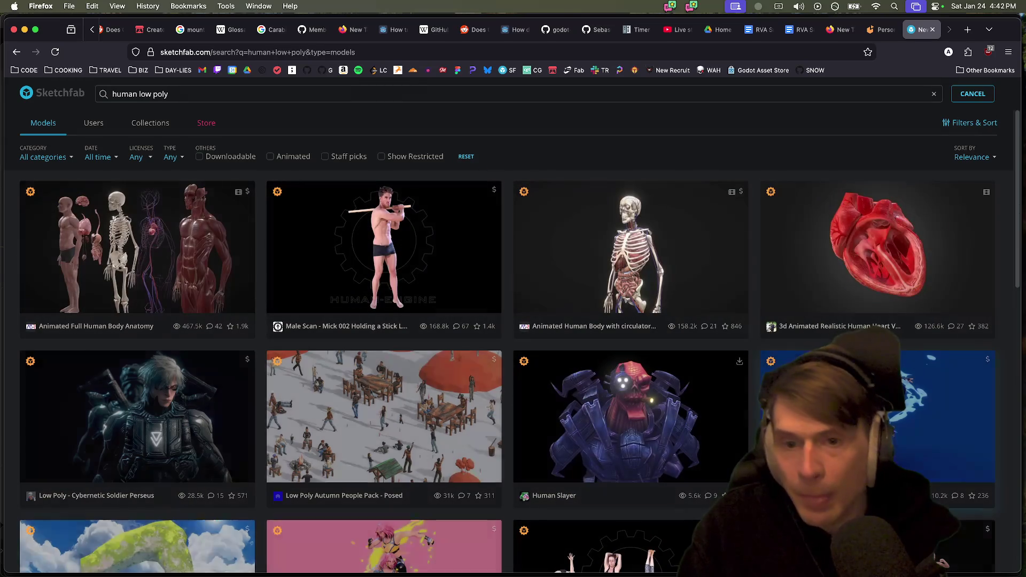
{"action": "scroll", "coordinate": [569, 354], "scroll_direction": "down", "scroll_amount": 10}
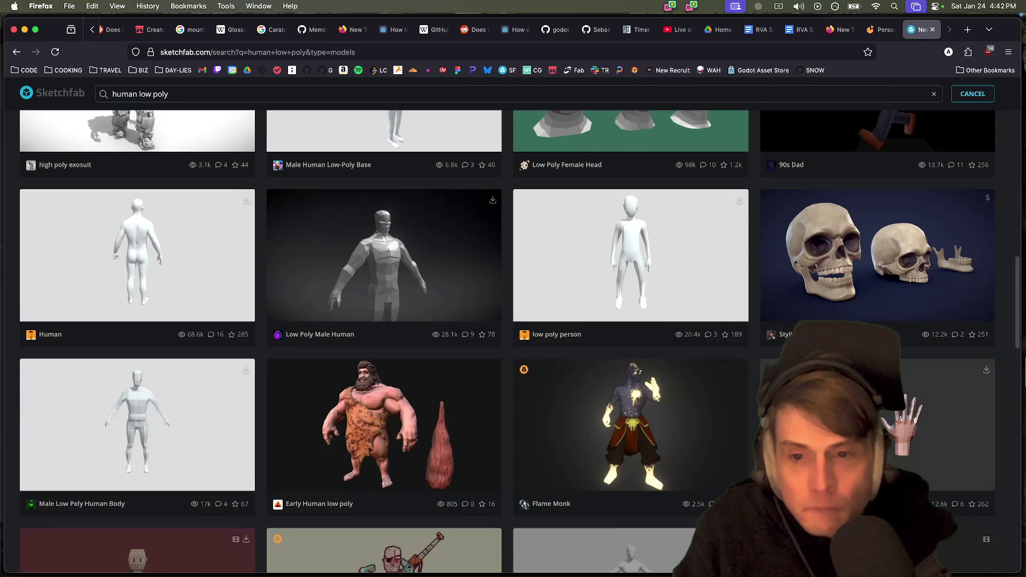
{"action": "scroll", "coordinate": [961, 373], "scroll_direction": "up", "scroll_amount": 6}
{"action": "scroll", "coordinate": [968, 312], "scroll_direction": "down", "scroll_amount": 10}
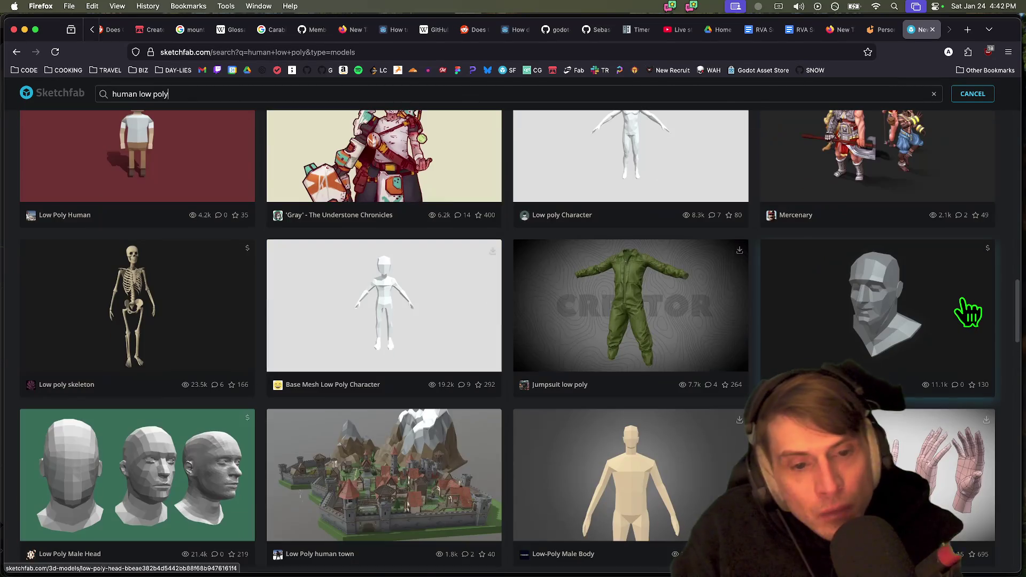
{"action": "scroll", "coordinate": [968, 320], "scroll_direction": "down", "scroll_amount": 7}
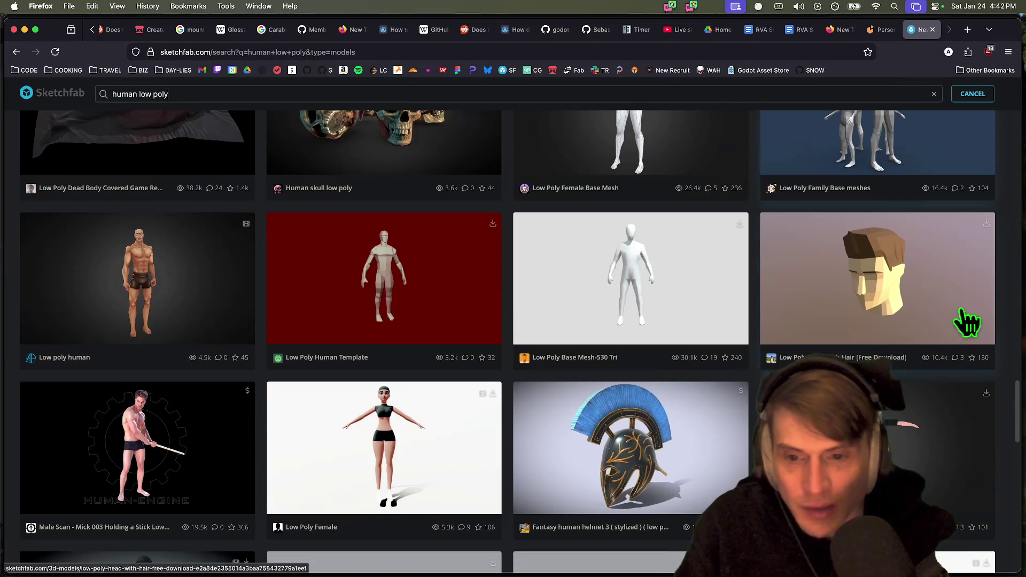
{"action": "left_click", "coordinate": [160, 267]}
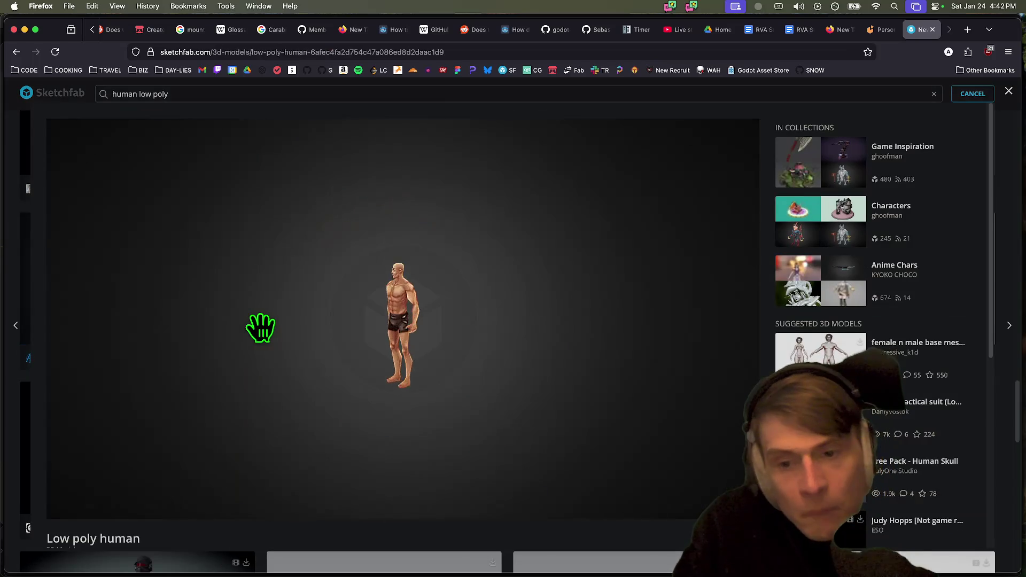
{"action": "mouse_move", "coordinate": [309, 341]}
{"action": "left_mouse_down"}
{"action": "mouse_move", "coordinate": [422, 348]}
{"action": "mouse_move", "coordinate": [457, 469]}
{"action": "left_mouse_up"}
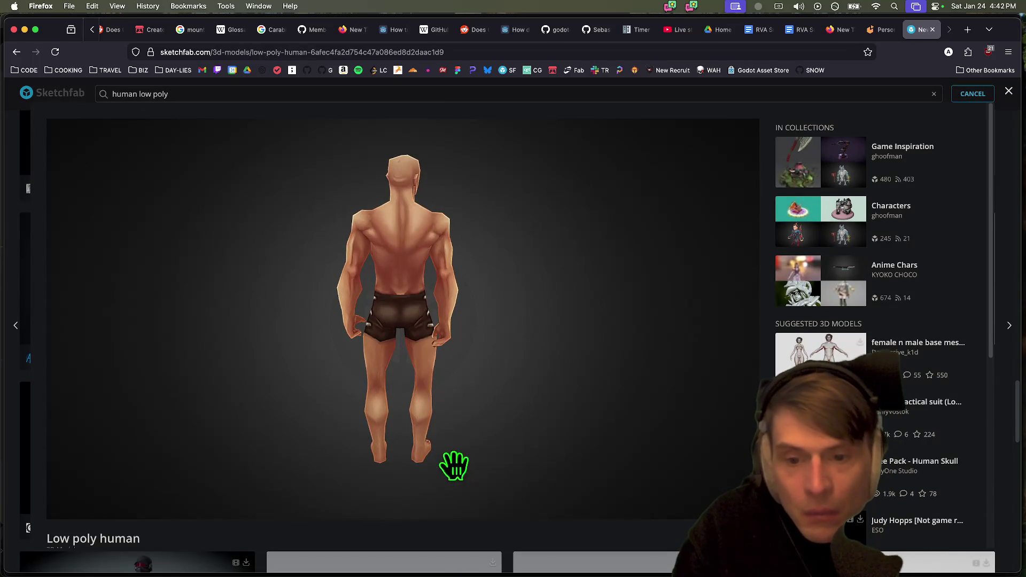
{"action": "scroll", "coordinate": [584, 556], "scroll_direction": "down", "scroll_amount": 10}
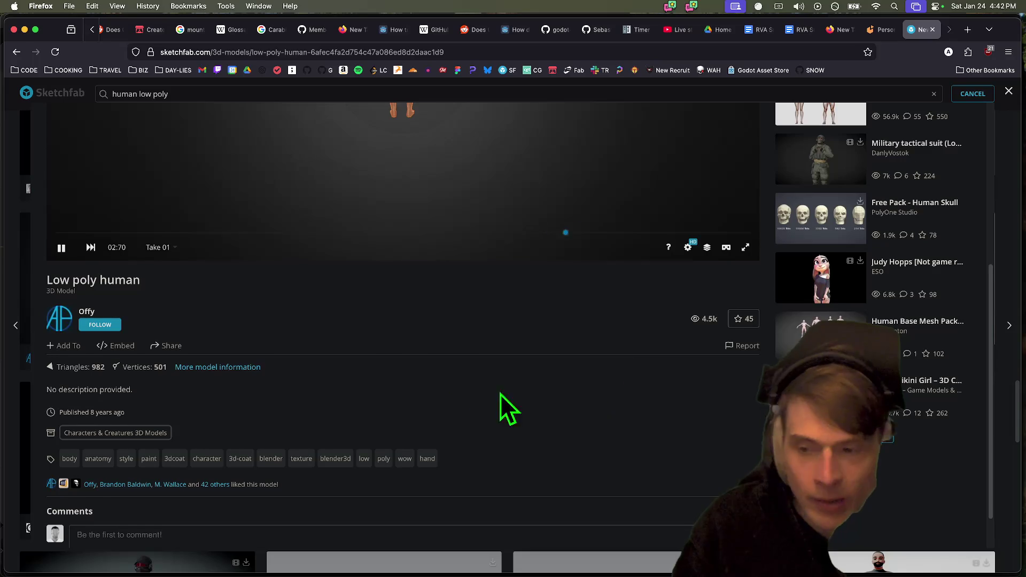
{"action": "scroll", "coordinate": [559, 386], "scroll_direction": "down", "scroll_amount": 1}
{"action": "scroll", "coordinate": [249, 289], "scroll_direction": "down", "scroll_amount": 2}
{"action": "key", "text": "super+Left"}
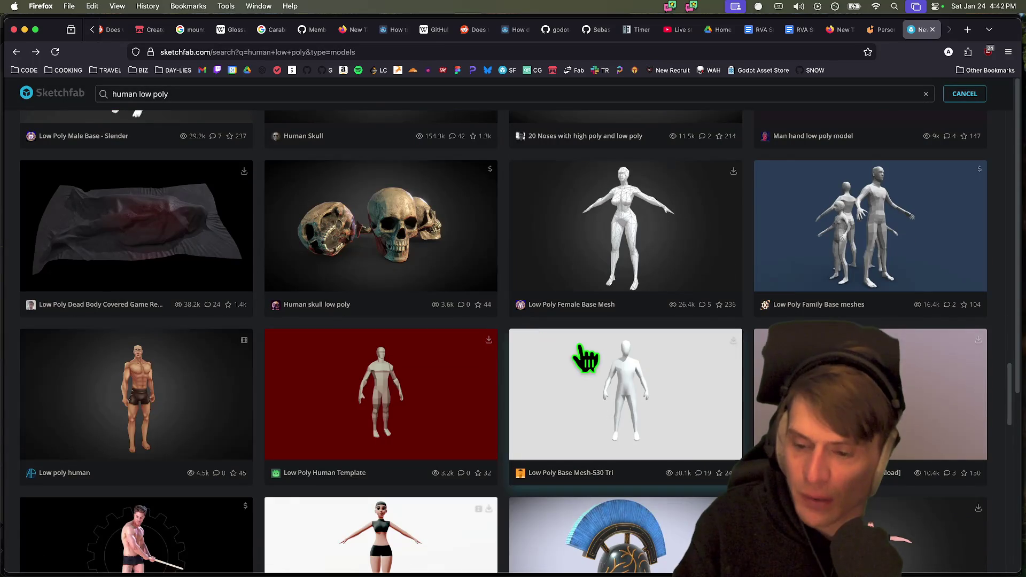
- Browse the downloadable-only 'human low poly' results, like Low Poly Human Template and Low-Poly Male Body
{"action": "key", "text": "super+Left"}
{"action": "key", "text": "super+Left"}
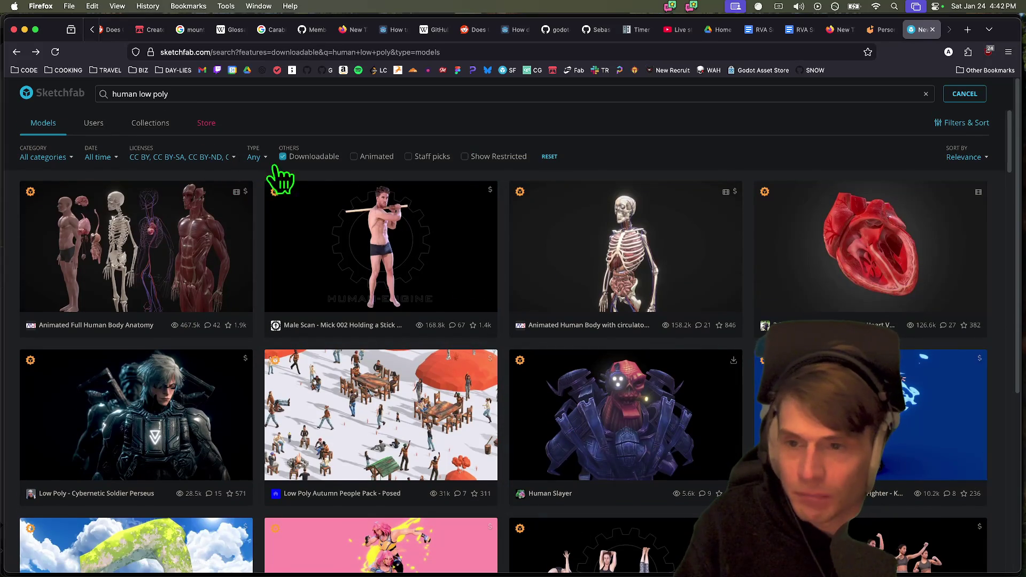
{"action": "scroll", "coordinate": [881, 289], "scroll_direction": "down", "scroll_amount": 10}
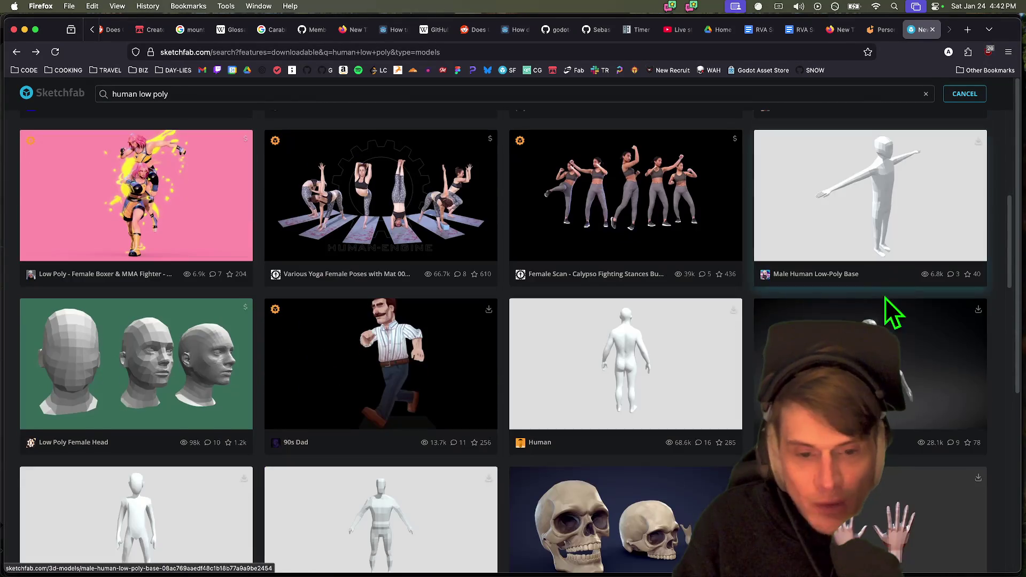
{"action": "scroll", "coordinate": [887, 224], "scroll_direction": "down", "scroll_amount": 10}
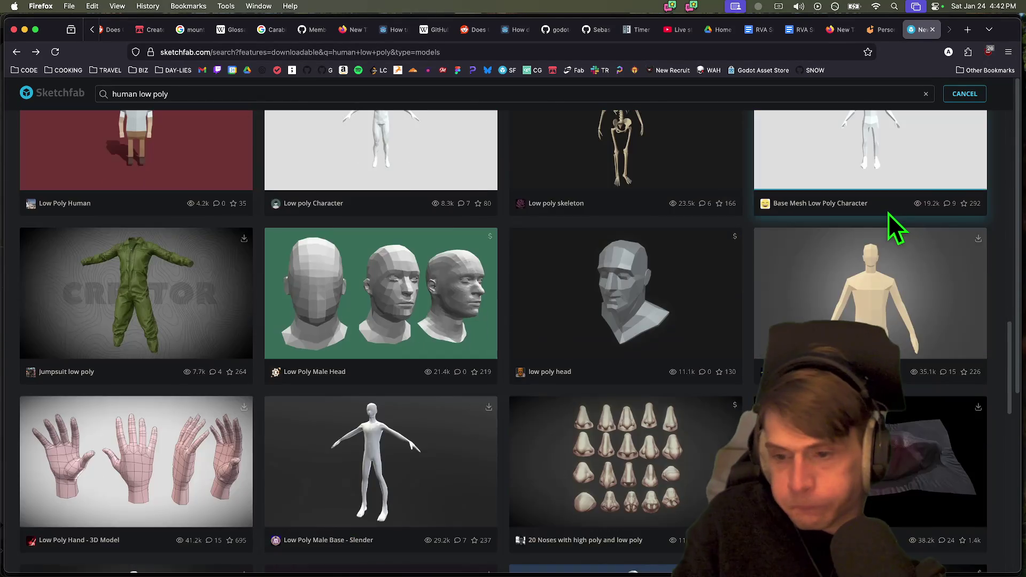
{"action": "scroll", "coordinate": [892, 227], "scroll_direction": "down", "scroll_amount": 10}
{"action": "scroll", "coordinate": [895, 231], "scroll_direction": "down", "scroll_amount": 4}
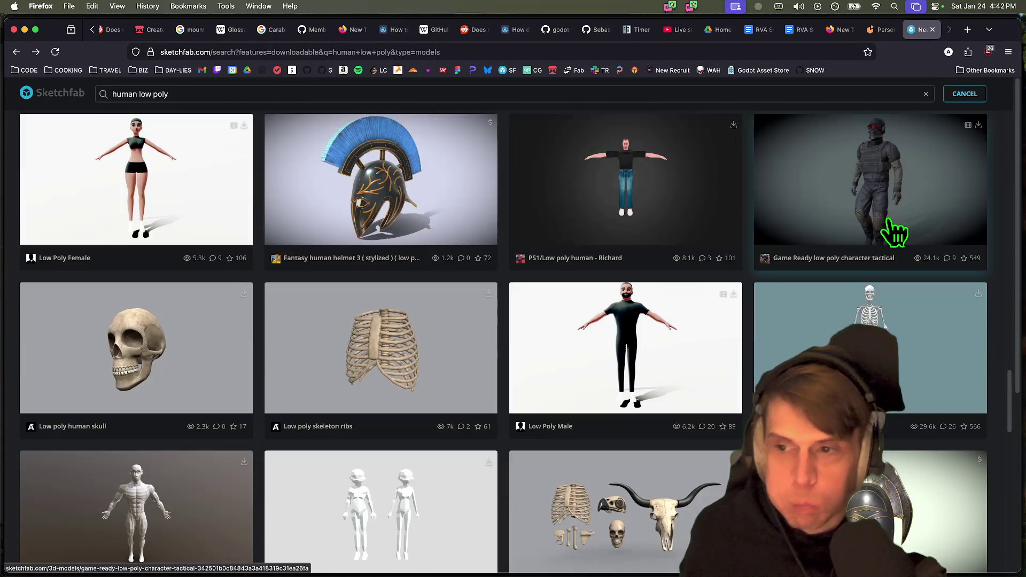
{"action": "scroll", "coordinate": [895, 232], "scroll_direction": "down", "scroll_amount": 15}
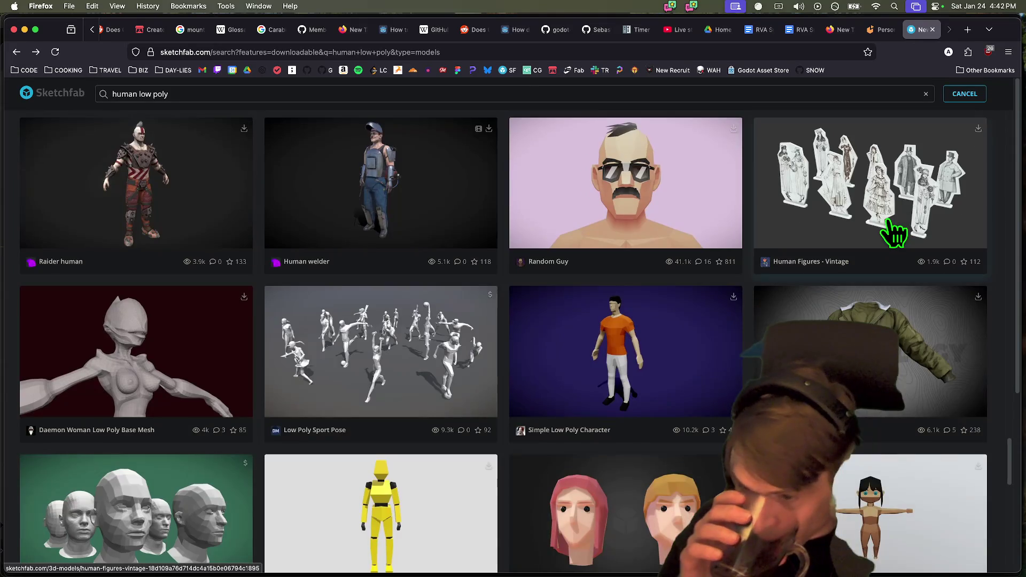
{"action": "scroll", "coordinate": [893, 230], "scroll_direction": "down", "scroll_amount": 9}
{"action": "scroll", "coordinate": [893, 231], "scroll_direction": "up", "scroll_amount": 6}
{"action": "scroll", "coordinate": [894, 231], "scroll_direction": "down", "scroll_amount": 8}
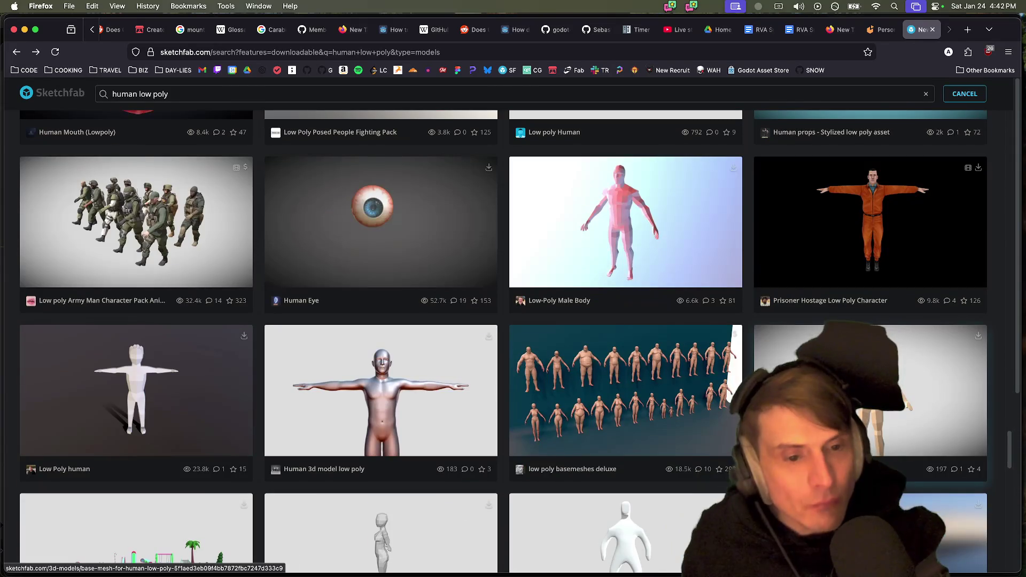
{"action": "scroll", "coordinate": [882, 374], "scroll_direction": "down", "scroll_amount": 6}
{"action": "scroll", "coordinate": [881, 374], "scroll_direction": "down", "scroll_amount": 4}
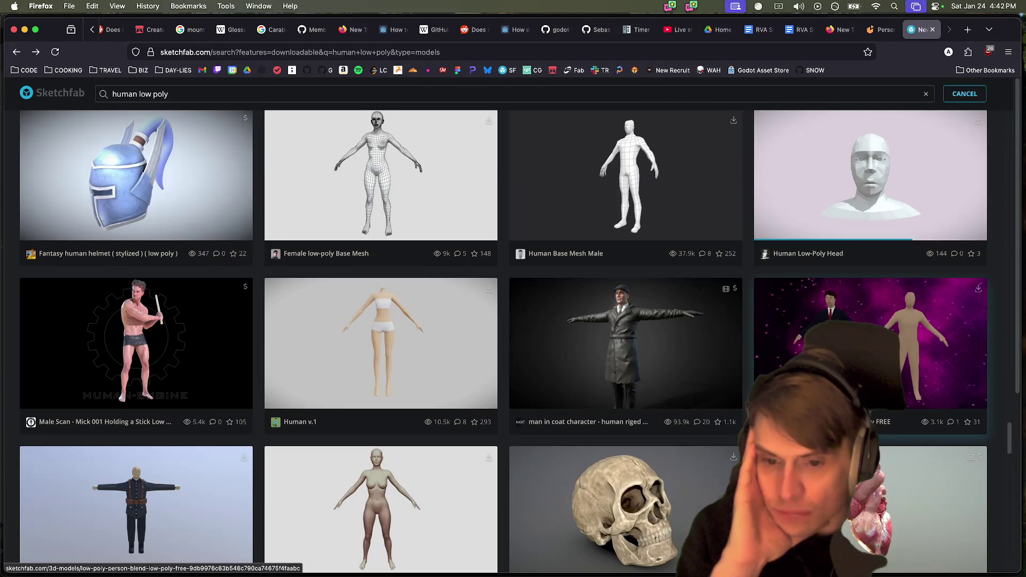
{"action": "scroll", "coordinate": [898, 438], "scroll_direction": "up", "scroll_amount": 20}
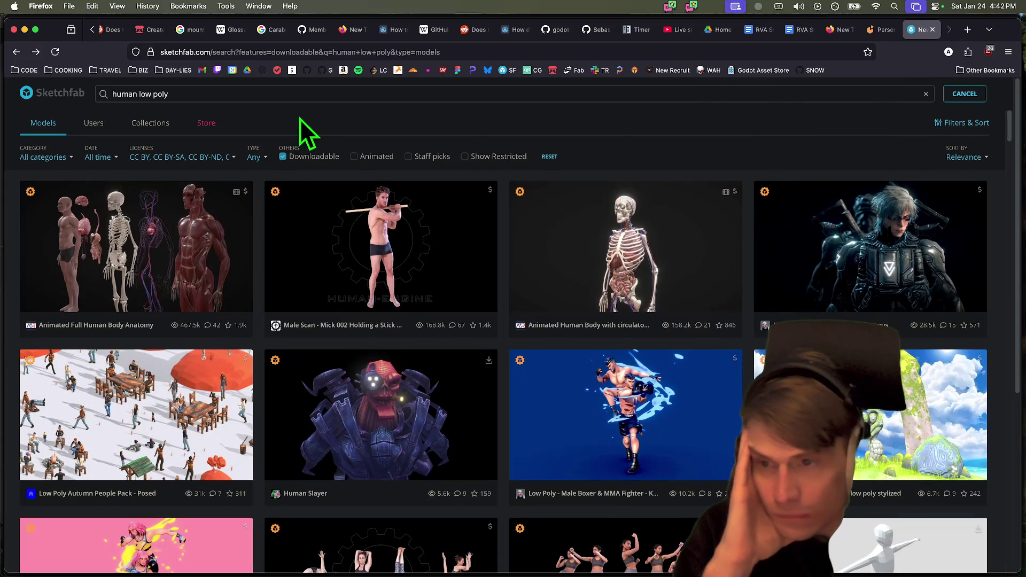
{"action": "scroll", "coordinate": [866, 241], "scroll_direction": "down", "scroll_amount": 6}
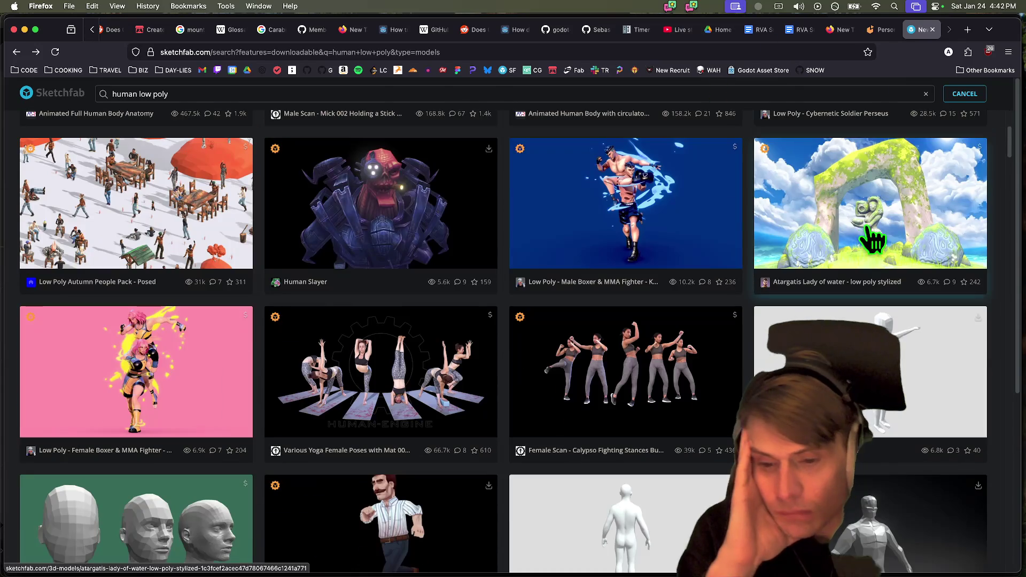
{"action": "scroll", "coordinate": [866, 229], "scroll_direction": "down", "scroll_amount": 3}
{"action": "scroll", "coordinate": [867, 227], "scroll_direction": "down", "scroll_amount": 5}
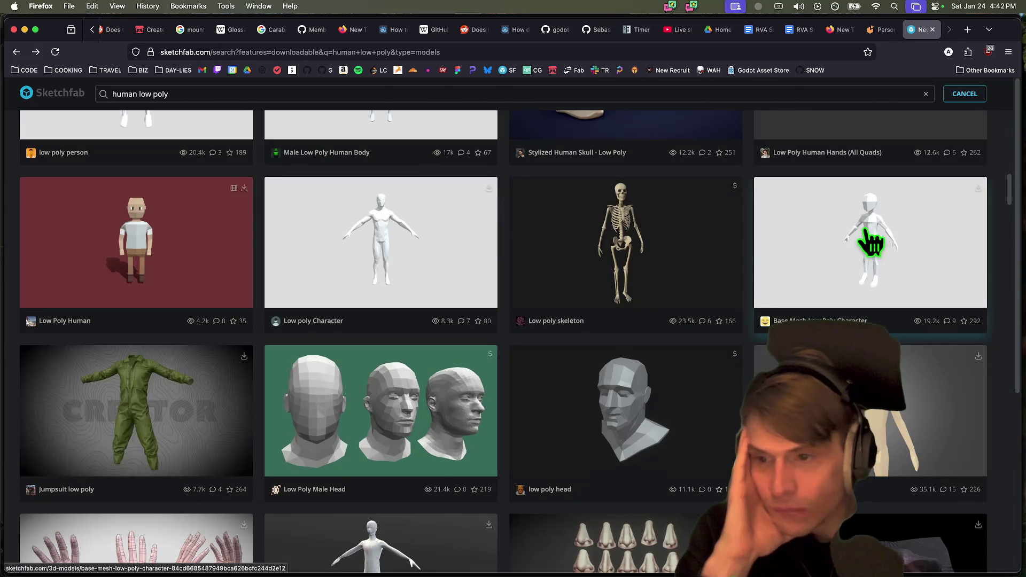
{"action": "scroll", "coordinate": [866, 230], "scroll_direction": "down", "scroll_amount": 2}
{"action": "scroll", "coordinate": [871, 241], "scroll_direction": "down", "scroll_amount": 3}
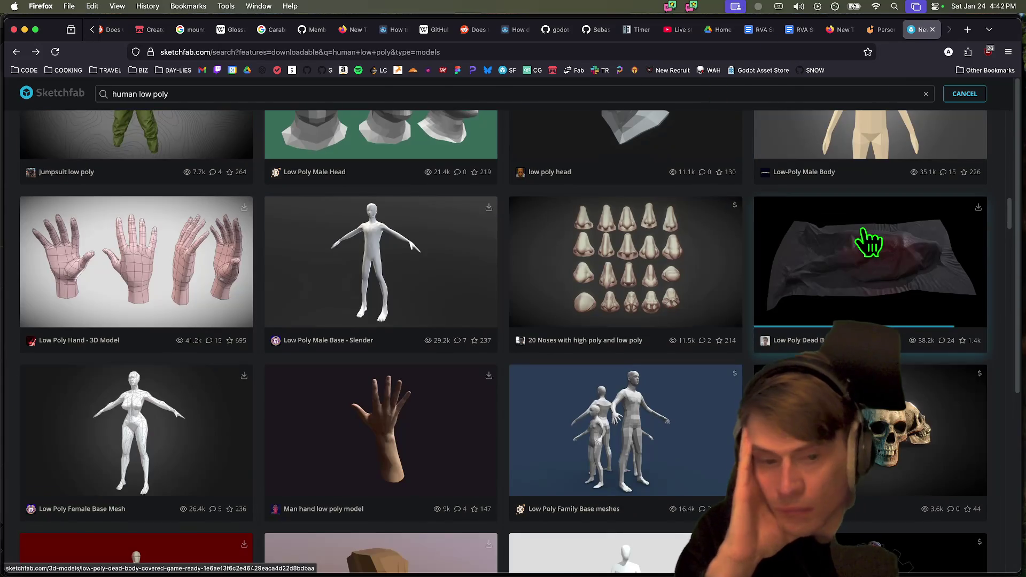
{"action": "scroll", "coordinate": [868, 243], "scroll_direction": "down", "scroll_amount": 3}
{"action": "scroll", "coordinate": [968, 320], "scroll_direction": "down", "scroll_amount": 4}
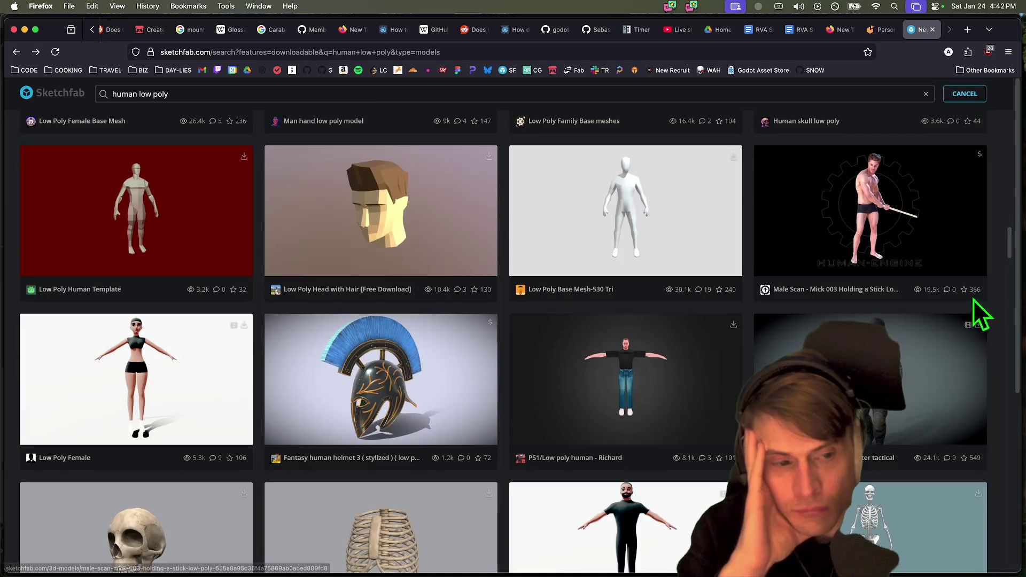
{"action": "scroll", "coordinate": [1013, 293], "scroll_direction": "down", "scroll_amount": 5}
{"action": "scroll", "coordinate": [1013, 293], "scroll_direction": "down", "scroll_amount": 5}
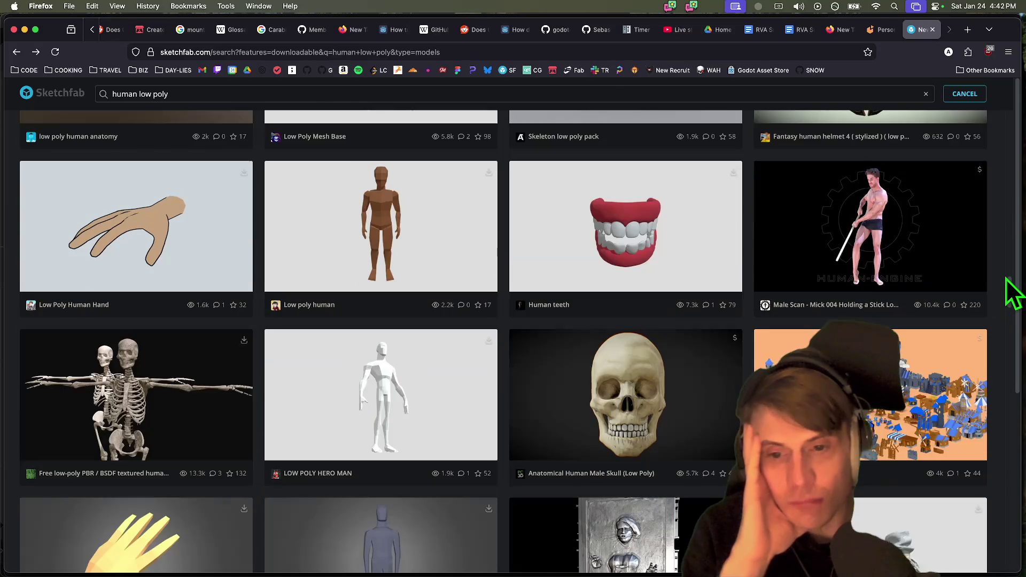
{"action": "scroll", "coordinate": [1012, 293], "scroll_direction": "down", "scroll_amount": 8}
{"action": "scroll", "coordinate": [1012, 293], "scroll_direction": "down", "scroll_amount": 5}
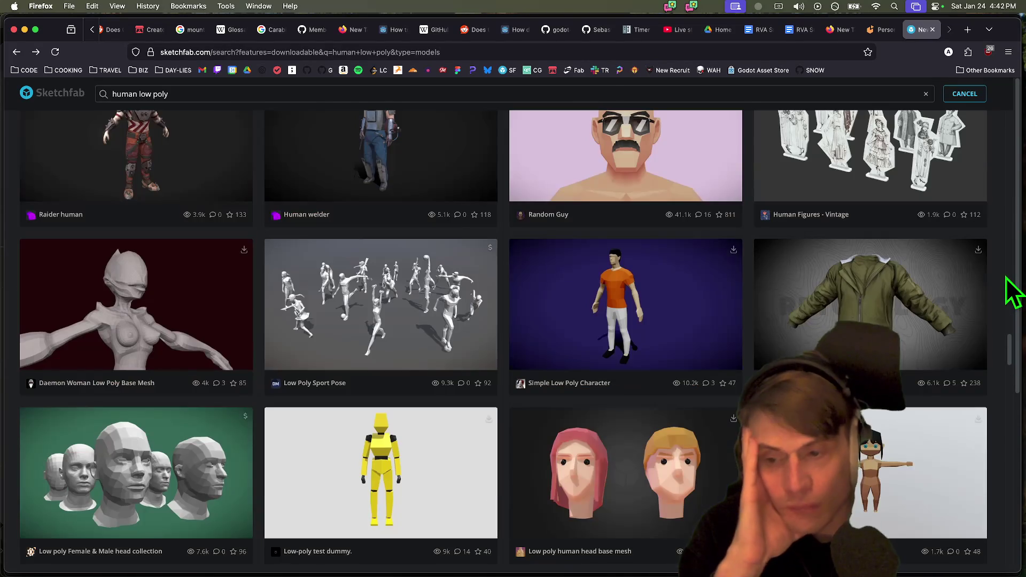
{"action": "scroll", "coordinate": [1012, 293], "scroll_direction": "down", "scroll_amount": 5}
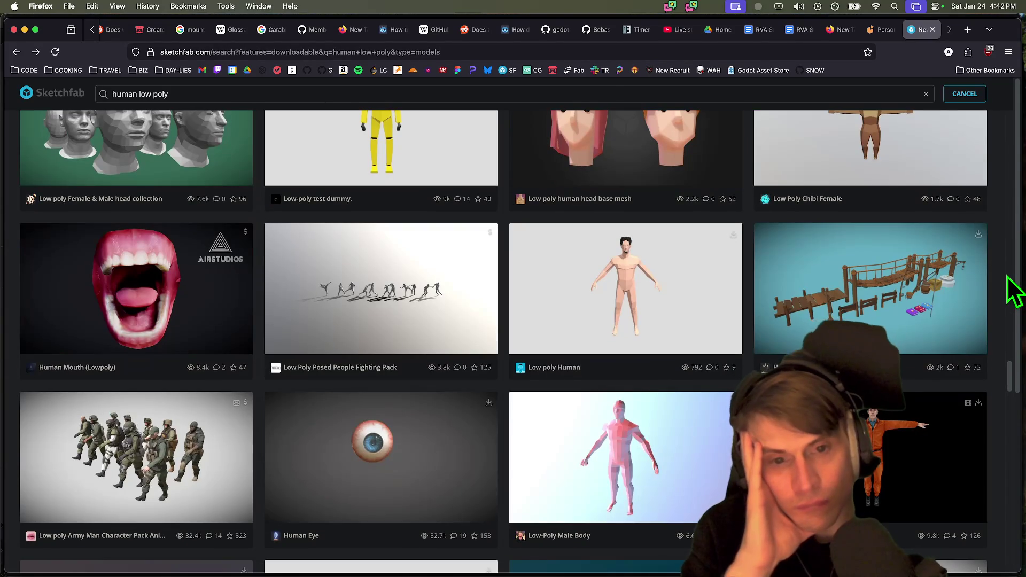
- Open the Low poly Human model page and bring up its fbx, USDZ, glTF and GLB download options
{"action": "left_click", "coordinate": [649, 310]}
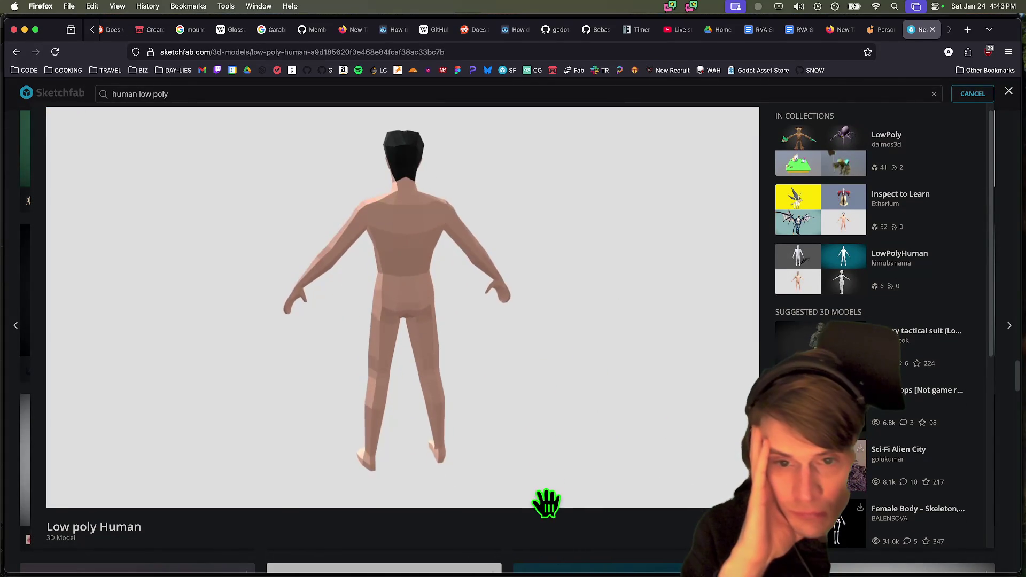
{"action": "scroll", "coordinate": [553, 511], "scroll_direction": "down", "scroll_amount": 5}
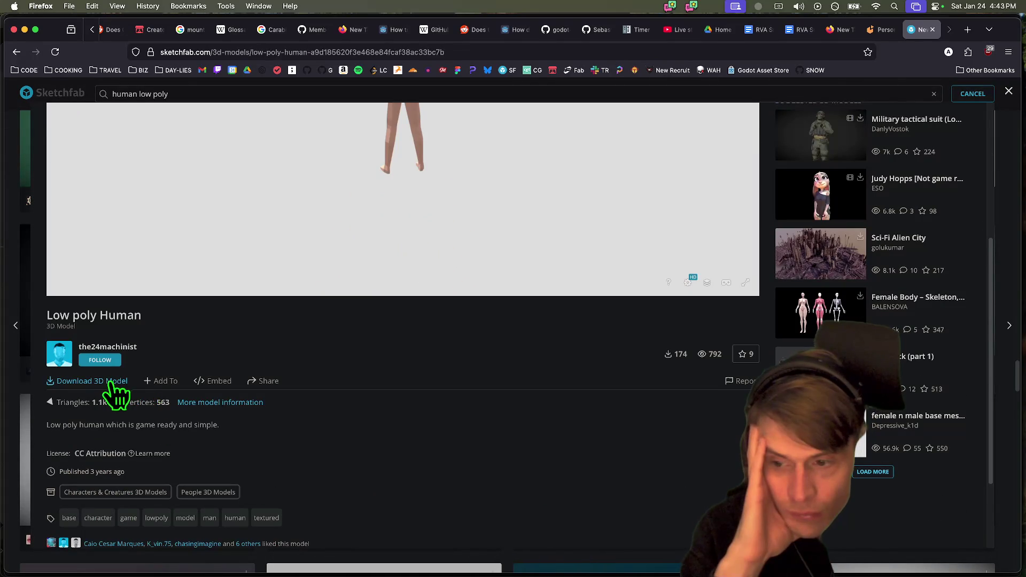
{"action": "left_click", "coordinate": [116, 393]}
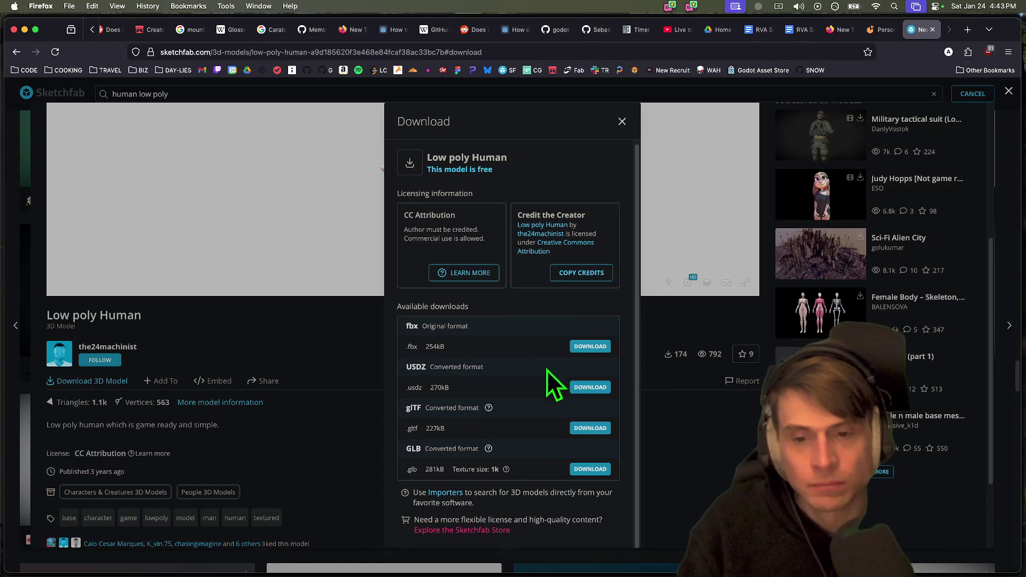
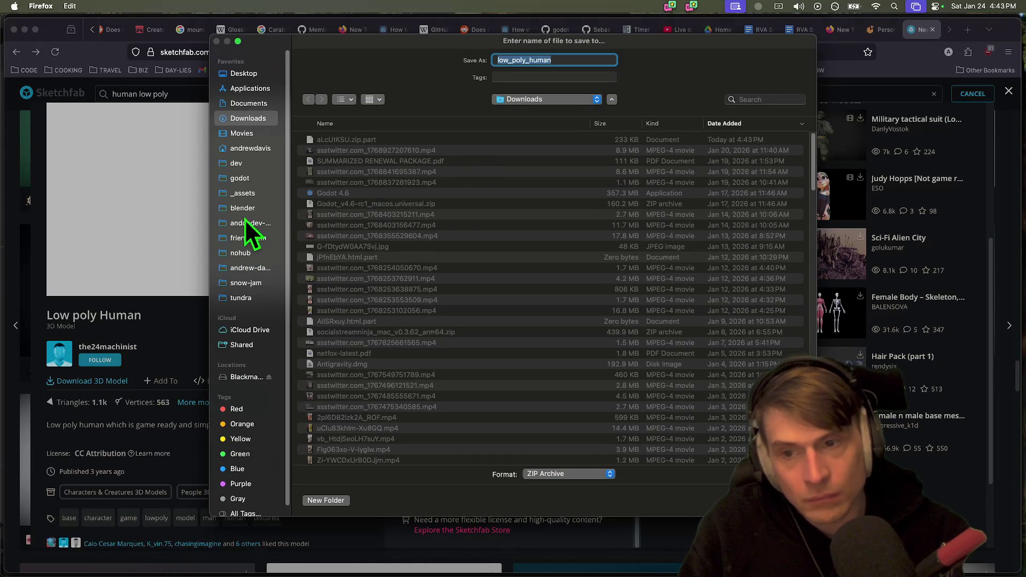
- Save the model download into the snow-jam project's assets/mesh folder
{"action": "left_click", "coordinate": [247, 286]}
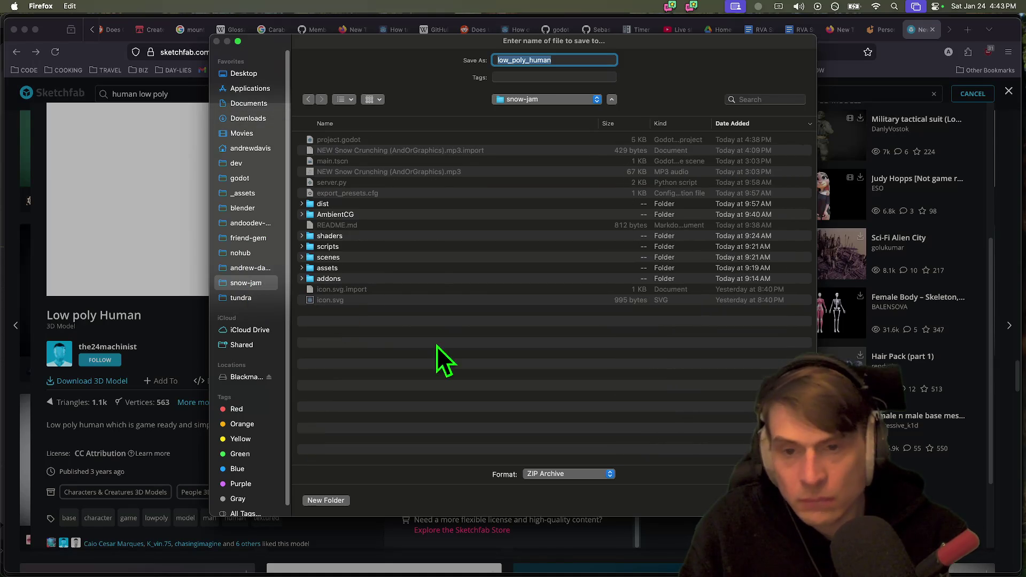
{"action": "double_click", "coordinate": [342, 268]}
{"action": "double_click", "coordinate": [374, 161]}
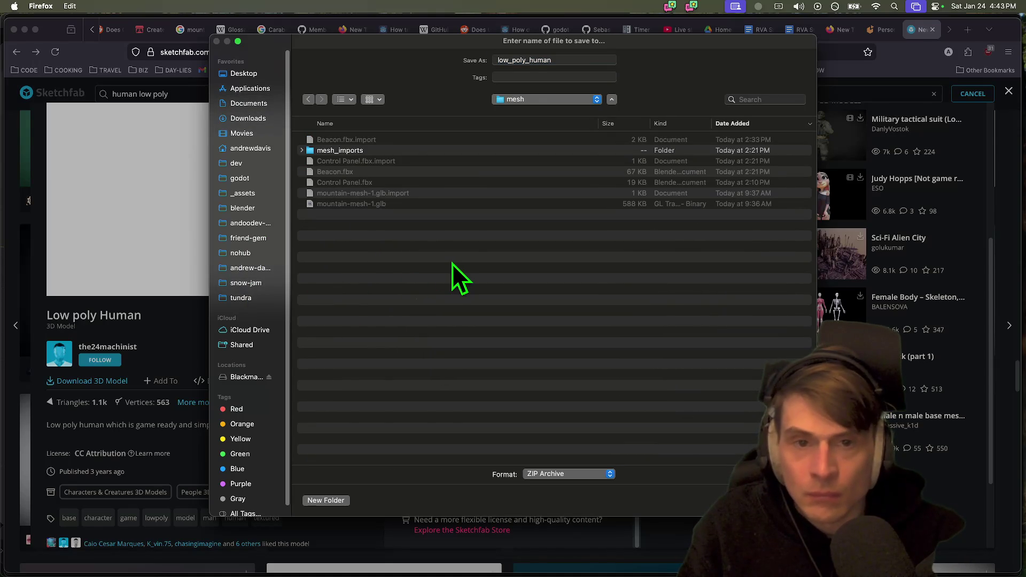
{"action": "key", "text": "Return"}
- Unzip low_poly_human.zip from the Downloads list, delete the leftover archive, and return to Godot
{"action": "left_click", "coordinate": [930, 53]}
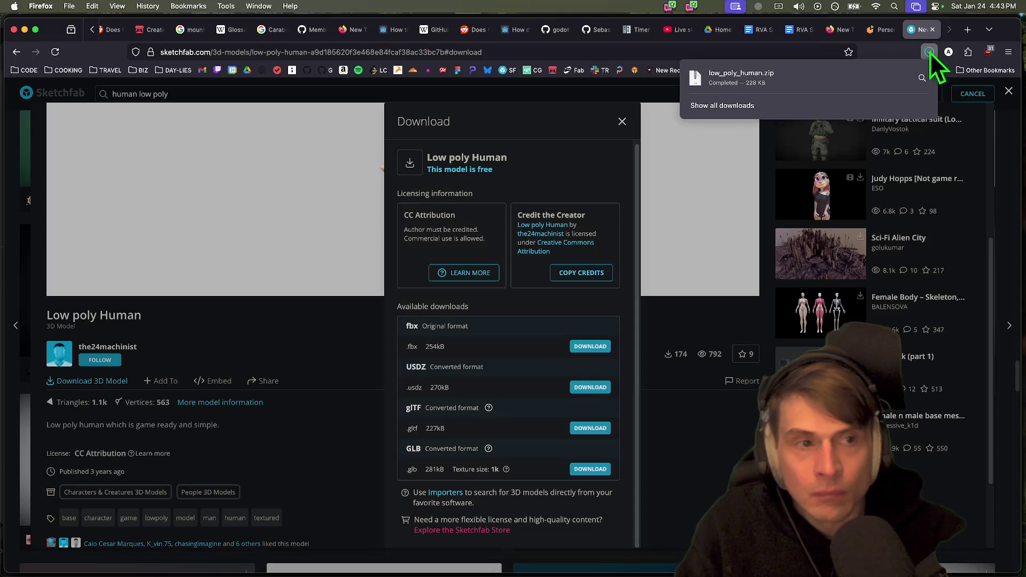
{"action": "left_click", "coordinate": [802, 75]}
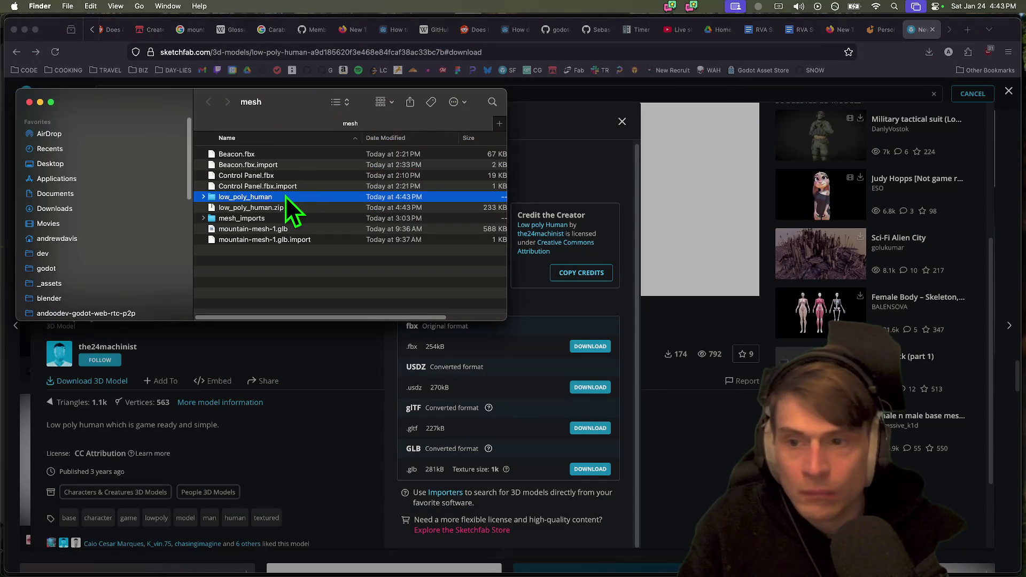
{"action": "key", "text": "Down"}
{"action": "key", "text": "super+BackSpace"}
{"action": "key", "text": "super+Tab"}
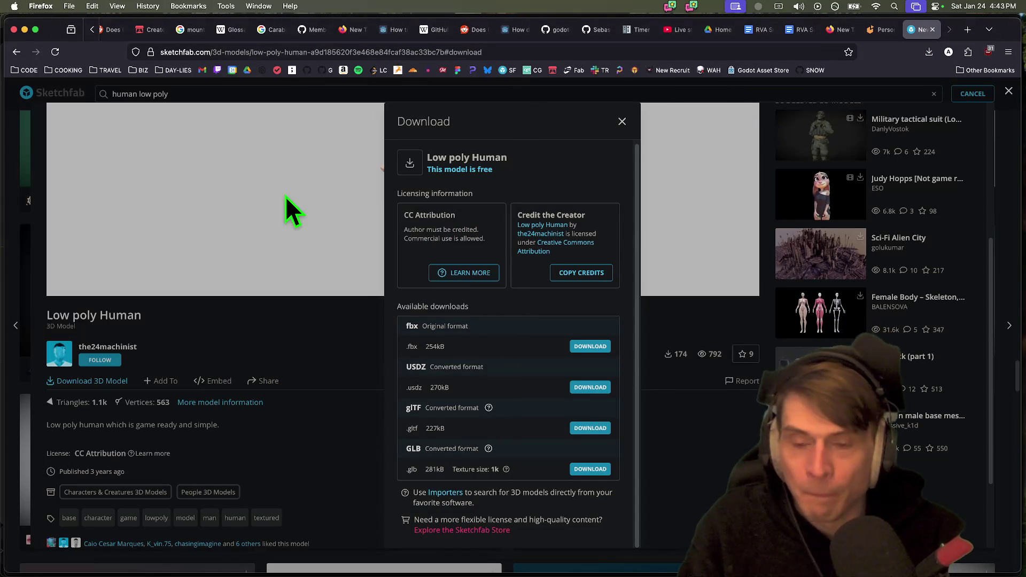
{"action": "key", "text": "super+Tab"}
{"action": "key", "text": "super+Tab"}
{"action": "key", "text": "super+Tab"}
{"action": "key", "text": "super+Tab"}
{"action": "key", "text": "super+Tab"}
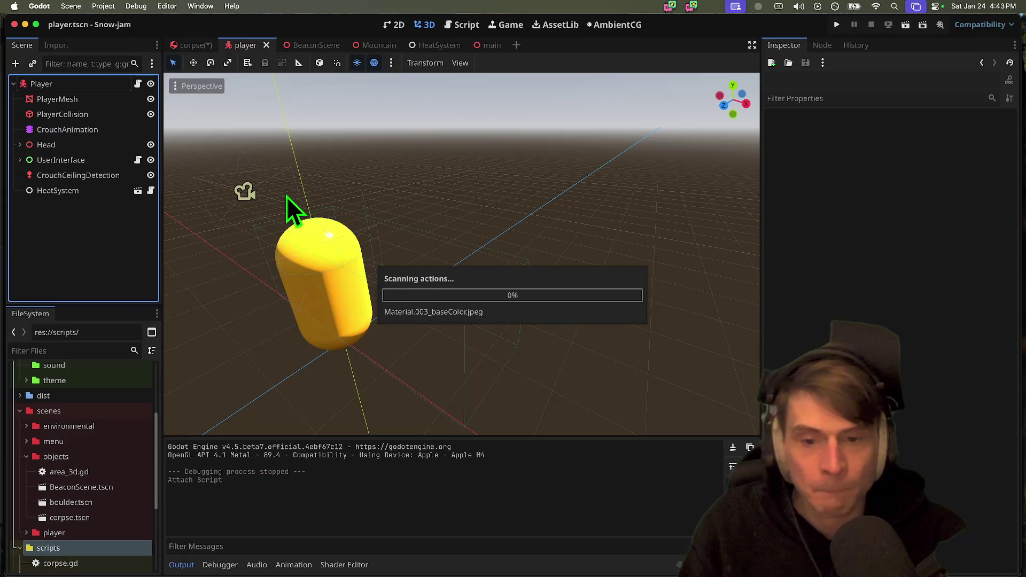
- Instance the low-poly human model scene as a child of PlayerMesh
{"action": "left_click", "coordinate": [84, 99]}
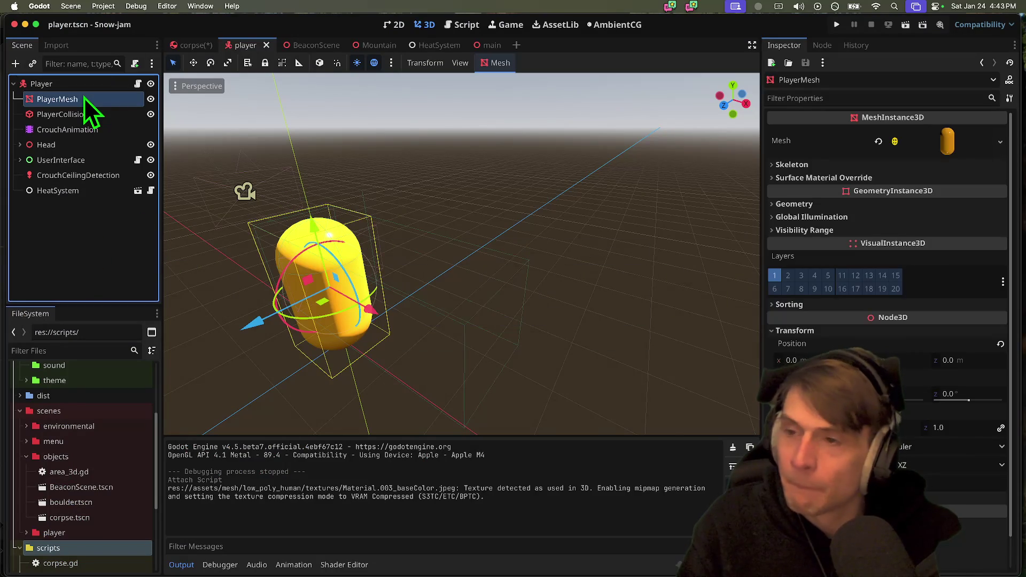
{"action": "key", "text": "super+a"}
{"action": "type", "text": "l"}
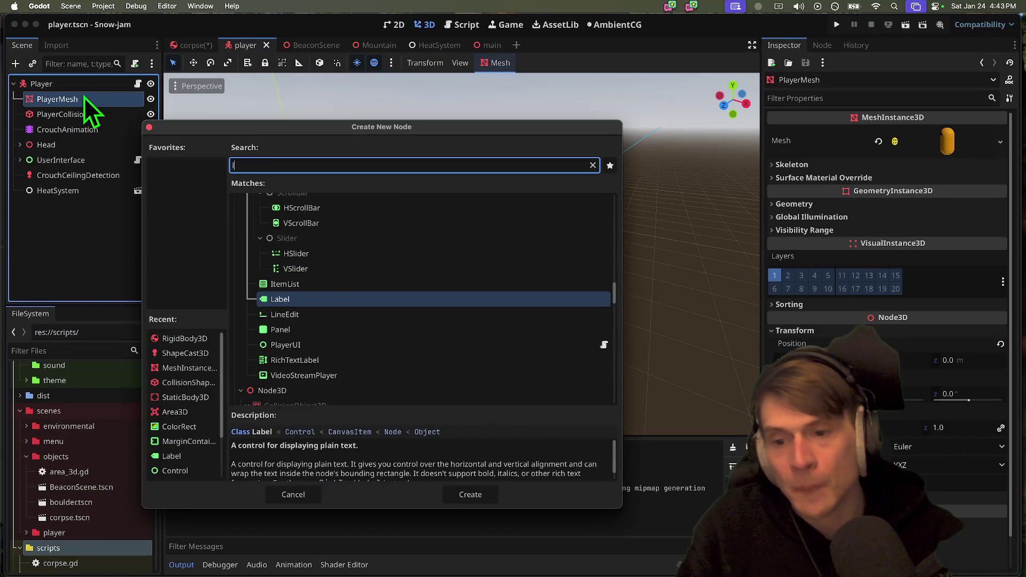
{"action": "type", "text": "box"}
{"action": "key", "text": "Escape"}
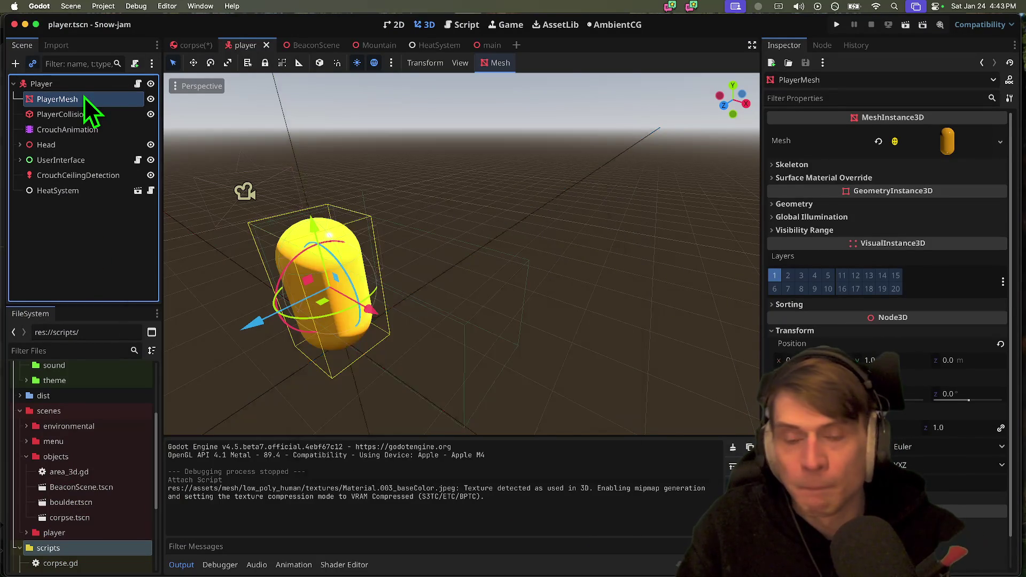
{"action": "key", "text": "super+shift+a"}
{"action": "type", "text": "hu"}
{"action": "key", "text": "Return"}
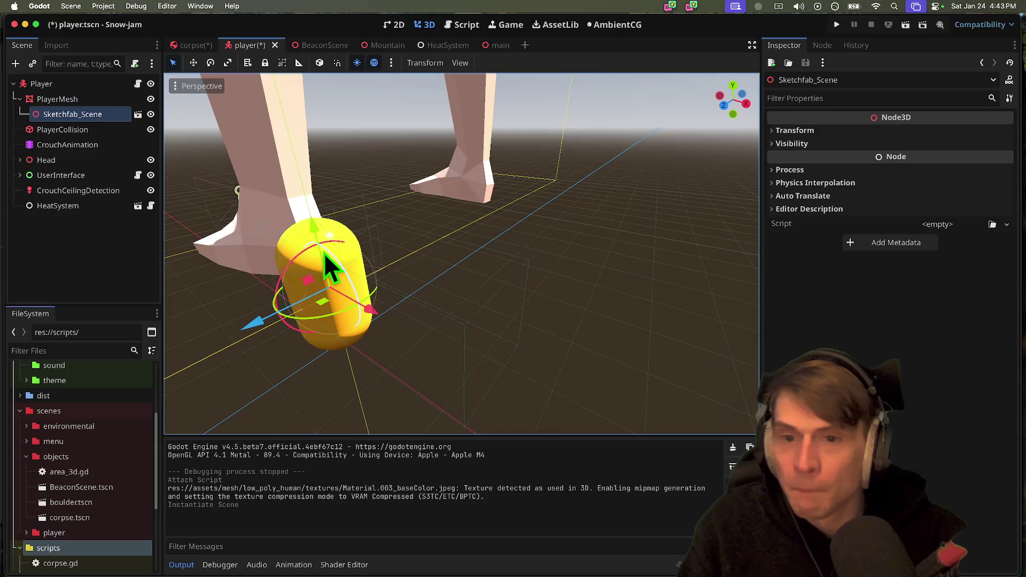
- Locate the model's scene.gltf and reimport it with a Root Scale of 0.1
{"action": "left_click", "coordinate": [61, 353]}
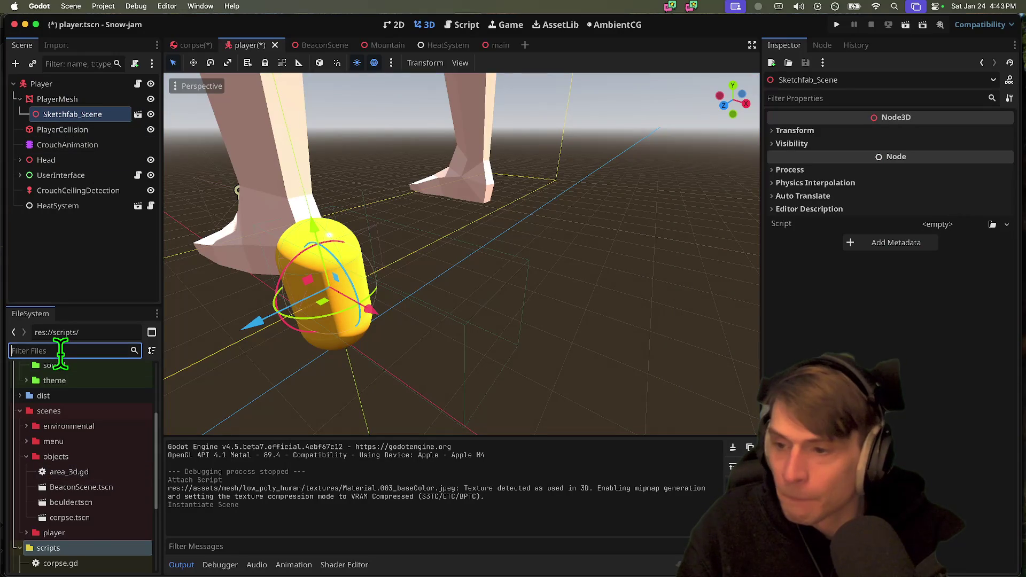
{"action": "type", "text": "low"}
{"action": "left_click", "coordinate": [73, 434]}
{"action": "left_click", "coordinate": [128, 351]}
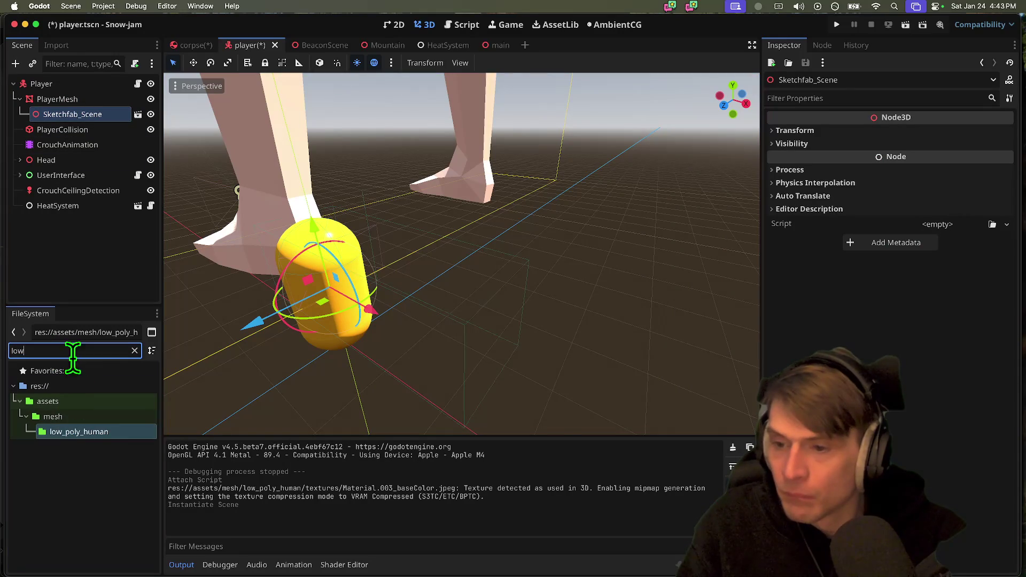
{"action": "left_click", "coordinate": [134, 350]}
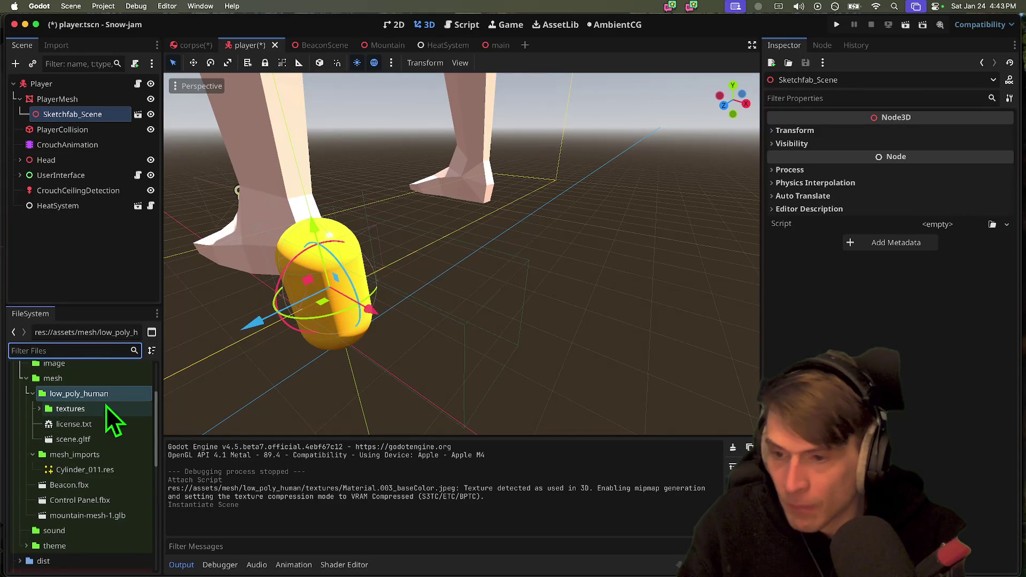
{"action": "left_click", "coordinate": [104, 437]}
{"action": "double_click", "coordinate": [104, 438]}
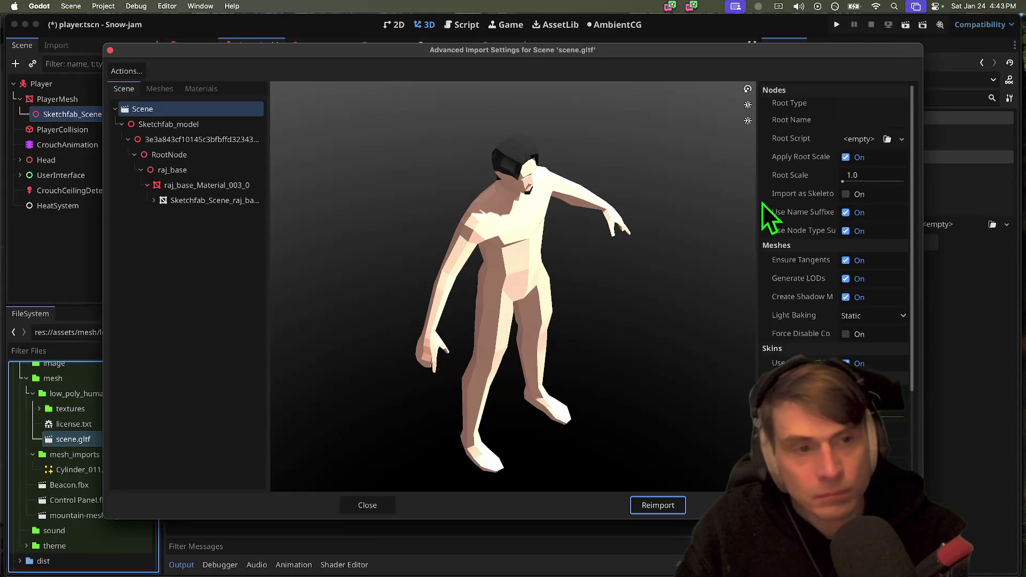
{"action": "left_click", "coordinate": [873, 171]}
{"action": "type", "text": ".1"}
{"action": "left_click", "coordinate": [662, 507]}
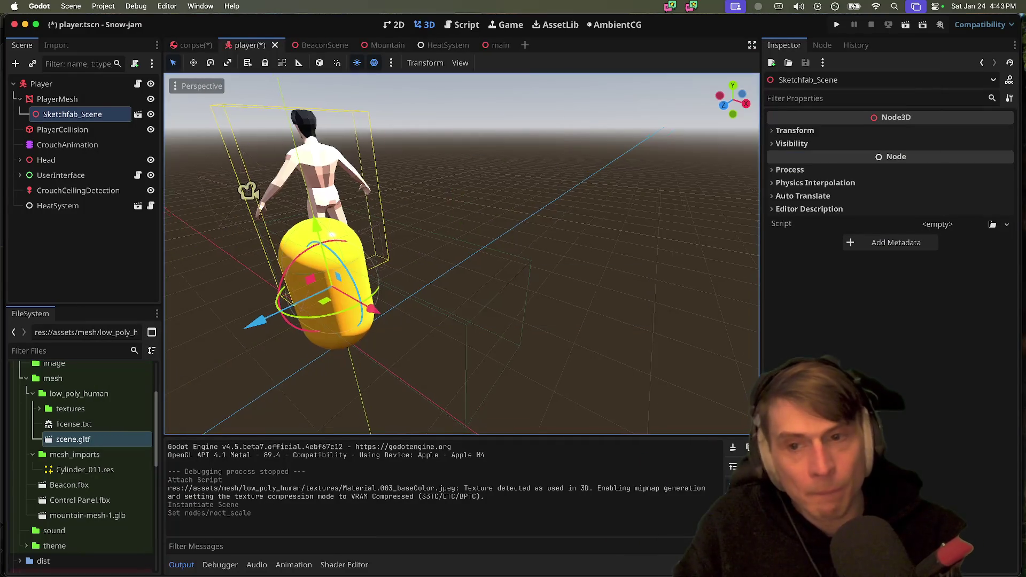
{"action": "key", "text": "f"}
- Reimport scene.gltf at the smaller 0.05 root scale and nudge the model along one axis
{"action": "double_click", "coordinate": [80, 439]}
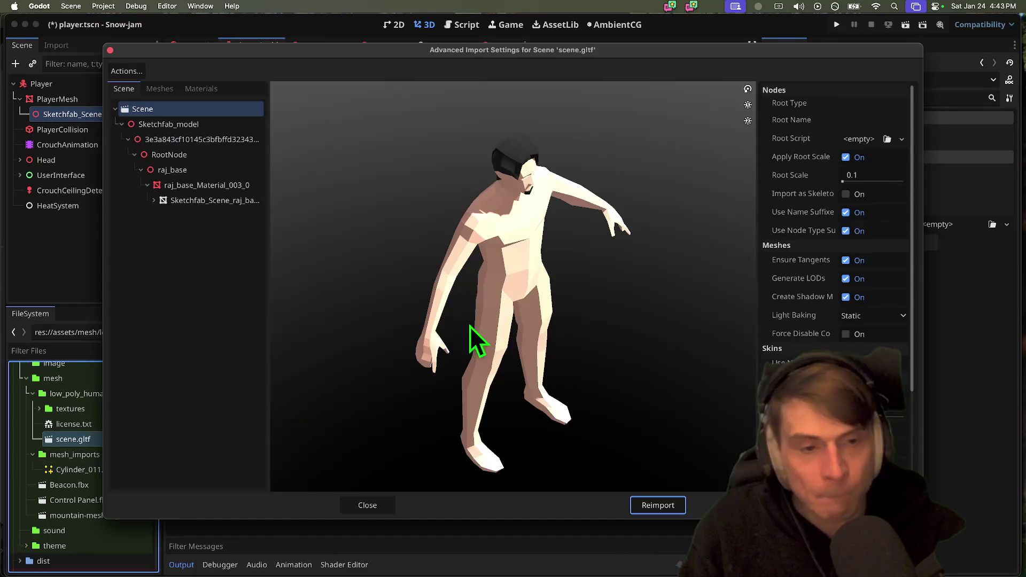
{"action": "left_click", "coordinate": [865, 175]}
{"action": "type", "text": "0.05"}
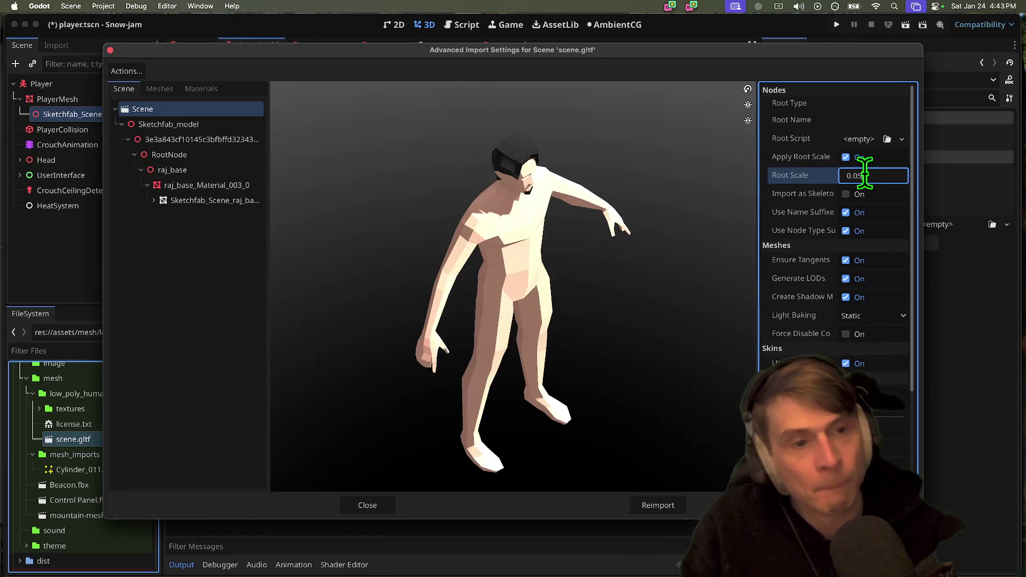
{"action": "left_click", "coordinate": [654, 510]}
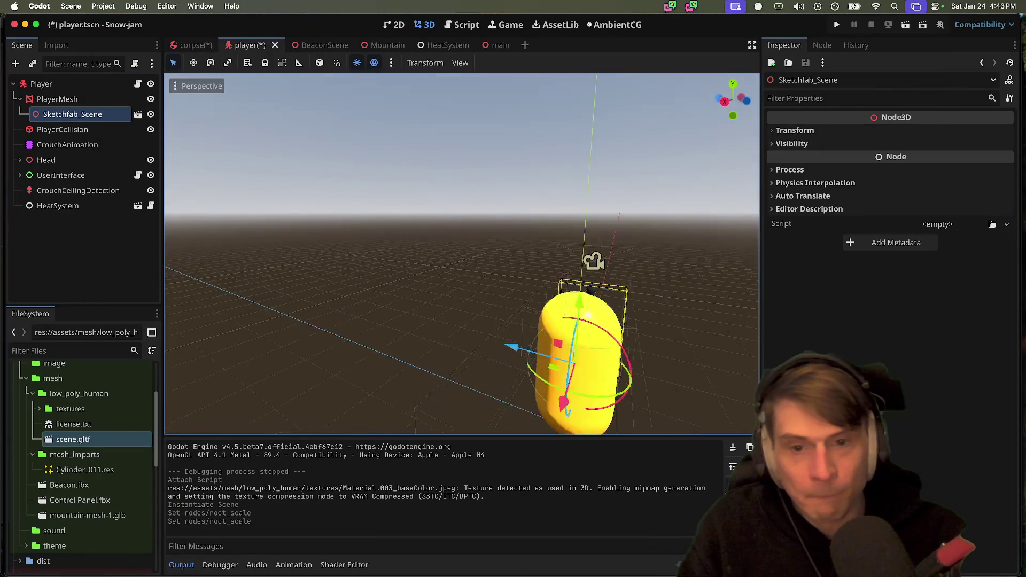
{"action": "scroll", "coordinate": [462, 253], "scroll_direction": "left", "scroll_amount": 5}
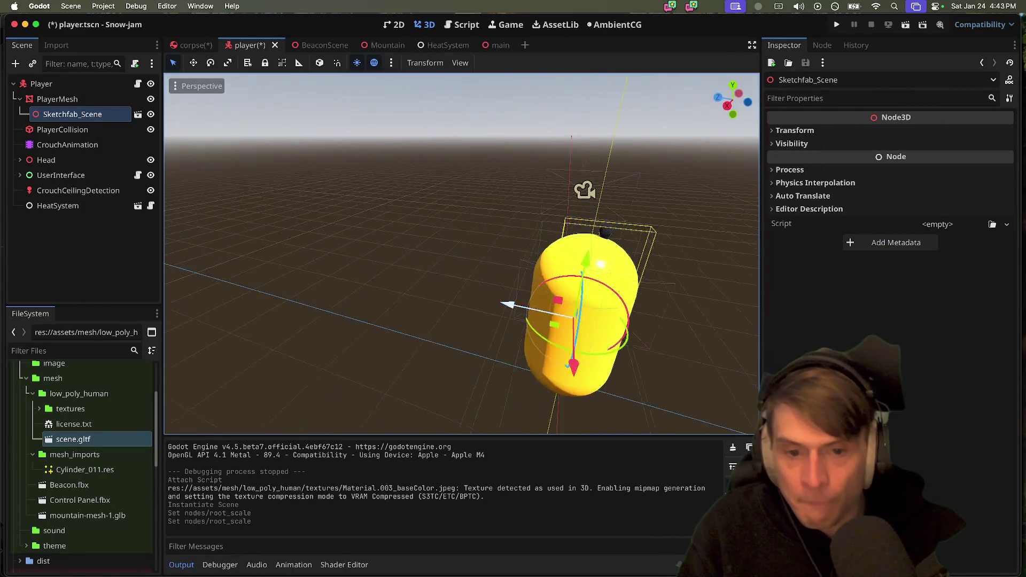
{"action": "left_click_drag", "start_coordinate": [435, 290], "coordinate": [421, 294]}
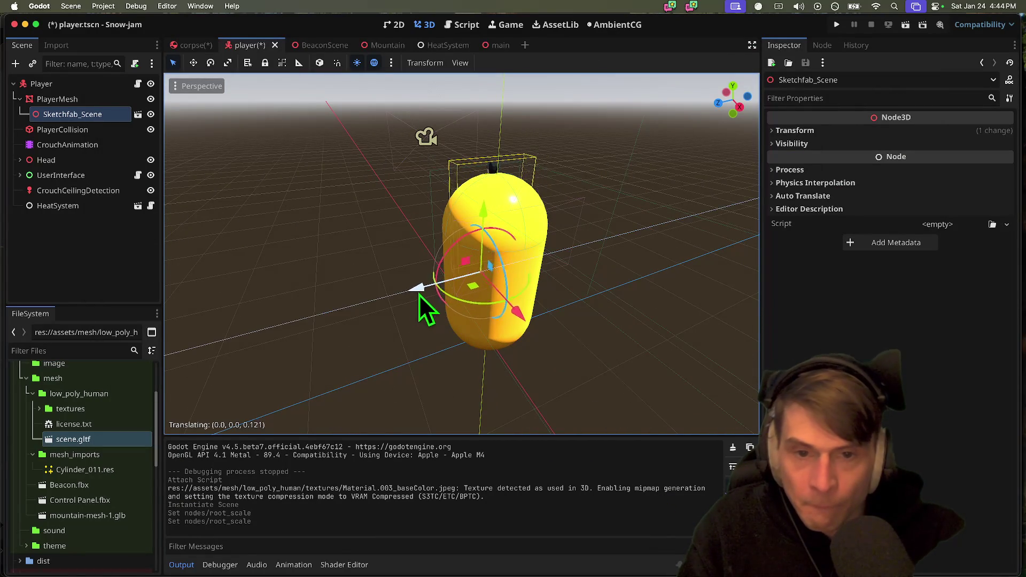
{"action": "scroll", "coordinate": [421, 294], "scroll_direction": "up", "scroll_amount": 5}
{"action": "scroll", "coordinate": [421, 294], "scroll_direction": "left", "scroll_amount": 5}
{"action": "scroll", "coordinate": [420, 297], "scroll_direction": "left", "scroll_amount": 2}
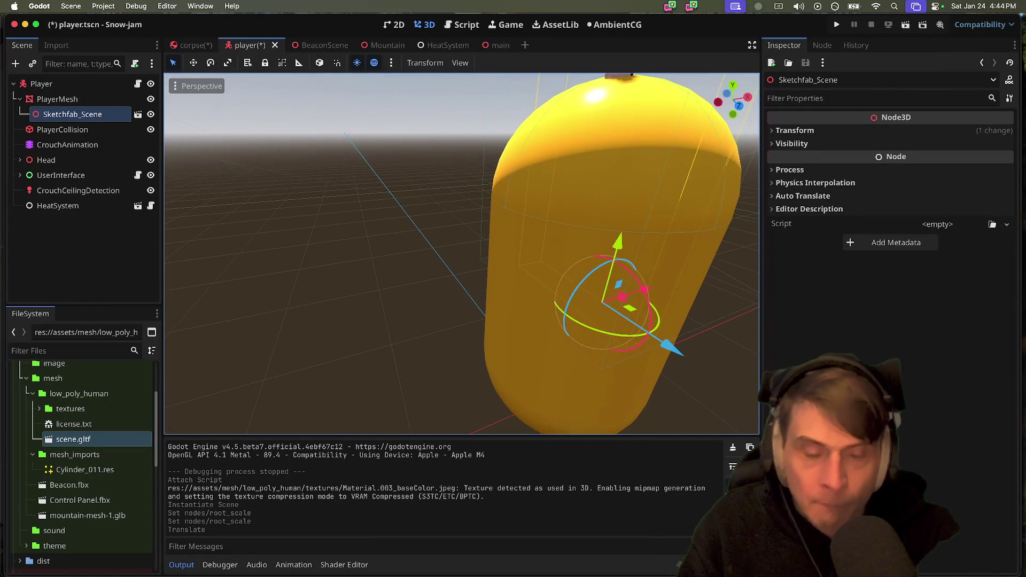
- Move Sketchfab_Scene directly under Player and hide the yellow PlayerMesh capsule
{"action": "left_click", "coordinate": [92, 101]}
{"action": "left_click_drag", "start_coordinate": [90, 111], "coordinate": [83, 88]}
{"action": "left_click", "coordinate": [151, 99]}
{"action": "left_click", "coordinate": [151, 100]}
{"action": "left_click", "coordinate": [151, 115]}
{"action": "scroll", "coordinate": [420, 297], "scroll_direction": "down", "scroll_amount": 3}
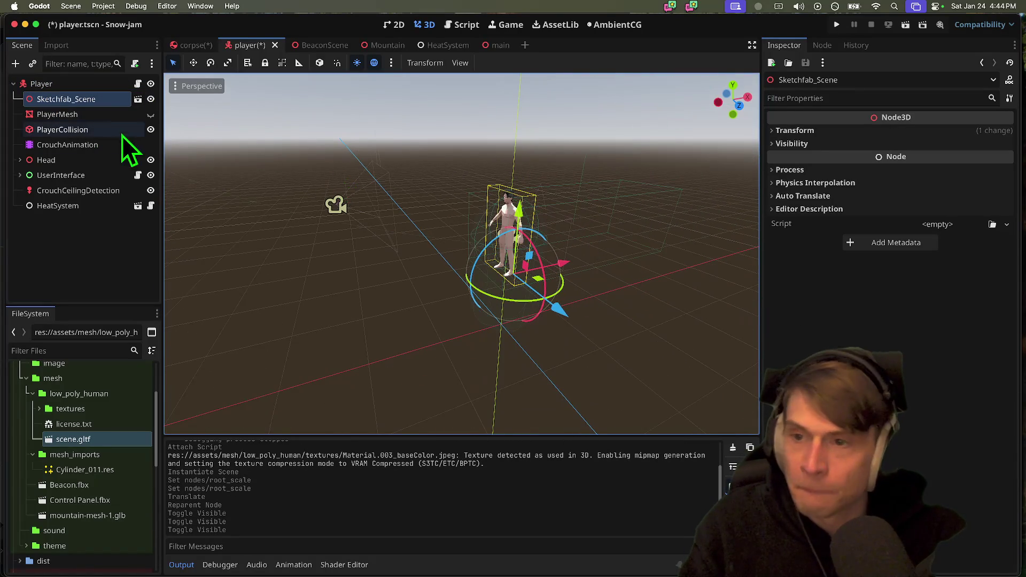
- Reimport scene.gltf with an adjusted Root Scale value
{"action": "double_click", "coordinate": [88, 436]}
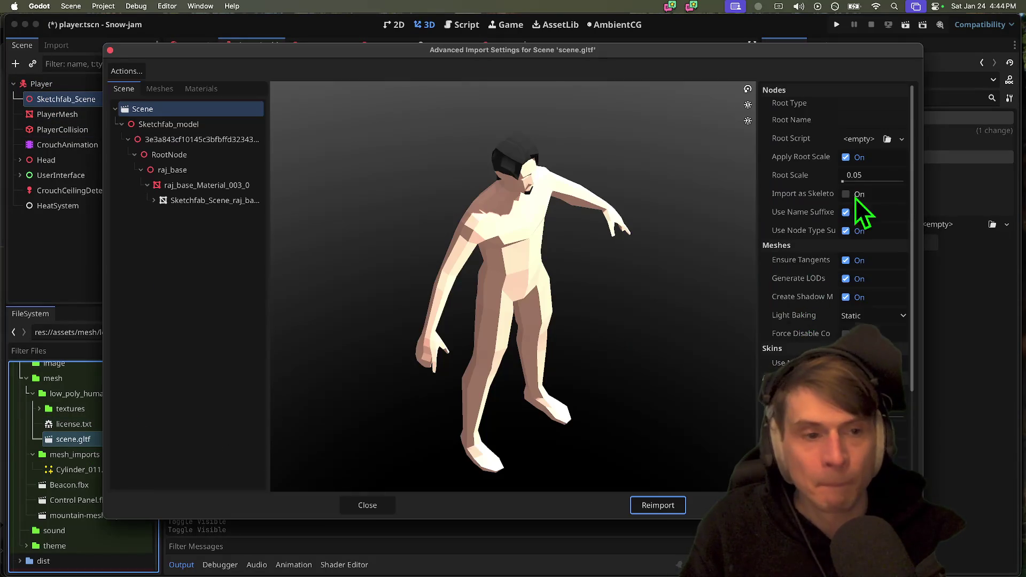
{"action": "left_click", "coordinate": [880, 176]}
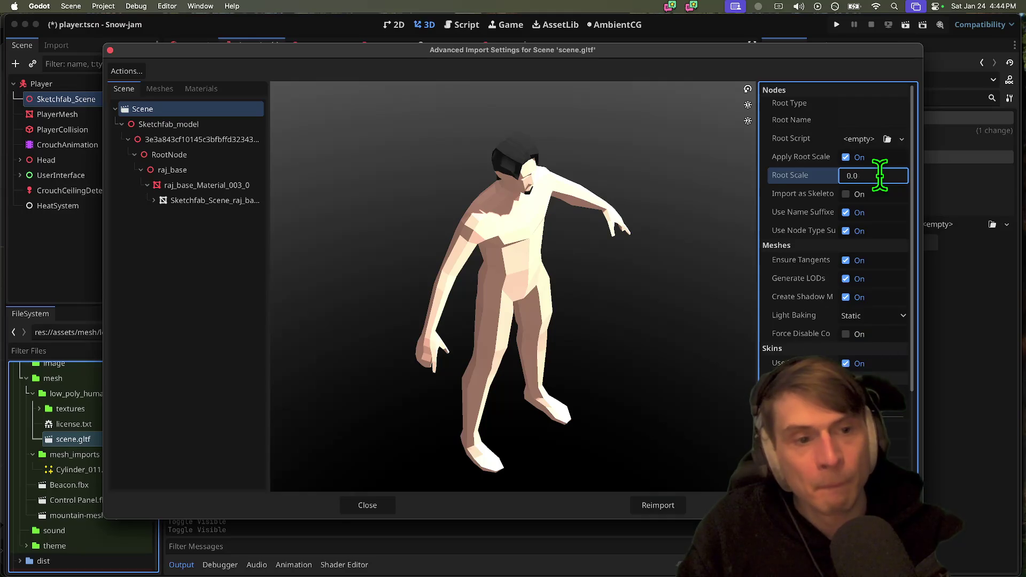
{"action": "type", "text": "8"}
{"action": "left_click", "coordinate": [661, 506]}
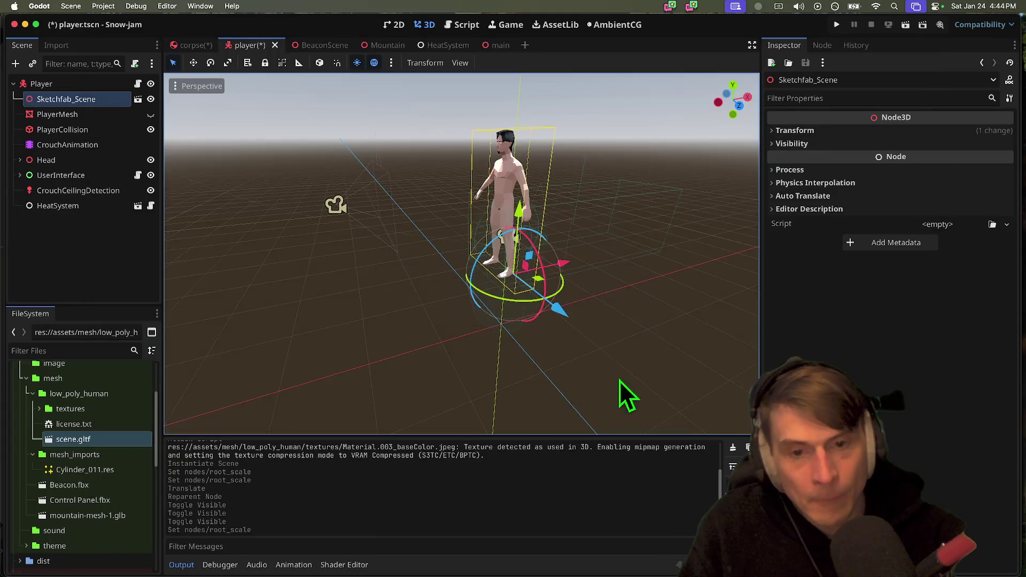
{"action": "scroll", "coordinate": [283, 303], "scroll_direction": "up", "scroll_amount": 5}
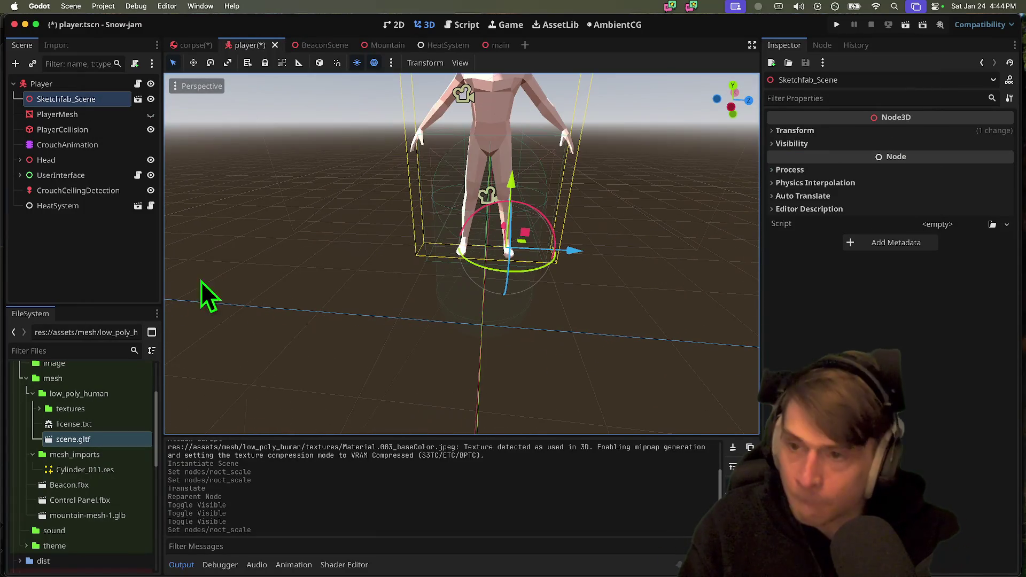
- Drag the human model into position and lower it slightly inside the player
{"action": "left_click", "coordinate": [54, 114]}
{"action": "left_click", "coordinate": [64, 99]}
{"action": "mouse_move", "coordinate": [510, 184]}
{"action": "left_mouse_down"}
{"action": "mouse_move", "coordinate": [464, 189]}
{"action": "mouse_move", "coordinate": [499, 179]}
{"action": "mouse_move", "coordinate": [509, 239]}
{"action": "left_mouse_up"}
{"action": "scroll", "coordinate": [510, 239], "scroll_direction": "left", "scroll_amount": 10}
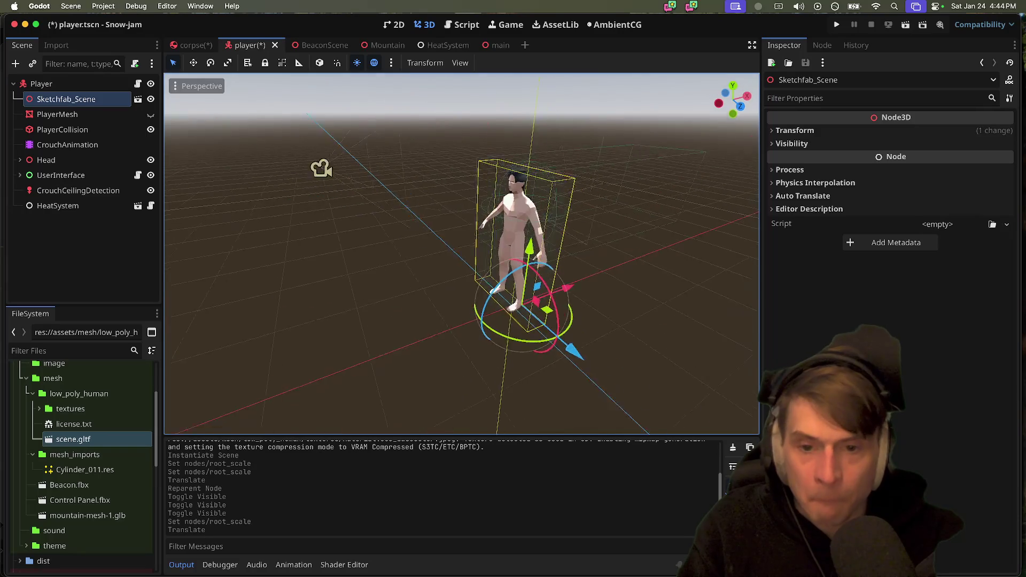
{"action": "scroll", "coordinate": [461, 255], "scroll_direction": "left", "scroll_amount": 10}
{"action": "scroll", "coordinate": [462, 253], "scroll_direction": "up", "scroll_amount": 5}
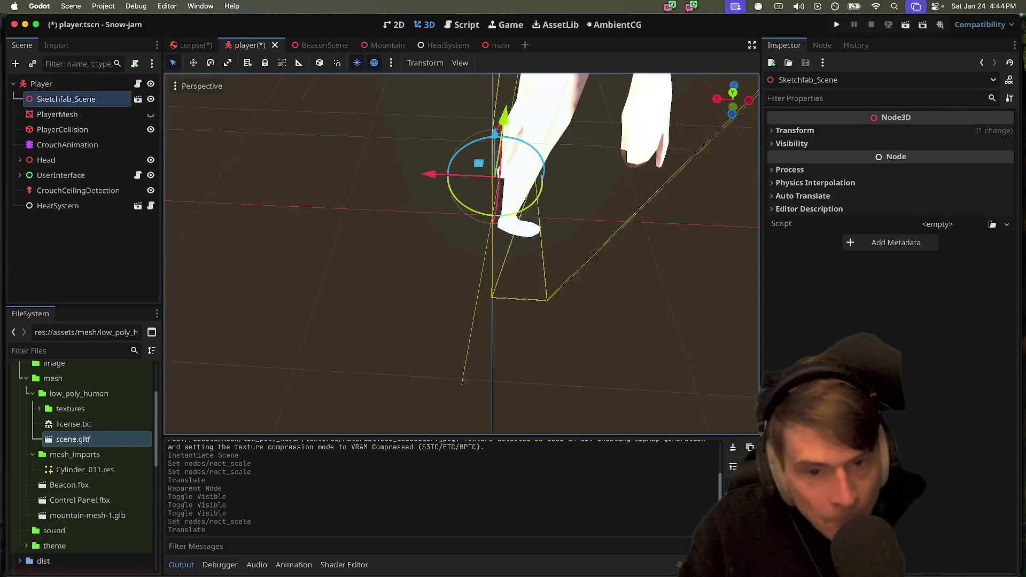
{"action": "scroll", "coordinate": [461, 254], "scroll_direction": "down", "scroll_amount": 5}
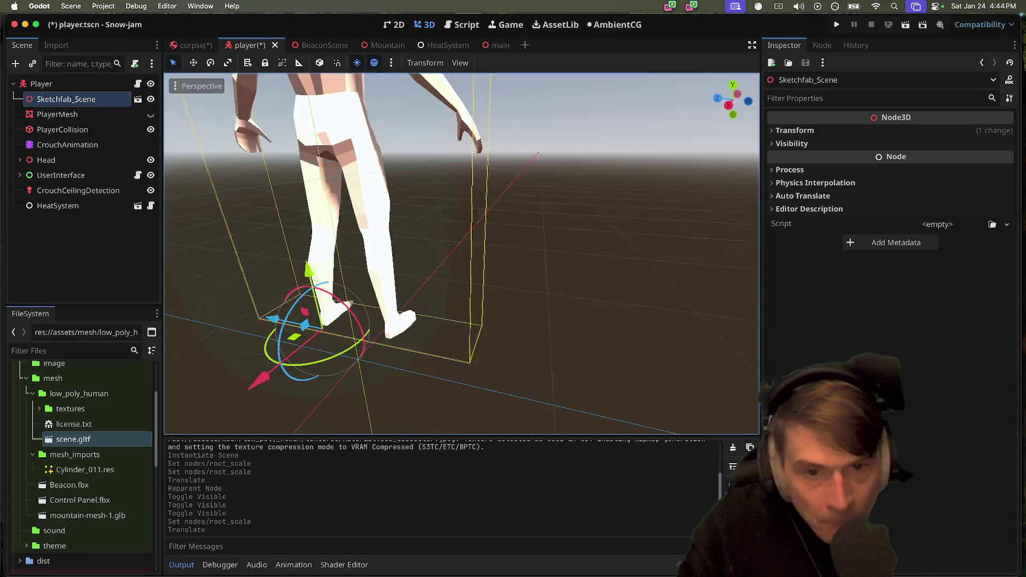
{"action": "mouse_move", "coordinate": [387, 235]}
{"action": "left_mouse_down"}
{"action": "mouse_move", "coordinate": [382, 250]}
{"action": "mouse_move", "coordinate": [399, 244]}
{"action": "left_mouse_up"}
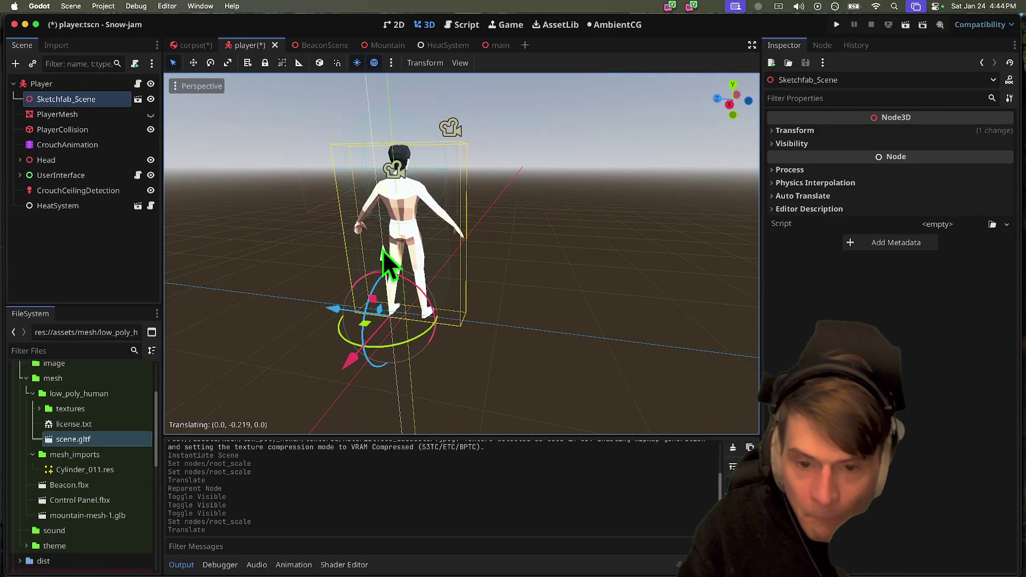
{"action": "scroll", "coordinate": [398, 243], "scroll_direction": "right", "scroll_amount": 10}
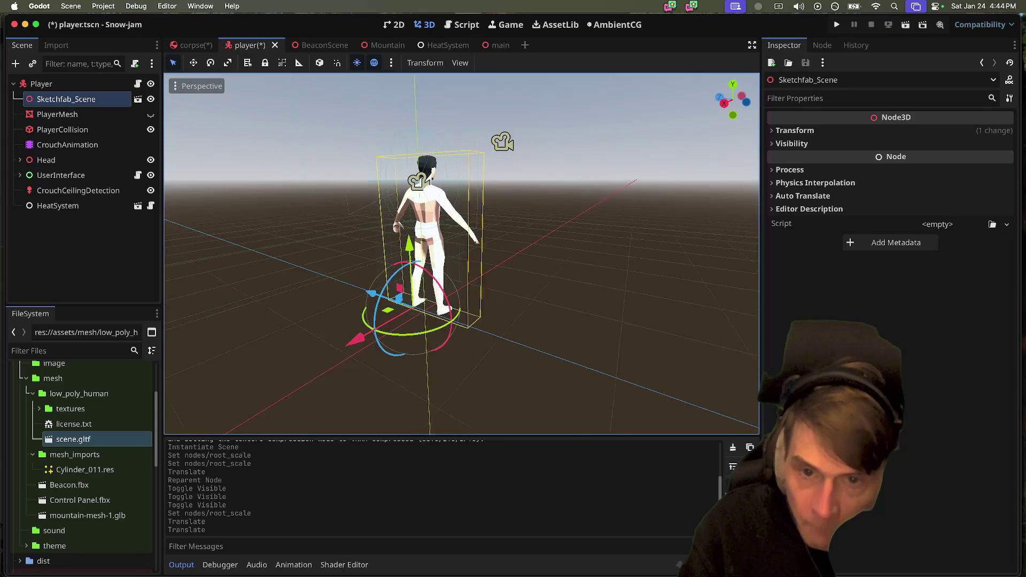
{"action": "scroll", "coordinate": [528, 248], "scroll_direction": "left", "scroll_amount": 5}
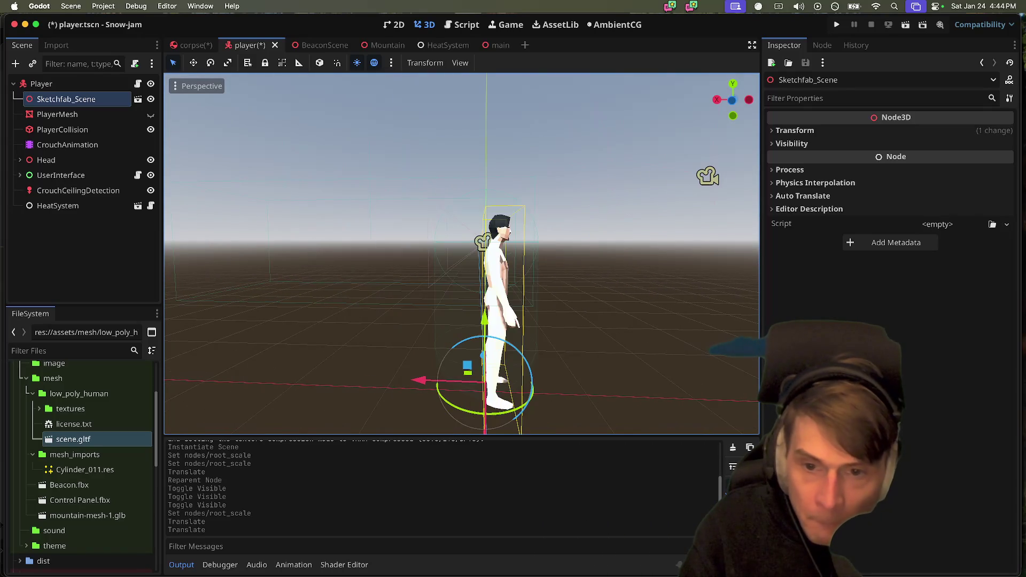
- Check Sketchfab_Scene's transform at 0.193, -0.014, 0, then open the Player's player.gd script
{"action": "left_click", "coordinate": [57, 100]}
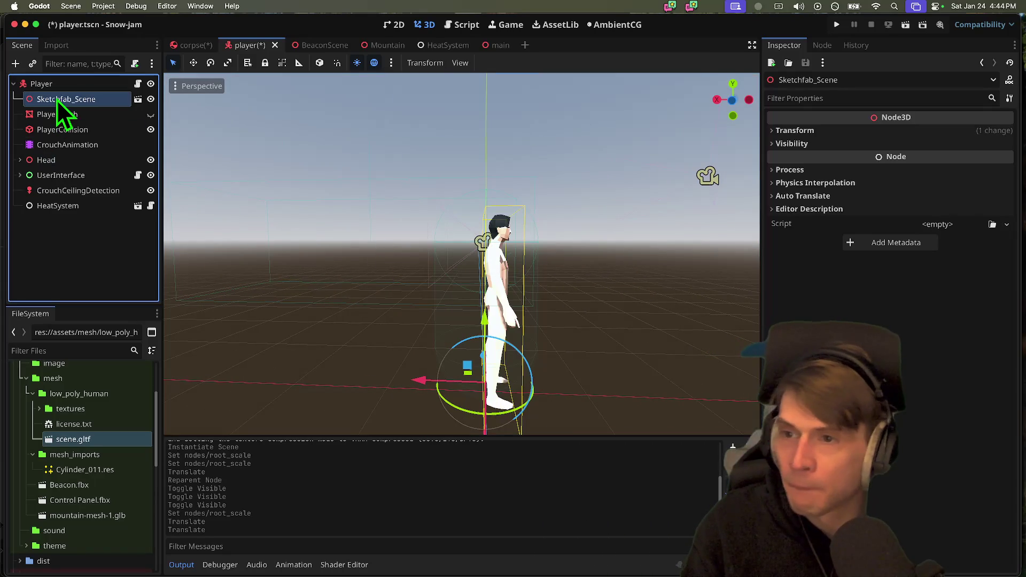
{"action": "left_click", "coordinate": [851, 134]}
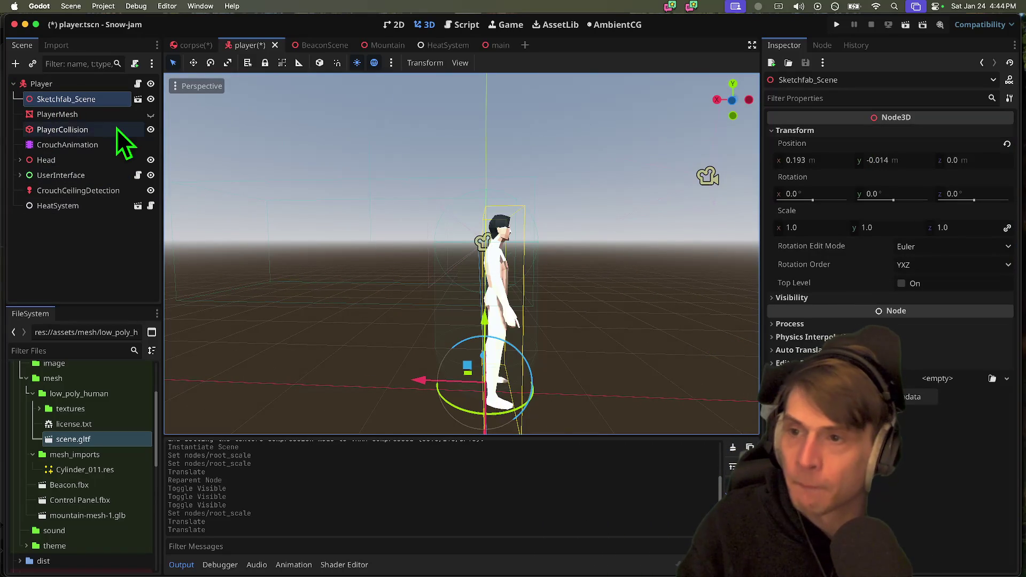
{"action": "left_click", "coordinate": [100, 85]}
{"action": "left_click", "coordinate": [96, 94]}
{"action": "left_click", "coordinate": [131, 84]}
{"action": "left_click", "coordinate": [139, 83]}
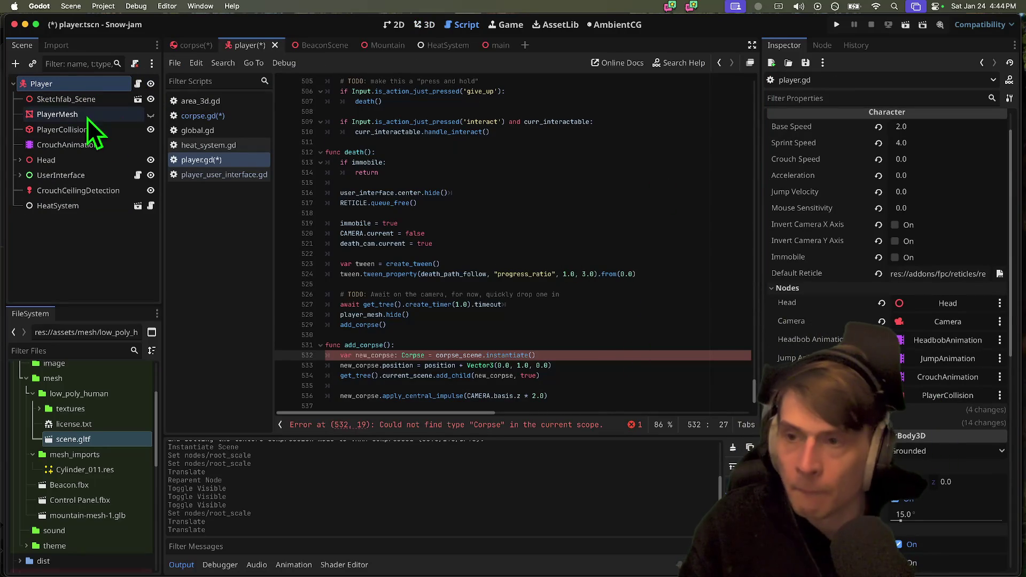
- Go to the Corpse type error in player.gd, then switch to the corpse script
{"action": "scroll", "coordinate": [639, 327], "scroll_direction": "up", "scroll_amount": 10}
{"action": "left_click", "coordinate": [474, 425]}
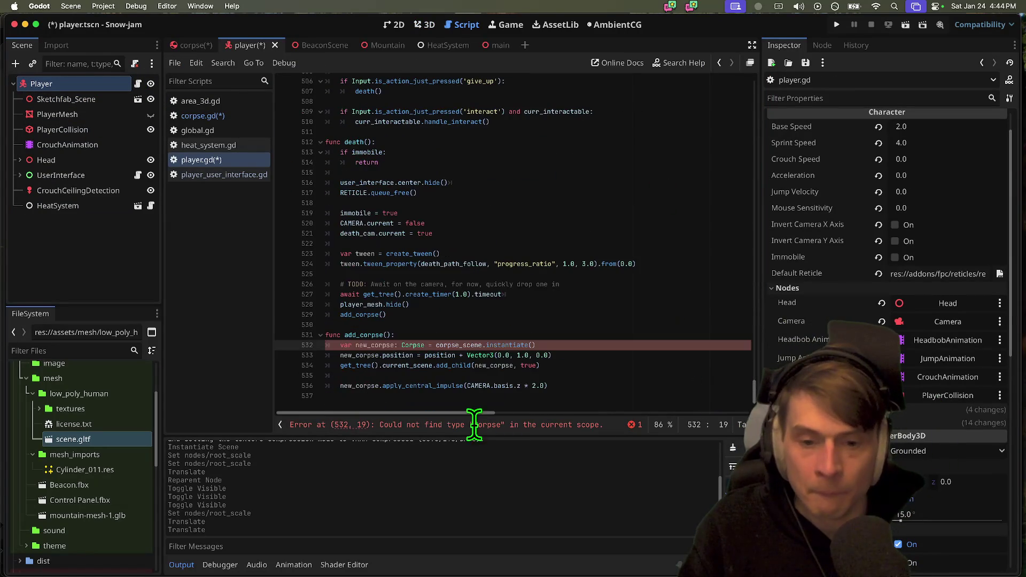
{"action": "left_click", "coordinate": [647, 327]}
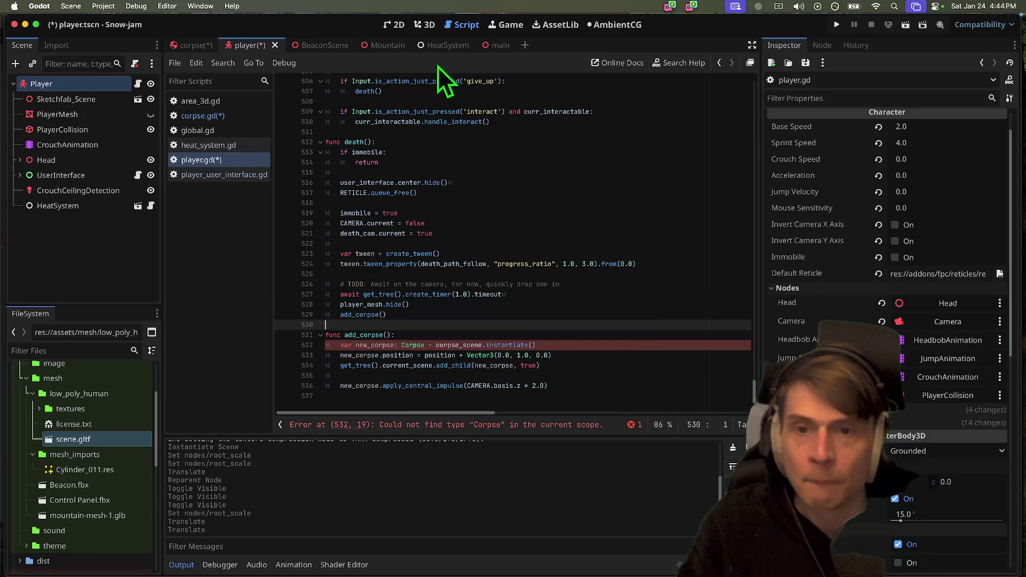
{"action": "left_click", "coordinate": [182, 44]}
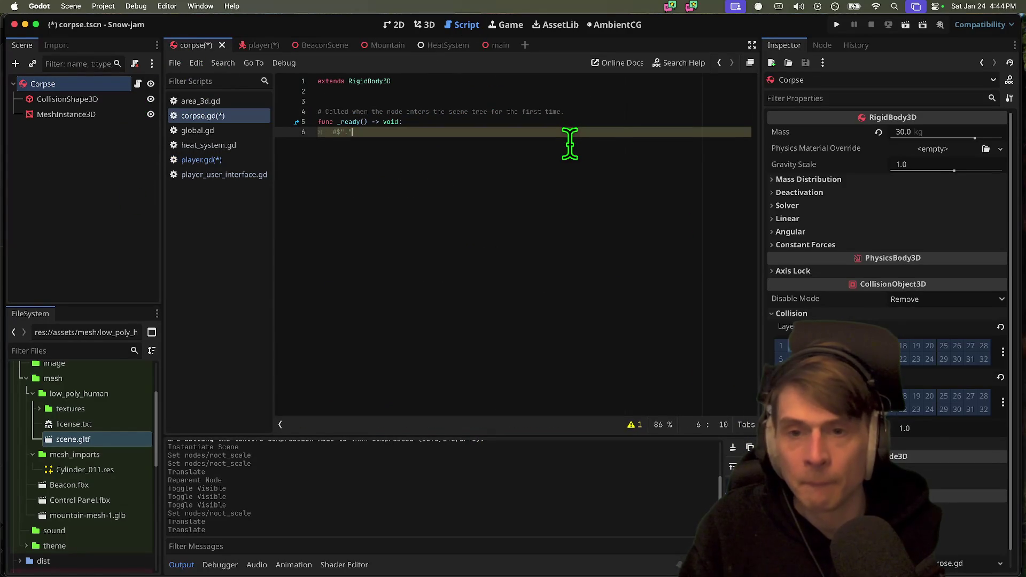
- Add pass to _ready and declare class_name Corpse in corpse.gd, then save
{"action": "key", "text": "Home"}
{"action": "type", "text": "pass"}
{"action": "key", "text": "Return"}
{"action": "left_click", "coordinate": [579, 93]}
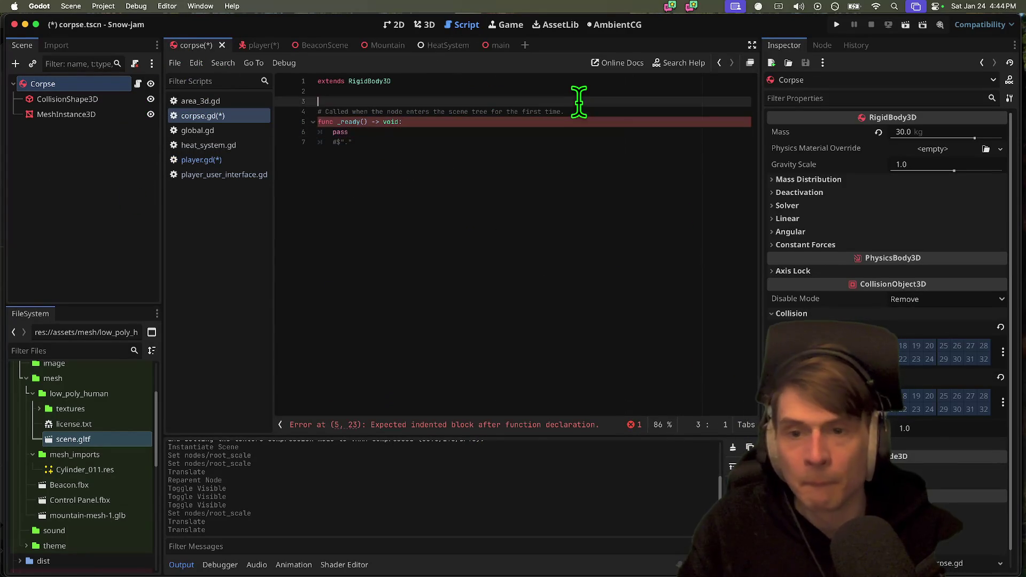
{"action": "type", "text": "#"}
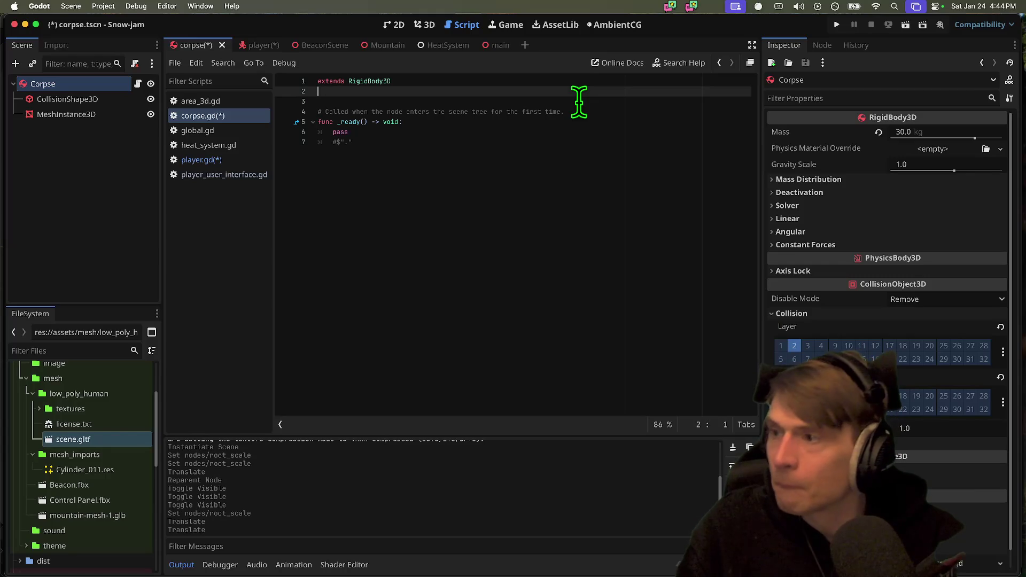
{"action": "key", "text": "Return"}
{"action": "type", "text": "class_name Corpse"}
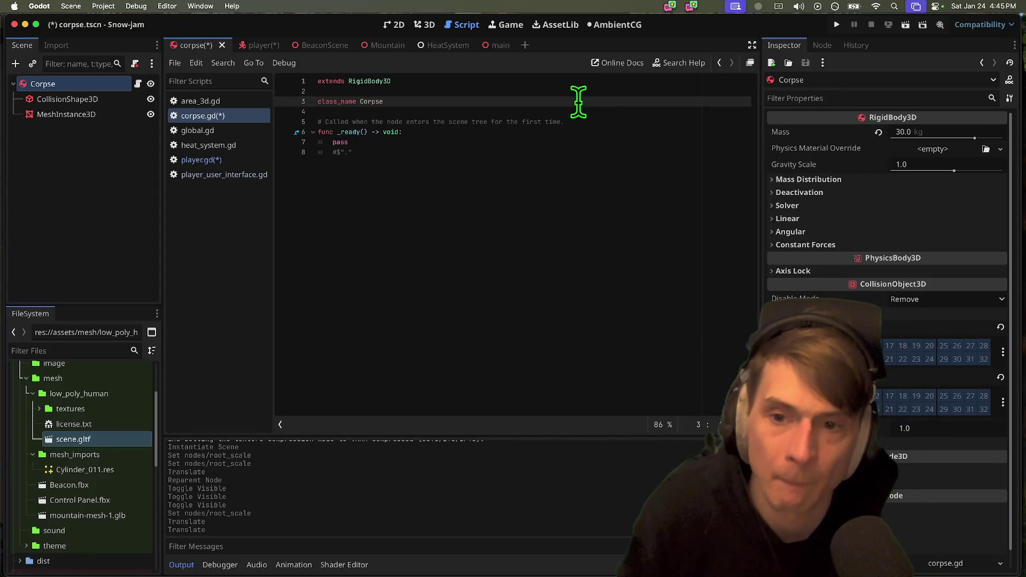
{"action": "key", "text": "ctrl+s"}
- Reopen player.gd and select new_corpse on line 532
{"action": "left_click", "coordinate": [266, 162]}
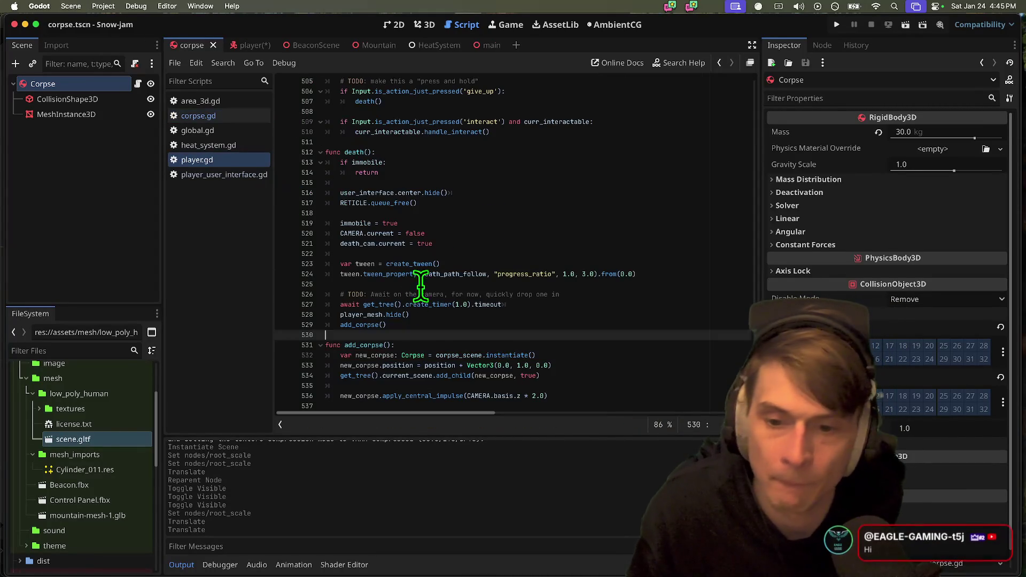
{"action": "double_click", "coordinate": [371, 356]}
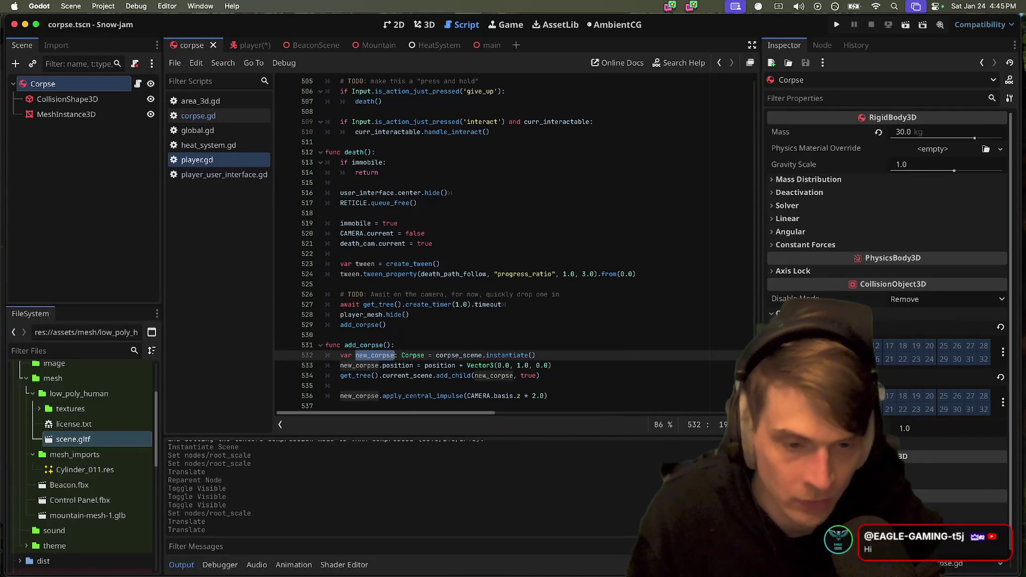
{"action": "scroll", "coordinate": [600, 213], "scroll_direction": "up", "scroll_amount": 20}
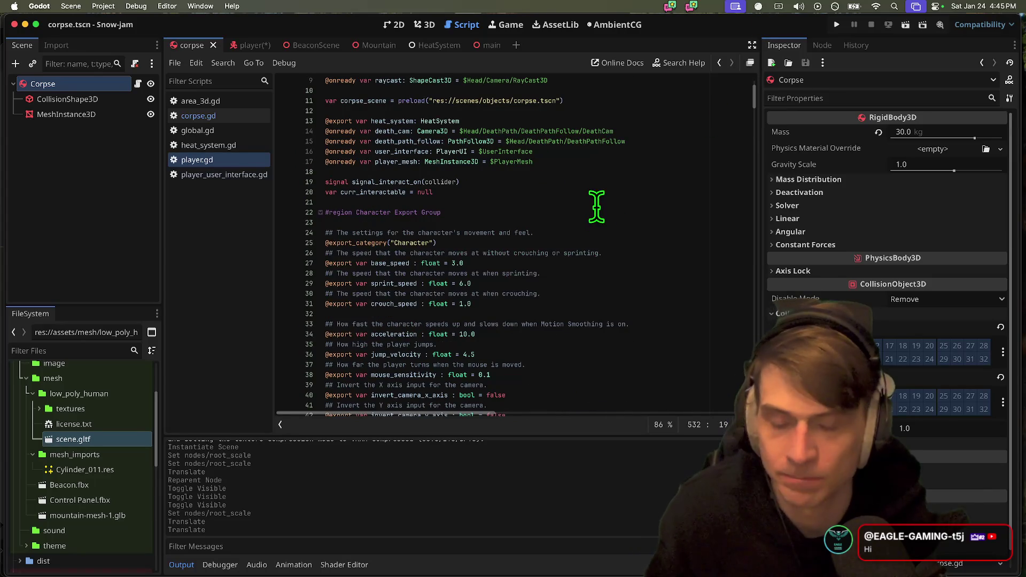
- Check the latest Discord chat message, then return to Godot
{"action": "key", "text": "super+Tab"}
{"action": "key", "text": "super+shift+Tab"}
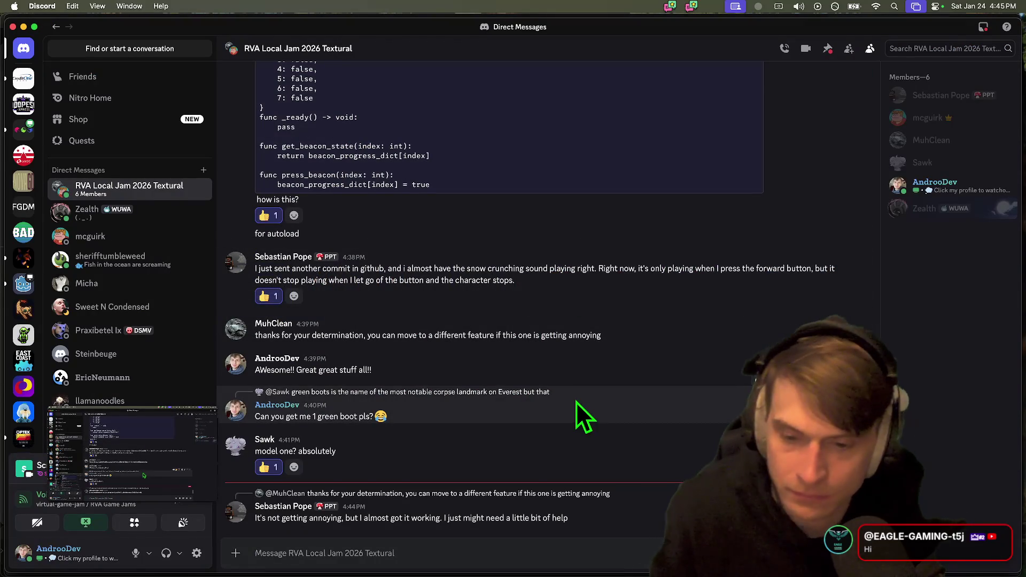
{"action": "double_click", "coordinate": [559, 517]}
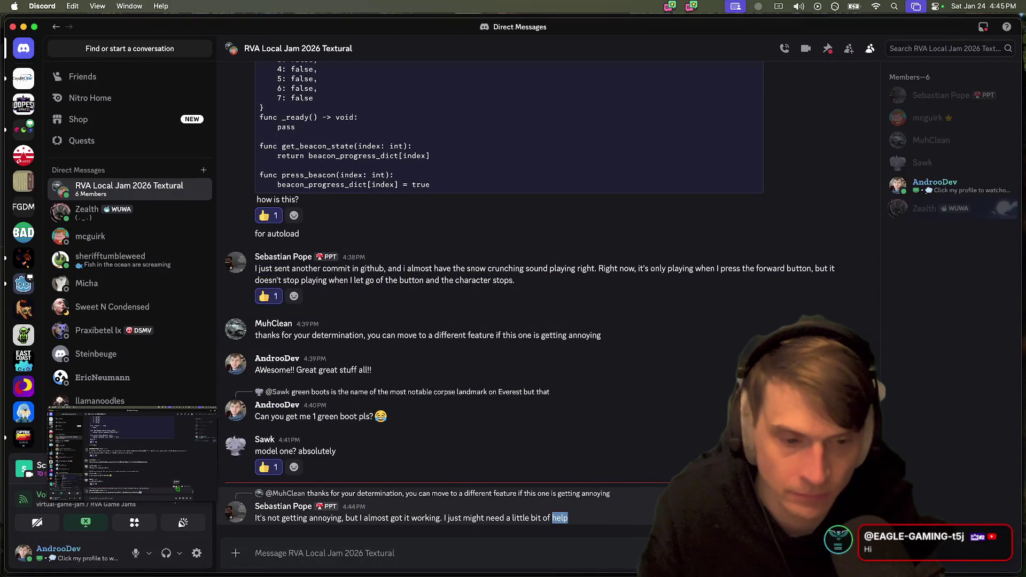
{"action": "key", "text": "super+Tab"}
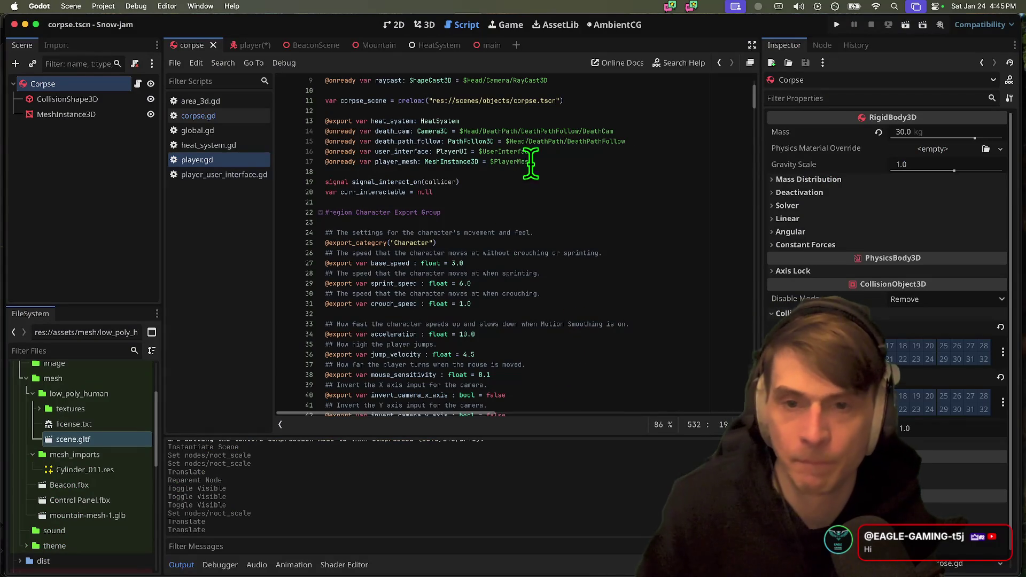
- Select the player_mesh line and review the Player root node's properties in the player scene
{"action": "double_click", "coordinate": [381, 161]}
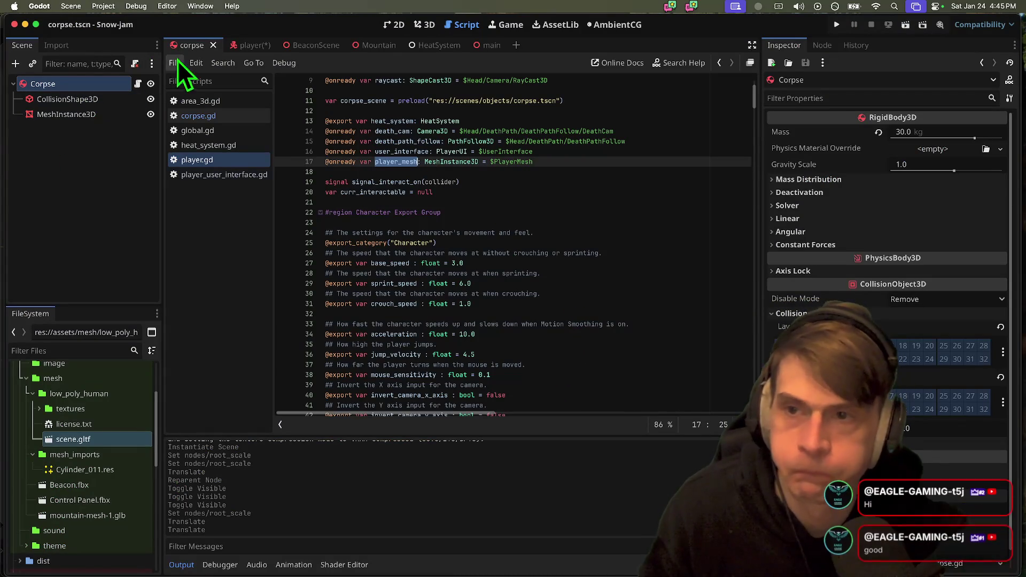
{"action": "left_click", "coordinate": [260, 51]}
{"action": "left_click", "coordinate": [56, 85]}
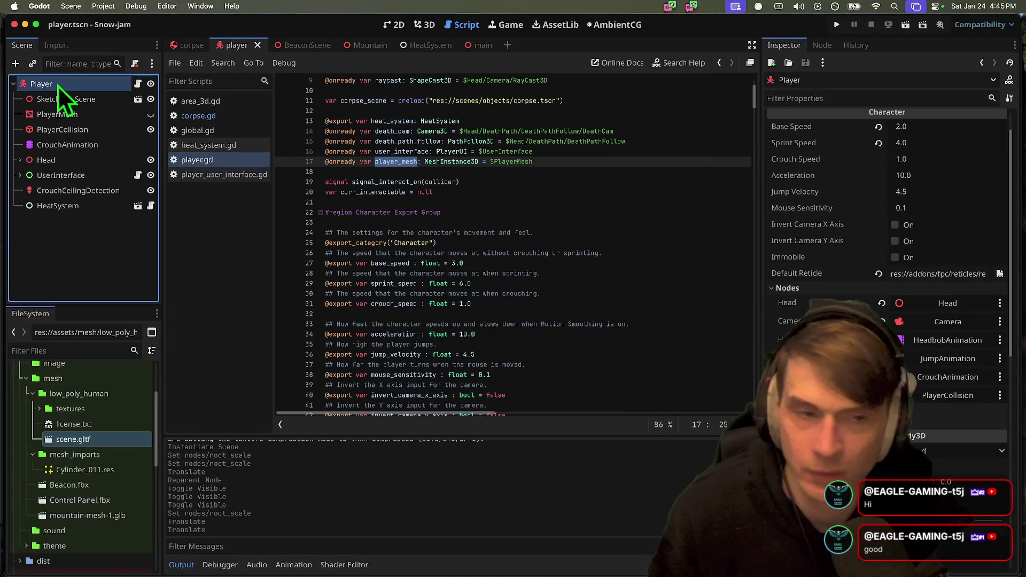
{"action": "left_click", "coordinate": [932, 411]}
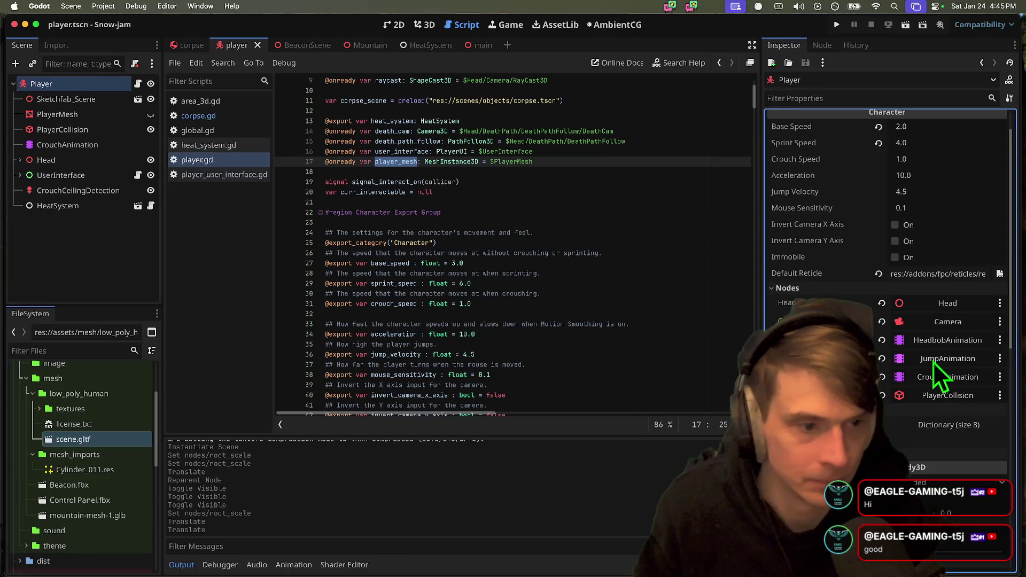
{"action": "scroll", "coordinate": [946, 293], "scroll_direction": "up", "scroll_amount": 2}
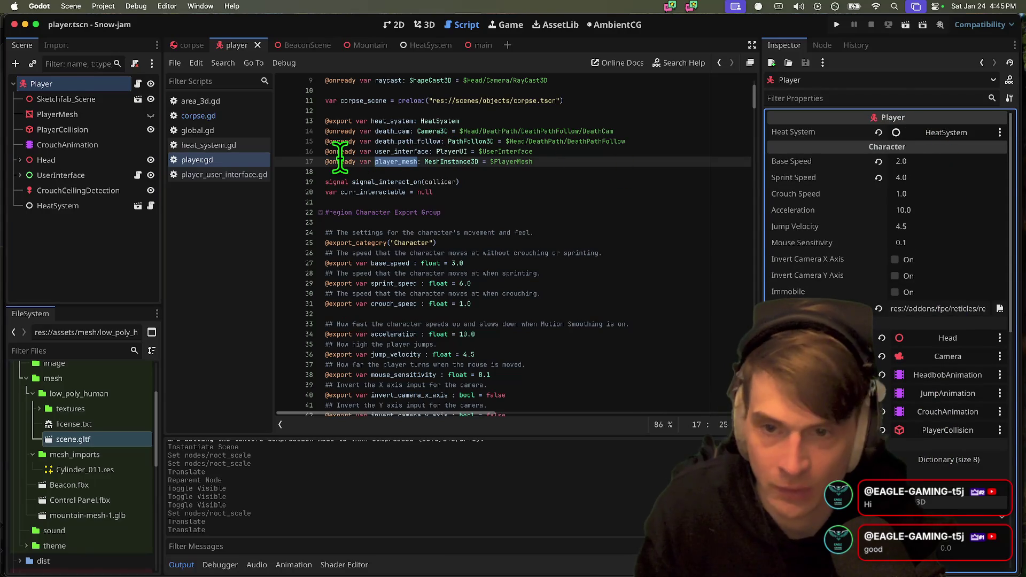
{"action": "left_click", "coordinate": [528, 154]}
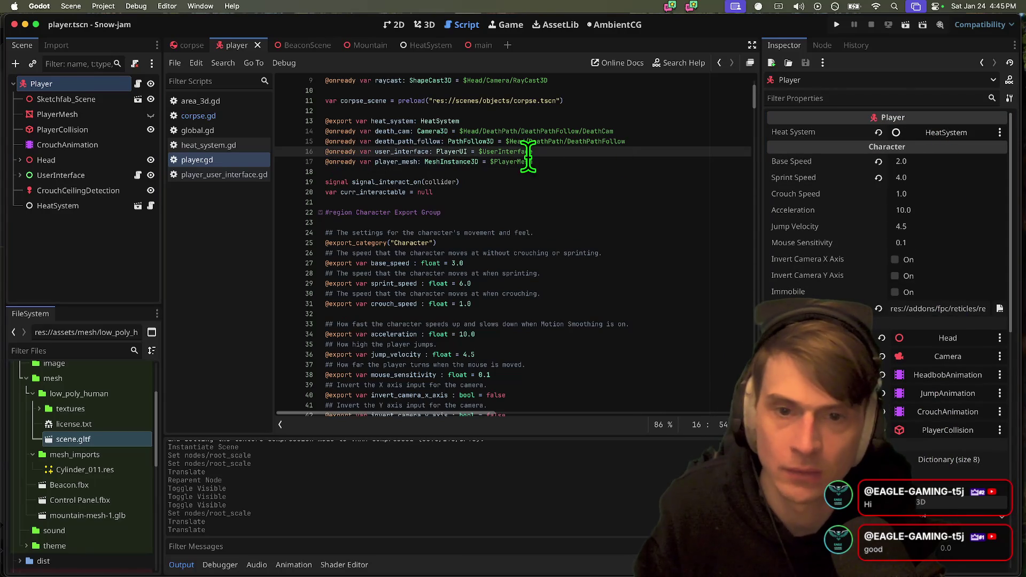
{"action": "double_click", "coordinate": [339, 162]}
{"action": "key", "text": "BackSpace"}
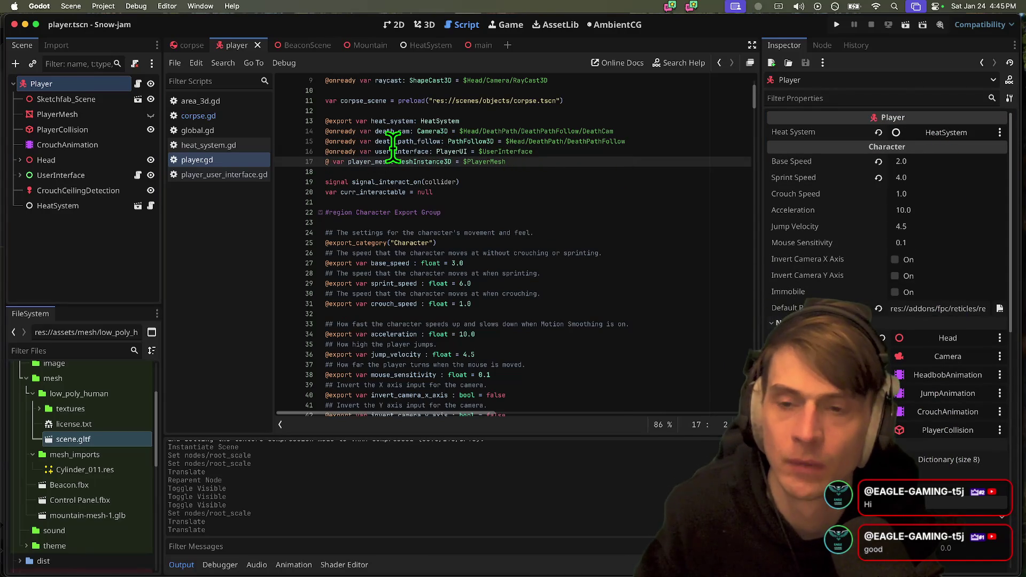
{"action": "type", "text": "export"}
{"action": "triple_click", "coordinate": [400, 160]}
{"action": "key", "text": "BackSpace"}
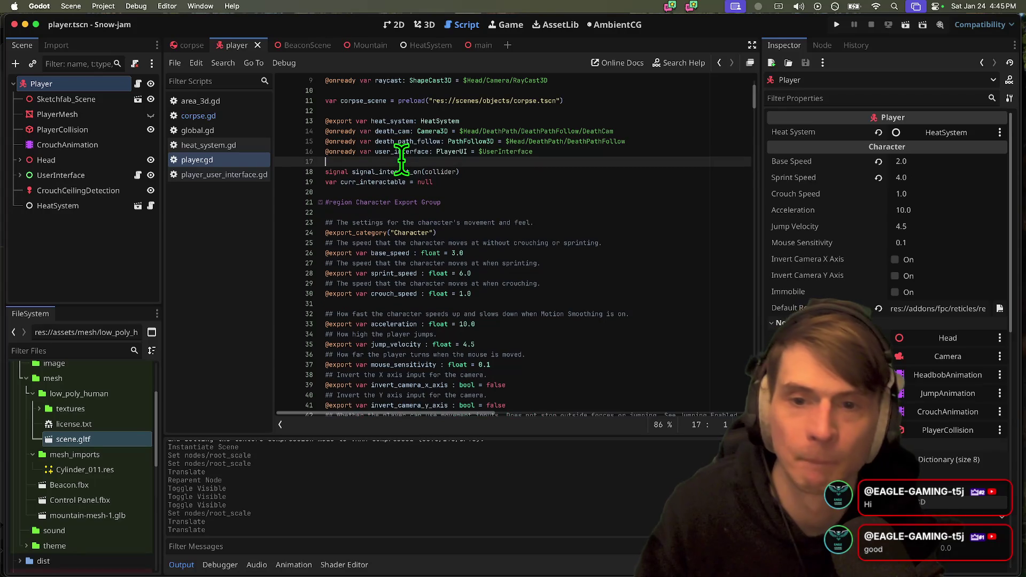
{"action": "key", "text": "Up"}
{"action": "key", "text": "Up"}
{"action": "key", "text": "Up"}
{"action": "key", "text": "Up"}
{"action": "type", "text": "@export var player_mesh: MeshInstance3D = $PlayerMesh"}
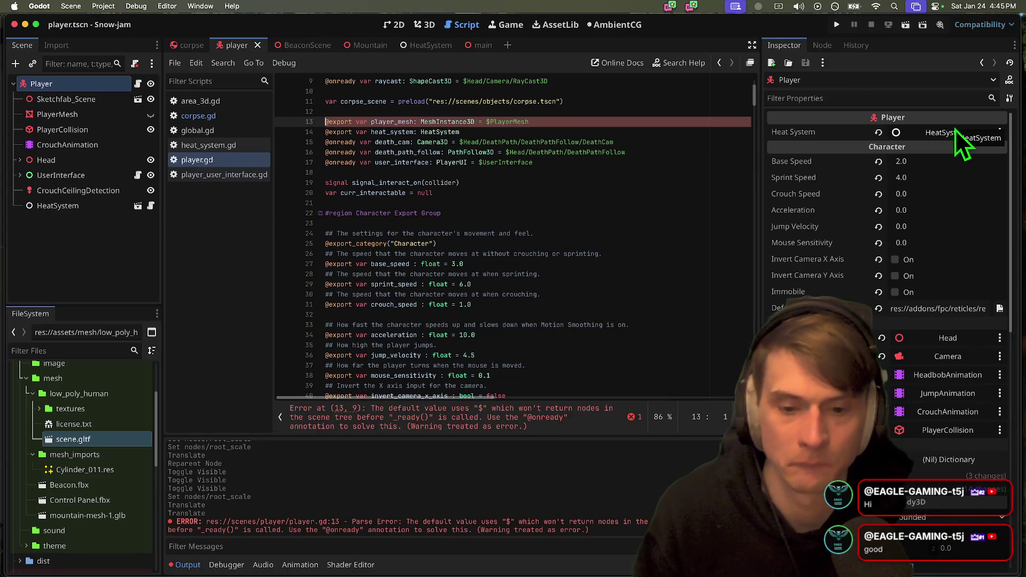
{"action": "left_click", "coordinate": [484, 426]}
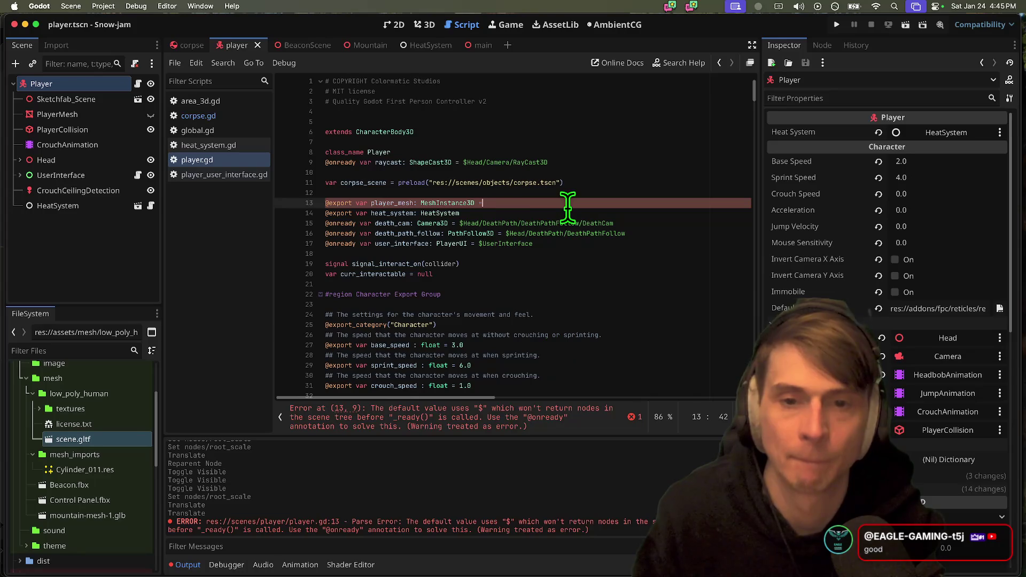
{"action": "key", "text": "BackSpace"}
{"action": "key", "text": "BackSpace"}
{"action": "left_click", "coordinate": [973, 131]}
{"action": "left_click", "coordinate": [475, 167]}
{"action": "left_click", "coordinate": [540, 461]}
- Change player_mesh's type hint from MeshInstance3D to Node3D and save
{"action": "left_click", "coordinate": [698, 181]}
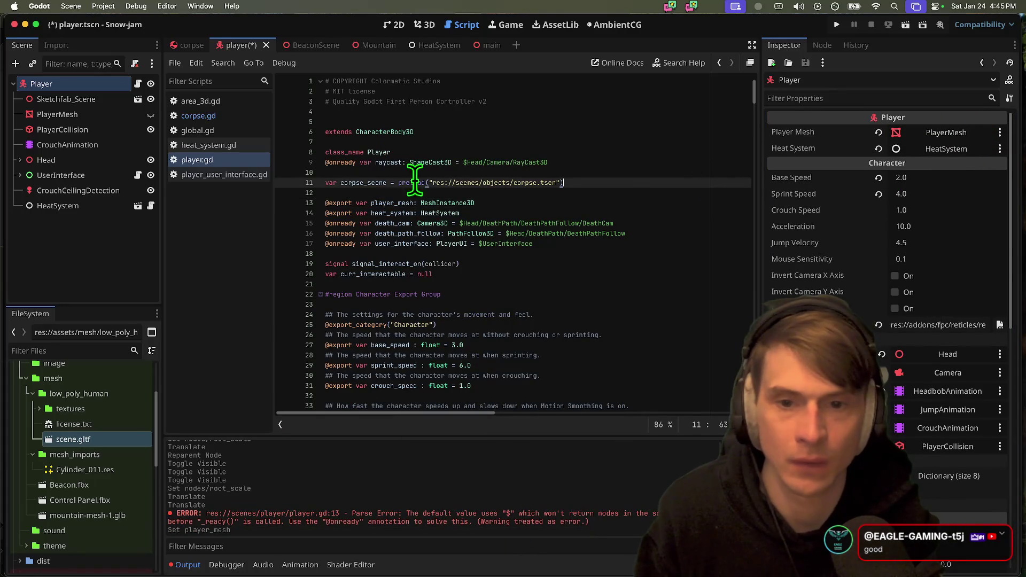
{"action": "double_click", "coordinate": [437, 203]}
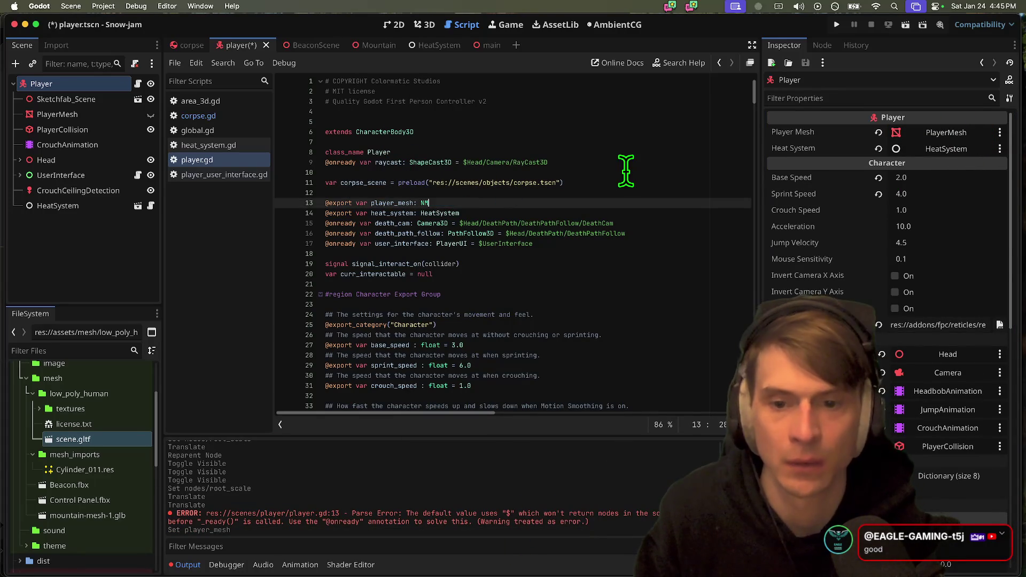
{"action": "key", "text": "BackSpace"}
{"action": "type", "text": "ode3D"}
{"action": "key", "text": "Return"}
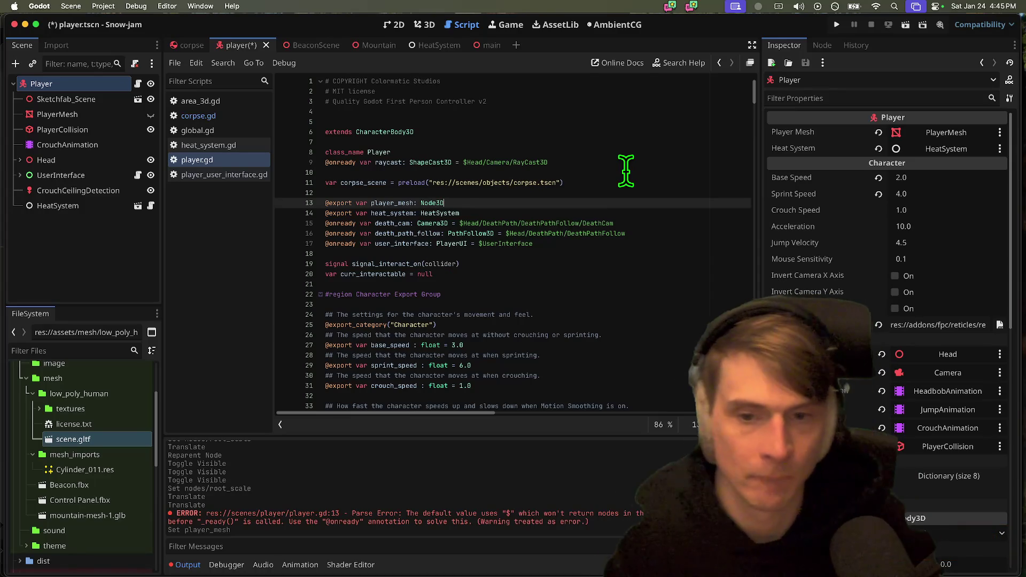
{"action": "key", "text": "ctrl+s"}
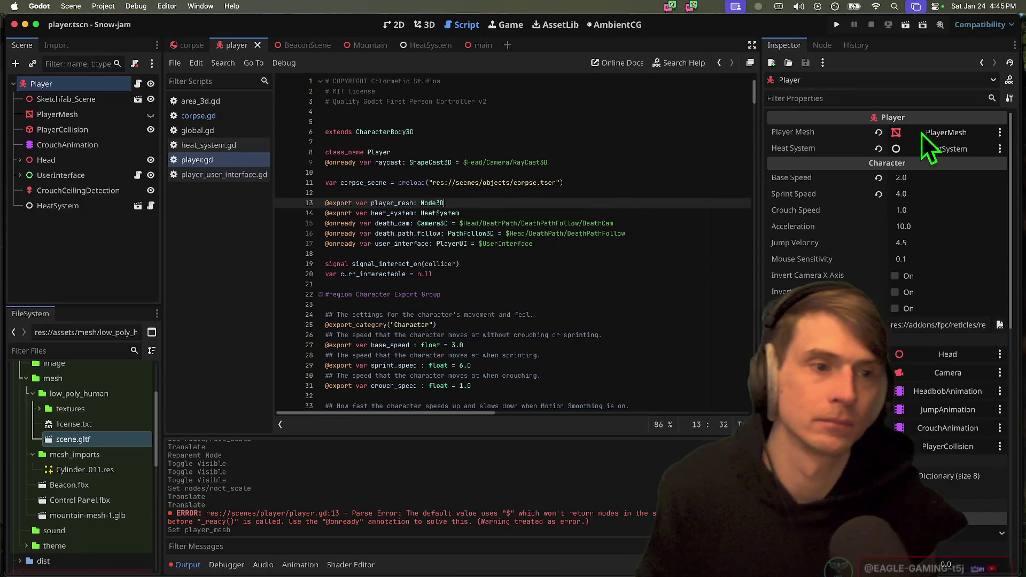
- Assign Sketchfab_Scene to the Player Mesh export slot
{"action": "left_click", "coordinate": [927, 133]}
{"action": "left_click", "coordinate": [523, 168]}
{"action": "left_click", "coordinate": [553, 462]}
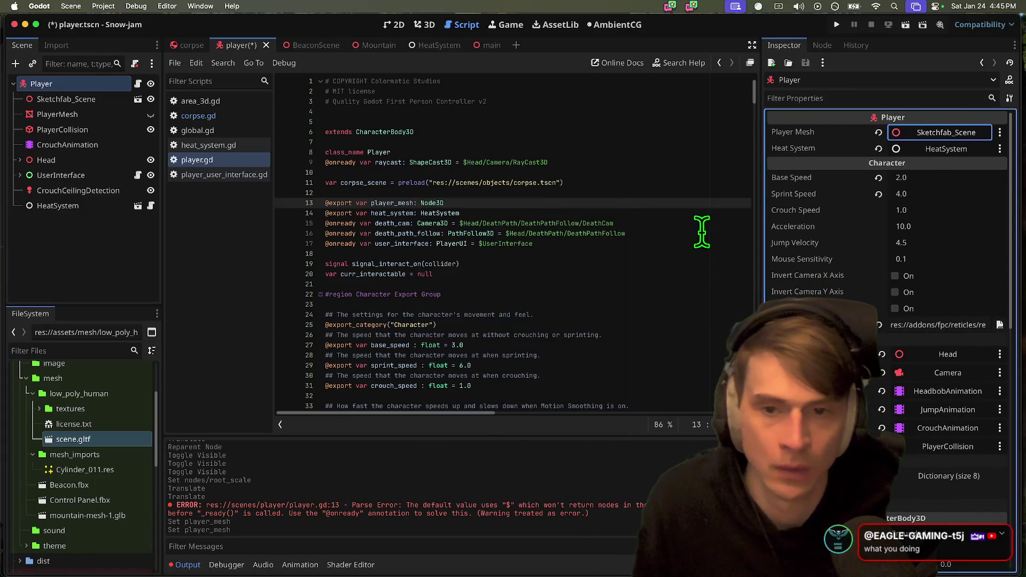
{"action": "left_click", "coordinate": [694, 222]}
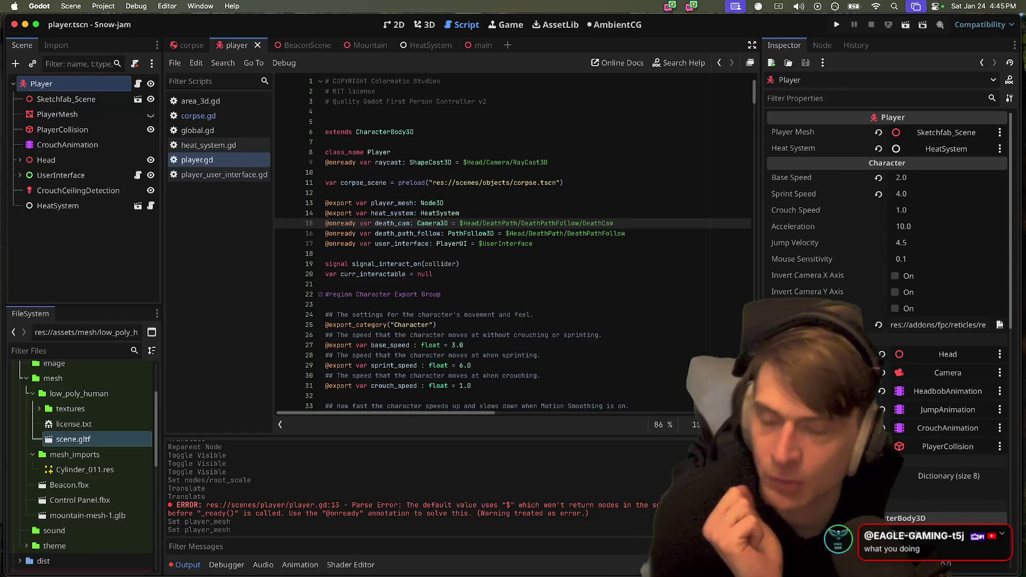
- Test-run the game, stop it, and reload the current project
{"action": "left_click", "coordinate": [654, 243]}
{"action": "key", "text": "super+b"}
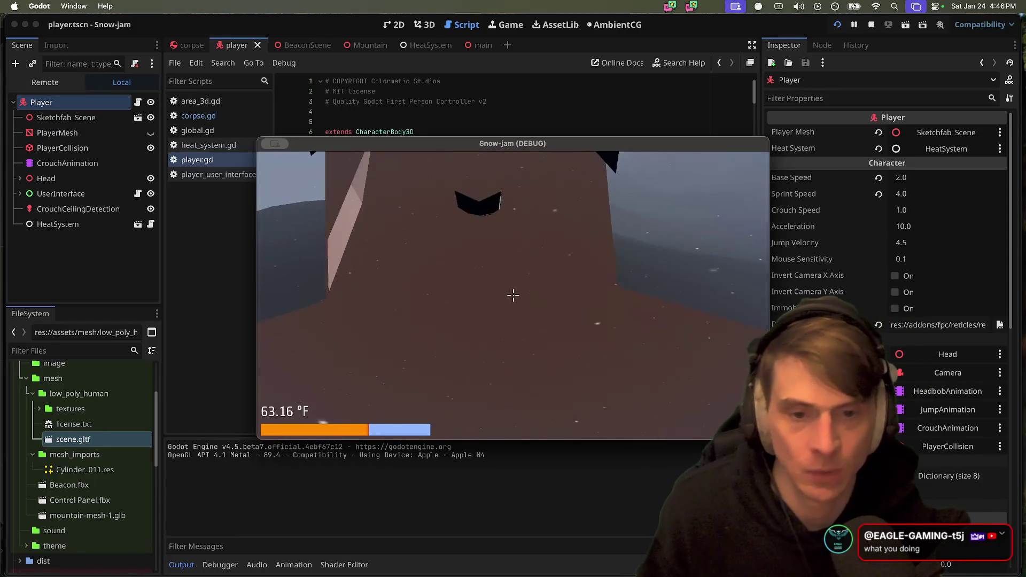
{"action": "key", "text": "super+period"}
{"action": "left_click", "coordinate": [137, 6]}
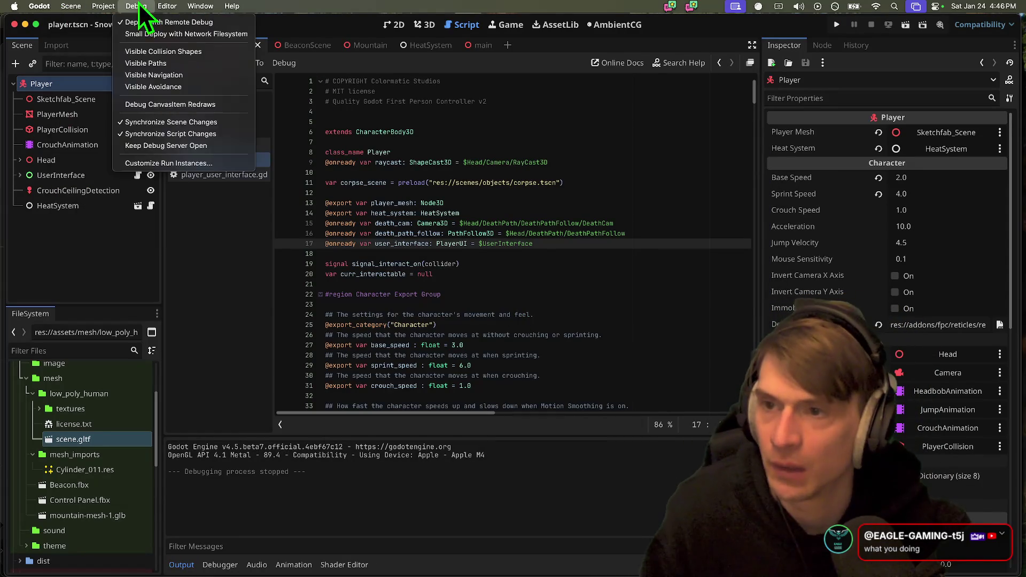
{"action": "left_click", "coordinate": [120, 140]}
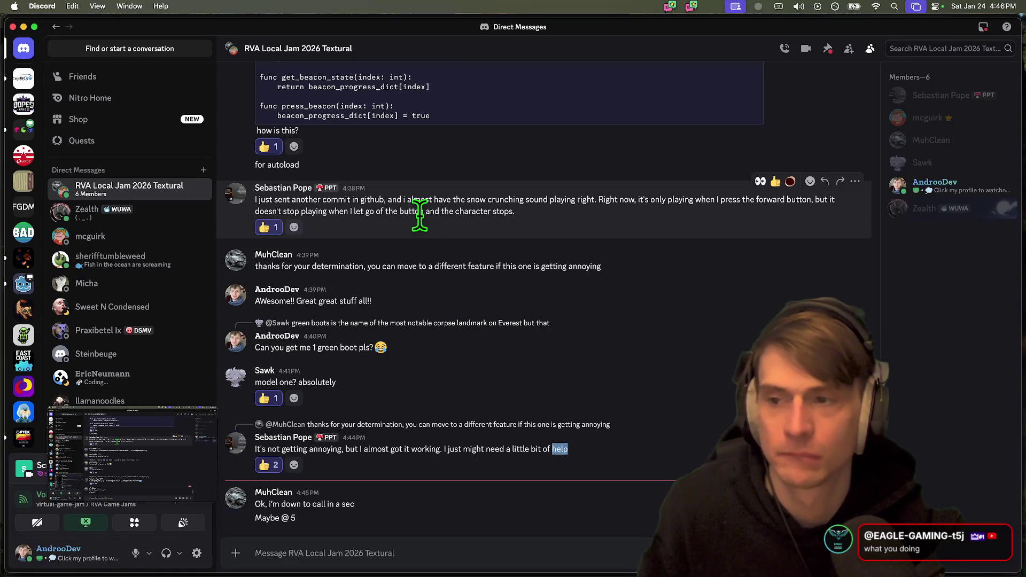
- Leave the RVA Local Jam chat for Godot and relaunch the game
{"action": "key", "text": "super+Tab"}
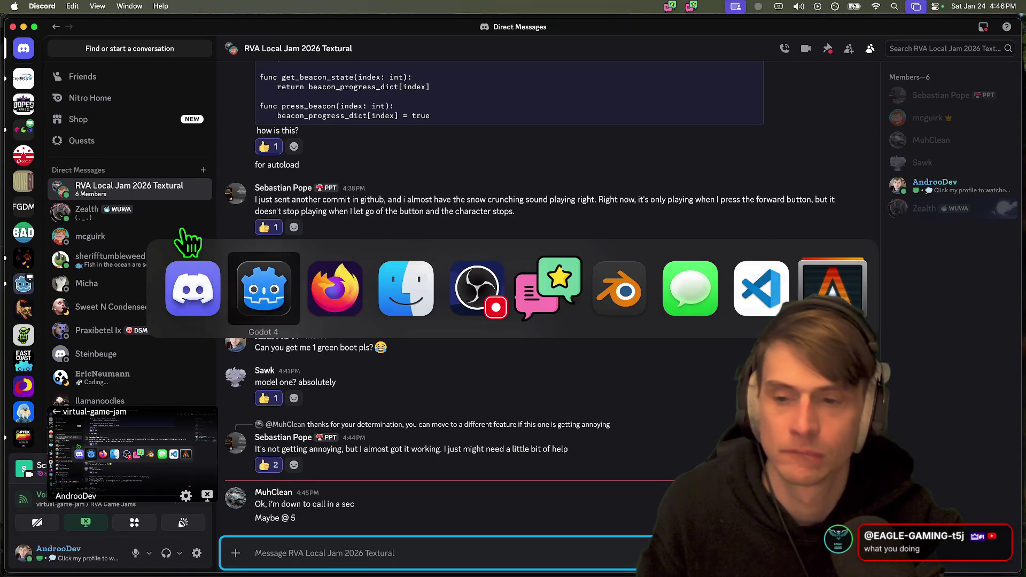
{"action": "key", "text": "super+b"}
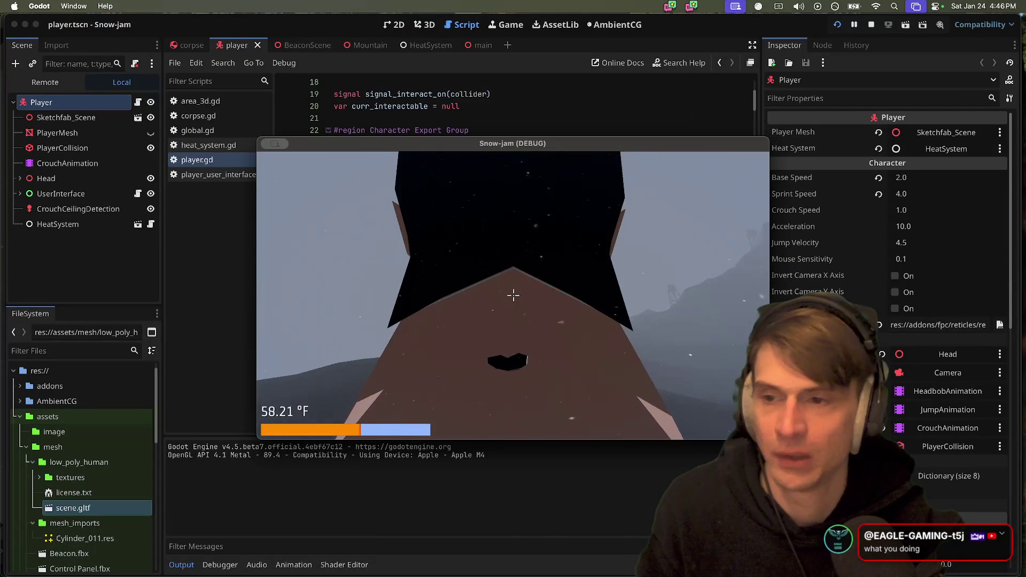
- Save the player scene, reimport scene.gltf, and run the game to check the model
{"action": "key", "text": "super+q"}
{"action": "left_click", "coordinate": [38, 101]}
{"action": "left_click", "coordinate": [430, 25]}
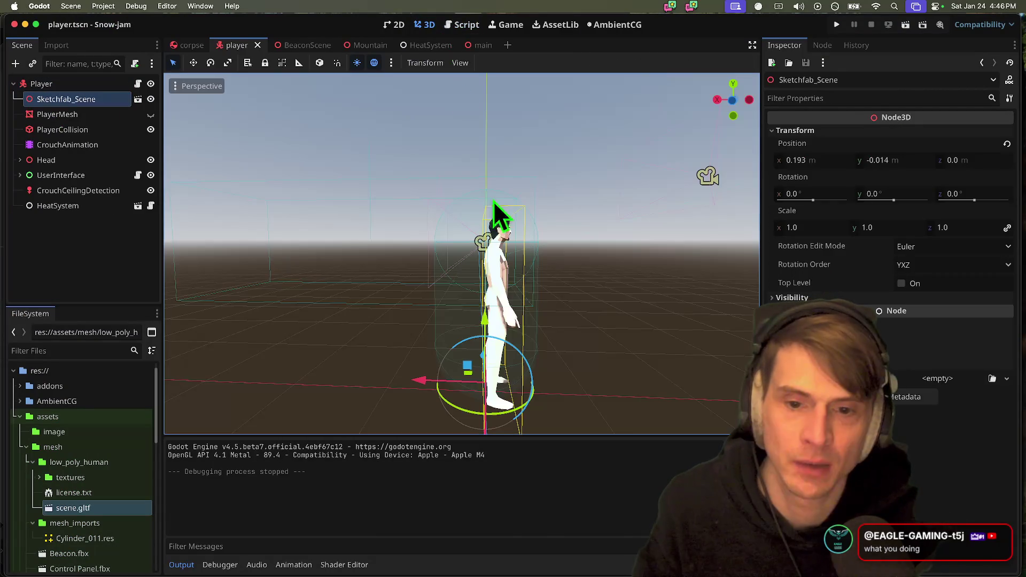
{"action": "key", "text": "super+s"}
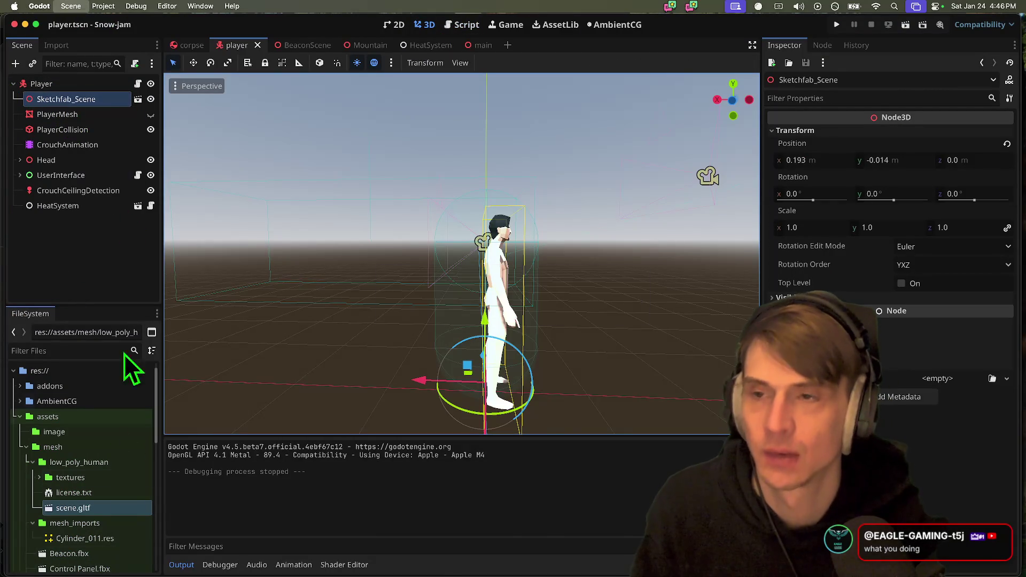
{"action": "left_click", "coordinate": [98, 508]}
{"action": "double_click", "coordinate": [98, 509]}
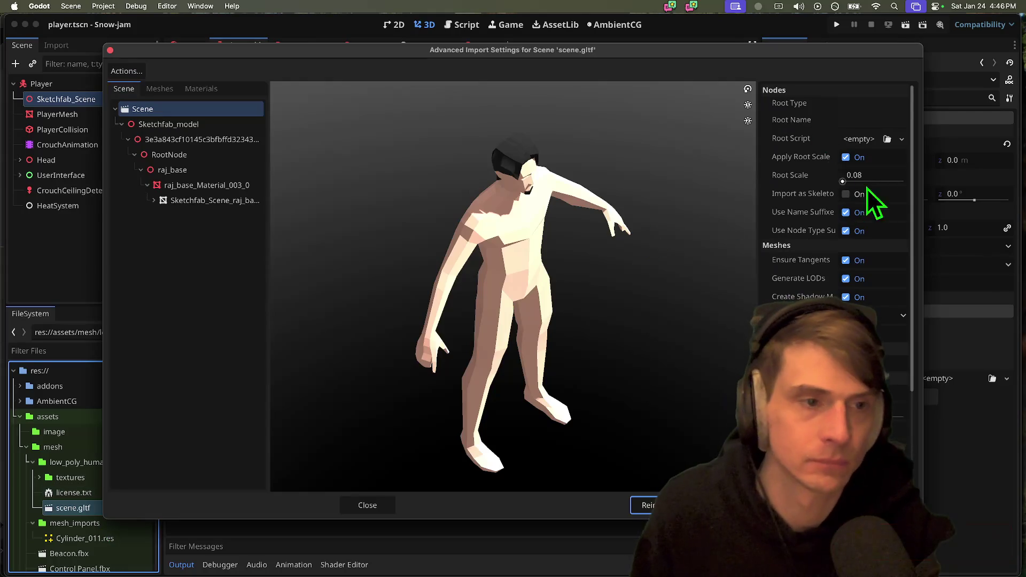
{"action": "left_click", "coordinate": [645, 505]}
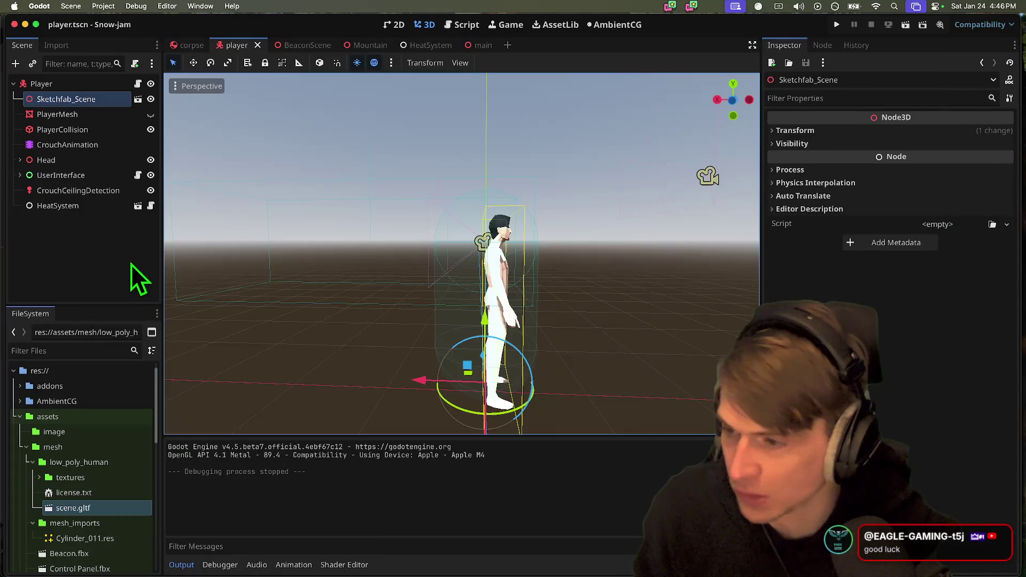
{"action": "key", "text": "super+b"}
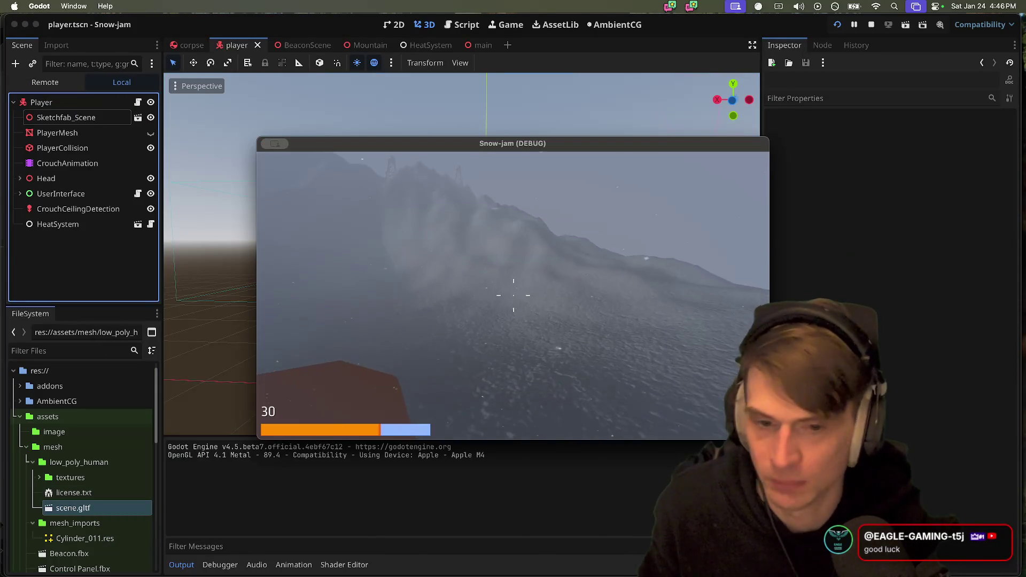
- Rerun the game, then drag the character along X back into the collision capsule
{"action": "key", "text": "super+q"}
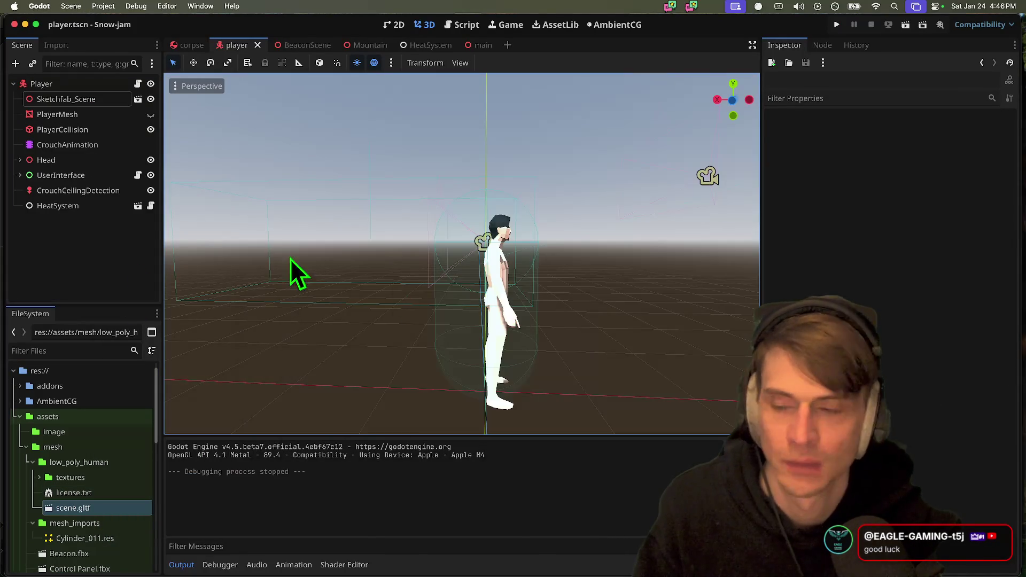
{"action": "left_click", "coordinate": [119, 118]}
{"action": "right_click", "coordinate": [117, 116]}
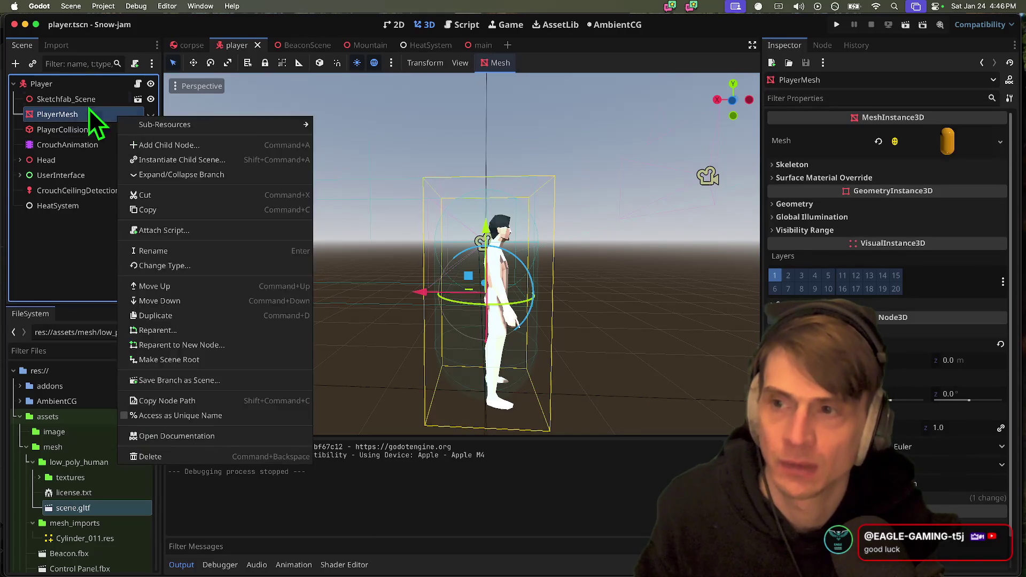
{"action": "left_click", "coordinate": [79, 103]}
{"action": "left_click_drag", "start_coordinate": [406, 304], "coordinate": [495, 297]}
{"action": "key", "text": "super+b"}
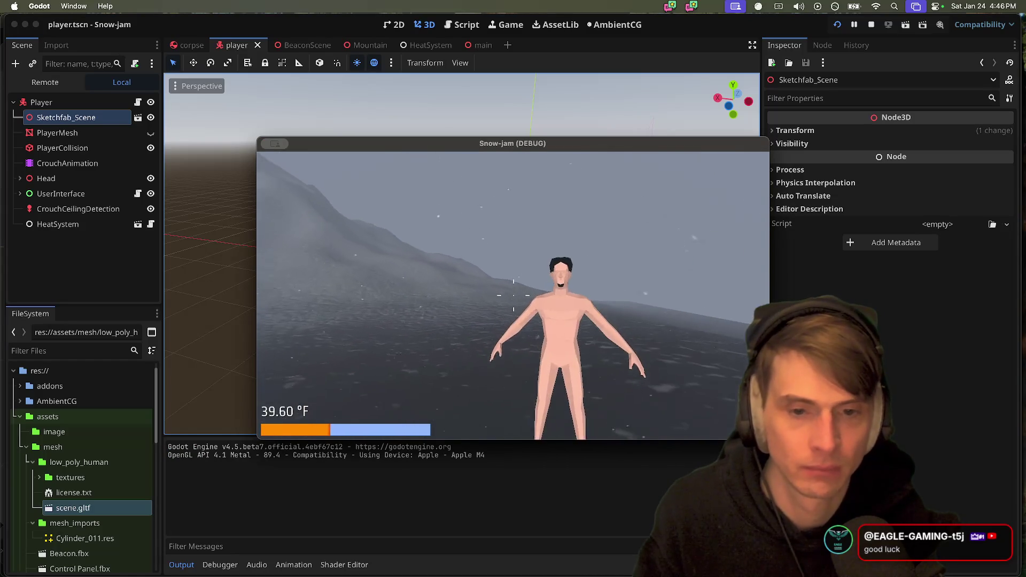
{"action": "key", "text": "Escape"}
{"action": "left_click", "coordinate": [78, 97]}
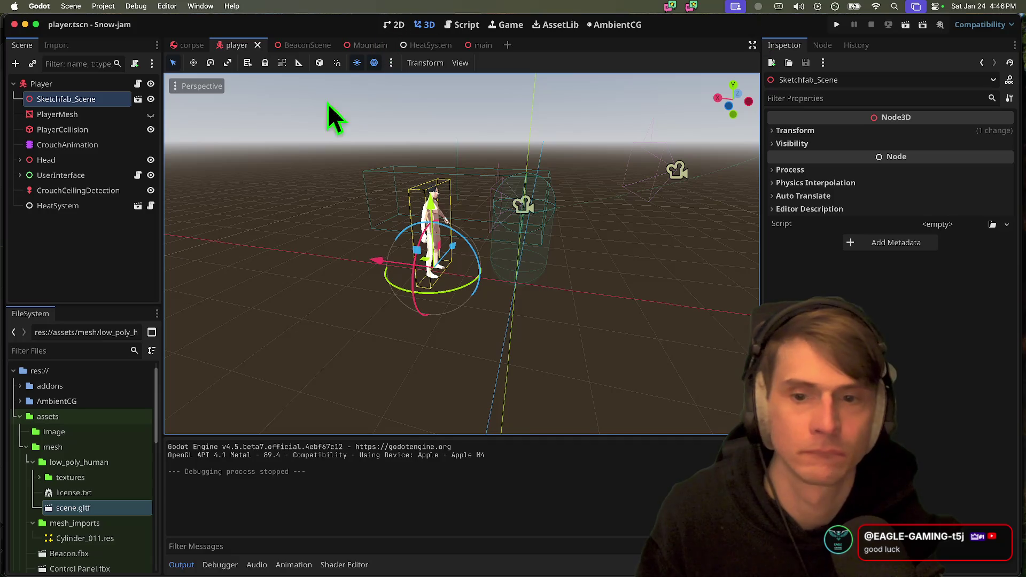
{"action": "left_click_drag", "start_coordinate": [367, 263], "coordinate": [479, 298]}
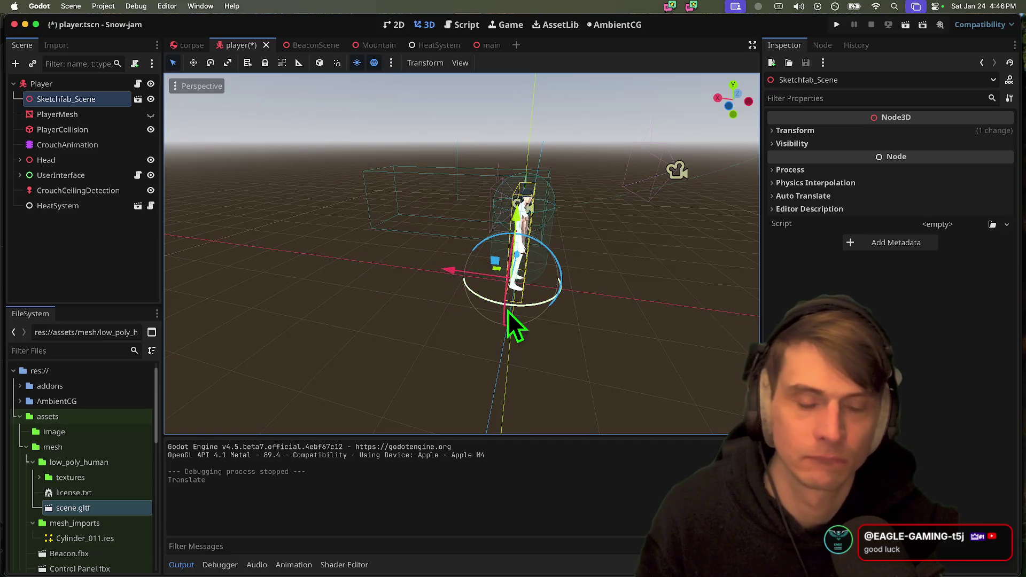
- Save the player scene and drag Sketchfab_Scene along the X axis
{"action": "left_click", "coordinate": [94, 117]}
{"action": "left_click", "coordinate": [94, 99]}
{"action": "key", "text": "super+s"}
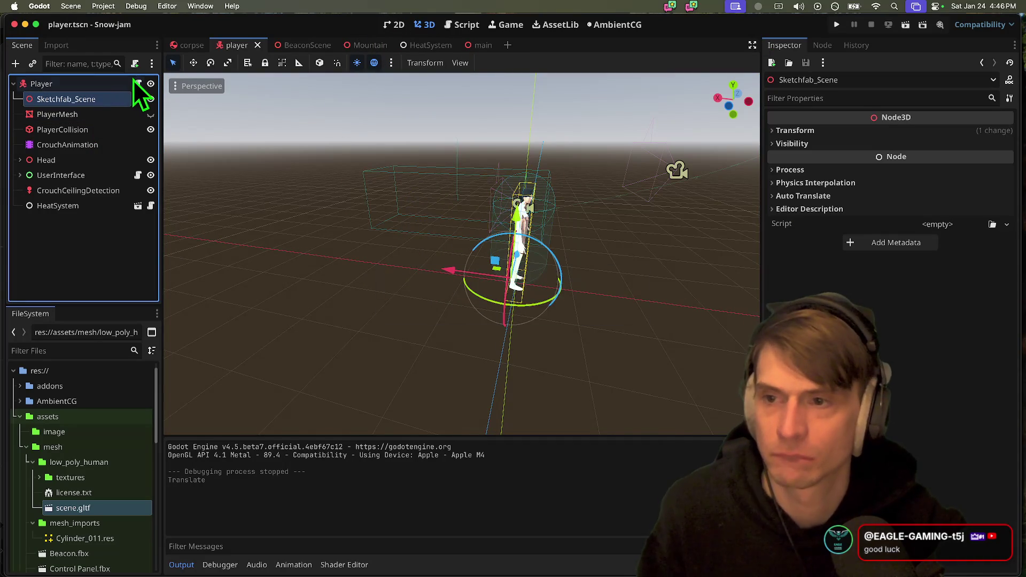
{"action": "left_click", "coordinate": [138, 82]}
{"action": "left_click", "coordinate": [44, 102]}
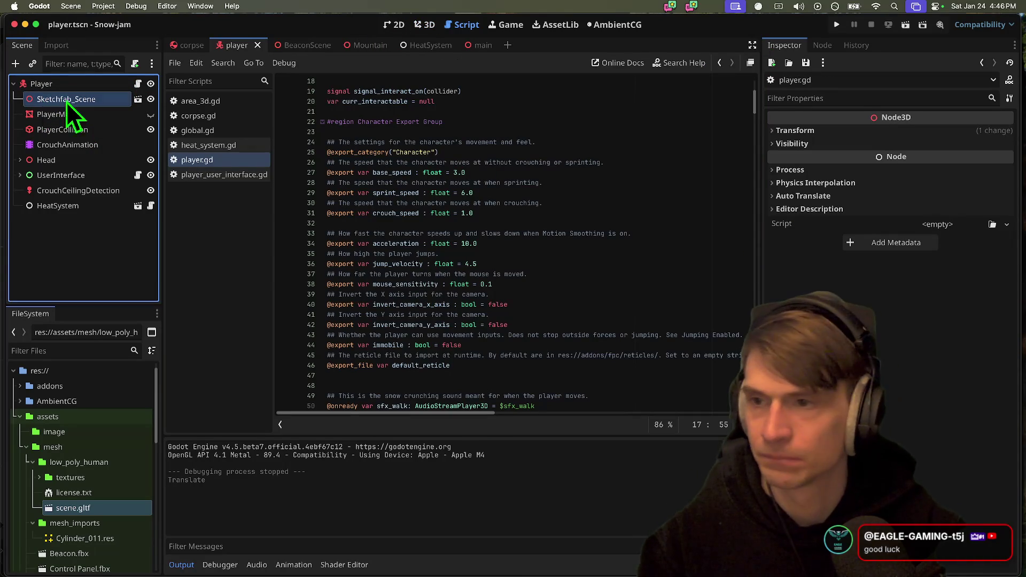
{"action": "left_click", "coordinate": [117, 128]}
{"action": "left_click", "coordinate": [104, 101]}
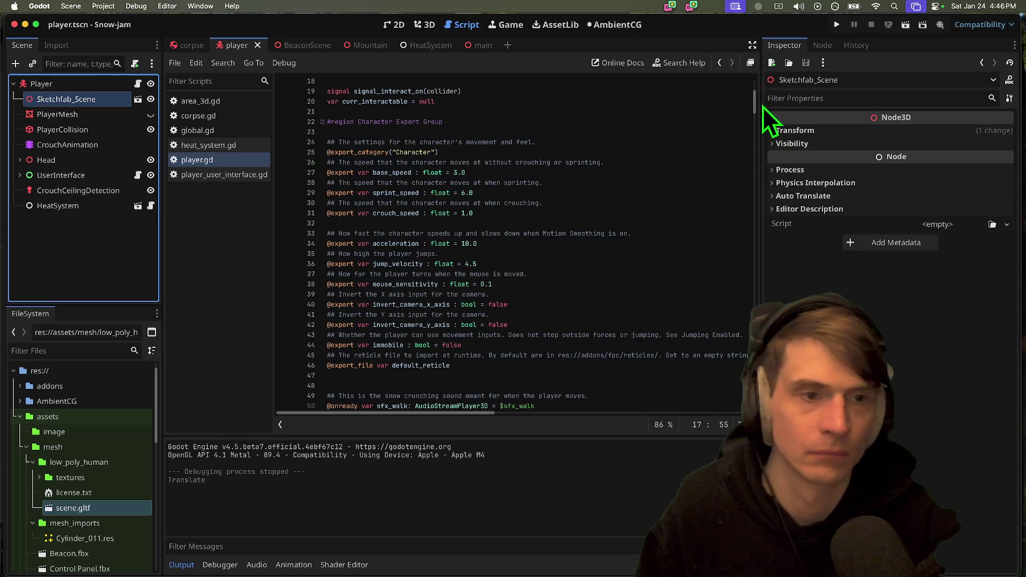
{"action": "left_click_drag", "start_coordinate": [755, 103], "coordinate": [755, 93]}
- Check the context menus for the Player node and the empty scene tree
{"action": "left_click", "coordinate": [49, 85]}
{"action": "right_click", "coordinate": [52, 88]}
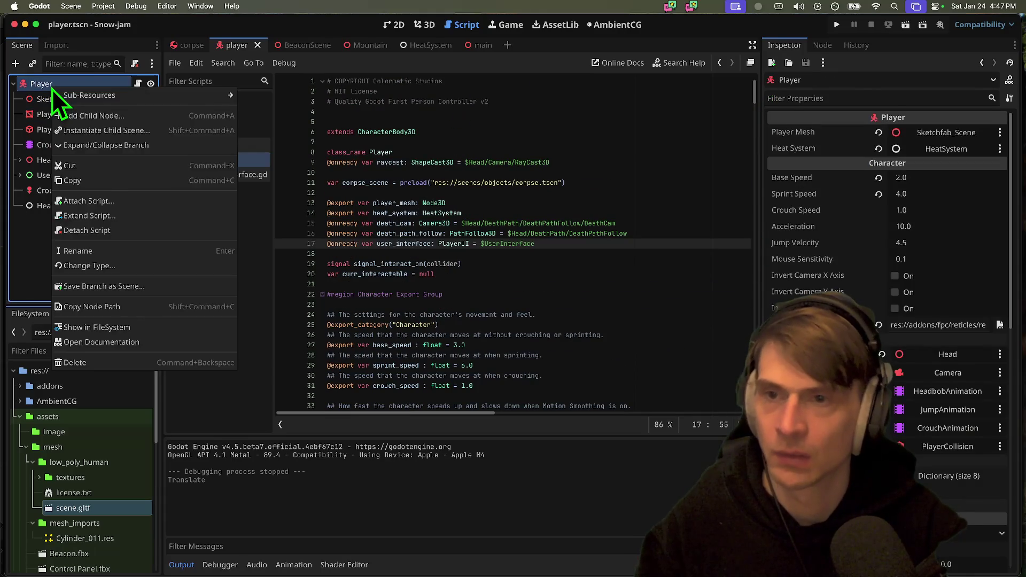
{"action": "left_click", "coordinate": [36, 208]}
{"action": "left_click", "coordinate": [56, 246]}
{"action": "right_click", "coordinate": [59, 246]}
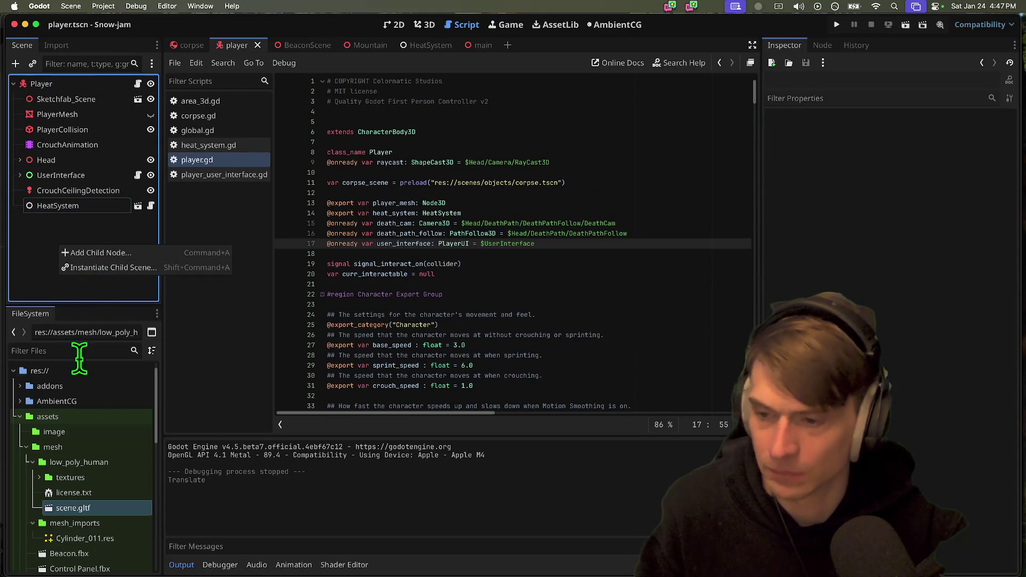
- Enlarge the FileSystem dock, collapse the mesh, objects and reticles folders, and expand scenes/player
{"action": "left_click_drag", "start_coordinate": [98, 306], "coordinate": [104, 229]}
{"action": "double_click", "coordinate": [63, 371]}
{"action": "scroll", "coordinate": [72, 468], "scroll_direction": "down", "scroll_amount": 2}
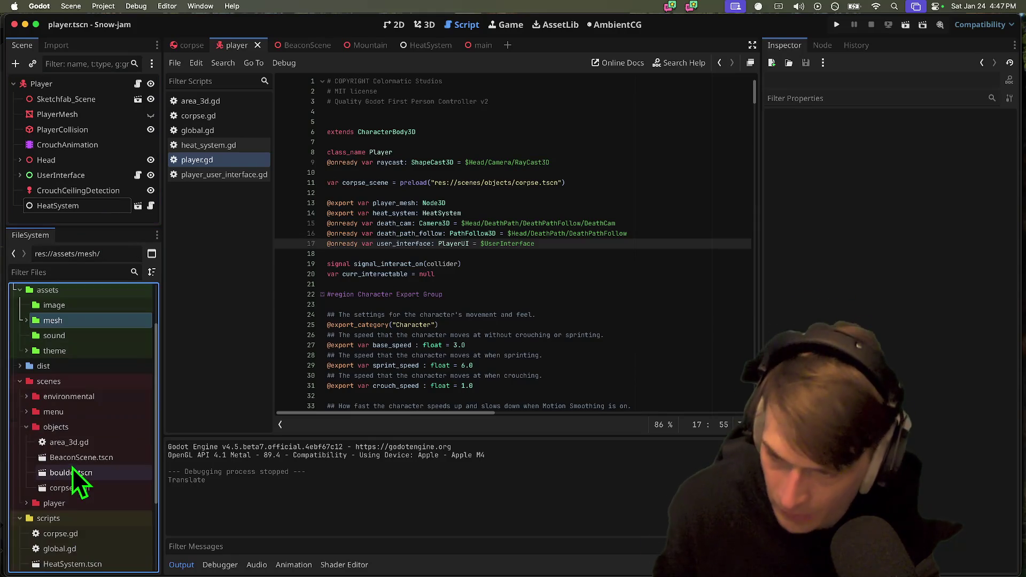
{"action": "double_click", "coordinate": [85, 426]}
{"action": "double_click", "coordinate": [98, 444]}
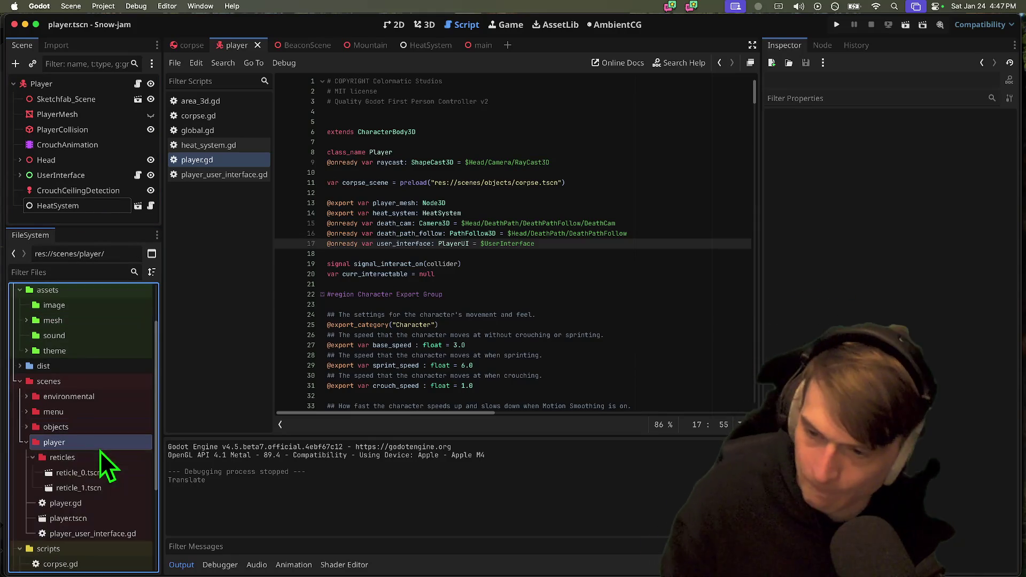
{"action": "double_click", "coordinate": [110, 460]}
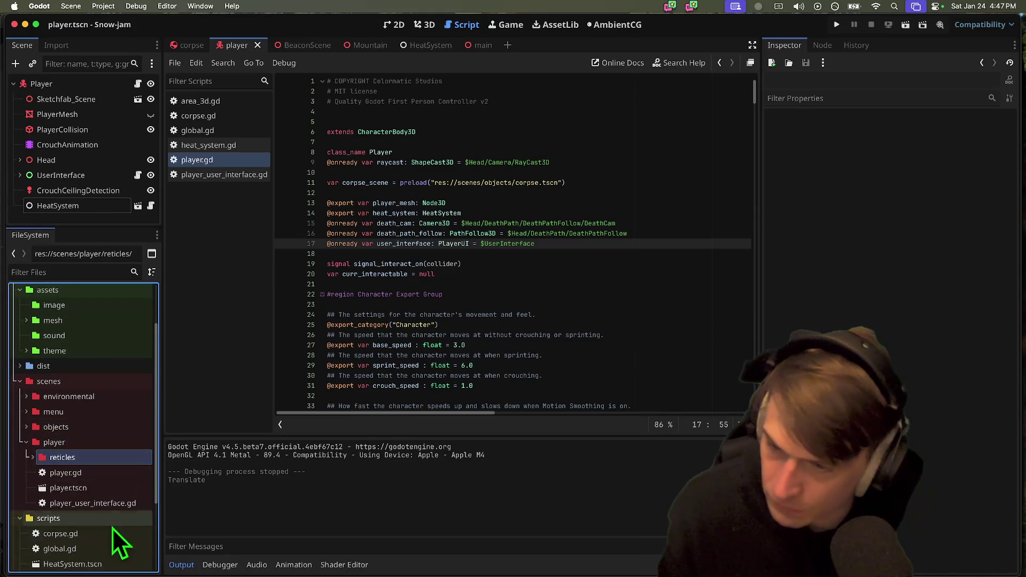
{"action": "right_click", "coordinate": [114, 447]}
- Create a new 3D scene named player_mesh.tscn in the player folder
{"action": "mouse_move", "coordinate": [204, 358]}
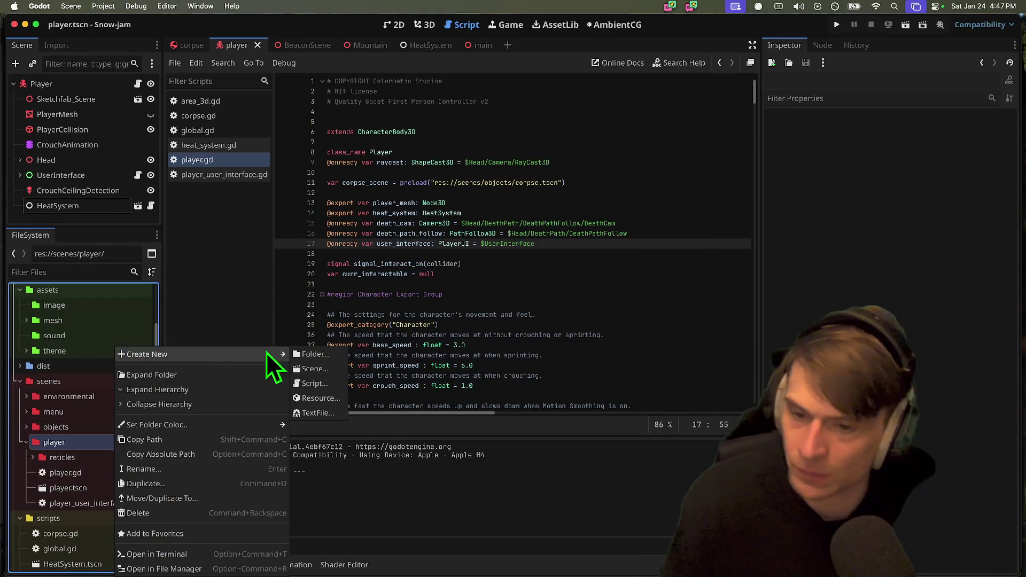
{"action": "left_click", "coordinate": [341, 369]}
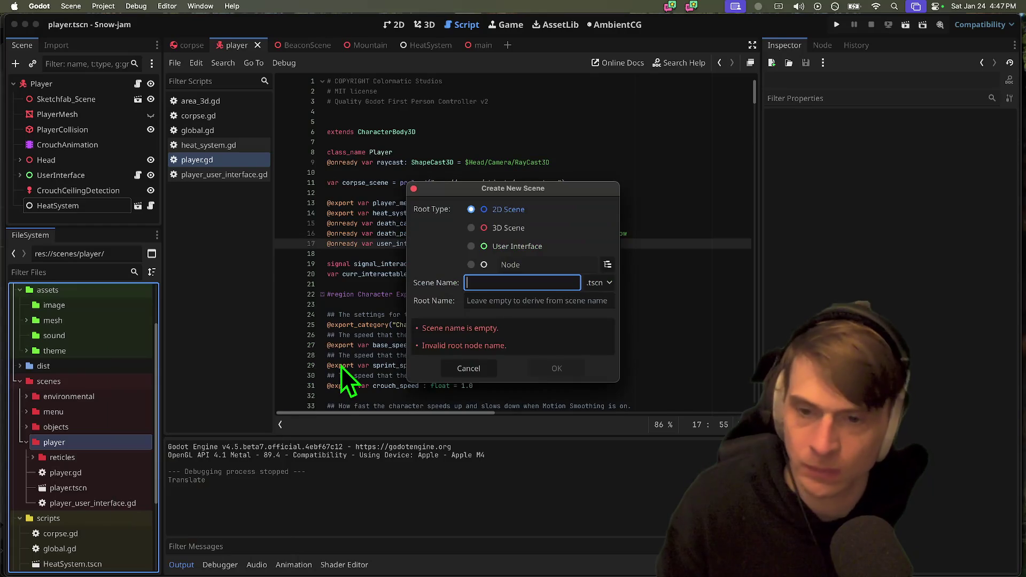
{"action": "left_click", "coordinate": [499, 228]}
{"action": "left_click", "coordinate": [546, 283]}
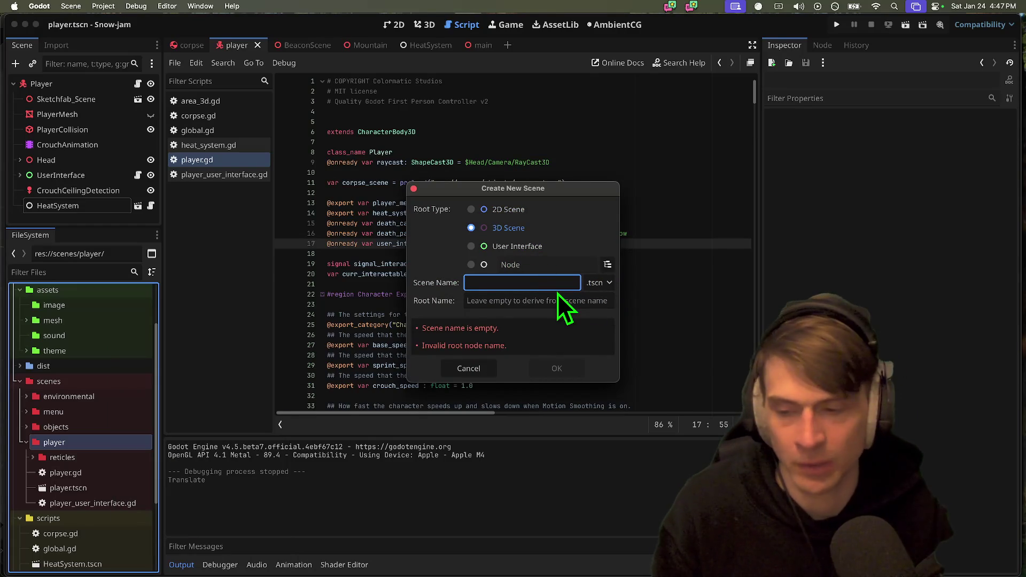
{"action": "type", "text": "player_mesh"}
{"action": "key", "text": "Return"}
- Instance Sketchfab_Scene as a child of the PlayerMesh root
{"action": "left_click", "coordinate": [102, 132]}
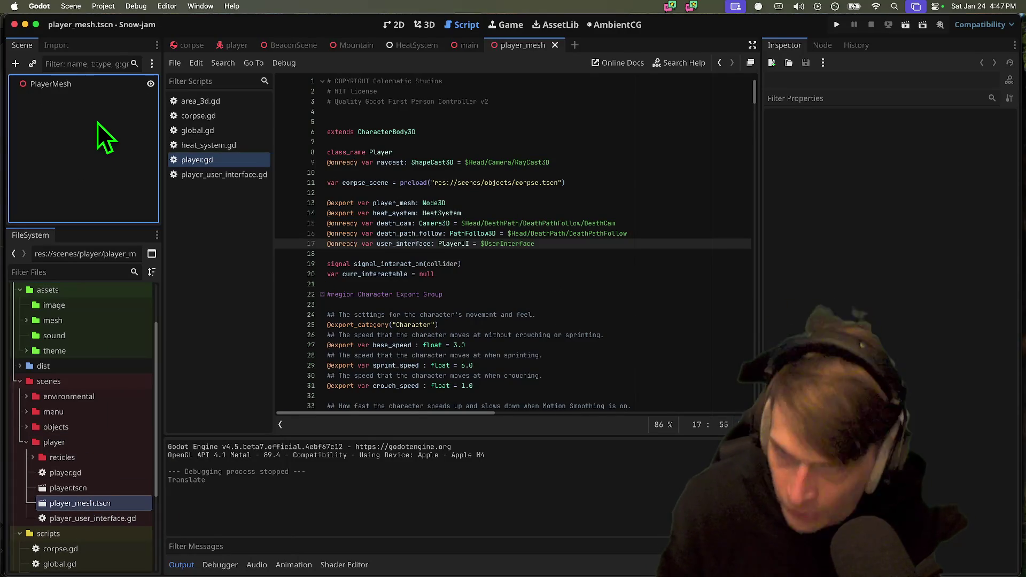
{"action": "key", "text": "super+shift+o"}
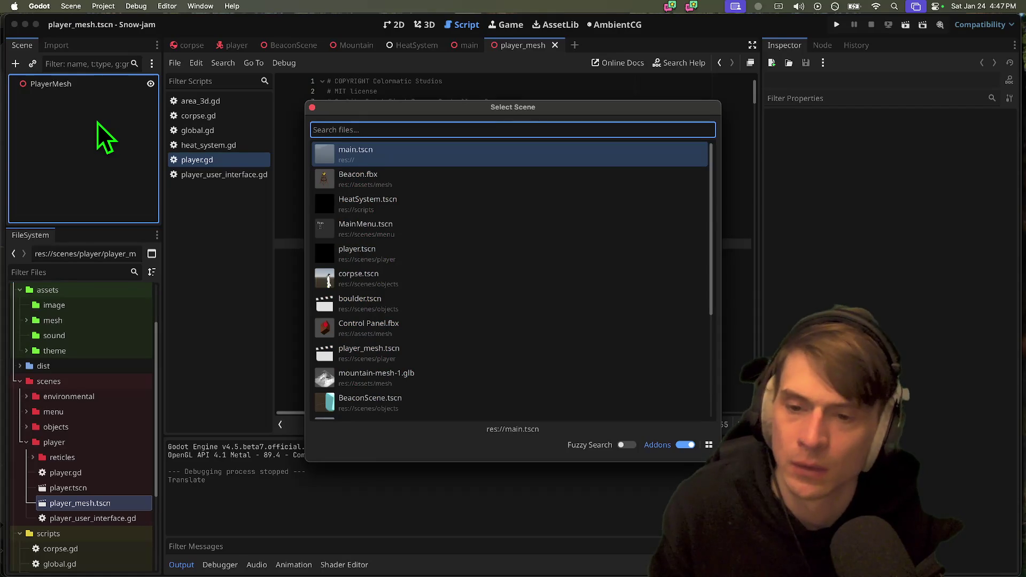
{"action": "type", "text": "sket"}
{"action": "key", "text": "Return"}
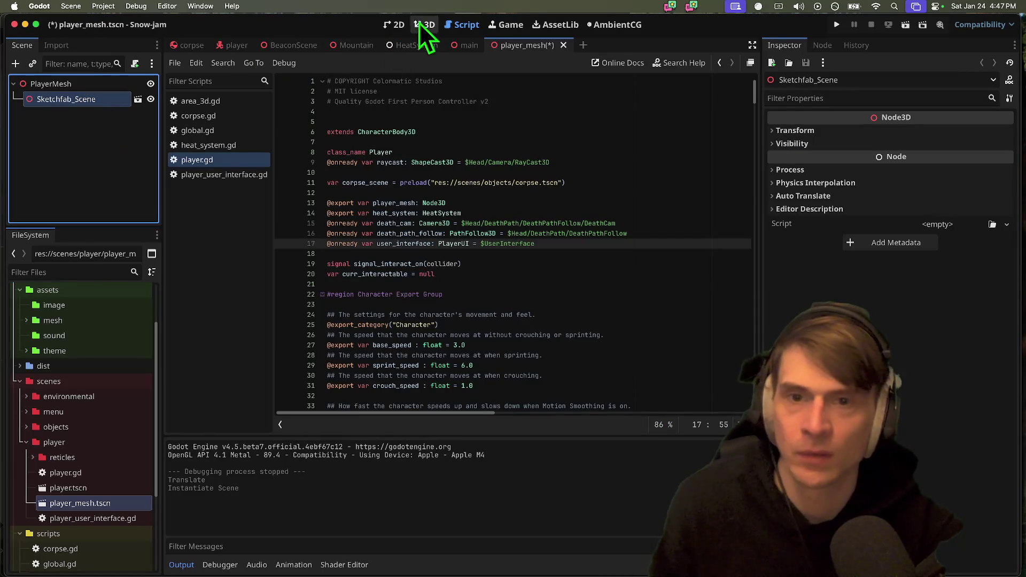
- Shift the mesh along the X axis in the 3D view and save player_mesh.tscn
{"action": "left_click", "coordinate": [416, 21]}
{"action": "left_click_drag", "start_coordinate": [406, 258], "coordinate": [497, 269]}
{"action": "mouse_move", "coordinate": [563, 272]}
{"action": "left_mouse_down"}
{"action": "mouse_move", "coordinate": [579, 274]}
{"action": "mouse_move", "coordinate": [599, 331]}
{"action": "left_mouse_up"}
{"action": "left_click", "coordinate": [599, 331]}
{"action": "key", "text": "cmd+s"}
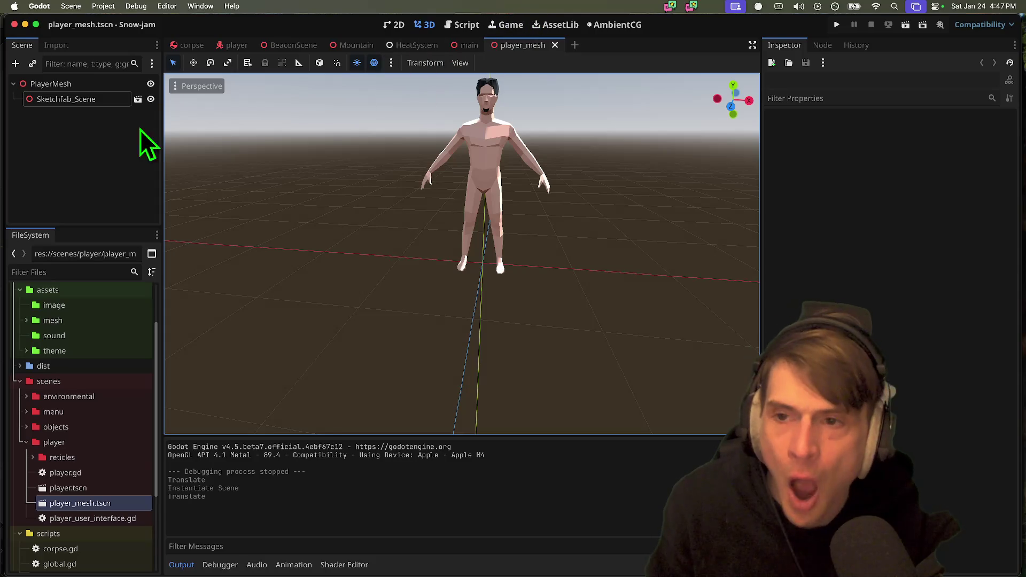
- Delete the Sketchfab_Scene and PlayerMesh nodes from the player scene
{"action": "left_click", "coordinate": [43, 84]}
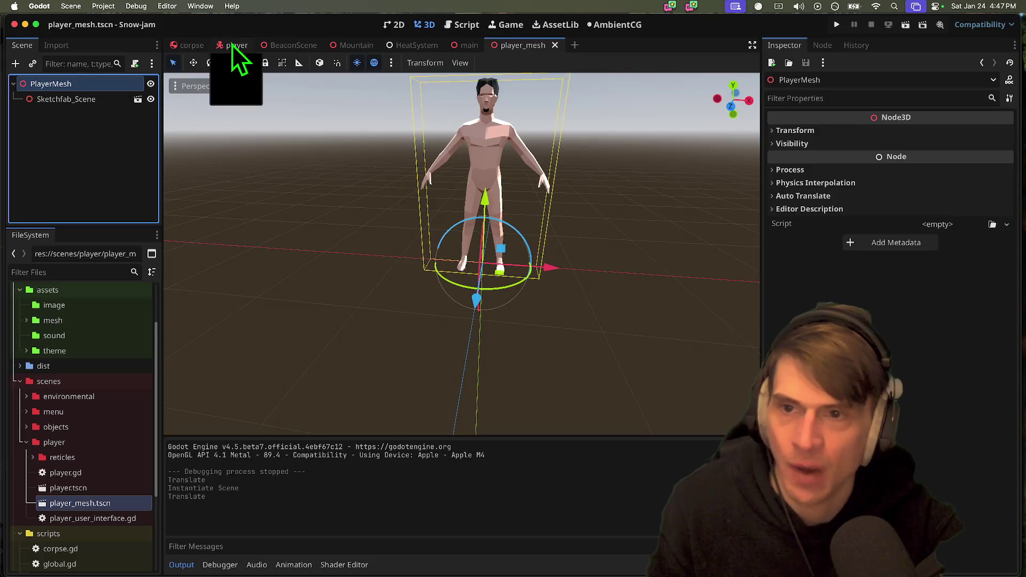
{"action": "left_click", "coordinate": [234, 45]}
{"action": "left_click", "coordinate": [108, 98]}
{"action": "left_click", "coordinate": [101, 115], "text": "shift"}
{"action": "right_click", "coordinate": [102, 114]}
{"action": "left_click", "coordinate": [194, 325]}
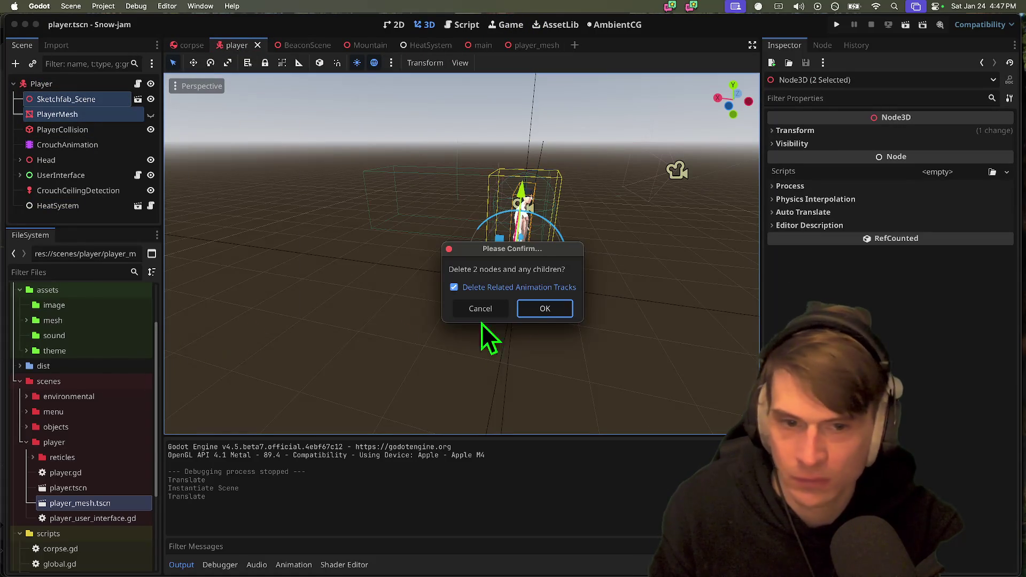
{"action": "left_click", "coordinate": [562, 317]}
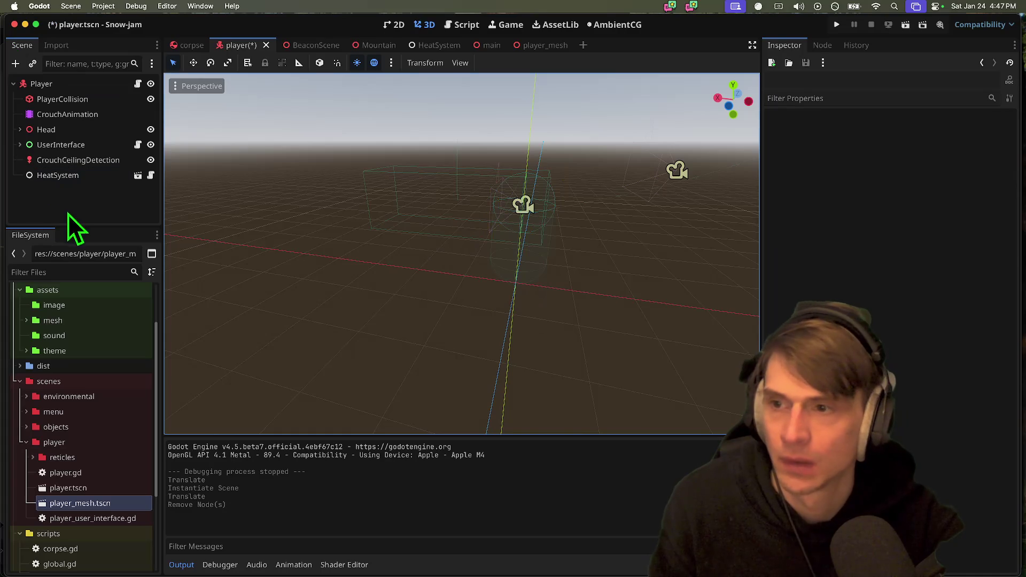
- Reopen player_mesh.tscn and attach a script to its PlayerMesh root
{"action": "double_click", "coordinate": [92, 504]}
{"action": "right_click", "coordinate": [119, 84]}
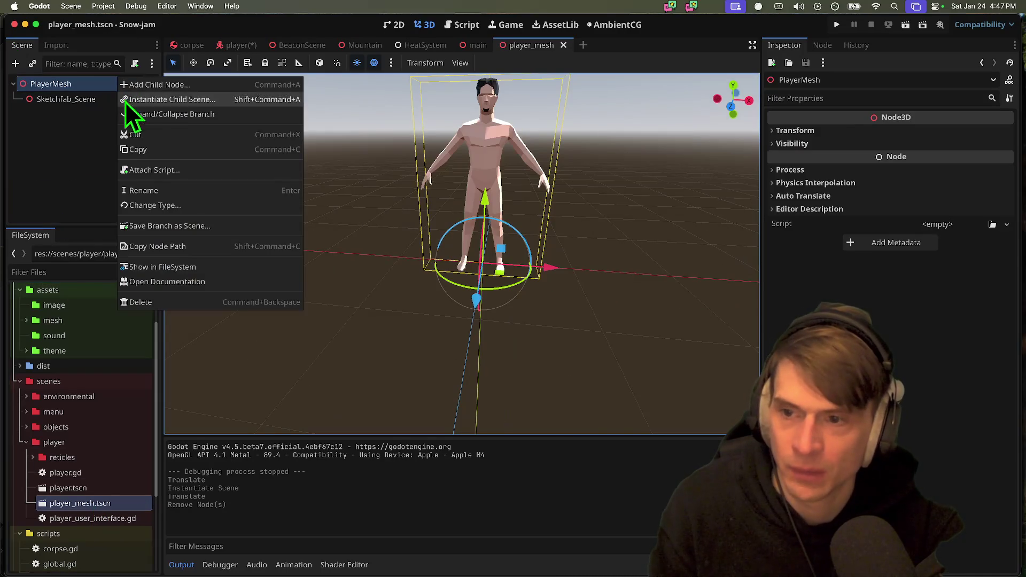
{"action": "left_click", "coordinate": [172, 169]}
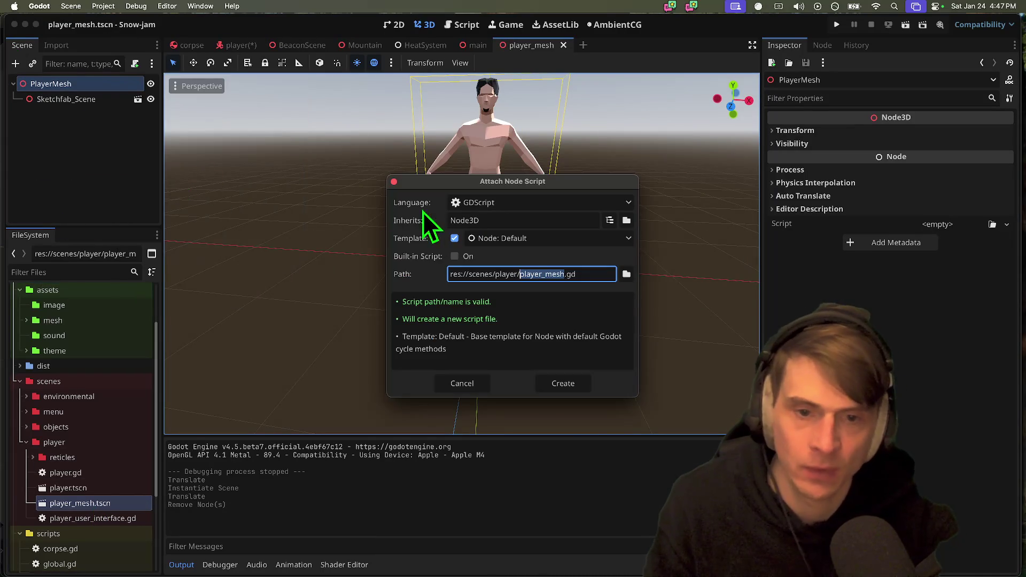
- Create player_mesh.gd, remove the _process stub, add 'class_name PlayerMesh', and save
{"action": "key", "text": "Return"}
{"action": "mouse_move", "coordinate": [421, 130]}
{"action": "left_mouse_down"}
{"action": "mouse_move", "coordinate": [492, 165]}
{"action": "mouse_move", "coordinate": [509, 241]}
{"action": "left_mouse_up"}
{"action": "key", "text": "BackSpace"}
{"action": "key", "text": "super+z"}
{"action": "key", "text": "super+z"}
{"action": "key", "text": "super+z"}
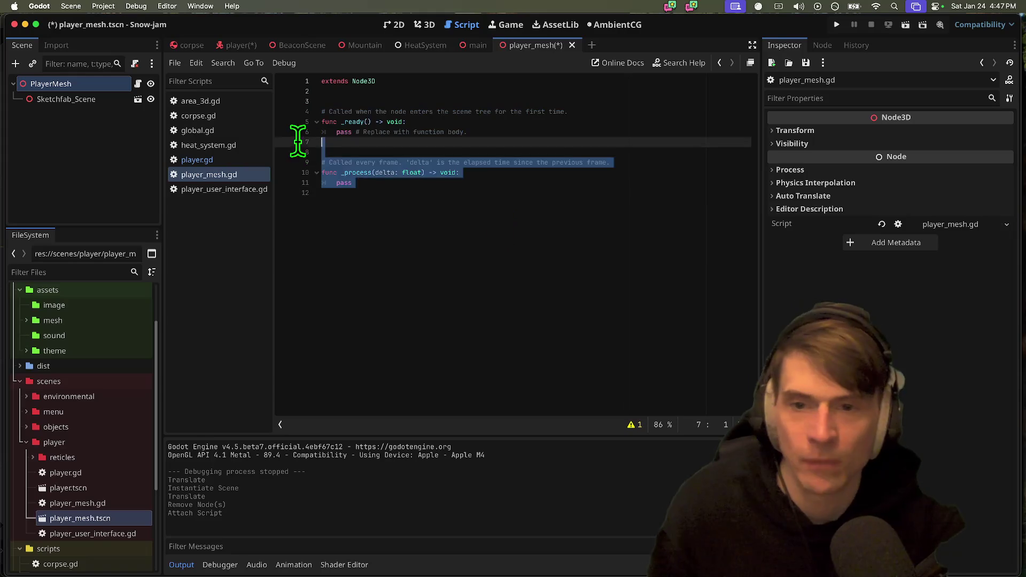
{"action": "type", "text": "@"}
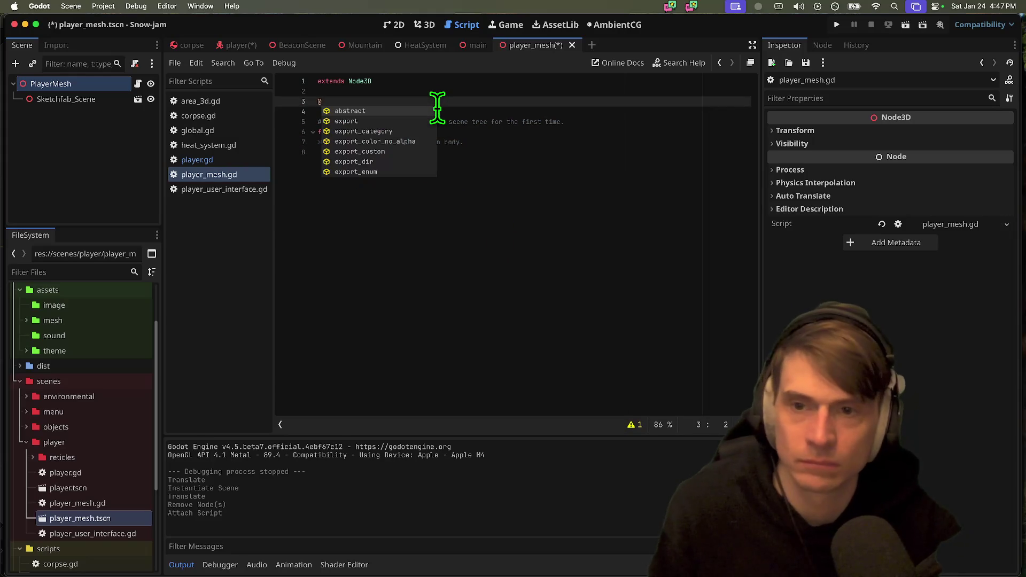
{"action": "key", "text": "BackSpace"}
{"action": "type", "text": "class_name"}
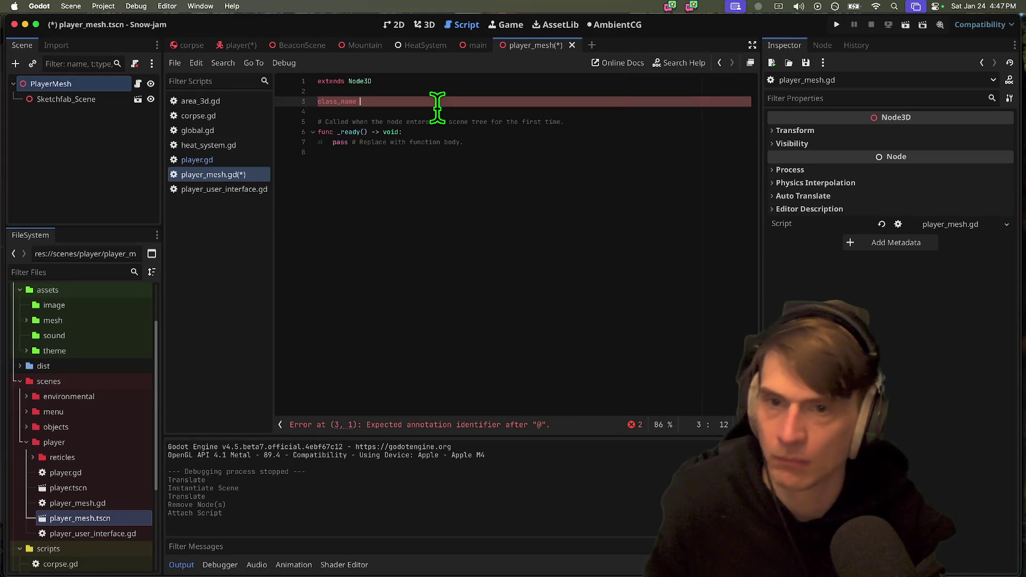
{"action": "type", "text": "Pla"}
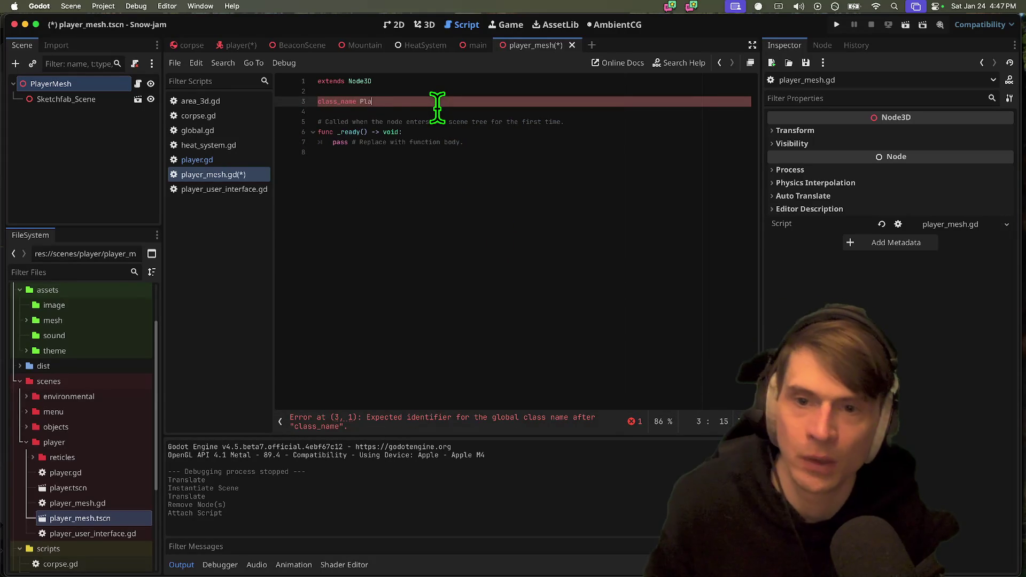
{"action": "left_click", "coordinate": [521, 217]}
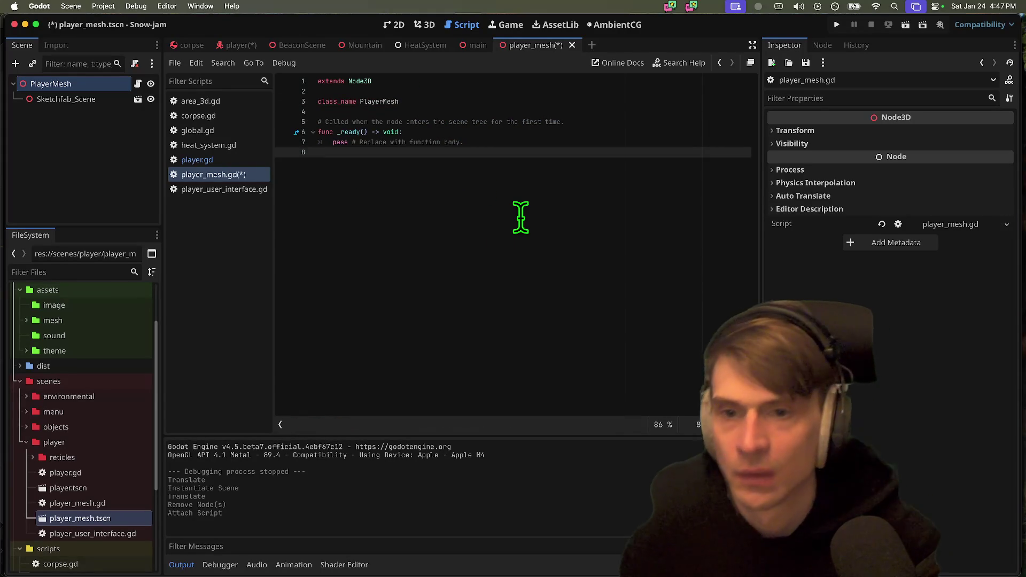
{"action": "key", "text": "super+s"}
{"action": "left_click", "coordinate": [60, 112]}
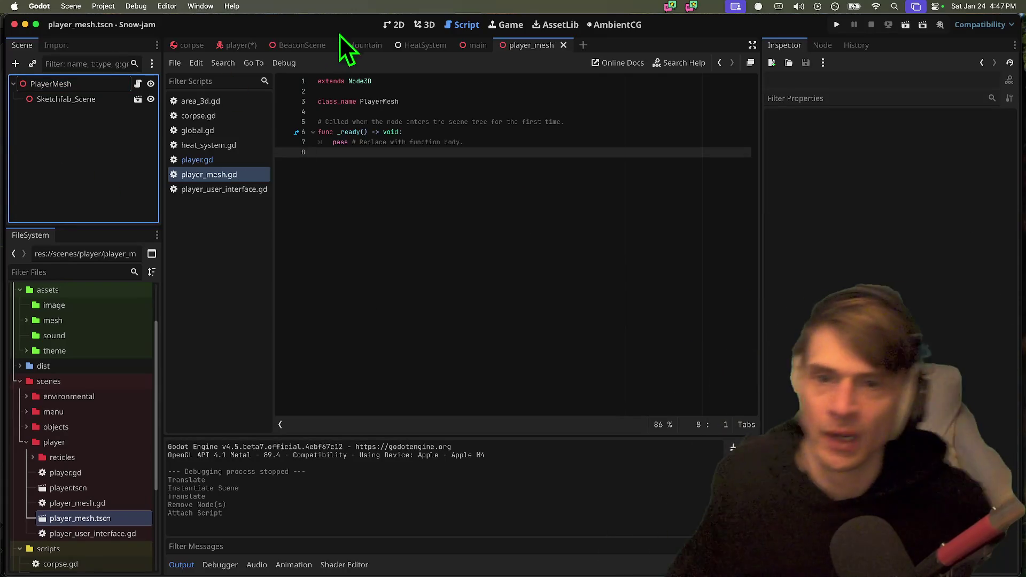
- Instance player_mesh.tscn into Player and move it to the first child position
{"action": "left_click", "coordinate": [219, 47]}
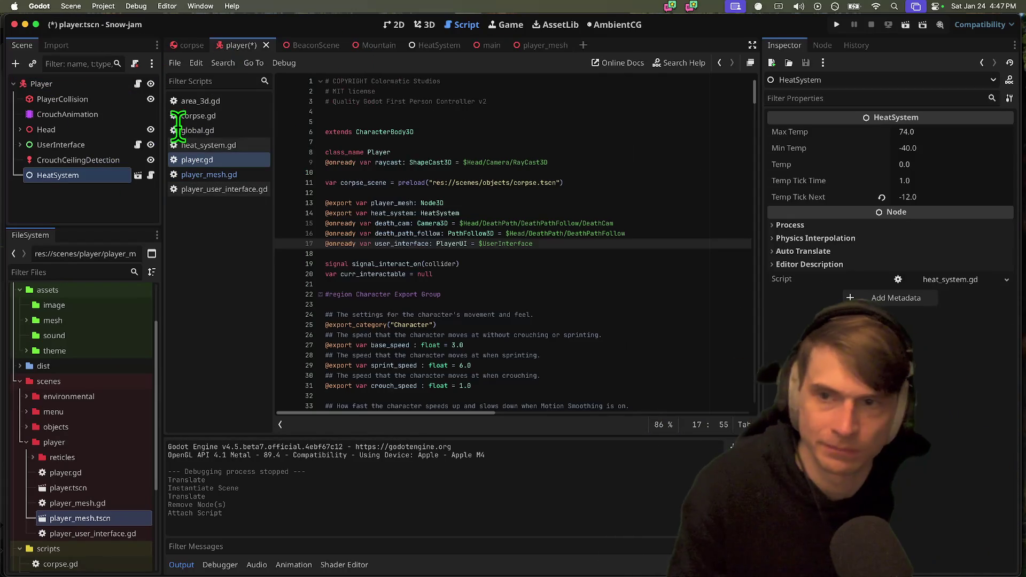
{"action": "key", "text": "super+s"}
{"action": "left_click", "coordinate": [97, 201]}
{"action": "key", "text": "super+shift+o"}
{"action": "type", "text": "pla"}
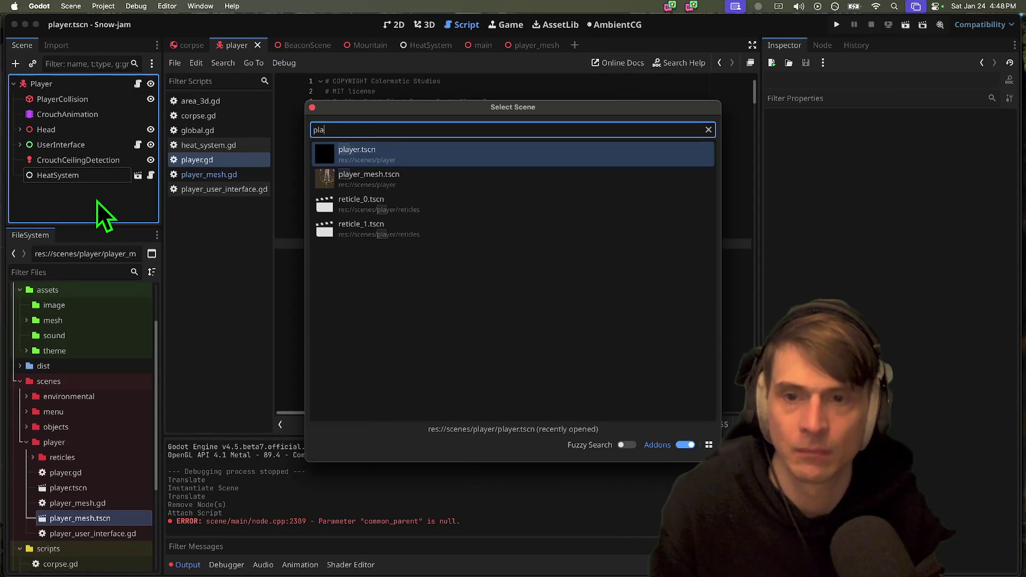
{"action": "key", "text": "Down"}
{"action": "key", "text": "Return"}
{"action": "mouse_move", "coordinate": [80, 189]}
{"action": "left_mouse_down"}
{"action": "mouse_move", "coordinate": [107, 101]}
{"action": "mouse_move", "coordinate": [124, 90]}
{"action": "left_mouse_up"}
- Change the player_mesh export type in player.gd to PlayerMesh and save
{"action": "left_click", "coordinate": [124, 87]}
{"action": "left_click", "coordinate": [138, 84]}
{"action": "left_click", "coordinate": [508, 201]}
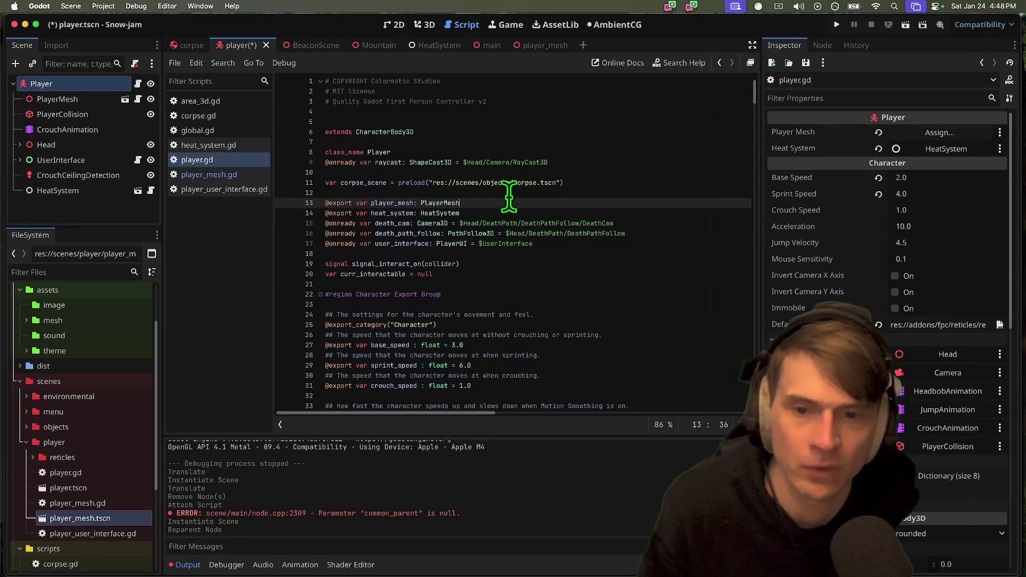
{"action": "left_click", "coordinate": [634, 253]}
{"action": "key", "text": "ctrl+s"}
- Assign the PlayerMesh node to the Player Mesh property, then test-run the game
{"action": "left_click", "coordinate": [966, 133]}
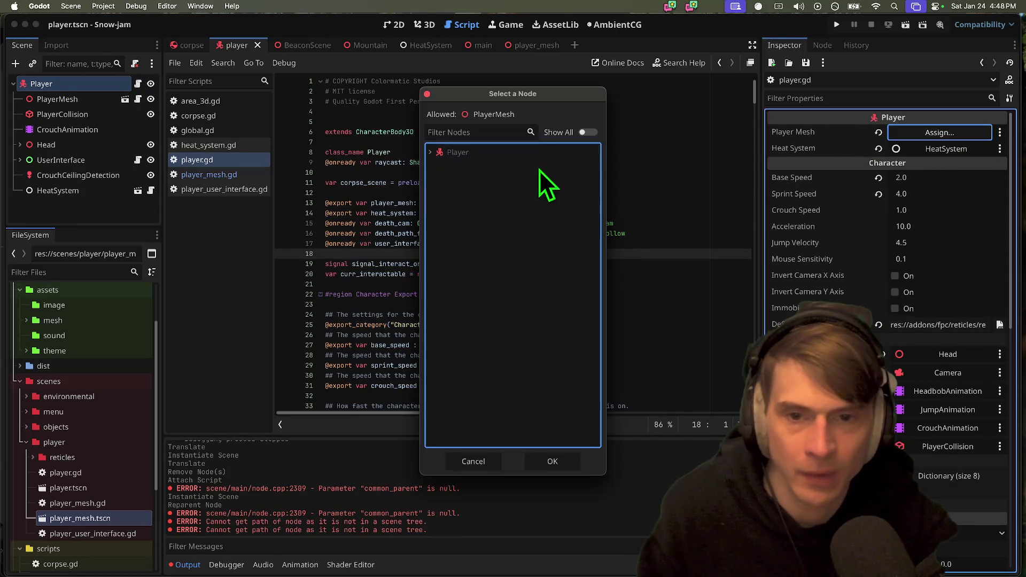
{"action": "left_click", "coordinate": [557, 460]}
{"action": "left_click", "coordinate": [619, 272]}
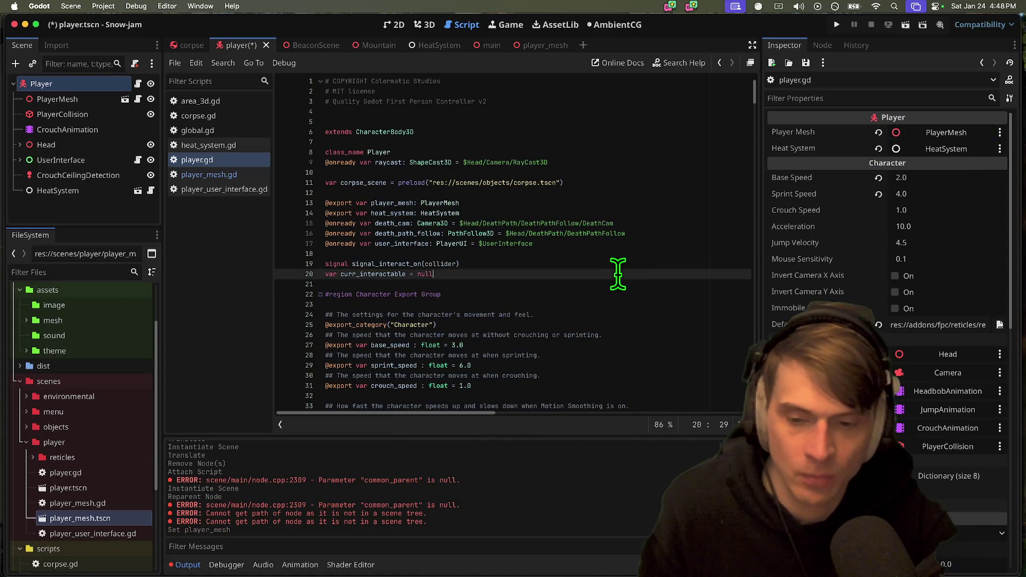
{"action": "key", "text": "super+b"}
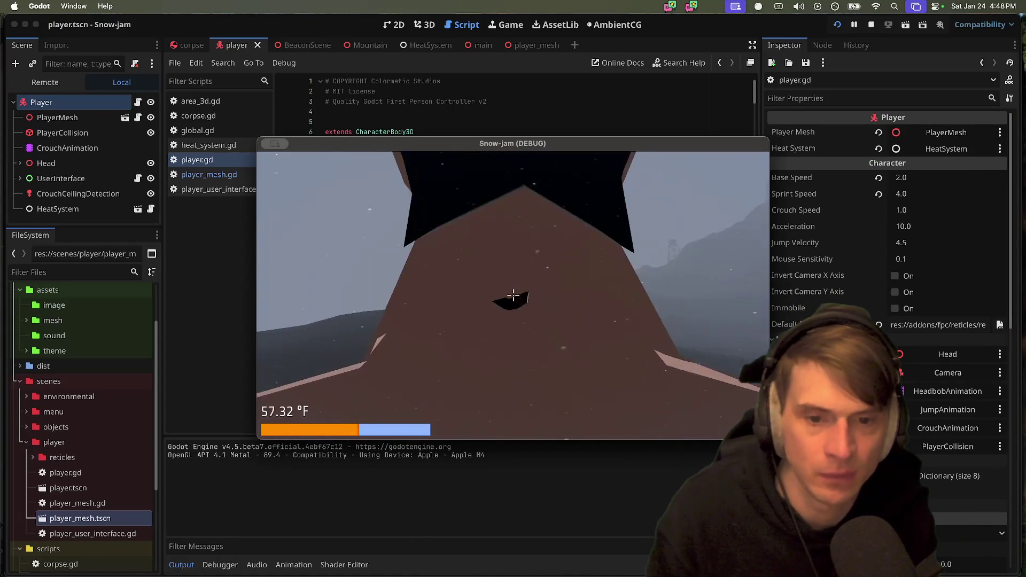
{"action": "key", "text": "super+period"}
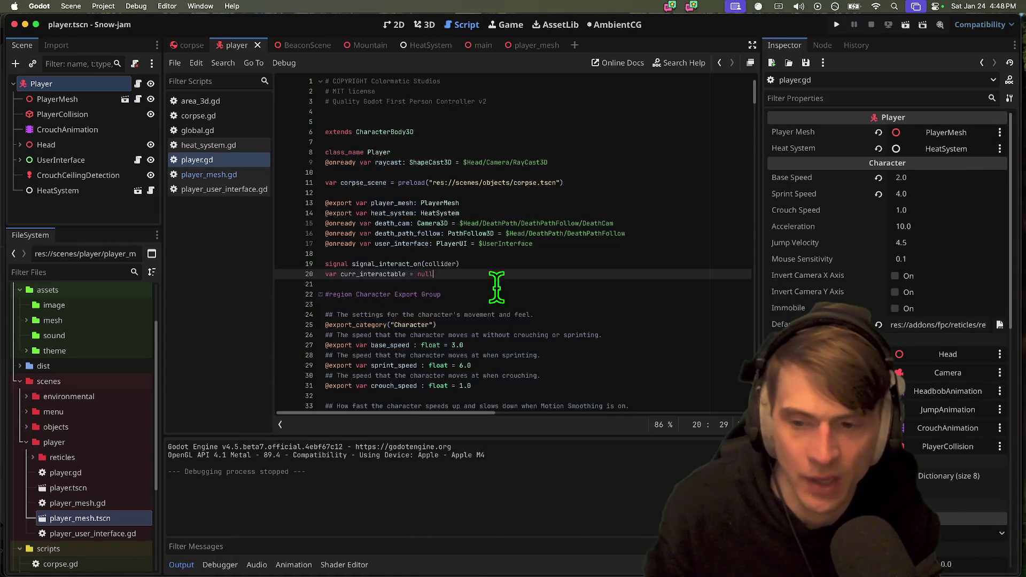
{"action": "left_click_drag", "start_coordinate": [116, 228], "coordinate": [111, 259]}
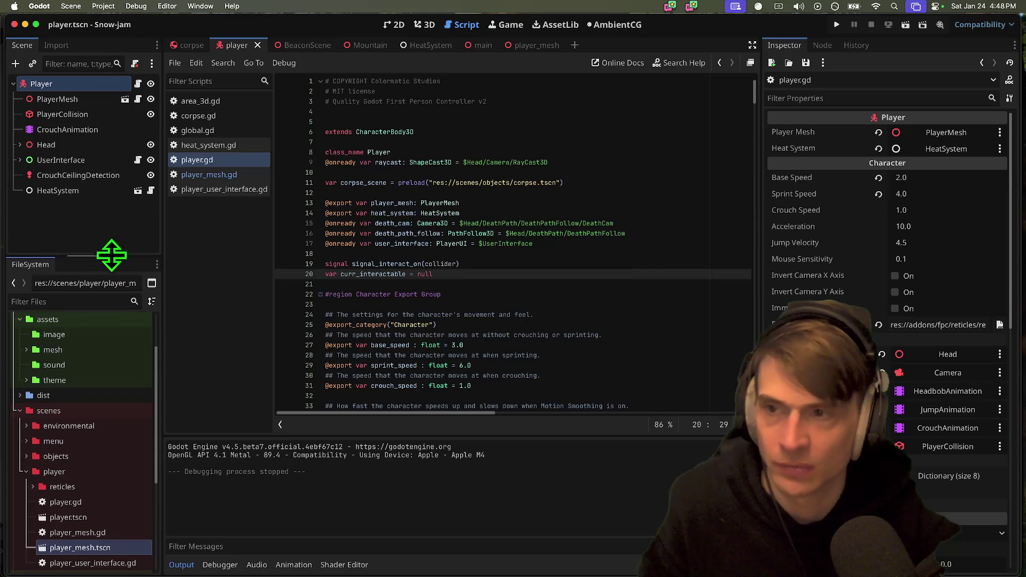
{"action": "left_click", "coordinate": [128, 225]}
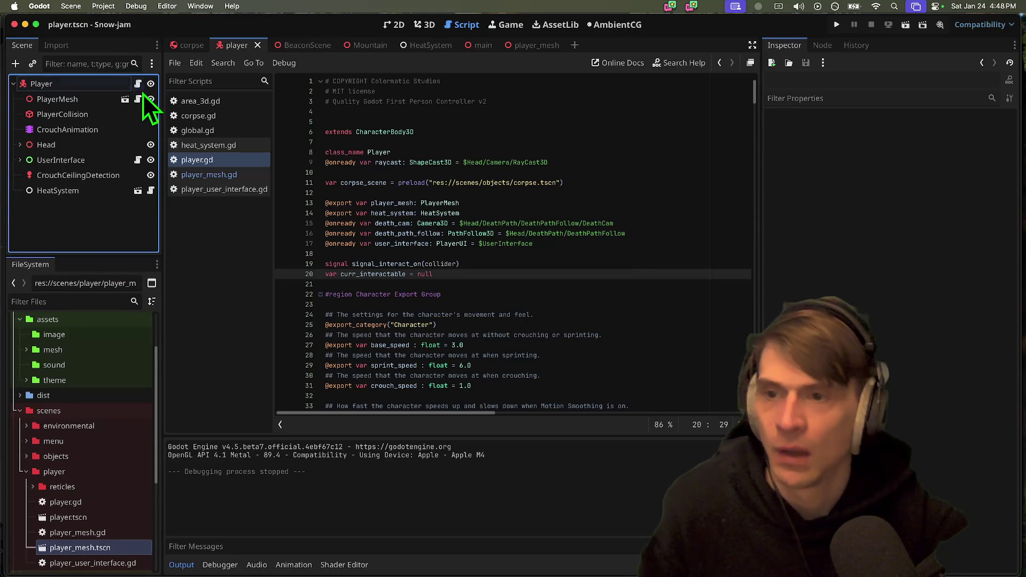
{"action": "left_click", "coordinate": [138, 99]}
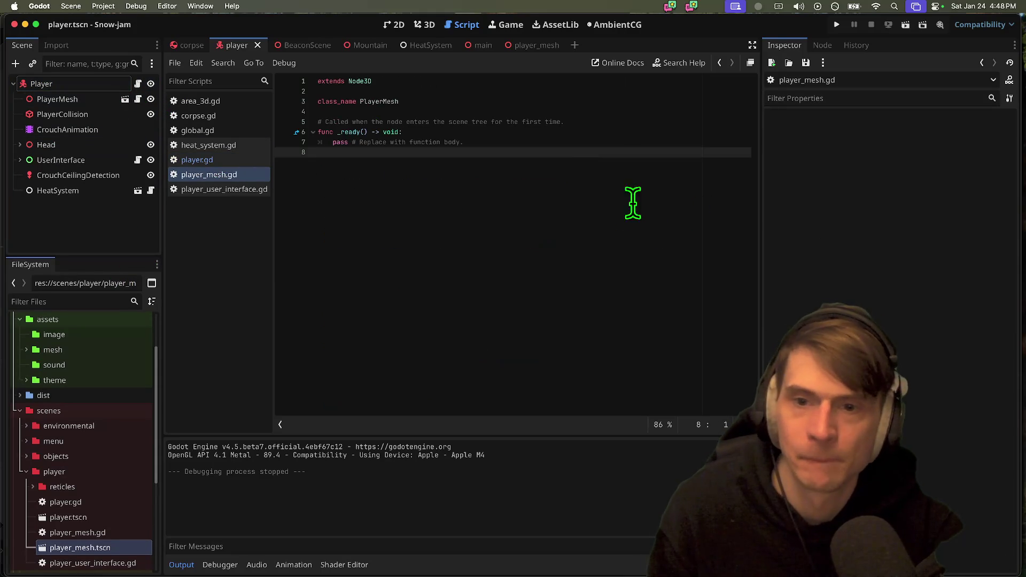
{"action": "mouse_move", "coordinate": [591, 144]}
{"action": "left_mouse_down"}
{"action": "mouse_move", "coordinate": [206, 145]}
{"action": "mouse_move", "coordinate": [219, 120]}
{"action": "left_mouse_up"}
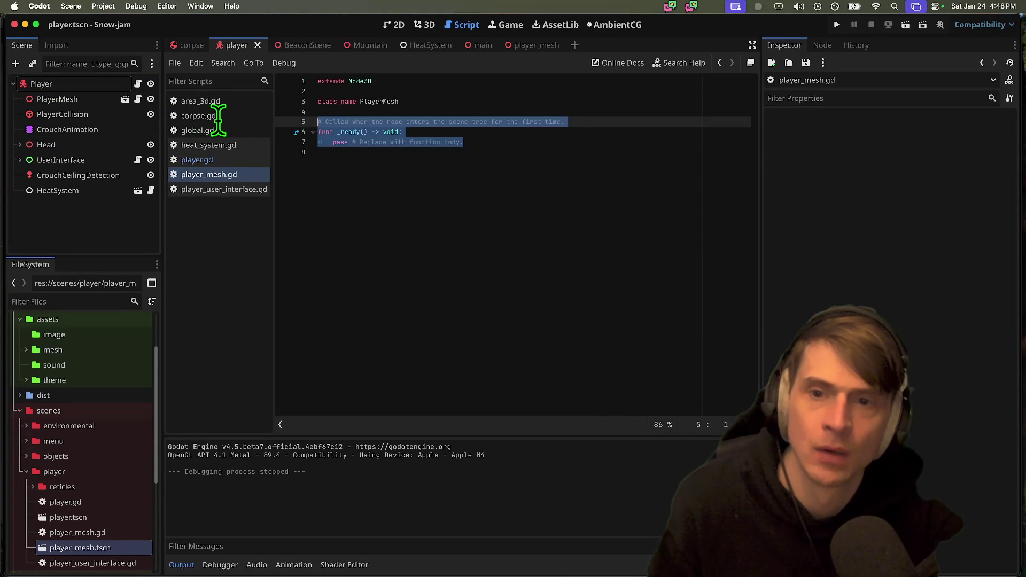
{"action": "left_click", "coordinate": [277, 199]}
{"action": "left_click", "coordinate": [138, 84]}
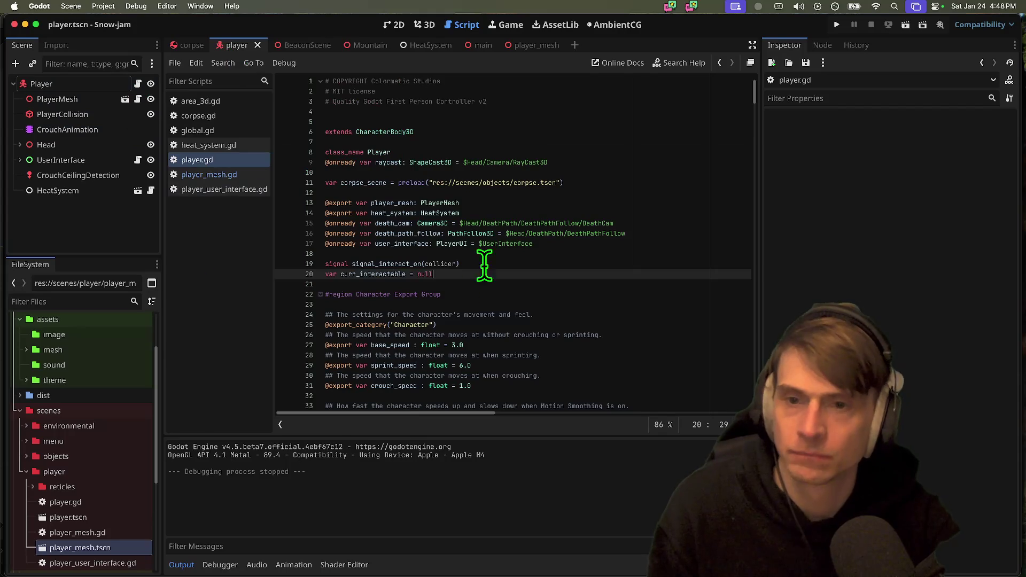
{"action": "left_click_drag", "start_coordinate": [757, 94], "coordinate": [754, 398]}
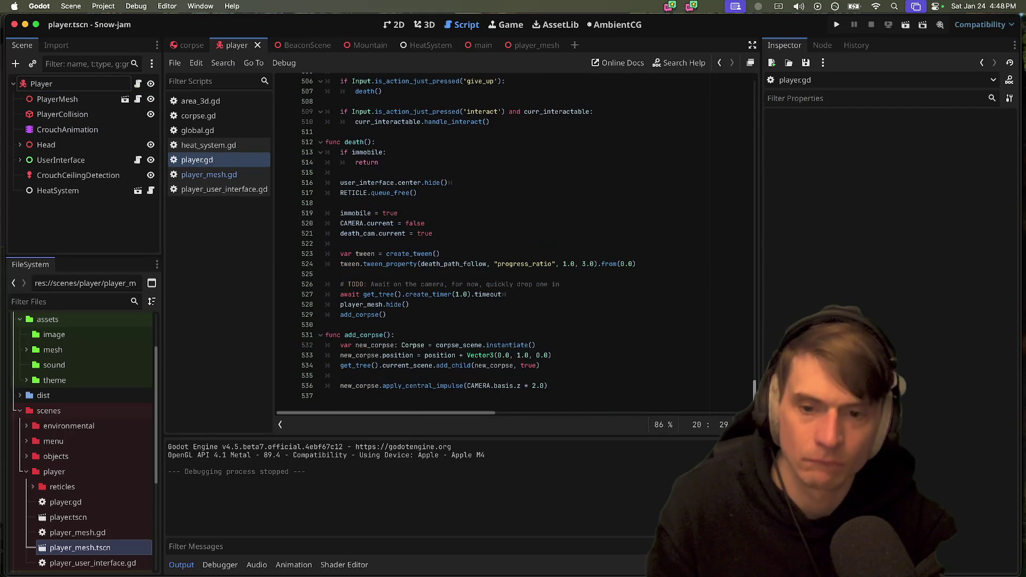
{"action": "triple_click", "coordinate": [687, 305]}
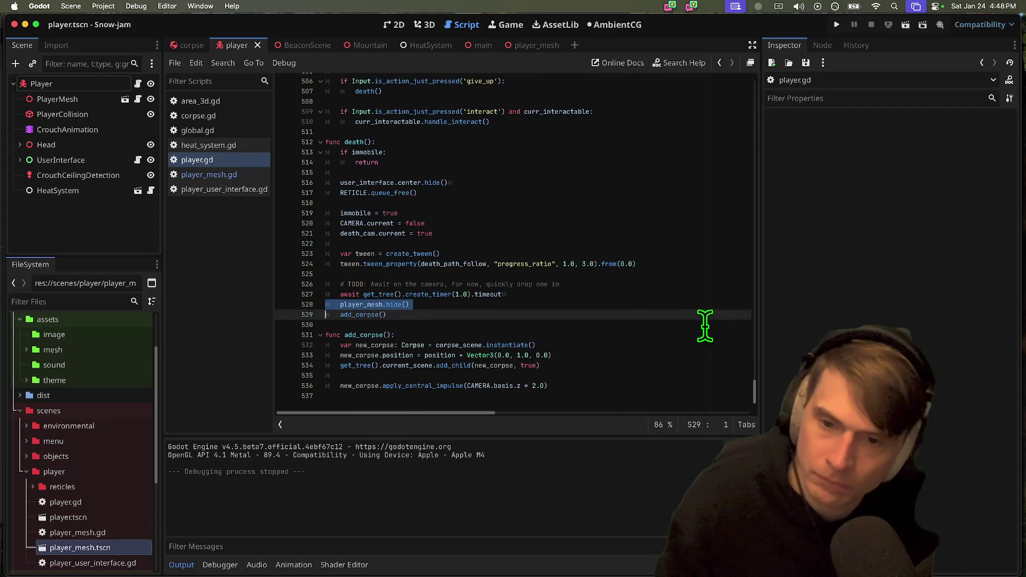
{"action": "key", "text": "BackSpace"}
{"action": "key", "text": "ctrl+z"}
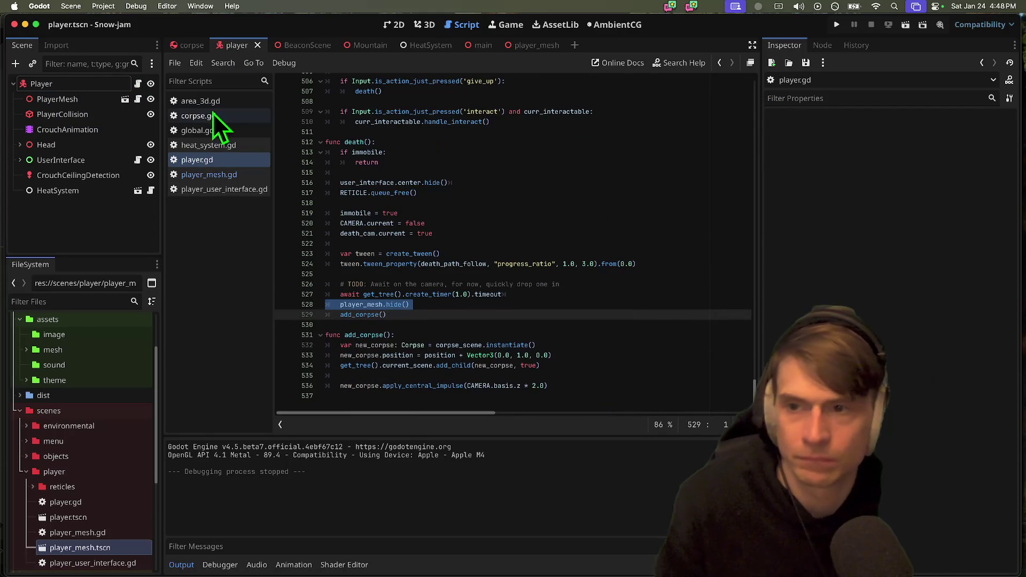
{"action": "key", "text": "ctrl+c"}
{"action": "left_click", "coordinate": [636, 150]}
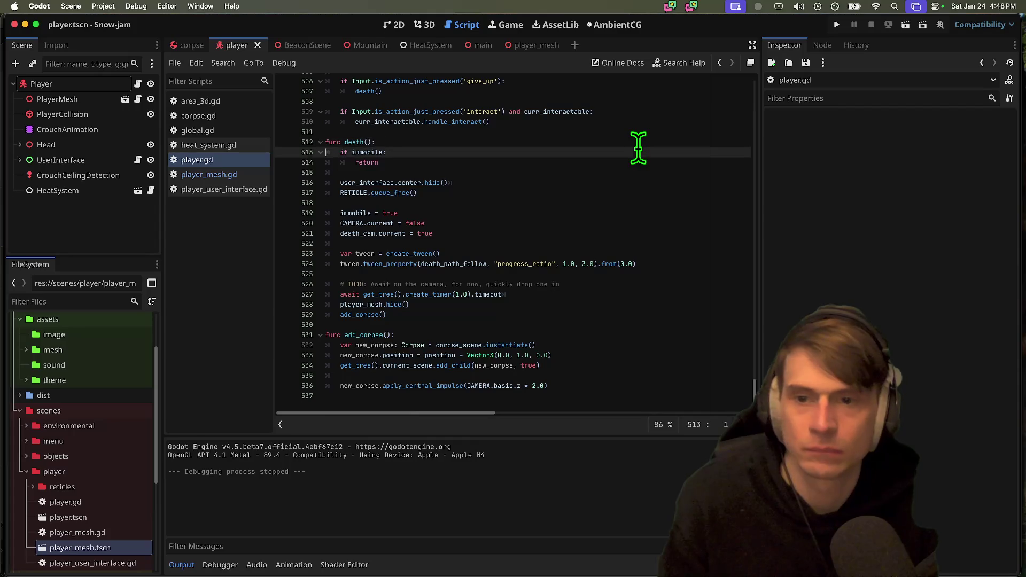
{"action": "key", "text": "Down"}
{"action": "key", "text": "Down"}
{"action": "key", "text": "Return"}
{"action": "key", "text": "ctrl+v"}
{"action": "key", "text": "BackSpace"}
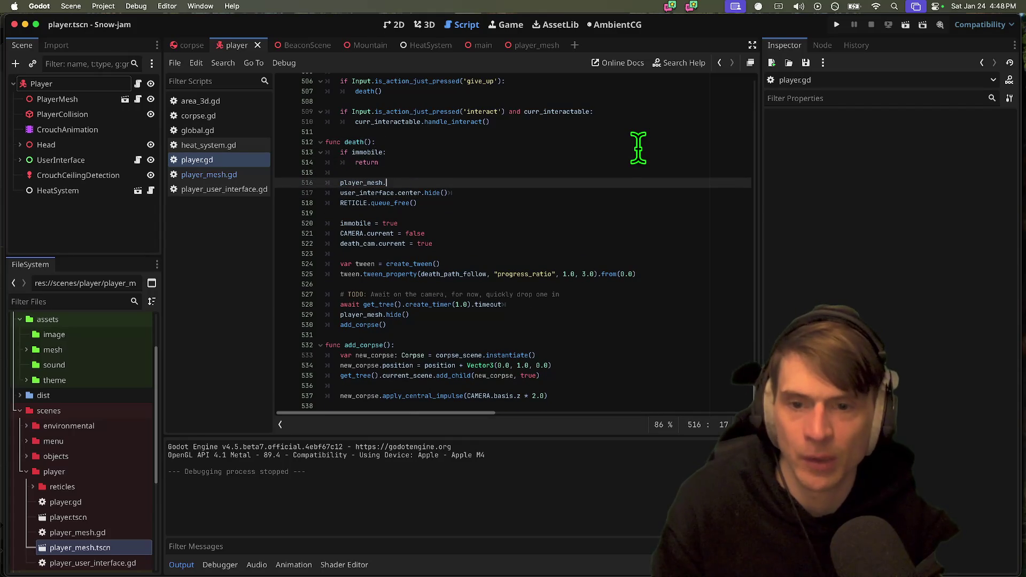
{"action": "type", "text": "show()"}
{"action": "double_click", "coordinate": [374, 182]}
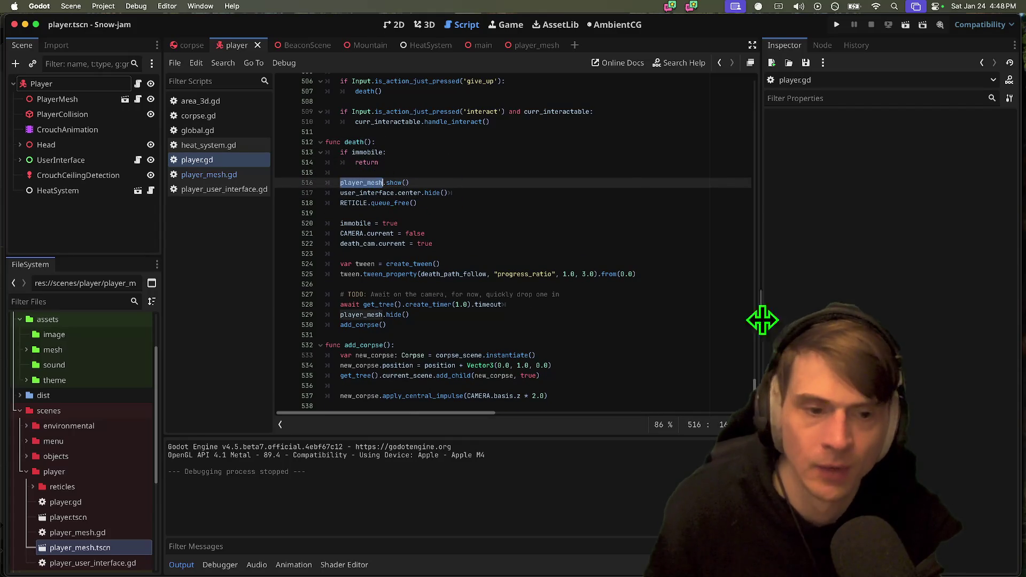
{"action": "left_click_drag", "start_coordinate": [754, 398], "coordinate": [753, 16]}
{"action": "scroll", "coordinate": [641, 219], "scroll_direction": "down", "scroll_amount": 1}
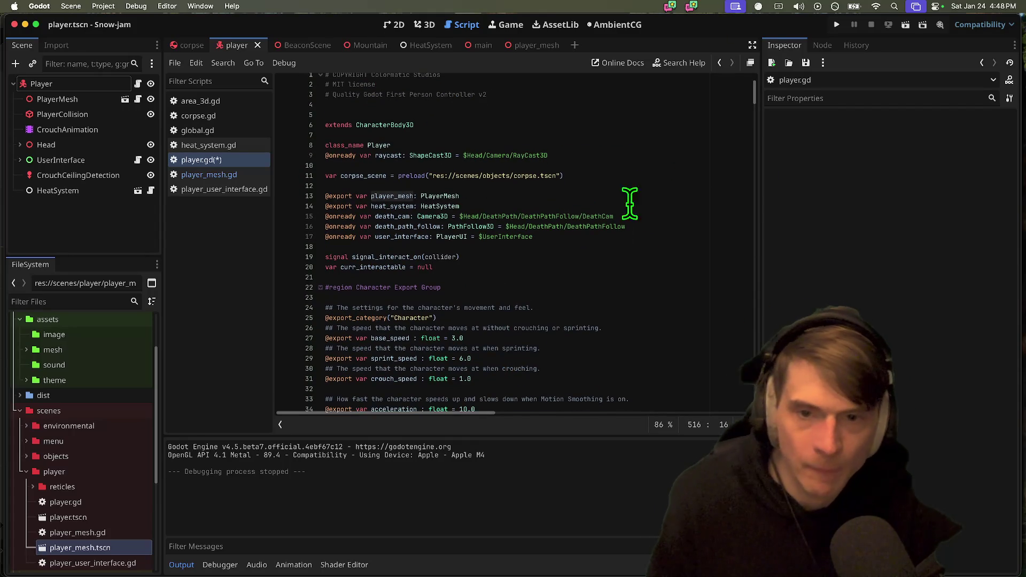
{"action": "double_click", "coordinate": [396, 196]}
{"action": "scroll", "coordinate": [621, 220], "scroll_direction": "down", "scroll_amount": 10}
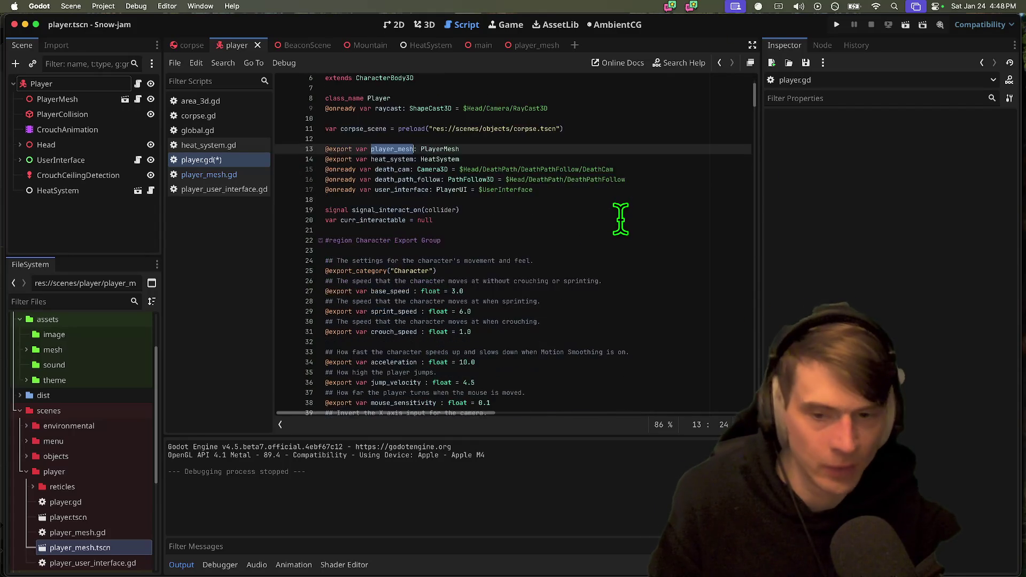
{"action": "scroll", "coordinate": [619, 214], "scroll_direction": "down", "scroll_amount": 10}
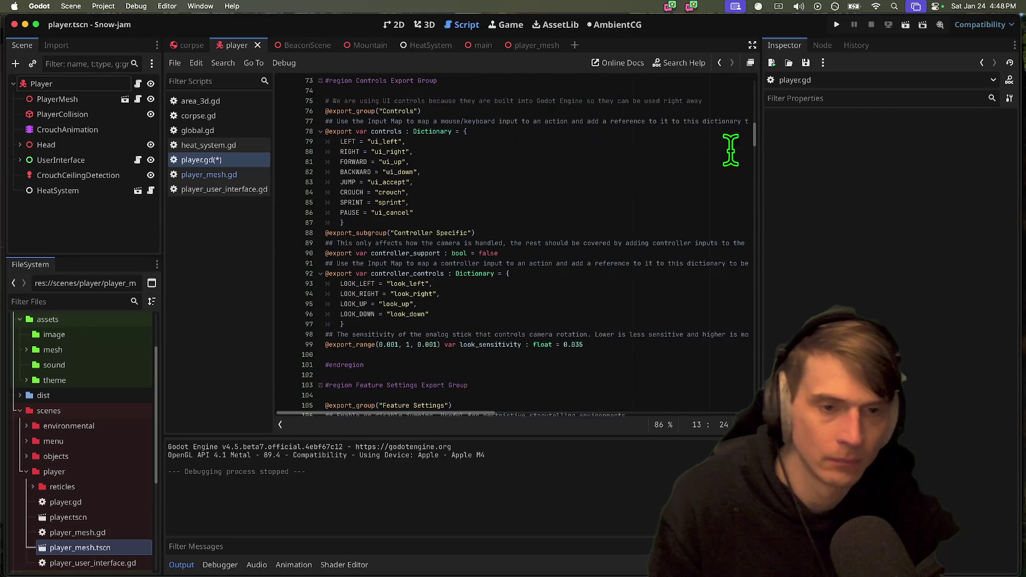
{"action": "left_click_drag", "start_coordinate": [756, 140], "coordinate": [754, 398]}
{"action": "scroll", "coordinate": [508, 264], "scroll_direction": "up", "scroll_amount": 5}
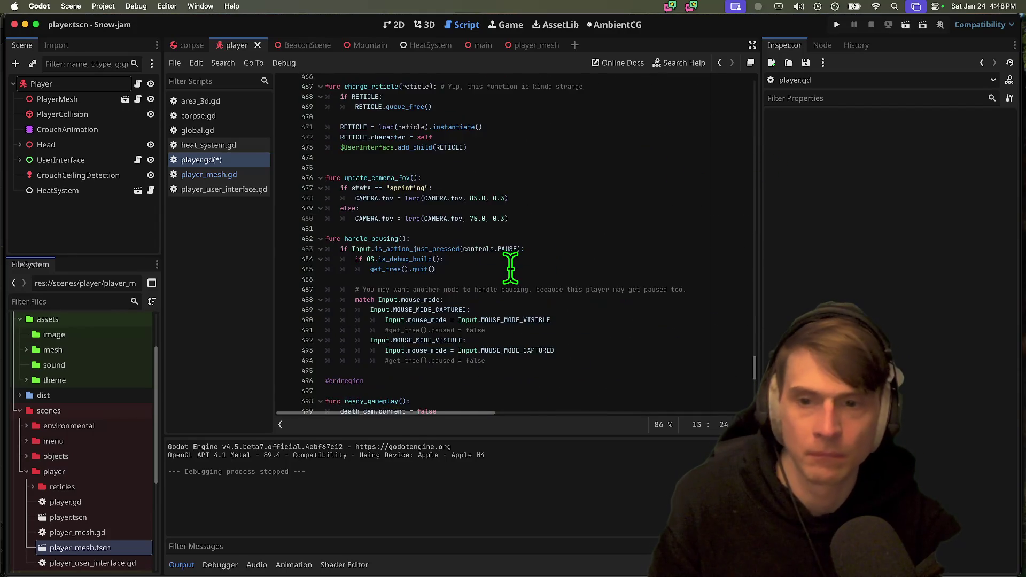
- Add 'player_mesh.visible = false' after CAMERA.current = true in ready_gameplay
{"action": "left_click", "coordinate": [543, 250]}
{"action": "key", "text": "Down"}
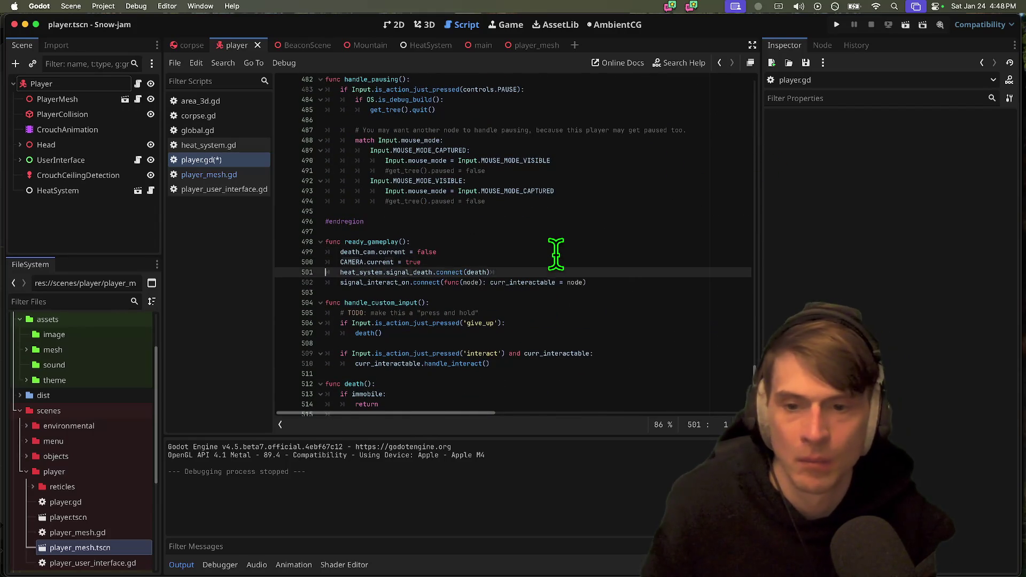
{"action": "key", "text": "Return"}
{"action": "type", "text": ".hide("}
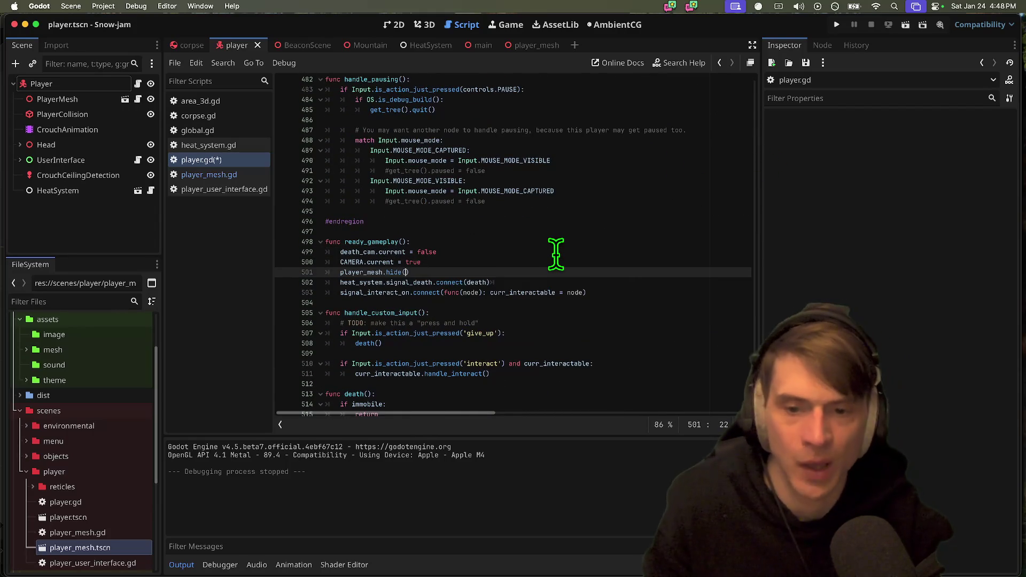
{"action": "scroll", "coordinate": [569, 263], "scroll_direction": "down", "scroll_amount": 5}
{"action": "scroll", "coordinate": [698, 290], "scroll_direction": "up", "scroll_amount": 6}
{"action": "key", "text": "BackSpace"}
{"action": "key", "text": "BackSpace"}
{"action": "key", "text": "BackSpace"}
{"action": "type", "text": ".vi"}
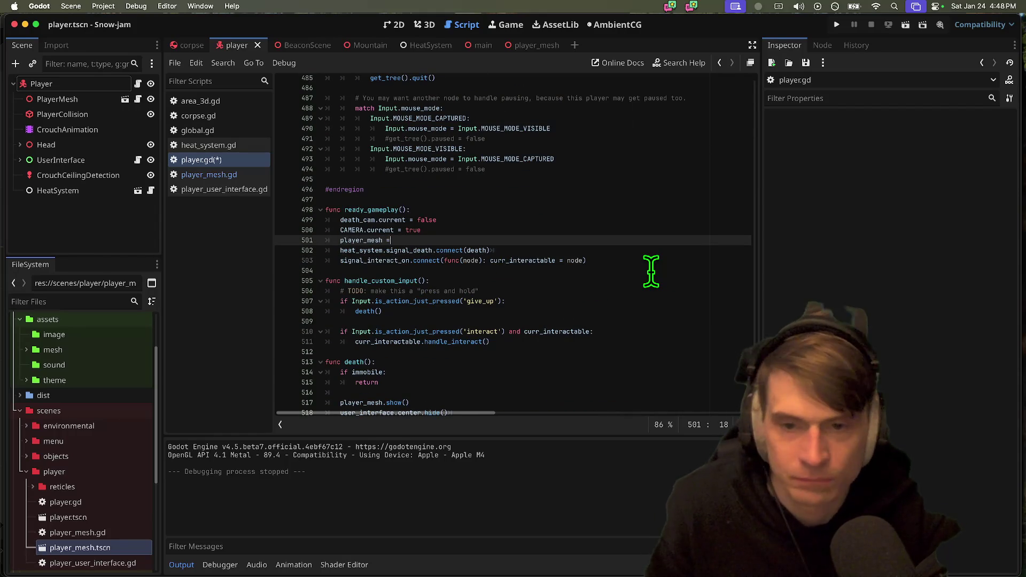
{"action": "type", "text": "sible = "}
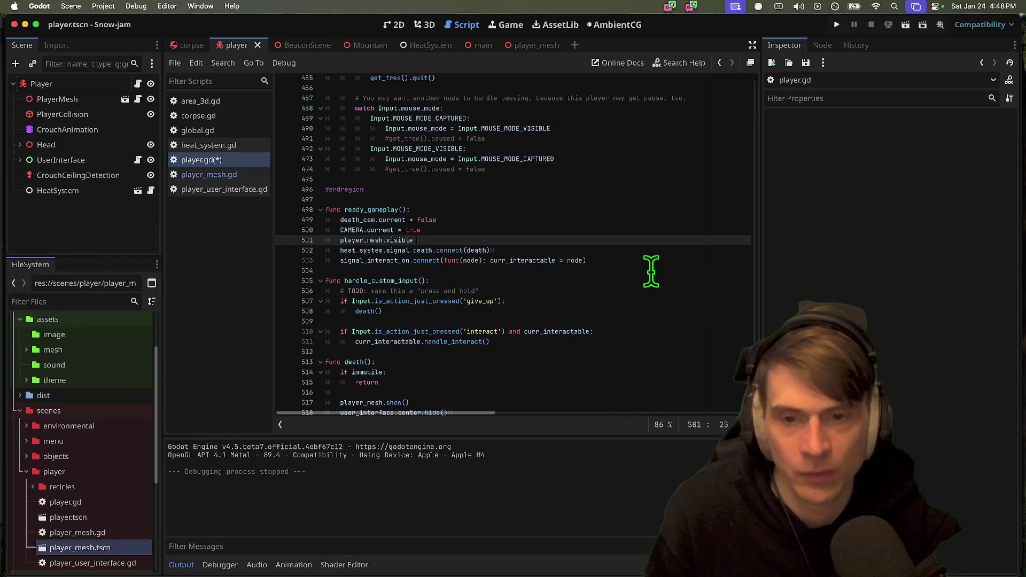
{"action": "type", "text": "tr"}
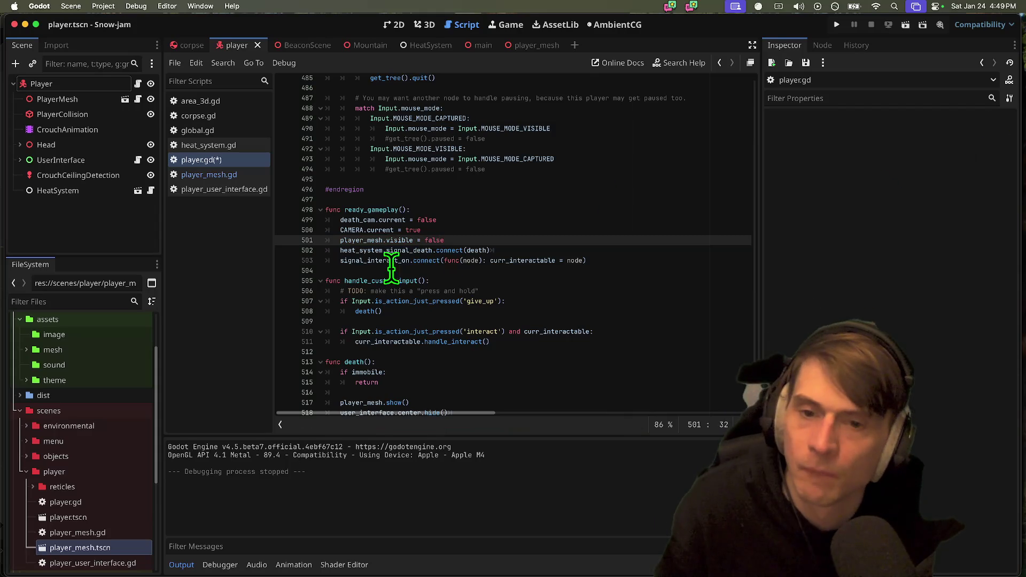
- Insert a '# TODO: getters and setters for dead' comment above that line
{"action": "left_click", "coordinate": [591, 193]}
{"action": "left_click", "coordinate": [591, 196]}
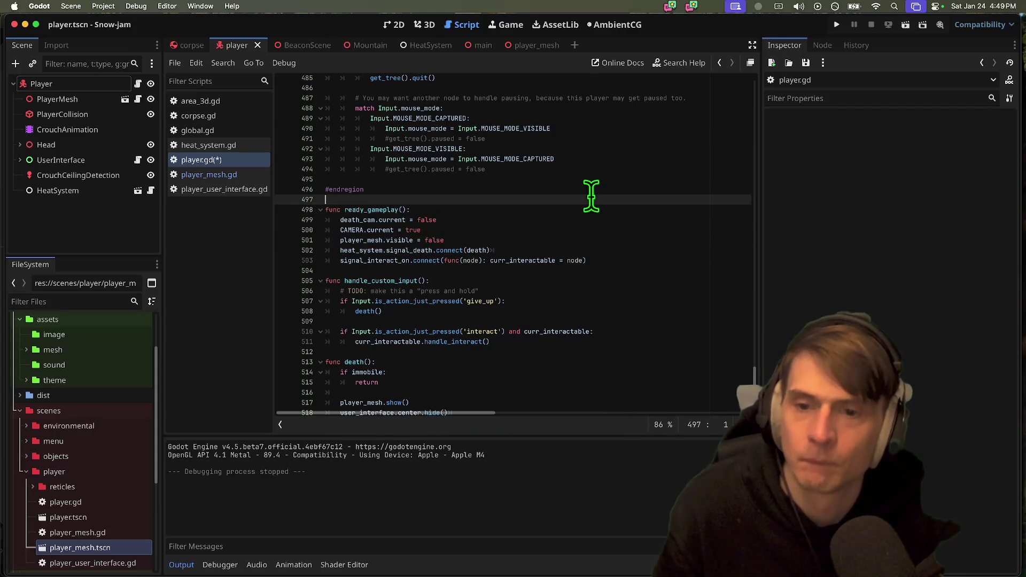
{"action": "key", "text": "Return"}
{"action": "type", "text": "#"}
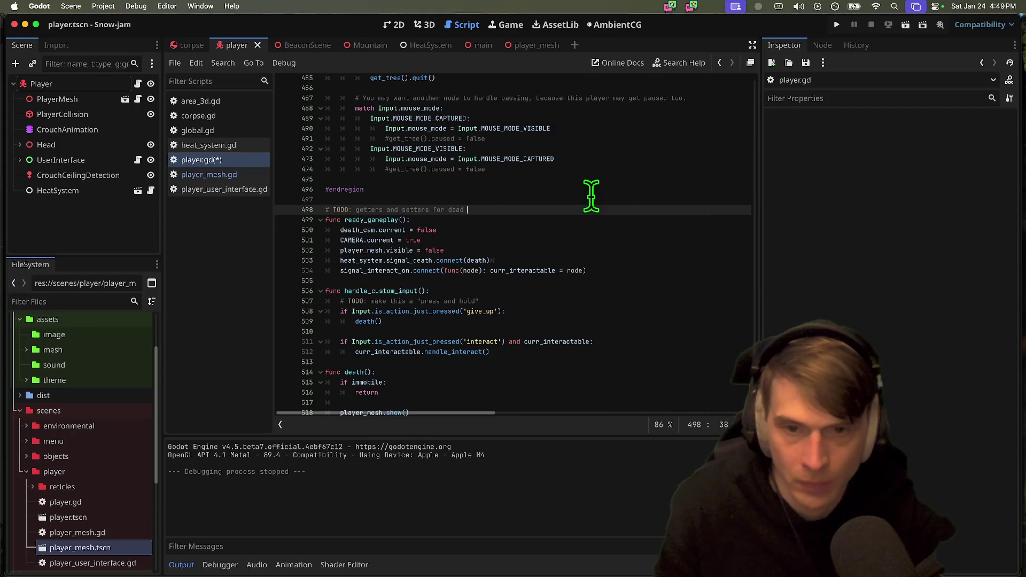
{"action": "scroll", "coordinate": [656, 207], "scroll_direction": "down", "scroll_amount": 8}
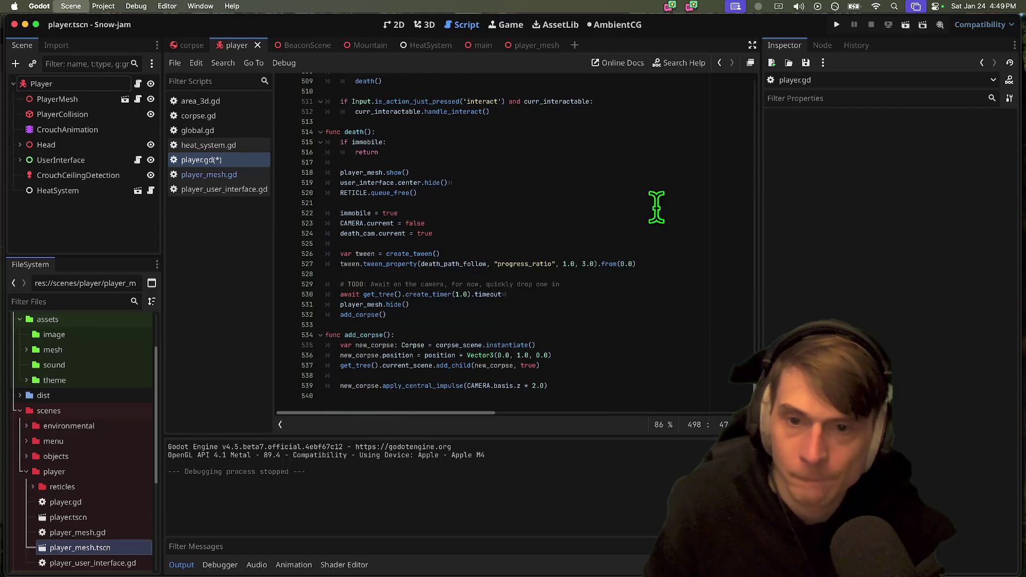
- Try visible-based edits in the death function, then undo back to the show/hide calls
{"action": "scroll", "coordinate": [639, 205], "scroll_direction": "up", "scroll_amount": 2}
{"action": "left_click", "coordinate": [617, 255]}
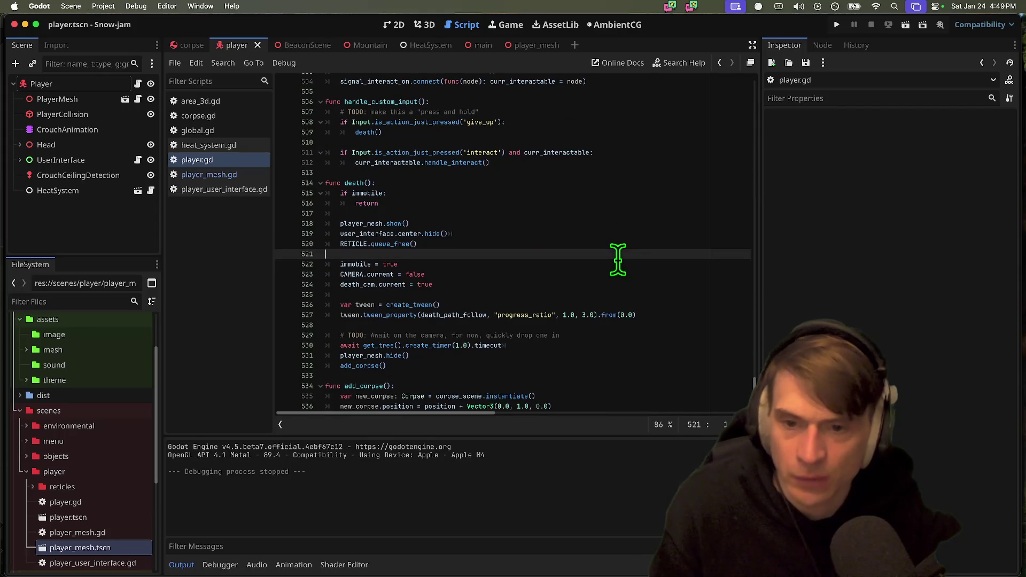
{"action": "left_click", "coordinate": [589, 224]}
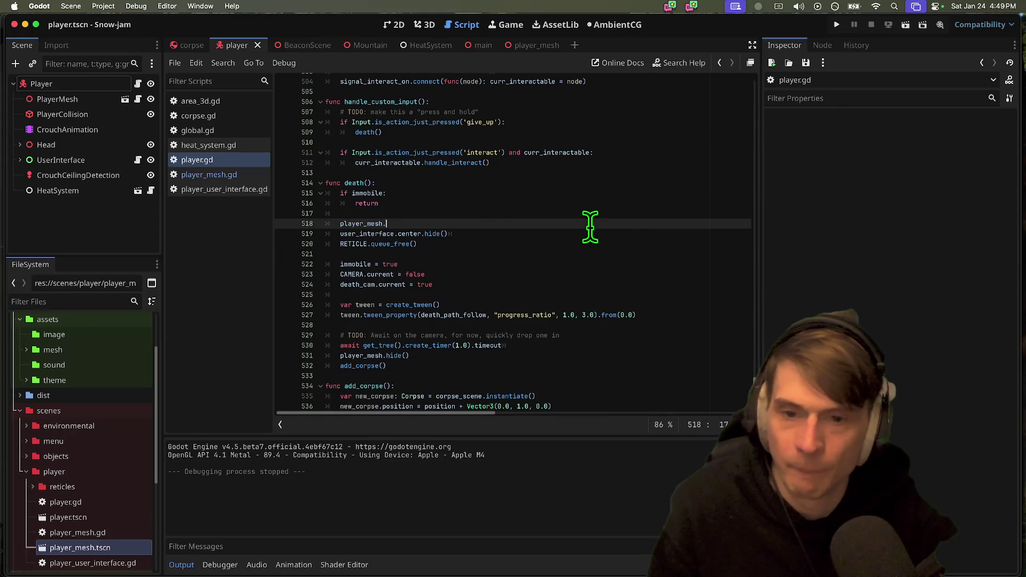
{"action": "type", "text": "."}
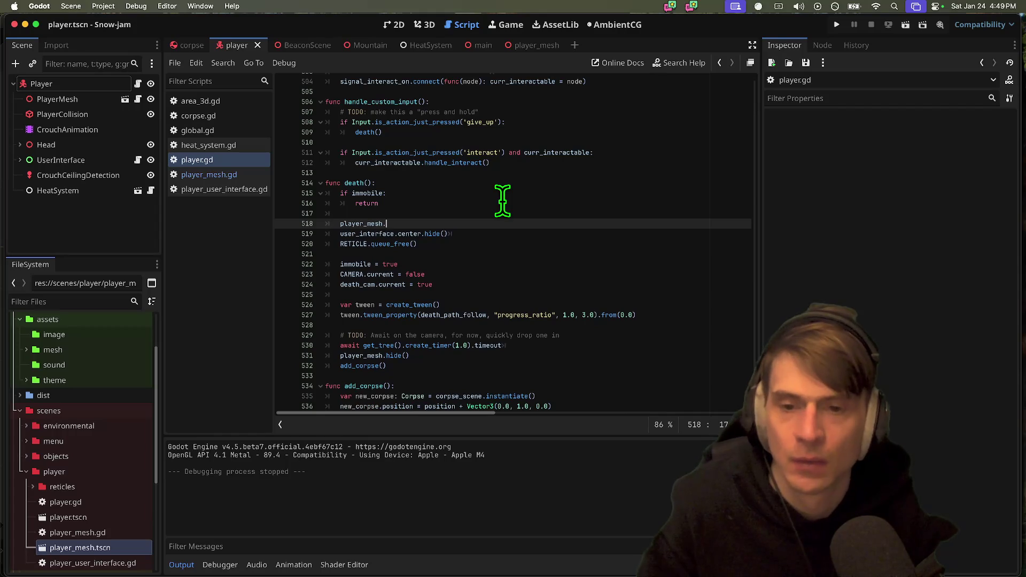
{"action": "type", "text": "visible = "}
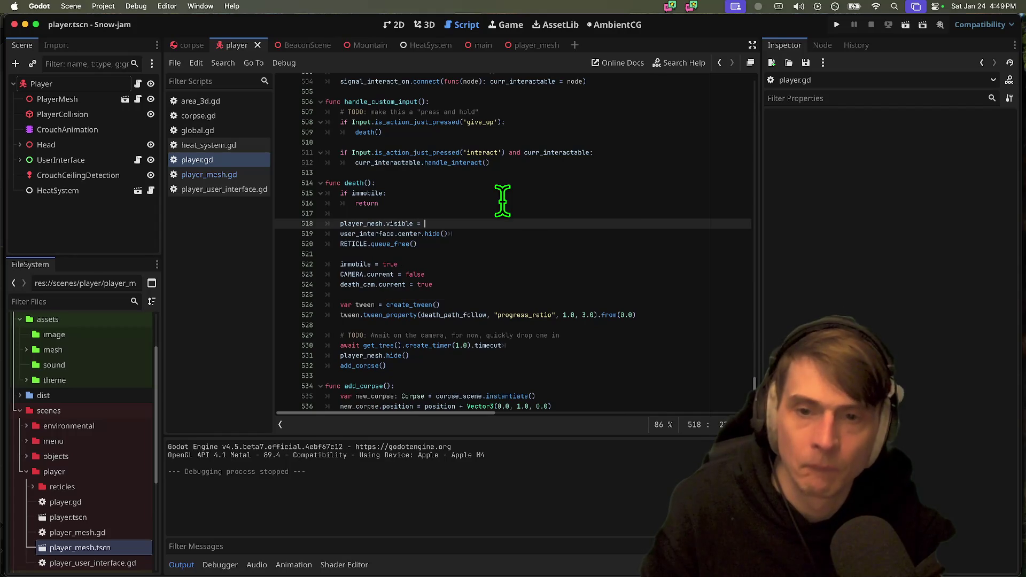
{"action": "type", "text": "true"}
{"action": "triple_click", "coordinate": [535, 223]}
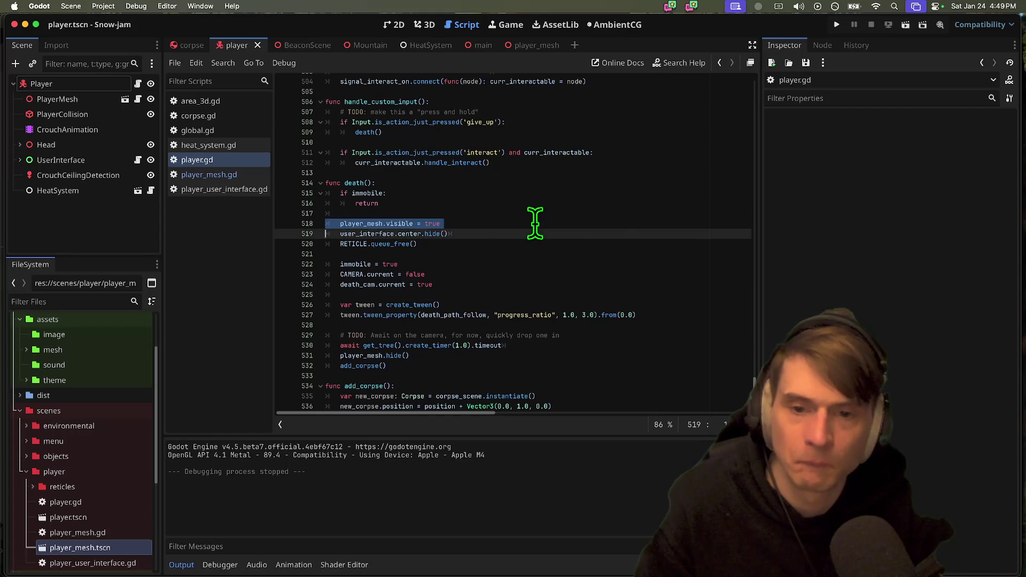
{"action": "left_click", "coordinate": [423, 233]}
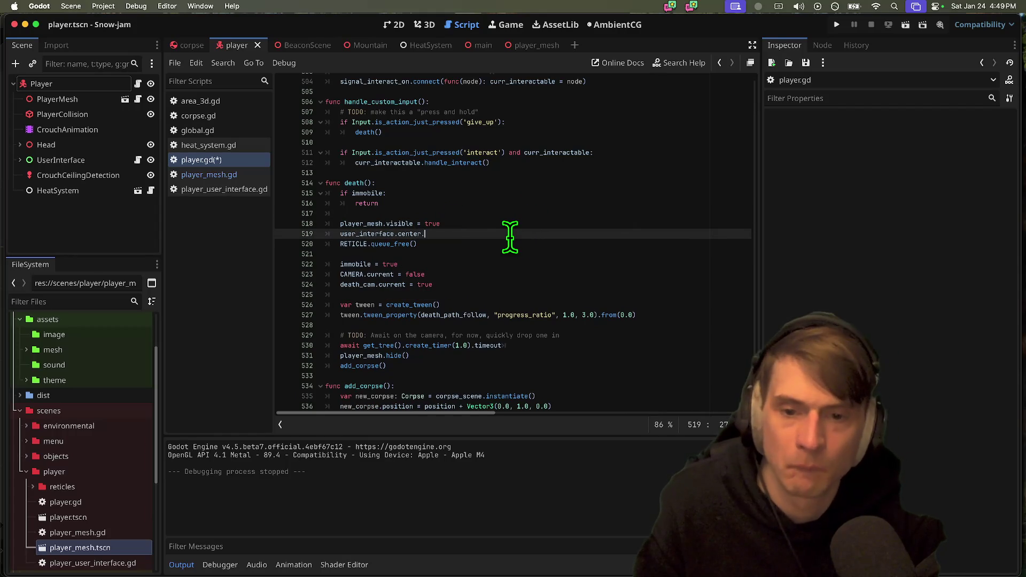
{"action": "type", "text": "visible"}
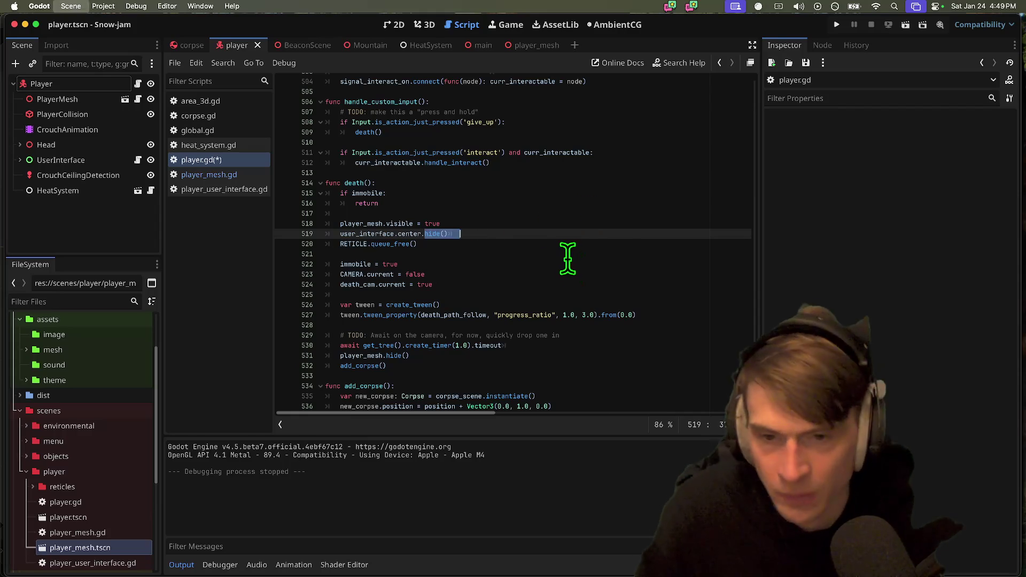
{"action": "key", "text": "super+z"}
{"action": "key", "text": "super+z"}
{"action": "key", "text": "super+z"}
{"action": "key", "text": "super+z"}
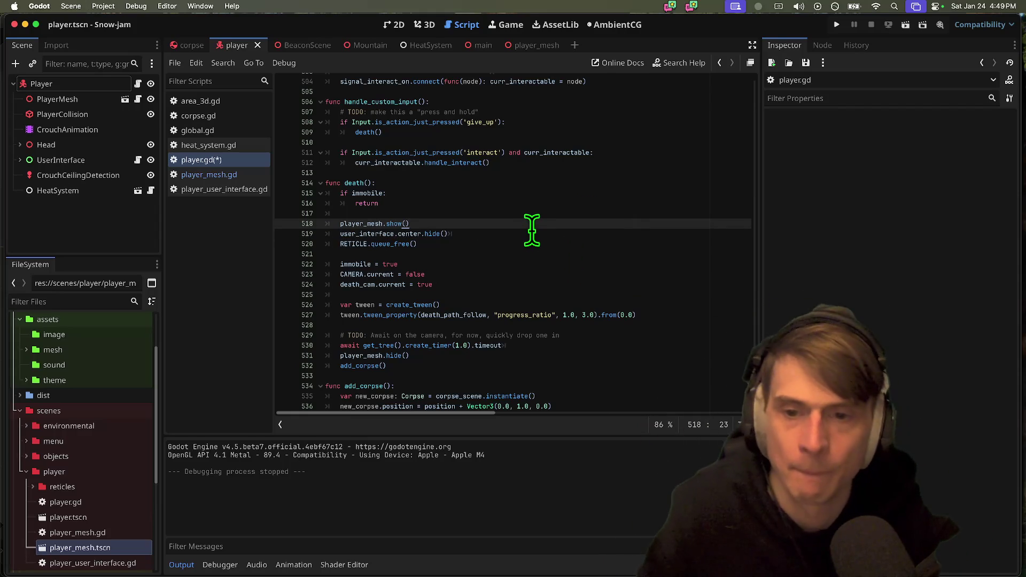
- Paste a player_mesh.show() call after the tween line in death and tidy blank lines
{"action": "left_click", "coordinate": [699, 339]}
{"action": "key", "text": "super+s"}
{"action": "key", "text": "Return"}
{"action": "key", "text": "Return"}
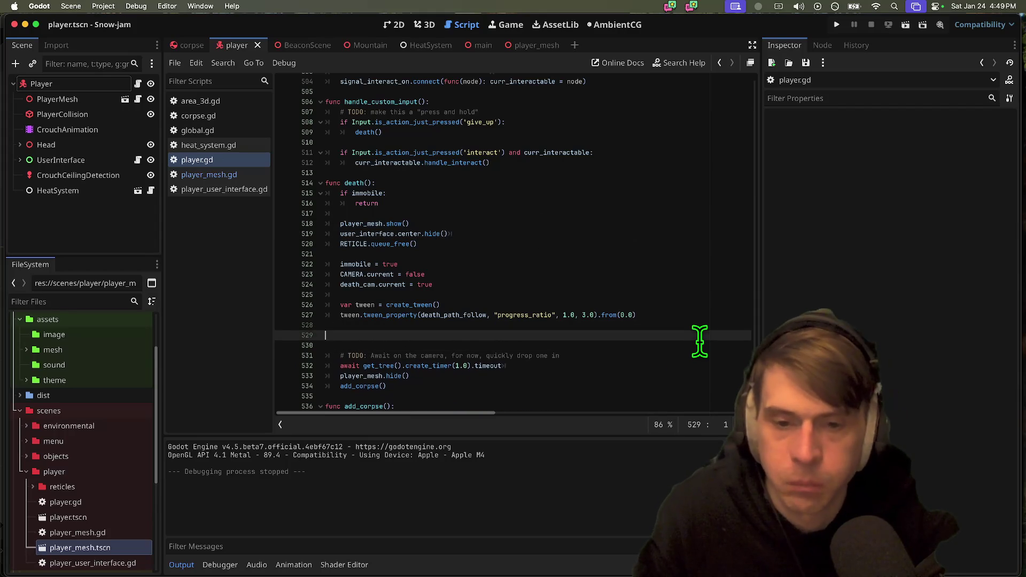
{"action": "type", "text": "player_mesh.show()"}
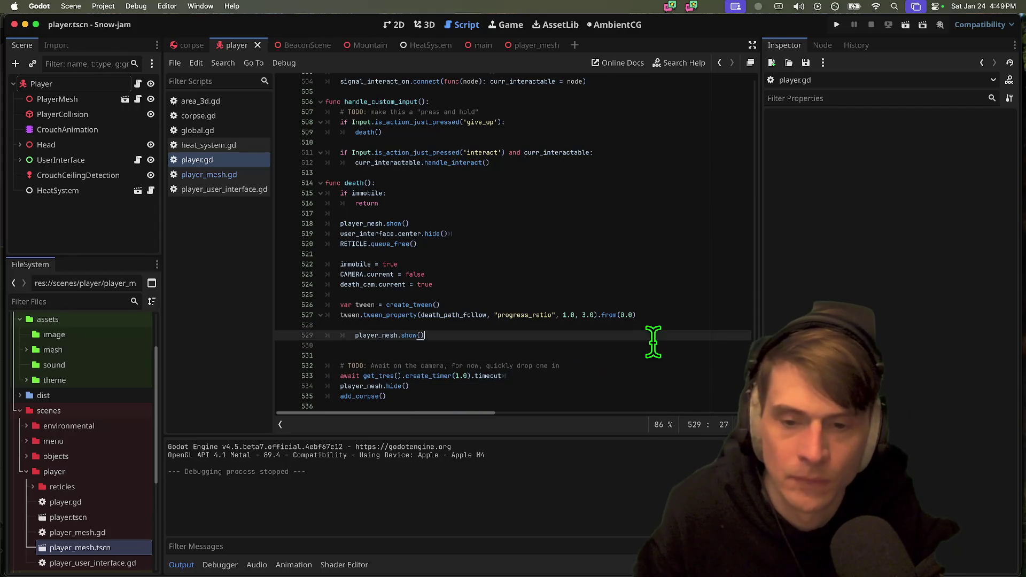
{"action": "left_click", "coordinate": [633, 377]}
{"action": "key", "text": "super+z"}
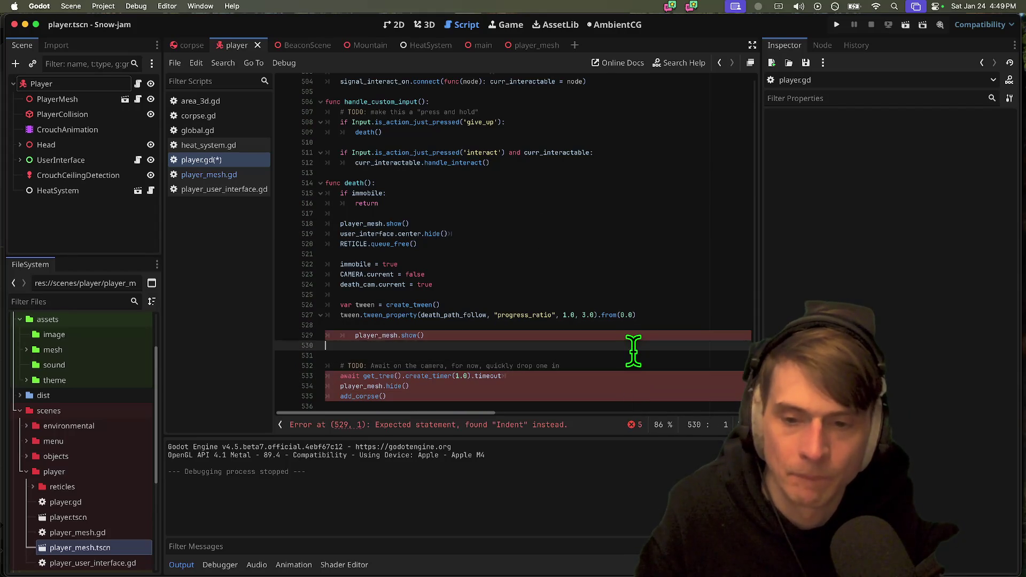
{"action": "key", "text": "Return"}
{"action": "key", "text": "Return"}
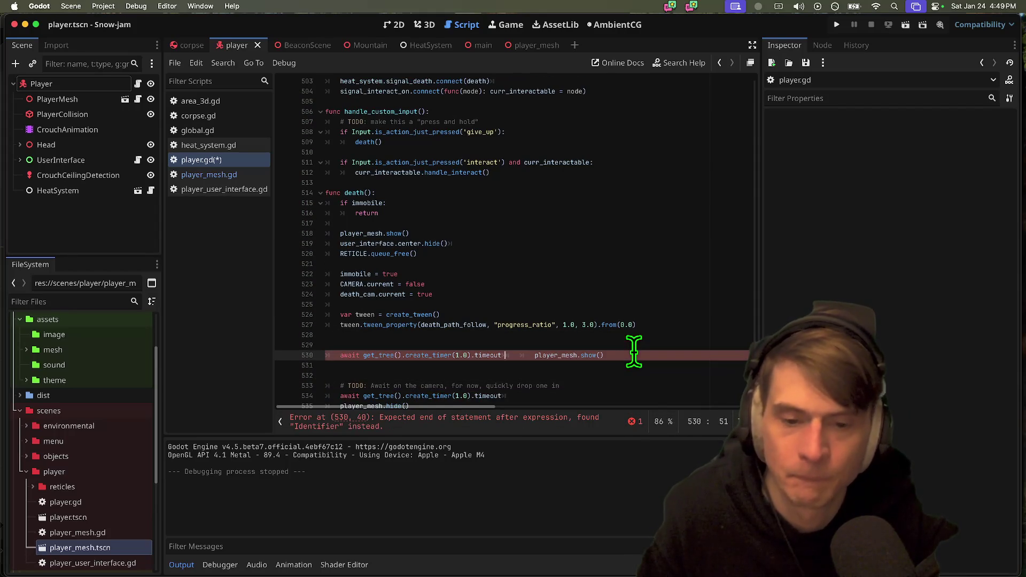
{"action": "left_click", "coordinate": [505, 356]}
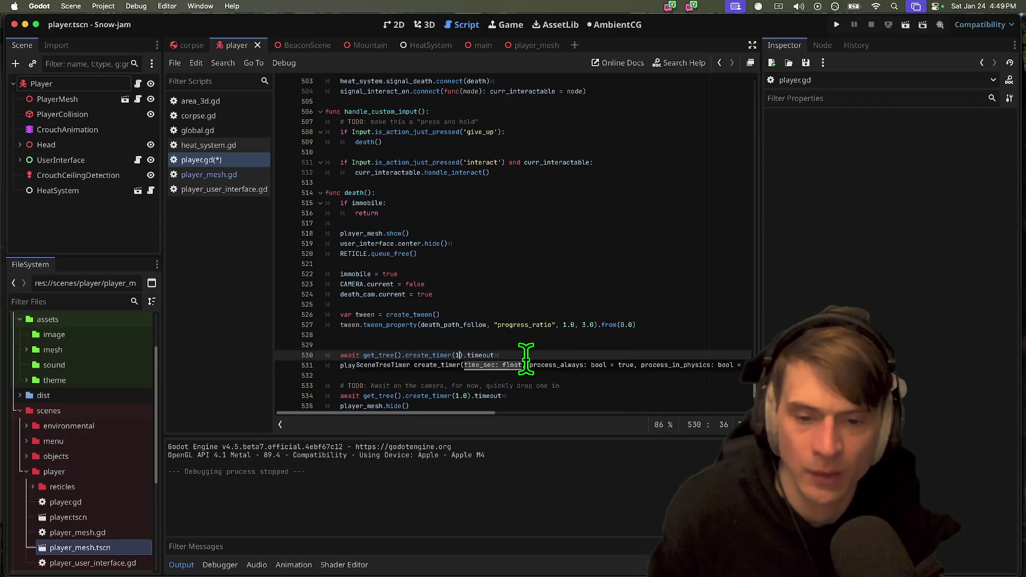
{"action": "type", "text": "0."}
{"action": "left_click", "coordinate": [650, 334]}
{"action": "key", "text": "Delete"}
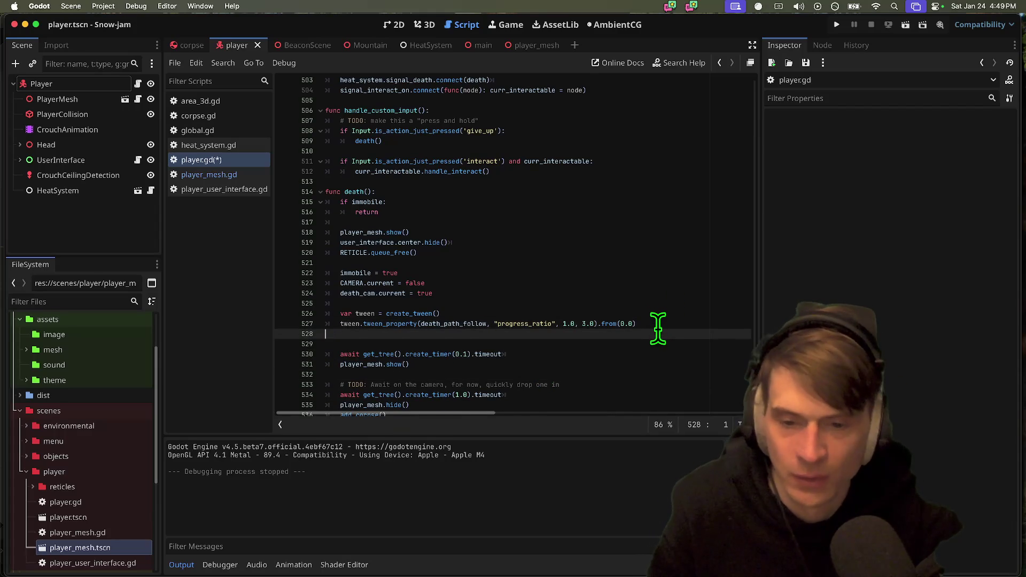
- Remove the stray blank line in add_corpse and save player.gd
{"action": "scroll", "coordinate": [649, 332], "scroll_direction": "down", "scroll_amount": 2}
{"action": "left_click", "coordinate": [631, 362]}
{"action": "double_click", "coordinate": [362, 352]}
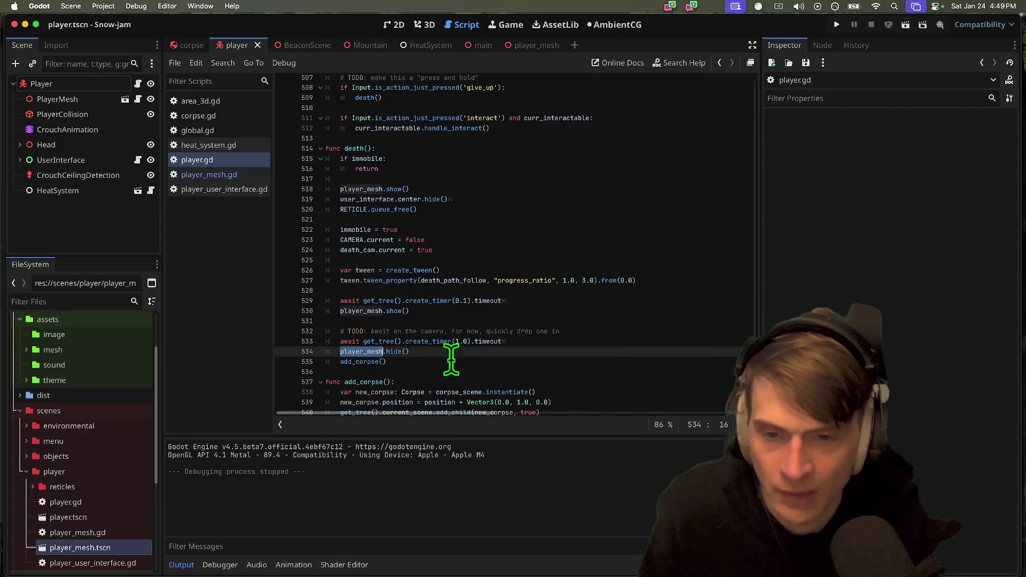
{"action": "scroll", "coordinate": [569, 372], "scroll_direction": "down", "scroll_amount": 2}
{"action": "left_click", "coordinate": [594, 380]}
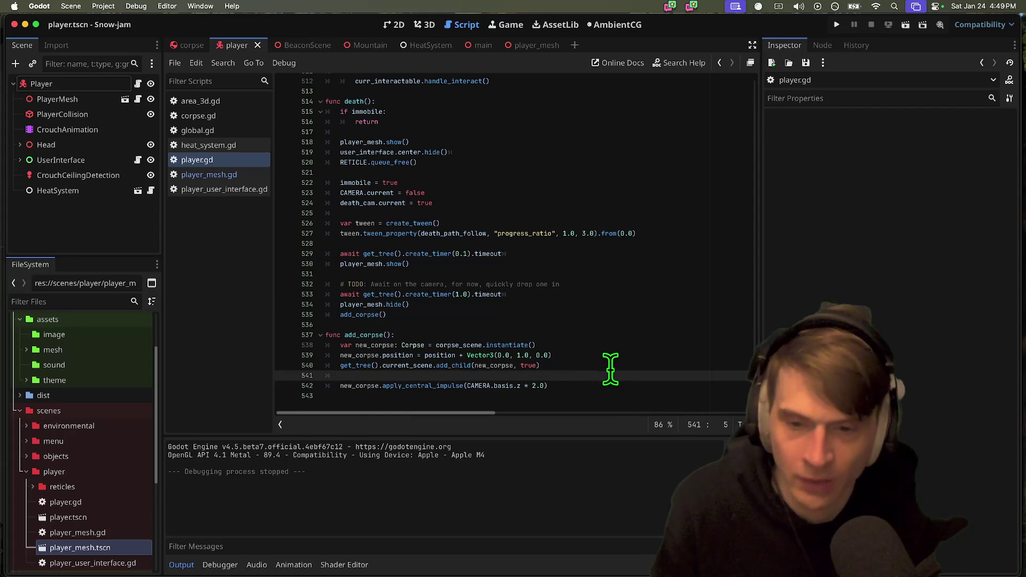
{"action": "key", "text": "super+shift+k"}
{"action": "scroll", "coordinate": [568, 374], "scroll_direction": "right", "scroll_amount": 5}
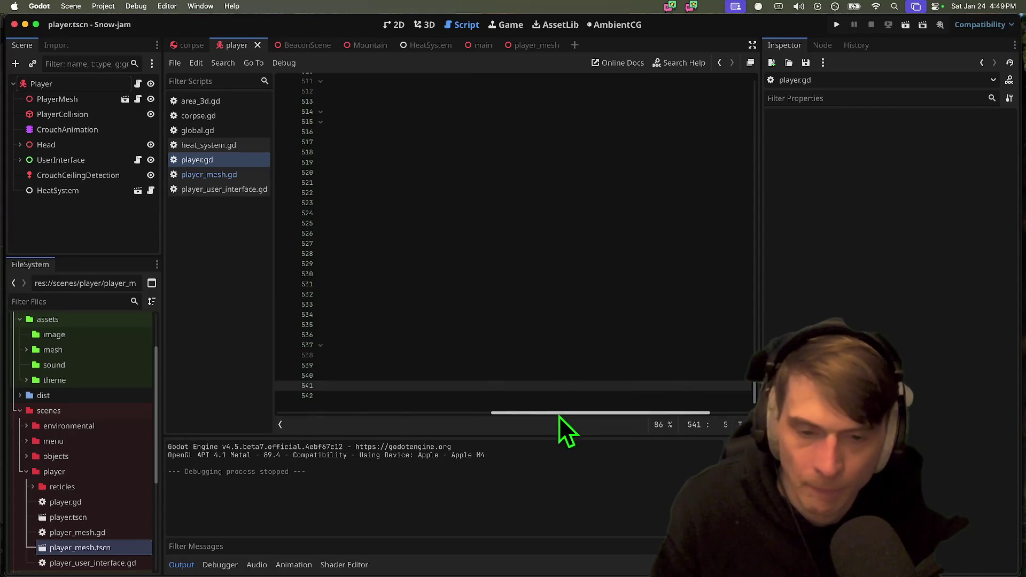
{"action": "left_click_drag", "start_coordinate": [559, 415], "coordinate": [324, 406]}
{"action": "left_click", "coordinate": [606, 395]}
{"action": "key", "text": "super+s"}
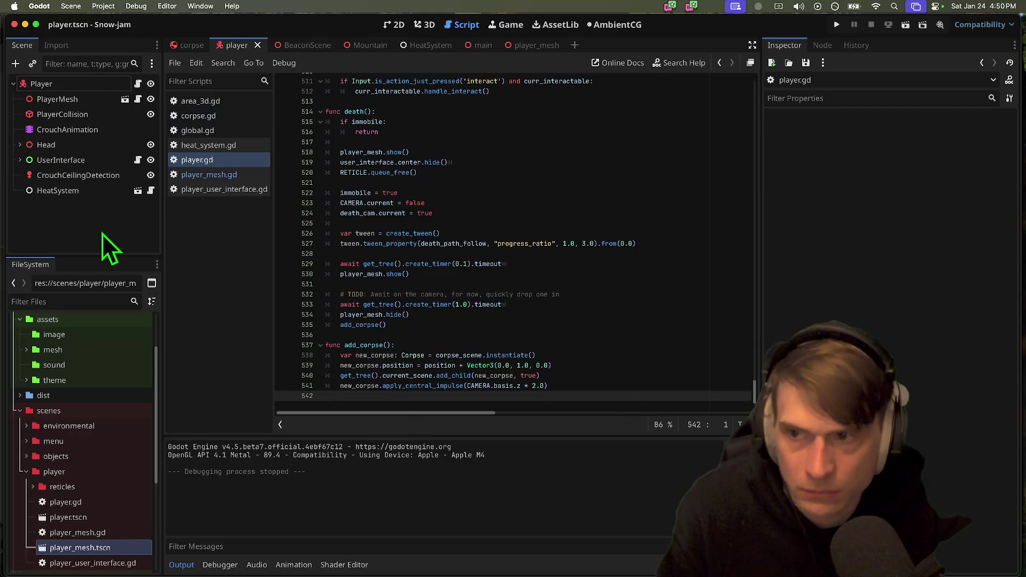
- Enlarge the file browser panel and open the corpse scene with corpse.gd
{"action": "left_click_drag", "start_coordinate": [101, 256], "coordinate": [102, 223]}
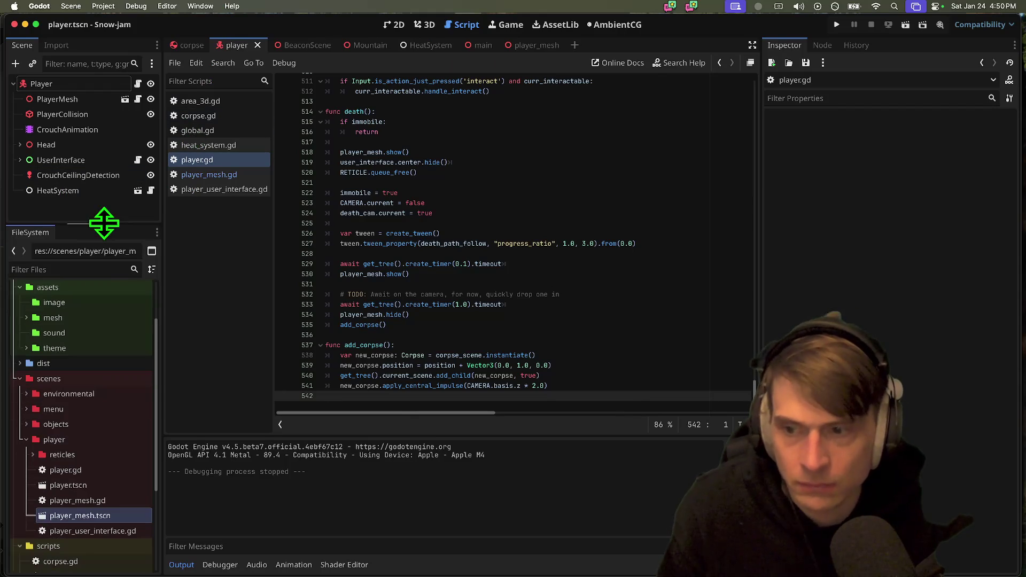
{"action": "left_click", "coordinate": [101, 268]}
{"action": "left_click", "coordinate": [182, 46]}
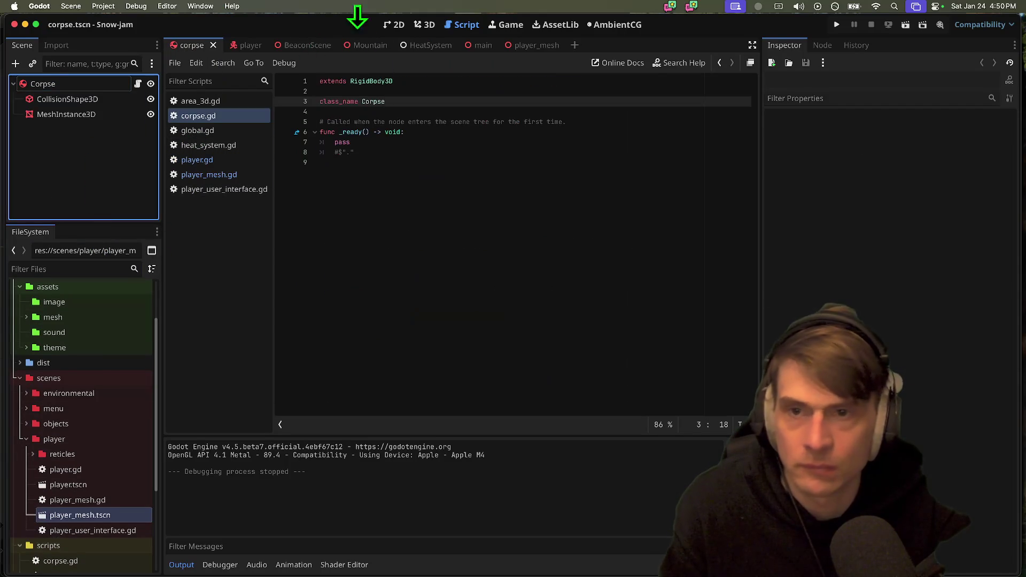
- Quick-instance player_mesh.tscn into the corpse scene in the 3D view
{"action": "left_click", "coordinate": [425, 30]}
{"action": "left_click", "coordinate": [88, 157]}
{"action": "key", "text": "super+shift+o"}
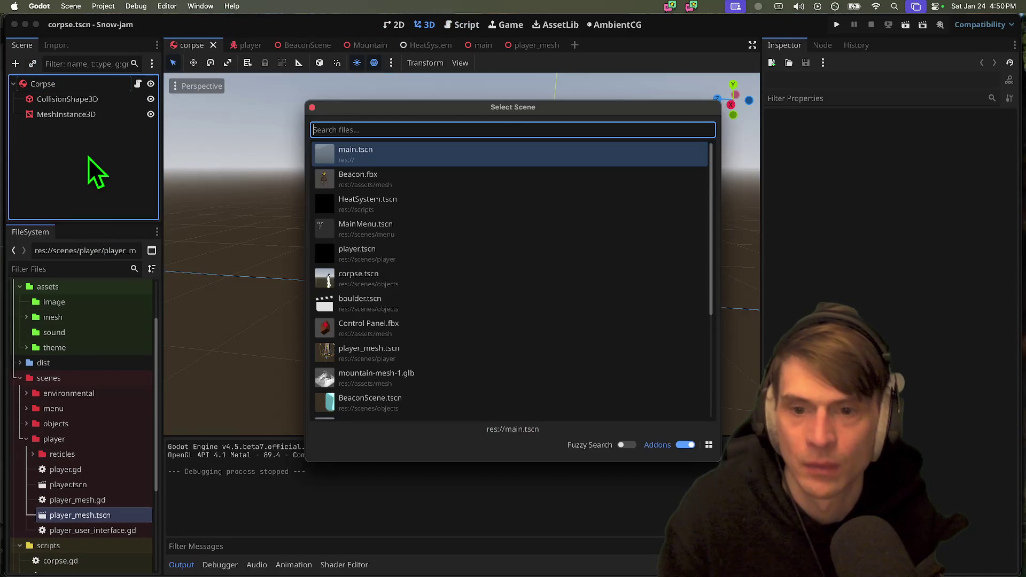
{"action": "type", "text": "player"}
{"action": "key", "text": "Down"}
{"action": "key", "text": "Return"}
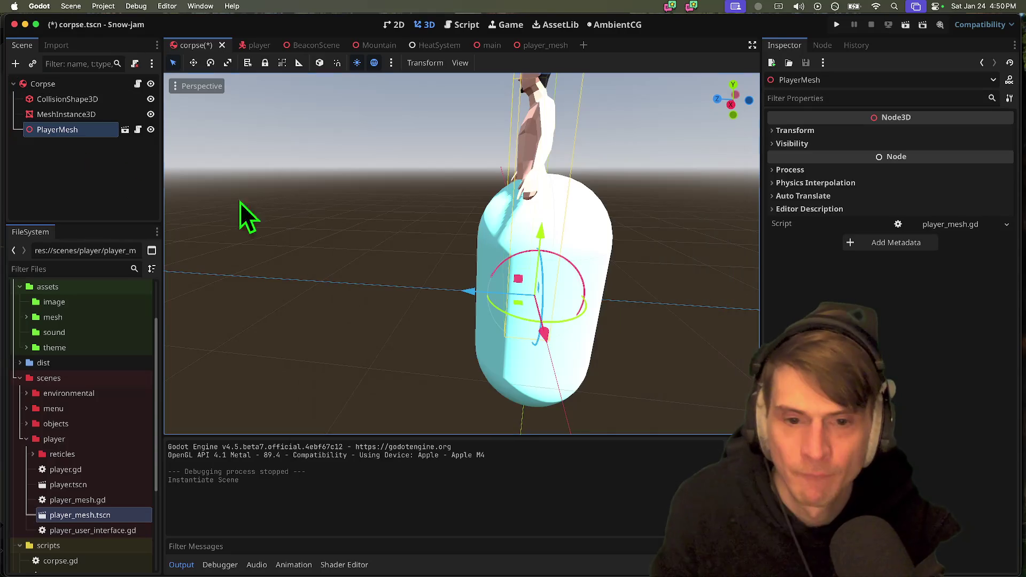
- Select the corpse's collision shape and trial-move it, then undo the move
{"action": "left_click", "coordinate": [72, 114]}
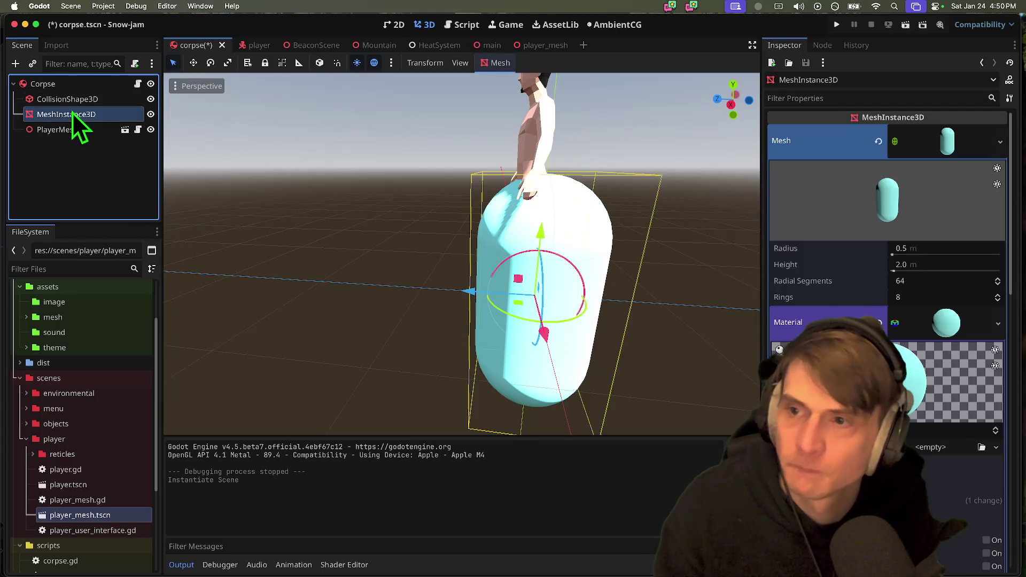
{"action": "key", "text": "Up"}
{"action": "left_click", "coordinate": [73, 116]}
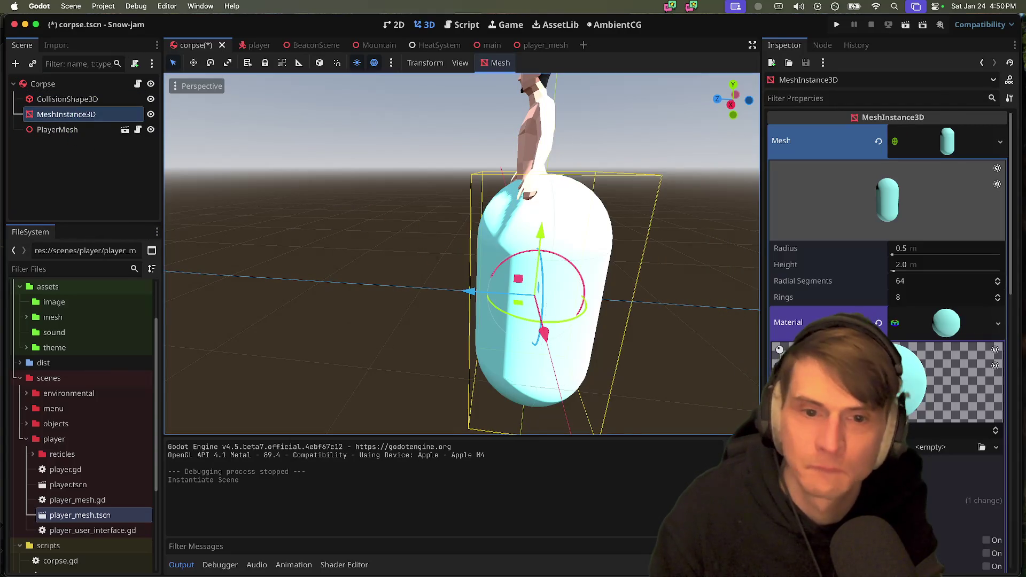
{"action": "scroll", "coordinate": [421, 226], "scroll_direction": "right", "scroll_amount": 10}
{"action": "left_click", "coordinate": [70, 104]}
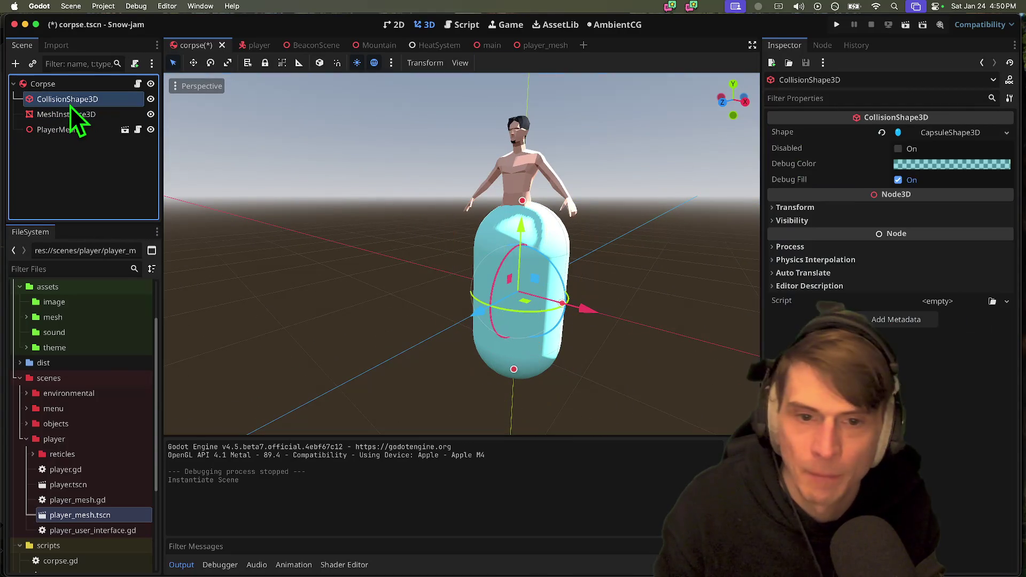
{"action": "mouse_move", "coordinate": [525, 229]}
{"action": "left_mouse_down"}
{"action": "mouse_move", "coordinate": [535, 127]}
{"action": "mouse_move", "coordinate": [546, 176]}
{"action": "left_mouse_up"}
{"action": "key", "text": "ctrl+z"}
- Check the player scene's collision shape, with y position 1.0, and its capsule settings
{"action": "left_click", "coordinate": [252, 46]}
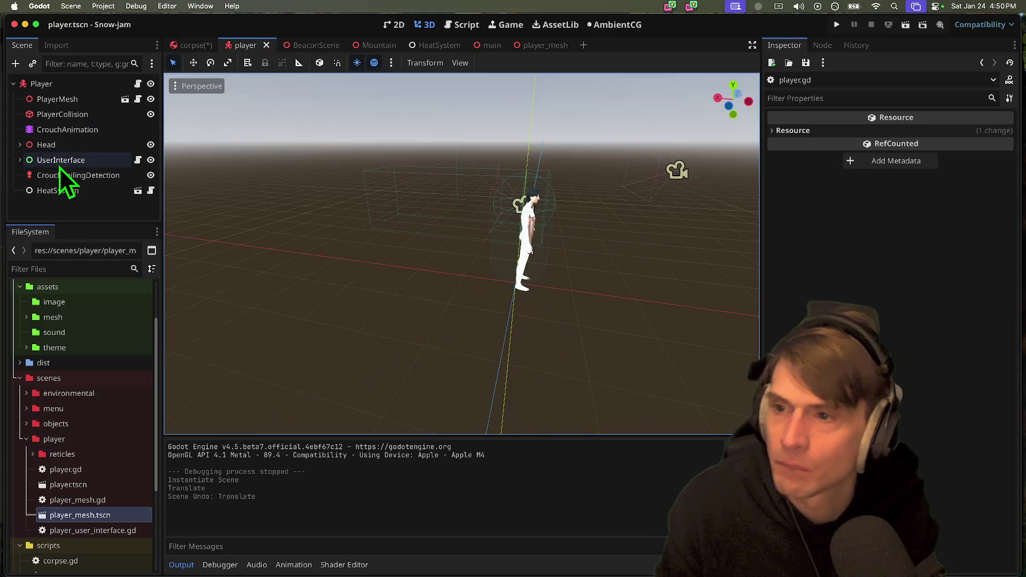
{"action": "left_click", "coordinate": [59, 113]}
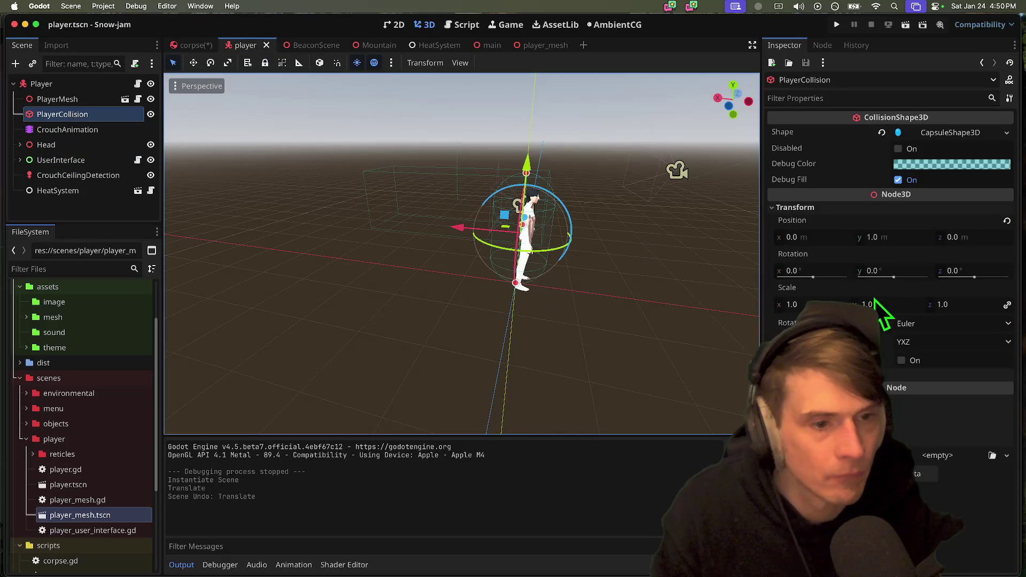
{"action": "left_click", "coordinate": [902, 241]}
{"action": "left_click", "coordinate": [950, 134]}
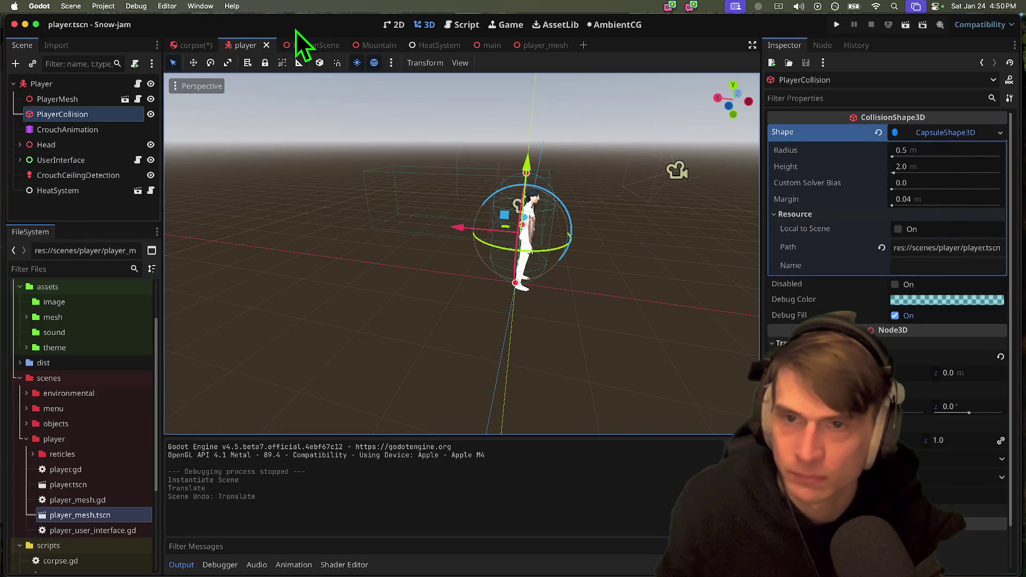
{"action": "mouse_move", "coordinate": [318, 42]}
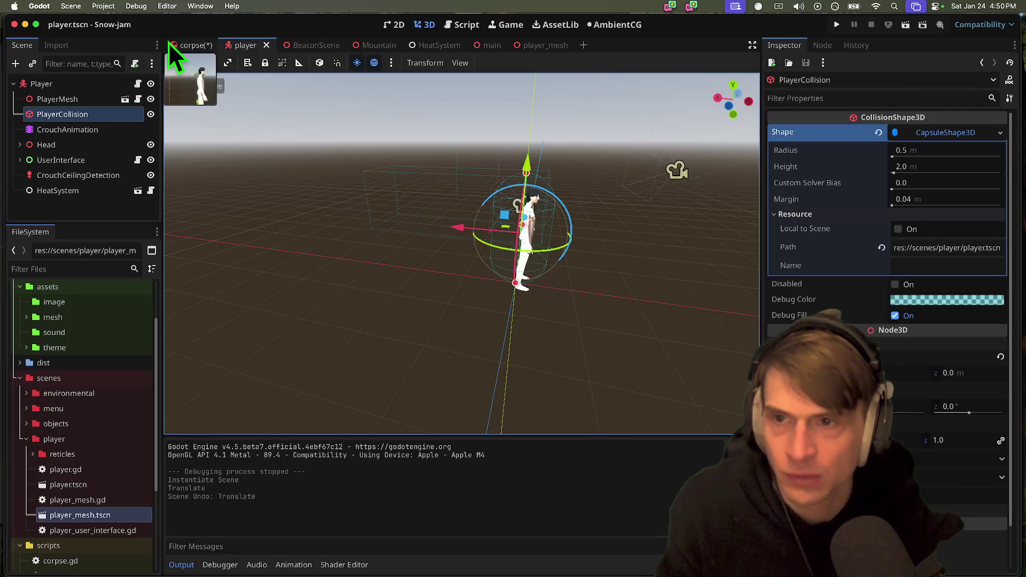
- Set a new position for the corpse's CollisionShape3D and save the corpse scene
{"action": "left_click", "coordinate": [184, 45]}
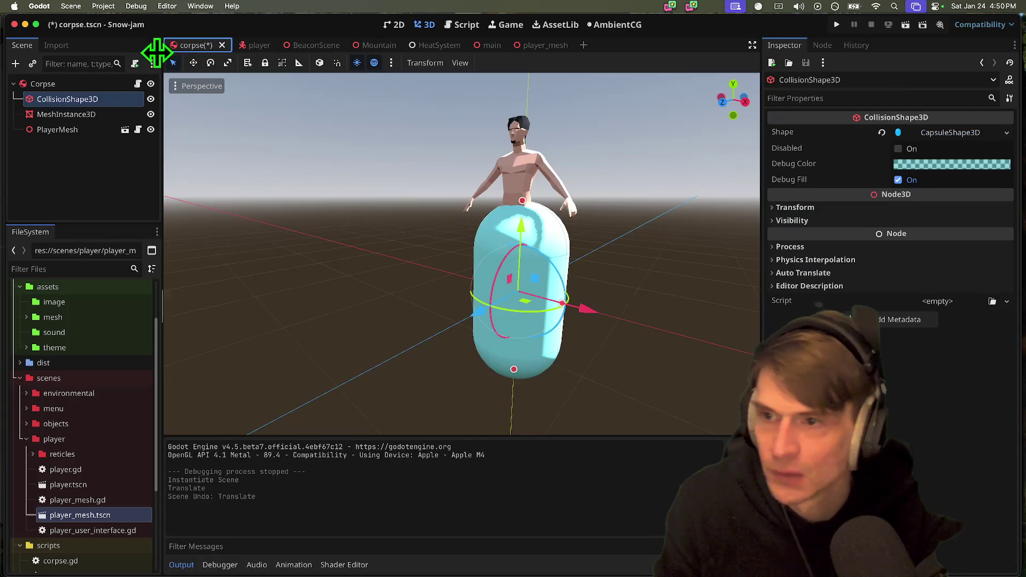
{"action": "left_click", "coordinate": [962, 133]}
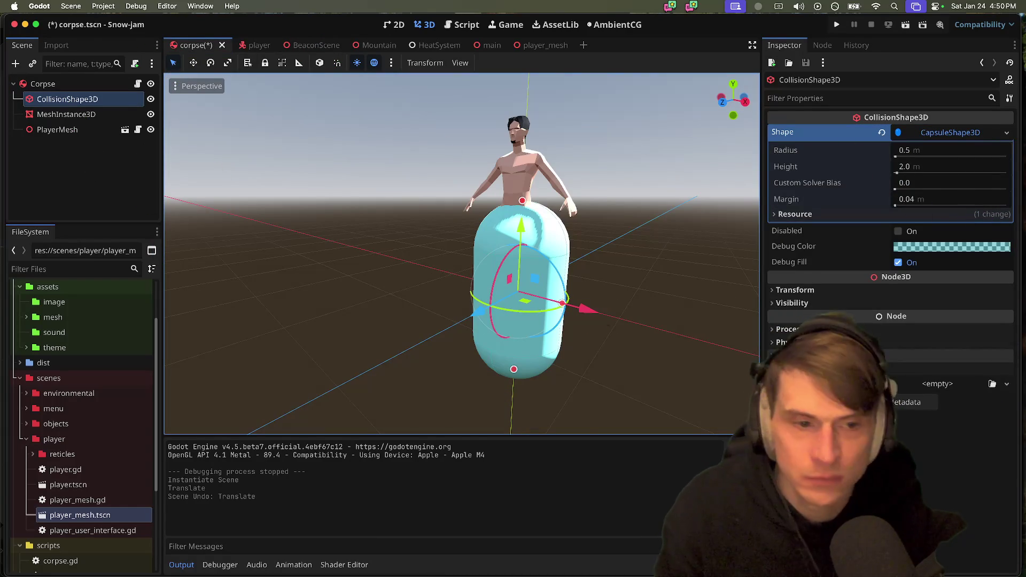
{"action": "left_click", "coordinate": [927, 291]}
{"action": "key", "text": "Return"}
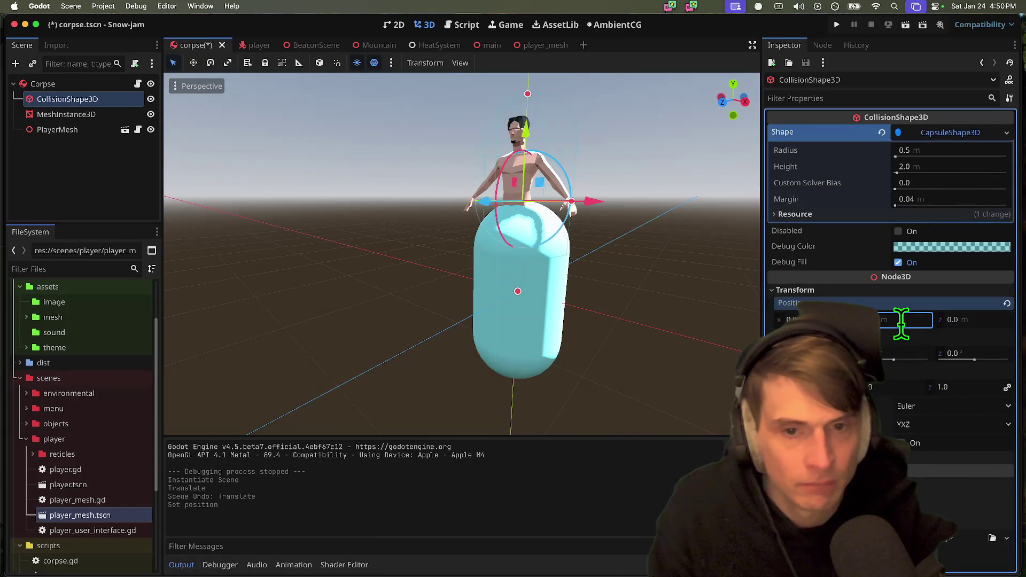
{"action": "left_click", "coordinate": [661, 348]}
{"action": "key", "text": "ctrl+s"}
- Delete the corpse's old MeshInstance3D capsule and open the PlayerMesh script
{"action": "left_click", "coordinate": [50, 130]}
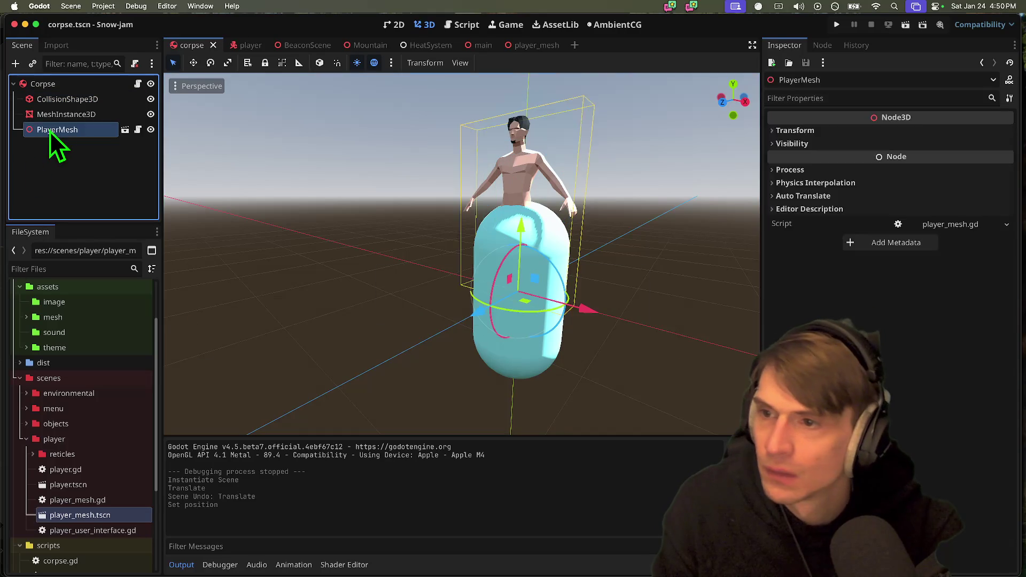
{"action": "left_click", "coordinate": [96, 115]}
{"action": "right_click", "coordinate": [105, 113]}
{"action": "left_click", "coordinate": [171, 450]}
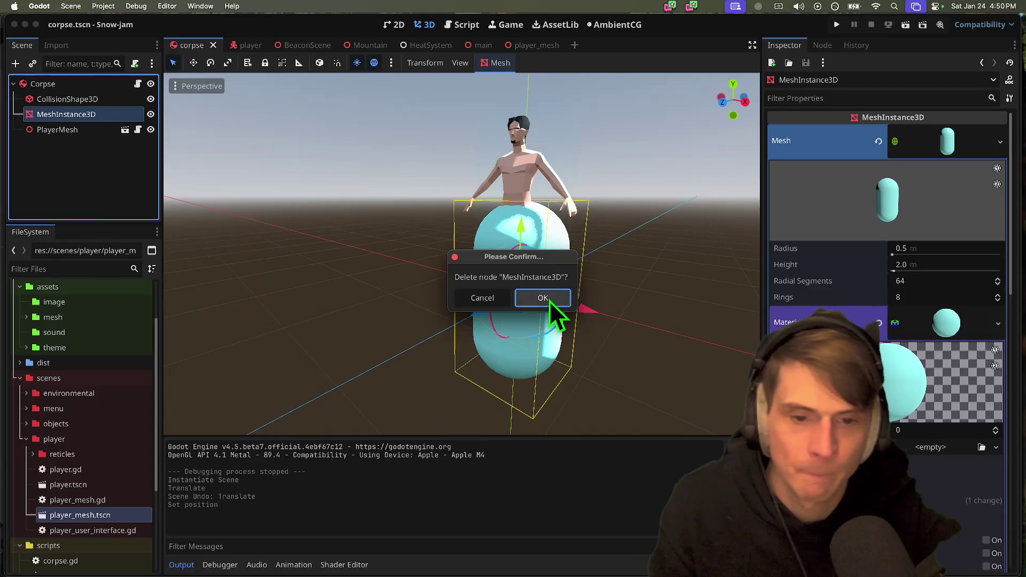
{"action": "left_click", "coordinate": [550, 301]}
{"action": "left_click", "coordinate": [78, 112]}
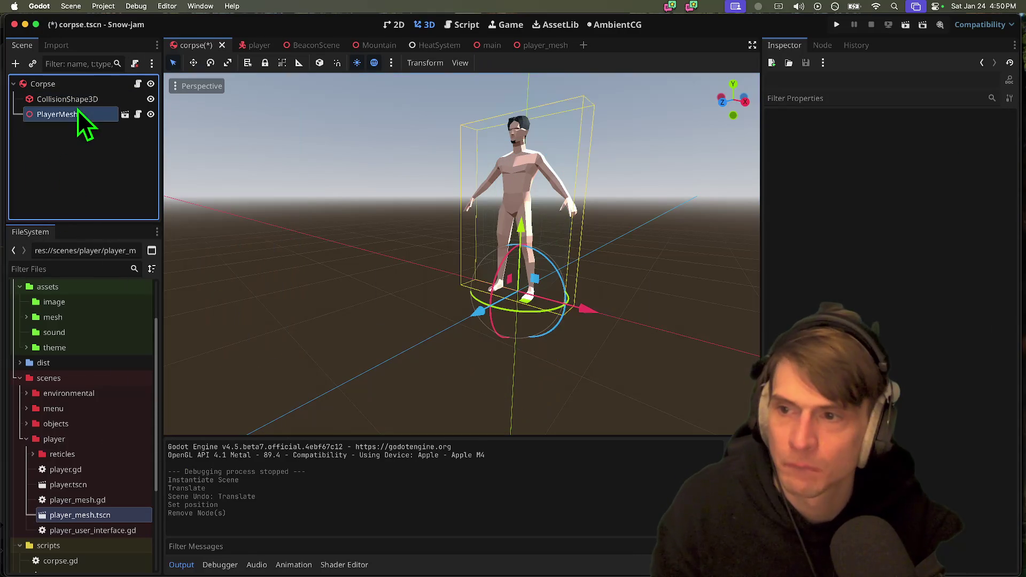
{"action": "left_click", "coordinate": [137, 115]}
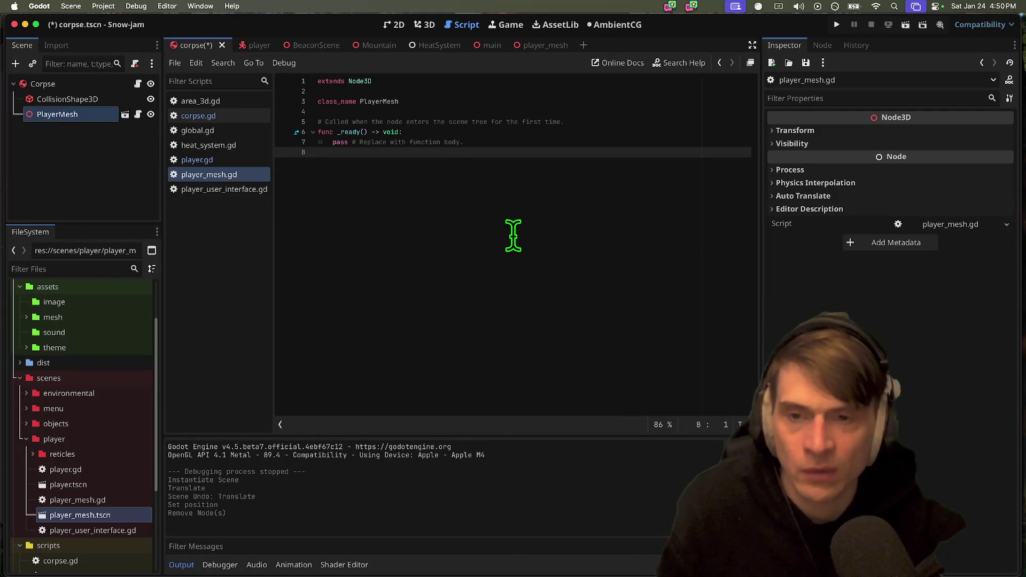
- Add 'var frozen = false' below class_name in player_mesh.gd and save
{"action": "key", "text": "Left"}
{"action": "key", "text": "Up"}
{"action": "key", "text": "Up"}
{"action": "key", "text": "Up"}
{"action": "key", "text": "Return"}
{"action": "key", "text": "Return"}
{"action": "key", "text": "Return"}
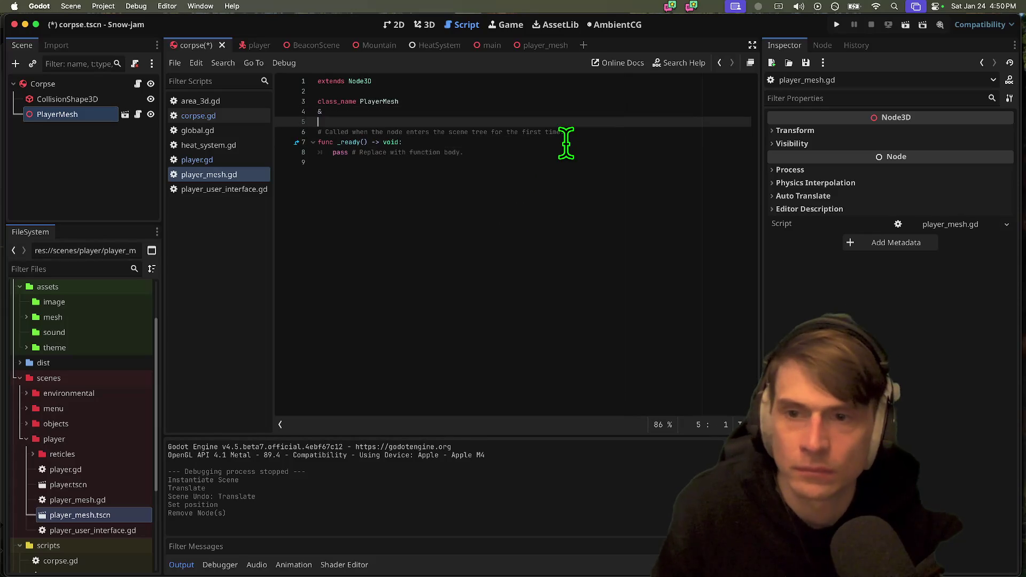
{"action": "key", "text": "Up"}
{"action": "key", "text": "Up"}
{"action": "type", "text": "var"}
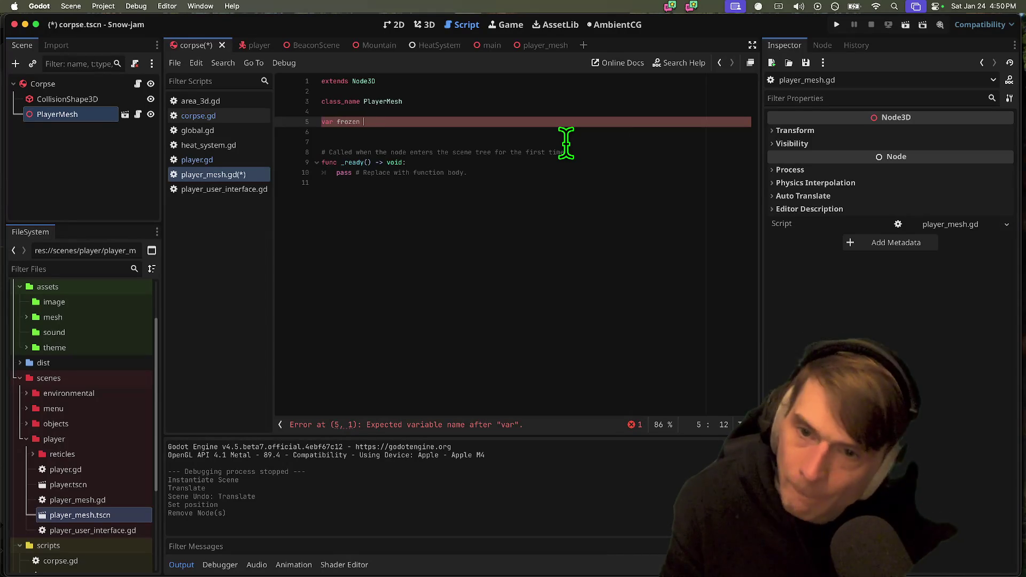
{"action": "type", "text": "false"}
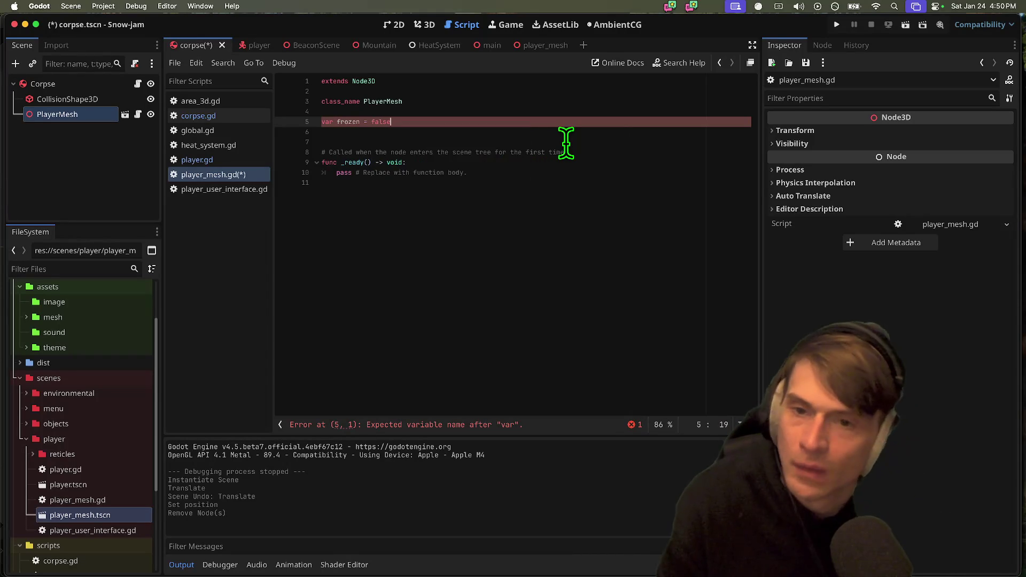
{"action": "key", "text": "Down"}
{"action": "key", "text": "Down"}
{"action": "key", "text": "BackSpace"}
{"action": "left_click", "coordinate": [562, 230]}
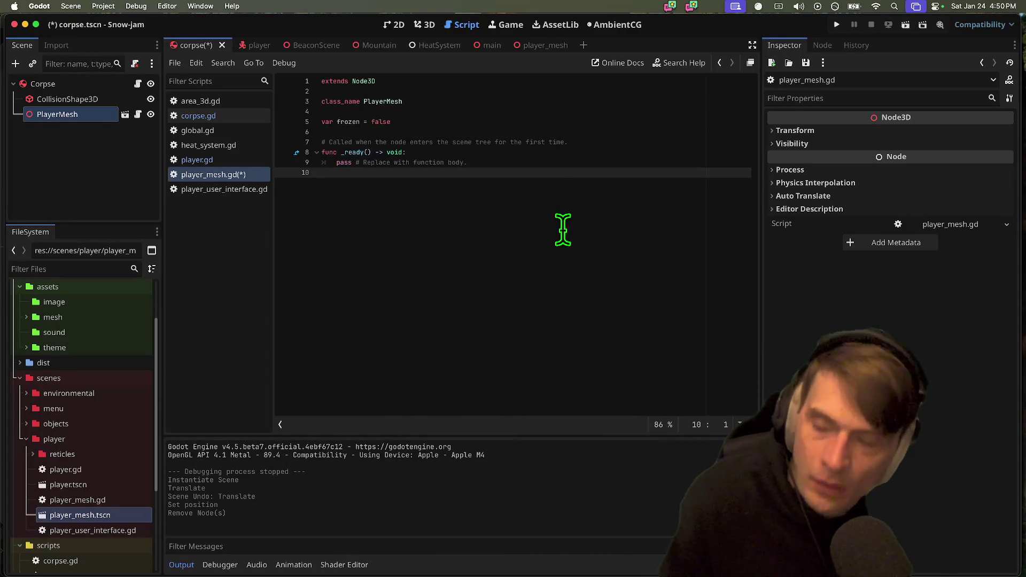
{"action": "key", "text": "super+s"}
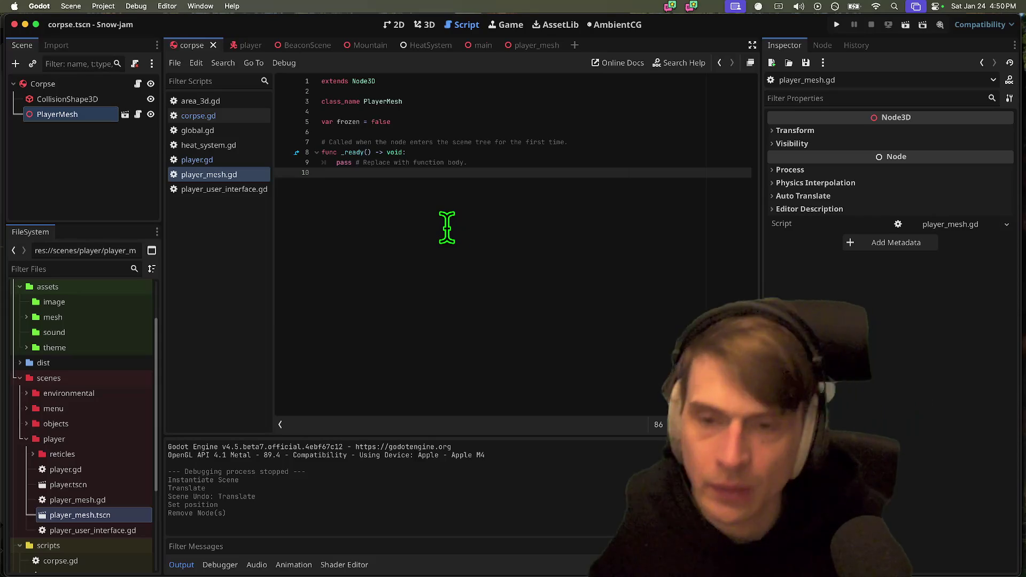
{"action": "key", "text": "Return"}
- Open player_mesh.tscn from the PlayerMesh node in the corpse scene
{"action": "left_click", "coordinate": [111, 141]}
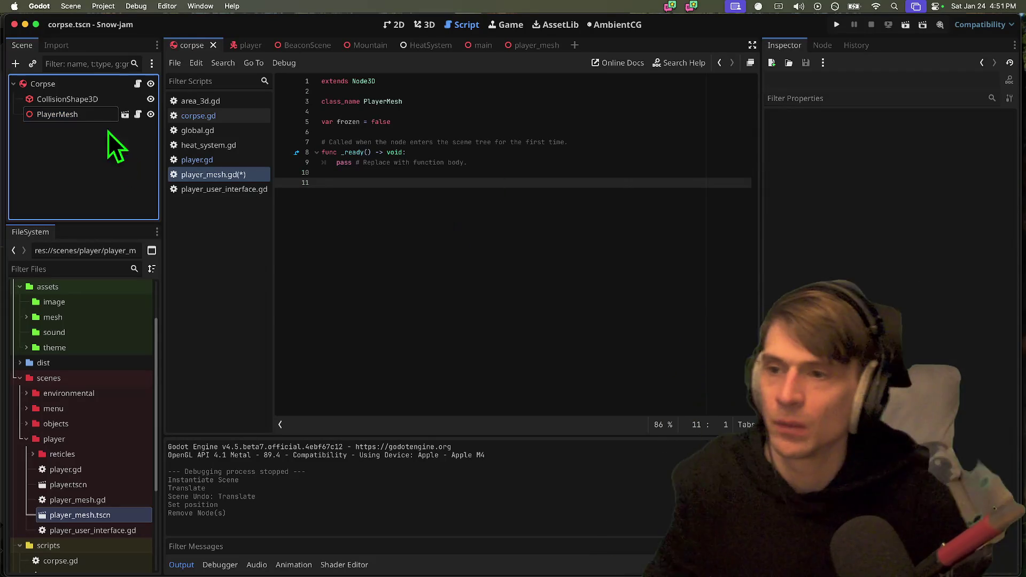
{"action": "left_click", "coordinate": [111, 115]}
{"action": "left_click", "coordinate": [124, 115]}
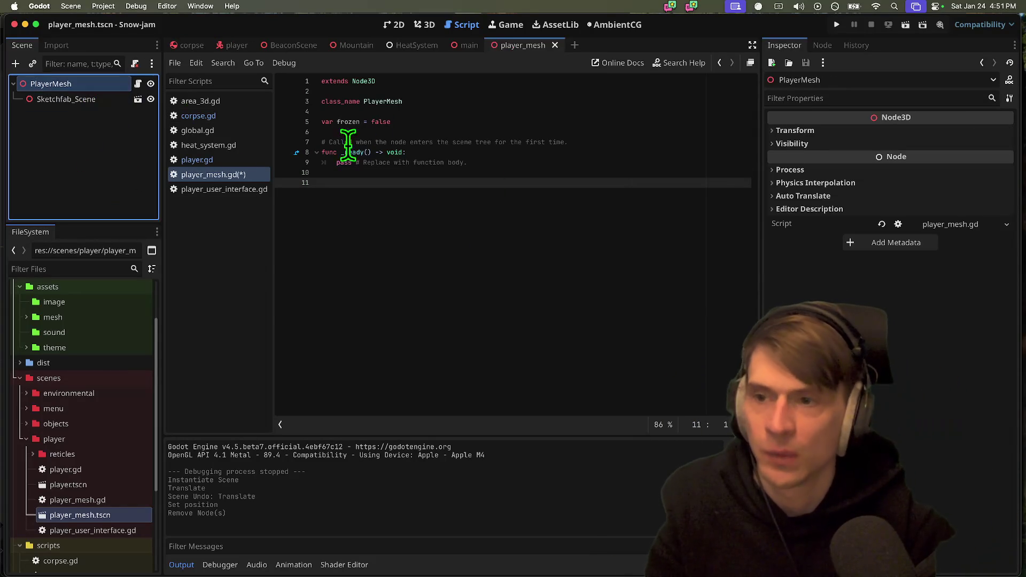
- Make the imported Sketchfab model's children editable and browse its nodes in 3D
{"action": "right_click", "coordinate": [118, 107]}
{"action": "left_click", "coordinate": [177, 390]}
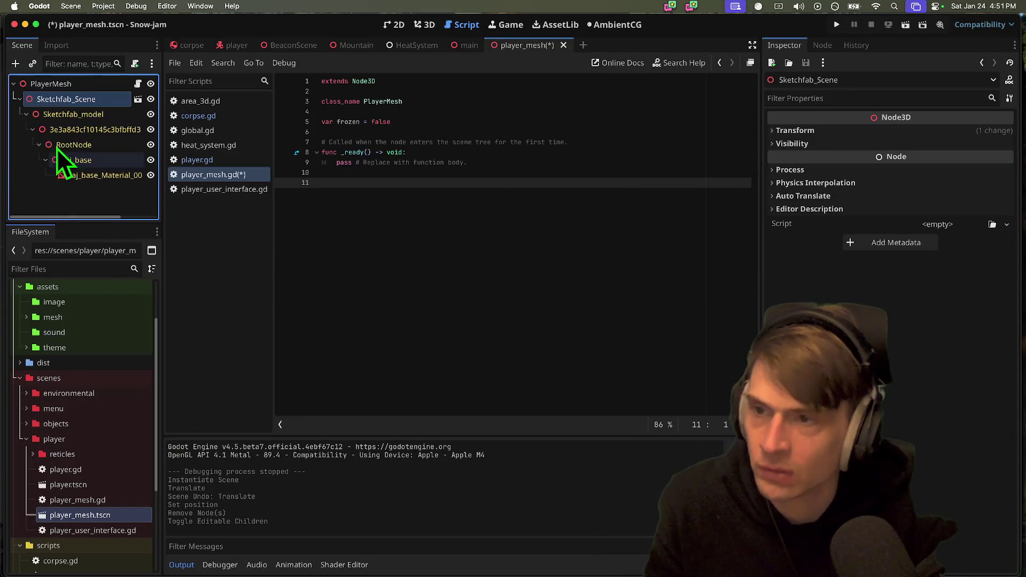
{"action": "left_click", "coordinate": [425, 25]}
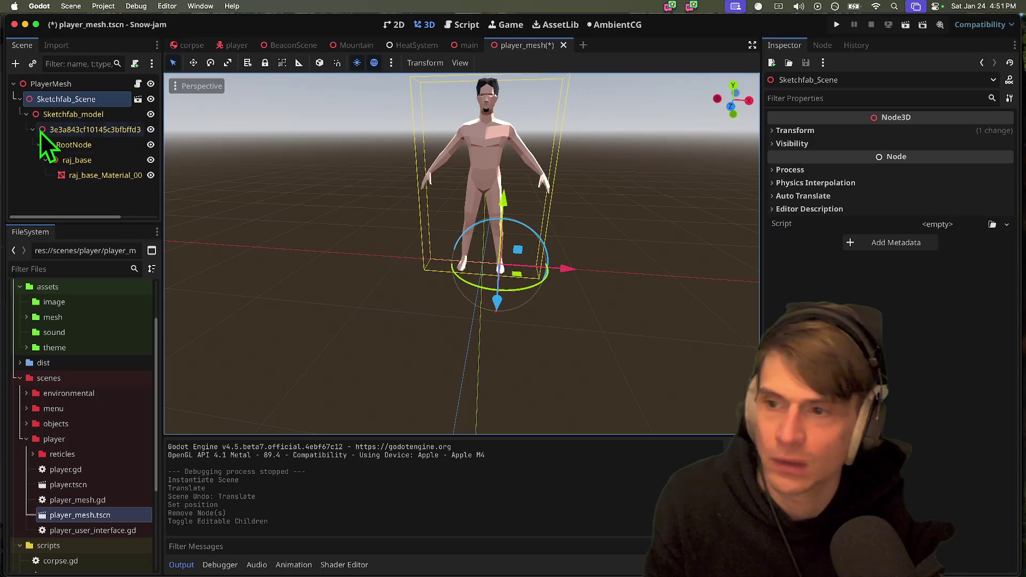
{"action": "left_click", "coordinate": [80, 167]}
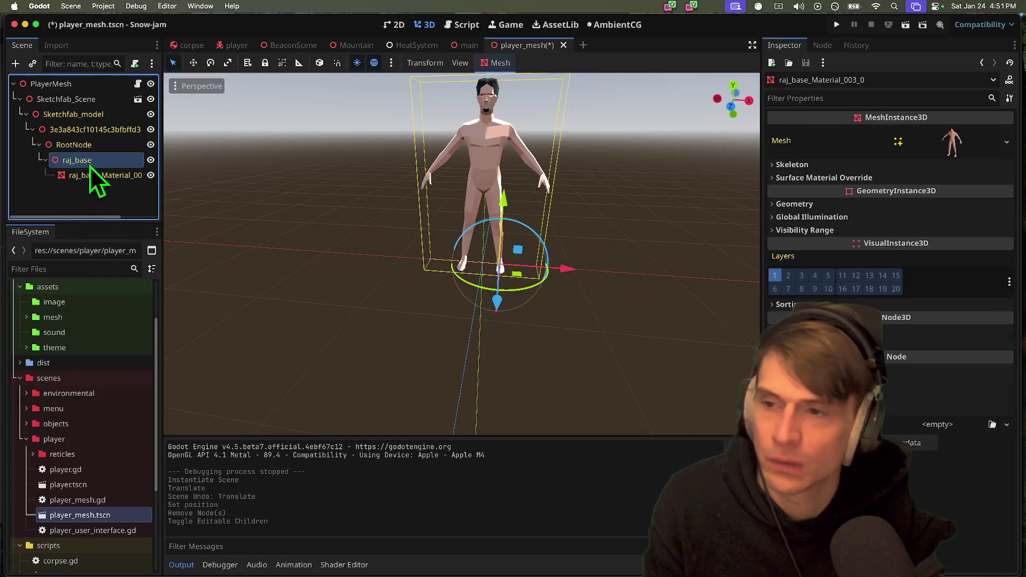
{"action": "left_click", "coordinate": [102, 144]}
{"action": "left_click", "coordinate": [113, 114]}
{"action": "left_click", "coordinate": [109, 144]}
- Inspect the body mesh's surface and its Material.003 albedo settings
{"action": "left_click", "coordinate": [104, 176]}
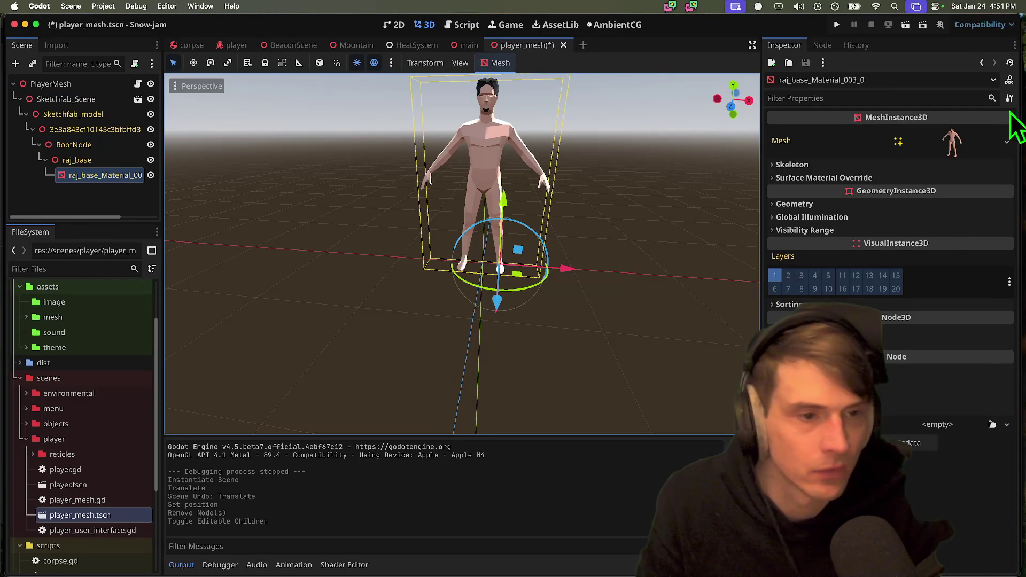
{"action": "left_click", "coordinate": [931, 178]}
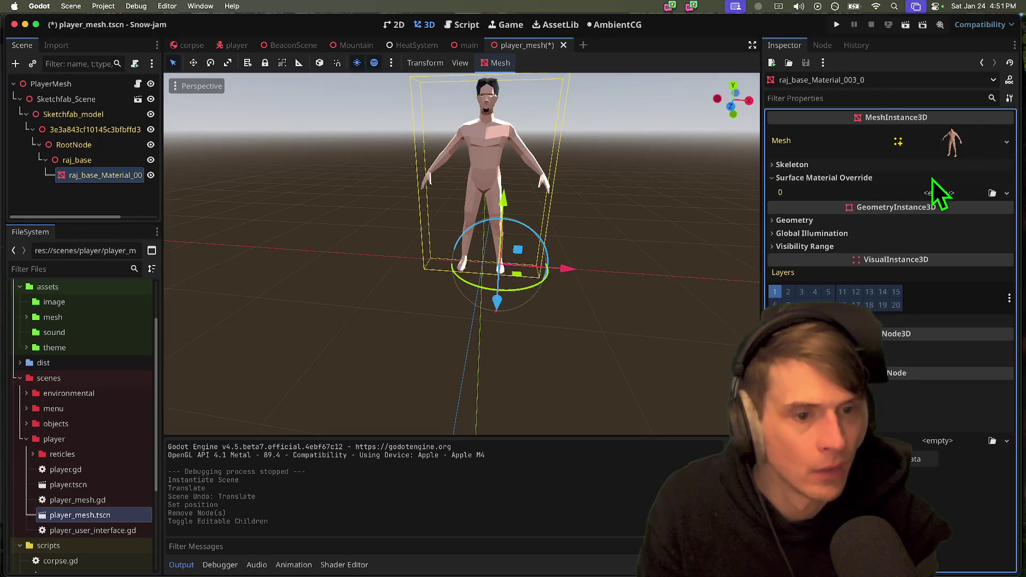
{"action": "left_click", "coordinate": [962, 136]}
{"action": "left_click", "coordinate": [963, 134]}
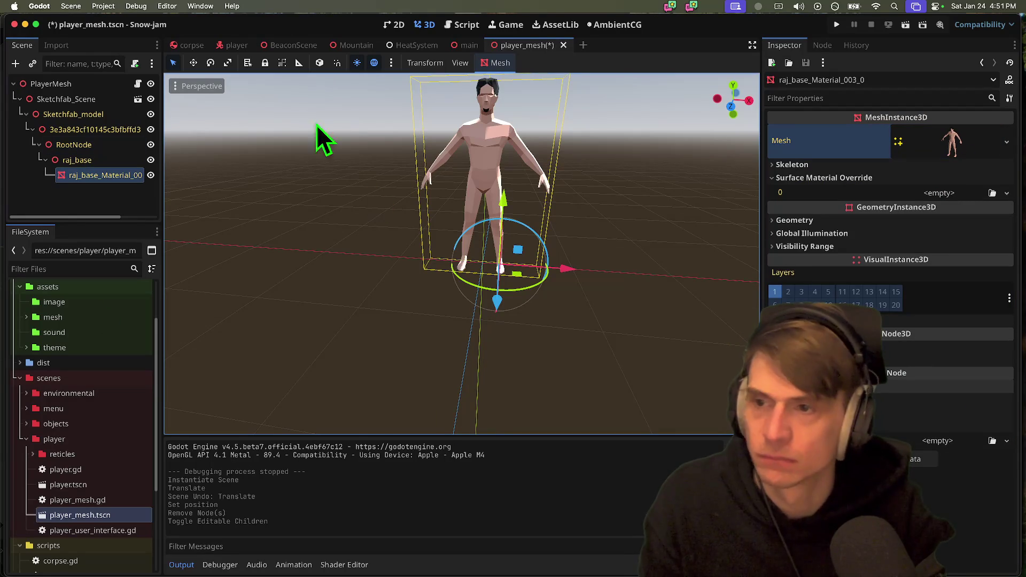
{"action": "left_click", "coordinate": [956, 149]}
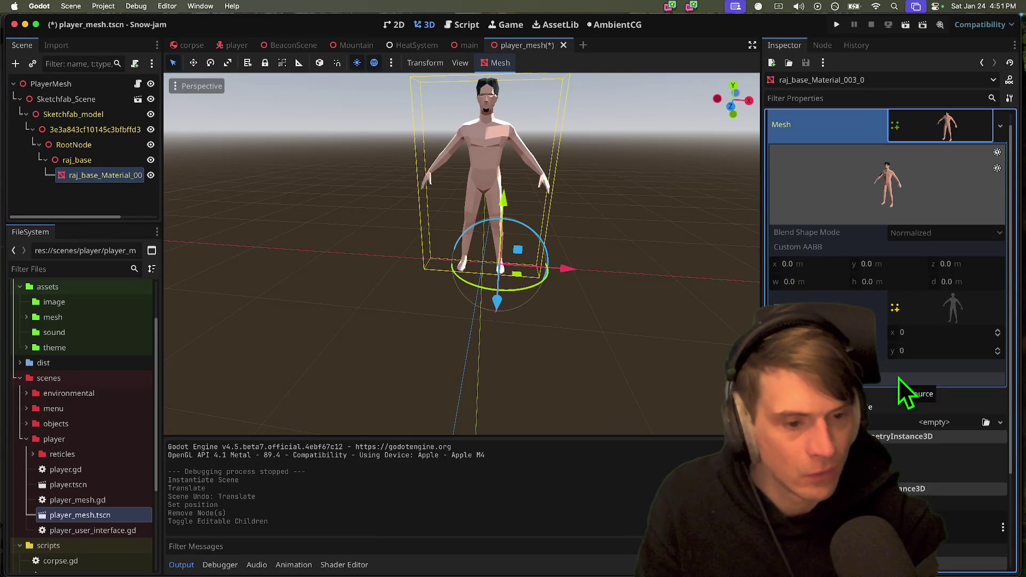
{"action": "left_click", "coordinate": [895, 385]}
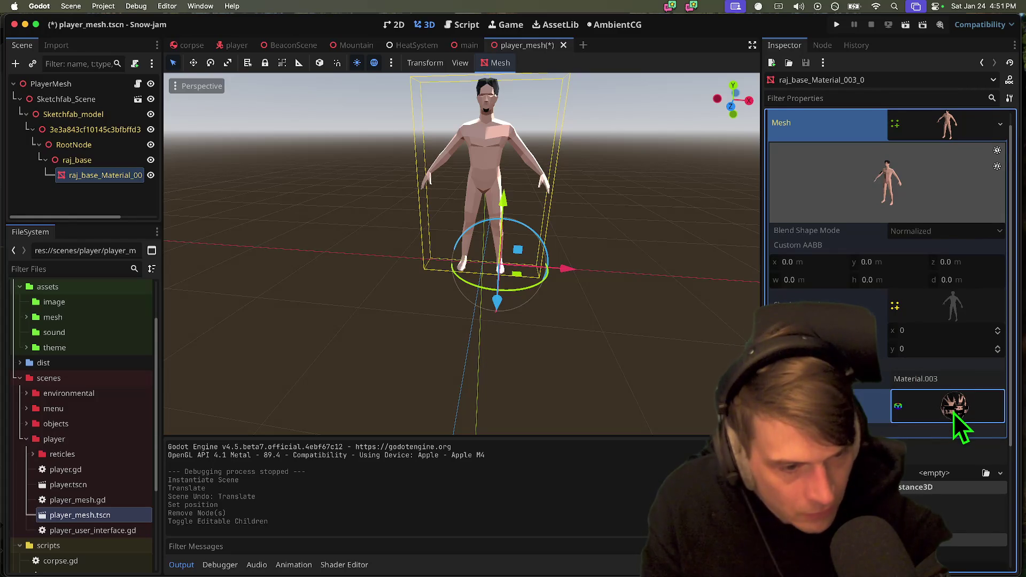
{"action": "left_click", "coordinate": [953, 413]}
{"action": "right_click", "coordinate": [960, 313]}
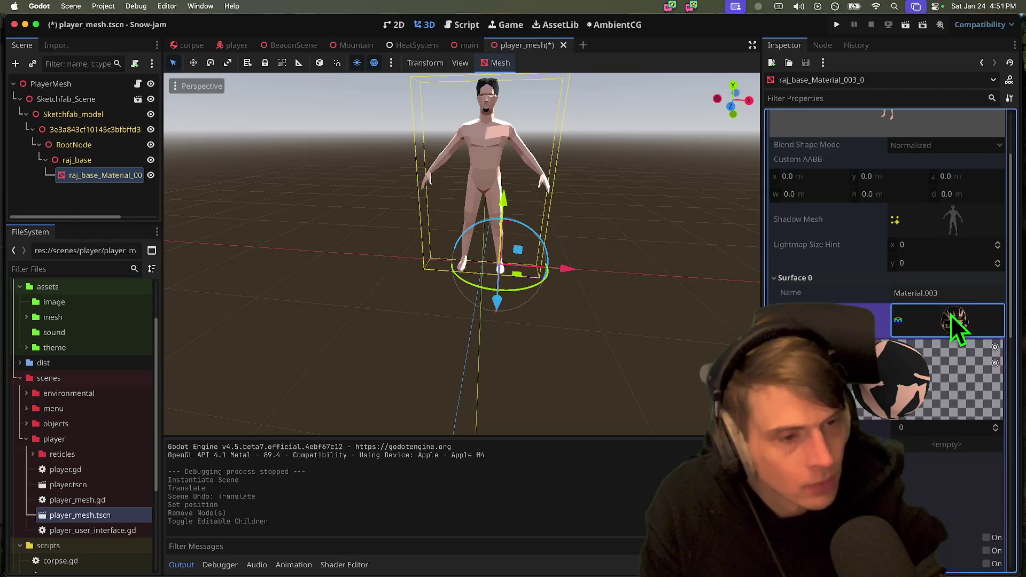
{"action": "scroll", "coordinate": [961, 300], "scroll_direction": "down", "scroll_amount": 5}
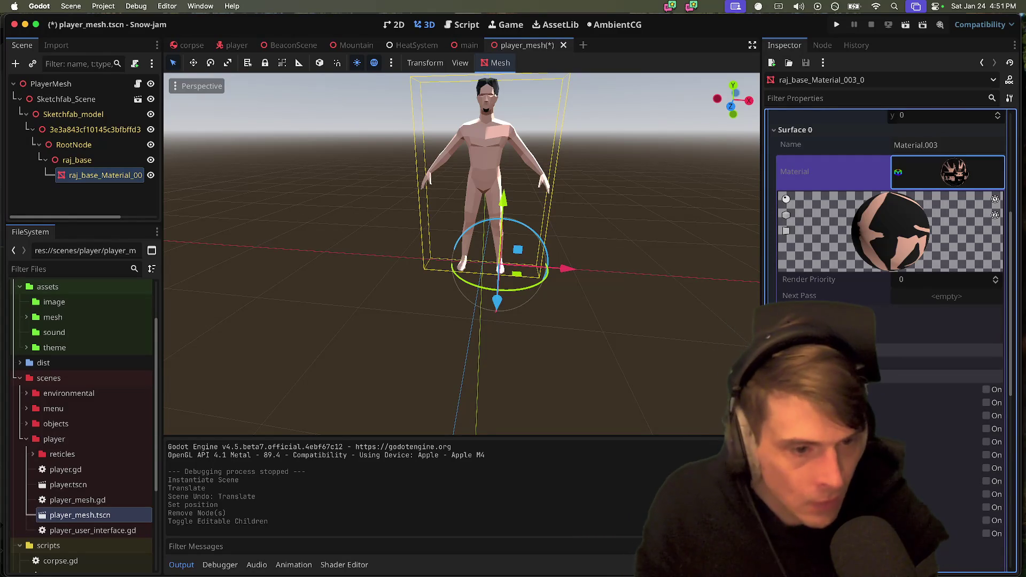
{"action": "left_click", "coordinate": [868, 347]}
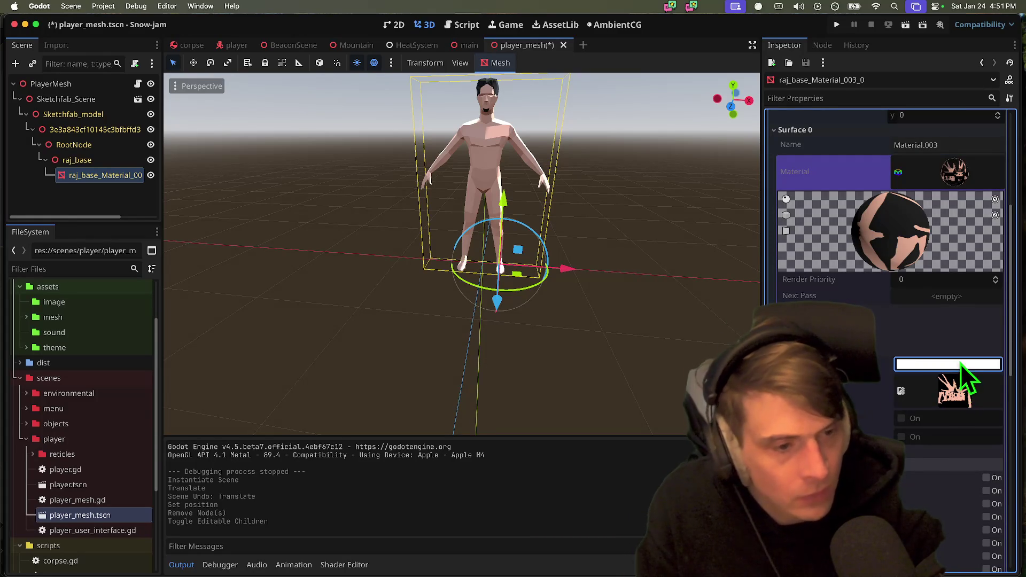
{"action": "scroll", "coordinate": [969, 241], "scroll_direction": "up", "scroll_amount": 4}
{"action": "scroll", "coordinate": [973, 226], "scroll_direction": "up", "scroll_amount": 5}
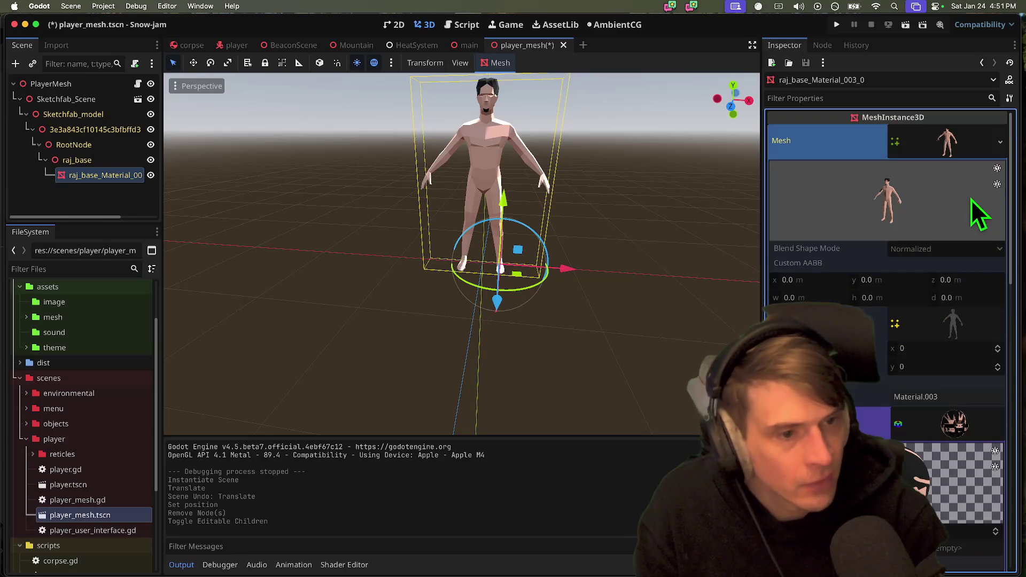
- Make the body mesh and its surface material unique (recursive)
{"action": "right_click", "coordinate": [966, 142]}
{"action": "left_click", "coordinate": [963, 467]}
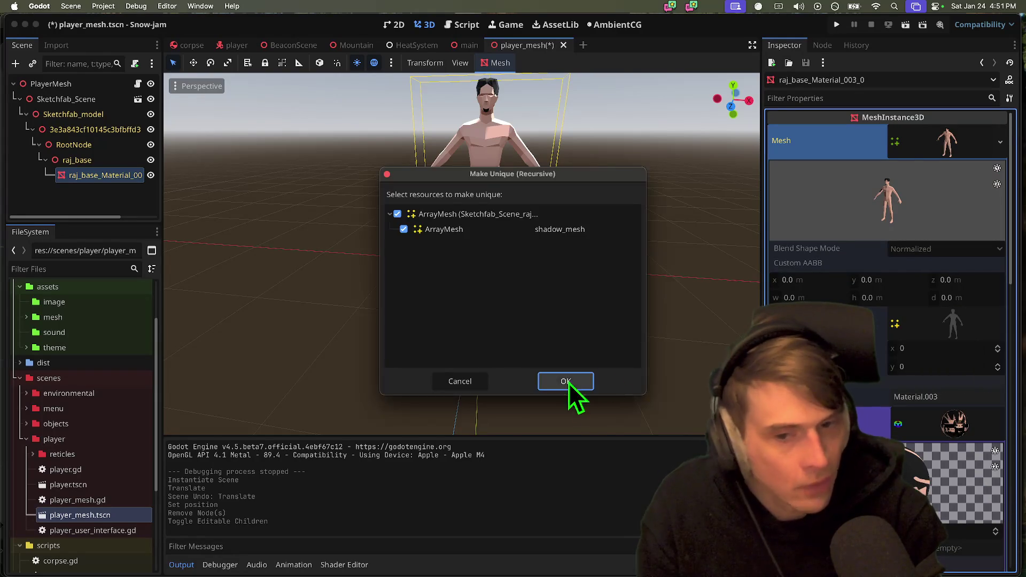
{"action": "left_click", "coordinate": [564, 381]}
{"action": "scroll", "coordinate": [954, 472], "scroll_direction": "down", "scroll_amount": 3}
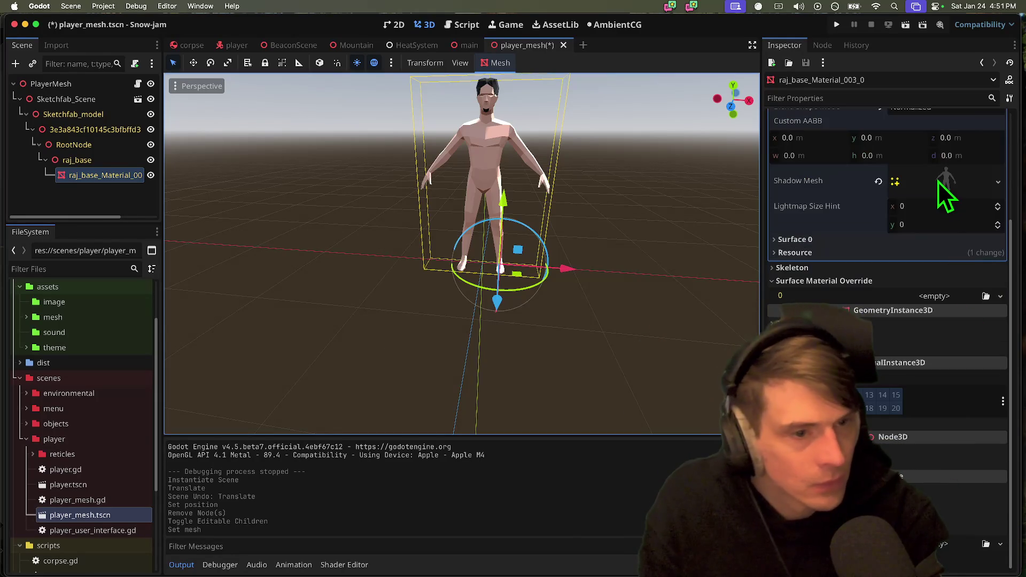
{"action": "left_click", "coordinate": [939, 239]}
{"action": "left_click", "coordinate": [947, 281]}
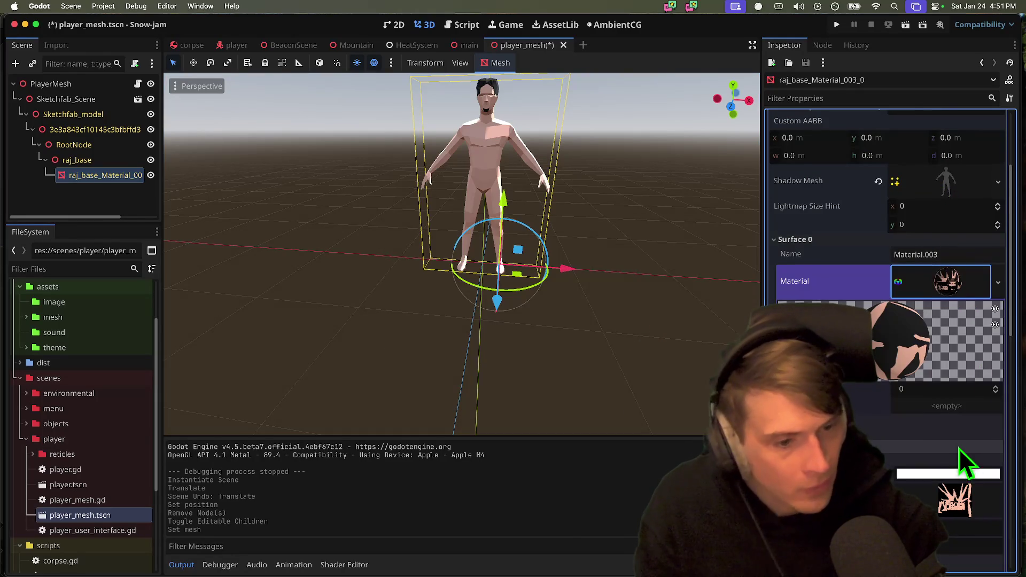
{"action": "scroll", "coordinate": [959, 445], "scroll_direction": "down", "scroll_amount": 3}
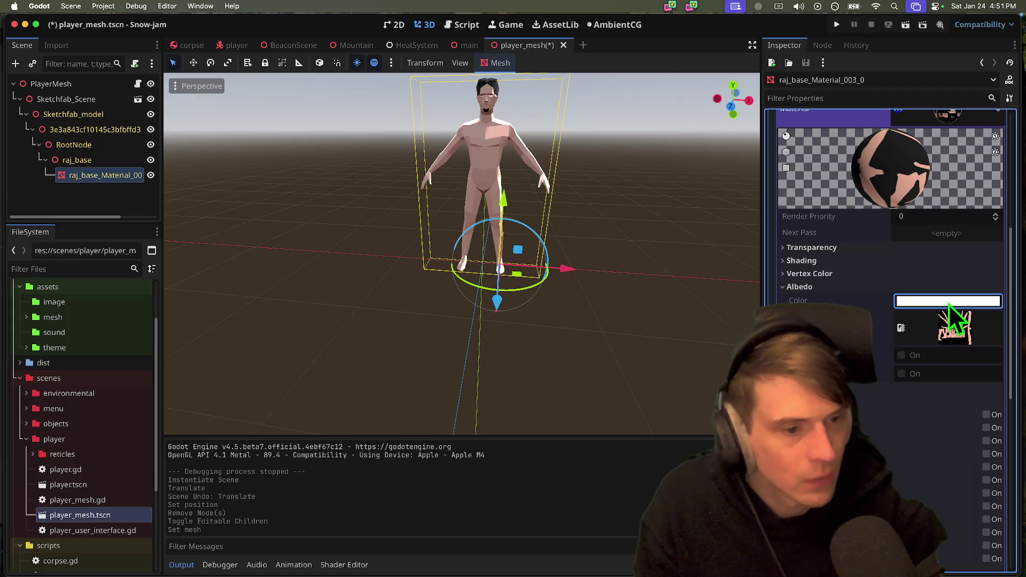
{"action": "scroll", "coordinate": [936, 240], "scroll_direction": "up", "scroll_amount": 3}
{"action": "right_click", "coordinate": [941, 281]}
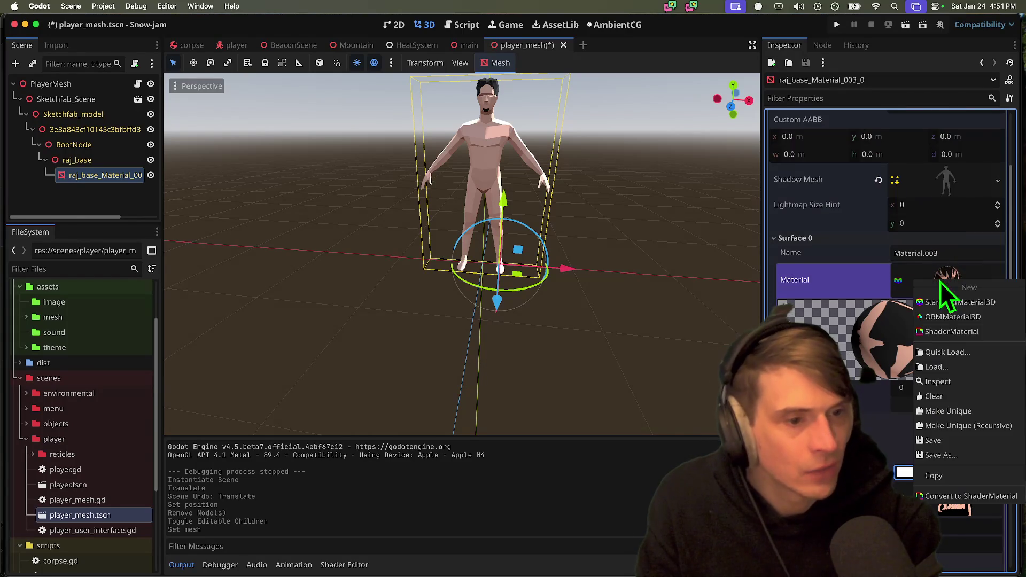
{"action": "left_click", "coordinate": [966, 436]}
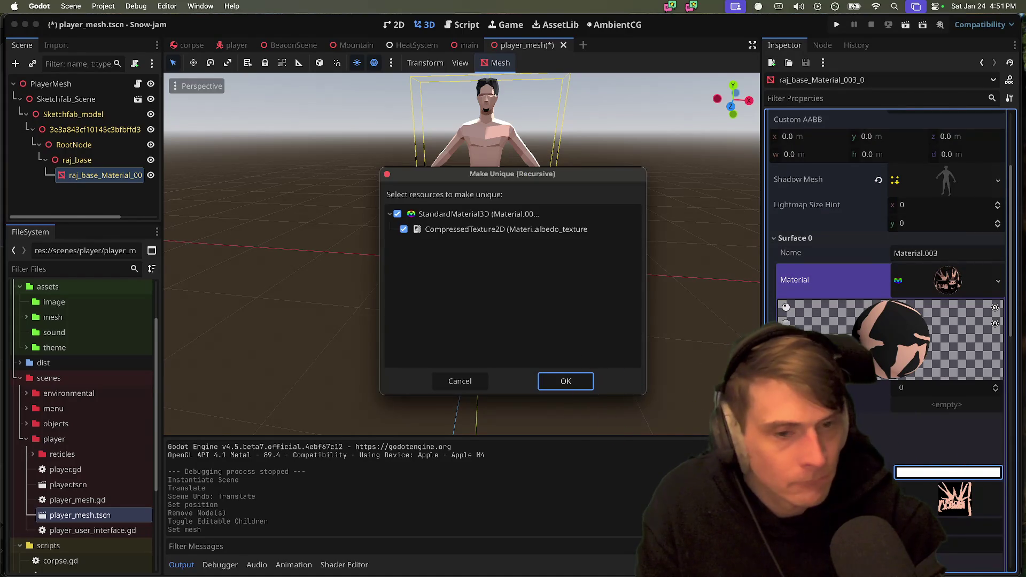
{"action": "left_click", "coordinate": [569, 383]}
- Set the material's albedo colour to cyan #37ffff
{"action": "scroll", "coordinate": [957, 428], "scroll_direction": "down", "scroll_amount": 2}
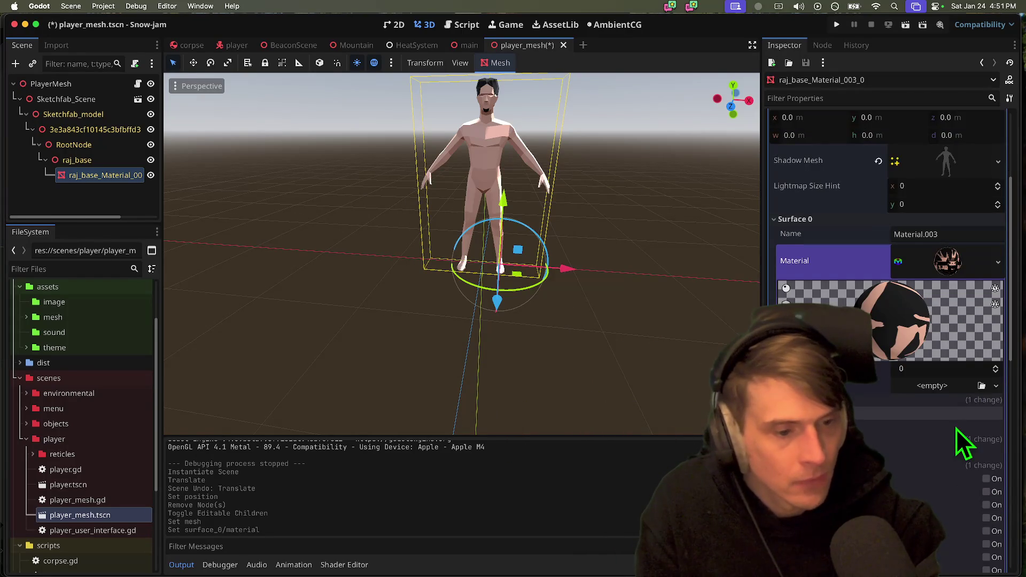
{"action": "left_click", "coordinate": [926, 426]}
{"action": "left_click", "coordinate": [949, 437]}
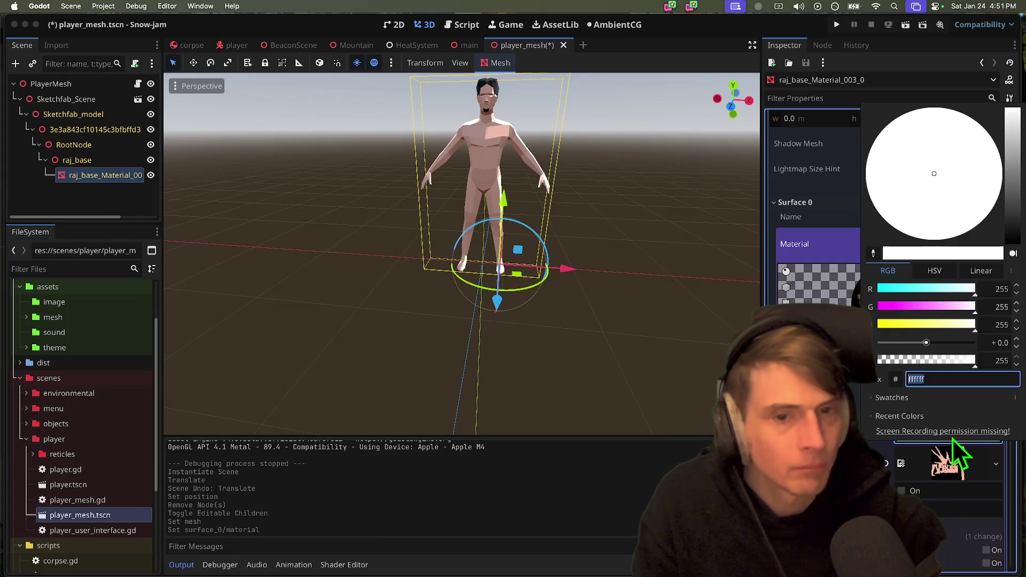
{"action": "left_click", "coordinate": [899, 291]}
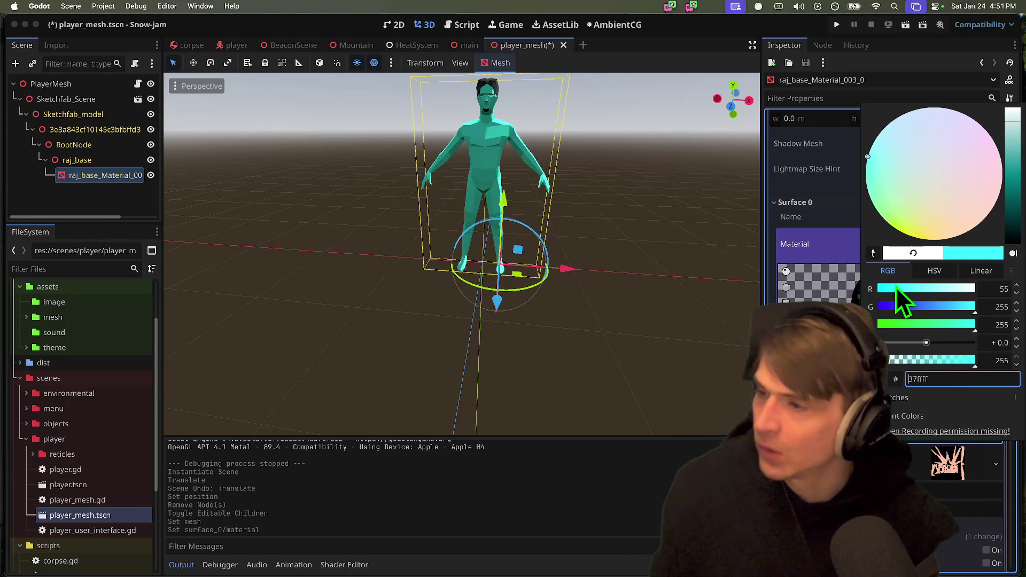
{"action": "key", "text": "super+Tab"}
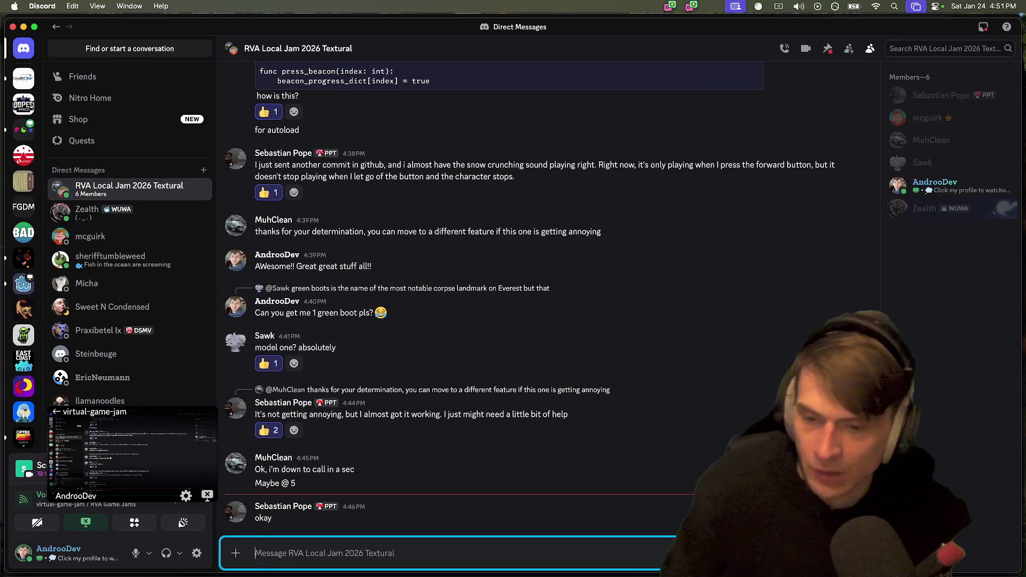
- Look over the CAPLOL general channel and RVA Game Jams server, then return to Godot
{"action": "left_click", "coordinate": [24, 78]}
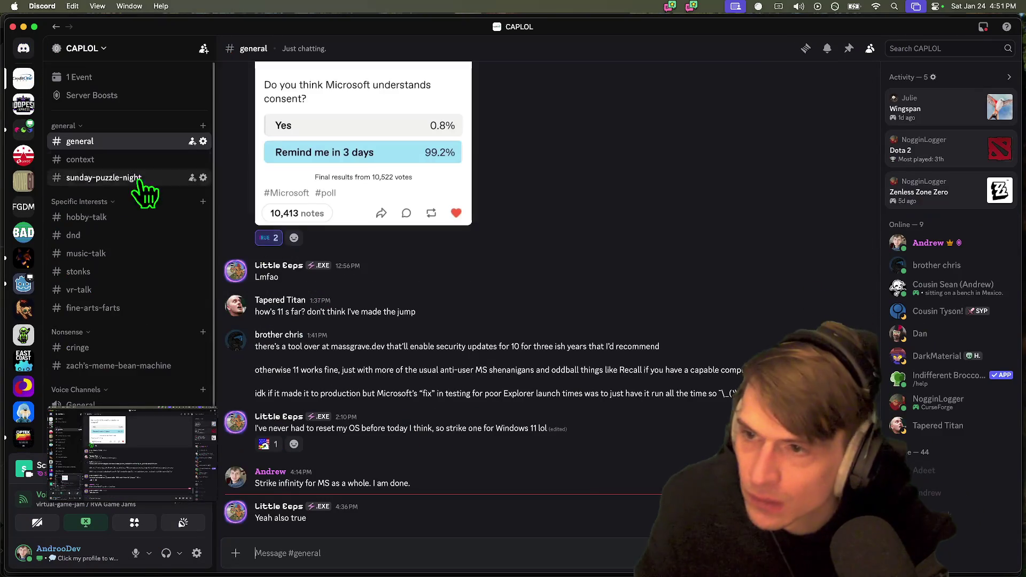
{"action": "left_click", "coordinate": [21, 134]}
{"action": "key", "text": "super+Tab"}
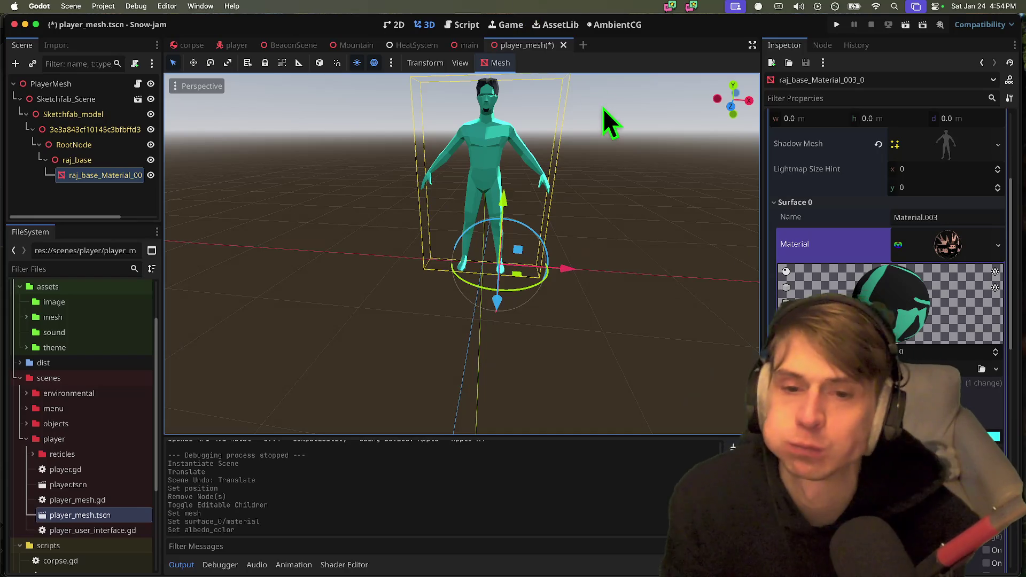
- Open the RVA Local Jam 2026 Textural chat and read the bones and camera messages
{"action": "key", "text": "super+Tab"}
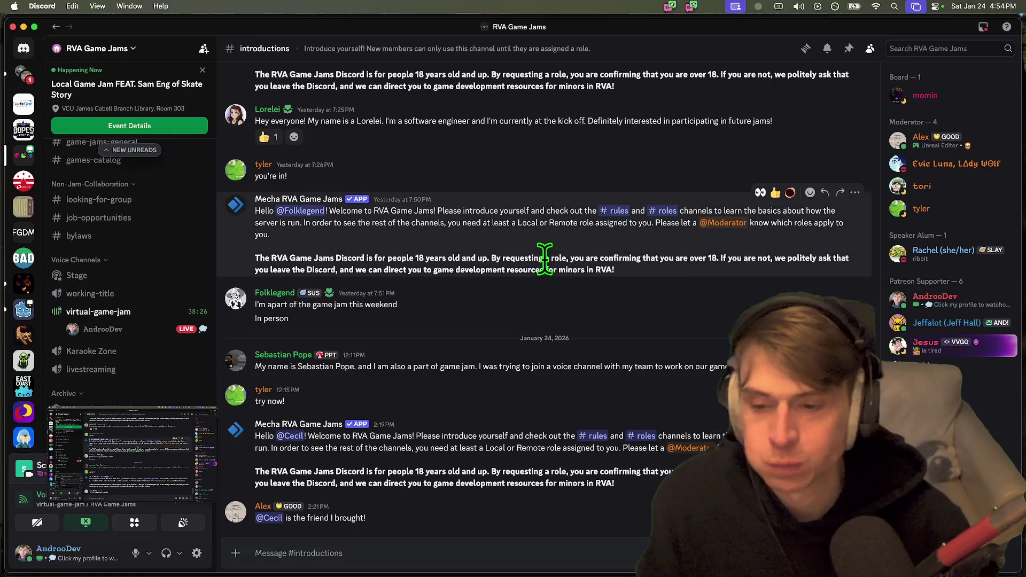
{"action": "left_click", "coordinate": [23, 75]}
{"action": "triple_click", "coordinate": [536, 520]}
{"action": "left_click", "coordinate": [558, 534]}
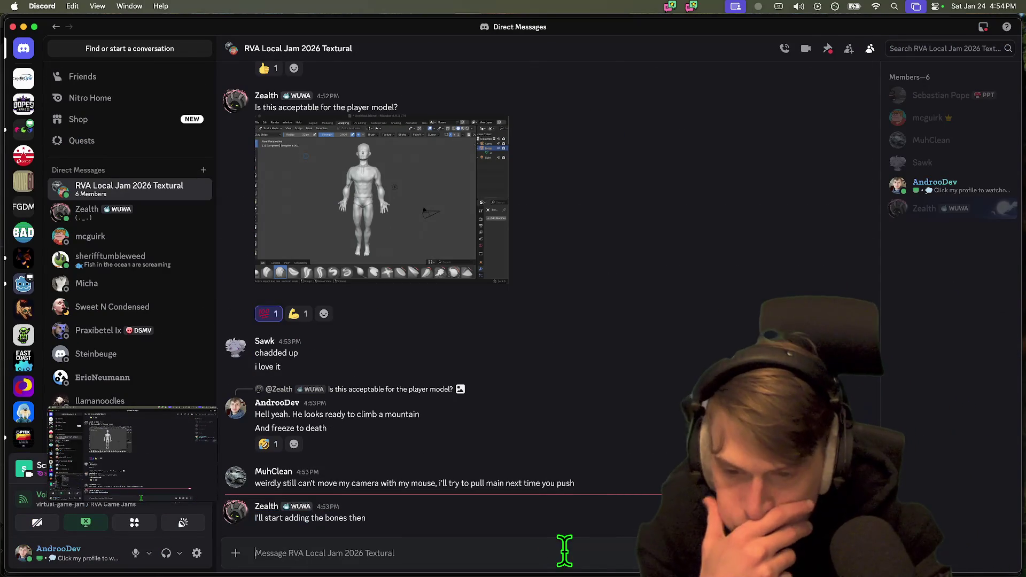
{"action": "triple_click", "coordinate": [588, 521]}
{"action": "left_click", "coordinate": [607, 491]}
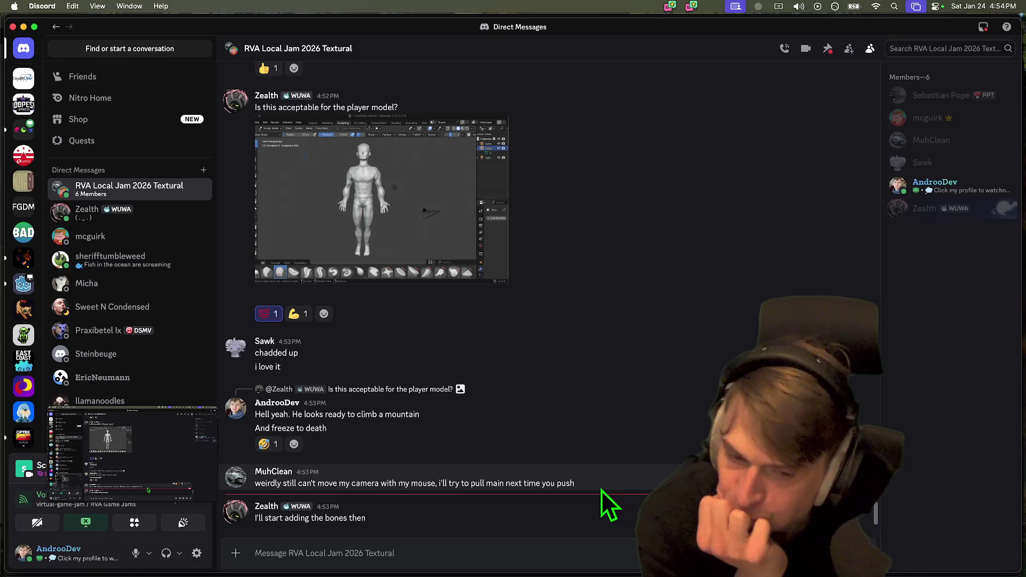
{"action": "triple_click", "coordinate": [601, 489]}
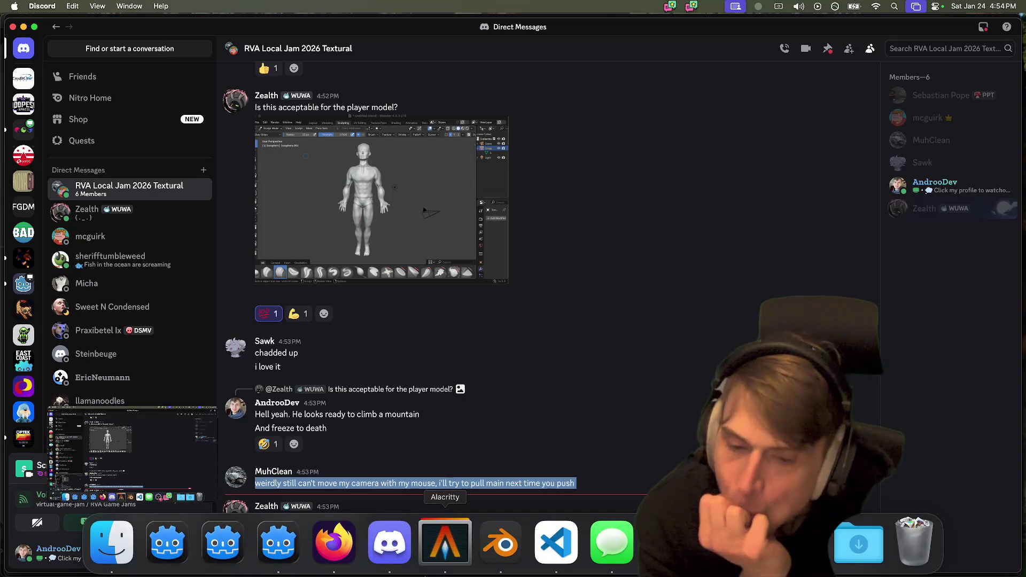
- Check the repository's git status in the terminal with gst
{"action": "left_click", "coordinate": [433, 558]}
{"action": "type", "text": "gst"}
{"action": "key", "text": "Return"}
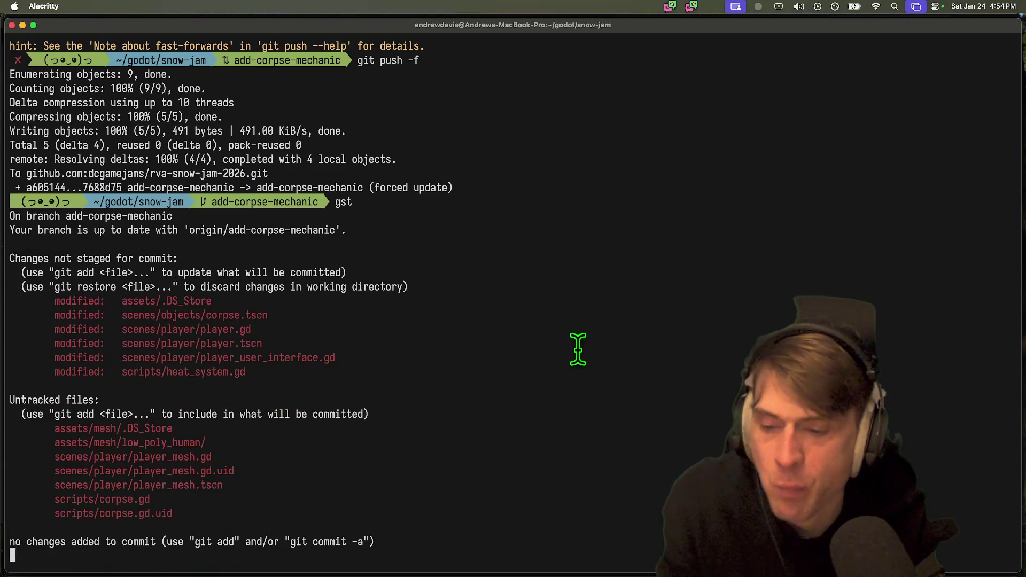
{"action": "type", "text": "g"}
- React to the camera-not-moving message with a 😬 grimace
{"action": "key", "text": "super+Tab"}
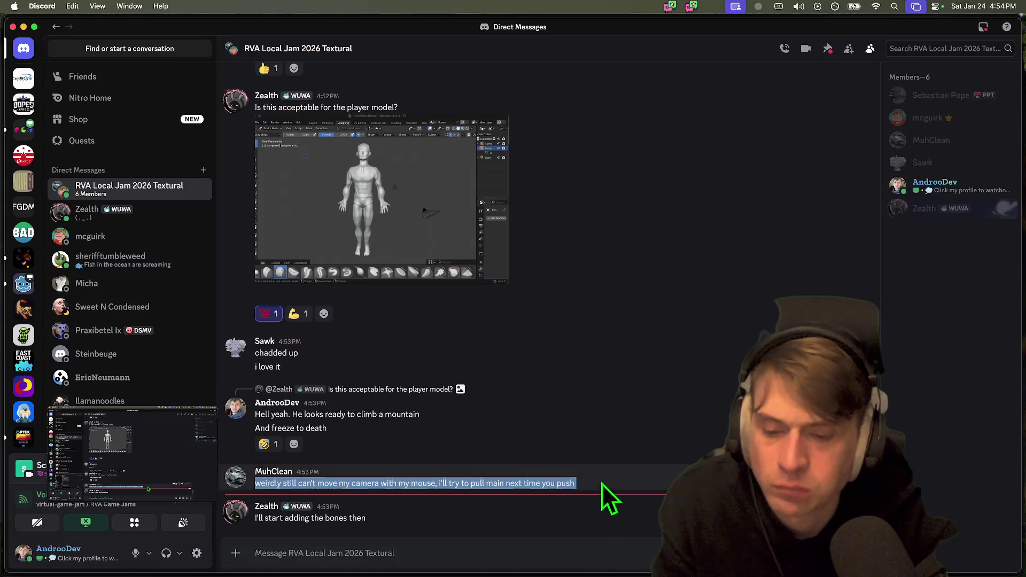
{"action": "left_click", "coordinate": [600, 493]}
{"action": "left_click", "coordinate": [801, 466]}
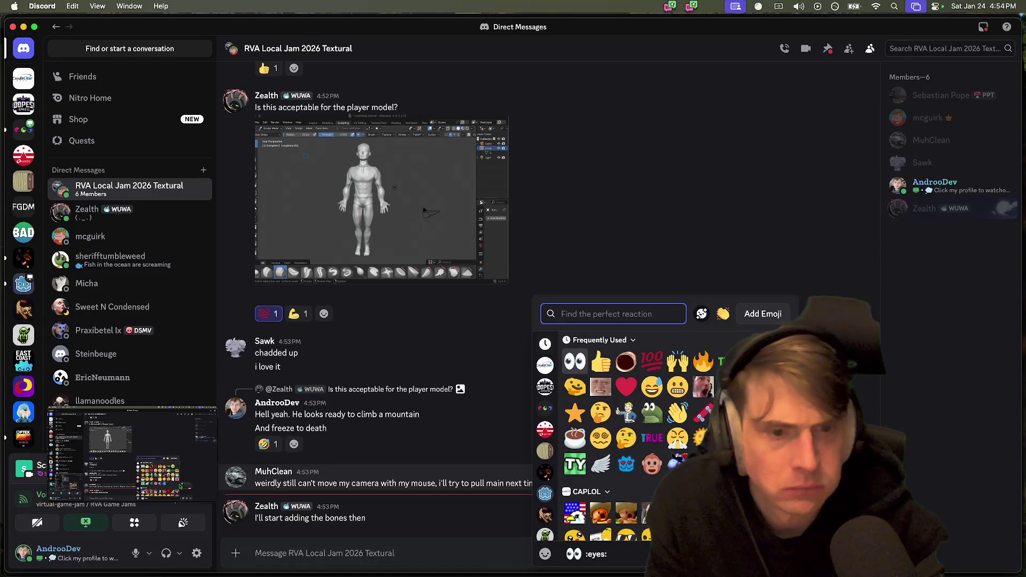
{"action": "left_click", "coordinate": [677, 386]}
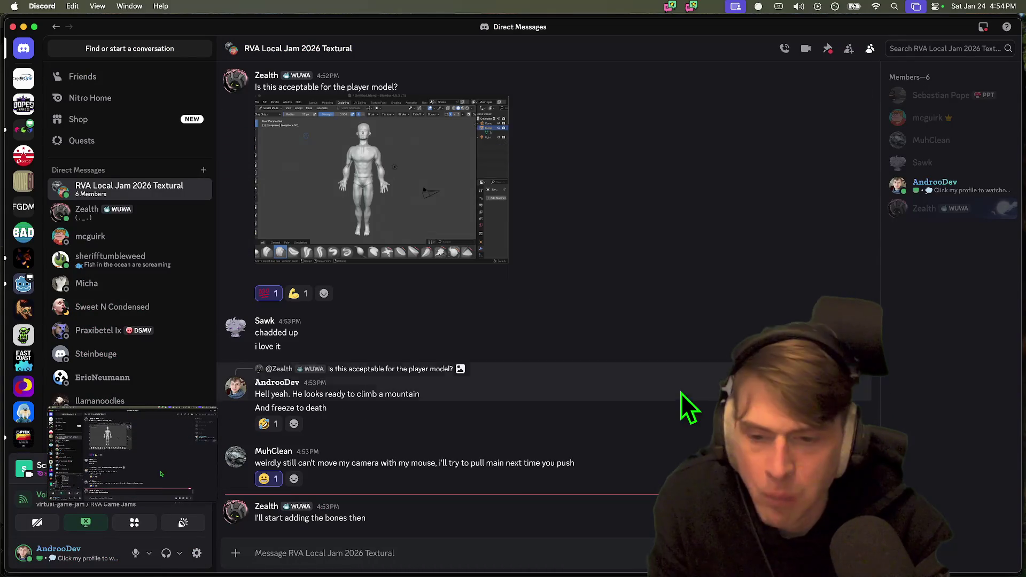
{"action": "key", "text": "super+Tab"}
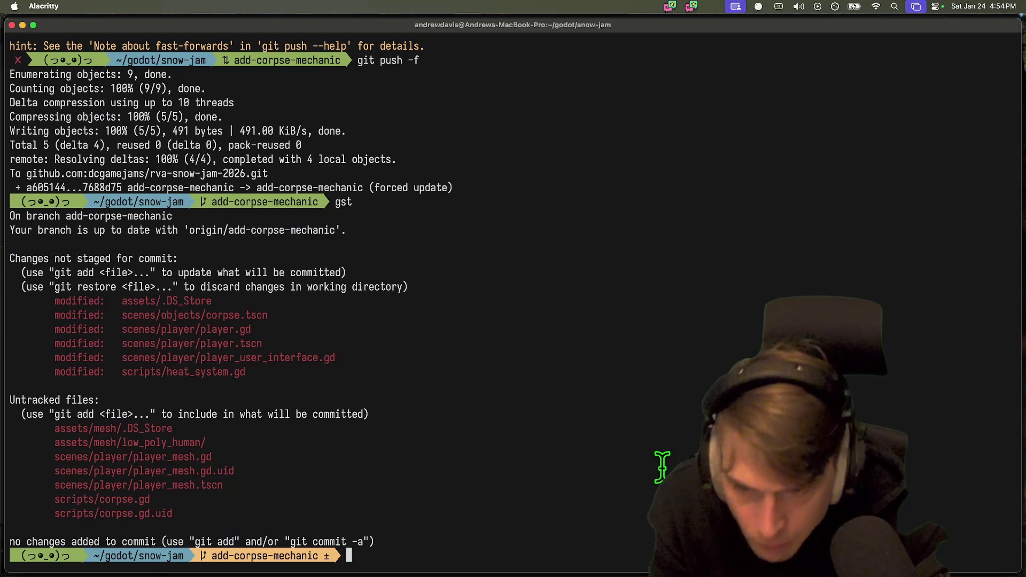
- Stage all changes, commit them as 'feat: add corpse', and push the branch
{"action": "key", "text": "Up"}
{"action": "key", "text": "Return"}
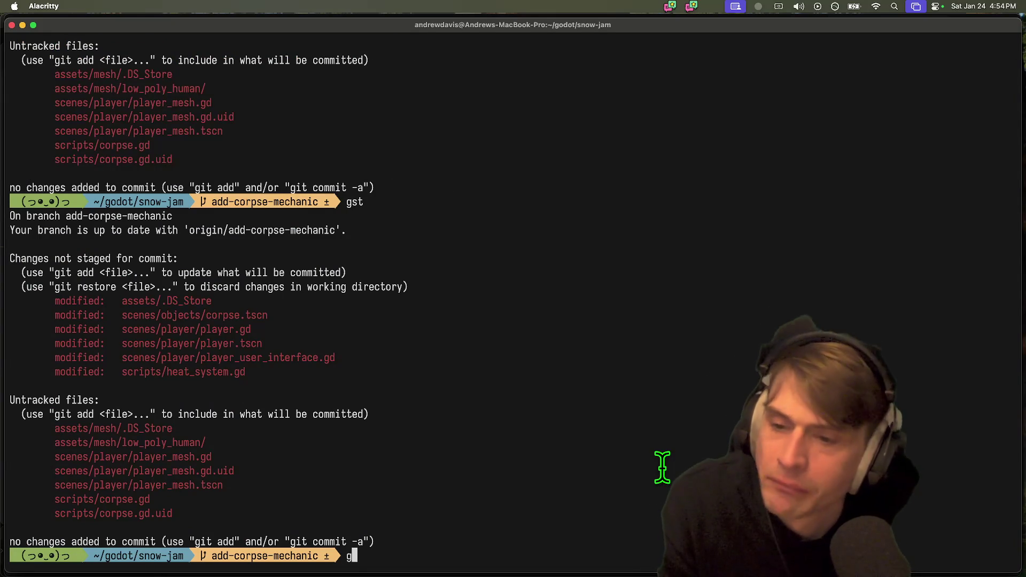
{"action": "type", "text": "it add ."}
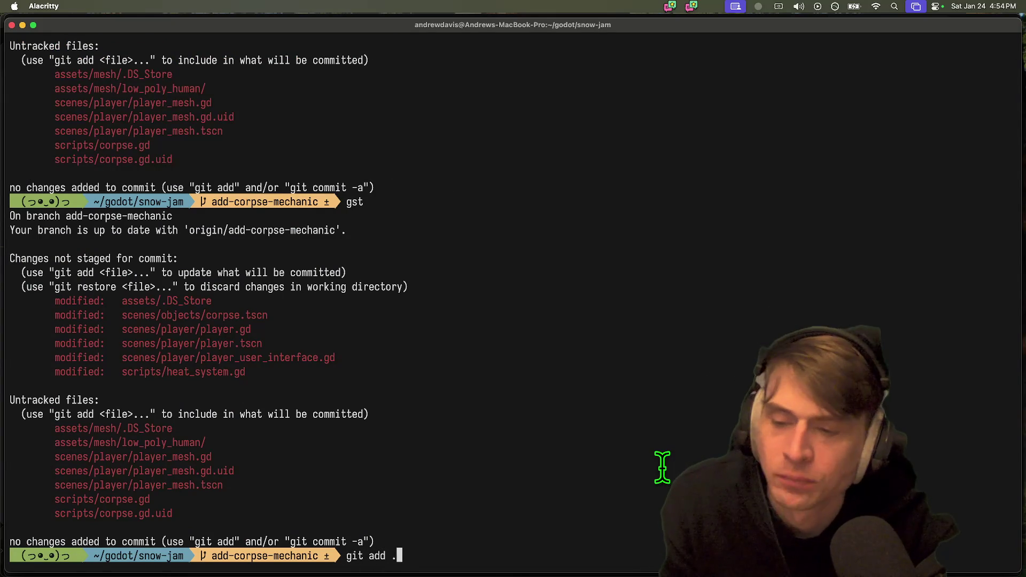
{"action": "key", "text": "Return"}
{"action": "type", "text": "gcam 'feat: resolve conflicts & wrap"}
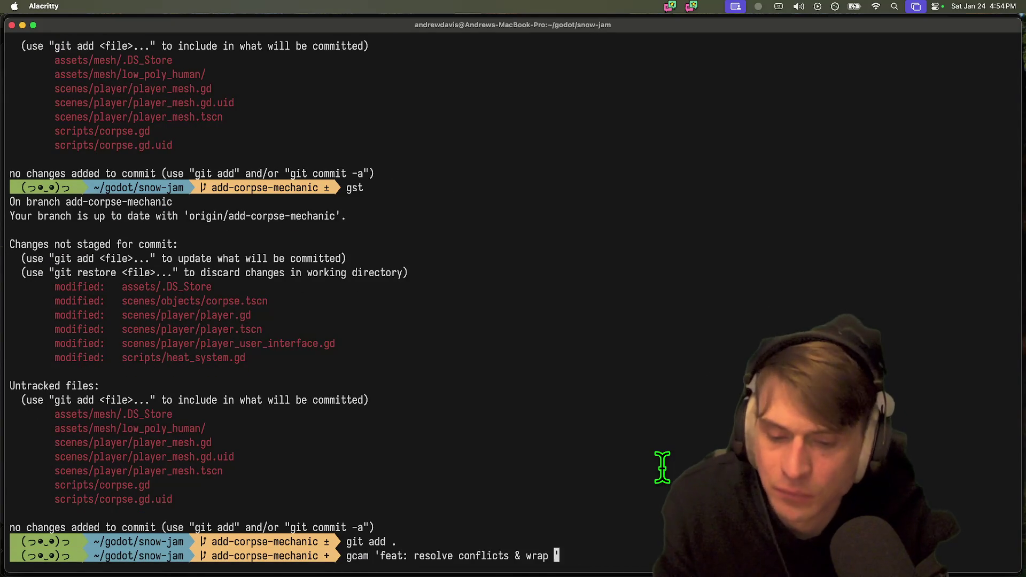
{"action": "type", "text": "e'"}
{"action": "key", "text": "Return"}
{"action": "type", "text": "g"}
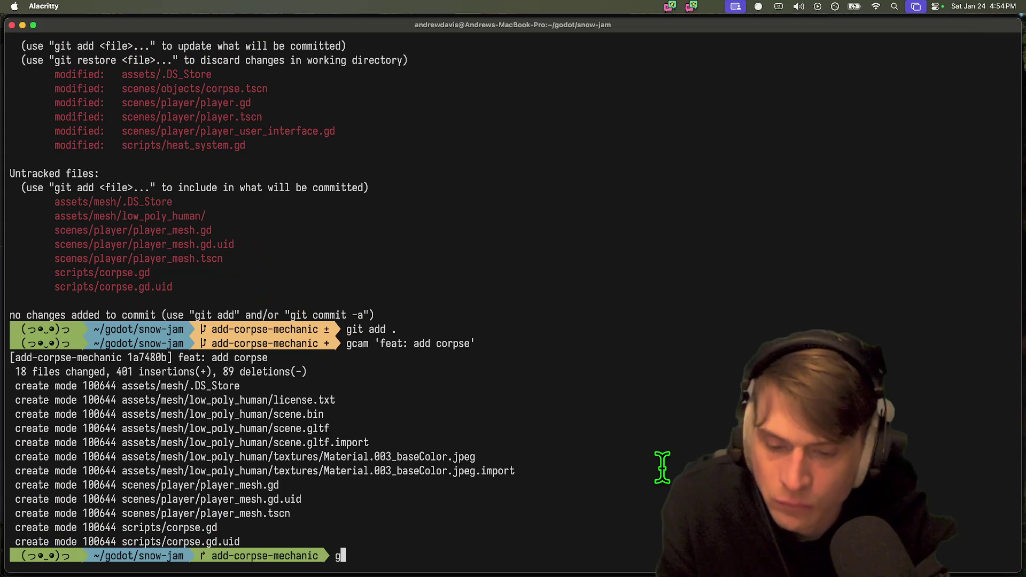
{"action": "type", "text": "h"}
{"action": "key", "text": "Return"}
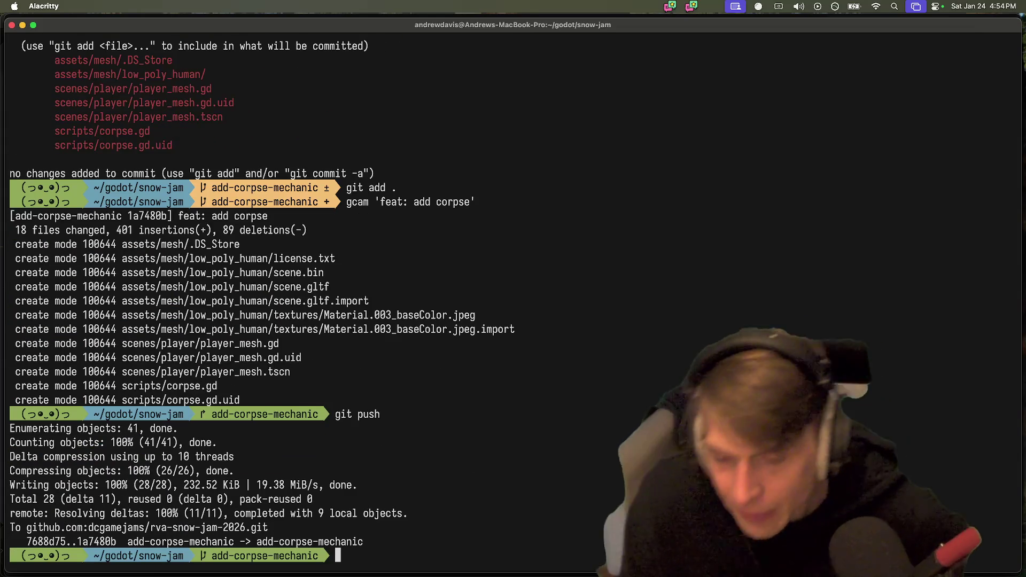
- Check out main, pull the latest changes, and push main
{"action": "type", "text": "gco main"}
{"action": "key", "text": "Return"}
{"action": "type", "text": "git pull"}
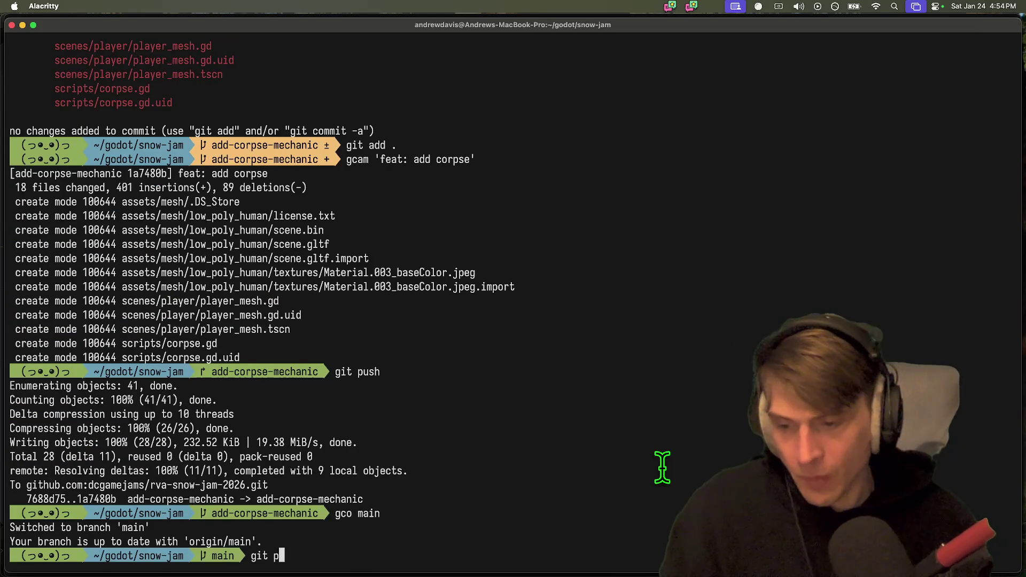
{"action": "key", "text": "Return"}
{"action": "key", "text": "super+Tab"}
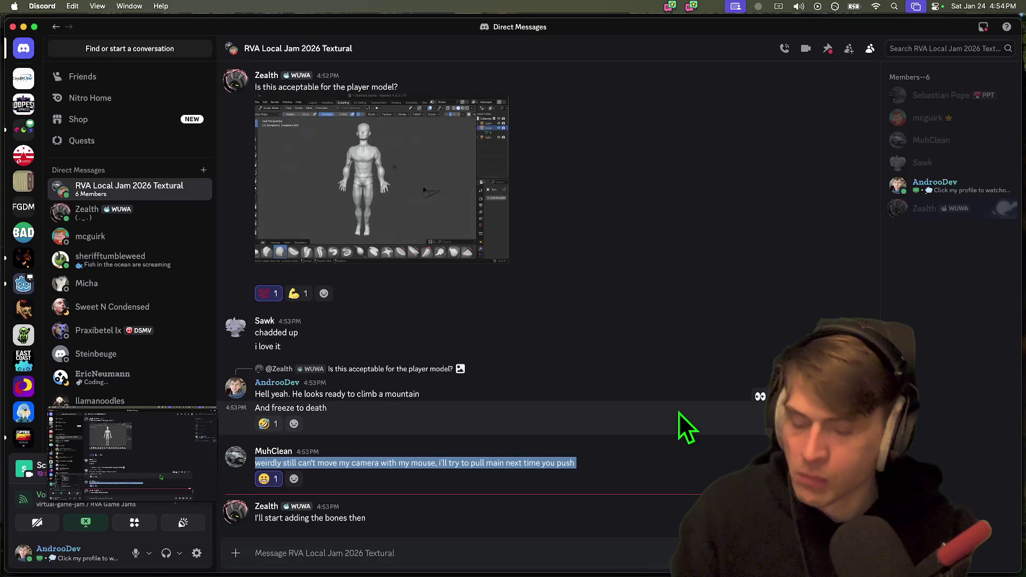
{"action": "key", "text": "super+Tab"}
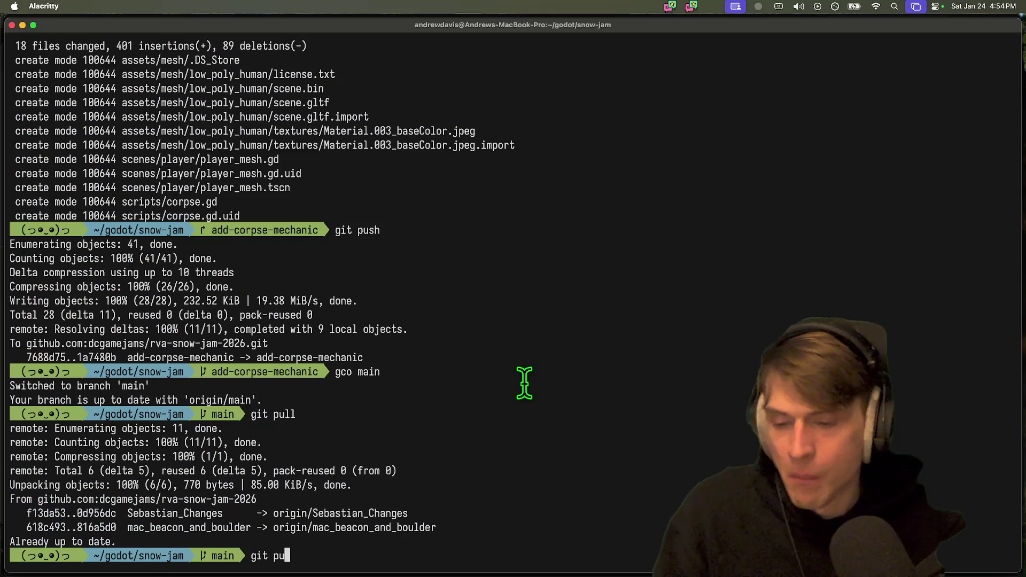
{"action": "type", "text": "ush"}
{"action": "key", "text": "Return"}
- Reload the externally modified files in Godot and open the project list
{"action": "key", "text": "super+Tab"}
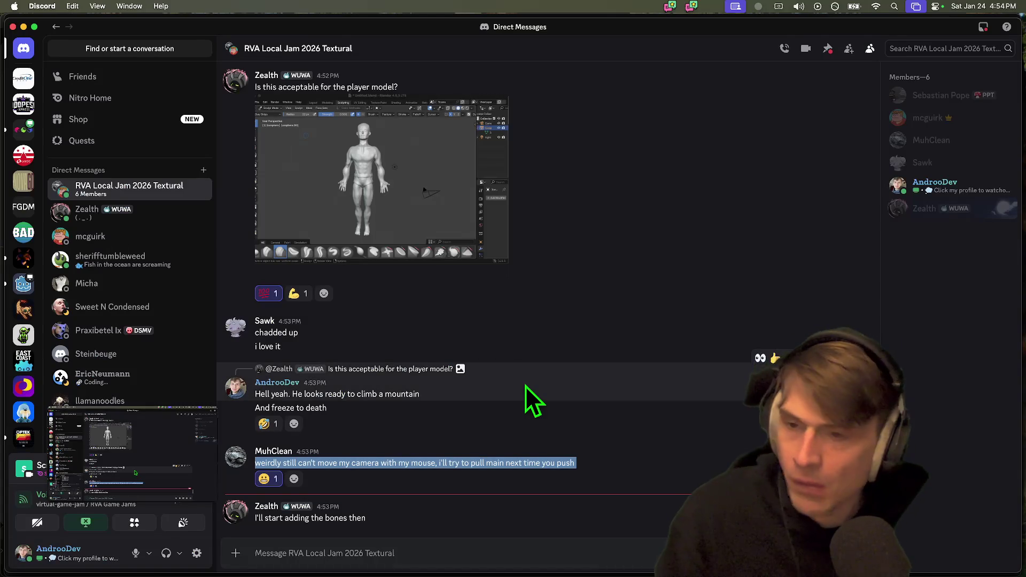
{"action": "key", "text": "super+Tab"}
{"action": "key", "text": "super+Tab"}
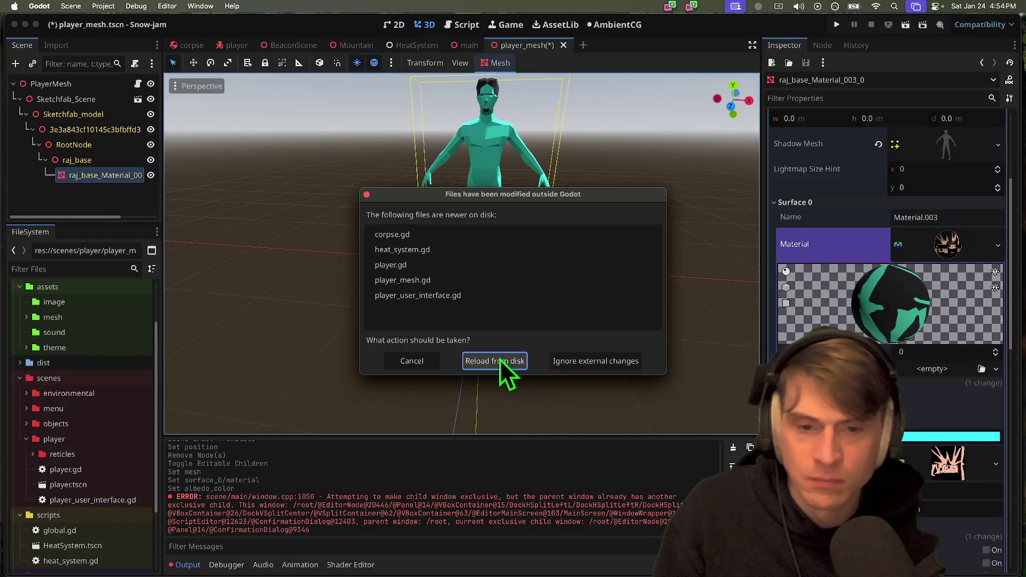
{"action": "left_click", "coordinate": [499, 359]}
{"action": "key", "text": "super+Tab"}
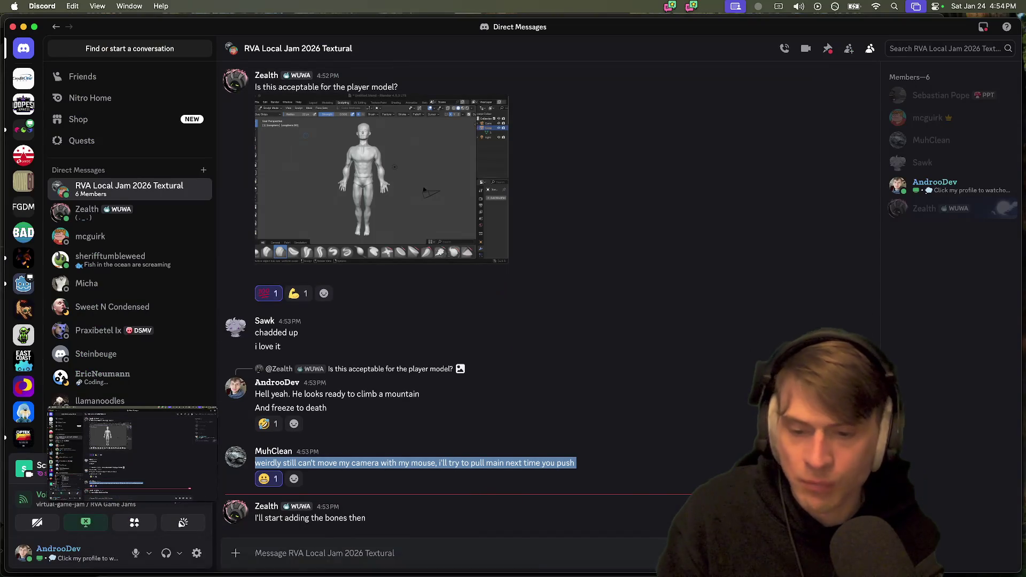
{"action": "left_click", "coordinate": [187, 556]}
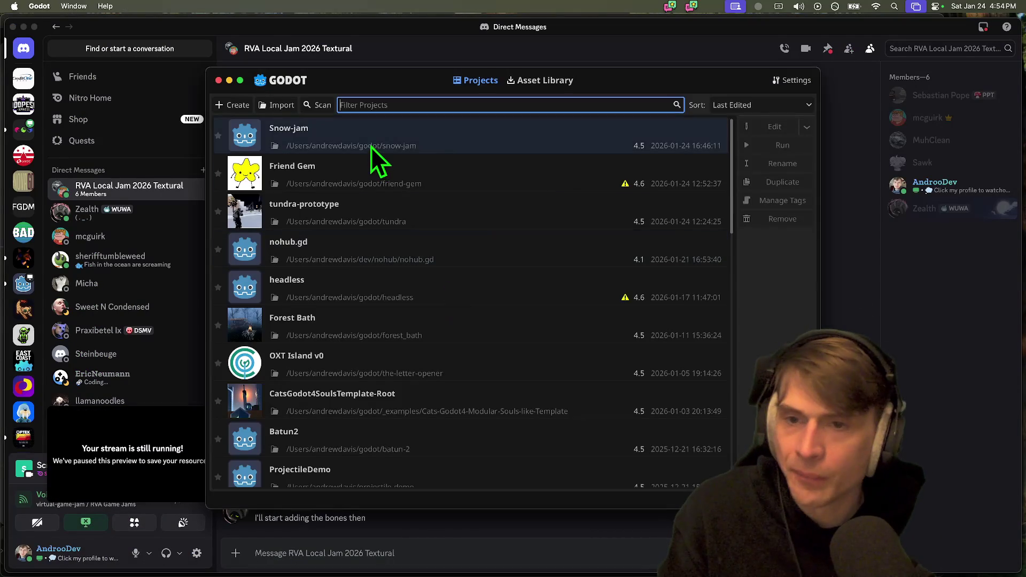
- Open the Snow-jam project and stop the running debug game
{"action": "double_click", "coordinate": [373, 142]}
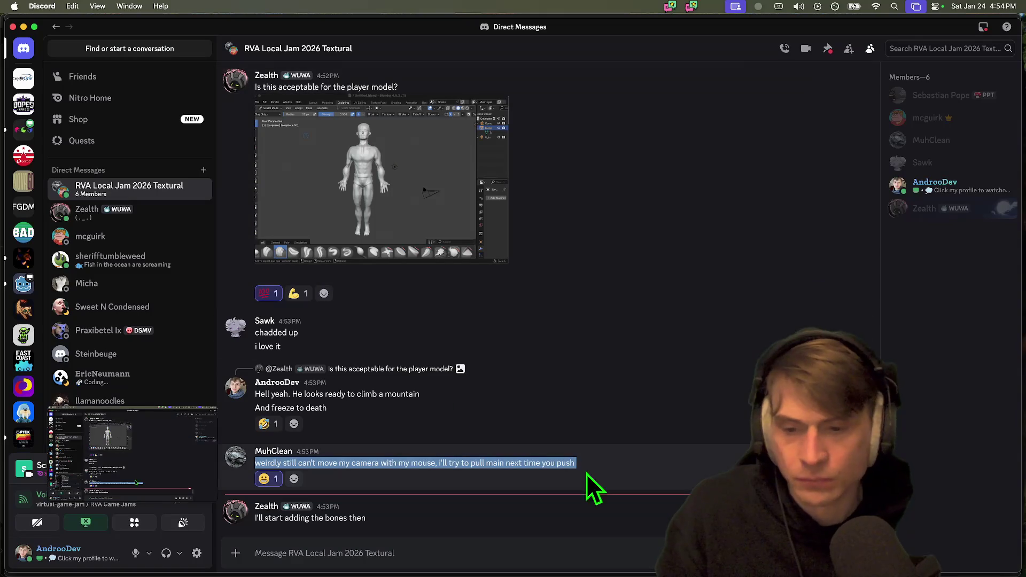
{"action": "left_click", "coordinate": [626, 458]}
{"action": "type", "text": "rreal"}
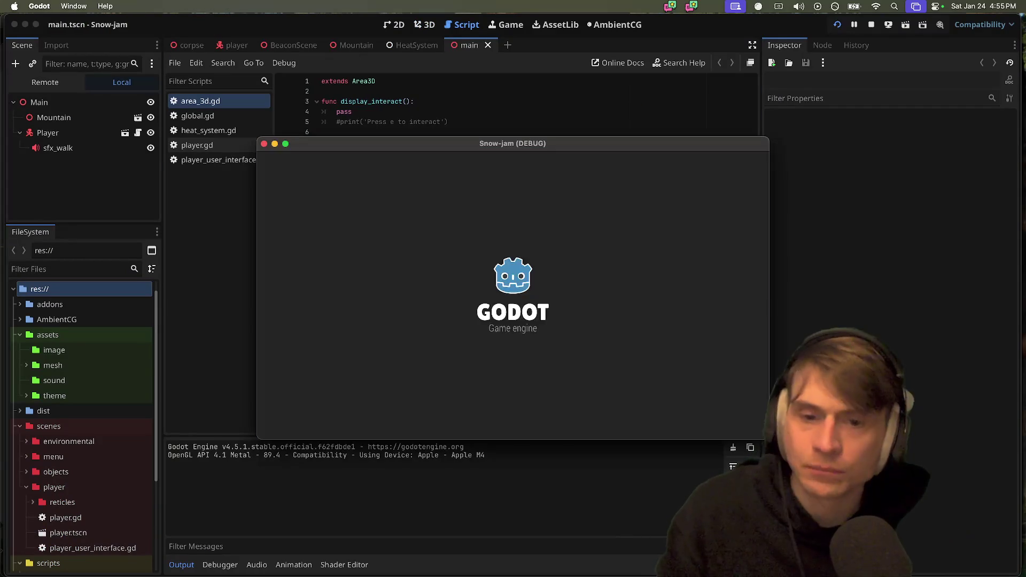
{"action": "key", "text": "super+q"}
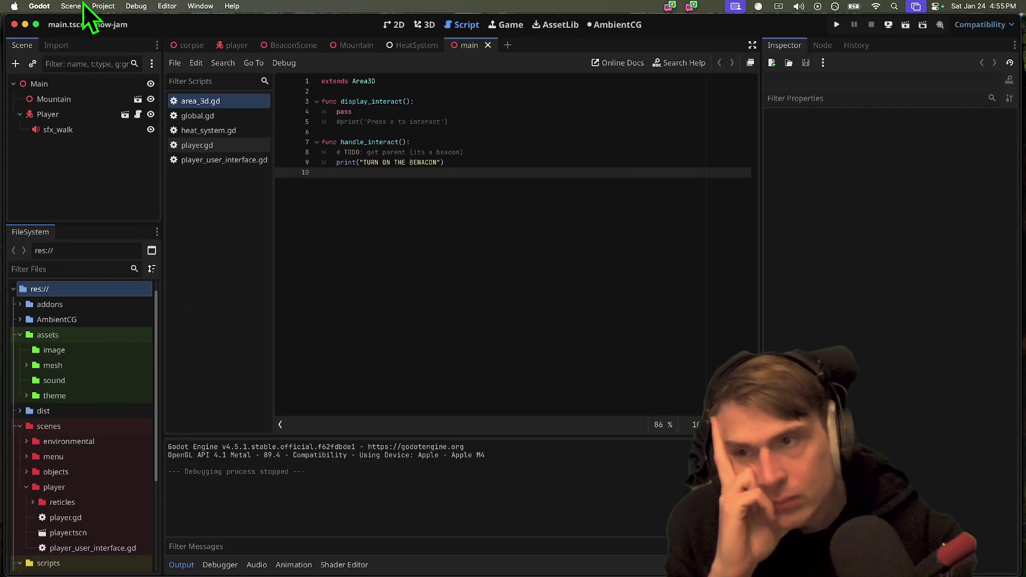
- Look through Snow-jam's Project Settings, then close them
{"action": "left_click", "coordinate": [102, 6]}
{"action": "left_click", "coordinate": [107, 24]}
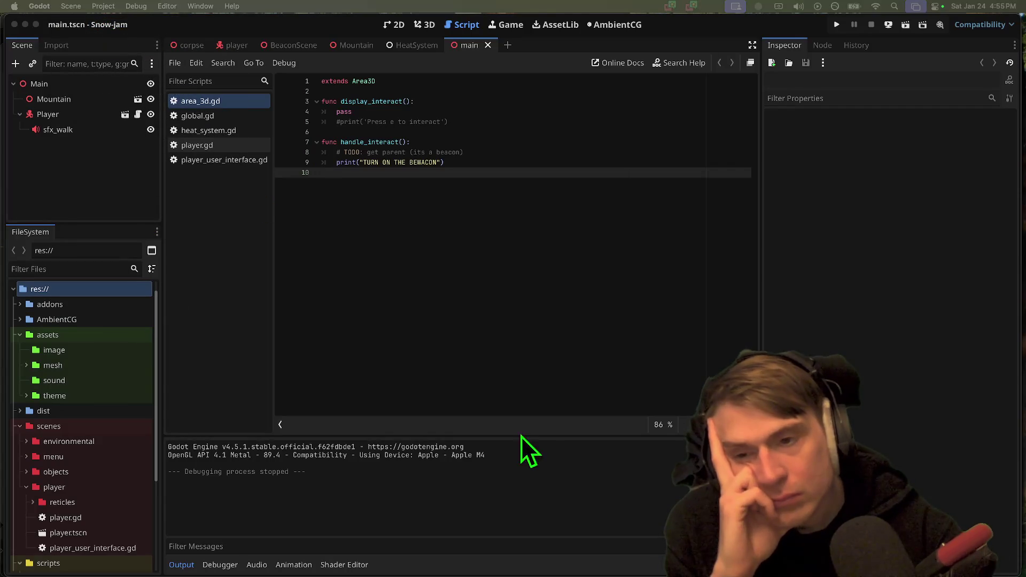
{"action": "mouse_move", "coordinate": [205, 165]}
{"action": "left_mouse_down"}
{"action": "mouse_move", "coordinate": [689, 107]}
{"action": "mouse_move", "coordinate": [600, 70]}
{"action": "mouse_move", "coordinate": [612, 69]}
{"action": "left_mouse_up"}
{"action": "scroll", "coordinate": [171, 384], "scroll_direction": "down", "scroll_amount": 5}
{"action": "scroll", "coordinate": [167, 389], "scroll_direction": "up", "scroll_amount": 10}
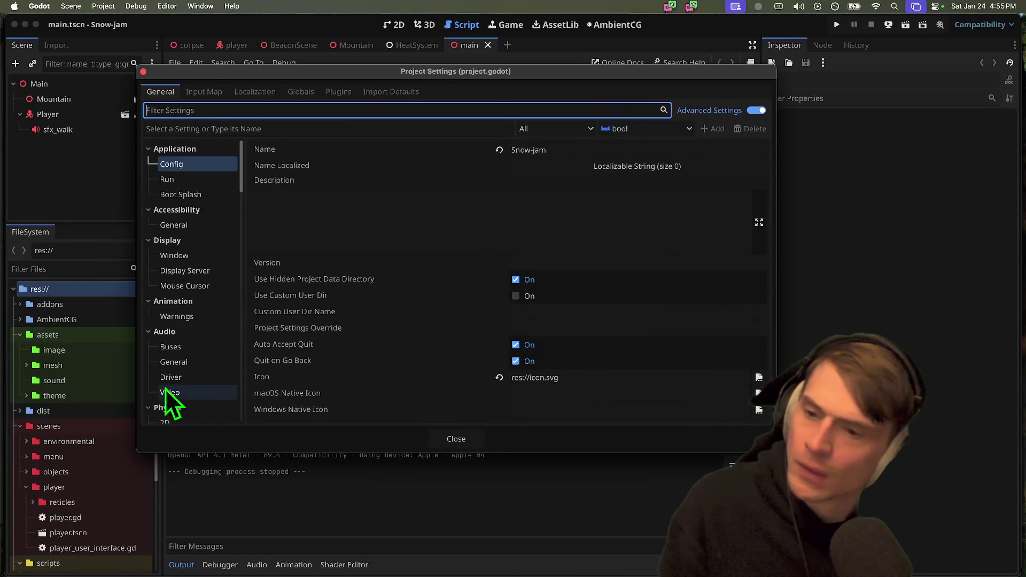
{"action": "key", "text": "Escape"}
- Open Godot's Project menu for Snow-jam after checking Discord
{"action": "key", "text": "super+Tab"}
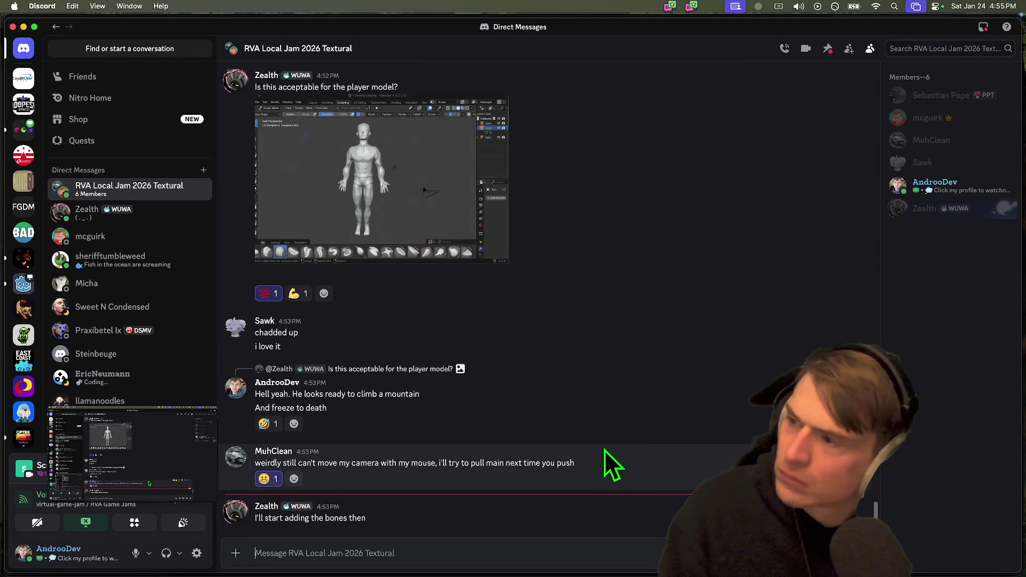
{"action": "key", "text": "super+Tab"}
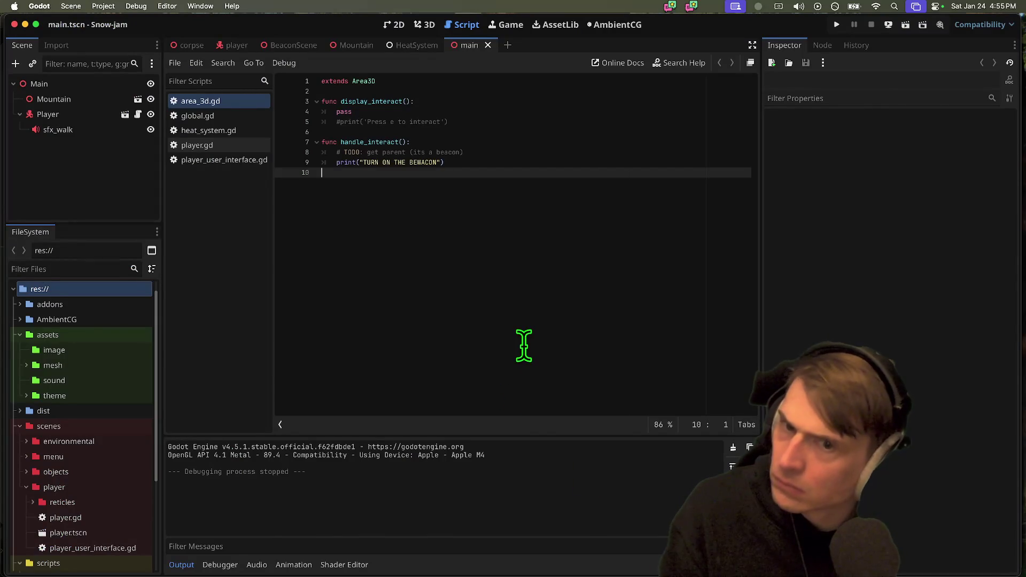
{"action": "key", "text": "super+Tab"}
{"action": "key", "text": "super+Tab"}
{"action": "left_click", "coordinate": [111, 5]}
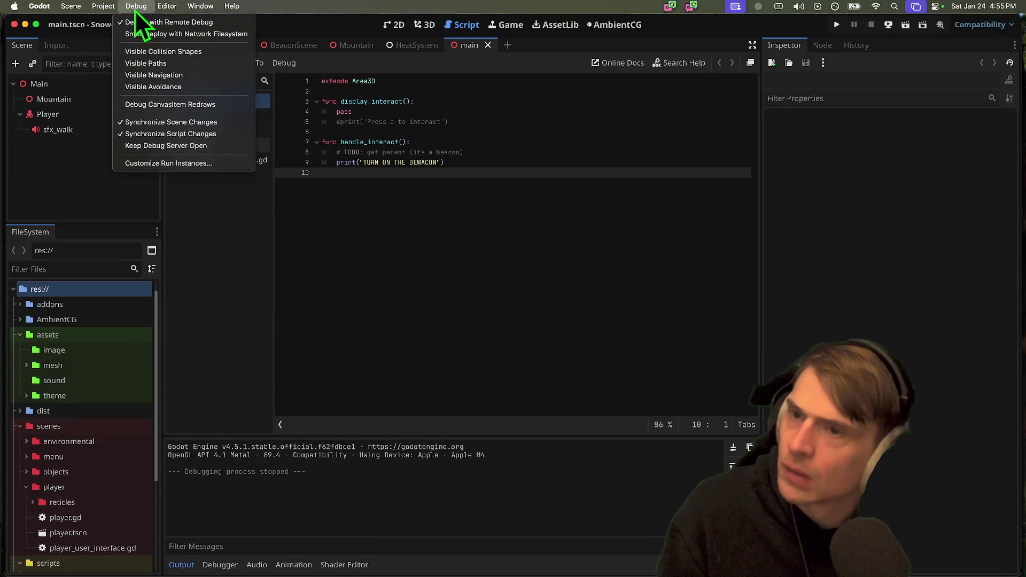
{"action": "key", "text": "super+Tab"}
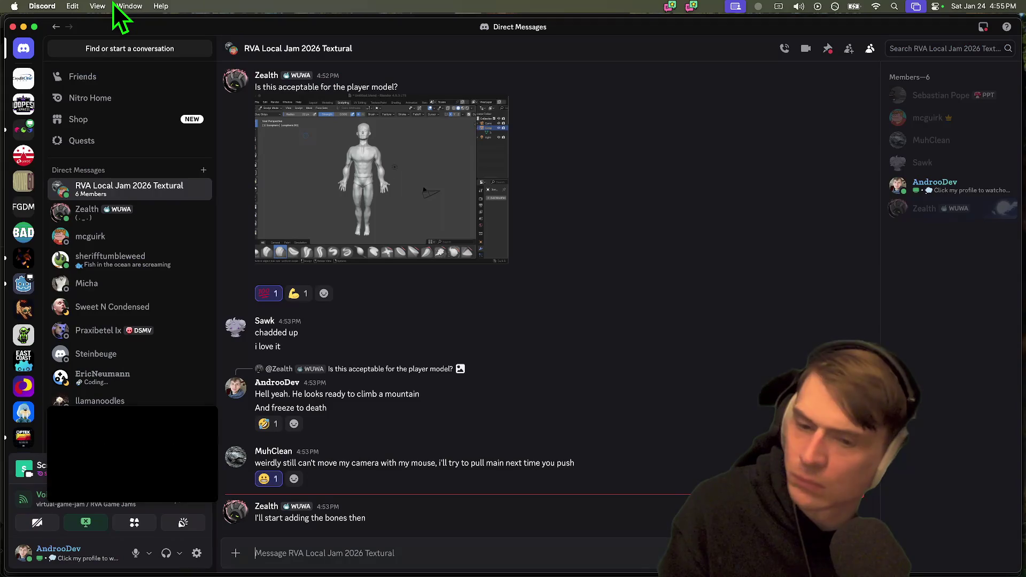
{"action": "key", "text": "super+Tab"}
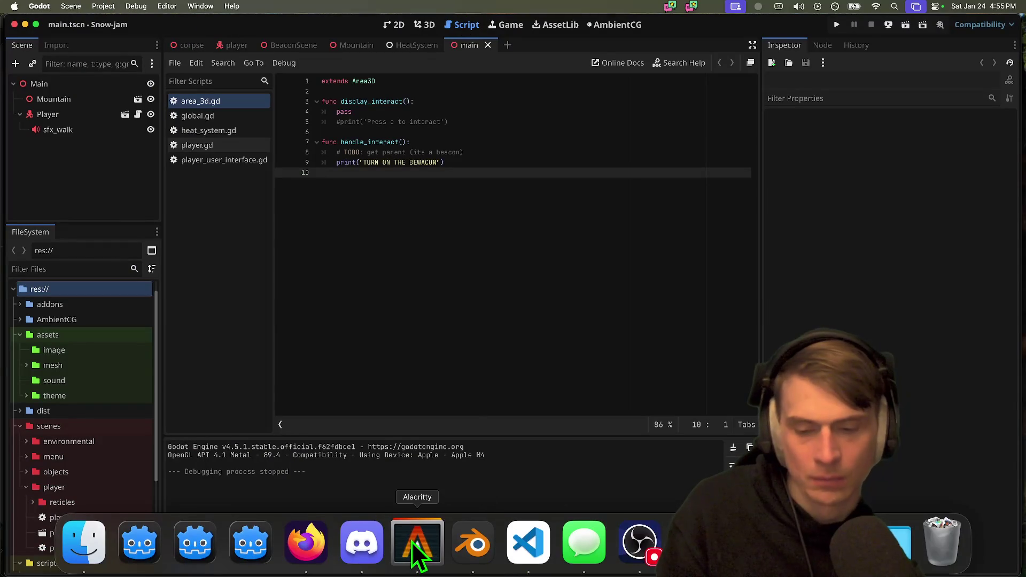
{"action": "left_click", "coordinate": [104, 6]}
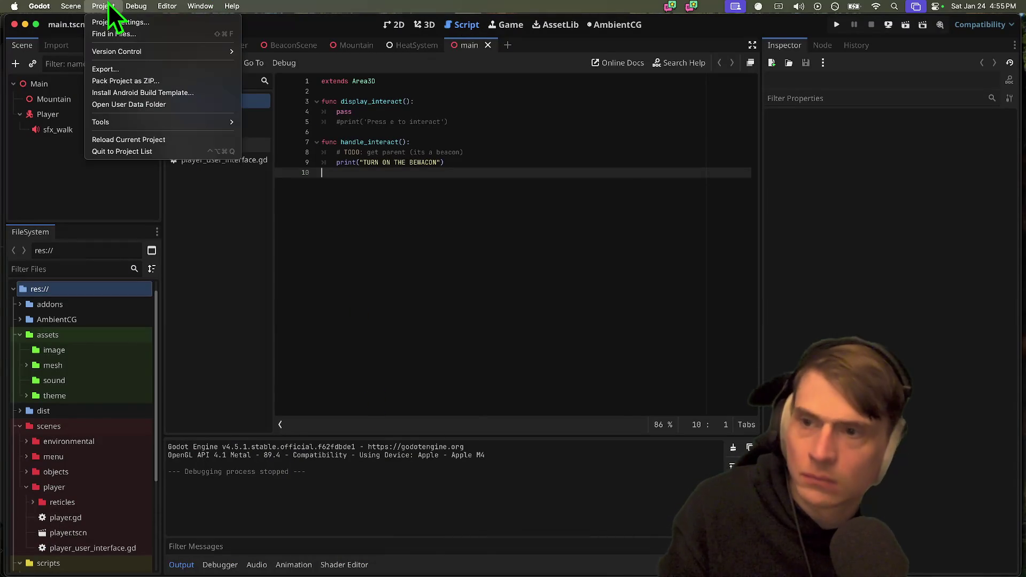
- Export the Web (Runnable) build over dist/web/index.html, then serve it locally from the terminal
{"action": "left_click", "coordinate": [101, 68]}
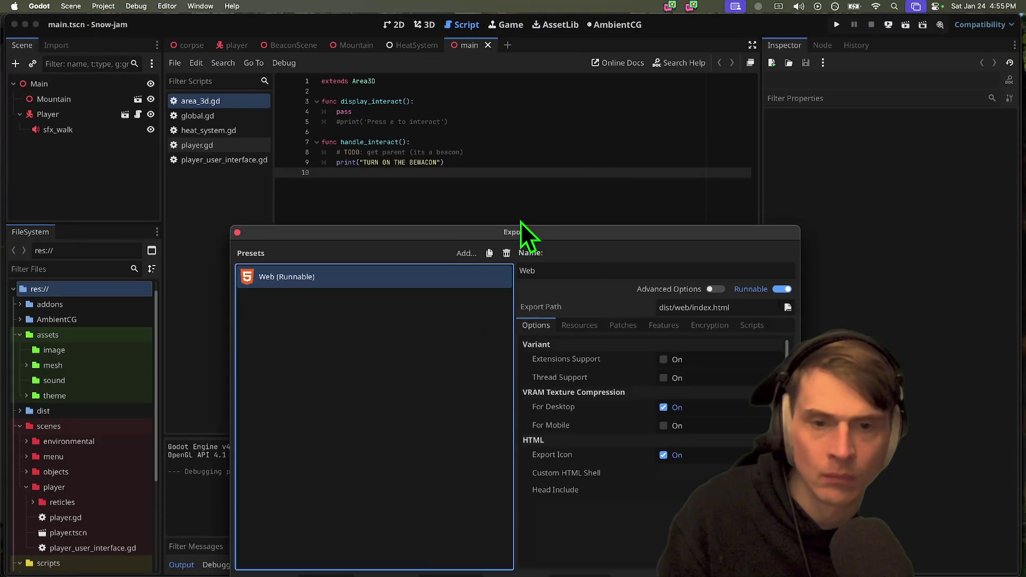
{"action": "left_click", "coordinate": [560, 488]}
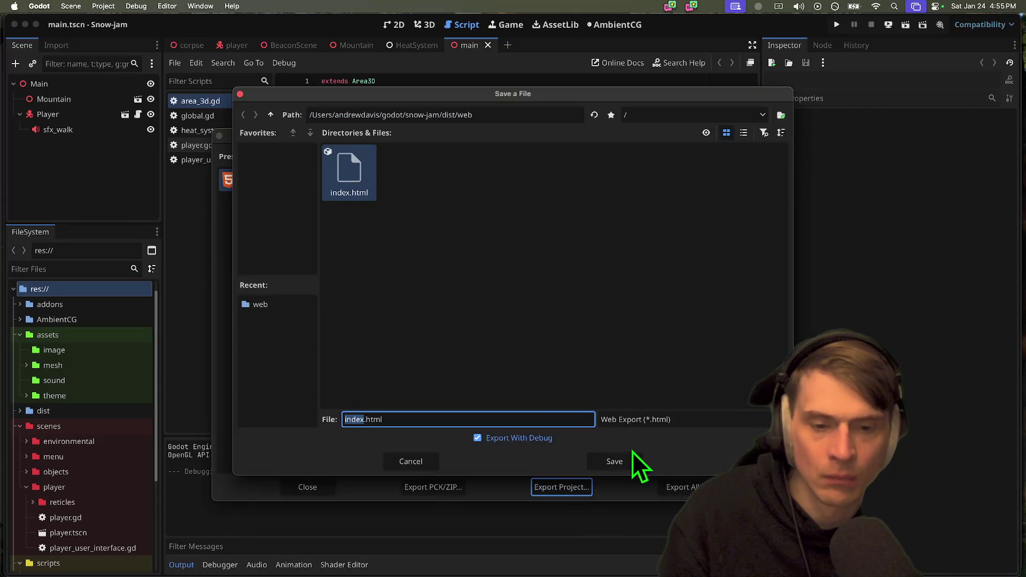
{"action": "left_click", "coordinate": [624, 462]}
{"action": "left_click", "coordinate": [589, 312]}
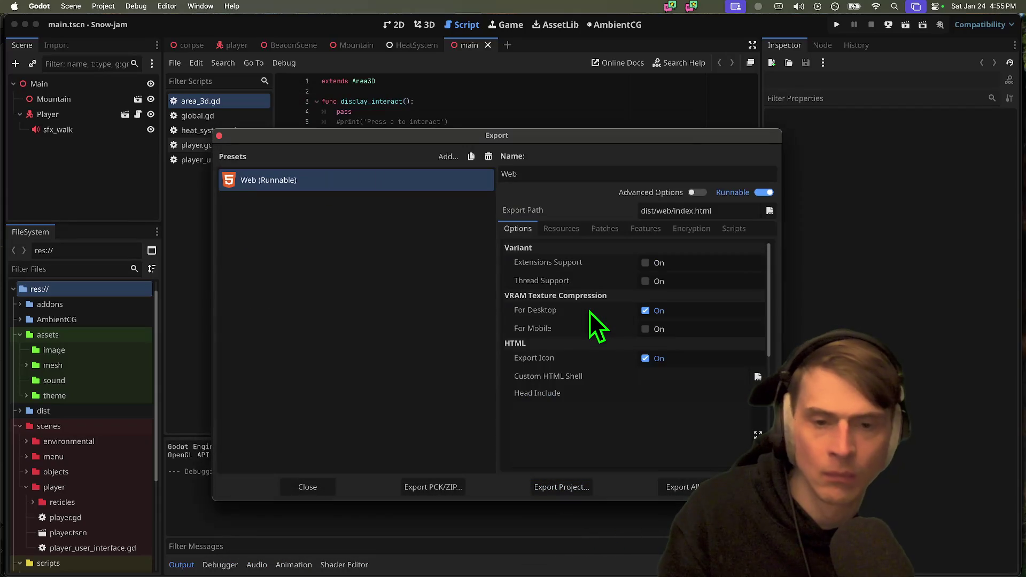
{"action": "key", "text": "super+Tab"}
{"action": "key", "text": "super+Tab"}
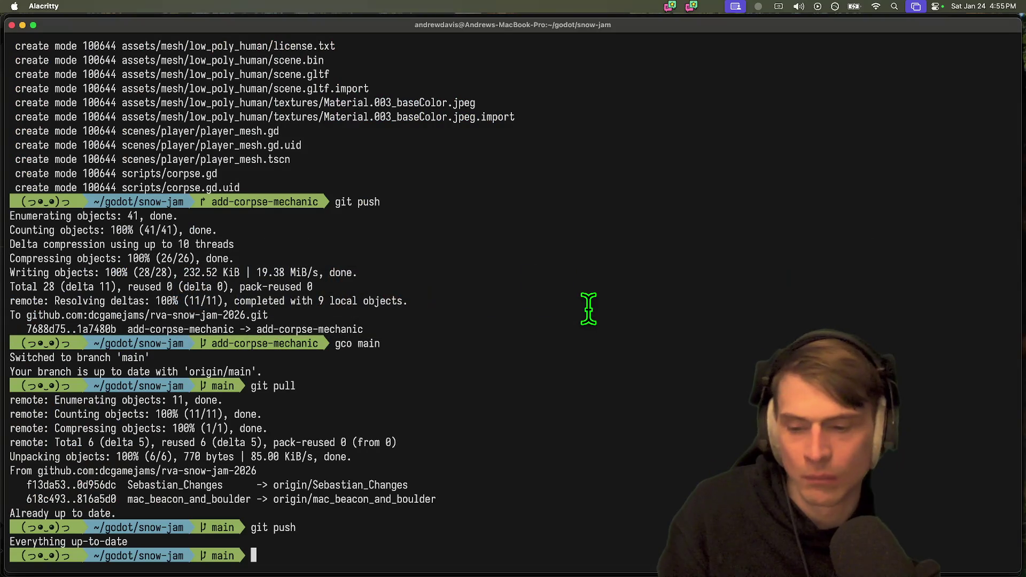
{"action": "key", "text": "Return"}
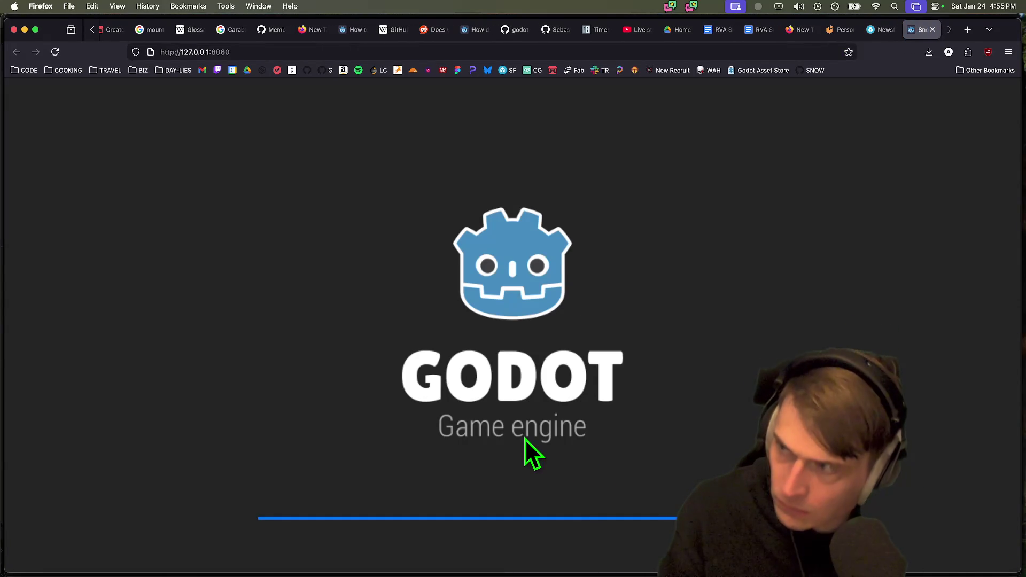
- Close the spare Firefox tab while the Snow-jam web build loads at 127.0.0.1:8060
{"action": "middle_click", "coordinate": [789, 37]}
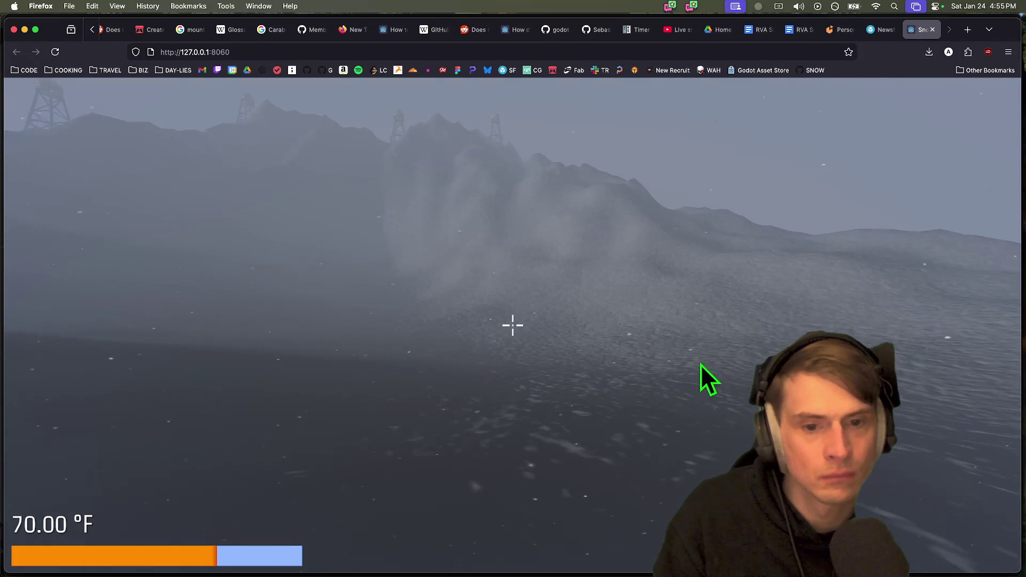
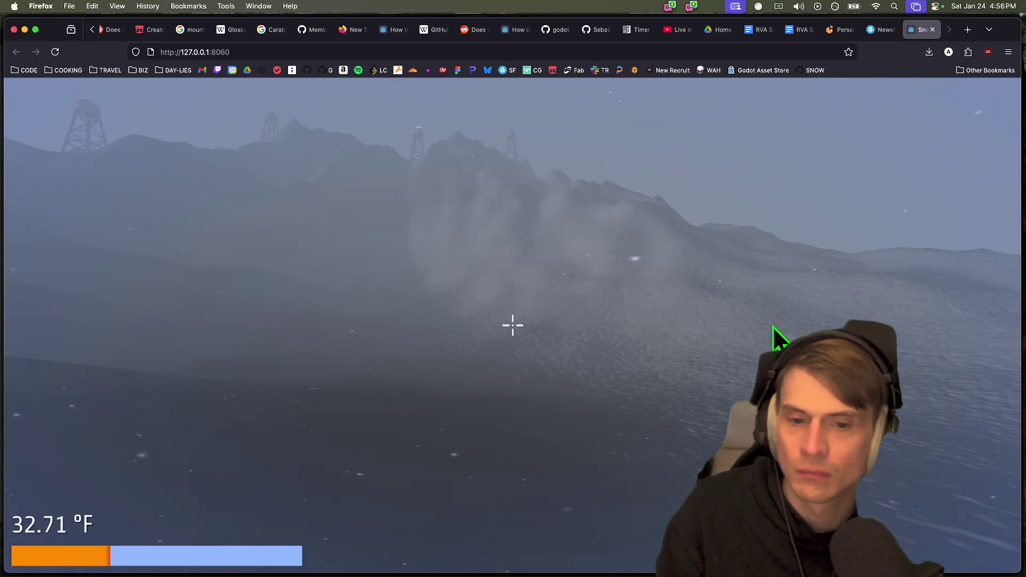
- Close the Firefox tab running the snow game build
{"action": "key", "text": "super+Tab"}
{"action": "key", "text": "super+Tab"}
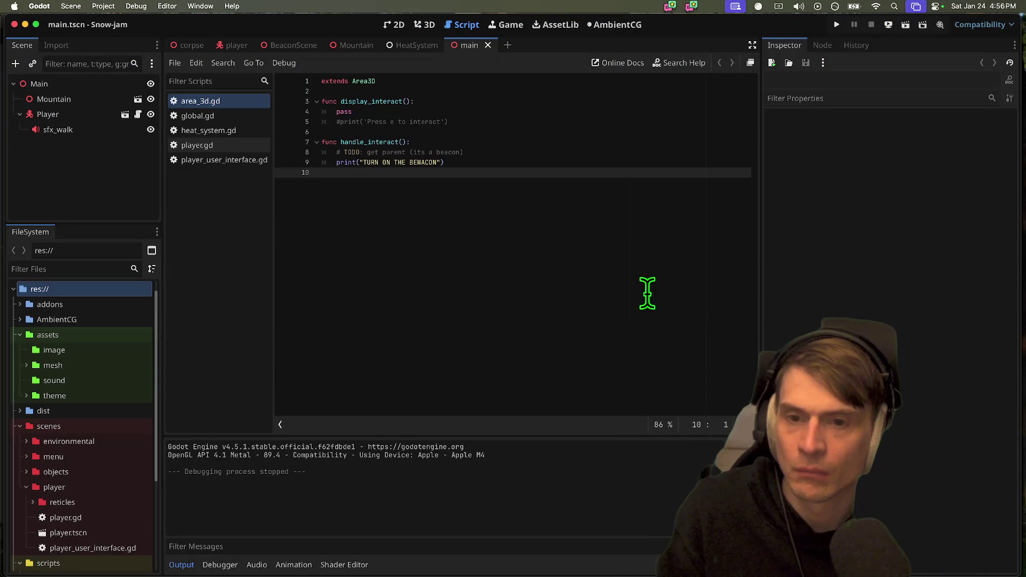
{"action": "left_click", "coordinate": [218, 117]}
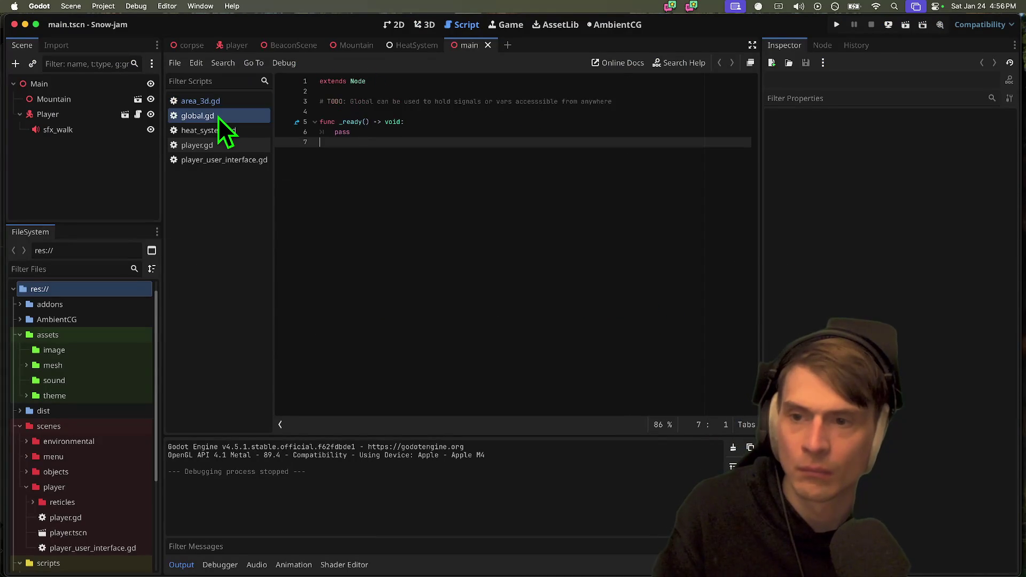
{"action": "key", "text": "super+Tab"}
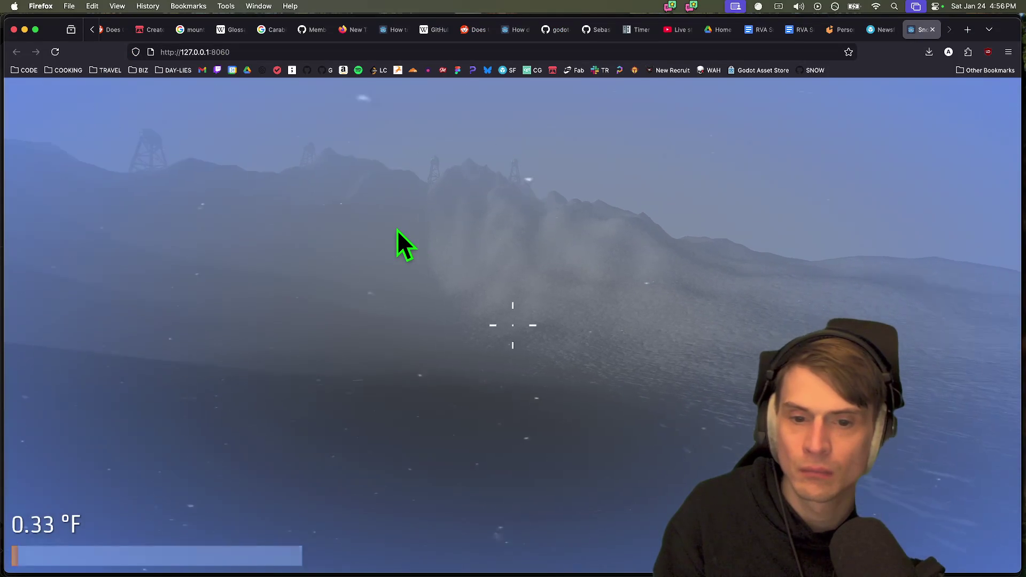
{"action": "right_click", "coordinate": [396, 230]}
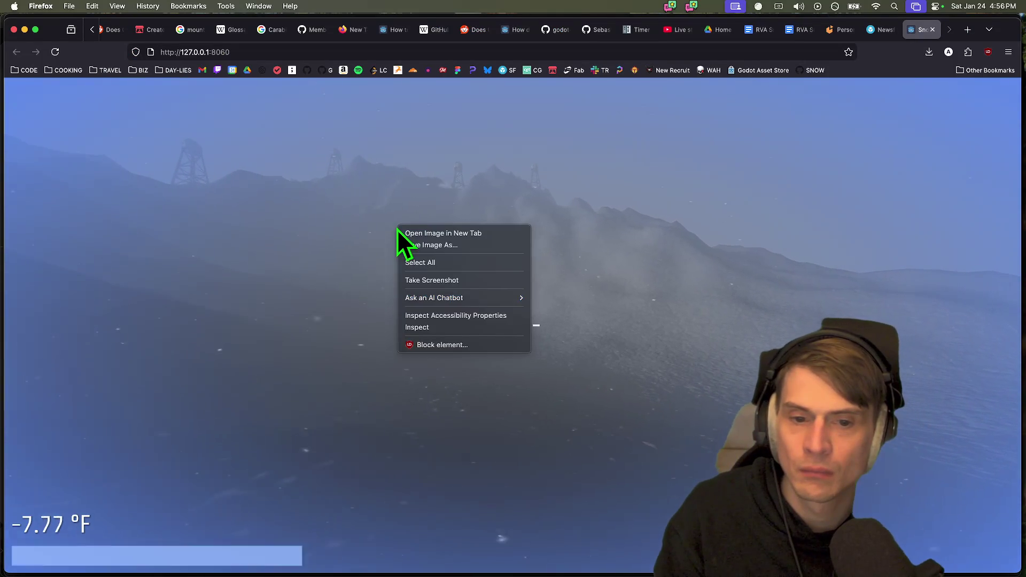
{"action": "left_click", "coordinate": [346, 223]}
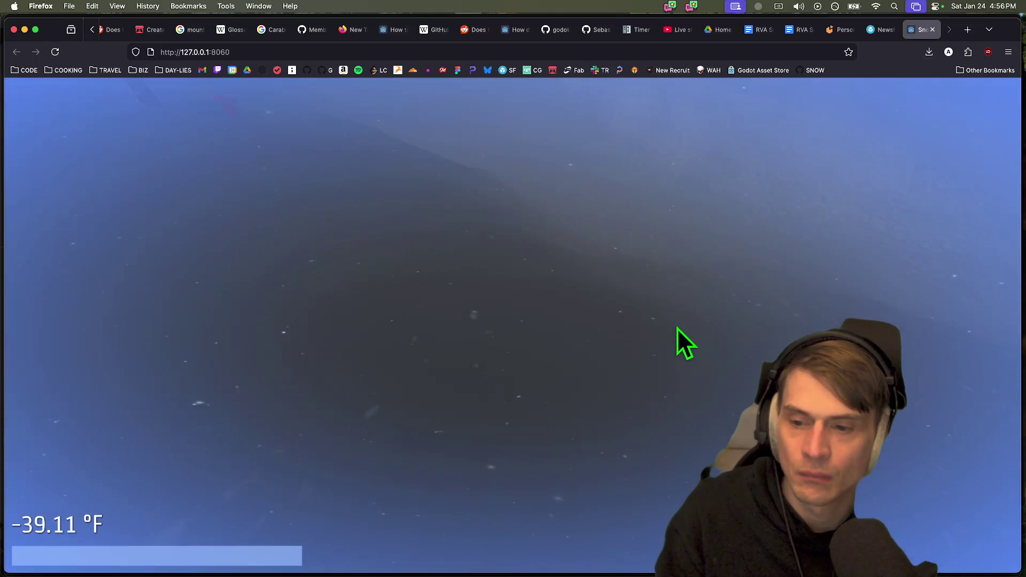
{"action": "key", "text": "super+w"}
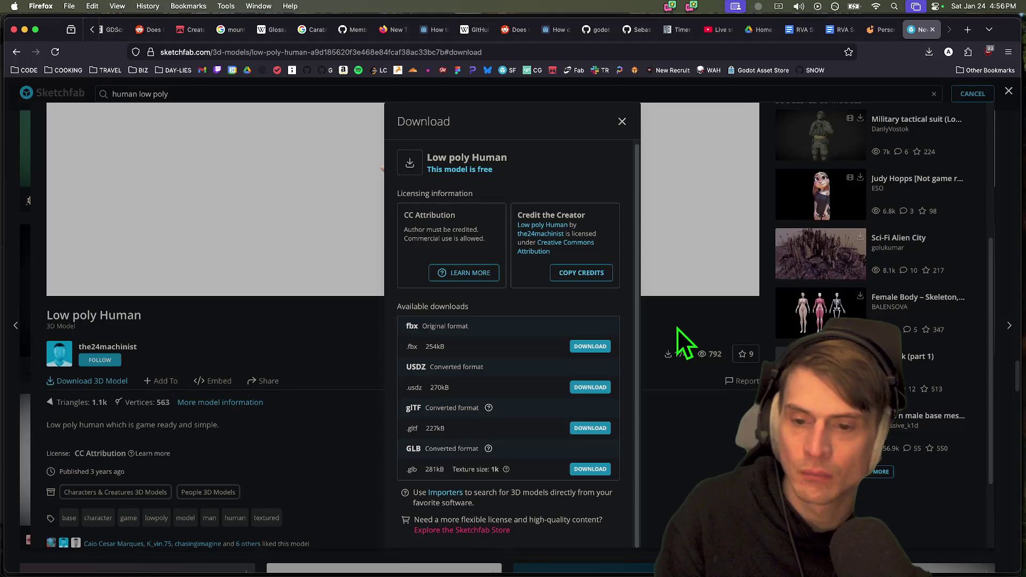
- Back in Godot, save the scene and open the player scene's script
{"action": "key", "text": "super+Tab"}
{"action": "key", "text": "super+s"}
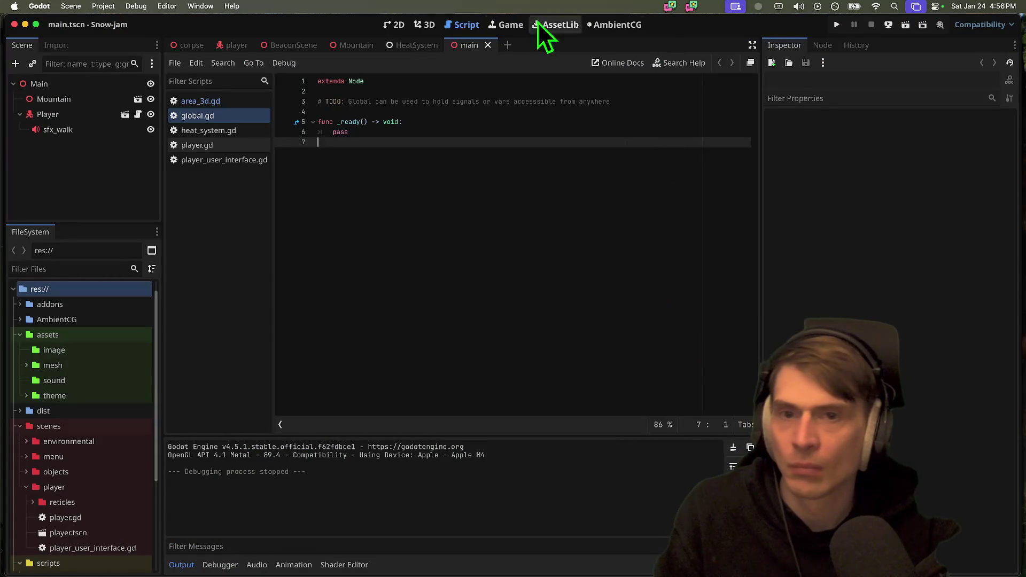
{"action": "left_click", "coordinate": [235, 46]}
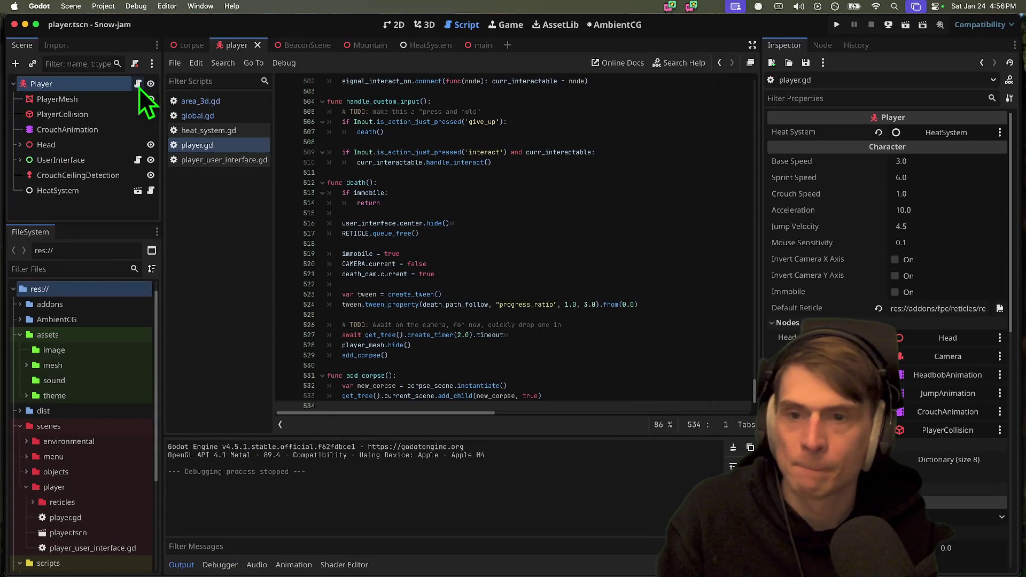
- Inspect the mouse-motion handling on lines 455–456 in player.gd's _unhandled_input
{"action": "scroll", "coordinate": [596, 238], "scroll_direction": "down", "scroll_amount": 1}
{"action": "left_click", "coordinate": [623, 183]}
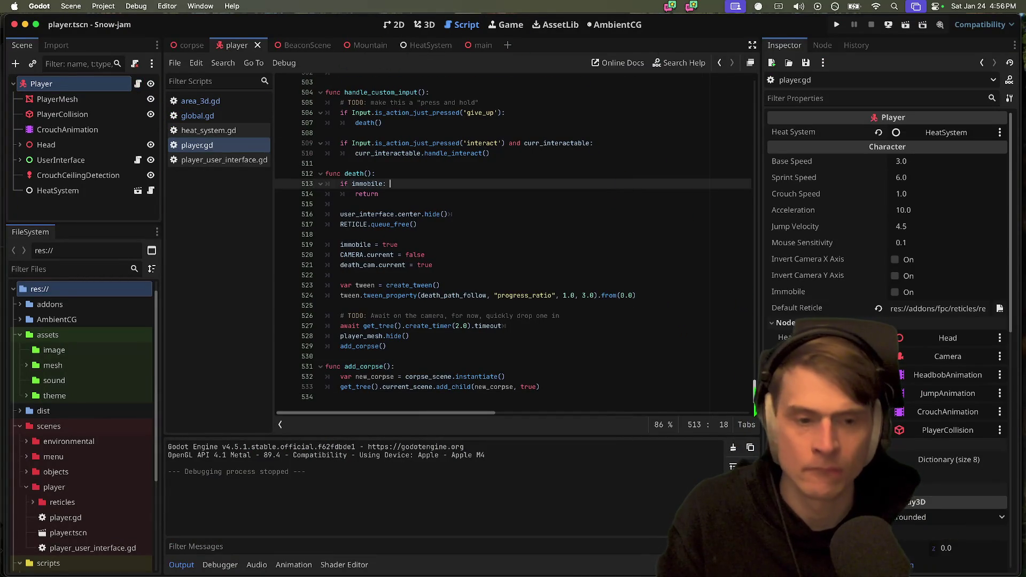
{"action": "scroll", "coordinate": [755, 319], "scroll_direction": "up", "scroll_amount": 5}
{"action": "scroll", "coordinate": [754, 319], "scroll_direction": "down", "scroll_amount": 5}
{"action": "scroll", "coordinate": [431, 213], "scroll_direction": "up", "scroll_amount": 15}
{"action": "left_click", "coordinate": [396, 184]}
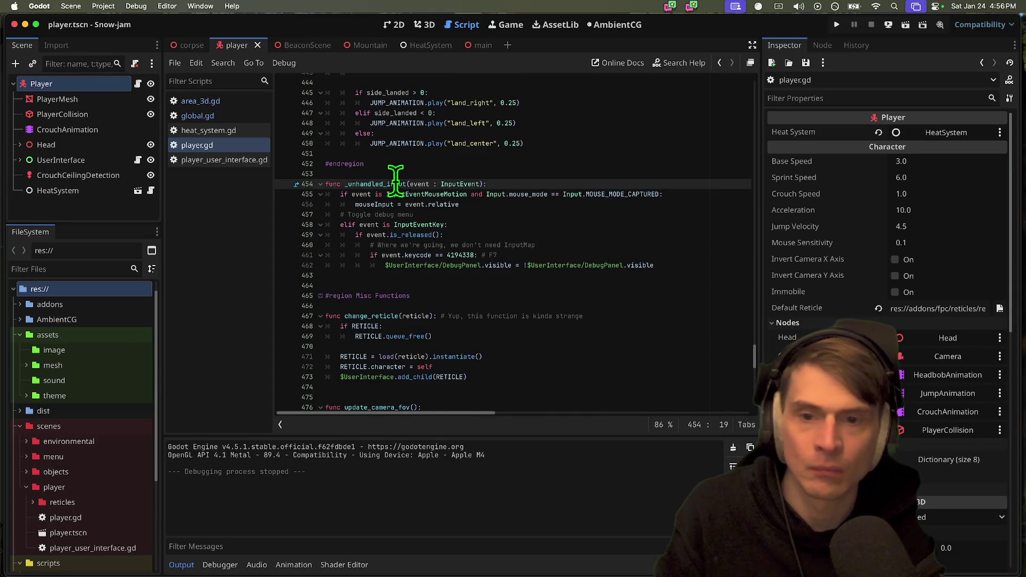
{"action": "triple_click", "coordinate": [659, 194]}
{"action": "left_click_drag", "start_coordinate": [658, 194], "coordinate": [652, 206]}
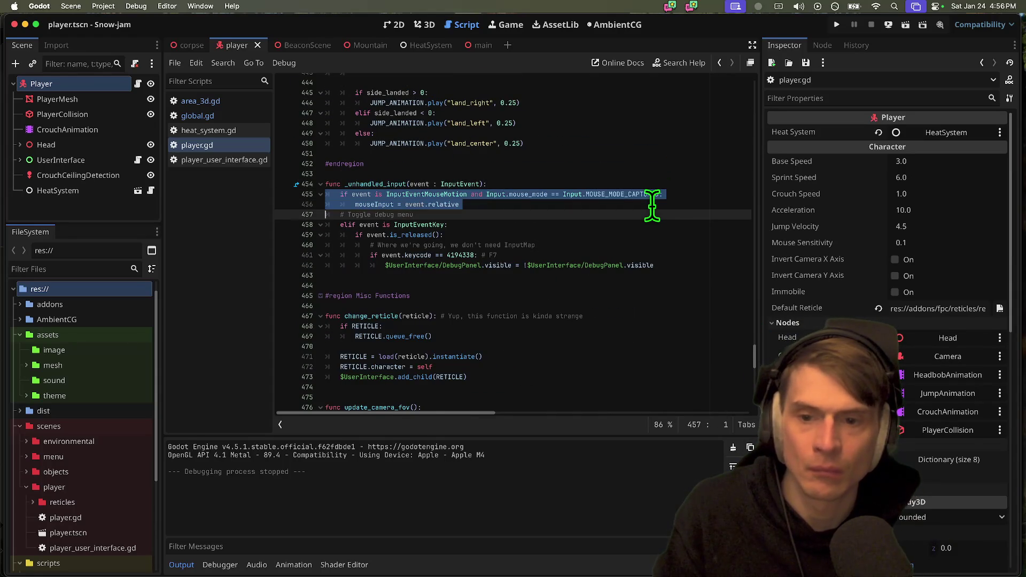
{"action": "triple_click", "coordinate": [651, 206]}
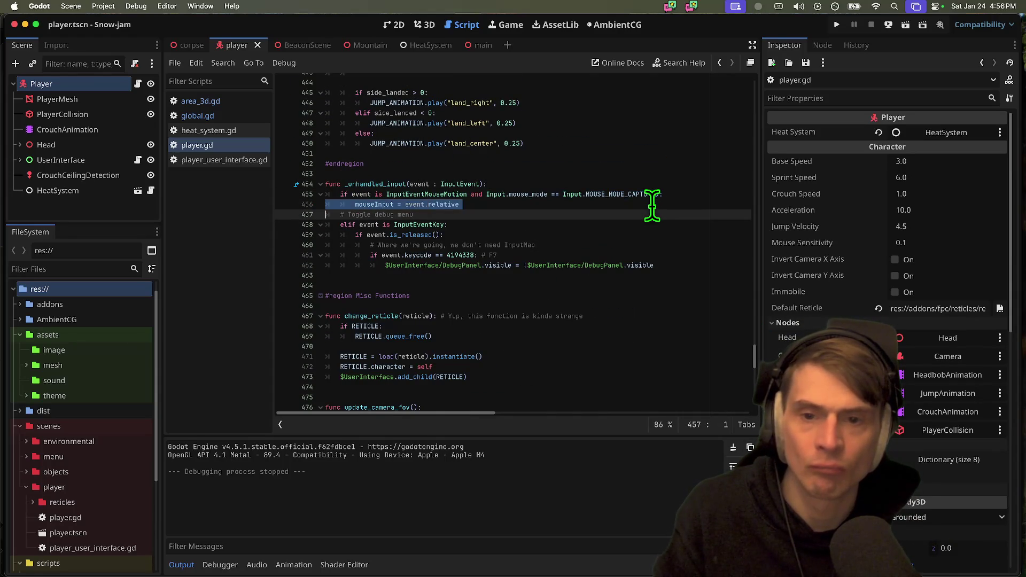
- Search project files for .MOUSE_MODE_CAPTURED, finding 4 matches in player.gd
{"action": "left_click", "coordinate": [364, 195]}
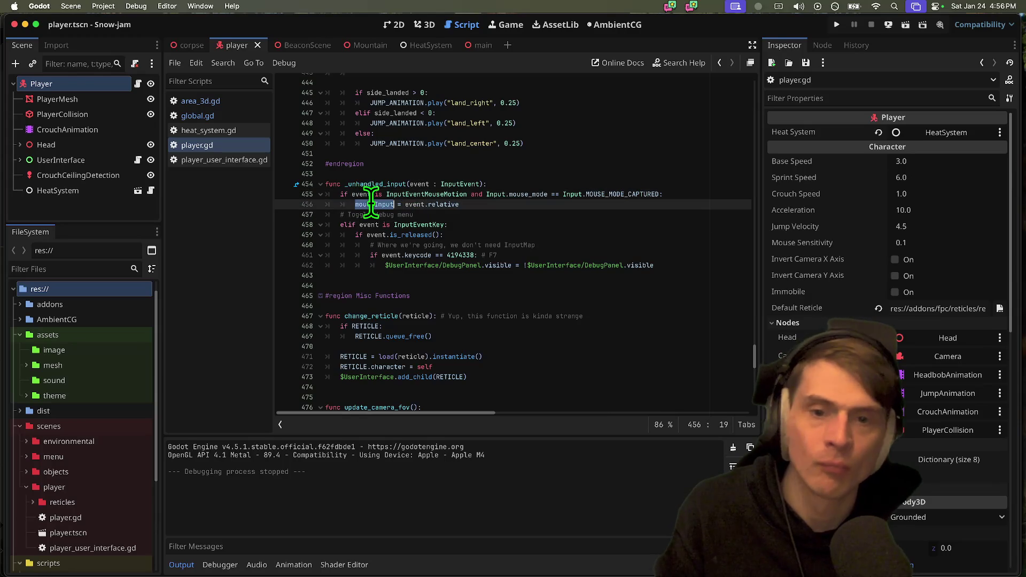
{"action": "left_click", "coordinate": [585, 194]}
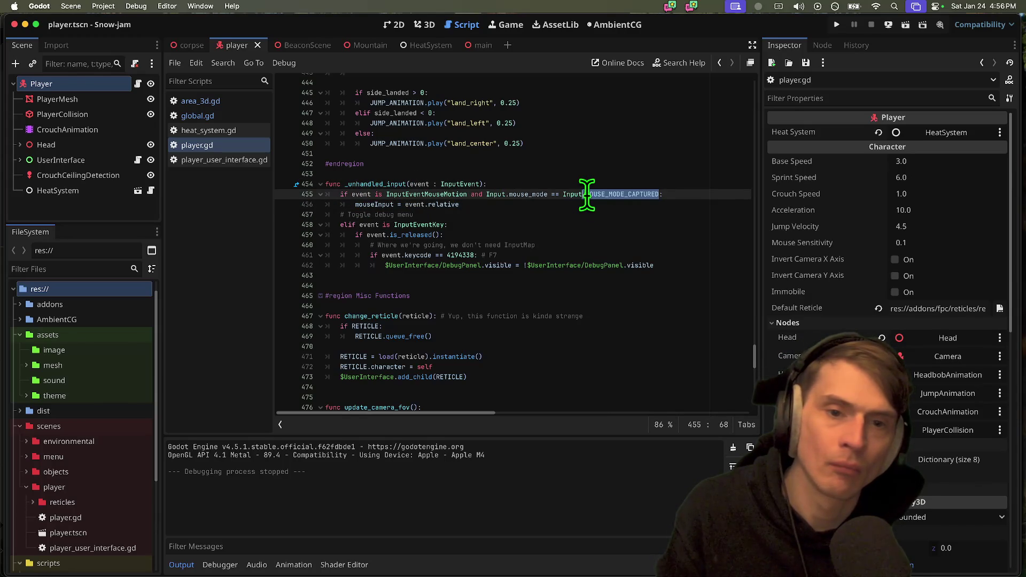
{"action": "key", "text": "super+shift+f"}
{"action": "left_click", "coordinate": [531, 347]}
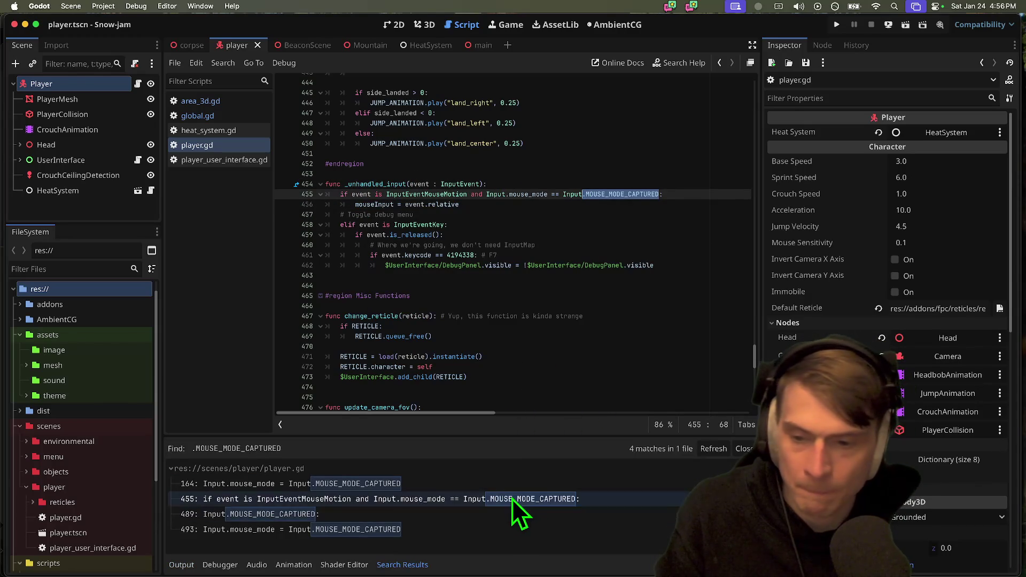
- Review the MOUSE_MODE_CAPTURED matches at lines 164, 455 and 489
{"action": "left_click", "coordinate": [518, 478]}
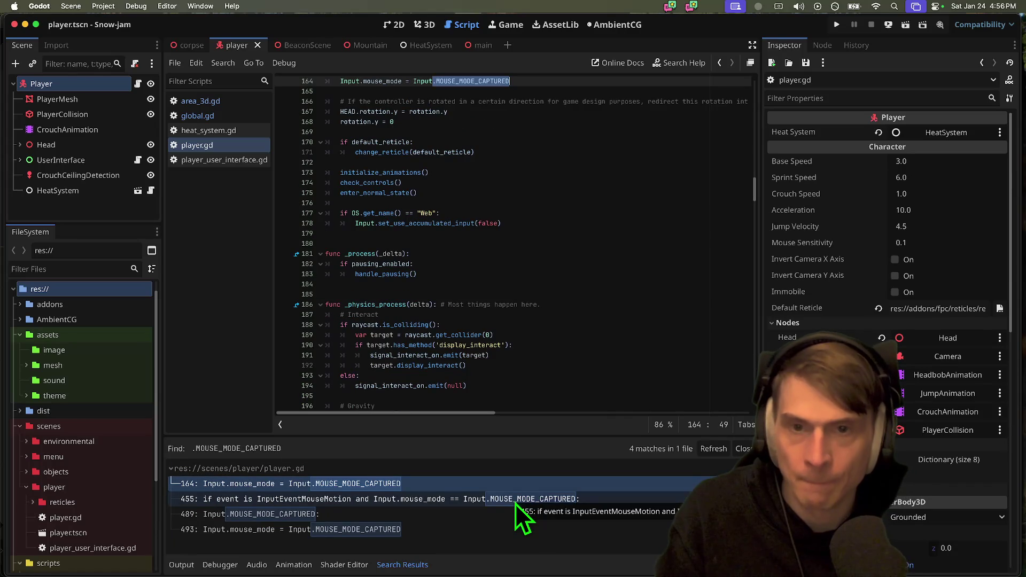
{"action": "scroll", "coordinate": [535, 219], "scroll_direction": "up", "scroll_amount": 1}
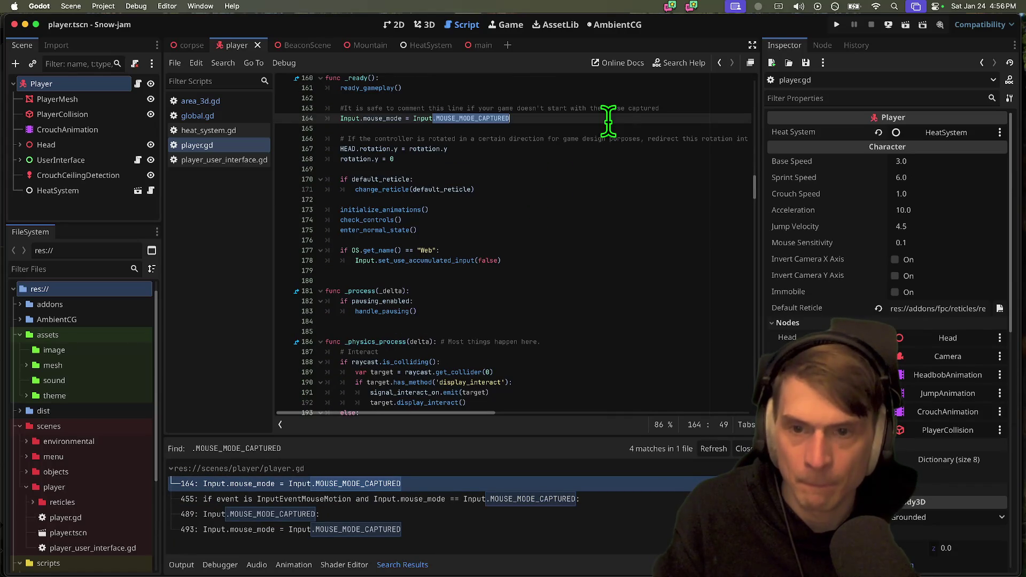
{"action": "triple_click", "coordinate": [655, 113]}
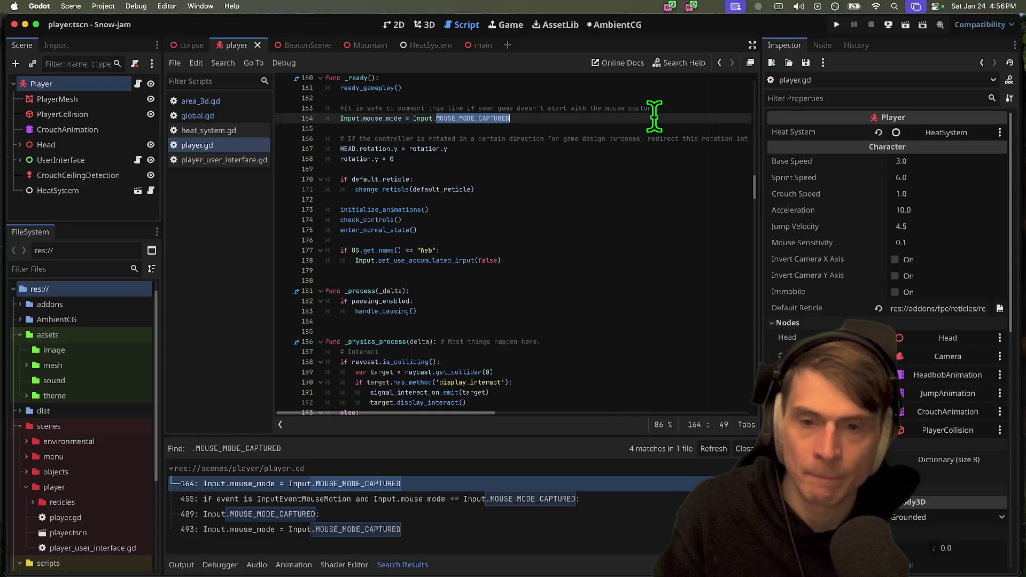
{"action": "left_click", "coordinate": [458, 505]}
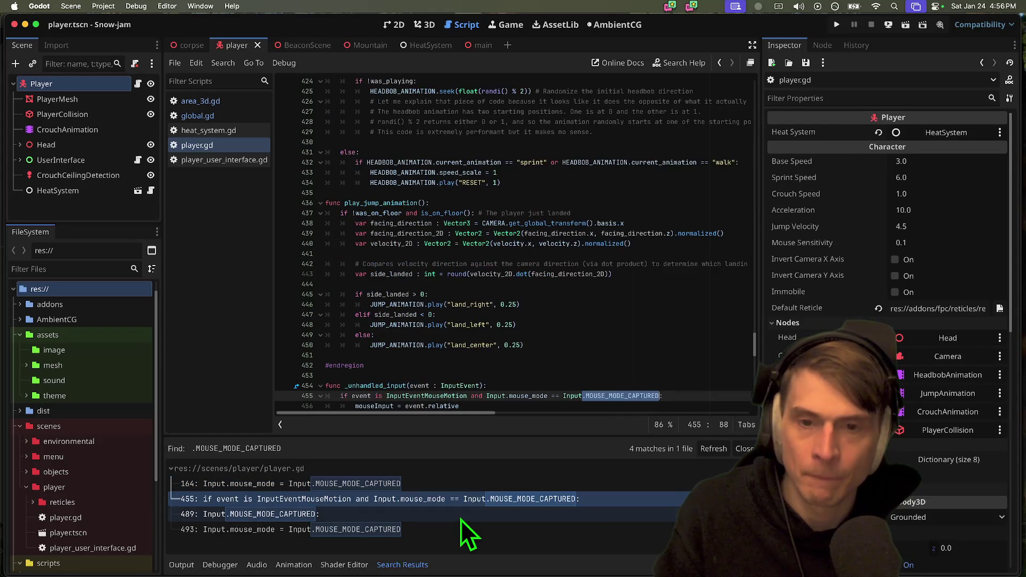
{"action": "scroll", "coordinate": [531, 347], "scroll_direction": "down", "scroll_amount": 2}
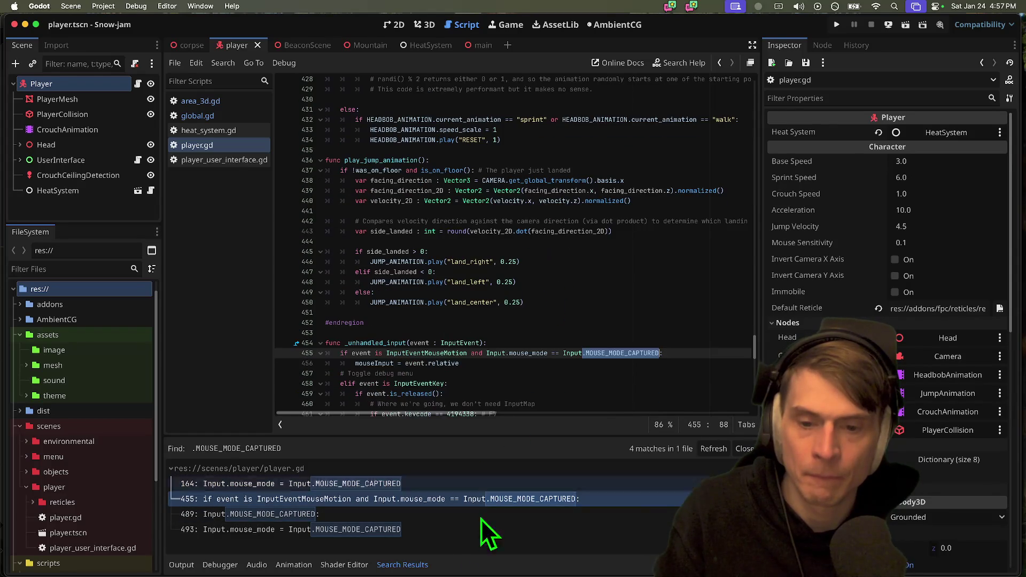
{"action": "left_click", "coordinate": [457, 516]}
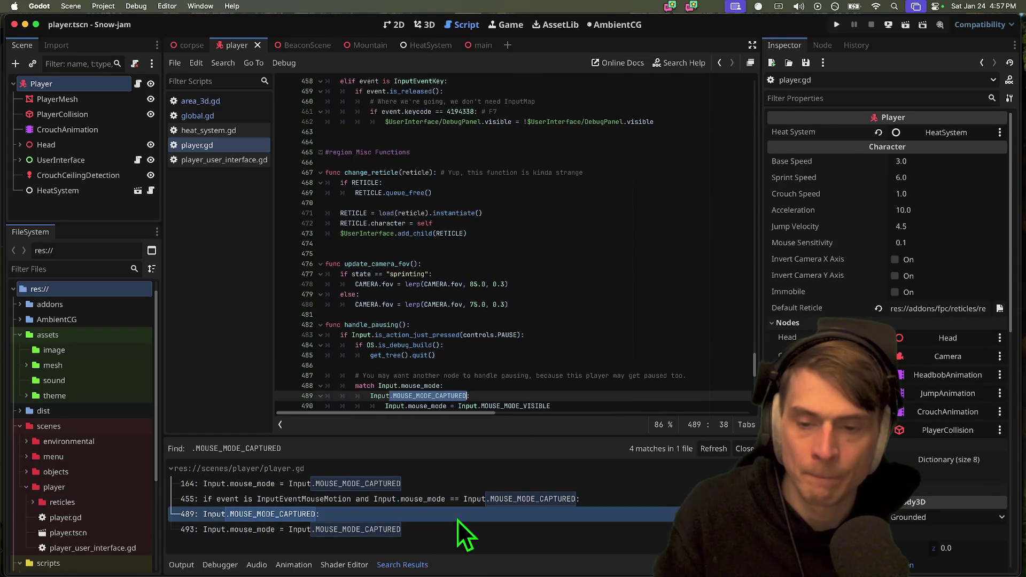
{"action": "scroll", "coordinate": [535, 367], "scroll_direction": "down", "scroll_amount": 2}
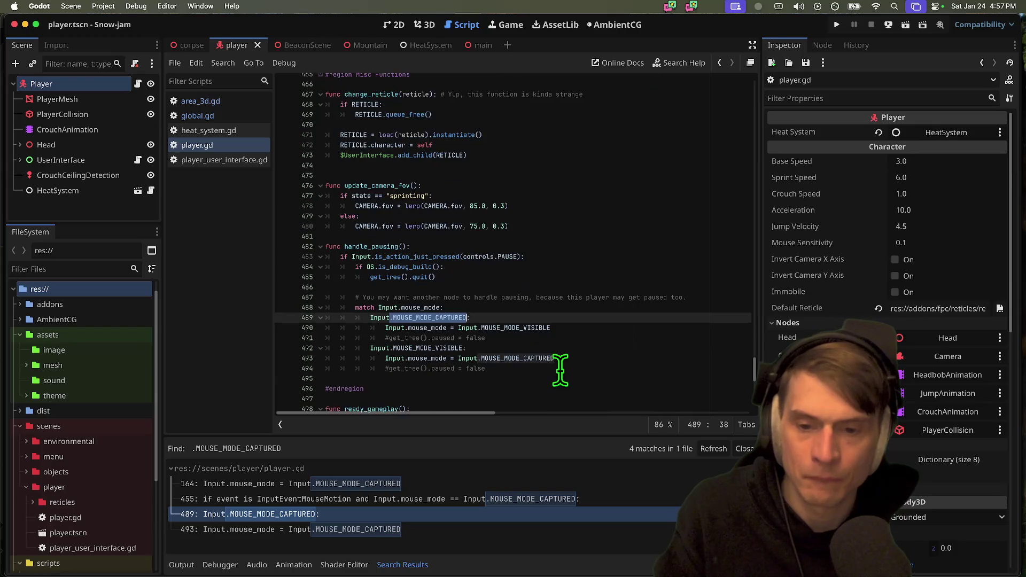
- Check the Input class documentation from line 489, then select the Player node
{"action": "left_click_drag", "start_coordinate": [556, 367], "coordinate": [339, 293]}
{"action": "left_click", "coordinate": [378, 308]}
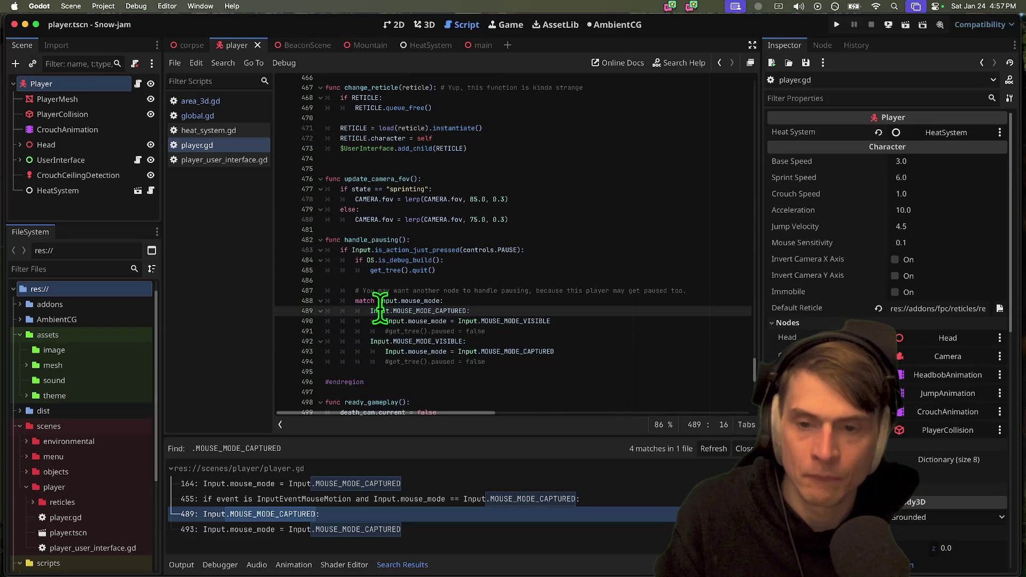
{"action": "left_click", "coordinate": [422, 312], "text": "super"}
{"action": "key", "text": "alt+Left"}
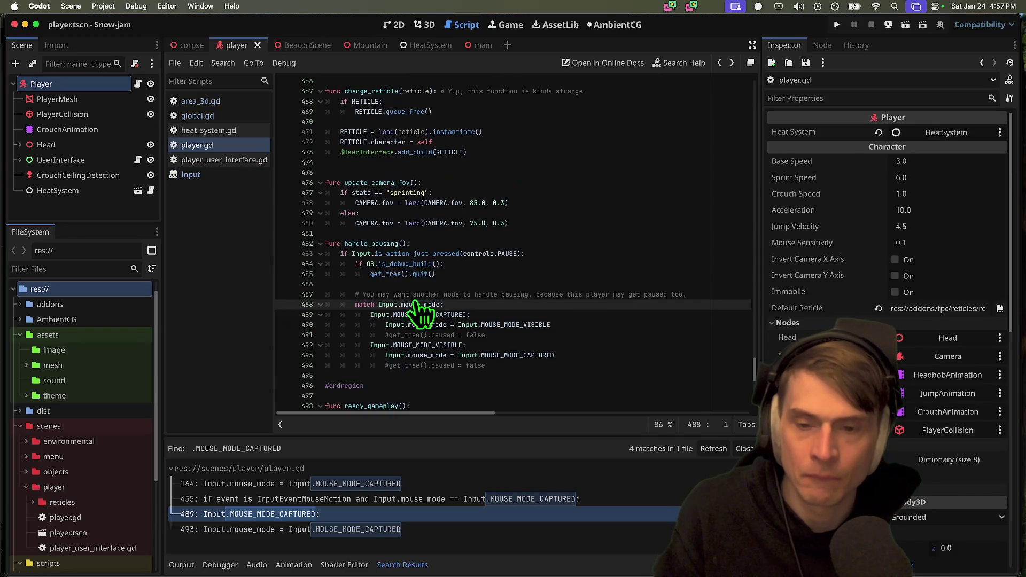
{"action": "left_click", "coordinate": [389, 304]}
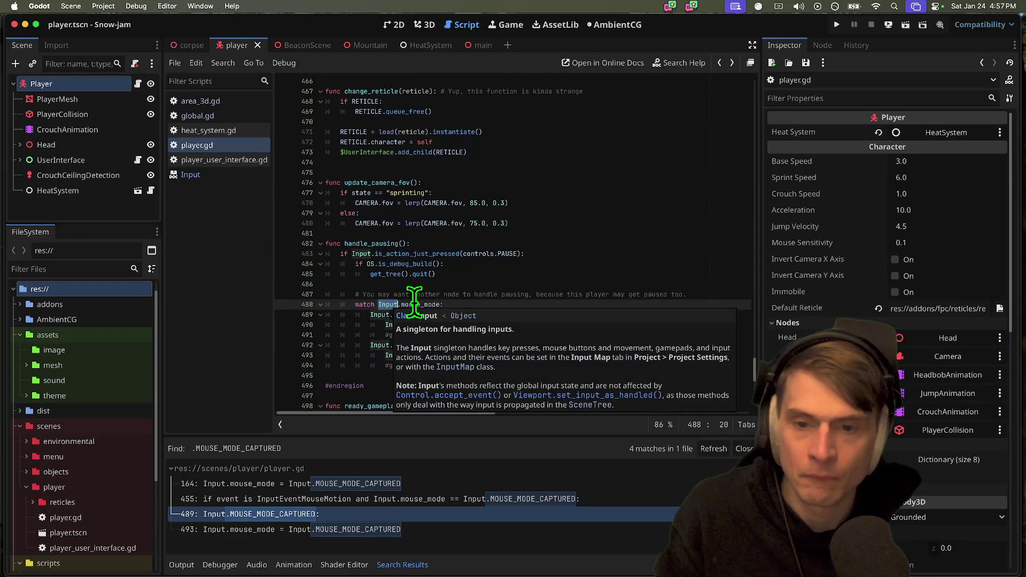
{"action": "left_click", "coordinate": [65, 82]}
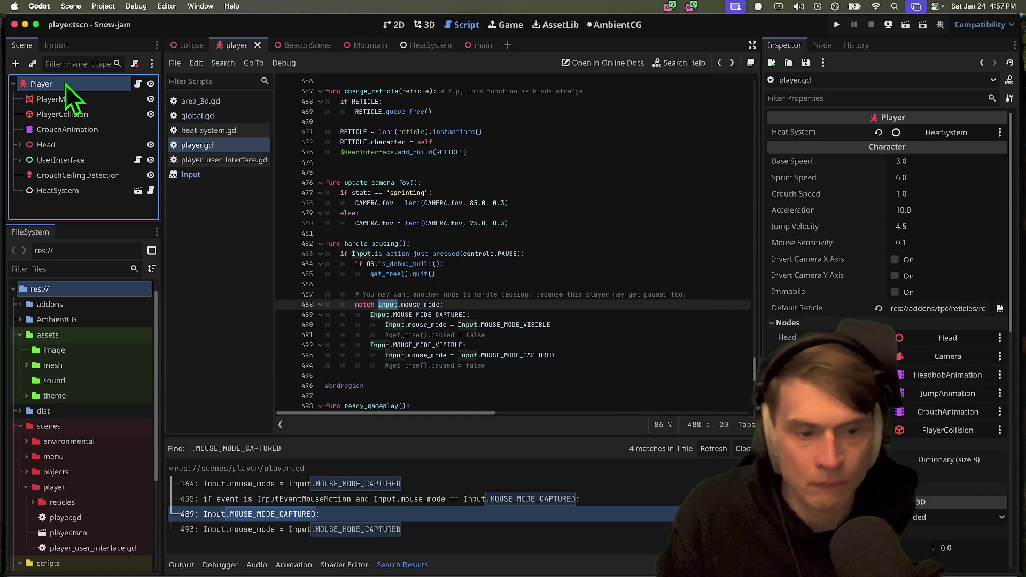
{"action": "left_click", "coordinate": [65, 86]}
{"action": "scroll", "coordinate": [877, 321], "scroll_direction": "down", "scroll_amount": 5}
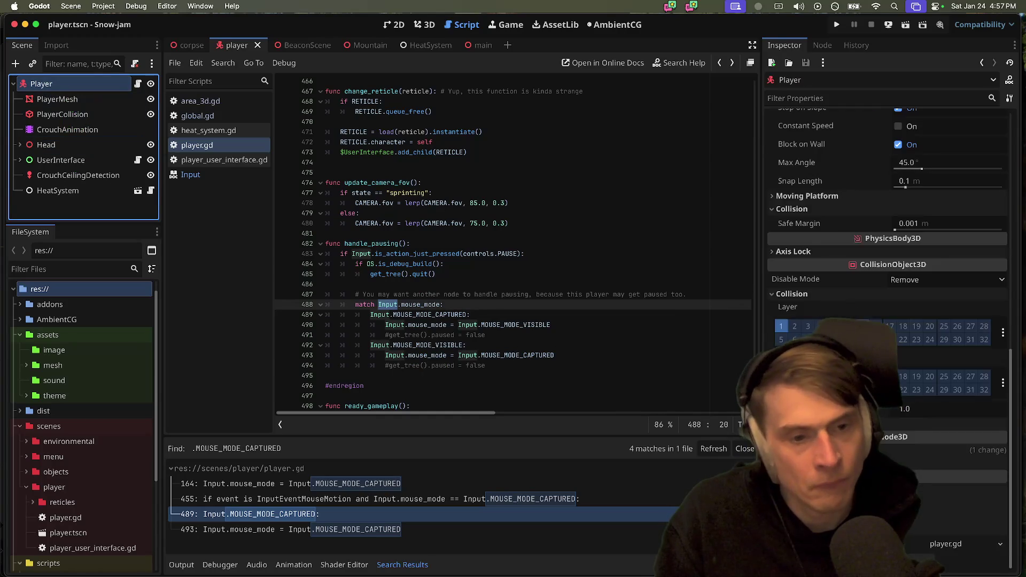
{"action": "scroll", "coordinate": [909, 435], "scroll_direction": "up", "scroll_amount": 5}
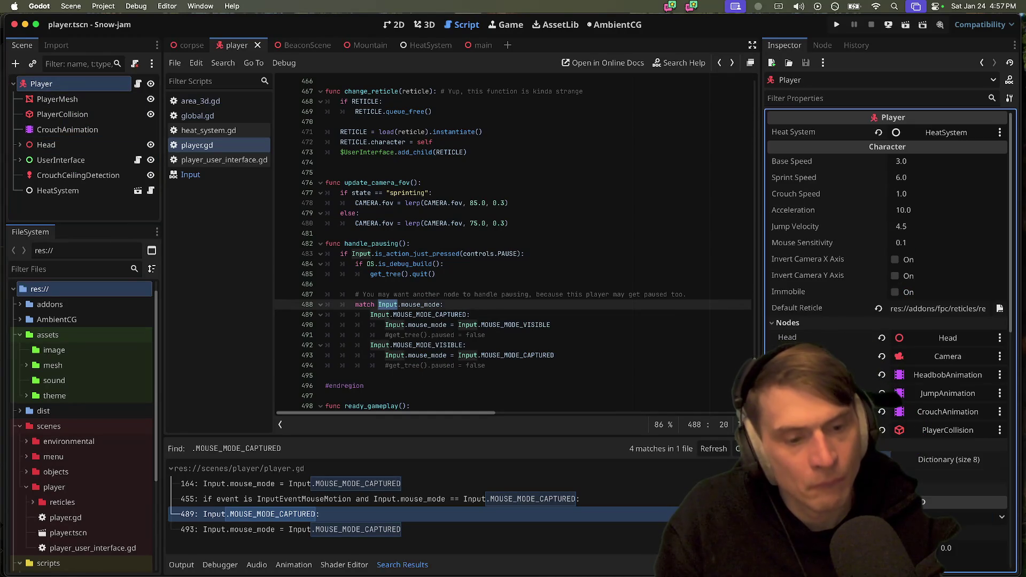
{"action": "left_click", "coordinate": [946, 460]}
{"action": "scroll", "coordinate": [945, 460], "scroll_direction": "up", "scroll_amount": 3}
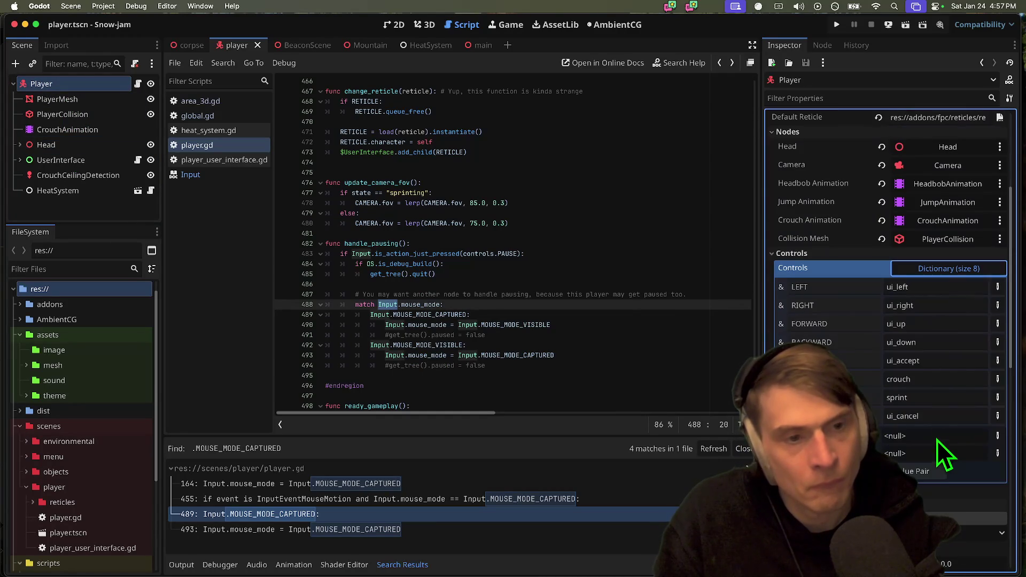
{"action": "scroll", "coordinate": [919, 417], "scroll_direction": "down", "scroll_amount": 2}
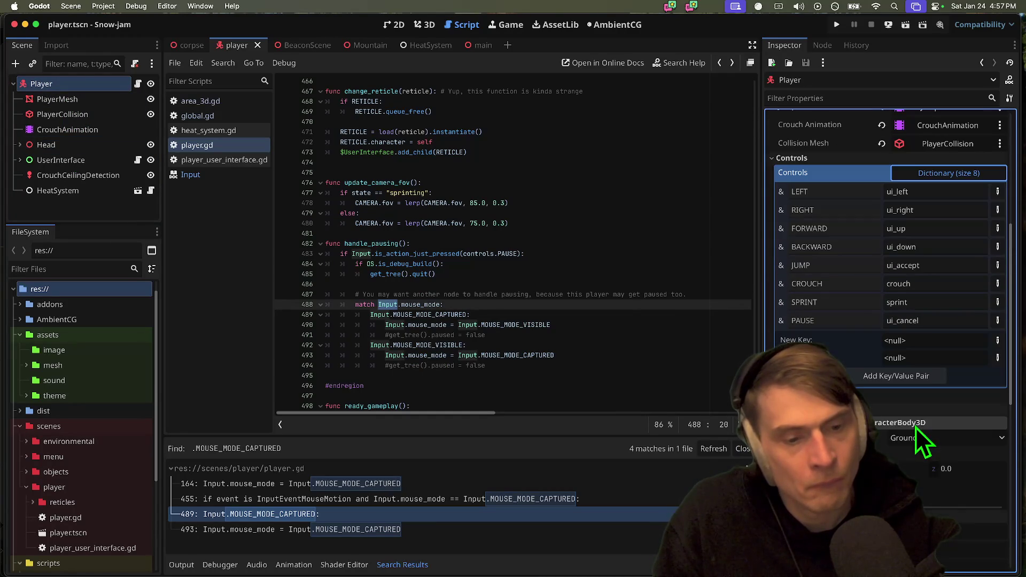
{"action": "left_click", "coordinate": [538, 254]}
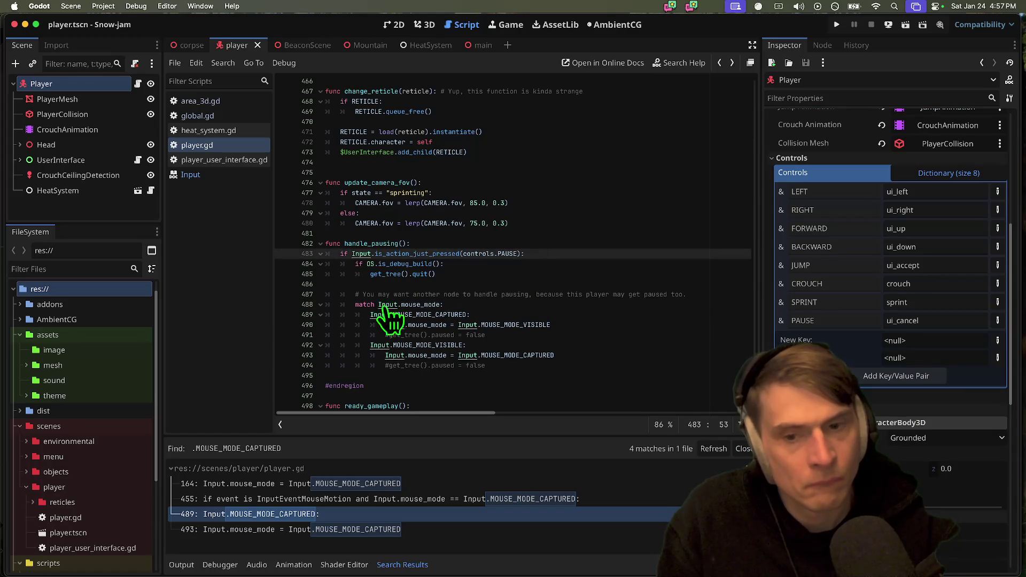
{"action": "mouse_move", "coordinate": [575, 363]}
{"action": "left_mouse_down"}
{"action": "mouse_move", "coordinate": [315, 294]}
{"action": "mouse_move", "coordinate": [310, 305]}
{"action": "left_mouse_up"}
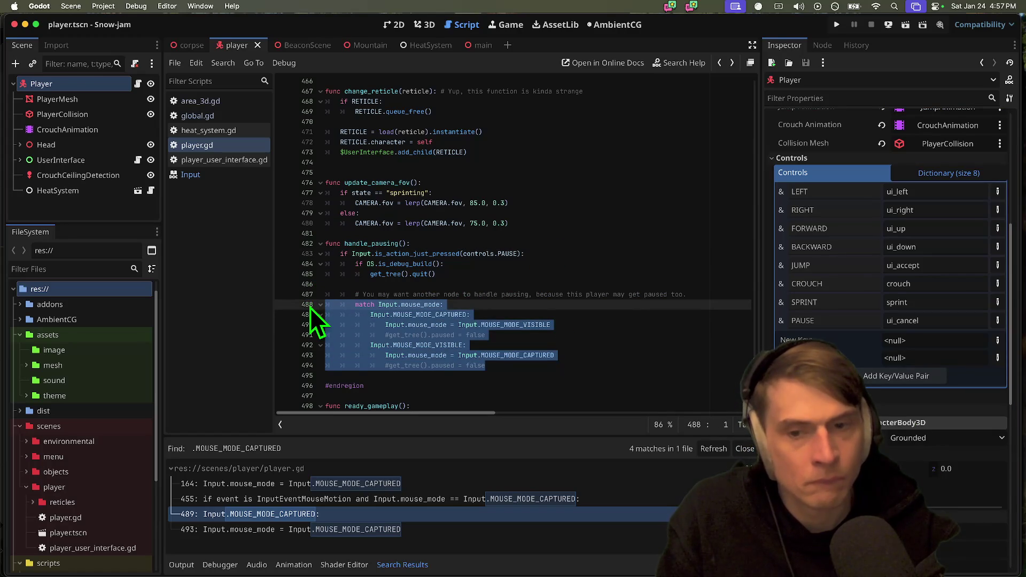
- Change line 488 to match Input.is_action_just_pressed with an action name, and save player.gd
{"action": "left_click", "coordinate": [425, 309]}
{"action": "double_click", "coordinate": [427, 305]}
{"action": "key", "text": "BackSpace"}
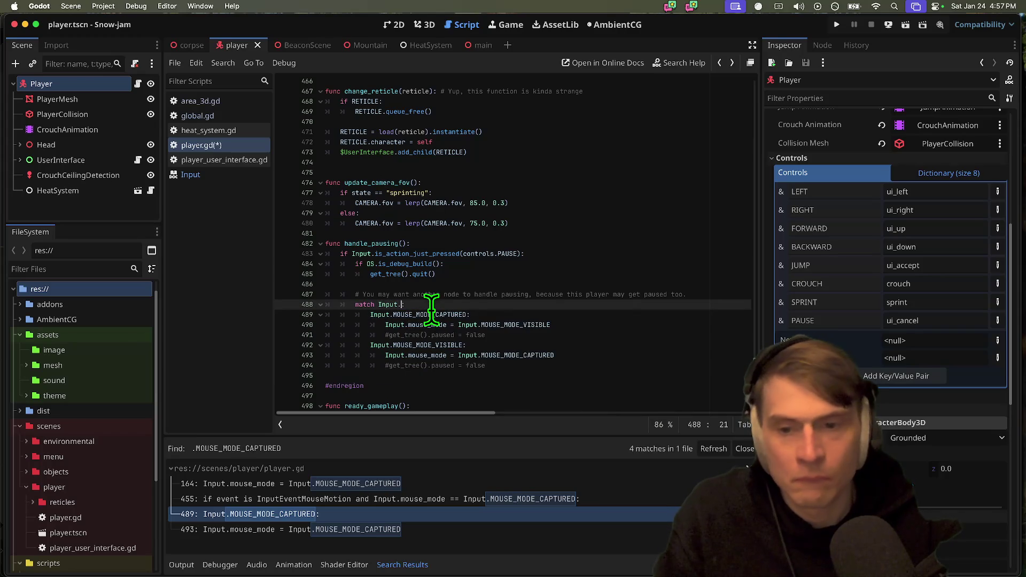
{"action": "type", "text": "is"}
{"action": "key", "text": "Return"}
{"action": "type", "text": "'"}
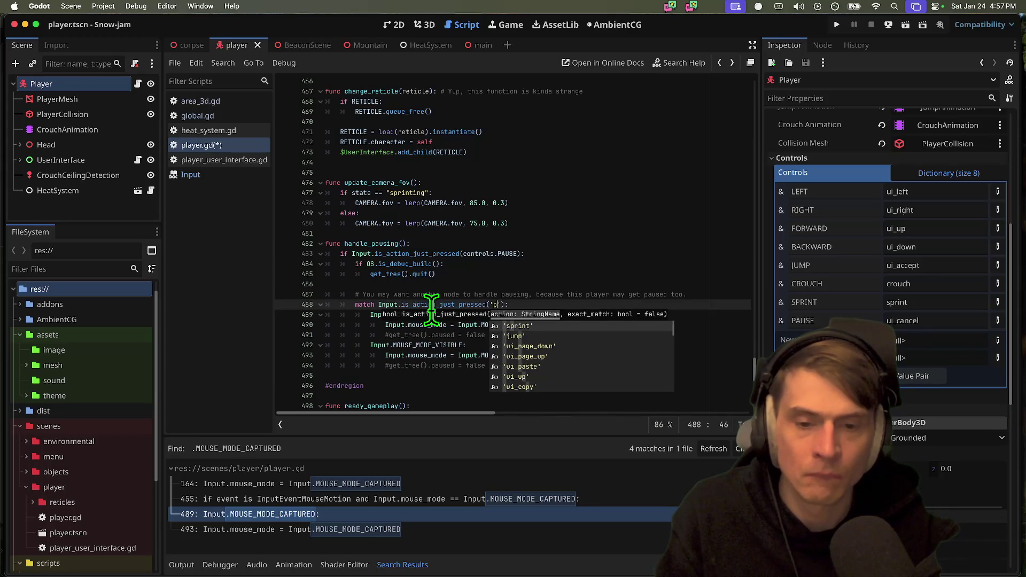
{"action": "type", "text": "tab"}
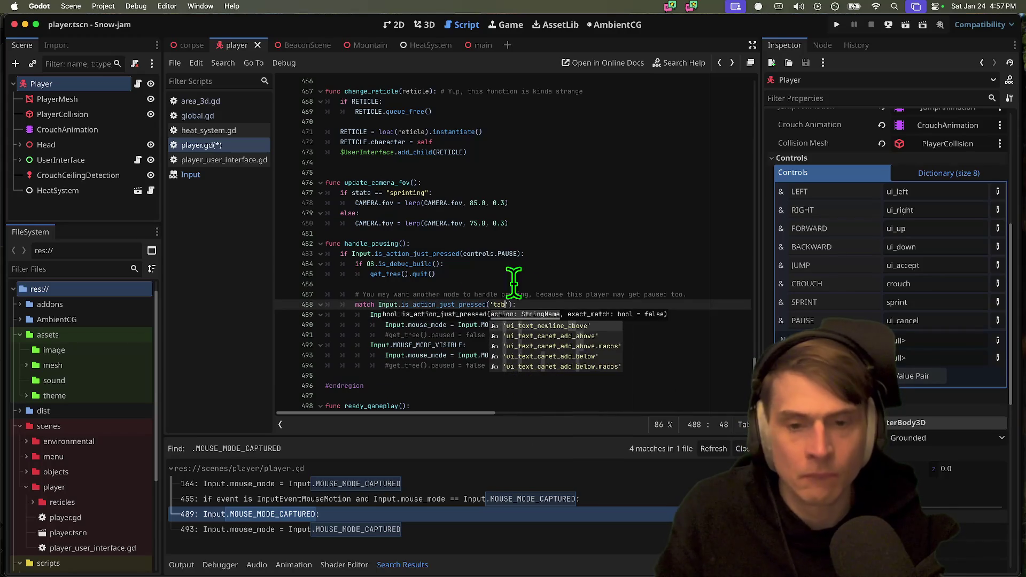
{"action": "left_click", "coordinate": [636, 355]}
{"action": "double_click", "coordinate": [498, 304]}
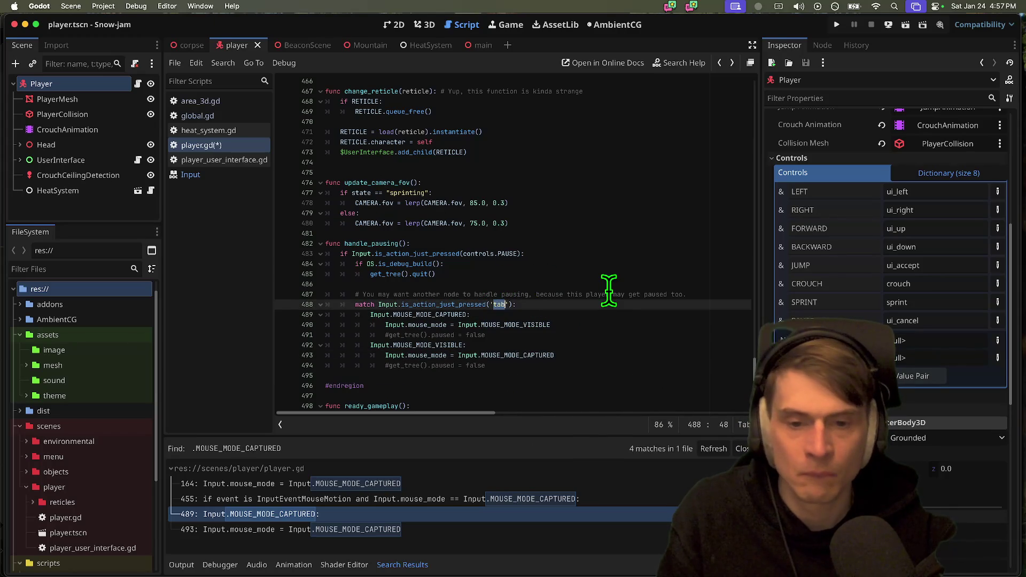
{"action": "type", "text": "menu"}
{"action": "left_click", "coordinate": [609, 288]}
{"action": "key", "text": "super+s"}
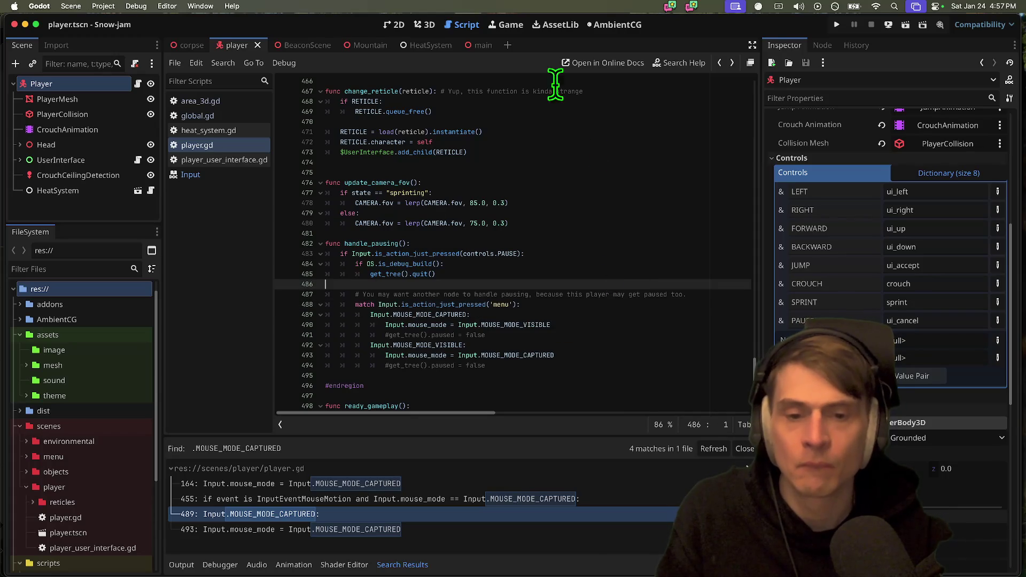
- Open Project Settings on the Input Map tab
{"action": "left_click", "coordinate": [70, 6]}
{"action": "left_click", "coordinate": [103, 24]}
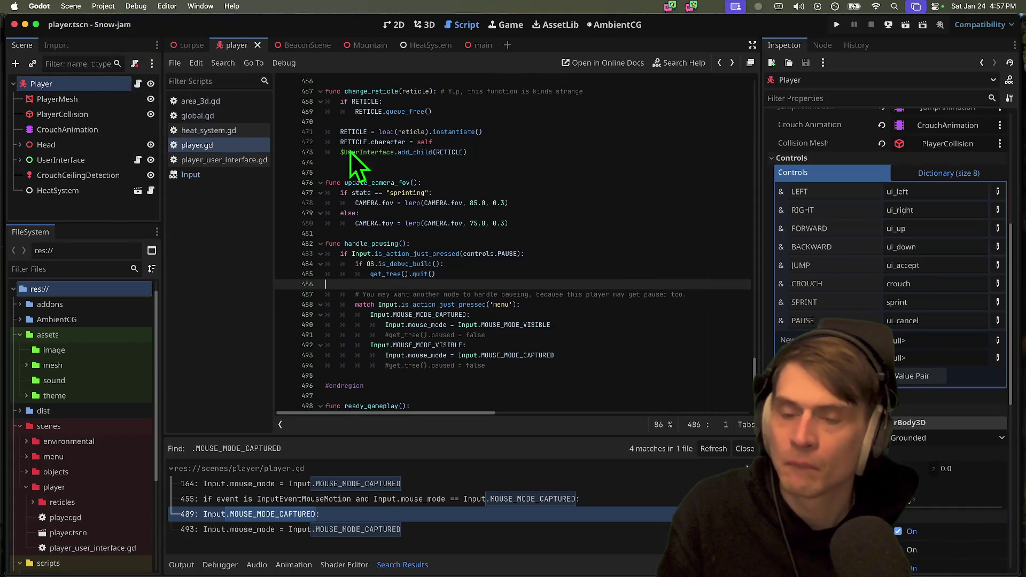
{"action": "left_click", "coordinate": [204, 91]}
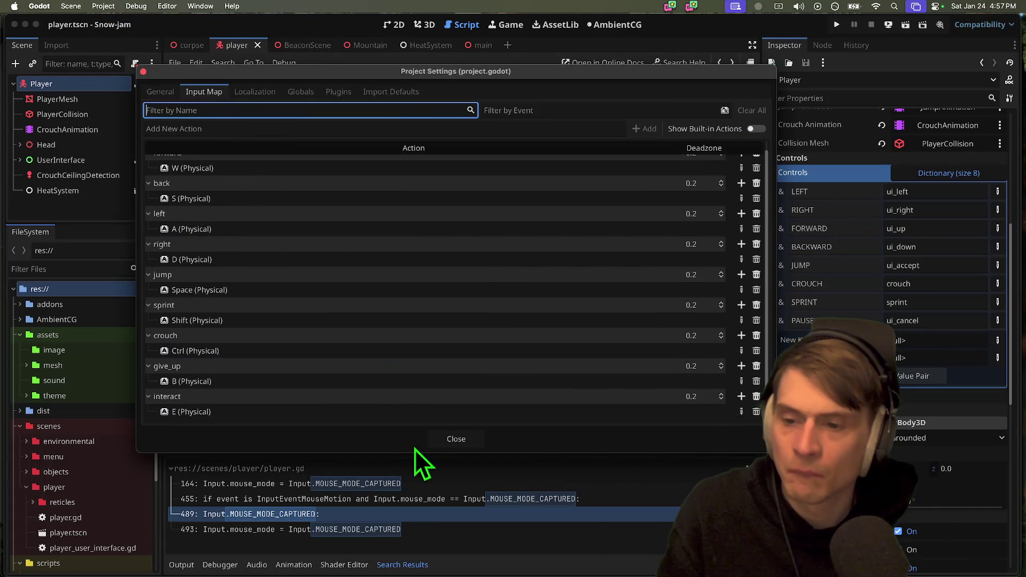
- Add a 'menu' input action bound to the Tab key
{"action": "left_click", "coordinate": [285, 128]}
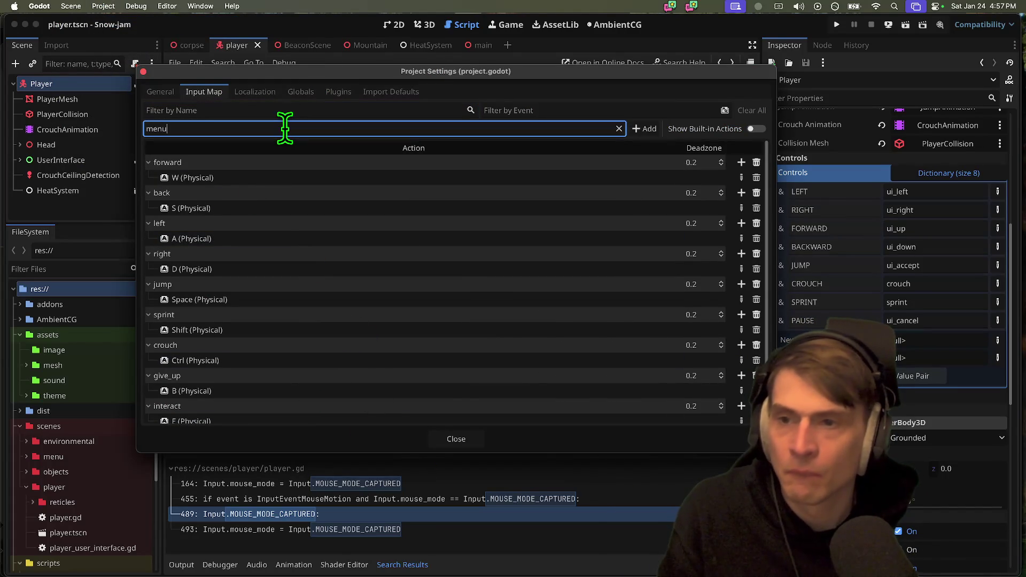
{"action": "scroll", "coordinate": [503, 373], "scroll_direction": "down", "scroll_amount": 2}
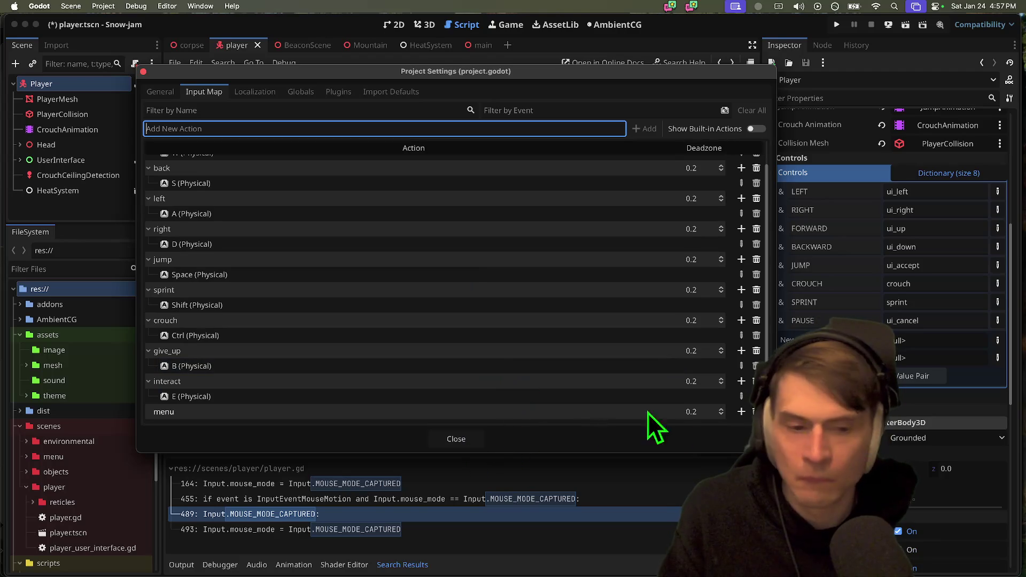
{"action": "left_click", "coordinate": [742, 412]}
{"action": "key", "text": "Tab"}
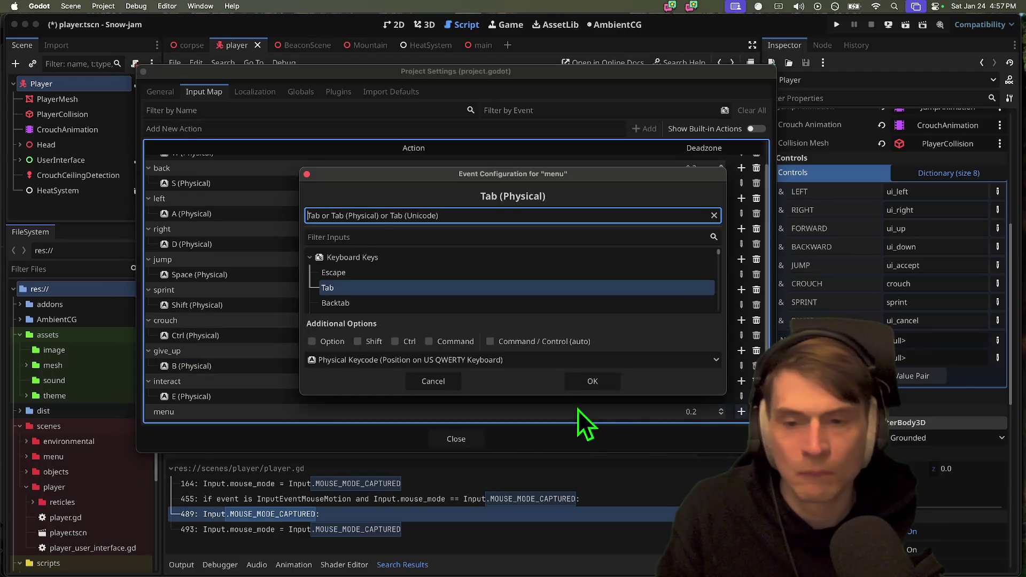
{"action": "left_click", "coordinate": [580, 390]}
- Close Project Settings, save, and select the commented pause line in player.gd
{"action": "left_click", "coordinate": [470, 438]}
{"action": "key", "text": "ctrl+s"}
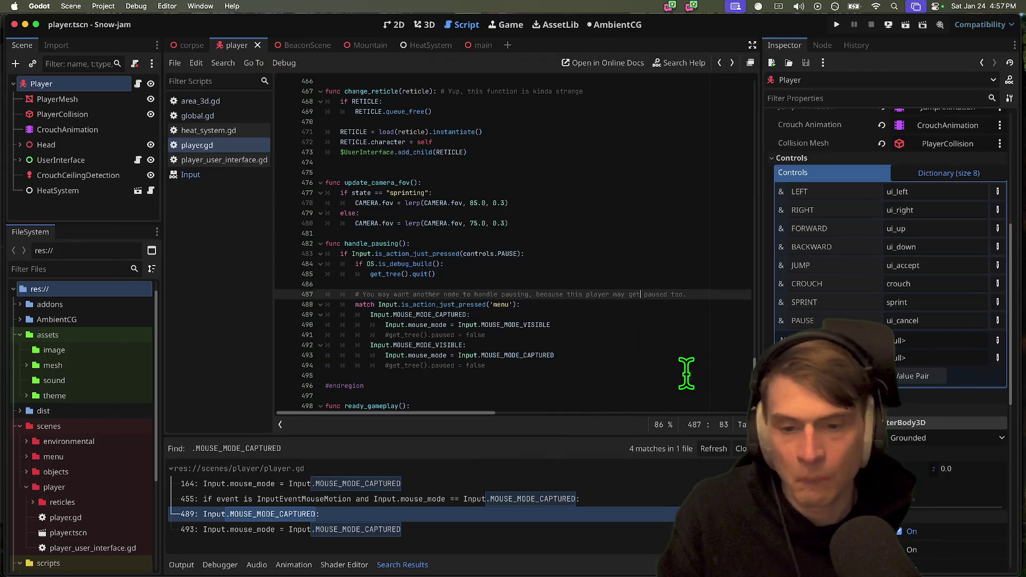
{"action": "left_click", "coordinate": [687, 374]}
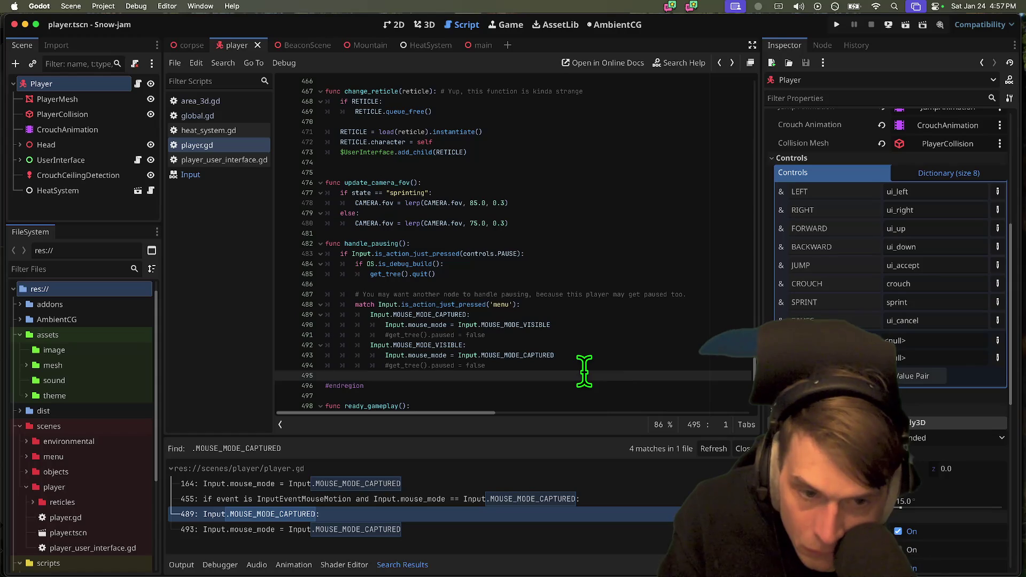
{"action": "key", "text": "shift+Up"}
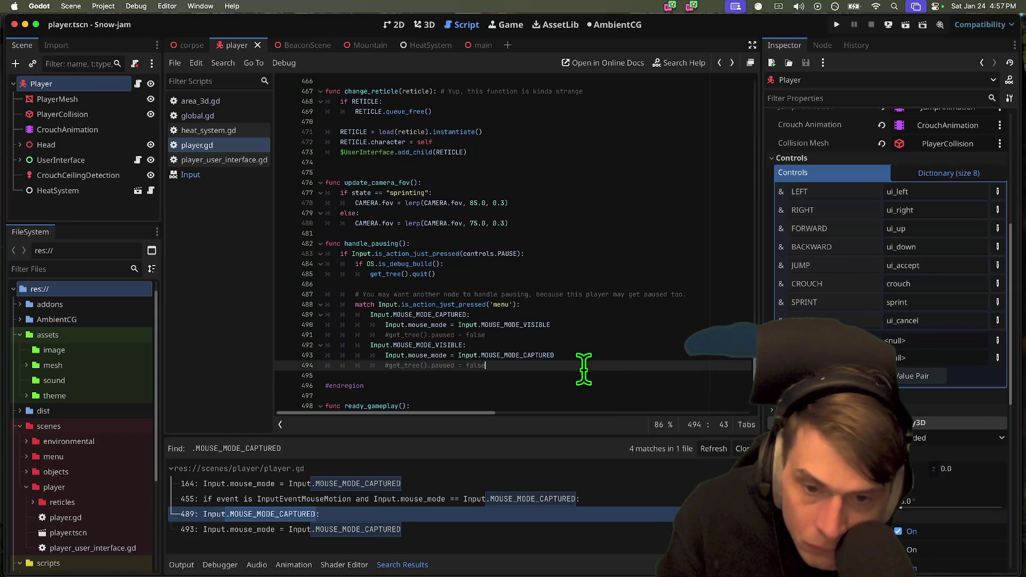
- Uncomment both get_tree().paused lines and set the first one to true
{"action": "key", "text": "super+k"}
{"action": "key", "text": "Up"}
{"action": "key", "text": "Up"}
{"action": "key", "text": "Up"}
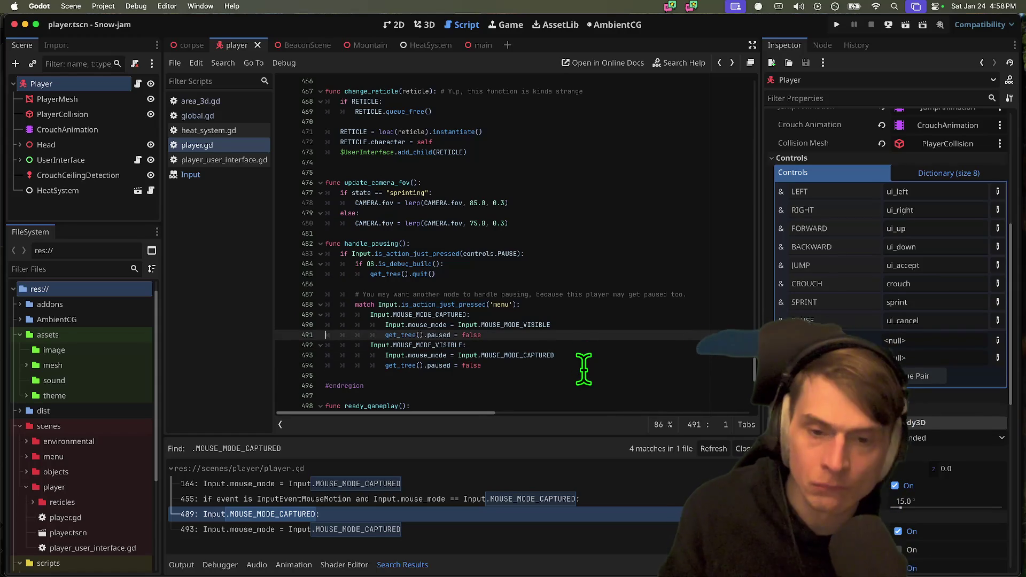
{"action": "double_click", "coordinate": [534, 325]}
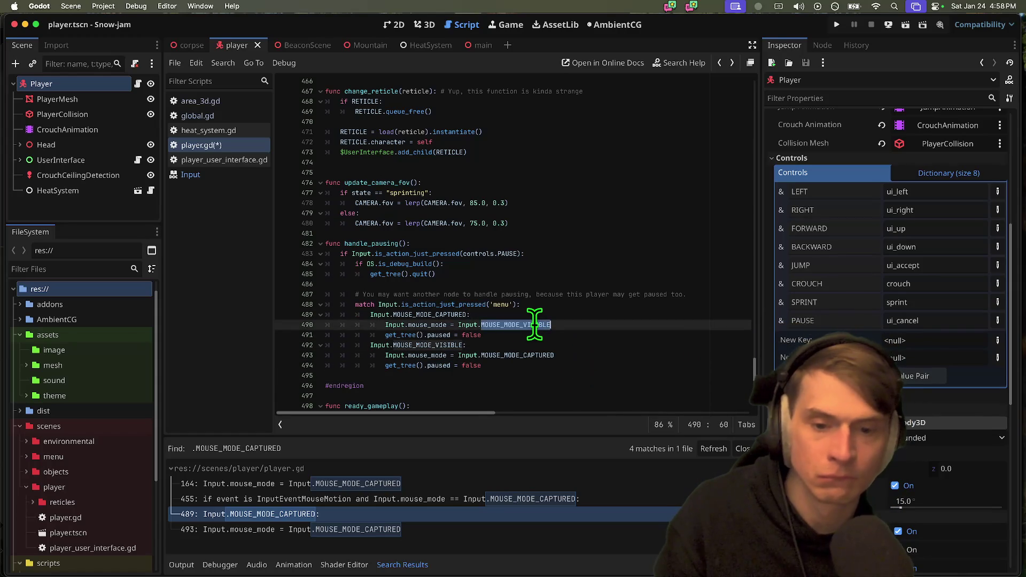
{"action": "double_click", "coordinate": [471, 335]}
{"action": "type", "text": "t"}
- Run the game twice to test menu pausing, stopping it each time
{"action": "key", "text": "super+b"}
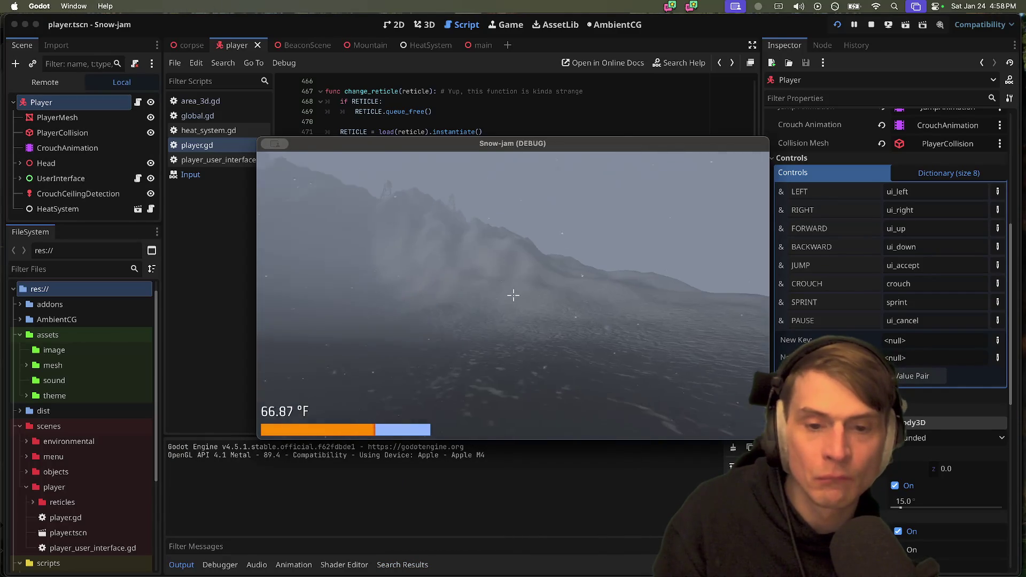
{"action": "key", "text": "Escape"}
{"action": "left_click", "coordinate": [601, 384]}
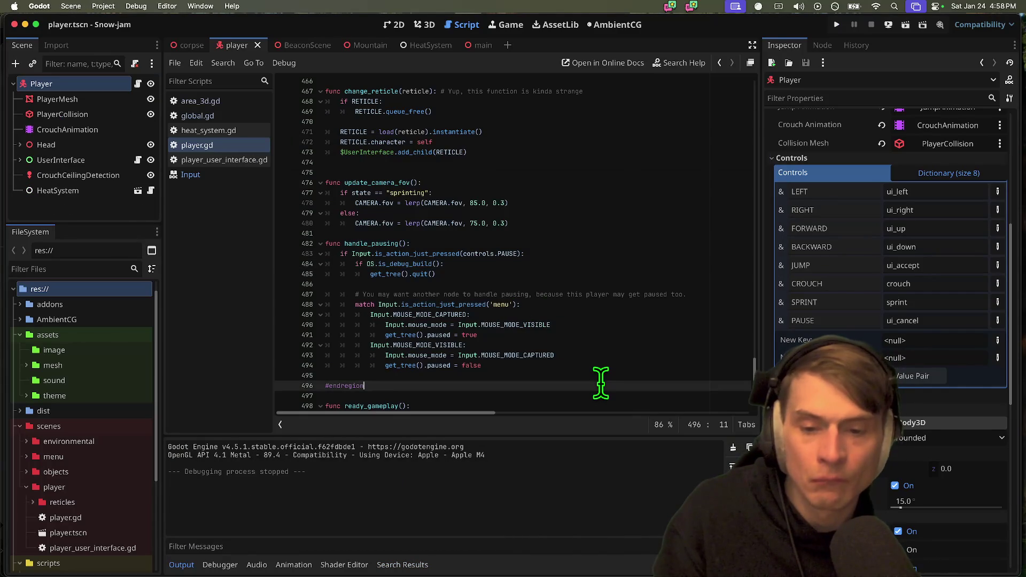
{"action": "key", "text": "super+b"}
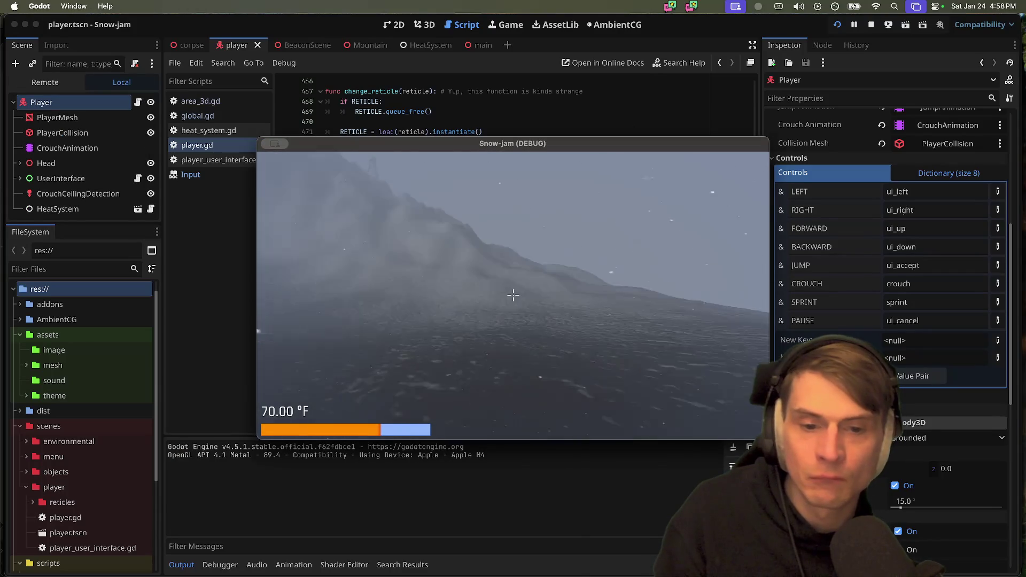
{"action": "key", "text": "Escape"}
- Look up where controls is defined from the handle_pausing function
{"action": "left_click", "coordinate": [570, 369]}
{"action": "double_click", "coordinate": [377, 243]}
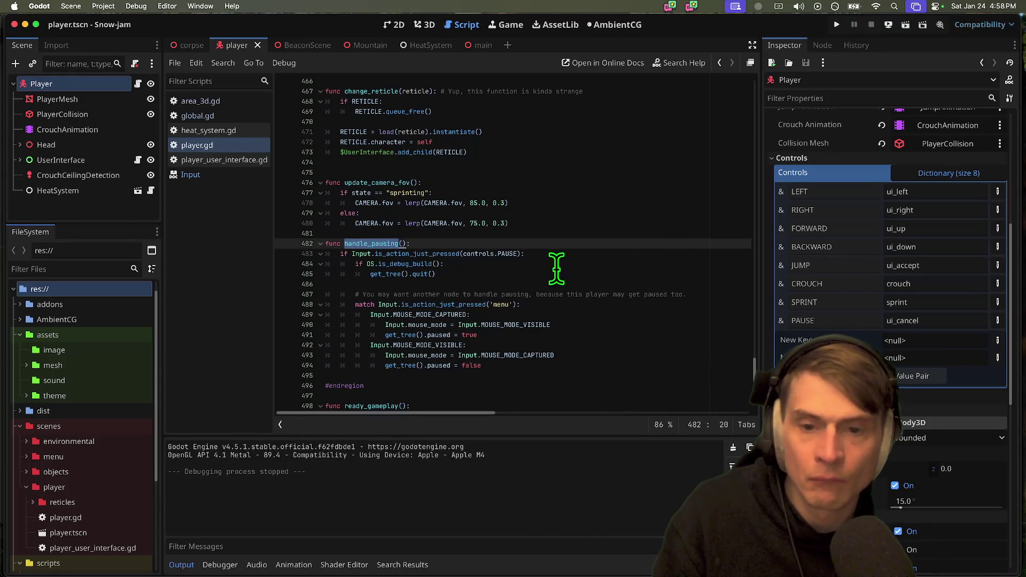
{"action": "left_click", "coordinate": [483, 254], "text": "super"}
- Undo the pausing edits, restoring match Input.mouse_mode on line 488
{"action": "key", "text": "alt+Left"}
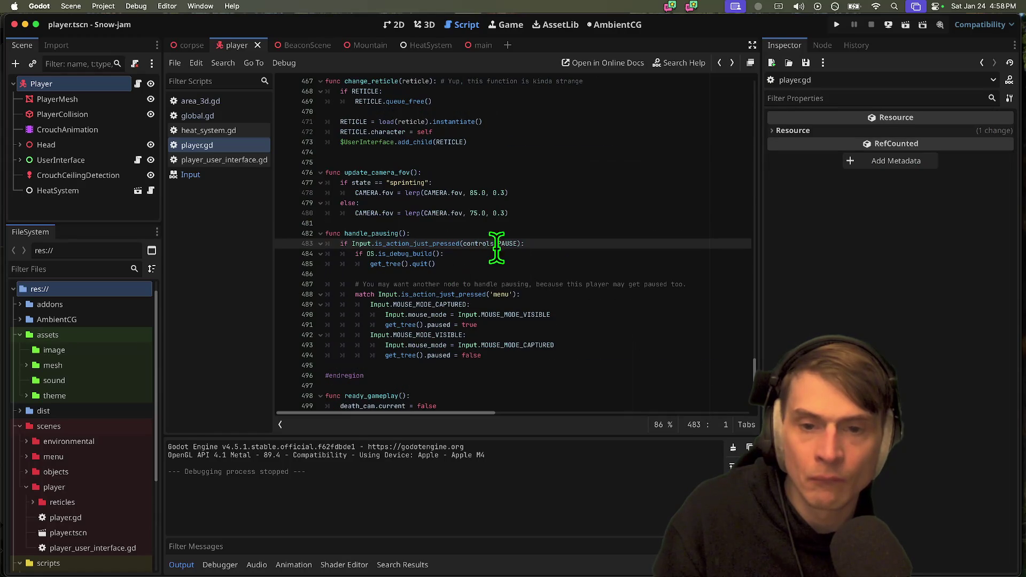
{"action": "double_click", "coordinate": [465, 244]}
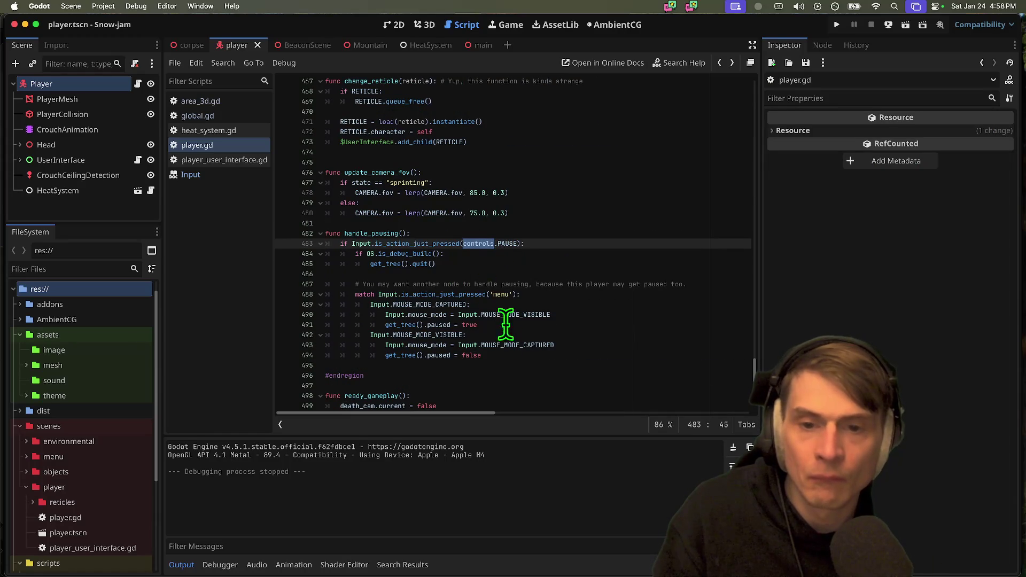
{"action": "mouse_move", "coordinate": [588, 383]}
{"action": "left_mouse_down"}
{"action": "mouse_move", "coordinate": [305, 258]}
{"action": "mouse_move", "coordinate": [335, 279]}
{"action": "left_mouse_up"}
{"action": "left_click", "coordinate": [742, 367]}
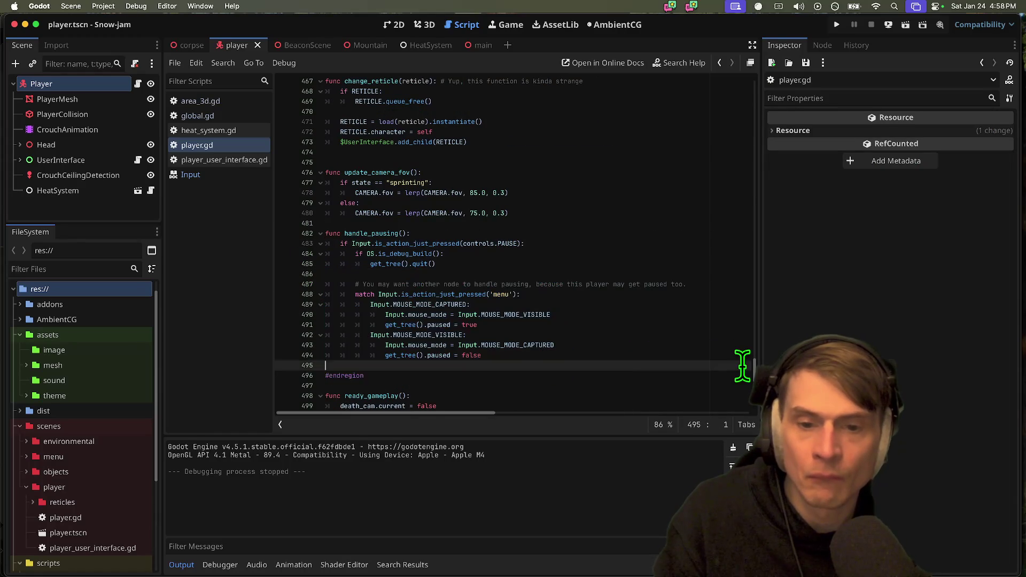
{"action": "key", "text": "super+z"}
{"action": "key", "text": "super+z"}
{"action": "key", "text": "super+z"}
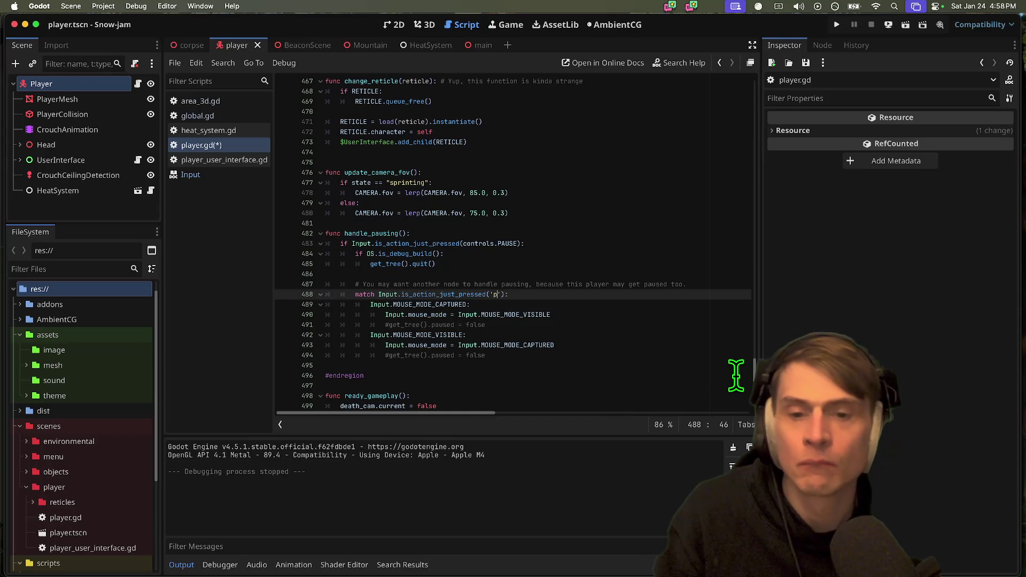
{"action": "key", "text": "super+z"}
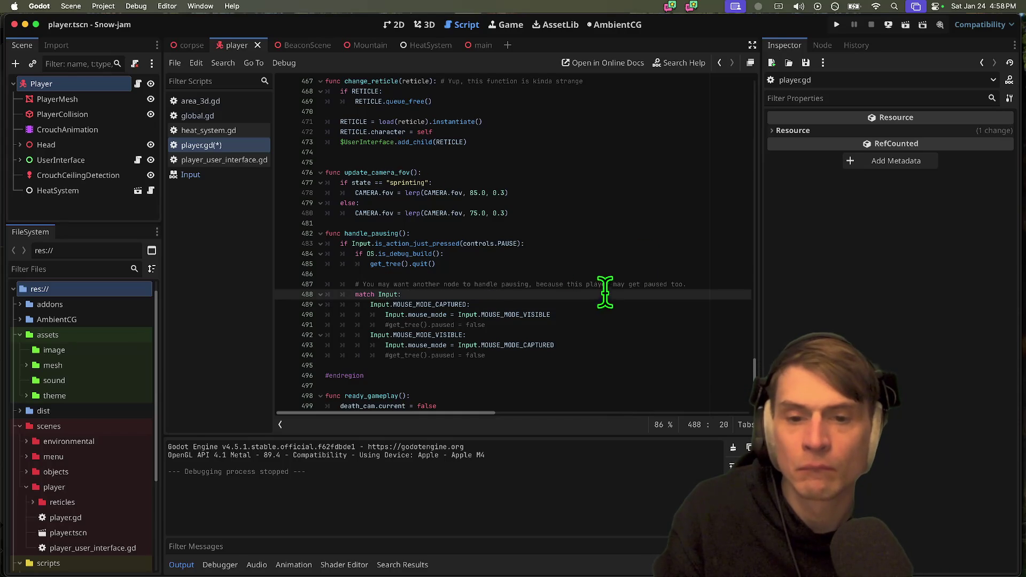
{"action": "key", "text": "super+shift+z"}
{"action": "key", "text": "super+shift+z"}
{"action": "key", "text": "super+z"}
{"action": "key", "text": "super+z"}
{"action": "key", "text": "super+shift+z"}
{"action": "key", "text": "super+shift+z"}
{"action": "key", "text": "super+z"}
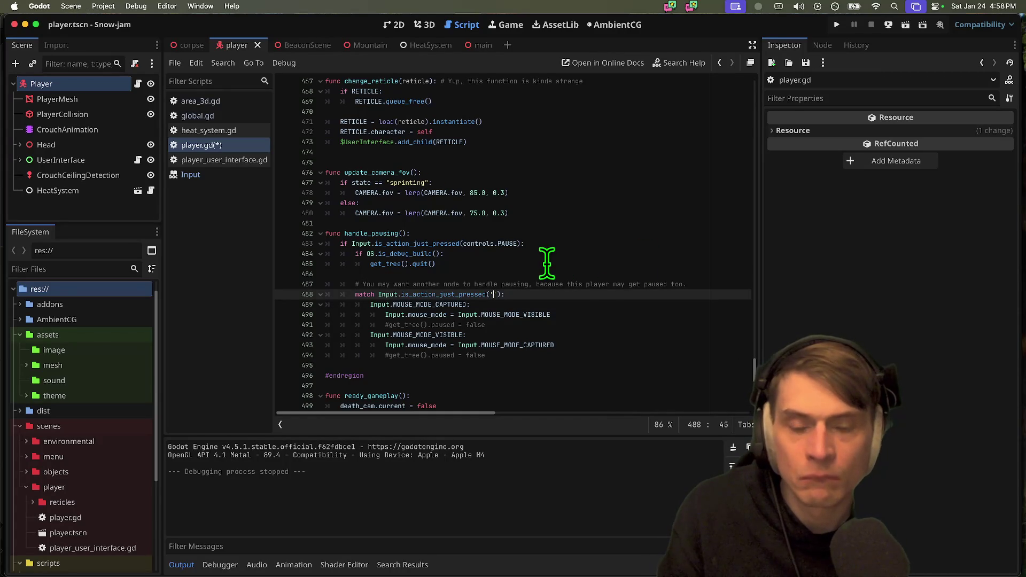
{"action": "key", "text": "super+z"}
- Replace controls.PAUSE on line 483 with the 'menu' action and save
{"action": "double_click", "coordinate": [509, 245]}
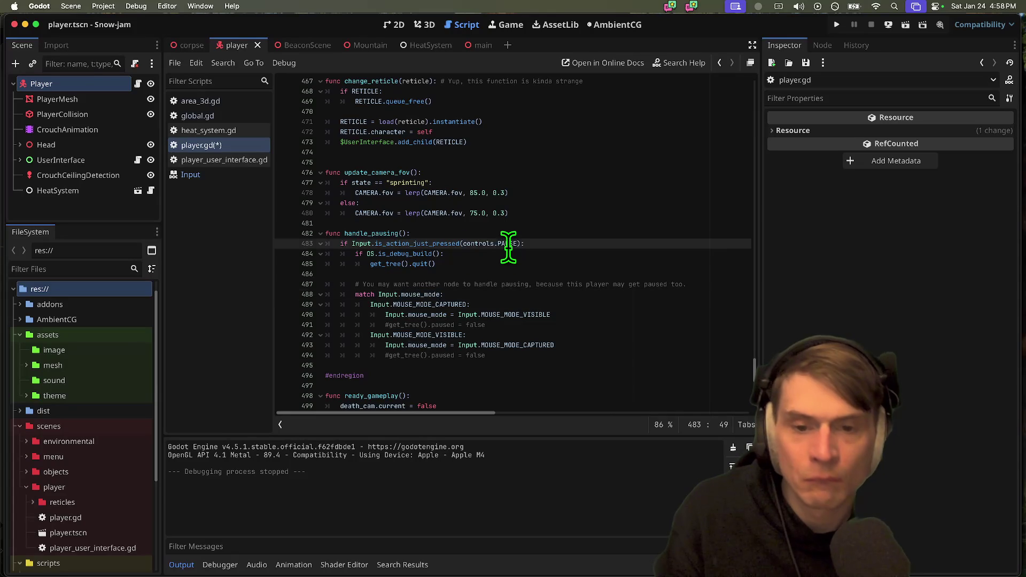
{"action": "type", "text": "'"}
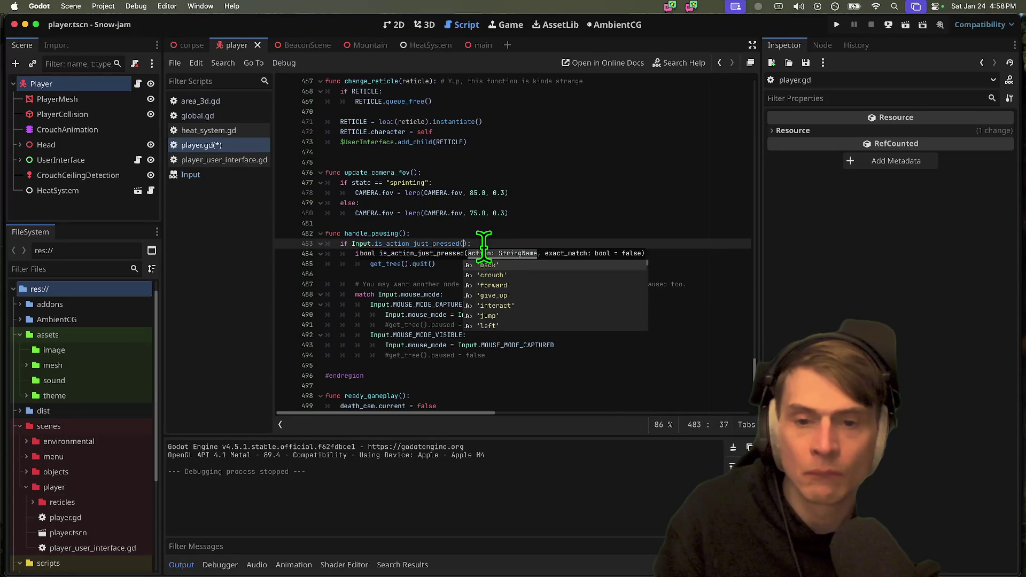
{"action": "type", "text": "menu"}
{"action": "key", "text": "Return"}
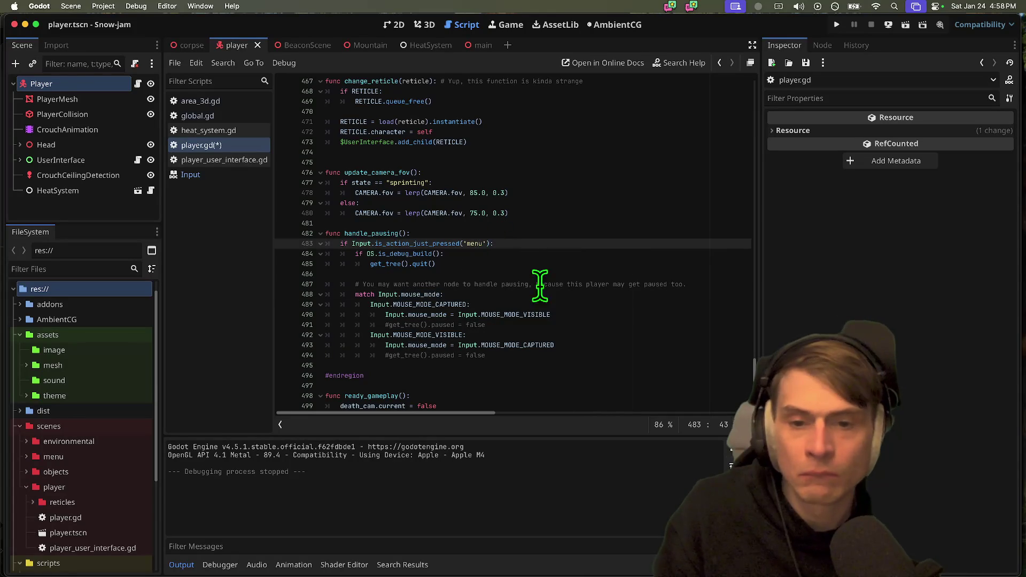
{"action": "left_click", "coordinate": [551, 294]}
{"action": "key", "text": "super+s"}
- Cut the debug-build quit lines 484–485 and open a new line above the menu check
{"action": "left_click", "coordinate": [527, 255]}
{"action": "key", "text": "super+Left"}
{"action": "key", "text": "shift+Down"}
{"action": "key", "text": "shift+Down"}
{"action": "key", "text": "super+x"}
{"action": "key", "text": "super+z"}
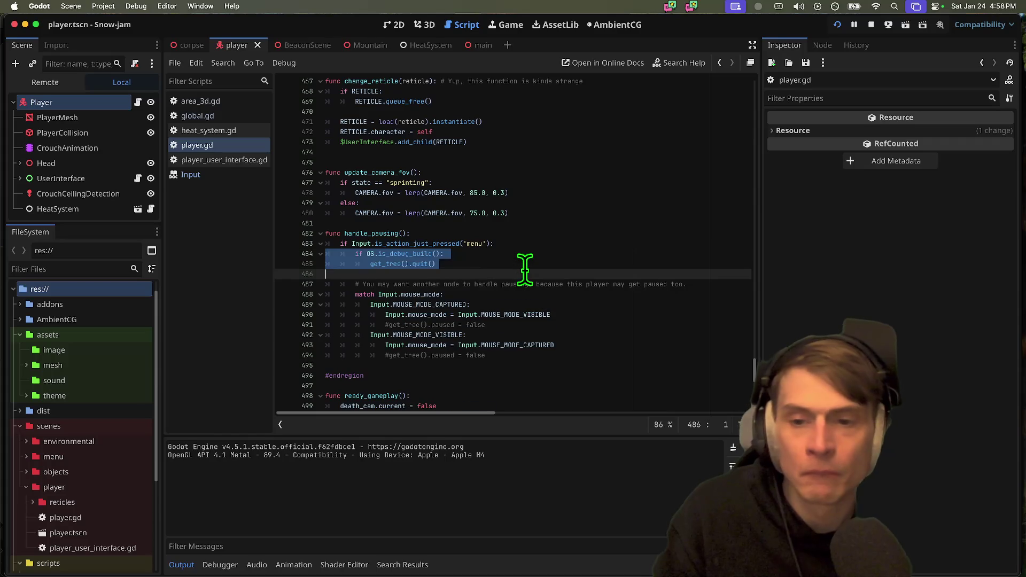
{"action": "key", "text": "super+x"}
{"action": "key", "text": "Up"}
{"action": "key", "text": "Return"}
{"action": "key", "text": "Return"}
{"action": "key", "text": "Up"}
{"action": "key", "text": "Up"}
- Add if Input.is_action_just_pressed('paus'): wrapping the pasted debug-build quit lines
{"action": "type", "text": "if Inpu"}
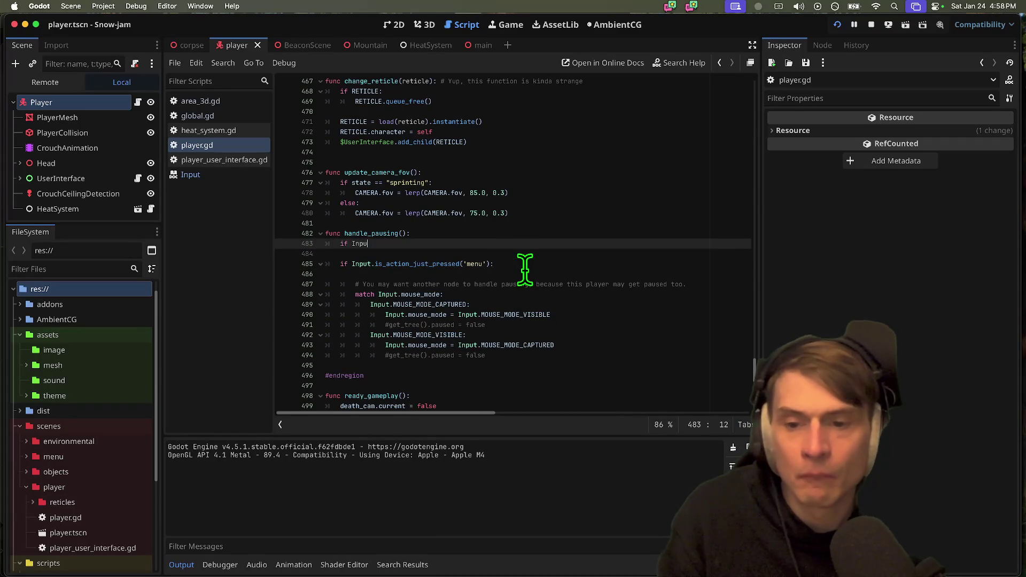
{"action": "type", "text": "t.is_act"}
{"action": "key", "text": "Return"}
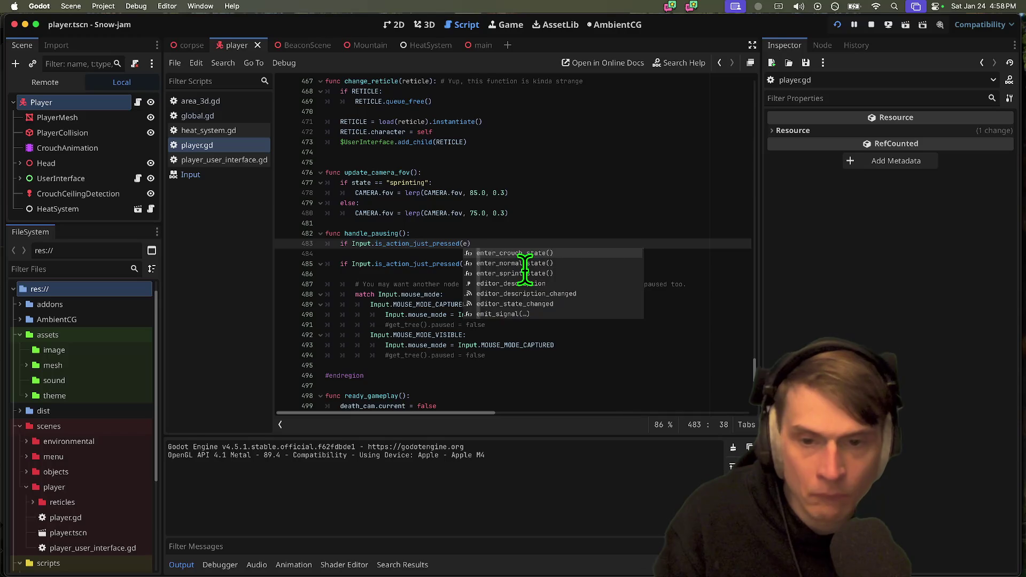
{"action": "type", "text": "'"}
{"action": "key", "text": "Down"}
{"action": "key", "text": "Down"}
{"action": "key", "text": "Down"}
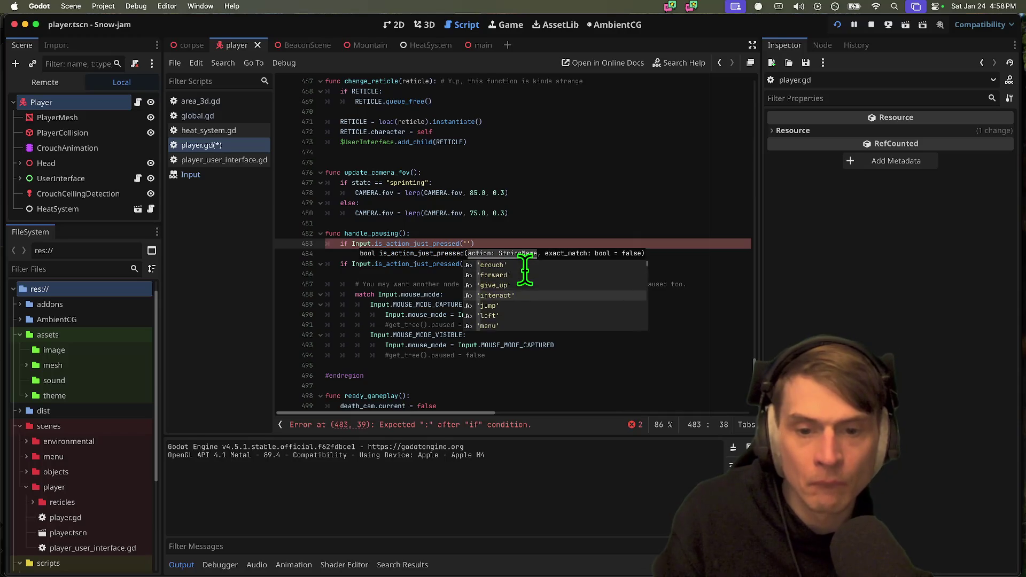
{"action": "type", "text": "paus')"}
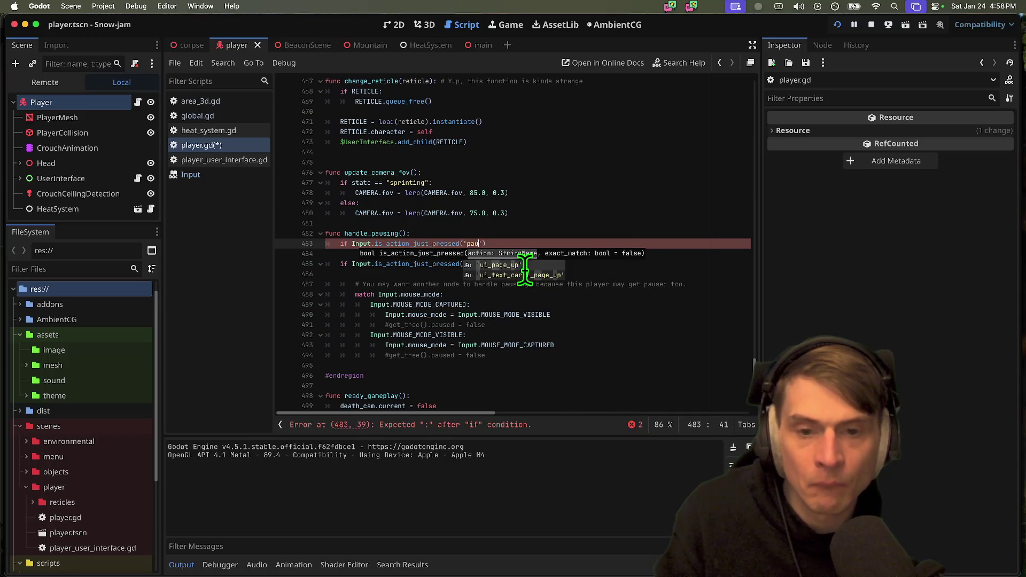
{"action": "type", "text": ":"}
{"action": "key", "text": "ctrl+v"}
{"action": "key", "text": "Down"}
{"action": "key", "text": "ctrl+k"}
{"action": "key", "text": "Down"}
{"action": "key", "text": "Delete"}
{"action": "left_click", "coordinate": [124, 6]}
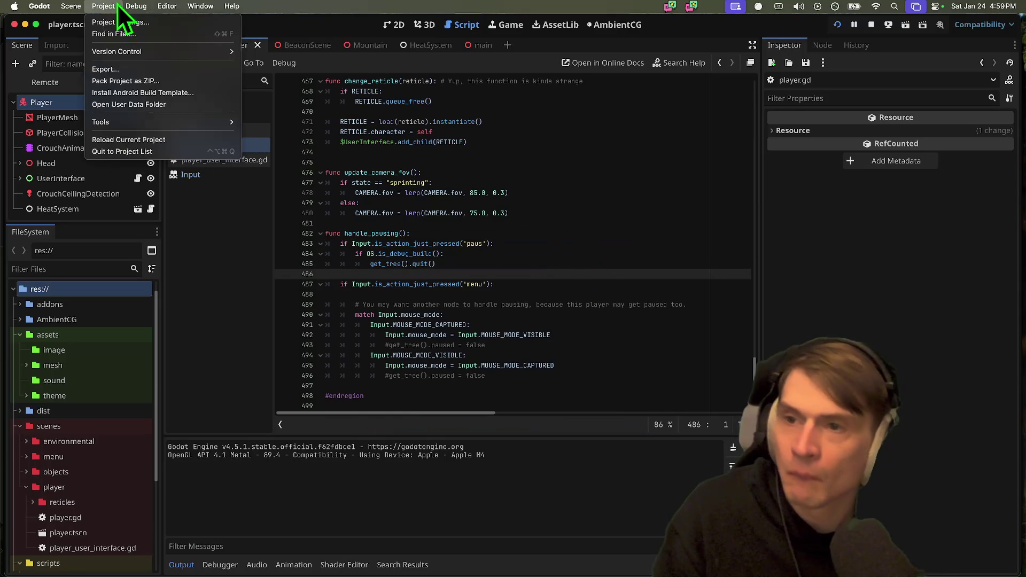
- Add a new 'esc' action in the Input Map and attempt to capture Escape
{"action": "left_click", "coordinate": [113, 23]}
{"action": "scroll", "coordinate": [206, 181], "scroll_direction": "up", "scroll_amount": 2}
{"action": "left_click", "coordinate": [371, 128]}
{"action": "type", "text": "esc"}
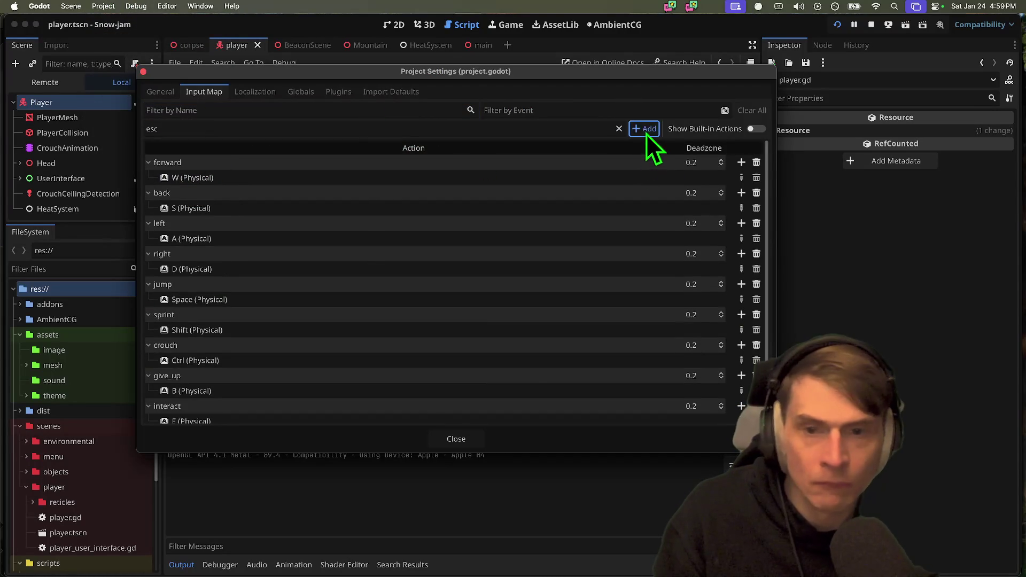
{"action": "left_click", "coordinate": [646, 132]}
{"action": "left_click", "coordinate": [741, 412]}
{"action": "key", "text": "s"}
{"action": "key", "text": "c"}
{"action": "key", "text": "Escape"}
{"action": "left_click", "coordinate": [582, 364]}
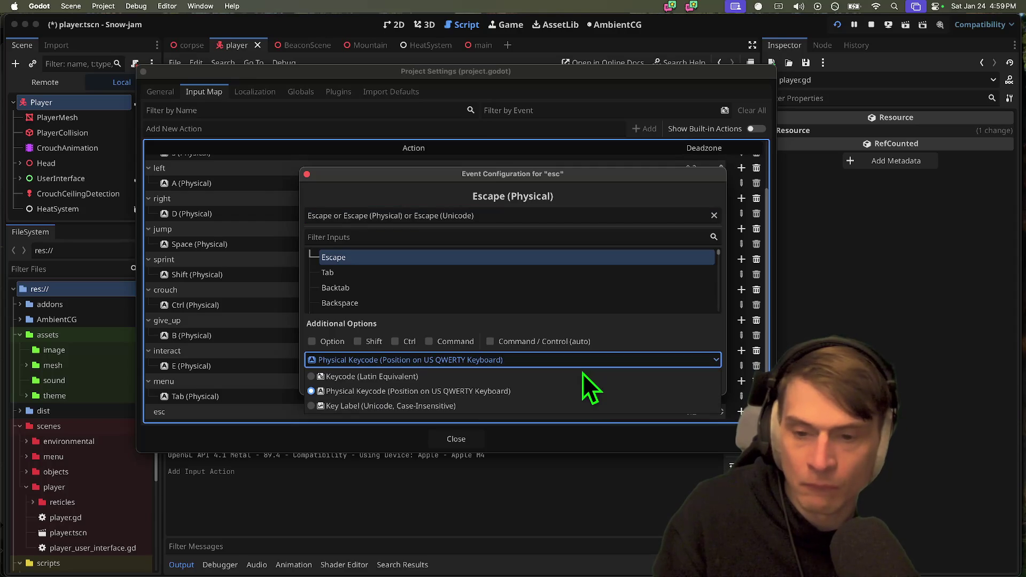
{"action": "left_click", "coordinate": [583, 376]}
{"action": "key", "text": "Return"}
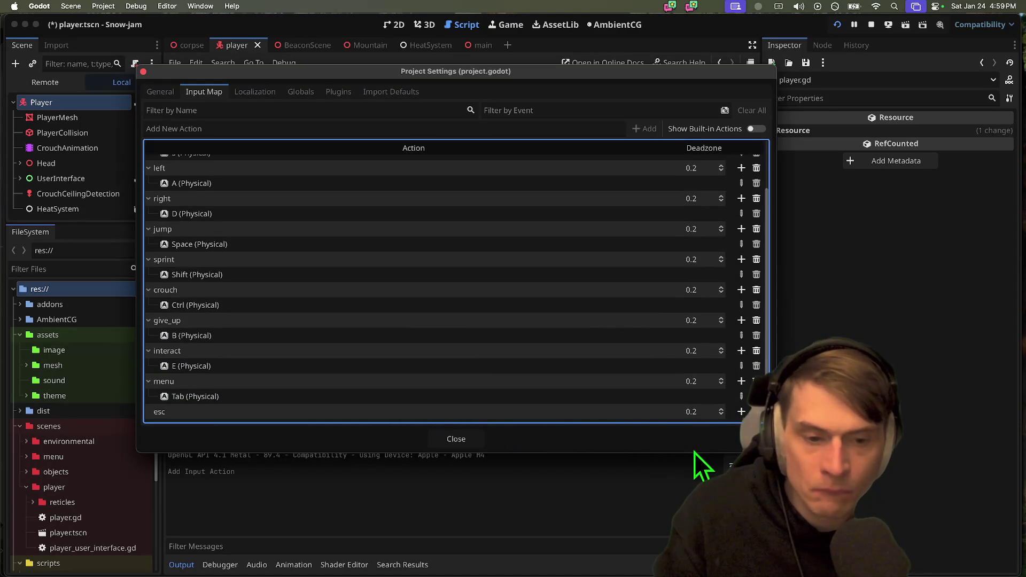
- Bind the Escape key to the esc action and close Project Settings
{"action": "left_click_drag", "start_coordinate": [690, 451], "coordinate": [689, 516]}
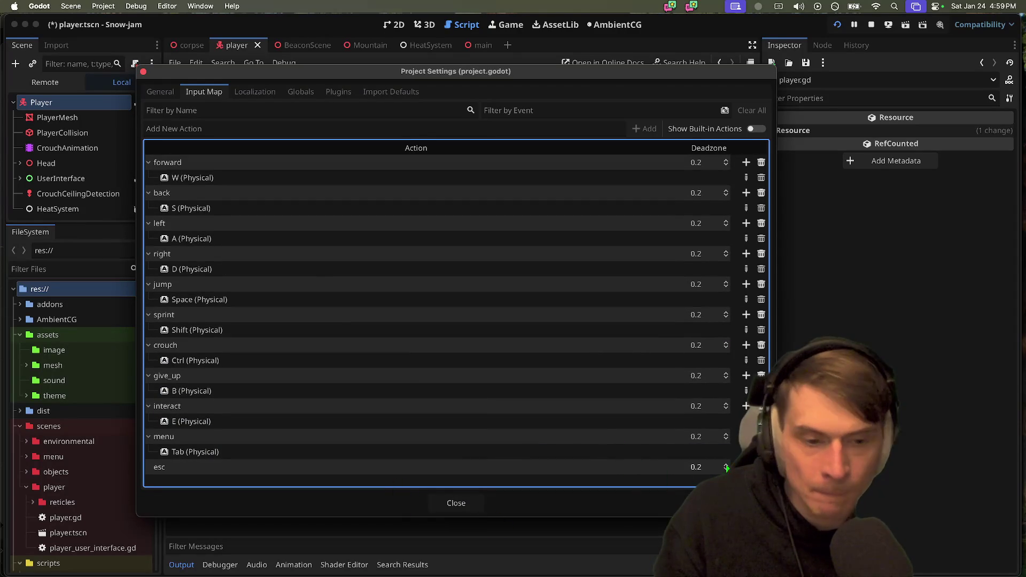
{"action": "left_click", "coordinate": [745, 467]}
{"action": "key", "text": "Escape"}
{"action": "left_click", "coordinate": [605, 386]}
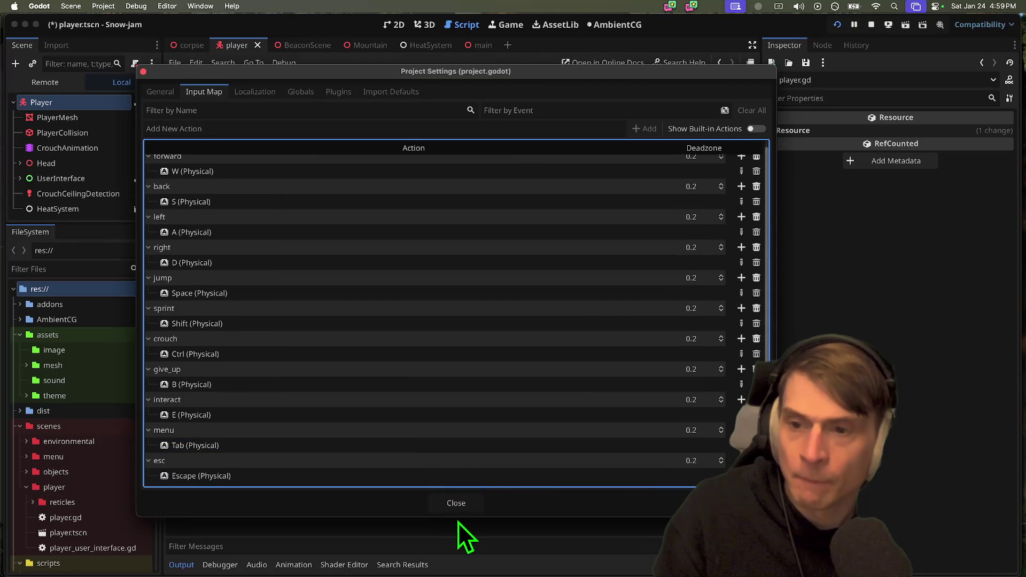
{"action": "left_click", "coordinate": [457, 505]}
{"action": "left_click", "coordinate": [601, 294]}
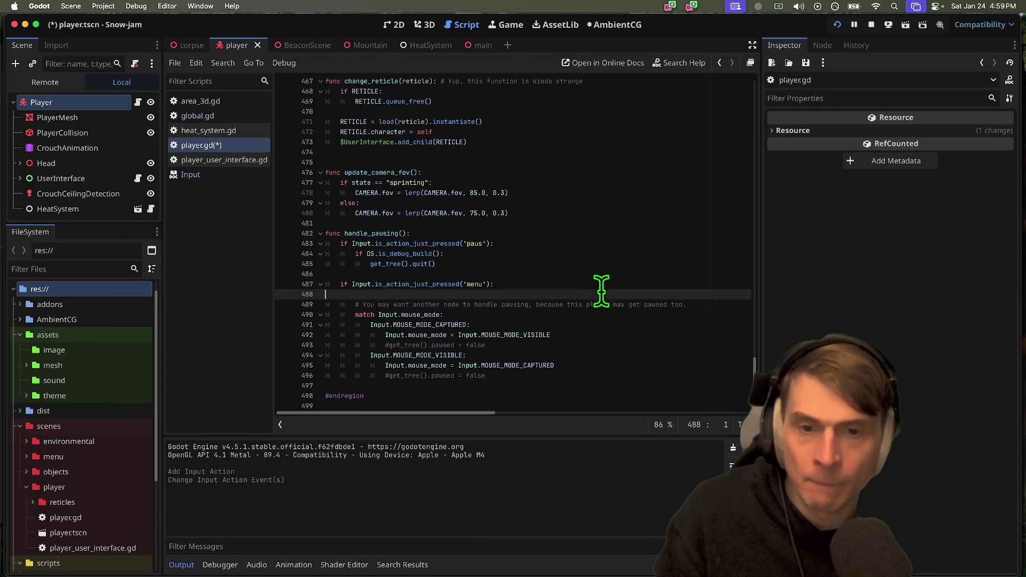
- Change the debug quit check's action from 'paus' to 'esc' in handle_pausing
{"action": "left_click", "coordinate": [617, 243]}
{"action": "key", "text": "Left"}
{"action": "key", "text": "Left"}
{"action": "key", "text": "BackSpace"}
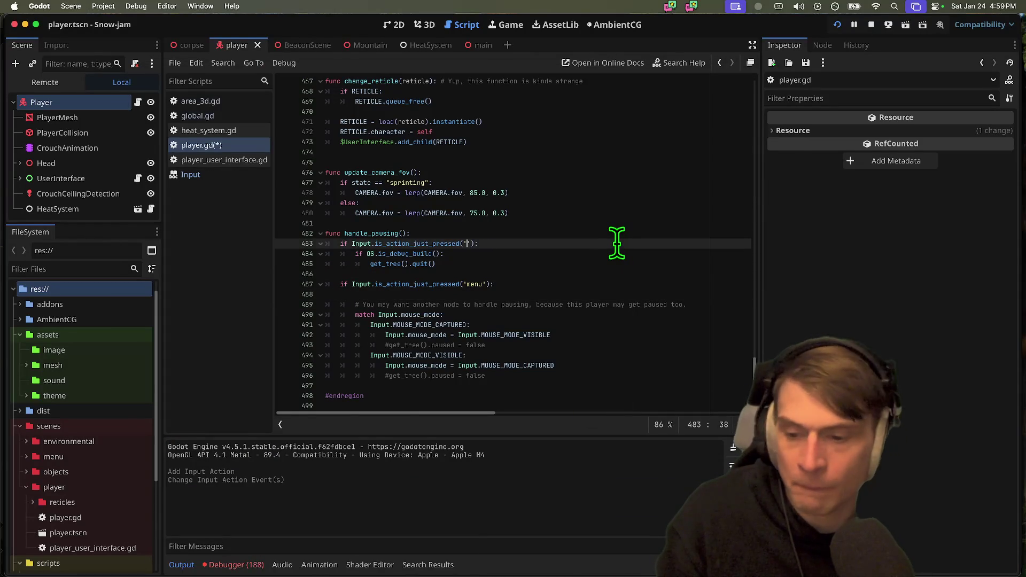
{"action": "left_click", "coordinate": [871, 24]}
{"action": "type", "text": "esc"}
{"action": "key", "text": "Return"}
- Add a return on a new line after the quit() call
{"action": "left_click", "coordinate": [613, 253]}
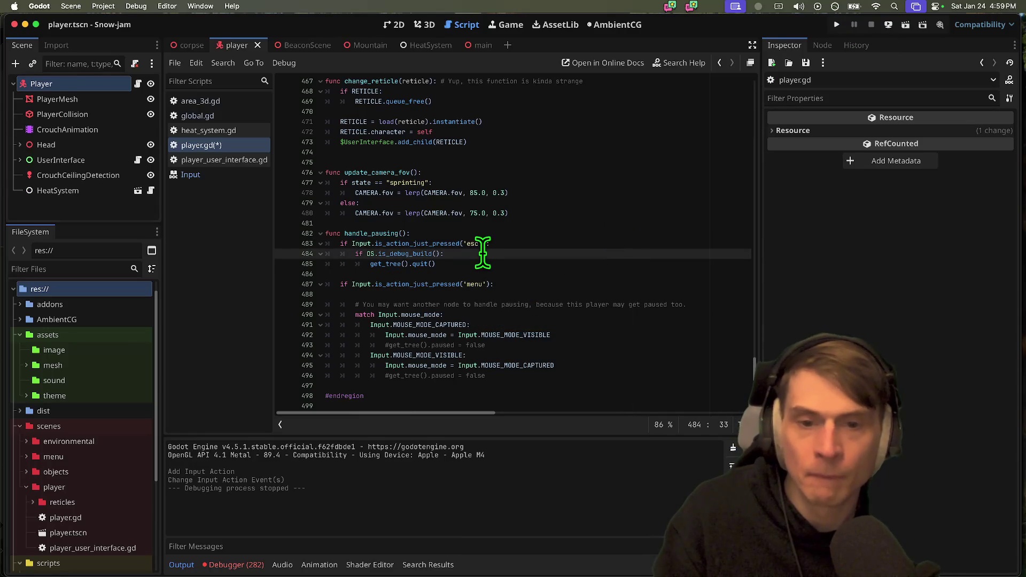
{"action": "left_click", "coordinate": [606, 265]}
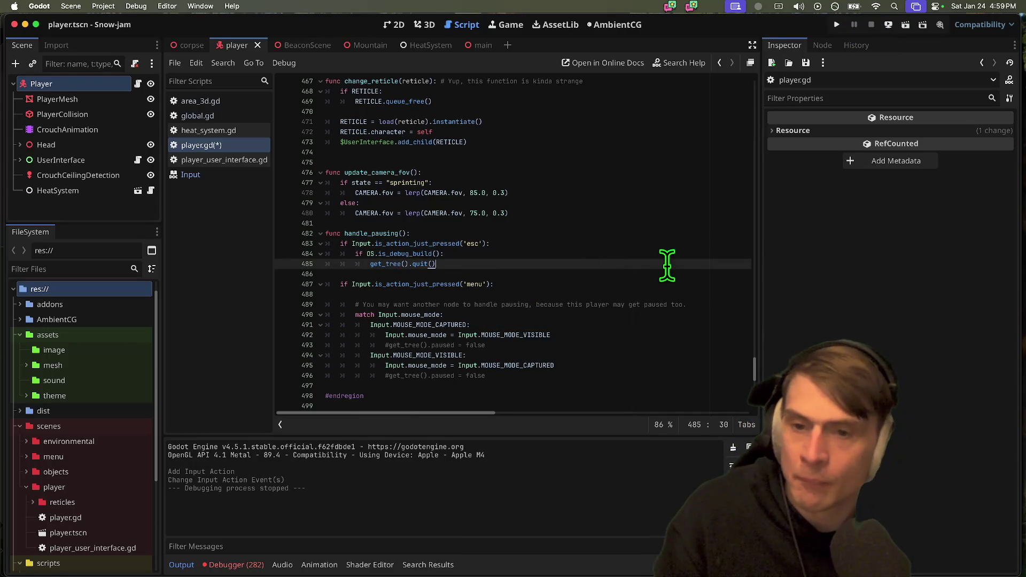
{"action": "key", "text": "Return"}
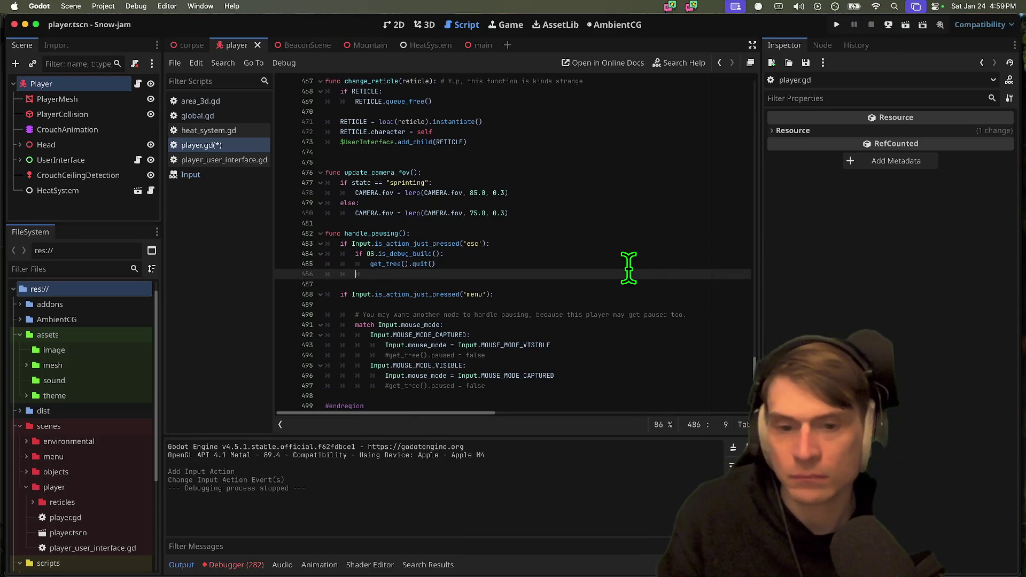
{"action": "left_click", "coordinate": [609, 283]}
{"action": "left_click_drag", "start_coordinate": [353, 294], "coordinate": [495, 294]}
{"action": "left_click", "coordinate": [528, 265]}
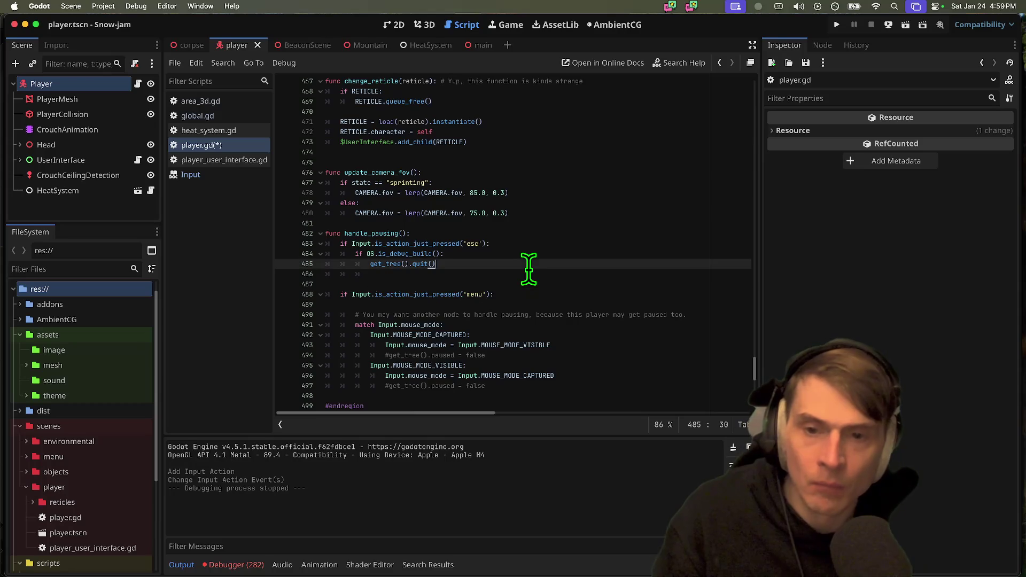
{"action": "type", "text": "/"}
{"action": "key", "text": "Return"}
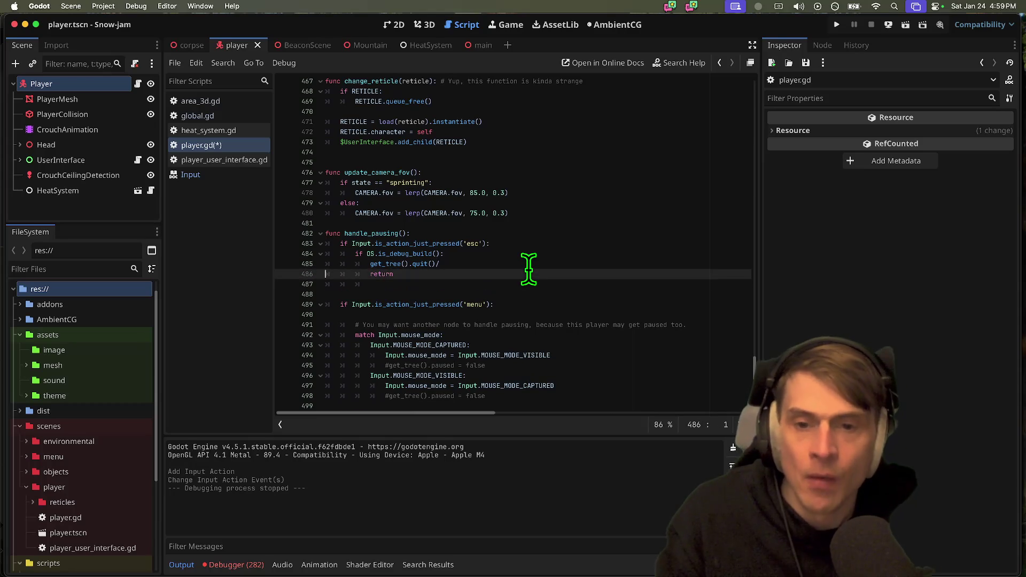
{"action": "key", "text": "super+z"}
- Append or Input.is_action_just_pressed('esc') to the menu condition on line 489
{"action": "left_click_drag", "start_coordinate": [355, 304], "coordinate": [509, 302]}
{"action": "key", "text": "super+c"}
{"action": "left_click", "coordinate": [510, 302]}
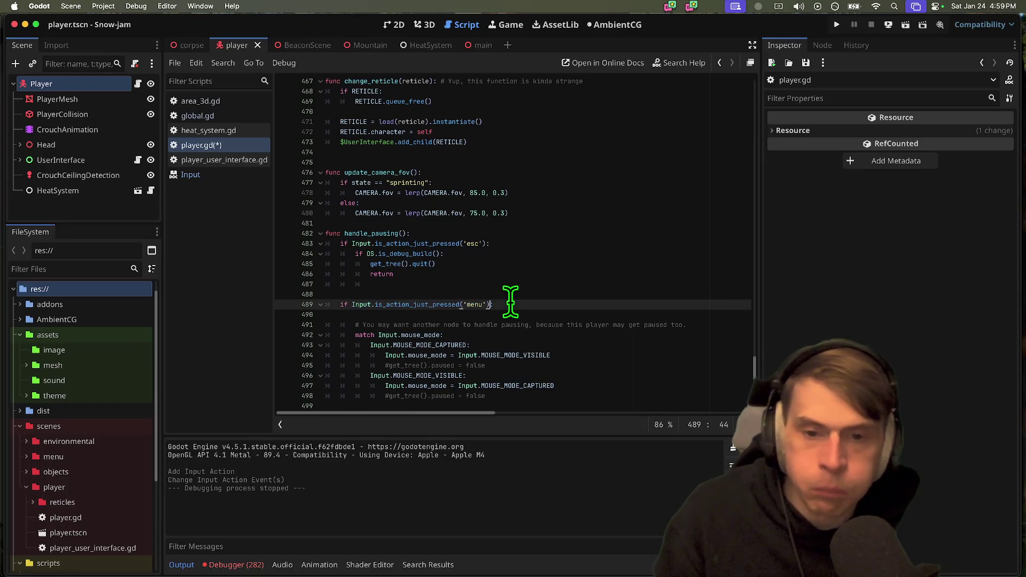
{"action": "type", "text": "or :"}
{"action": "left_click_drag", "start_coordinate": [348, 304], "coordinate": [469, 301]}
{"action": "key", "text": "shift+Up"}
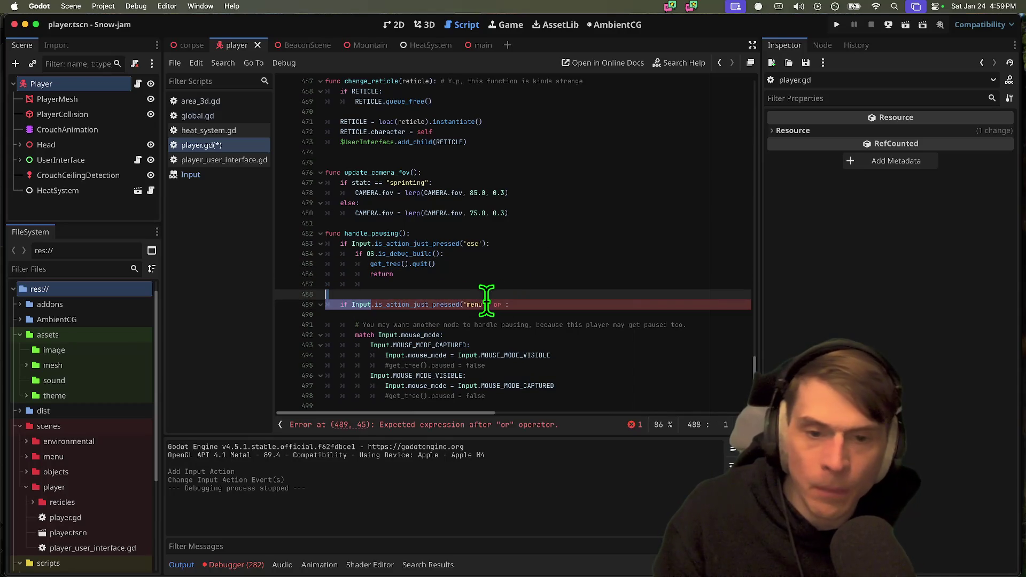
{"action": "scroll", "coordinate": [580, 288], "scroll_direction": "down", "scroll_amount": 1}
{"action": "key", "text": "Escape"}
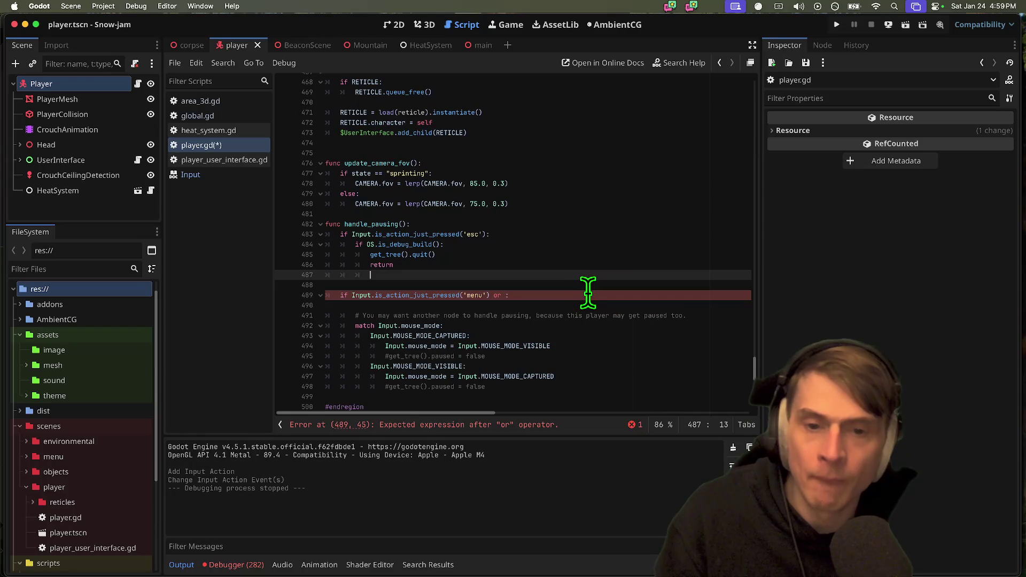
{"action": "left_click", "coordinate": [589, 295]}
{"action": "key", "text": "Left"}
{"action": "key", "text": "super+v"}
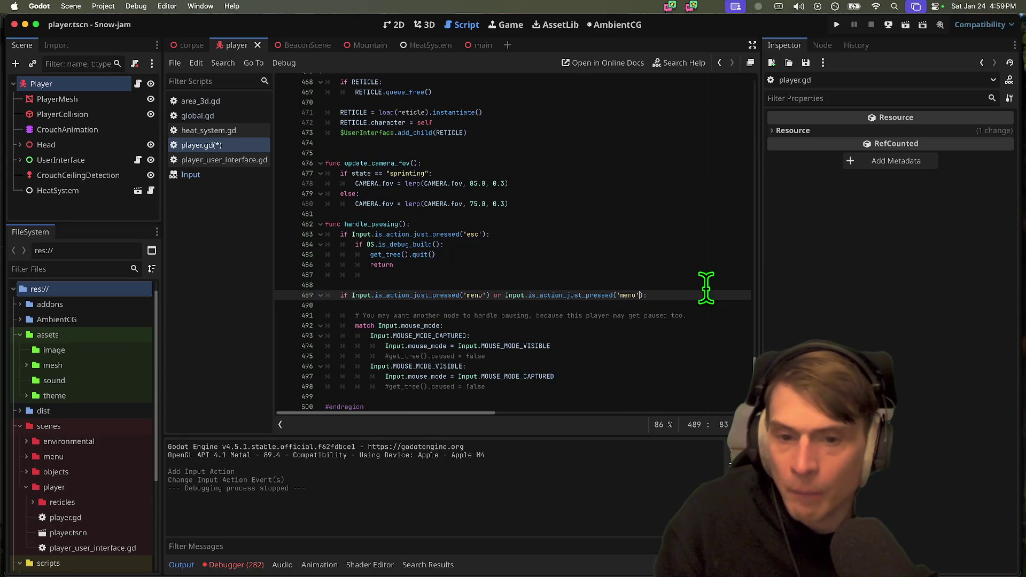
{"action": "key", "text": "Left"}
{"action": "key", "text": "BackSpace"}
{"action": "key", "text": "BackSpace"}
{"action": "key", "text": "BackSpace"}
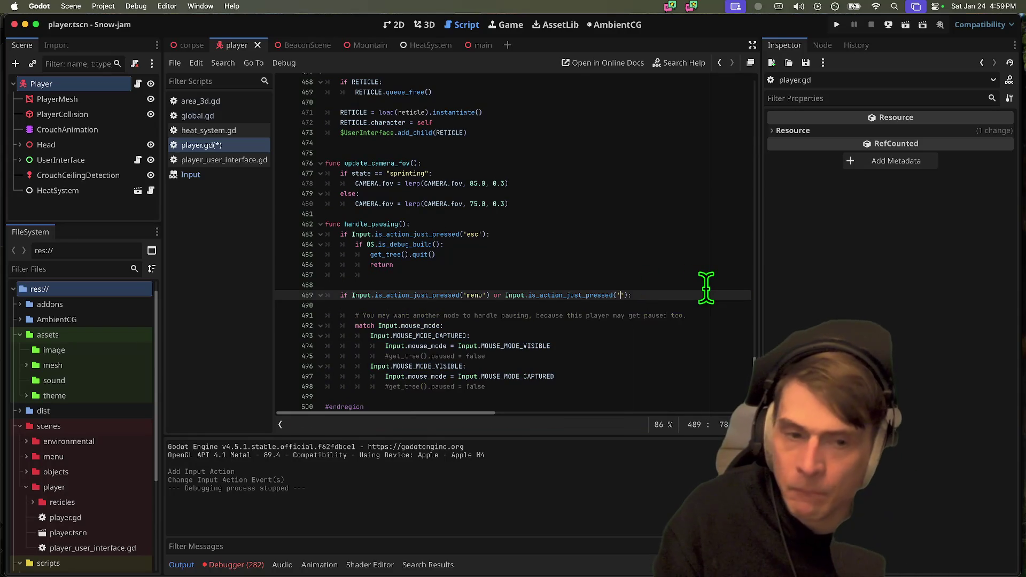
{"action": "type", "text": "esc"}
- Delete the blank lines before the match and launch the game with Cmd+B
{"action": "left_click", "coordinate": [706, 286]}
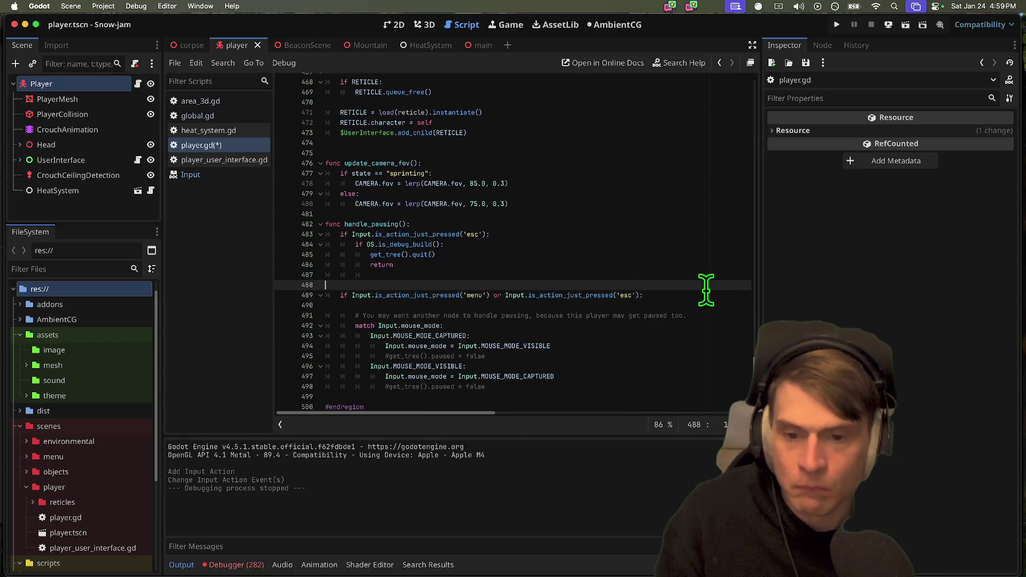
{"action": "key", "text": "Delete"}
{"action": "key", "text": "Down"}
{"action": "key", "text": "Down"}
{"action": "key", "text": "BackSpace"}
{"action": "key", "text": "Down"}
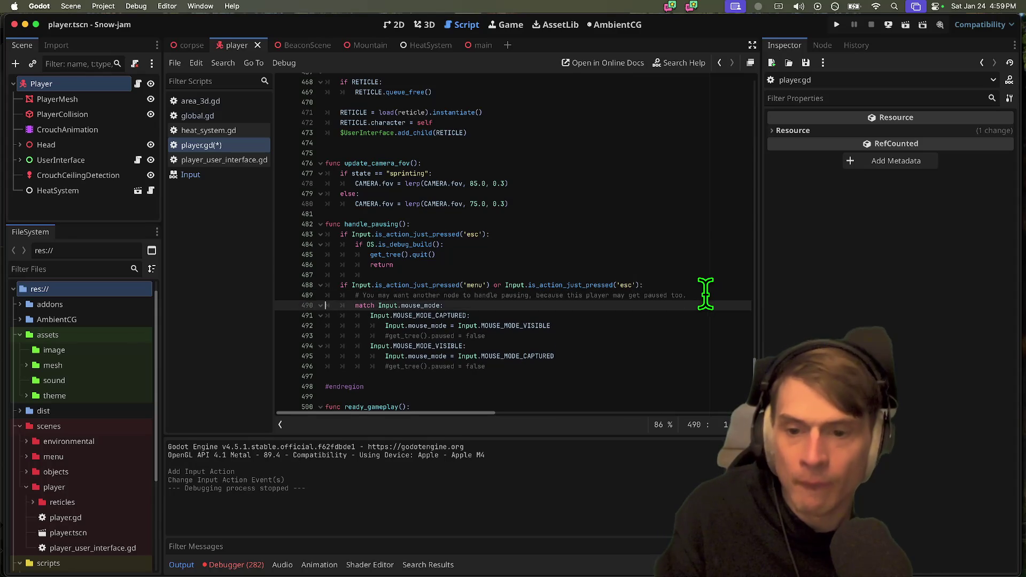
{"action": "key", "text": "super+b"}
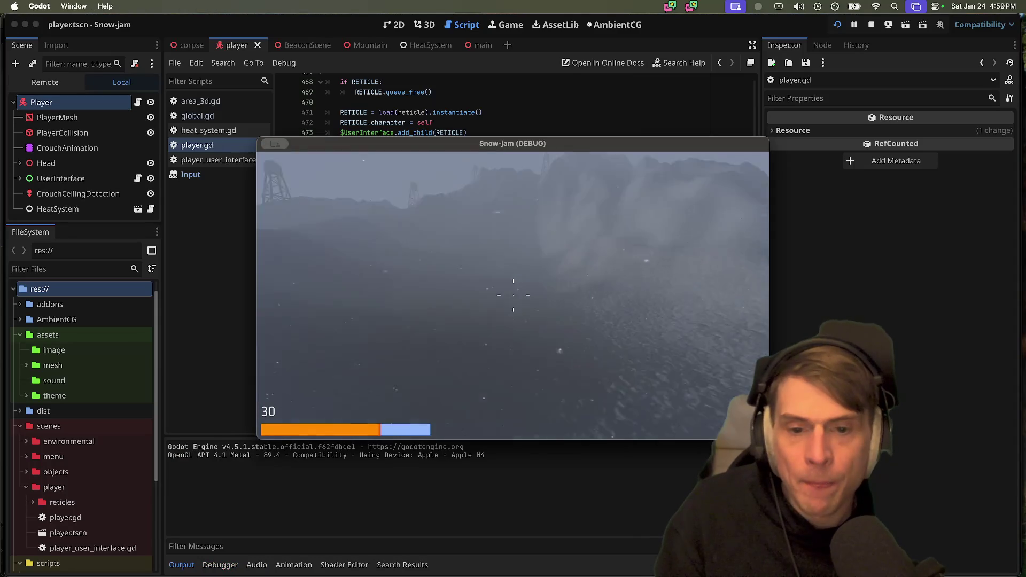
- Capture the mouse in the running game to look around, release it with Esc, and stop the run
{"action": "left_click", "coordinate": [744, 232]}
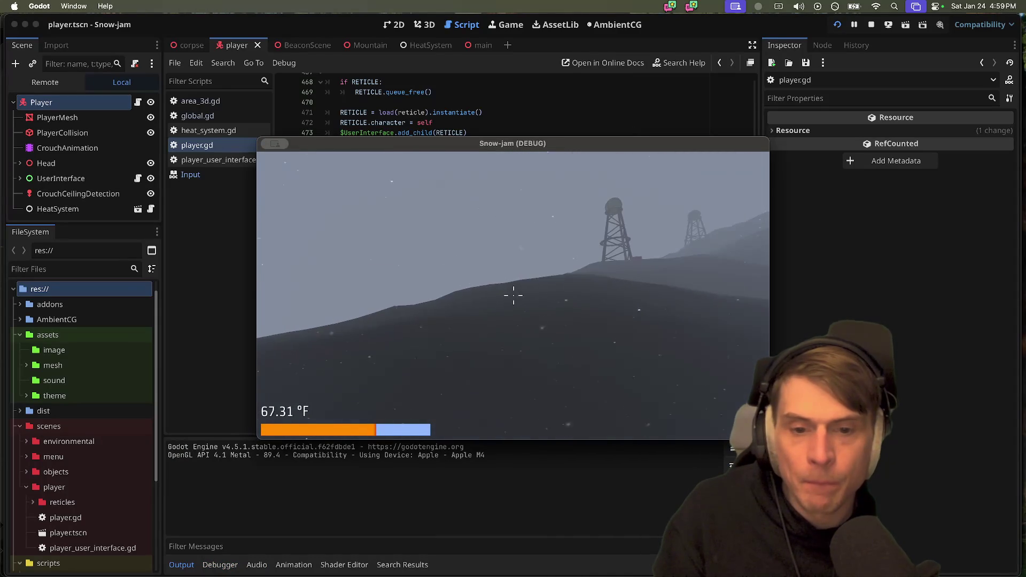
{"action": "left_click", "coordinate": [541, 306]}
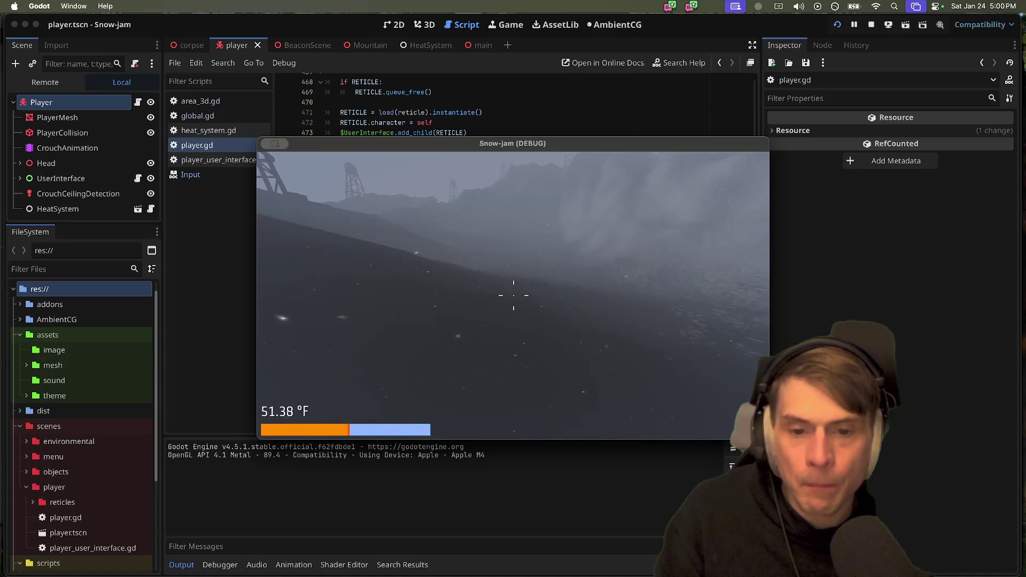
{"action": "key", "text": "Escape"}
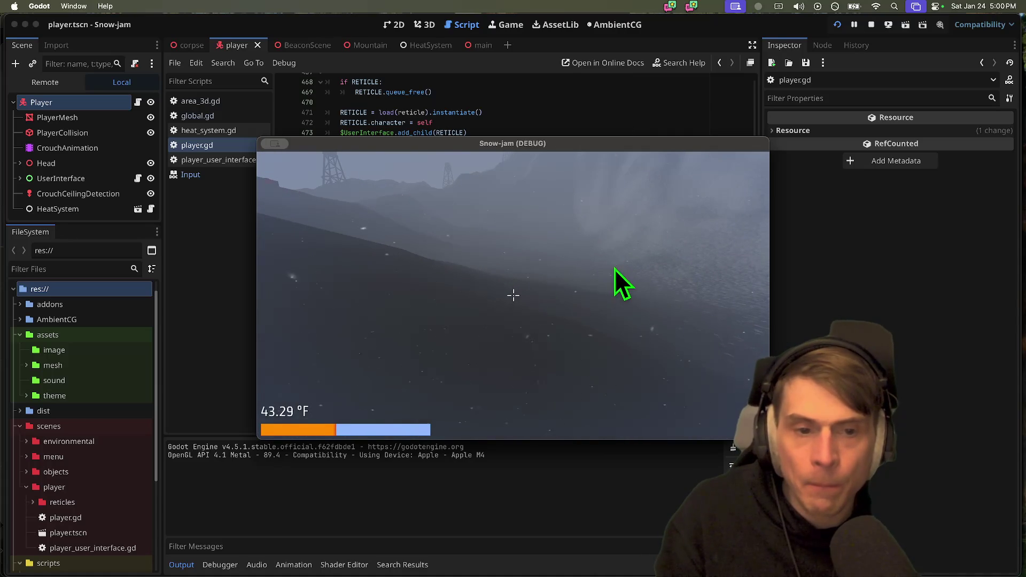
{"action": "key", "text": "Escape"}
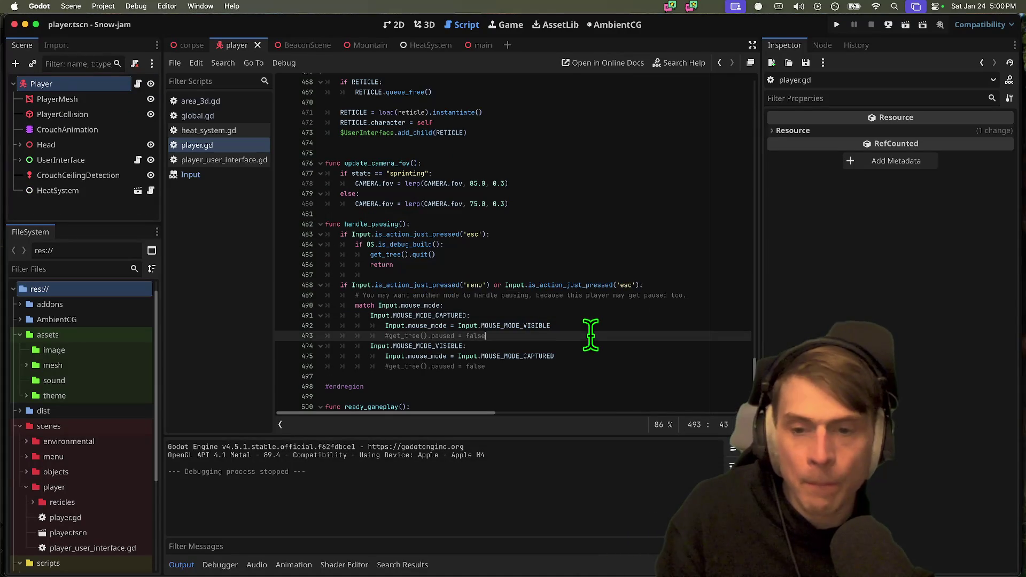
{"action": "left_click", "coordinate": [104, 6]}
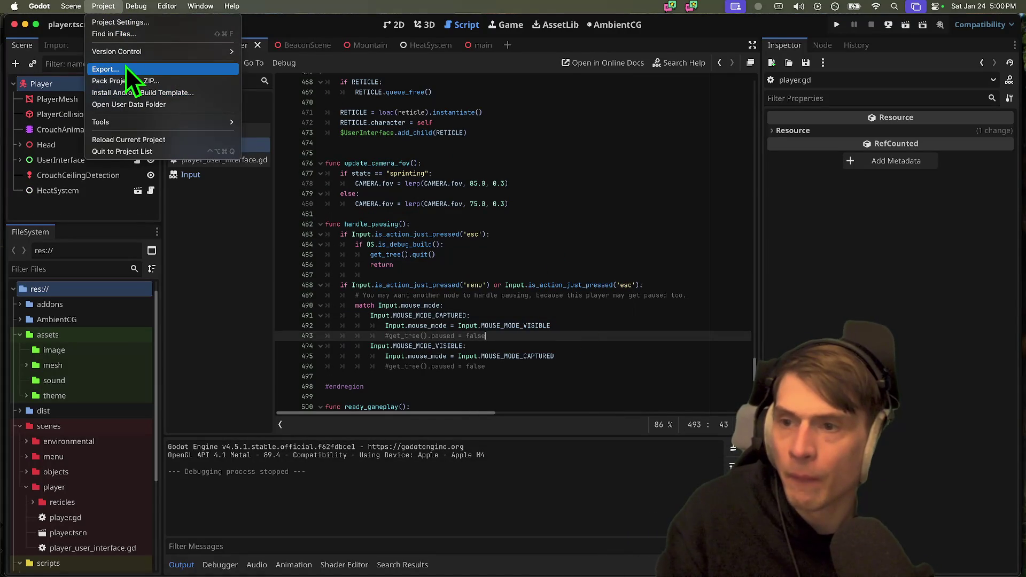
{"action": "left_click", "coordinate": [537, 278]}
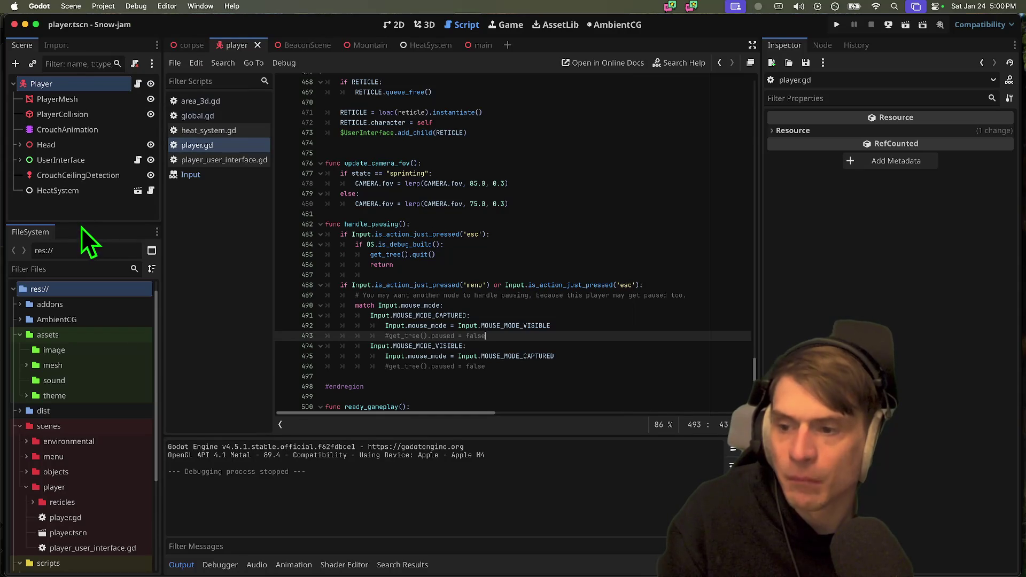
{"action": "left_click_drag", "start_coordinate": [83, 221], "coordinate": [83, 213]}
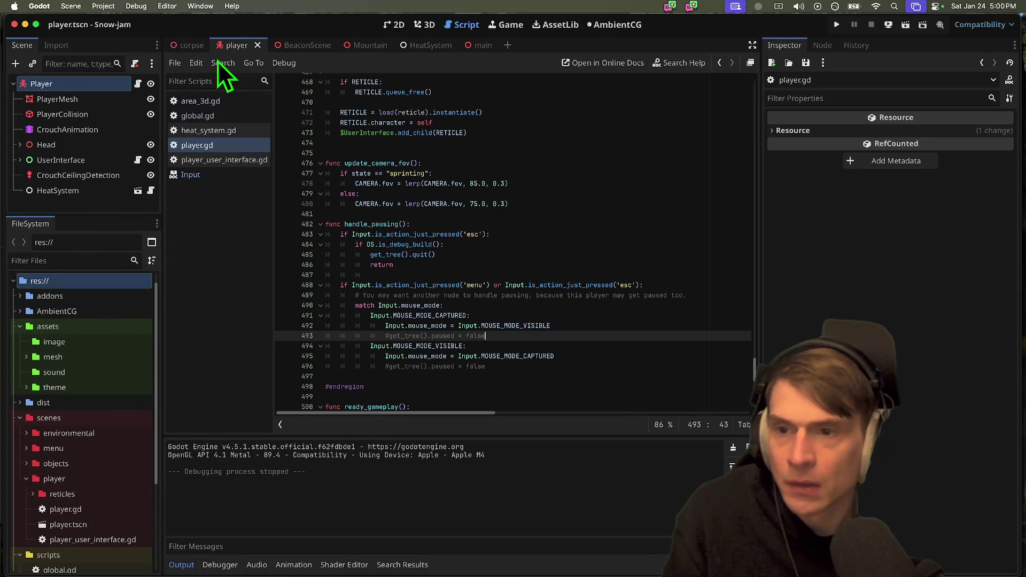
{"action": "left_click", "coordinate": [237, 160]}
{"action": "left_click", "coordinate": [553, 235]}
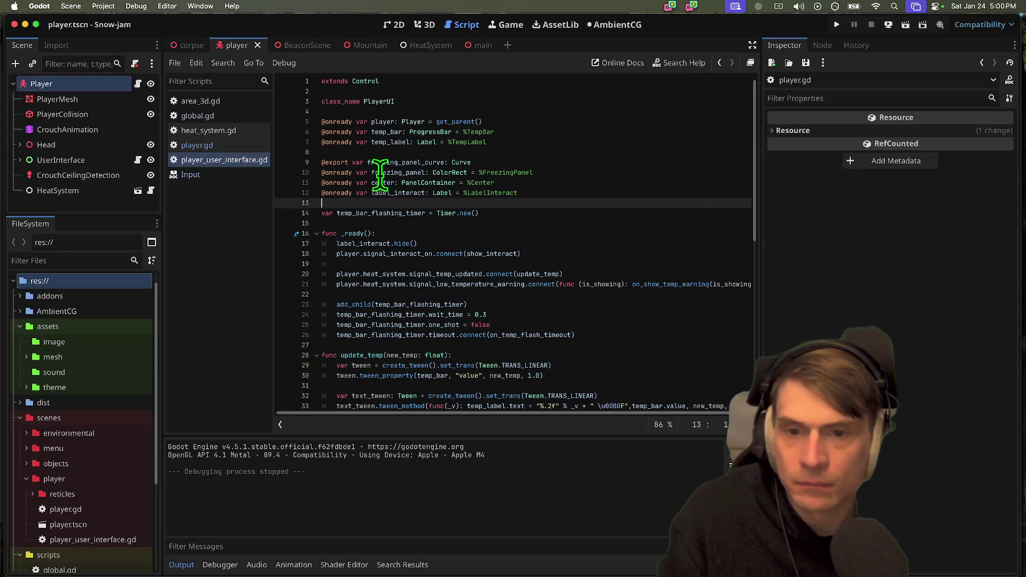
{"action": "left_click", "coordinate": [568, 233]}
{"action": "key", "text": "Return"}
{"action": "key", "text": "Return"}
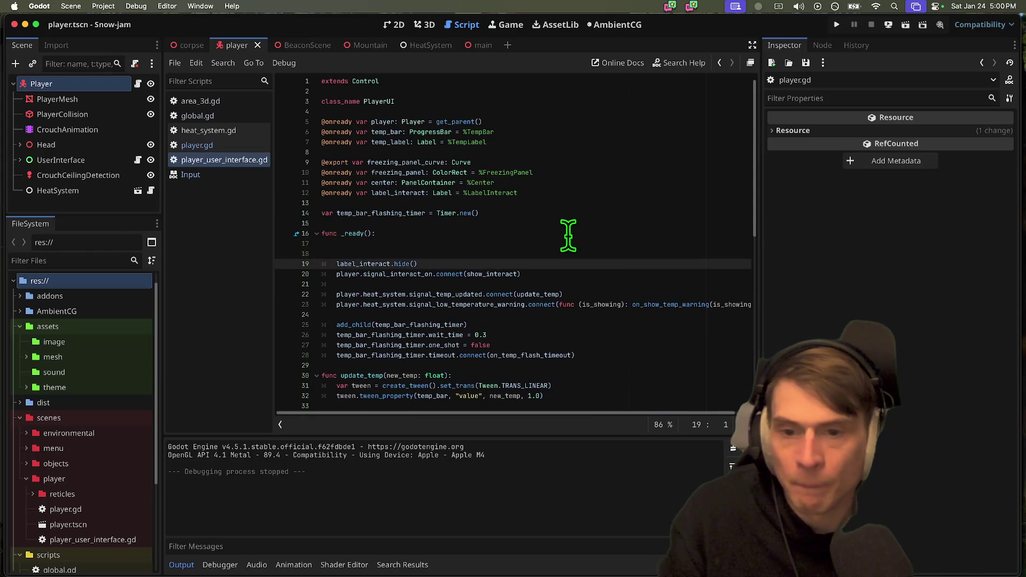
{"action": "key", "text": "Up"}
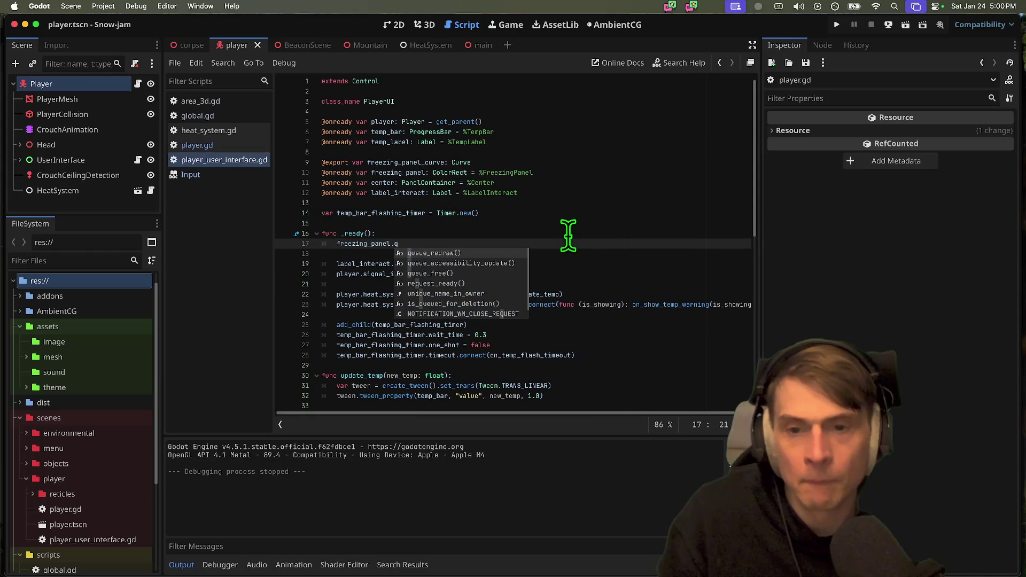
{"action": "key", "text": "Down"}
{"action": "key", "text": "Down"}
{"action": "key", "text": "Return"}
{"action": "key", "text": "Return"}
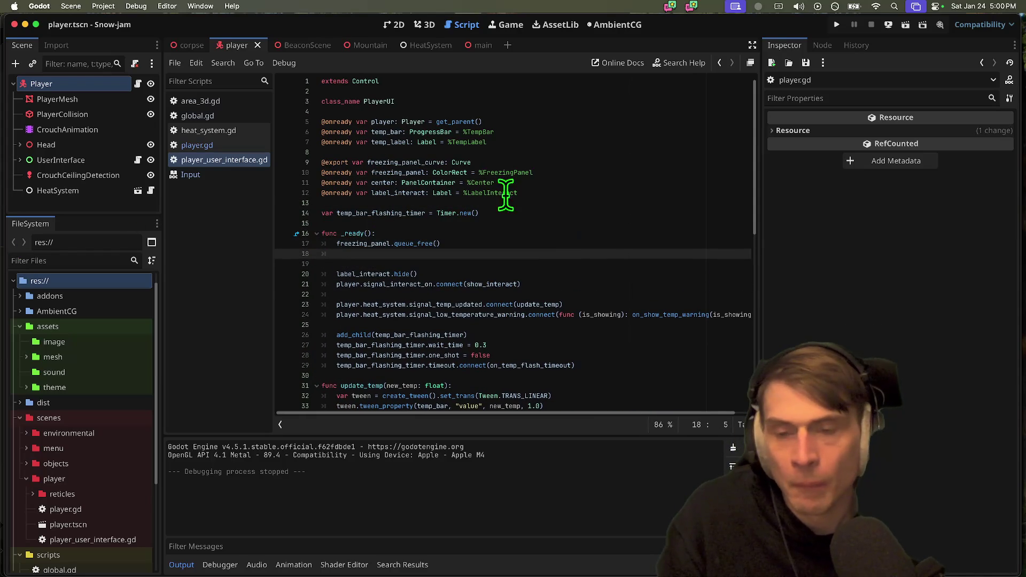
{"action": "key", "text": "super+z"}
{"action": "key", "text": "super+z"}
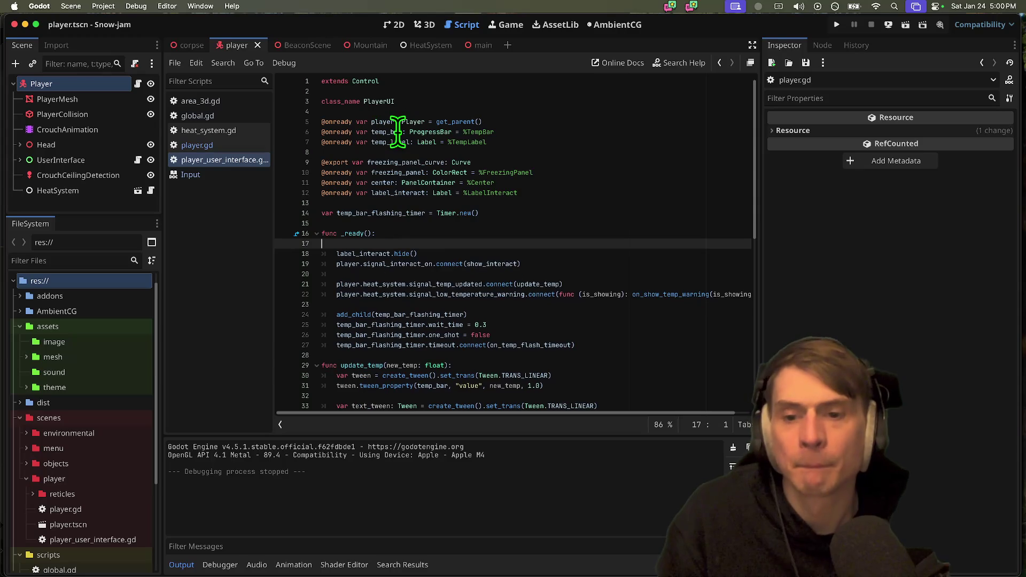
{"action": "key", "text": "super+shift+z"}
{"action": "key", "text": "super+z"}
{"action": "key", "text": "super+z"}
- Search player.gd for 'interact' to find the interact code in _physics_process
{"action": "left_click", "coordinate": [235, 148]}
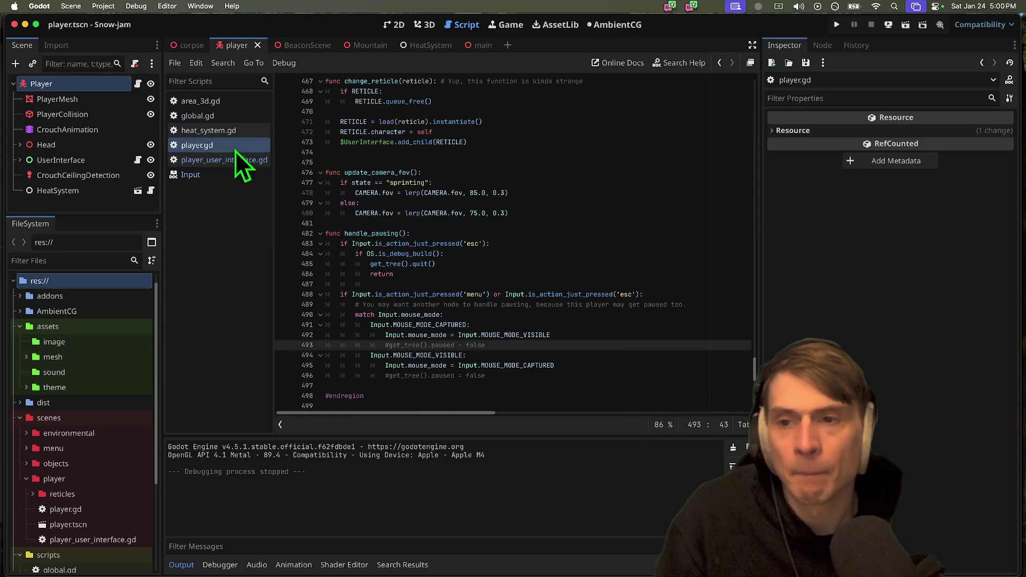
{"action": "key", "text": "super+f"}
{"action": "type", "text": "i"}
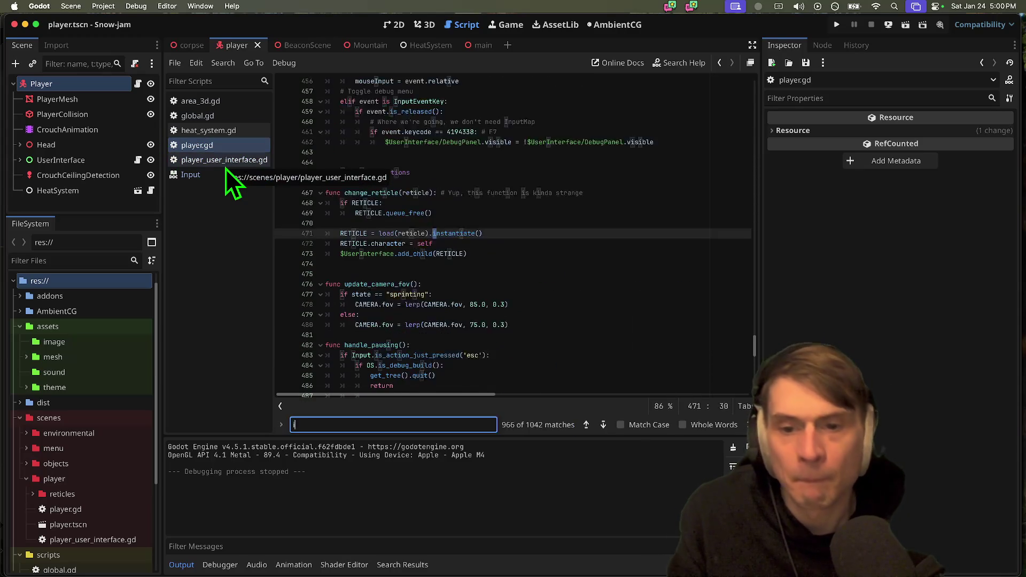
{"action": "type", "text": "nteract"}
{"action": "key", "text": "Escape"}
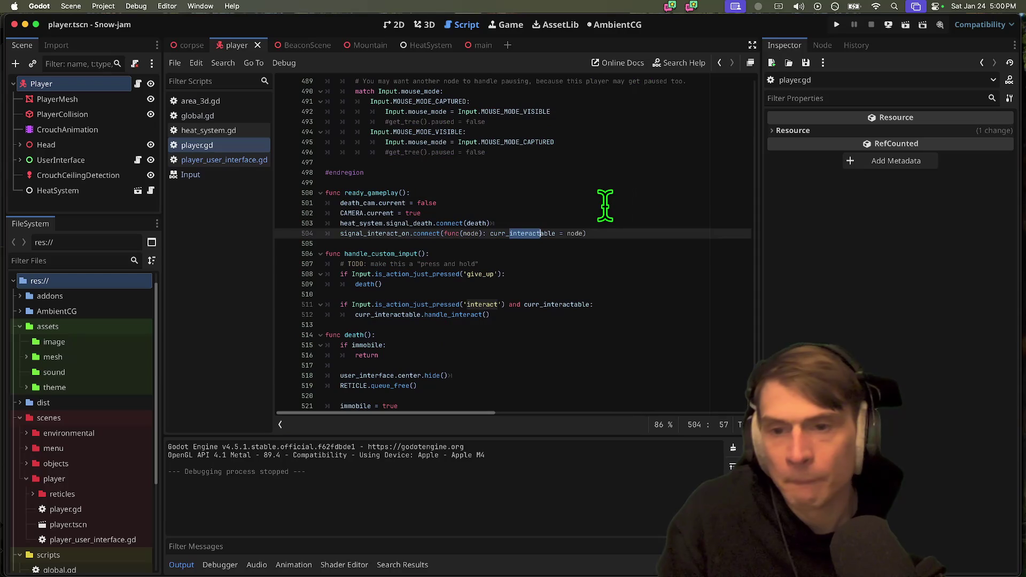
{"action": "key", "text": "super+g"}
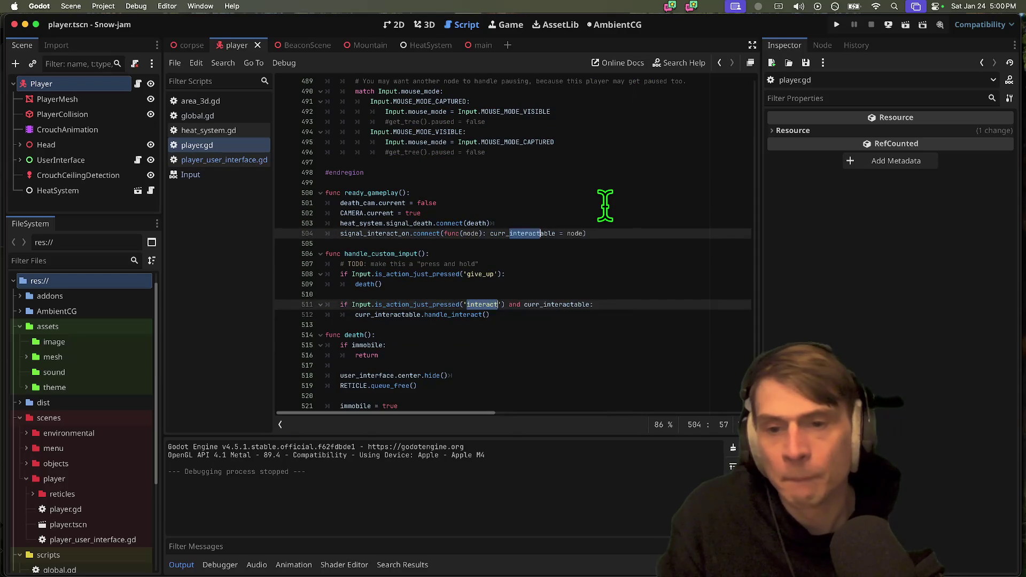
{"action": "left_click", "coordinate": [611, 202]}
{"action": "key", "text": "super+f"}
{"action": "type", "text": "interact"}
{"action": "key", "text": "shift+Return"}
{"action": "key", "text": "shift+Return"}
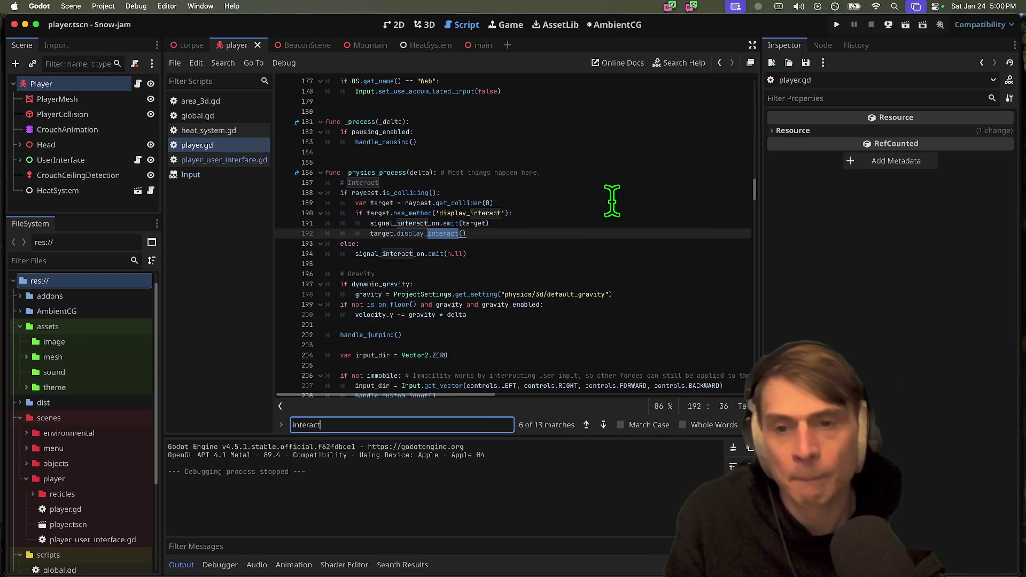
{"action": "key", "text": "Escape"}
- Change the else on line 193 to 'elif curr_interactable:'
{"action": "left_click", "coordinate": [613, 198]}
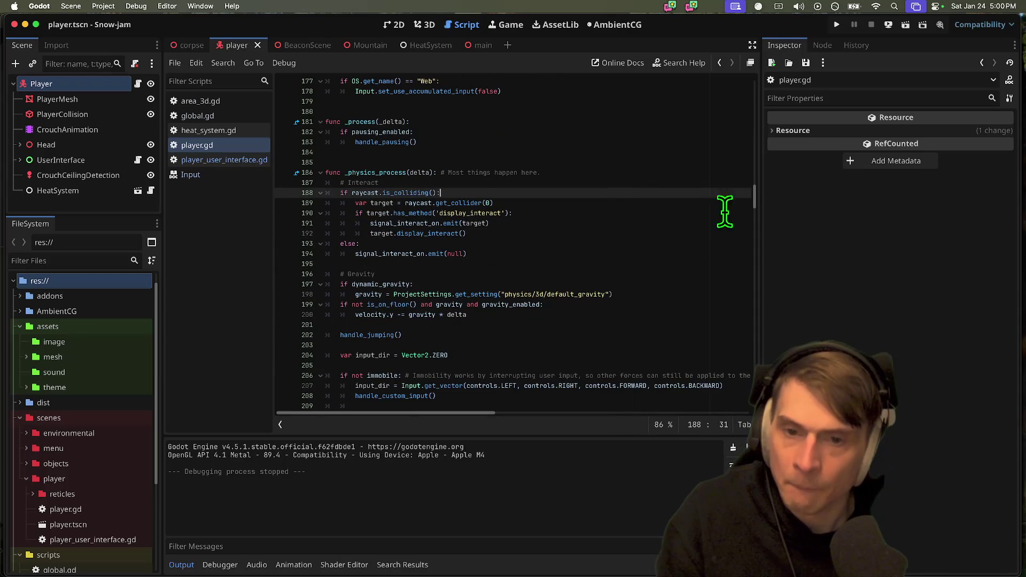
{"action": "left_click", "coordinate": [699, 244]}
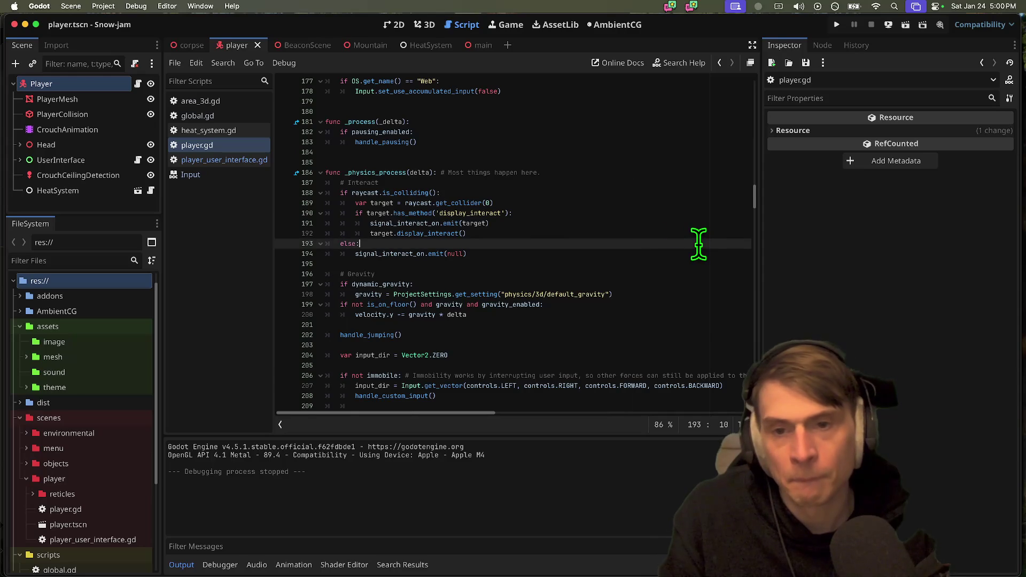
{"action": "double_click", "coordinate": [387, 253]}
{"action": "double_click", "coordinate": [381, 234]}
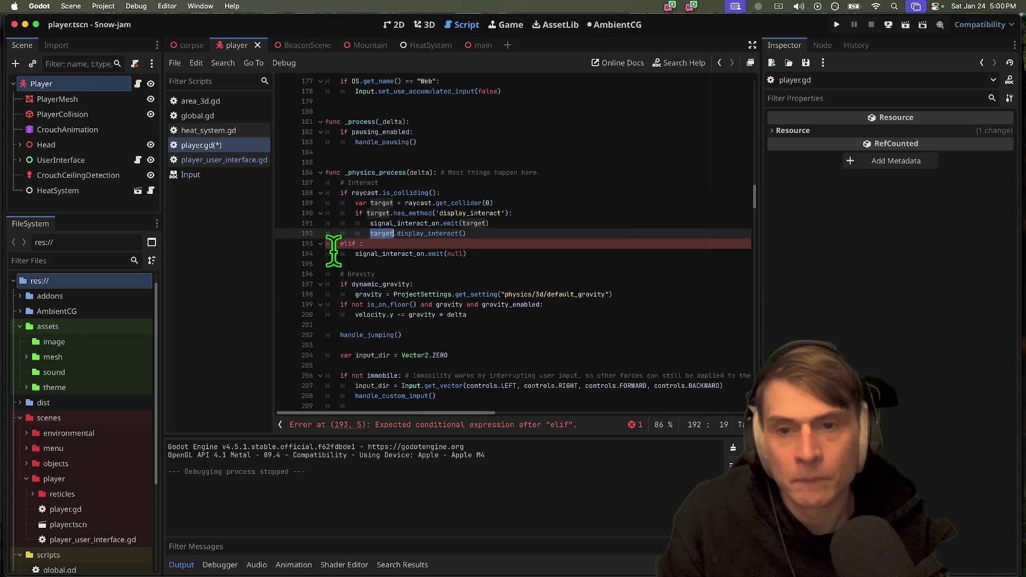
{"action": "left_click", "coordinate": [599, 241]}
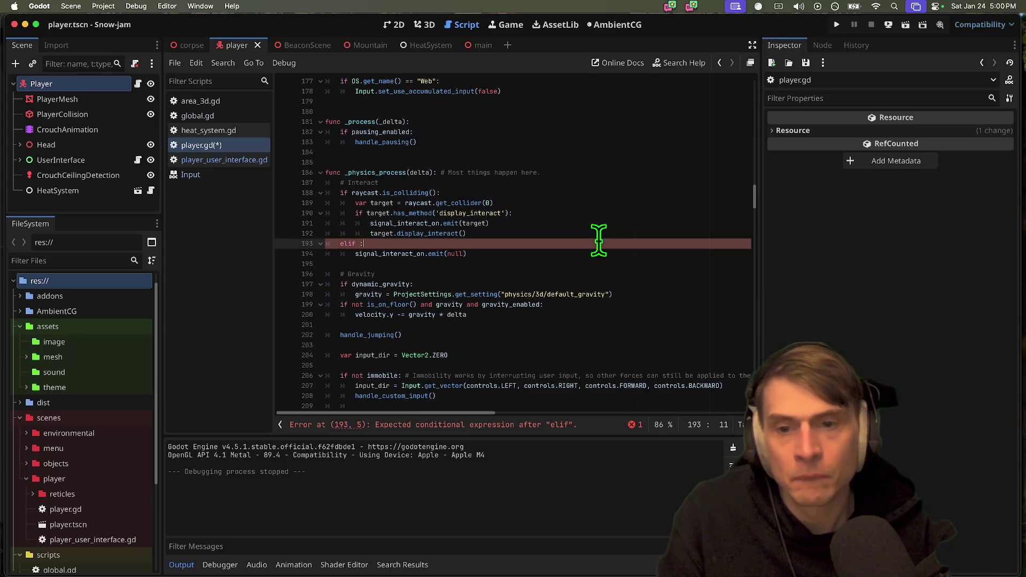
{"action": "double_click", "coordinate": [367, 254]}
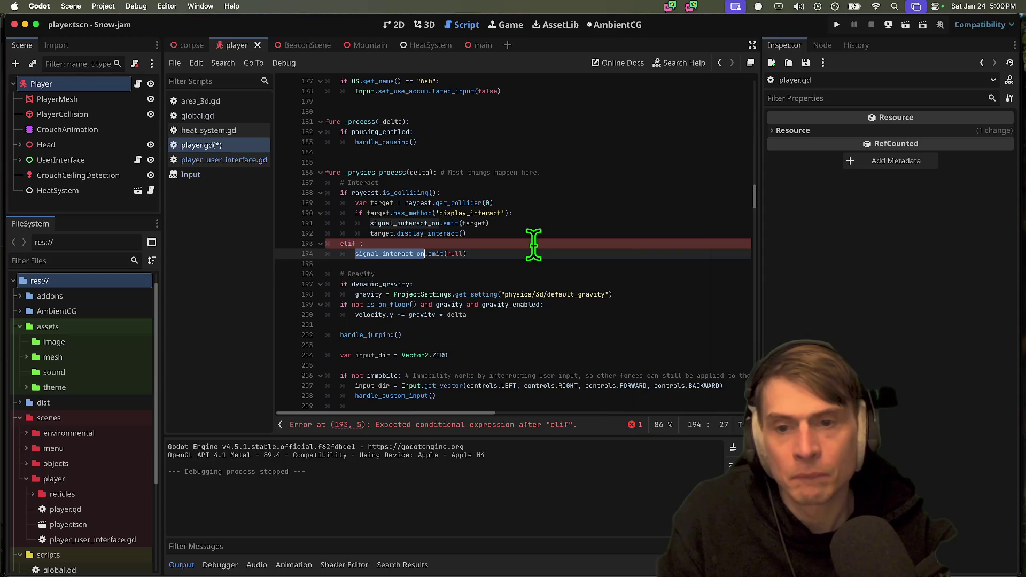
{"action": "key", "text": "Up"}
{"action": "key", "text": "Left"}
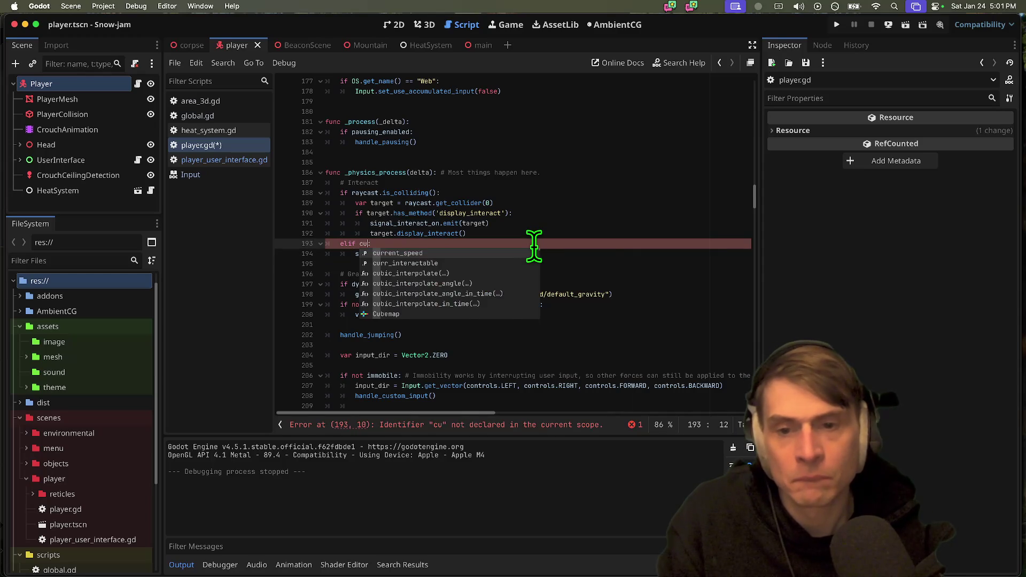
{"action": "key", "text": "Down"}
{"action": "key", "text": "Return"}
{"action": "double_click", "coordinate": [363, 244]}
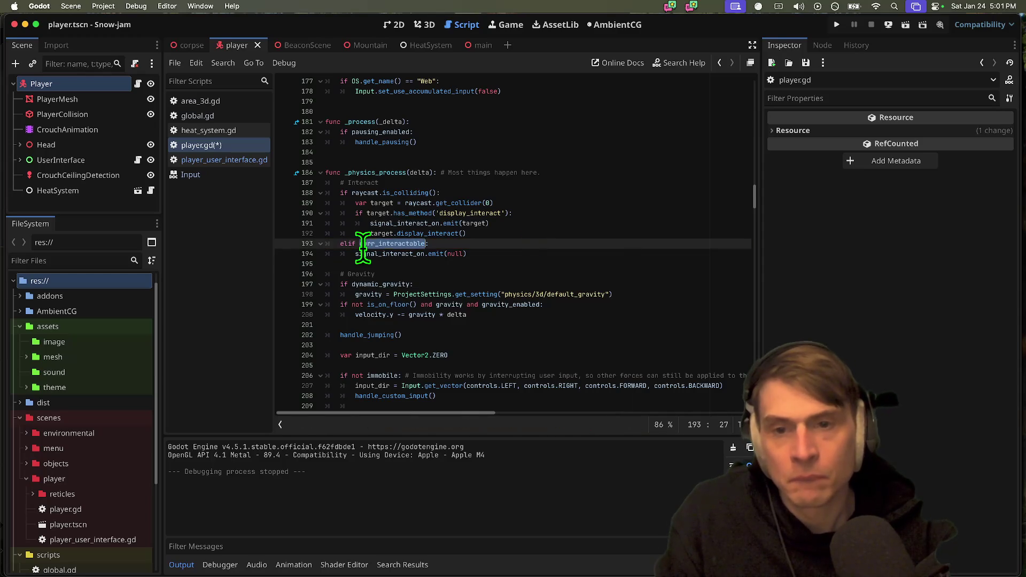
- Append 'and not curr_interactable' to line 188's raycast condition and run the game
{"action": "left_click", "coordinate": [534, 195]}
{"action": "key", "text": "Left"}
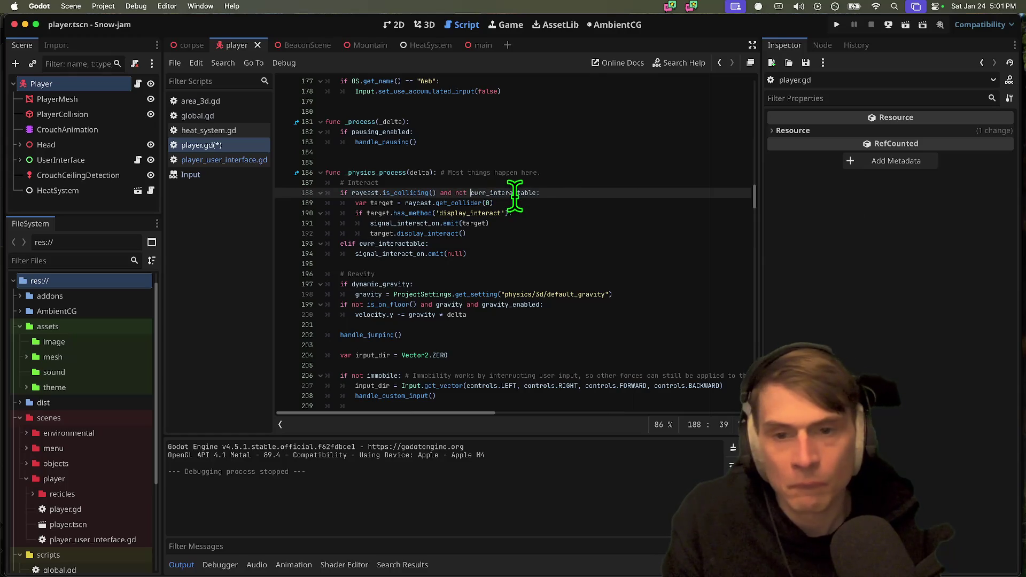
{"action": "left_click", "coordinate": [576, 265]}
{"action": "key", "text": "super+b"}
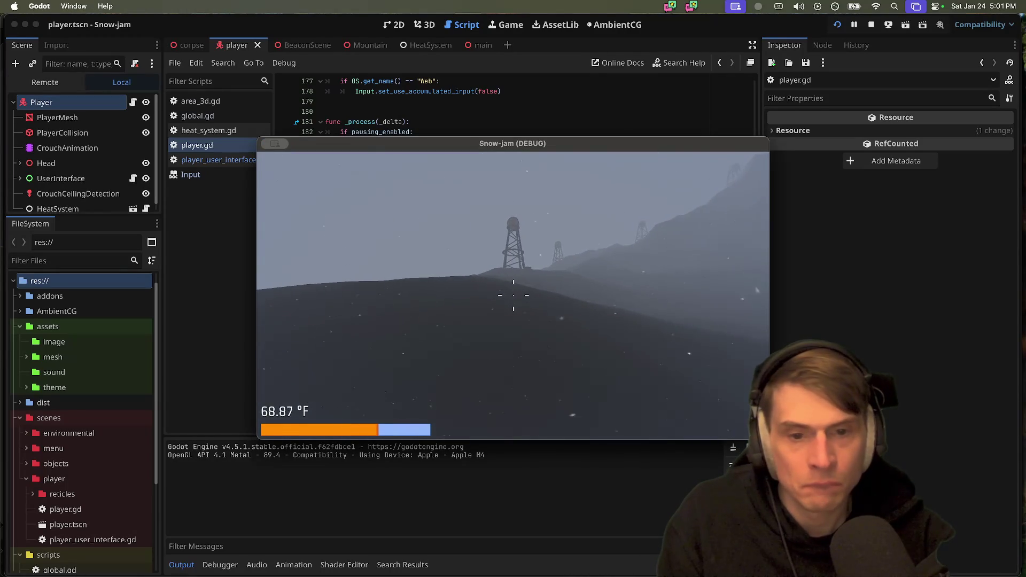
{"action": "key", "text": "w"}
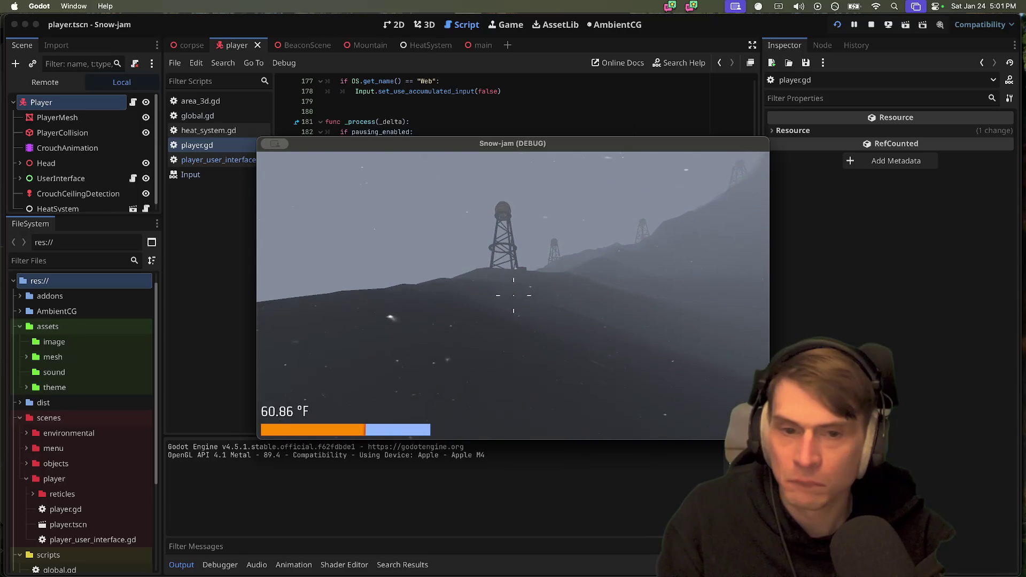
{"action": "key", "text": "w"}
{"action": "key", "text": "w"}
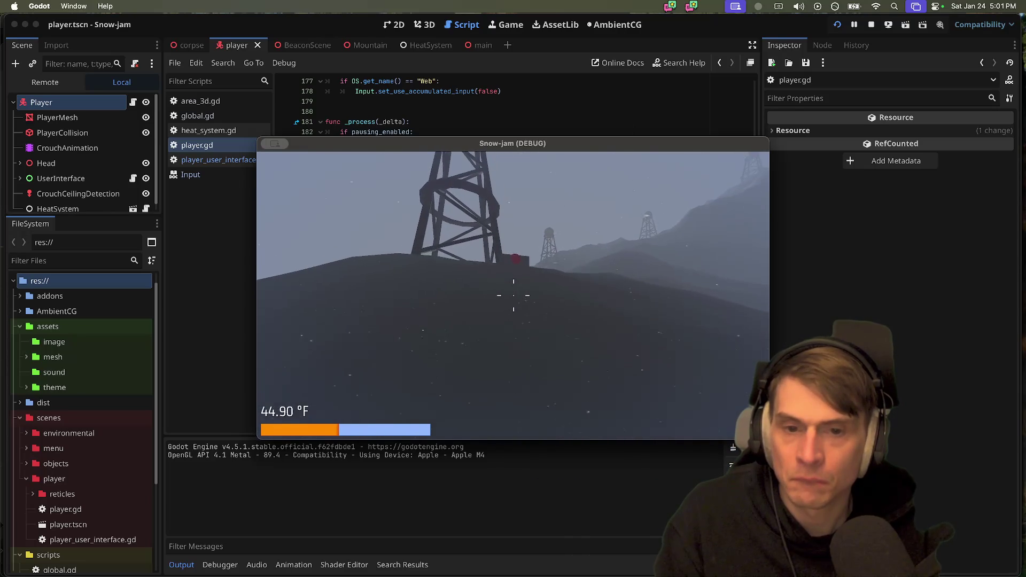
{"action": "key", "text": "w"}
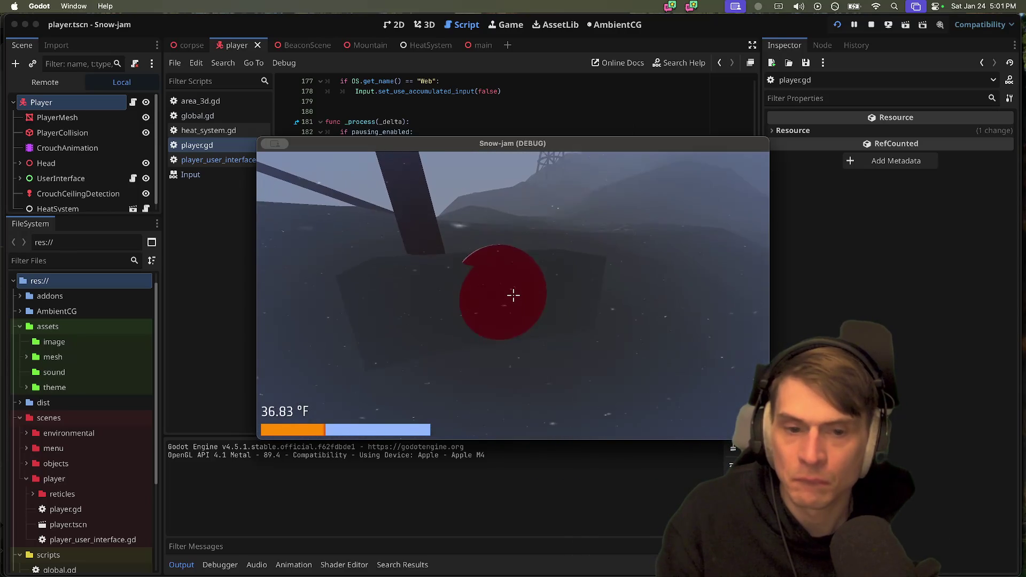
{"action": "key", "text": "e"}
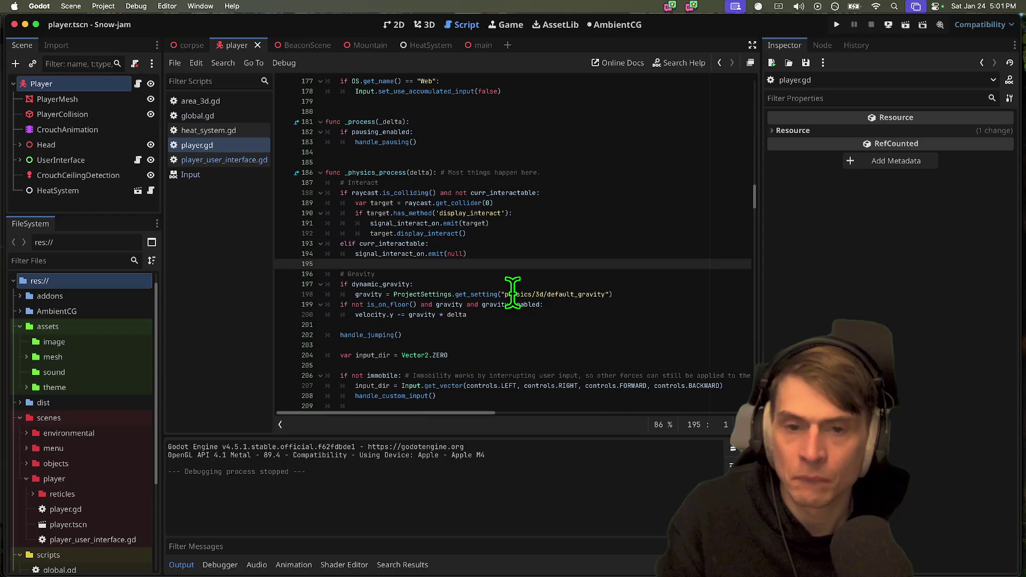
- Replace 'elif curr_interactable:' on line 193 with a plain 'else:'
{"action": "double_click", "coordinate": [513, 193]}
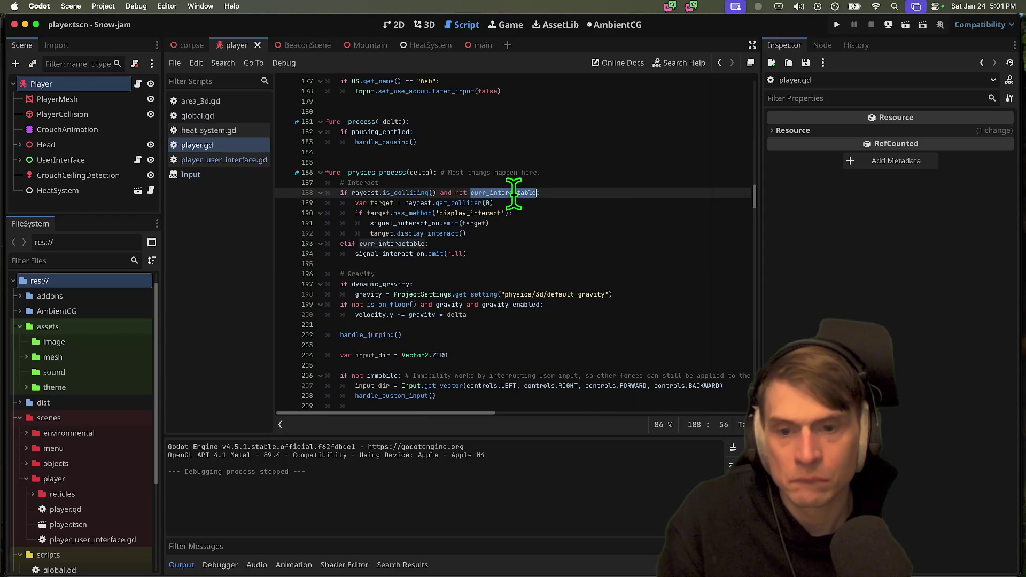
{"action": "left_click_drag", "start_coordinate": [514, 193], "coordinate": [460, 198]}
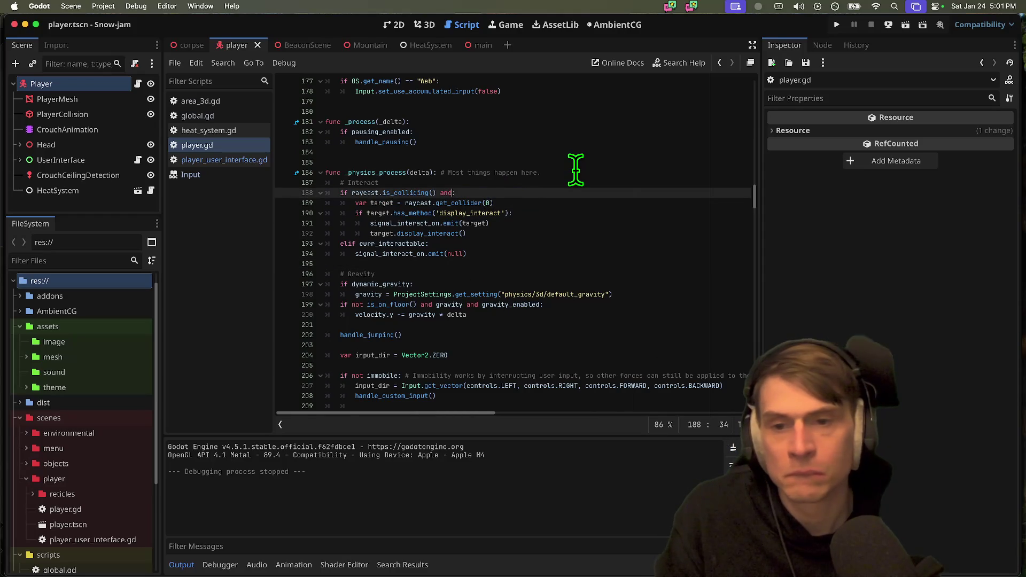
{"action": "key", "text": "ctrl+z"}
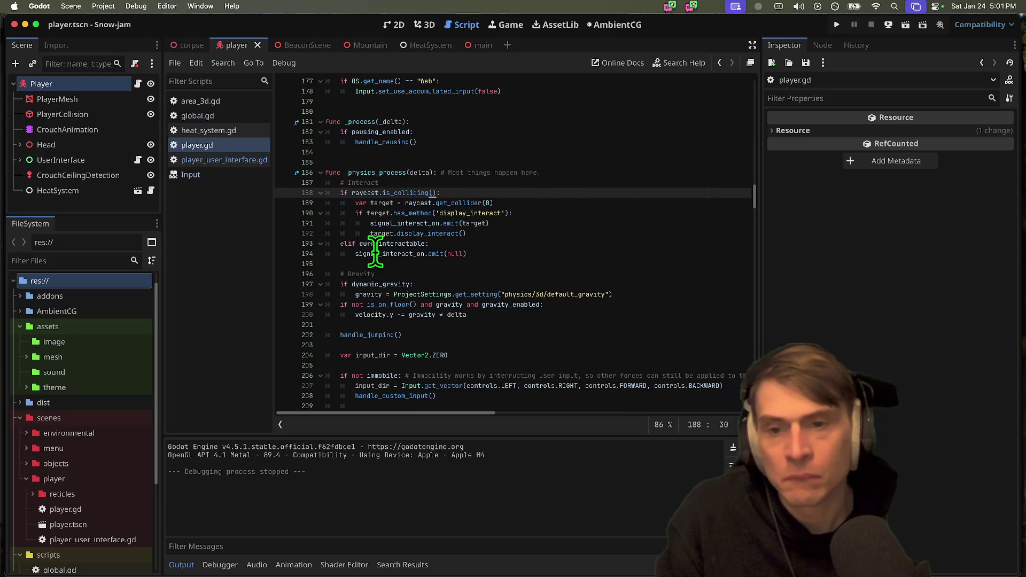
{"action": "double_click", "coordinate": [396, 243]}
{"action": "key", "text": "BackSpace"}
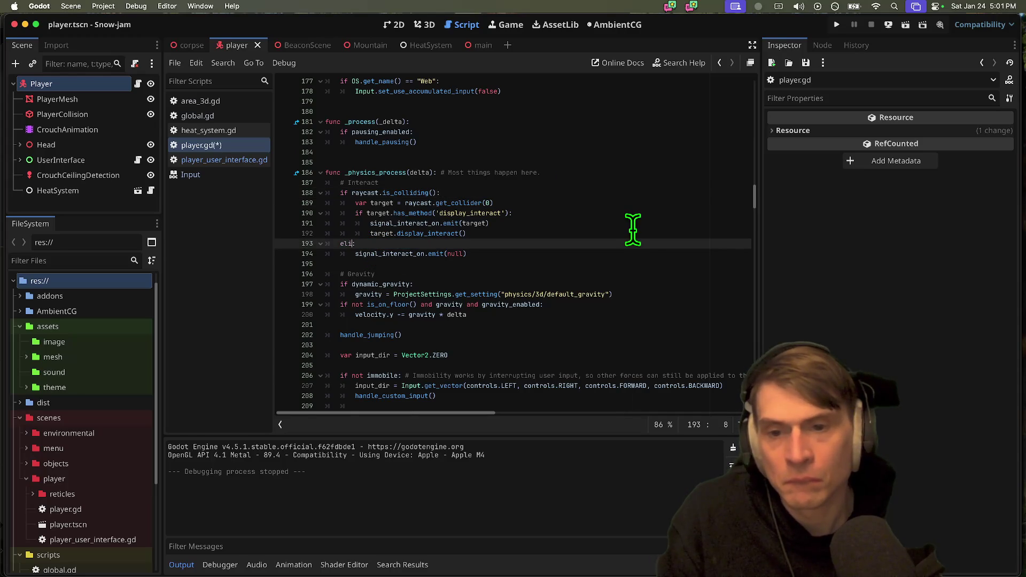
{"action": "type", "text": "lse:"}
- Comment out the Interact block, lines 187–194, with Ctrl+K
{"action": "left_click_drag", "start_coordinate": [609, 253], "coordinate": [275, 190]}
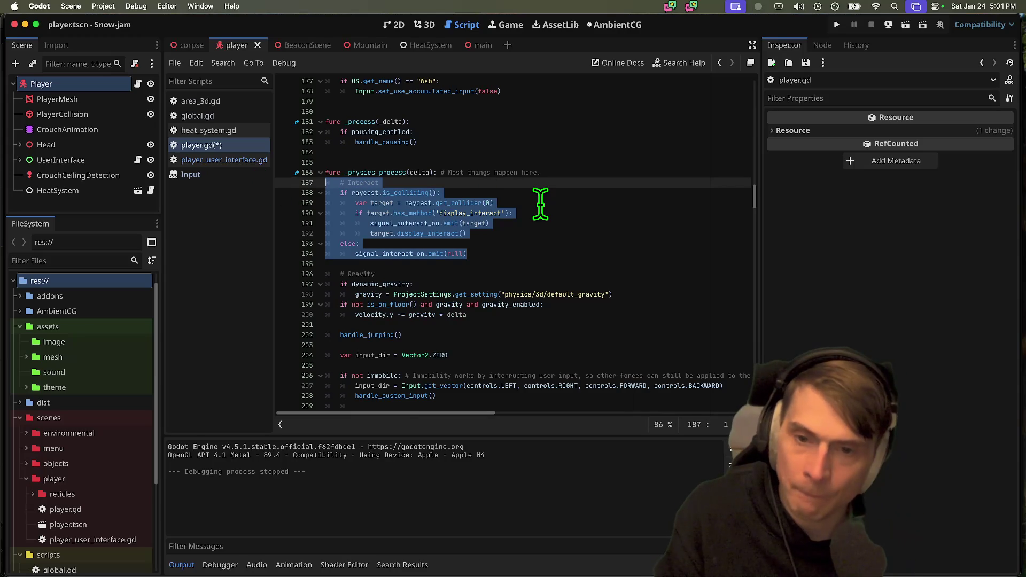
{"action": "key", "text": "ctrl+k"}
{"action": "left_click", "coordinate": [601, 184]}
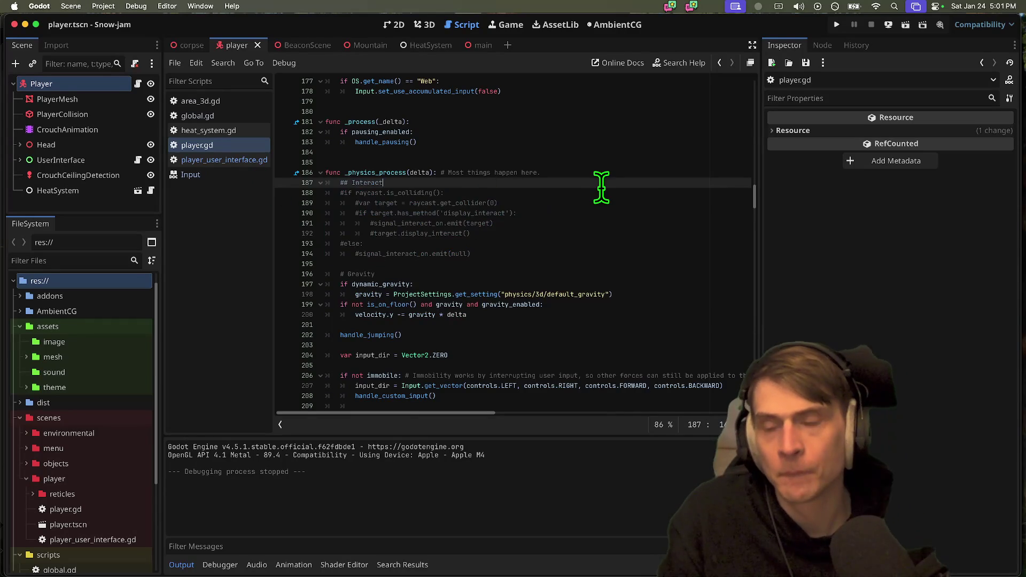
{"action": "left_click", "coordinate": [103, 6]}
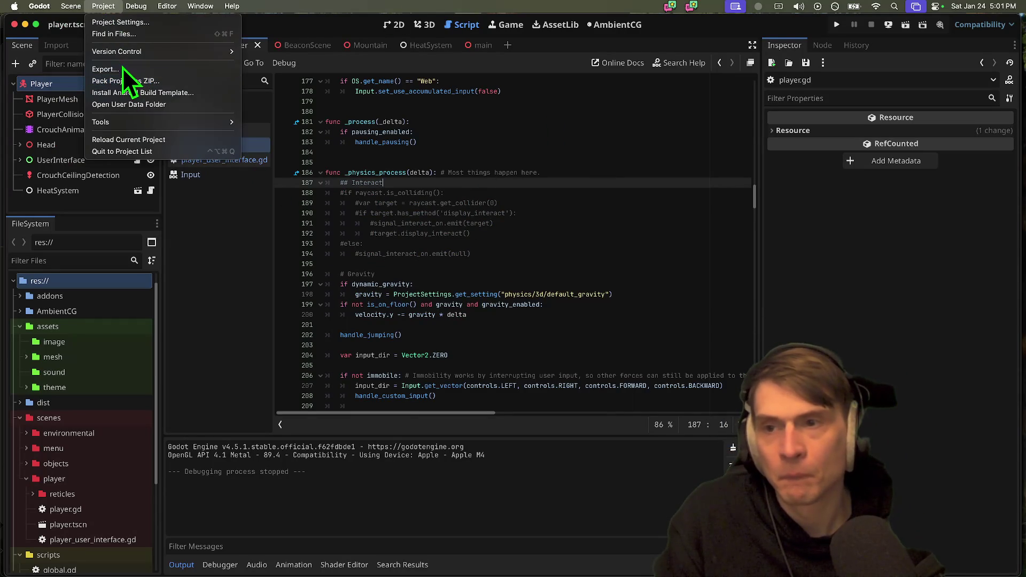
- Export the Web project to index.html, confirming the overwrite of the existing file
{"action": "left_click", "coordinate": [102, 69]}
{"action": "left_click", "coordinate": [561, 488]}
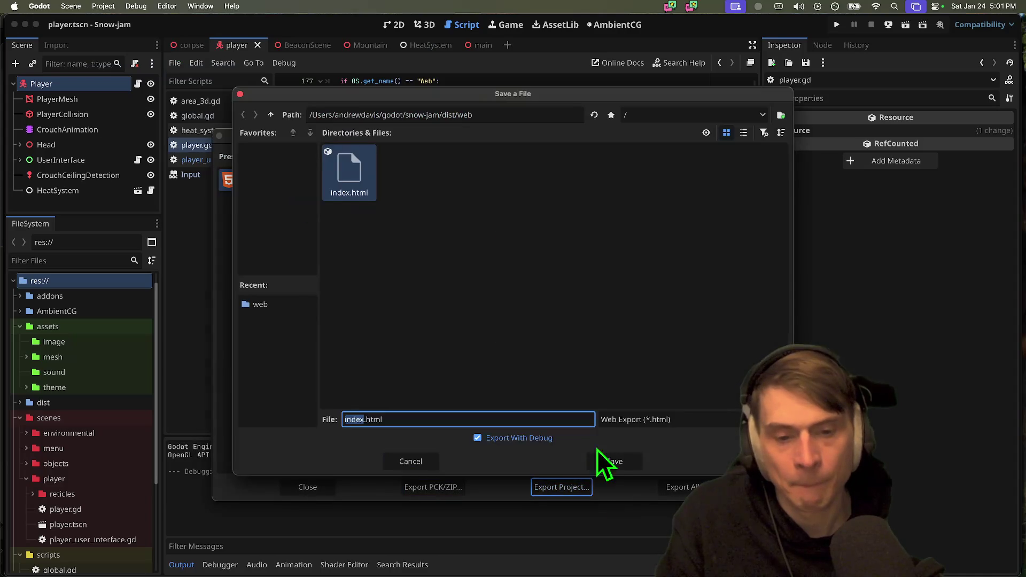
{"action": "left_click", "coordinate": [631, 464]}
{"action": "left_click", "coordinate": [574, 310]}
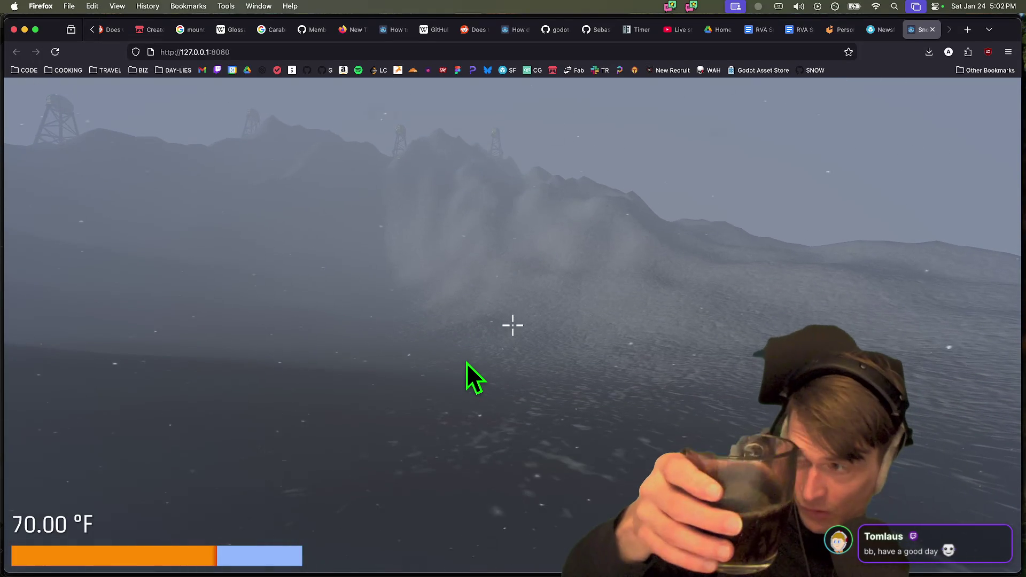
- Capture the mouse in the web build to test mouse-look, releasing and recapturing it
{"action": "left_click", "coordinate": [418, 358]}
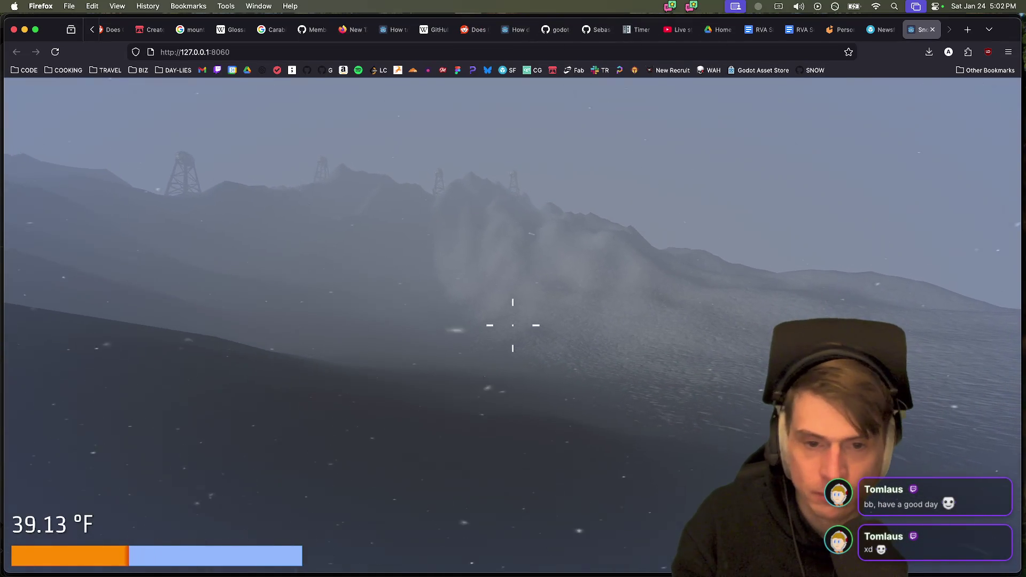
{"action": "key", "text": "Escape"}
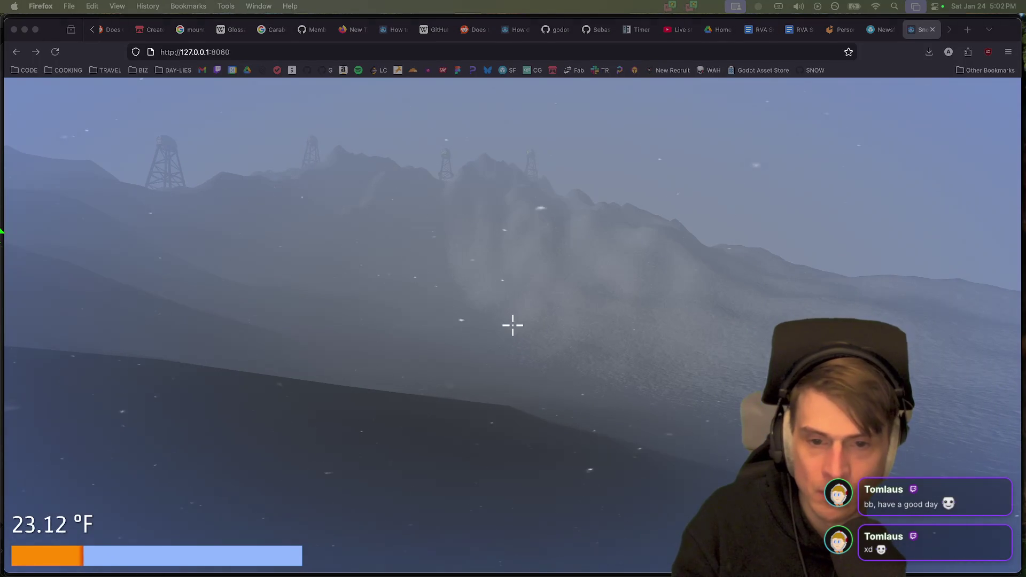
{"action": "left_click", "coordinate": [144, 223]}
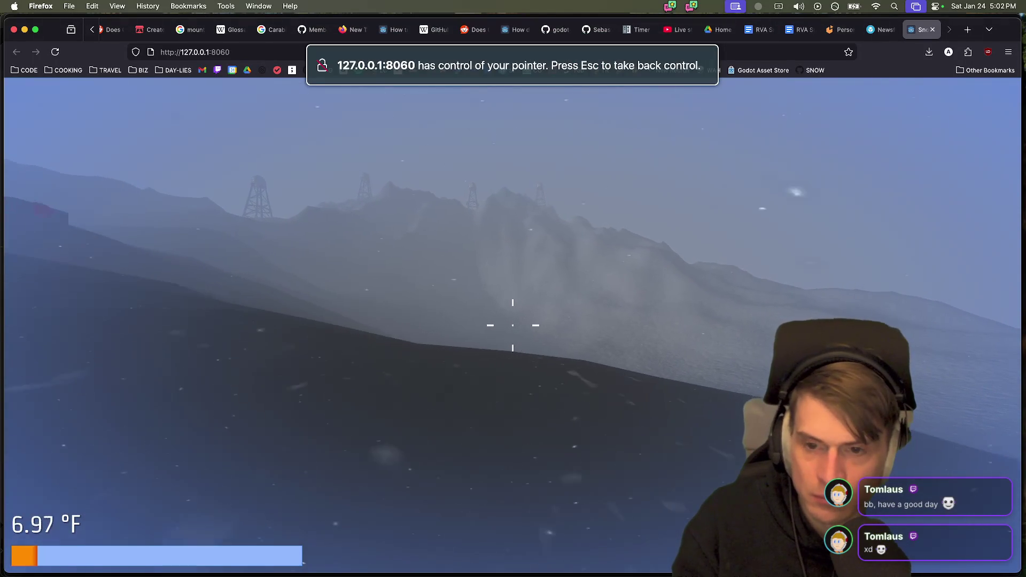
{"action": "key", "text": "ctrl+Left"}
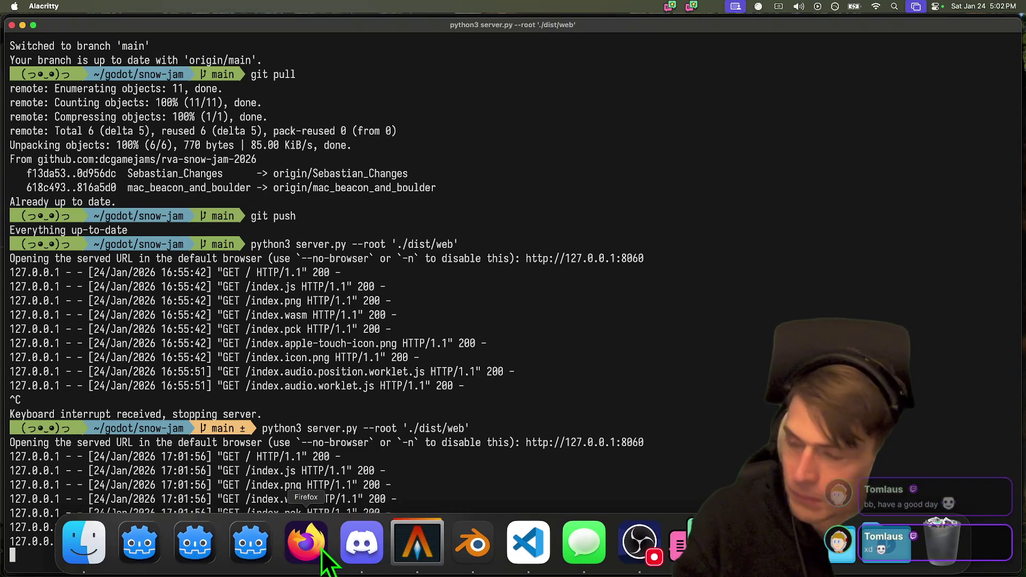
{"action": "left_click", "coordinate": [323, 551]}
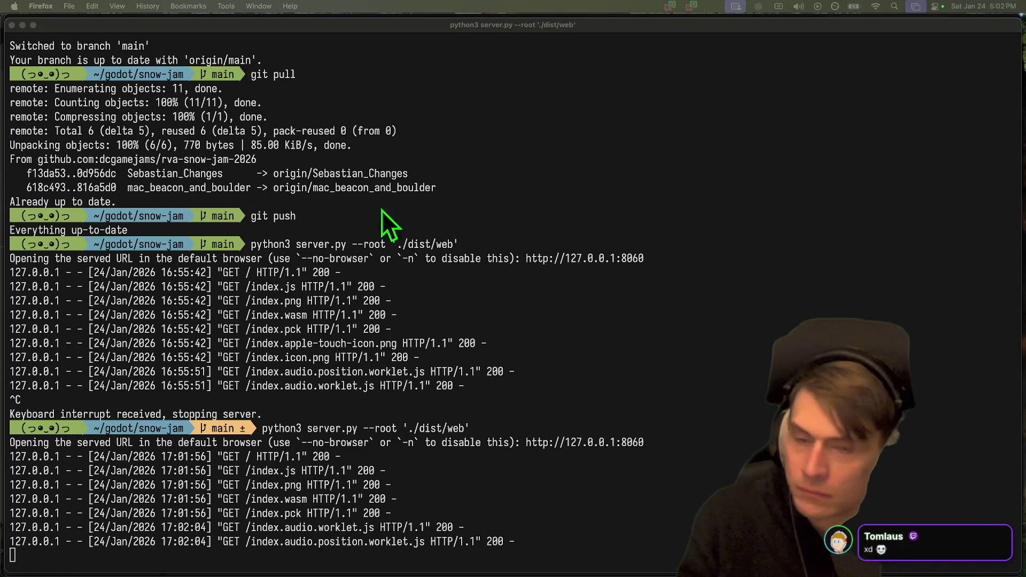
{"action": "key", "text": "ctrl+Right"}
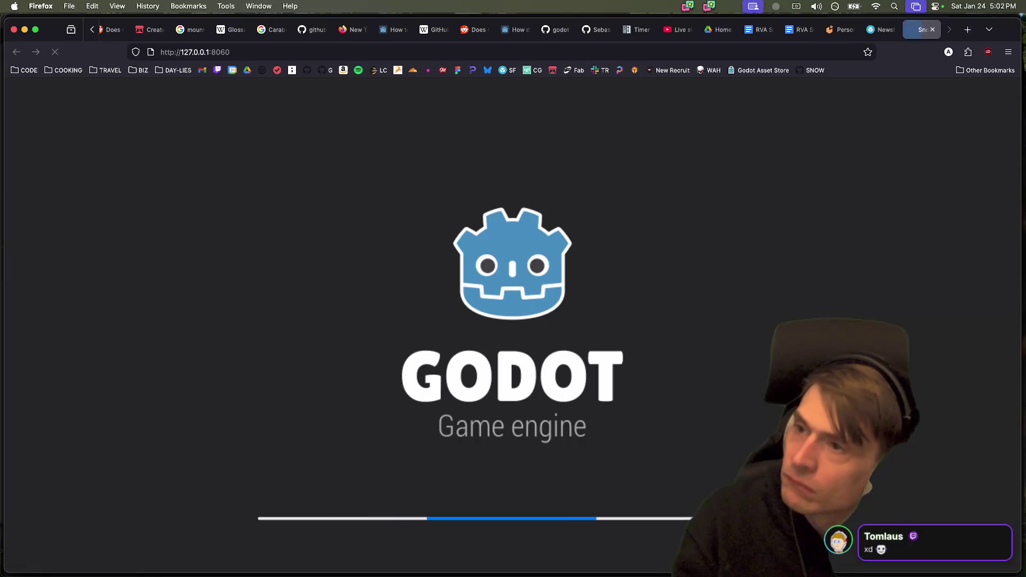
- Close the old Firefox tabs until the RVA Snow Jam 2026 Google Doc is active
{"action": "key", "text": "ctrl+t"}
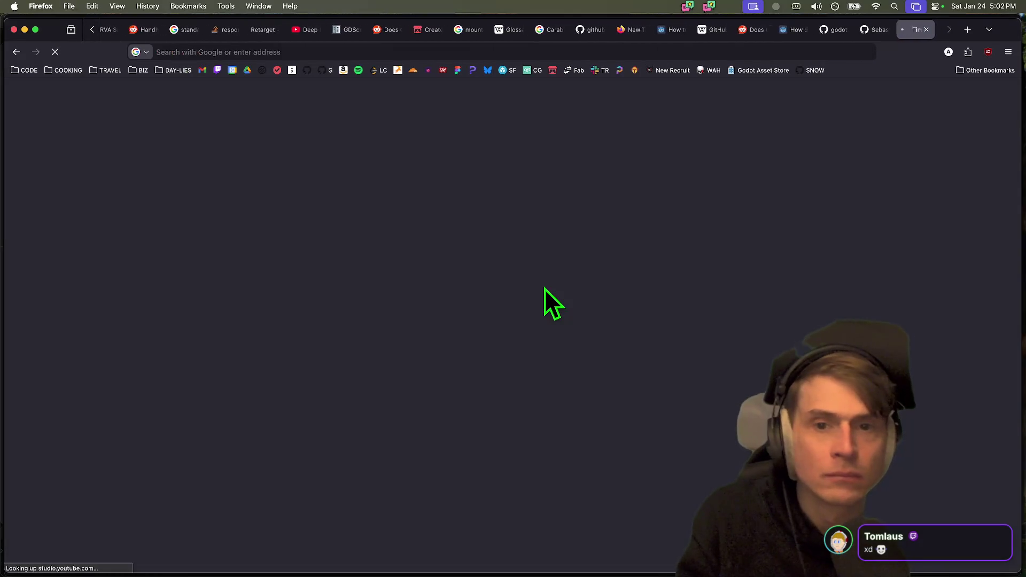
{"action": "type", "text": "sno"}
{"action": "key", "text": "super+w"}
{"action": "key", "text": "super+w"}
{"action": "key", "text": "super+w"}
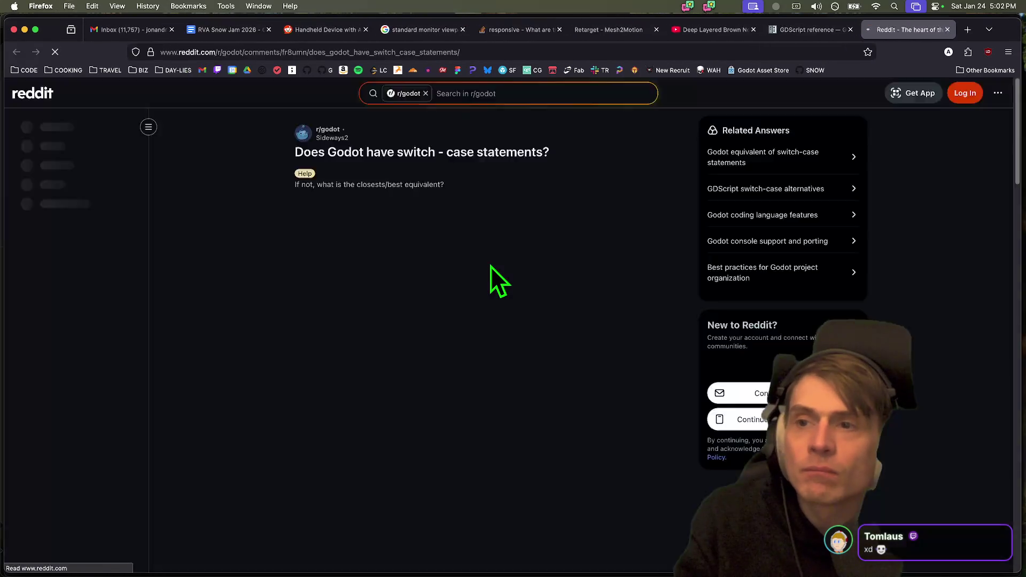
{"action": "key", "text": "super+w"}
{"action": "key", "text": "ctrl+shift+Tab"}
{"action": "key", "text": "ctrl+Tab"}
{"action": "key", "text": "ctrl+shift+Tab"}
{"action": "key", "text": "super+w"}
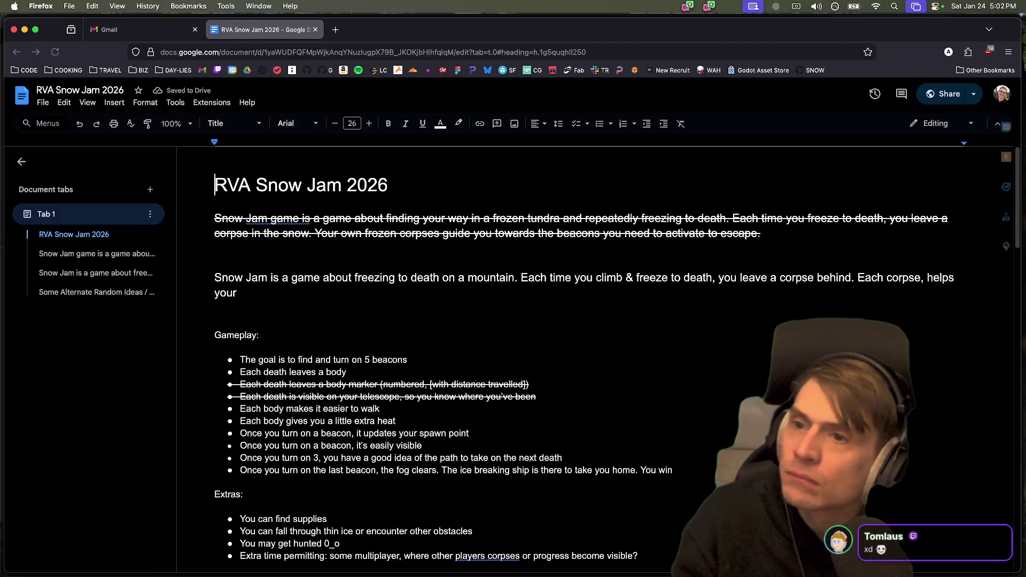
- Open a blank new tab next to the RVA Snow Jam 2026 document
{"action": "key", "text": "super+t"}
{"action": "key", "text": "super+space"}
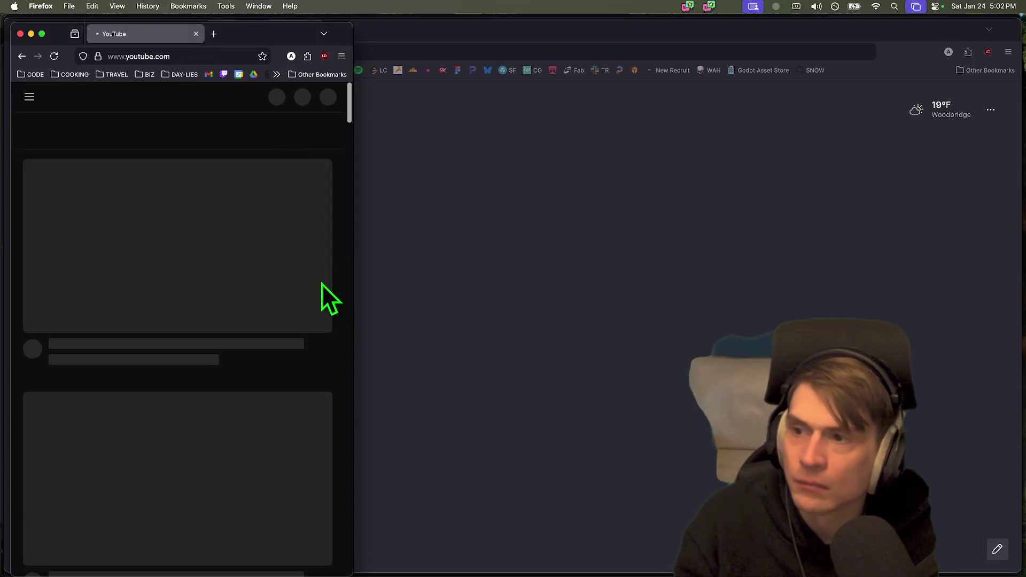
{"action": "mouse_move", "coordinate": [240, 20]}
{"action": "left_mouse_down"}
{"action": "mouse_move", "coordinate": [540, 21]}
{"action": "mouse_move", "coordinate": [540, 7]}
{"action": "left_mouse_up"}
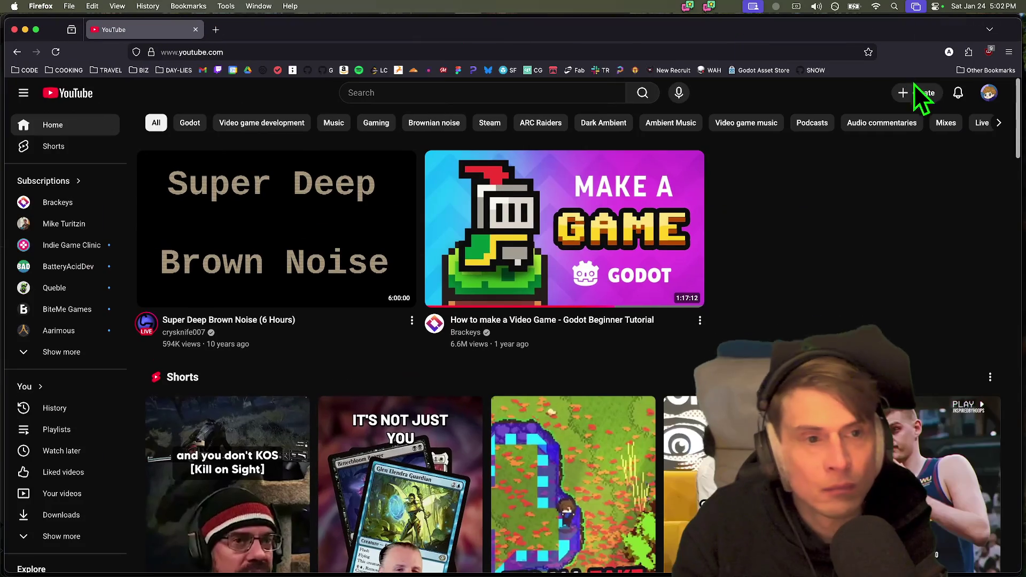
{"action": "left_click", "coordinate": [989, 94]}
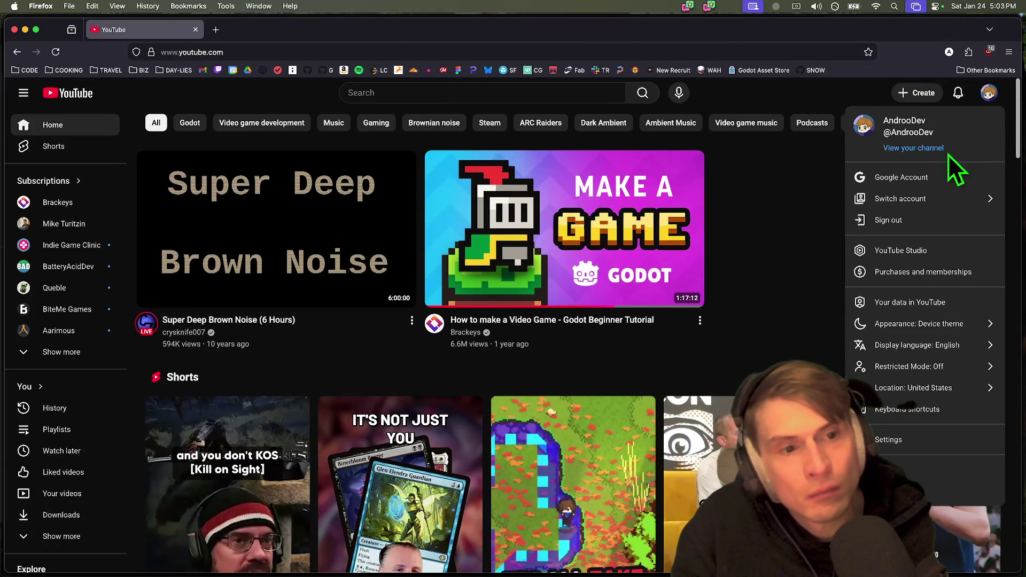
{"action": "left_click", "coordinate": [912, 147]}
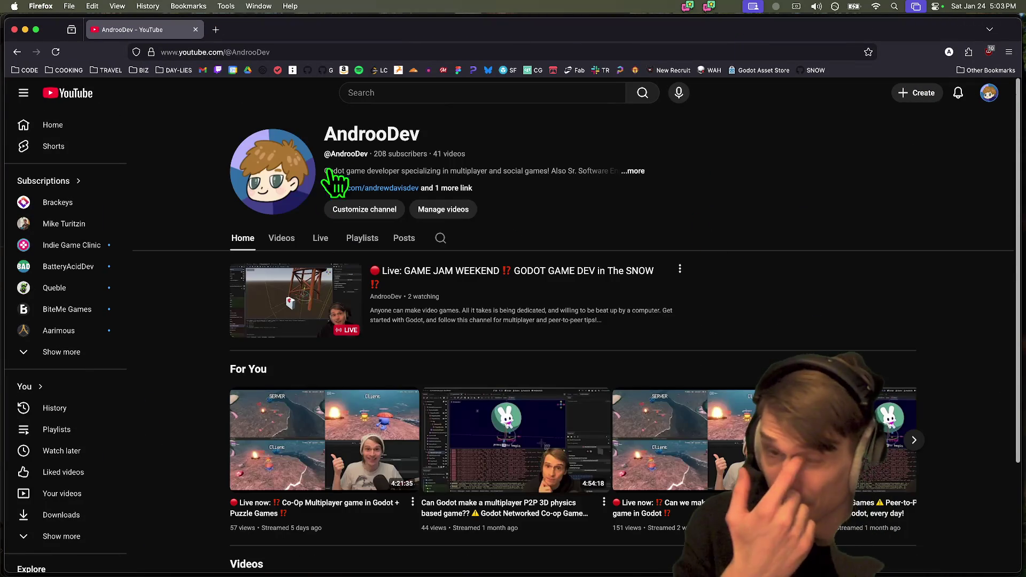
{"action": "left_click", "coordinate": [297, 298]}
{"action": "mouse_move", "coordinate": [470, 29]}
{"action": "left_mouse_down"}
{"action": "mouse_move", "coordinate": [511, 87]}
{"action": "mouse_move", "coordinate": [305, 64]}
{"action": "mouse_move", "coordinate": [345, 27]}
{"action": "left_mouse_up"}
{"action": "left_click", "coordinate": [315, 30]}
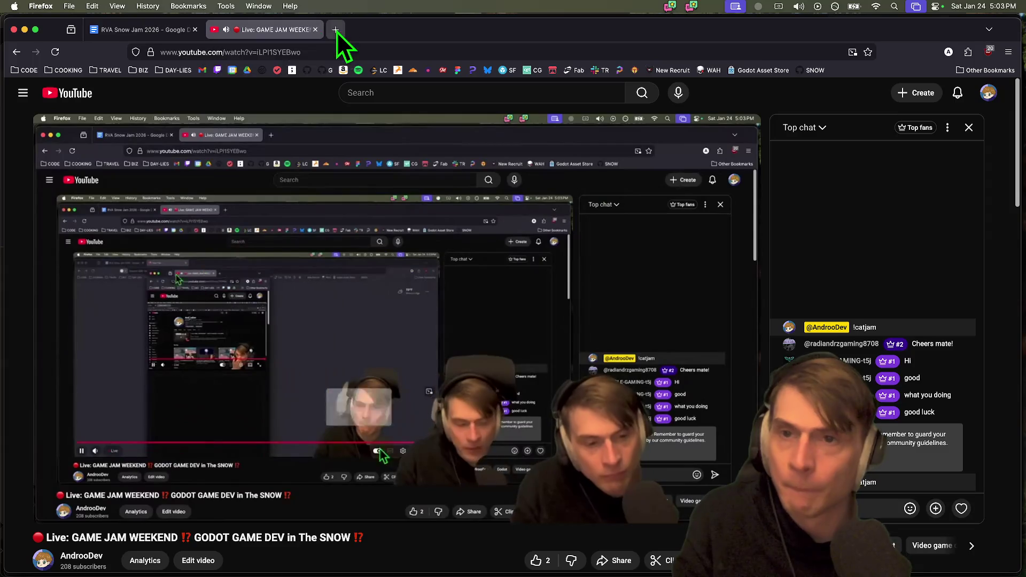
{"action": "left_click", "coordinate": [336, 29]}
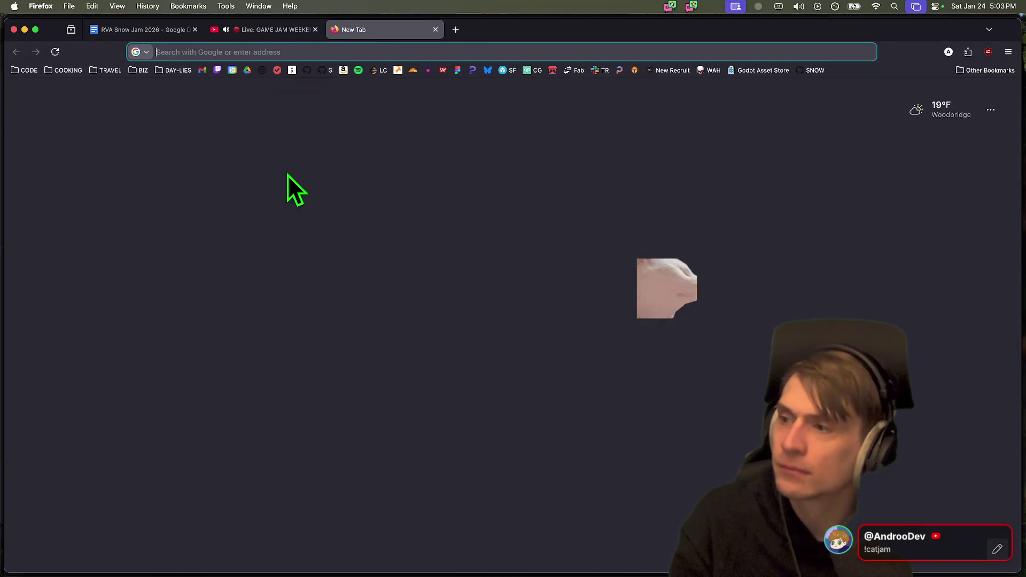
{"action": "left_click", "coordinate": [261, 205]}
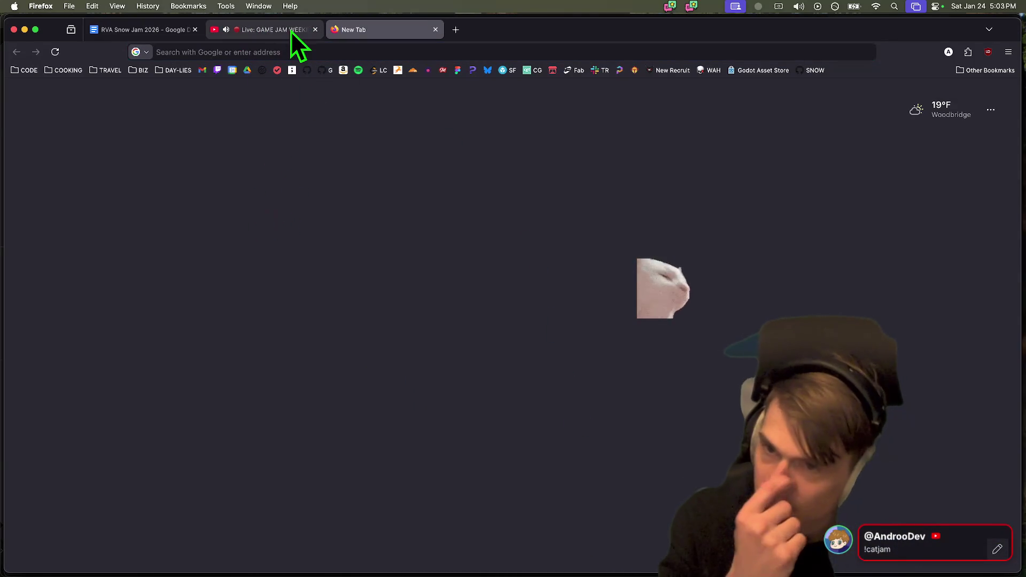
{"action": "left_click", "coordinate": [315, 29]}
{"action": "mouse_move", "coordinate": [416, 569]}
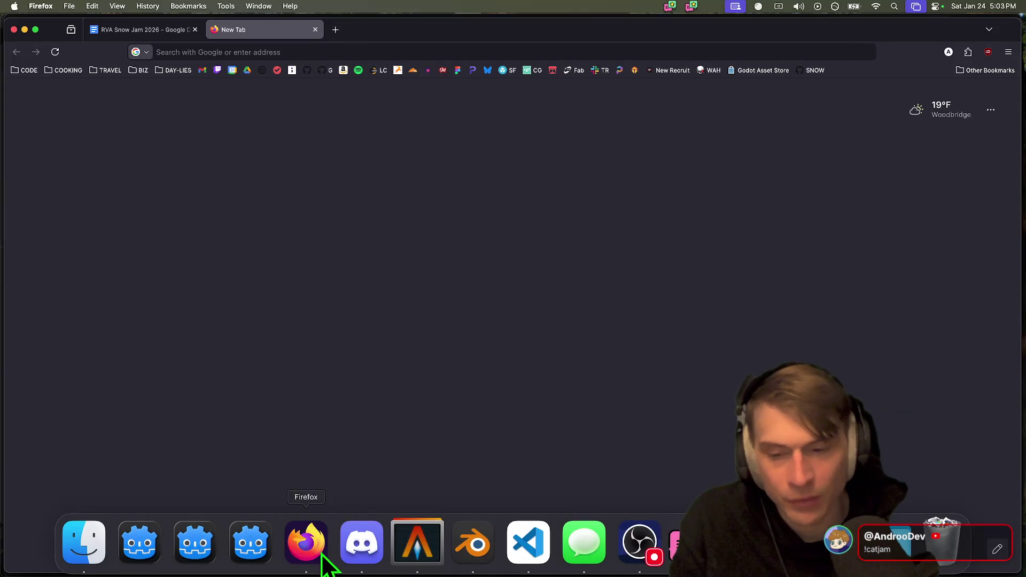
{"action": "left_click", "coordinate": [151, 549]}
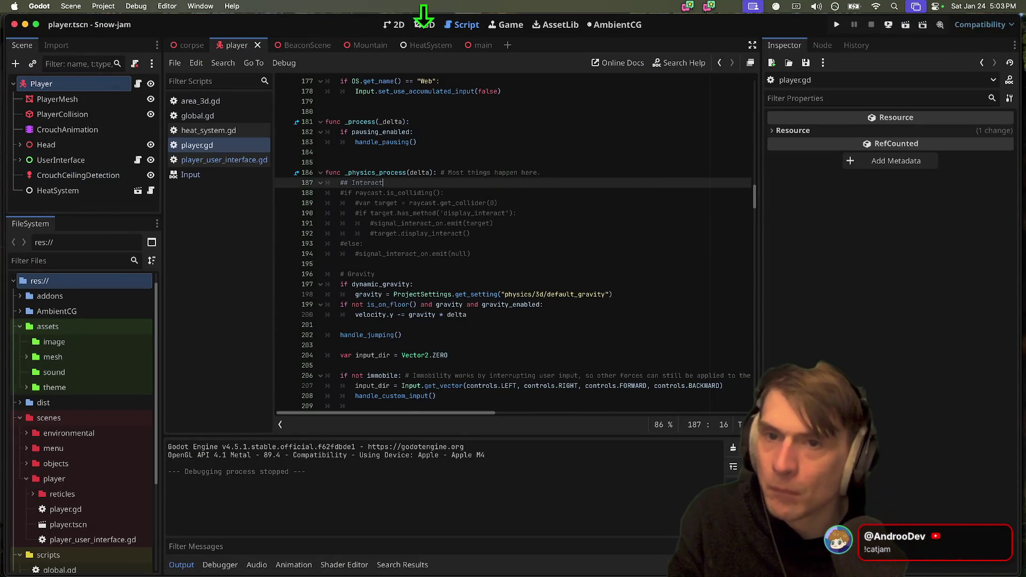
- Turn off fog on the Mountain scene's WorldEnvironment node
{"action": "left_click", "coordinate": [355, 47]}
{"action": "left_click", "coordinate": [69, 99]}
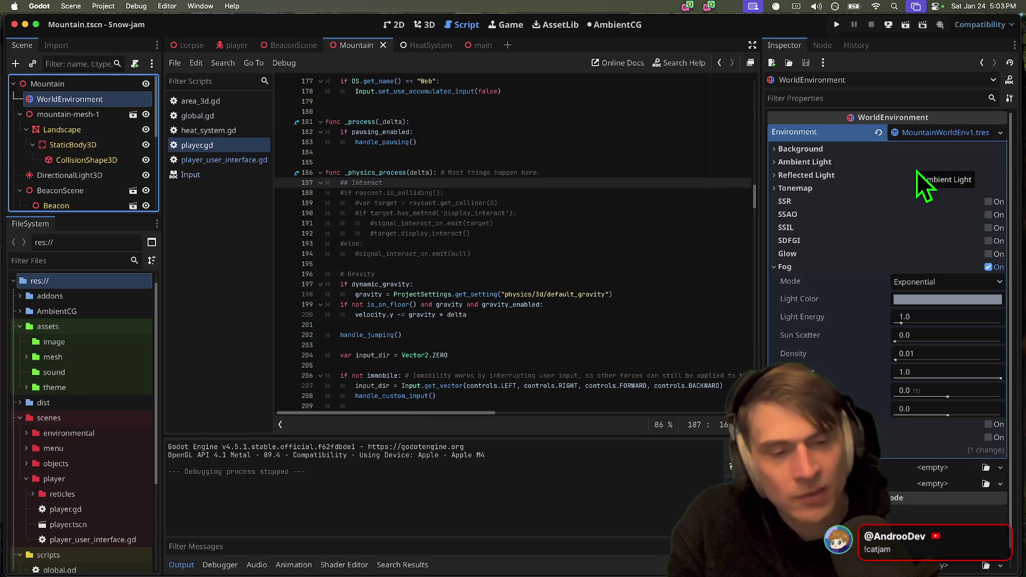
{"action": "left_click", "coordinate": [990, 268]}
{"action": "left_click", "coordinate": [538, 242]}
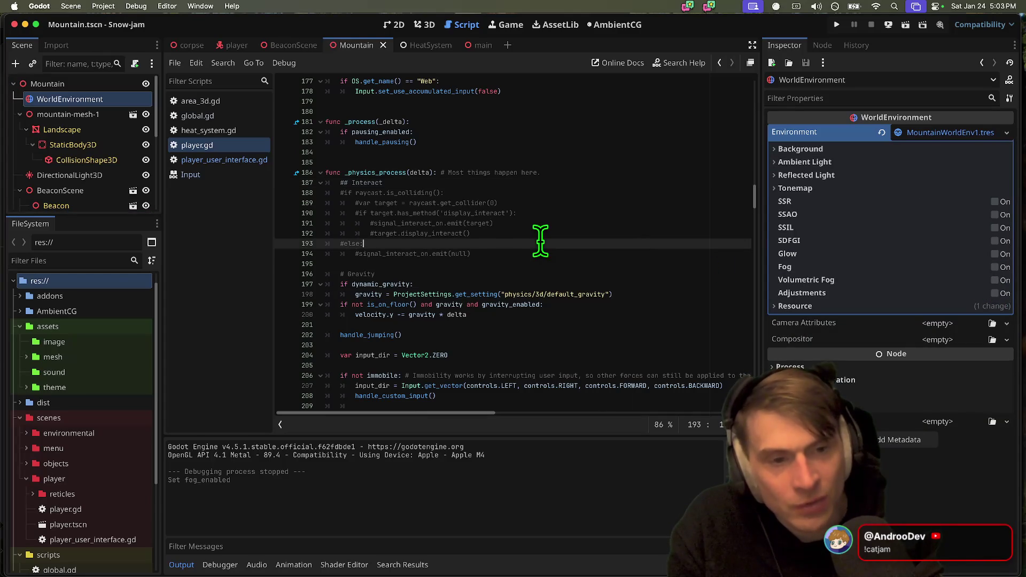
{"action": "left_click", "coordinate": [103, 6]}
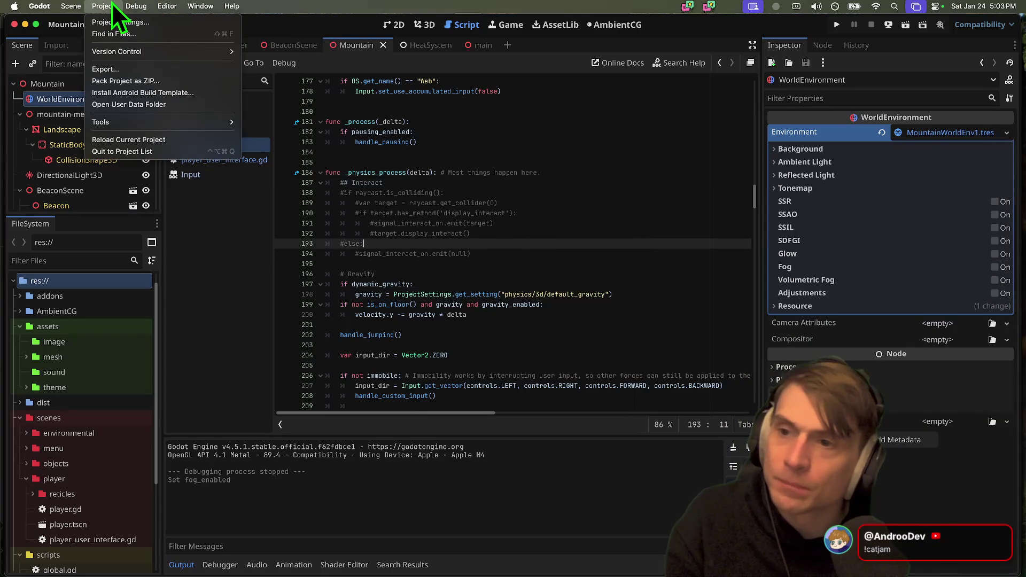
{"action": "left_click", "coordinate": [111, 4]}
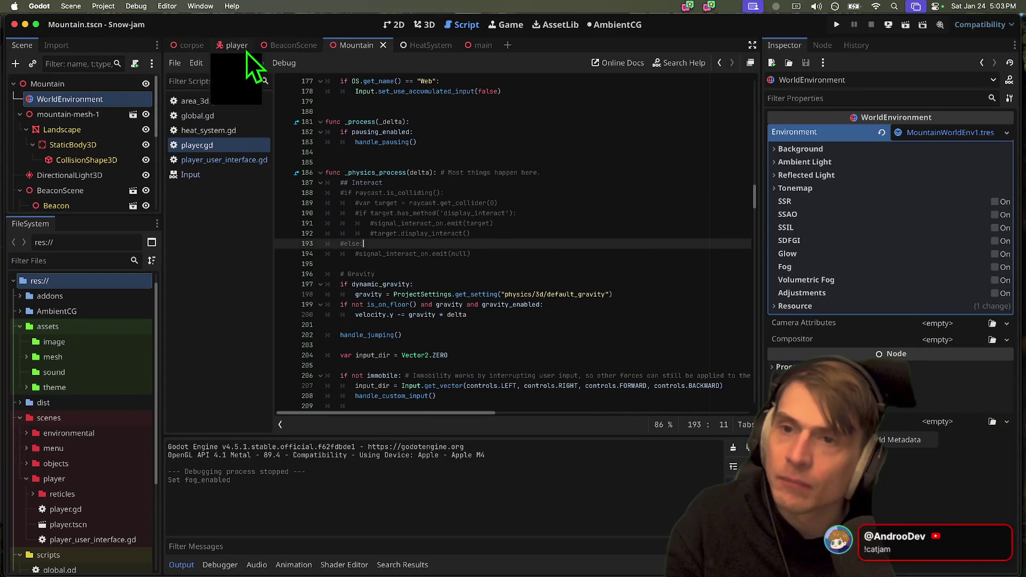
- In the player scene, set UserInterface's Mouse Behavior Recursive to Enabled and save
{"action": "left_click", "coordinate": [79, 261]}
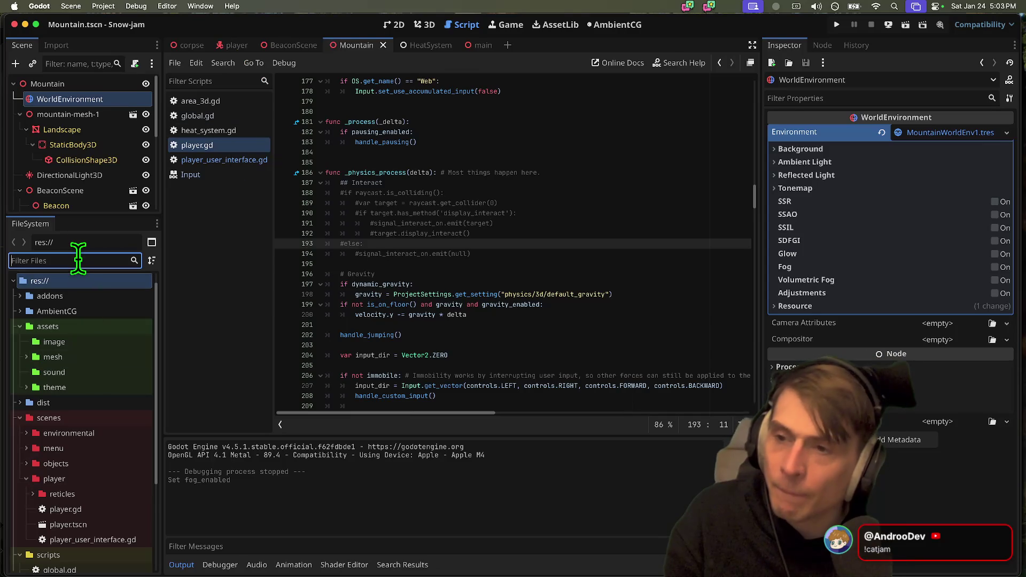
{"action": "type", "text": "play"}
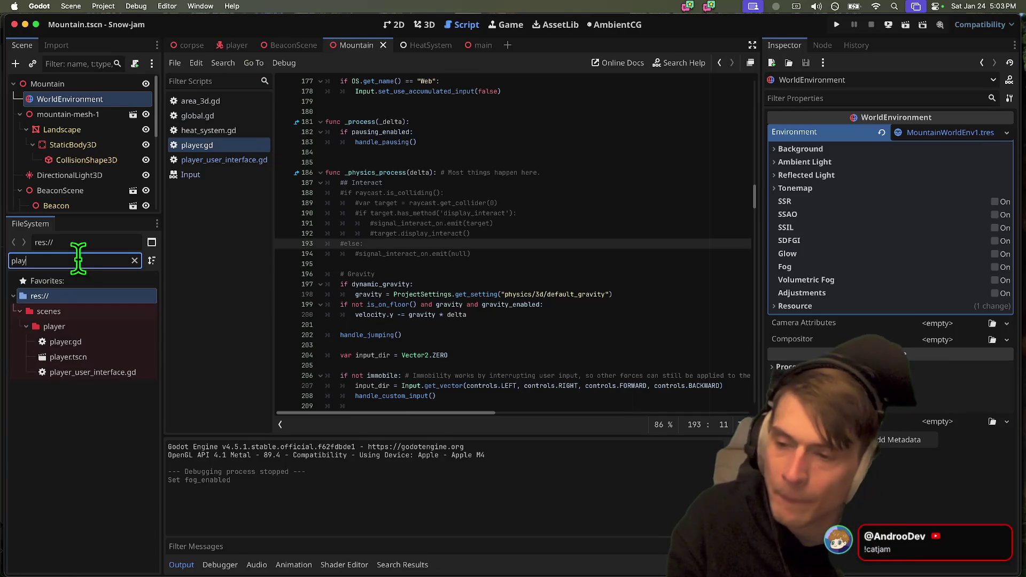
{"action": "double_click", "coordinate": [57, 357]}
{"action": "left_click", "coordinate": [84, 167]}
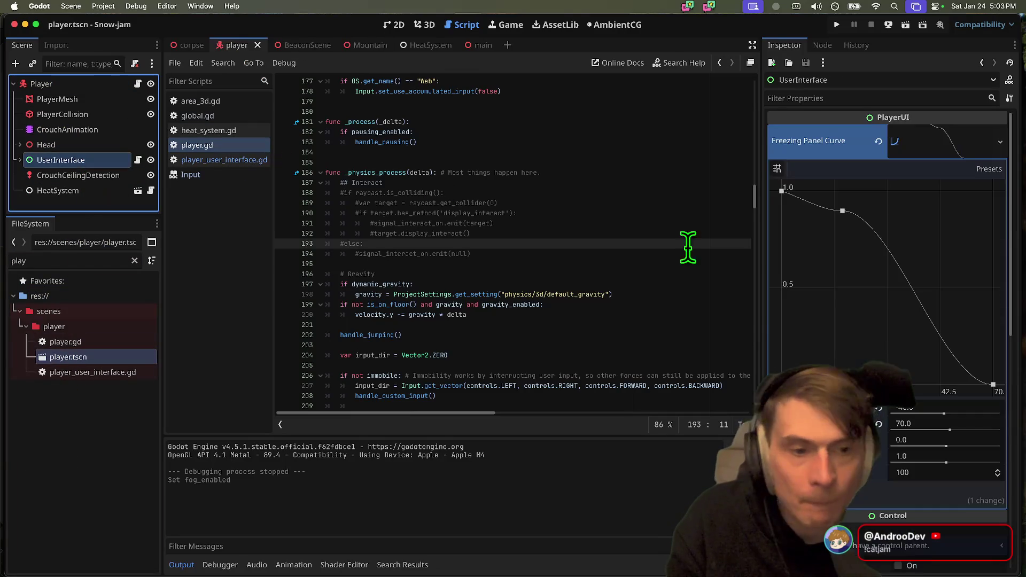
{"action": "scroll", "coordinate": [880, 437], "scroll_direction": "down", "scroll_amount": 10}
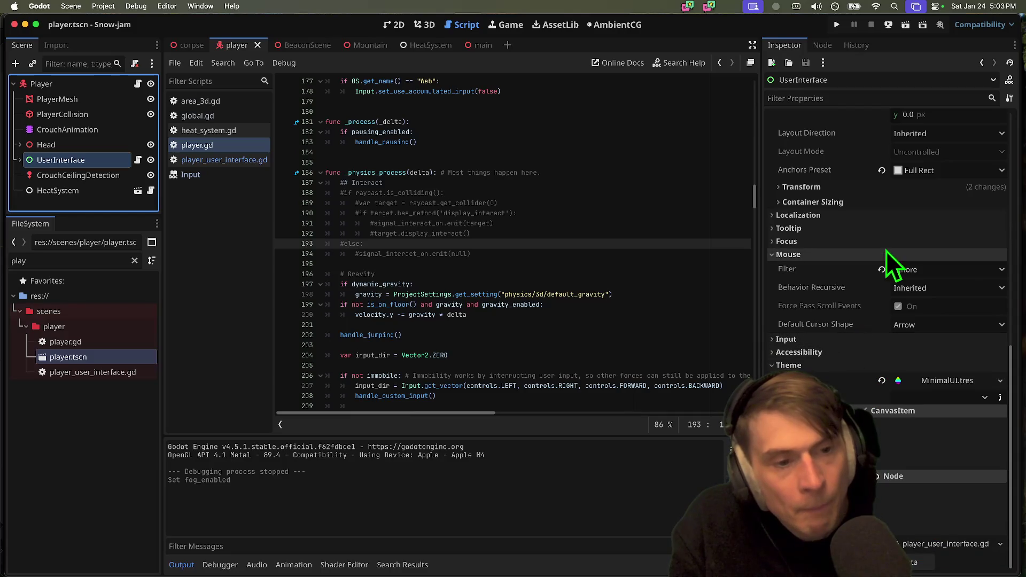
{"action": "left_click", "coordinate": [974, 288]}
{"action": "left_click", "coordinate": [973, 291]}
{"action": "left_click", "coordinate": [972, 292]}
{"action": "left_click", "coordinate": [952, 335]}
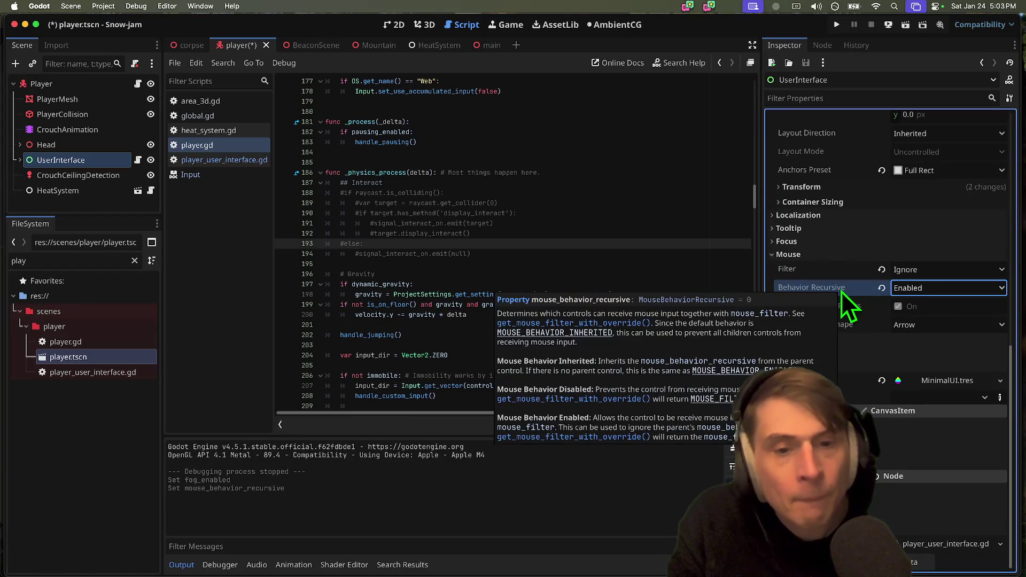
{"action": "key", "text": "ctrl+s"}
- Test-run the game, stop it, and save the scene
{"action": "left_click", "coordinate": [640, 257]}
{"action": "key", "text": "super+b"}
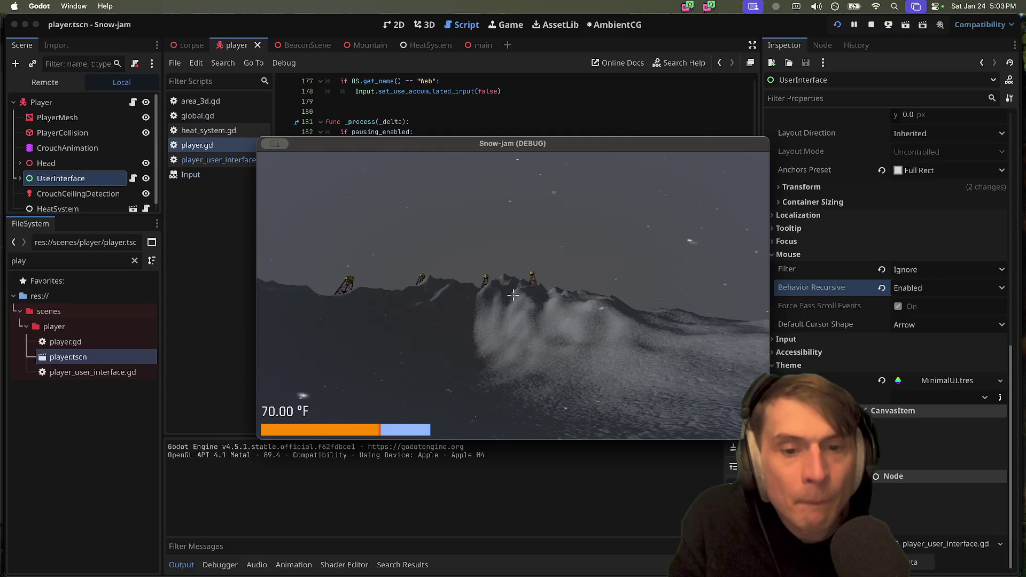
{"action": "key", "text": "super+q"}
{"action": "key", "text": "super+s"}
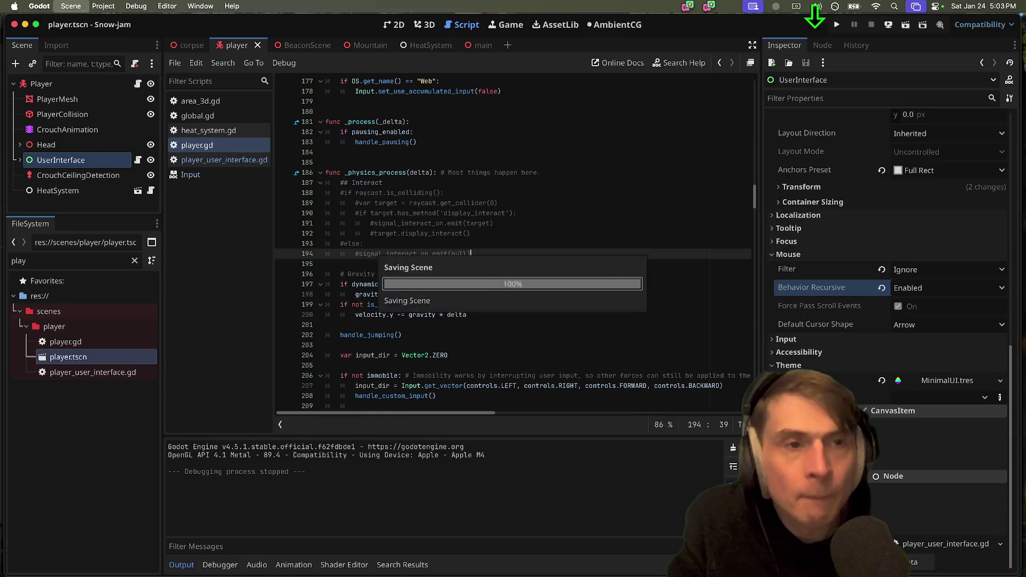
- Re-export the Web (Runnable) build, overwriting the previous index.html
{"action": "left_click", "coordinate": [136, 5]}
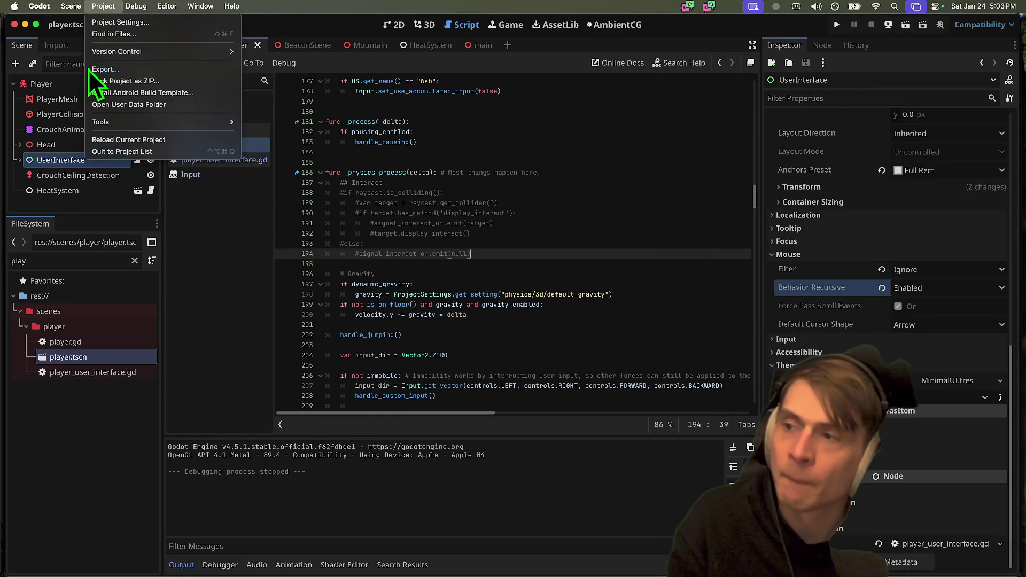
{"action": "left_click", "coordinate": [91, 69]}
{"action": "left_click", "coordinate": [559, 484]}
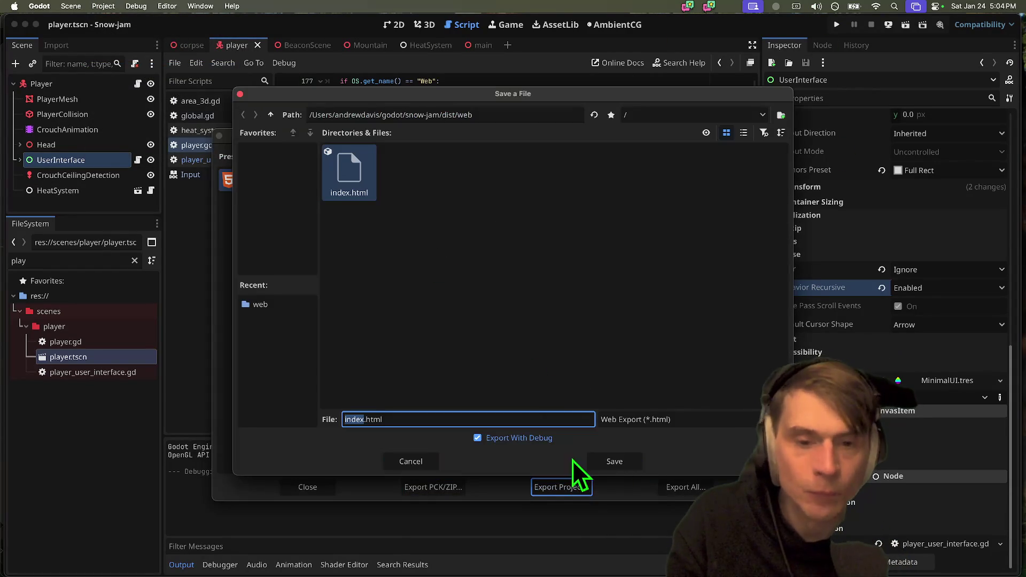
{"action": "left_click", "coordinate": [617, 467]}
{"action": "left_click", "coordinate": [577, 307]}
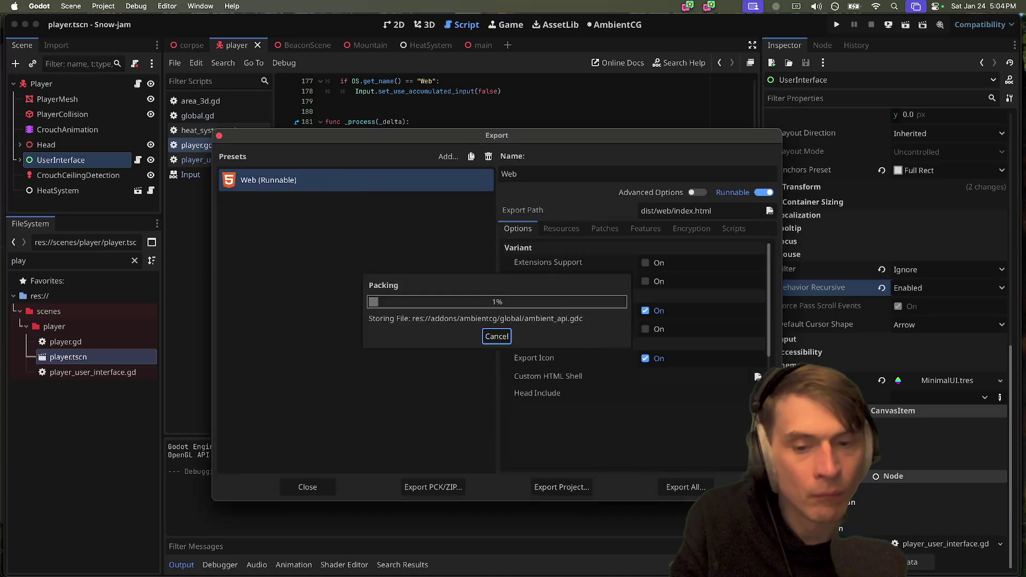
{"action": "key", "text": "Escape"}
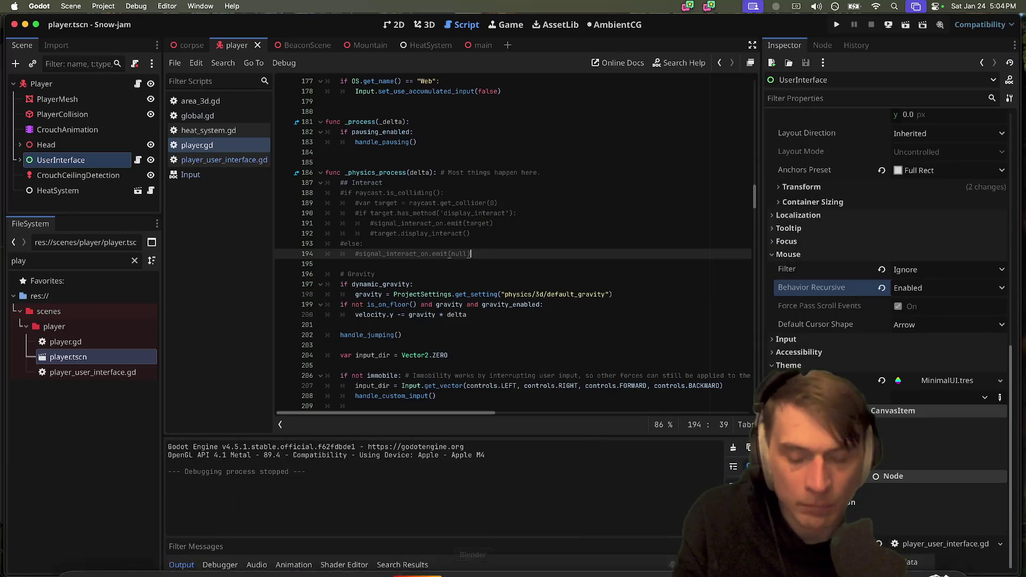
{"action": "left_click", "coordinate": [359, 543]}
- Reply to the camera-not-following-mouse message saying the bug has been reproduced
{"action": "type", "text": "have dct"}
{"action": "key", "text": "super+a"}
{"action": "key", "text": "BackSpace"}
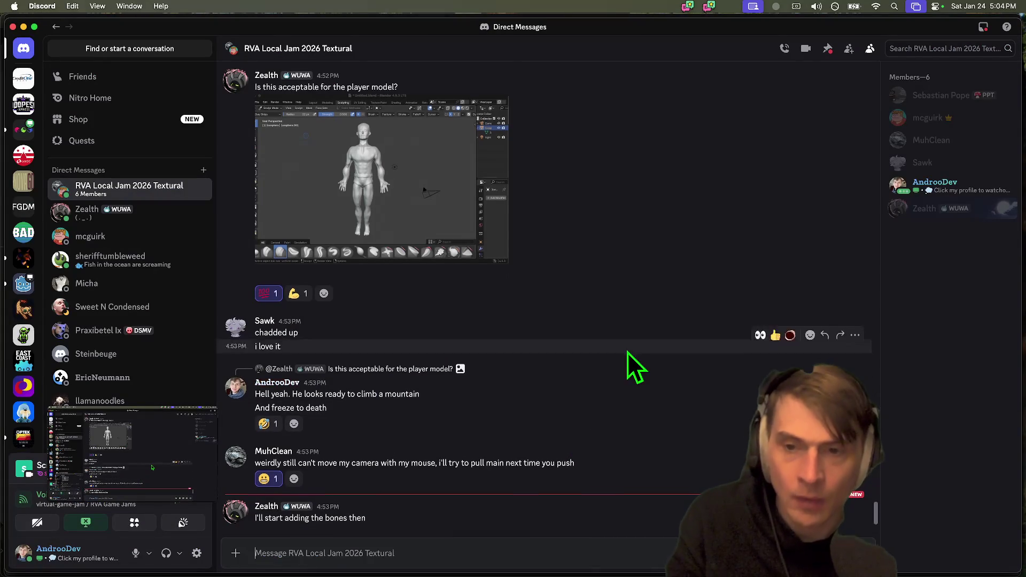
{"action": "scroll", "coordinate": [628, 367], "scroll_direction": "up", "scroll_amount": 3}
{"action": "scroll", "coordinate": [661, 298], "scroll_direction": "down", "scroll_amount": 3}
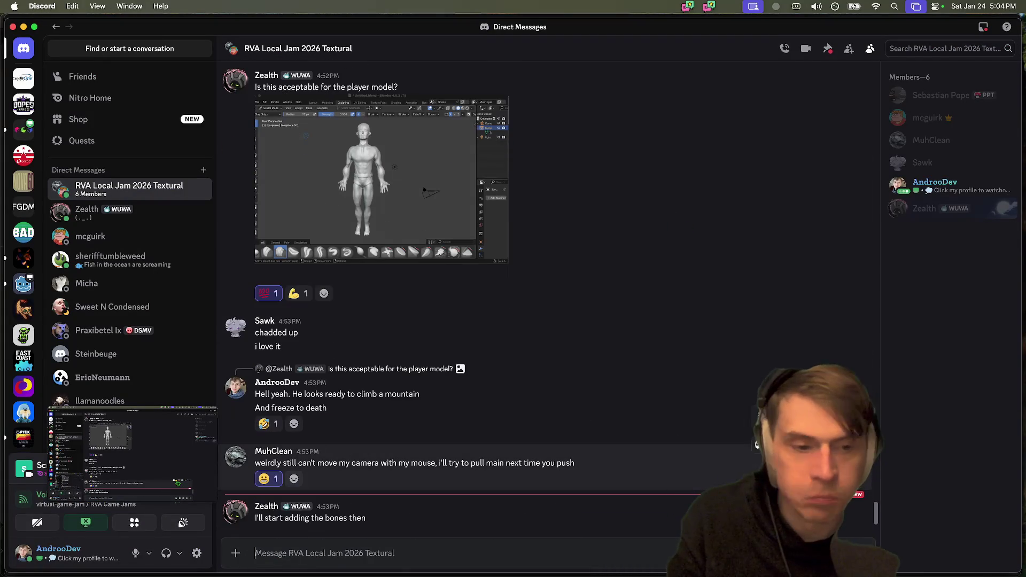
{"action": "left_click", "coordinate": [834, 441]}
{"action": "type", "text": "de"}
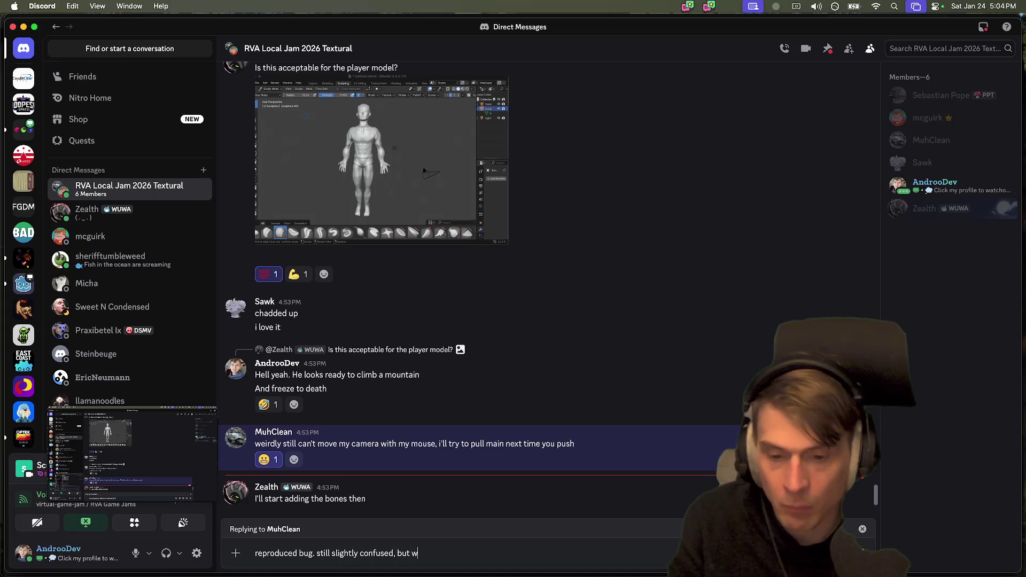
{"action": "key", "text": "Return"}
{"action": "key", "text": "super+Tab"}
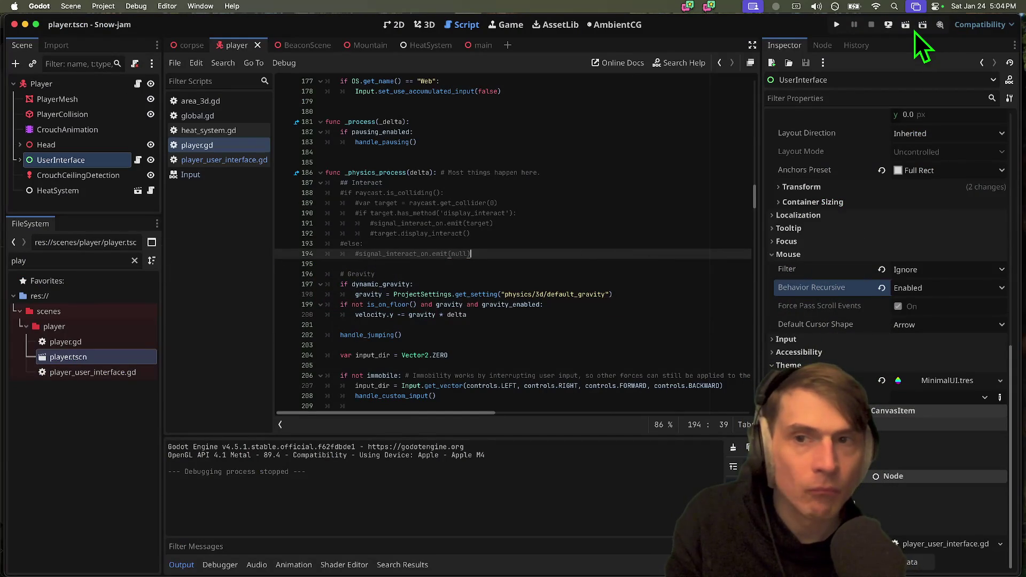
- Restart the local web server in the terminal to serve the new build
{"action": "left_click", "coordinate": [135, 5]}
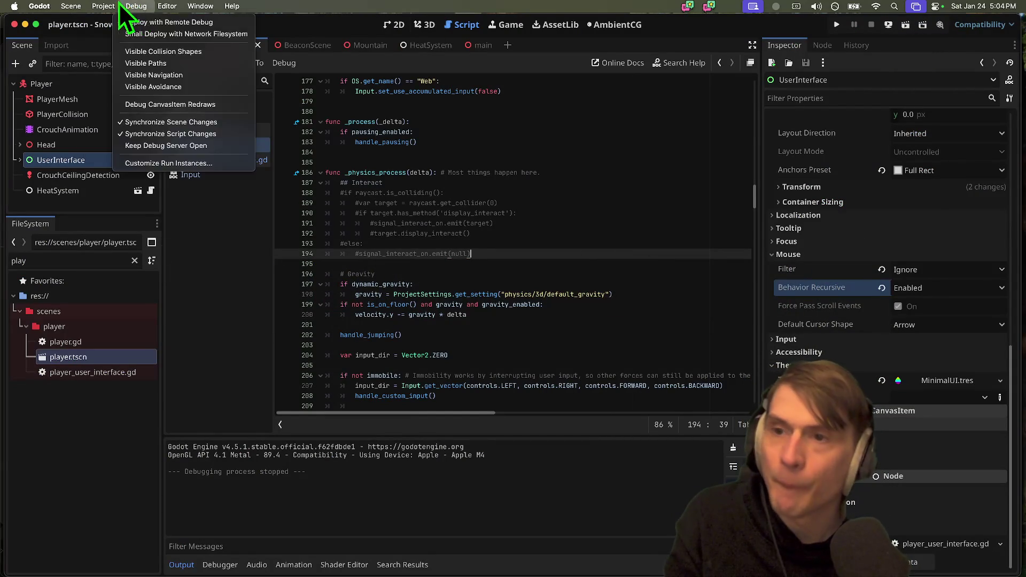
{"action": "key", "text": "Escape"}
{"action": "key", "text": "super+Tab"}
{"action": "key", "text": "super+Tab"}
{"action": "key", "text": "super+Tab"}
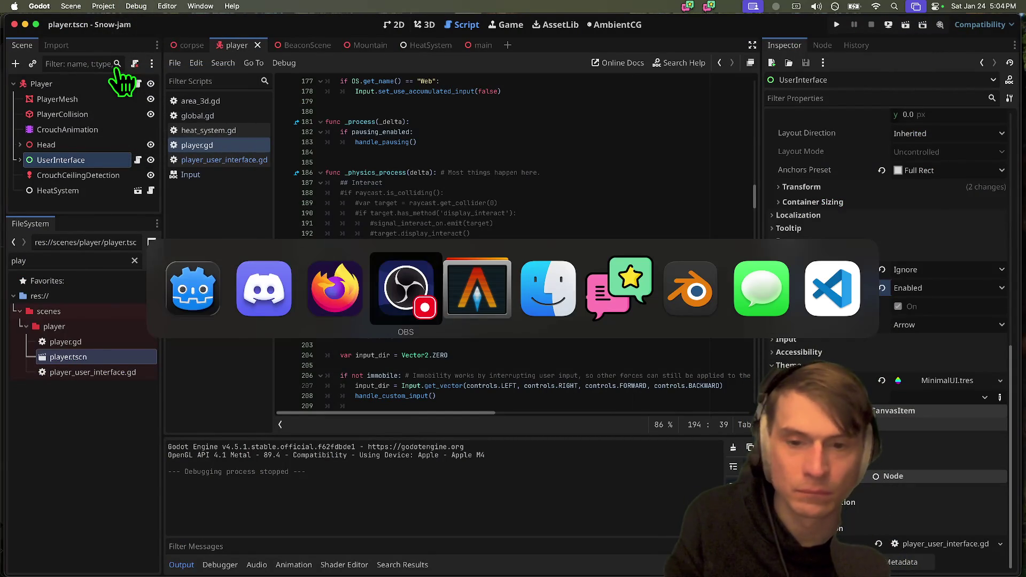
{"action": "key", "text": "ctrl+c"}
{"action": "key", "text": "Up"}
{"action": "key", "text": "Return"}
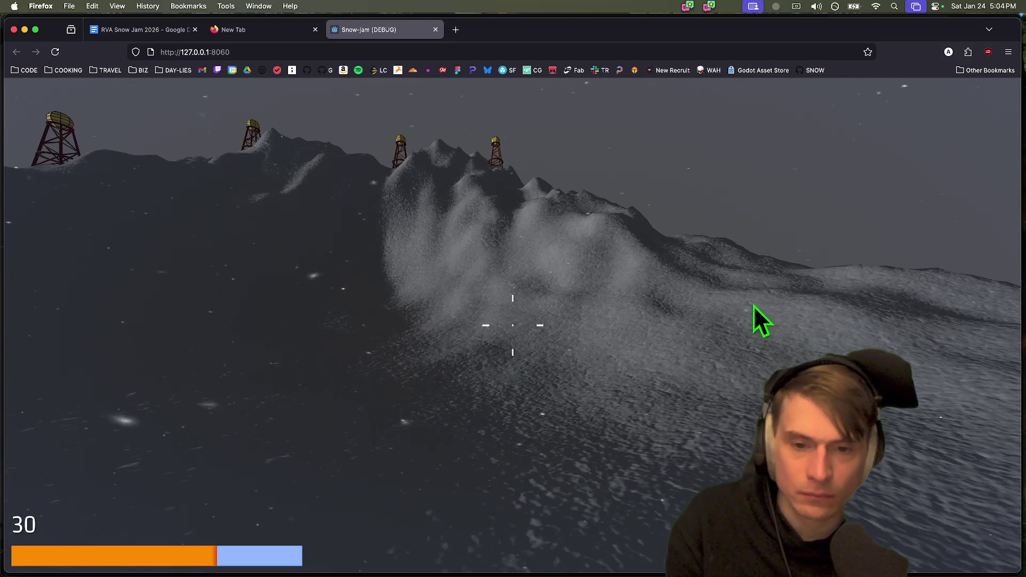
- Capture the mouse in the web game to test mouse-look, then close the game tab
{"action": "left_click", "coordinate": [789, 293]}
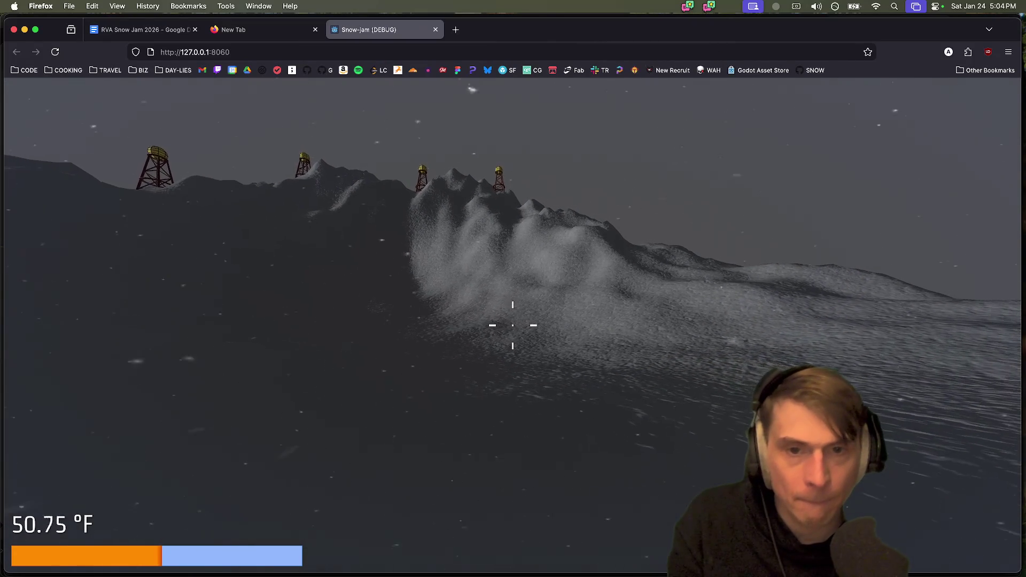
{"action": "key", "text": "super+Tab"}
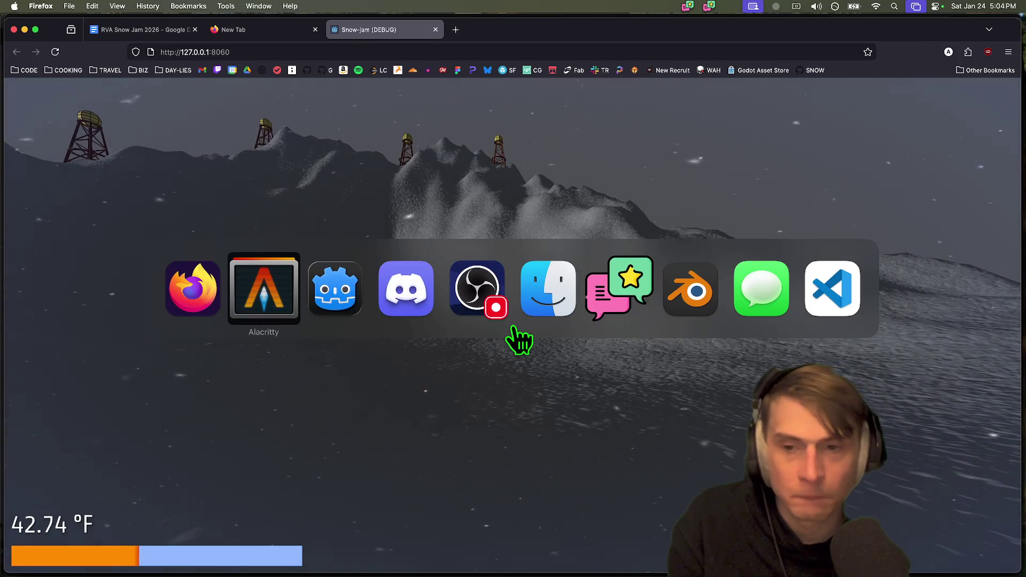
{"action": "key", "text": "super+Tab"}
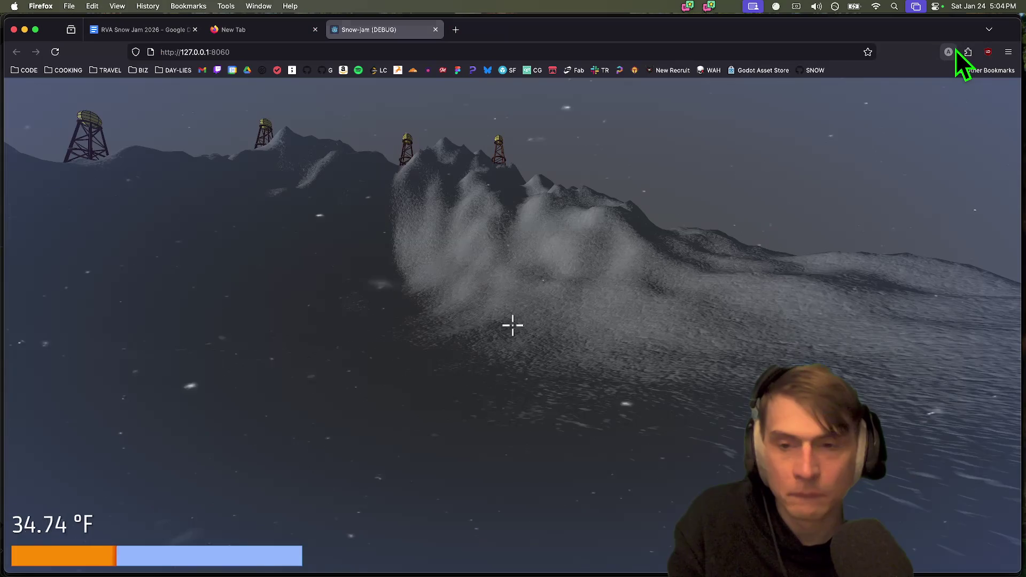
{"action": "key", "text": "super+w"}
{"action": "key", "text": "super+Tab"}
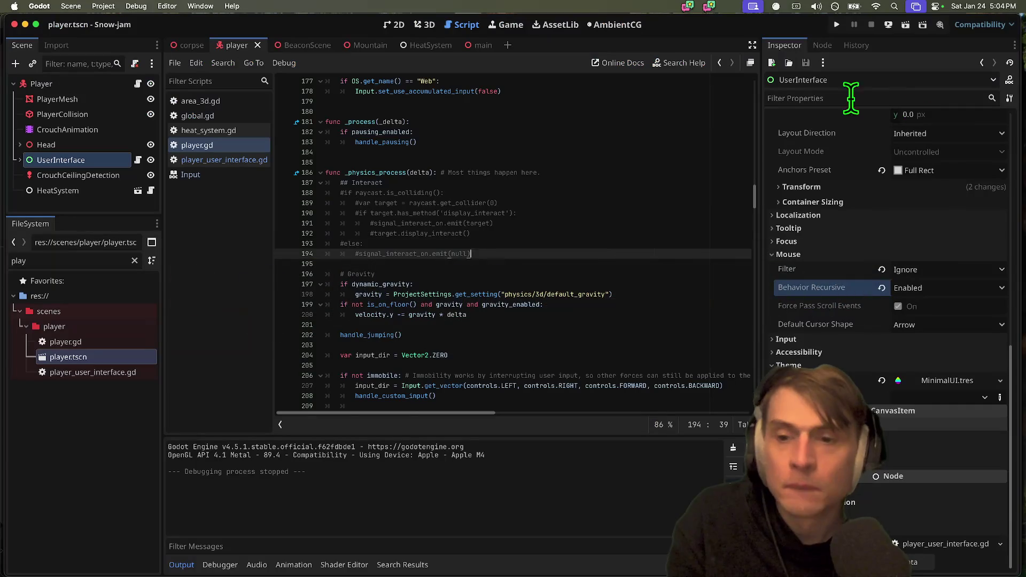
- Uncomment the raycast interact block on lines 189–194 of player.gd
{"action": "left_click", "coordinate": [591, 131]}
{"action": "key", "text": "super+s"}
{"action": "left_click", "coordinate": [591, 141]}
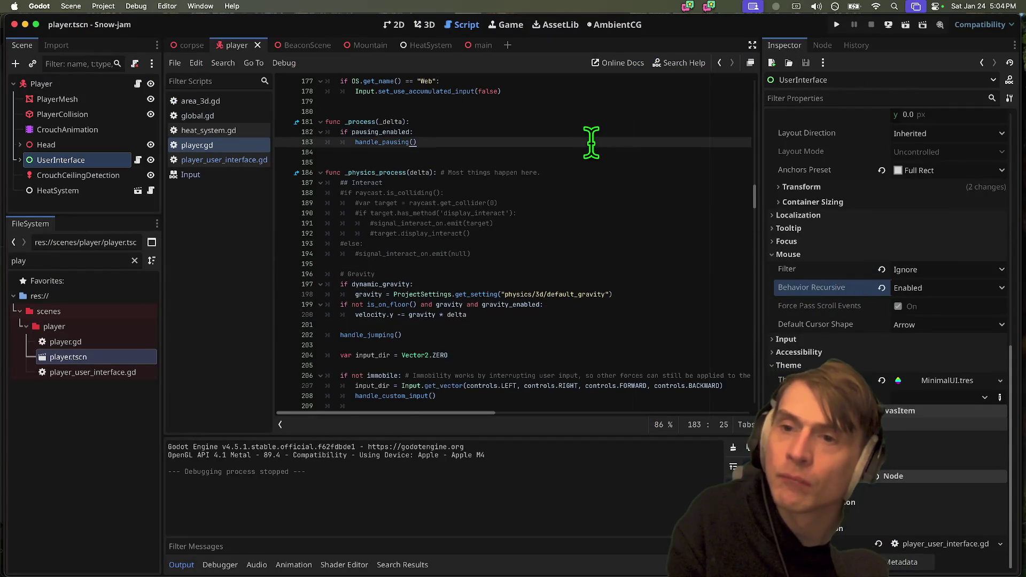
{"action": "scroll", "coordinate": [355, 174], "scroll_direction": "up", "scroll_amount": 8}
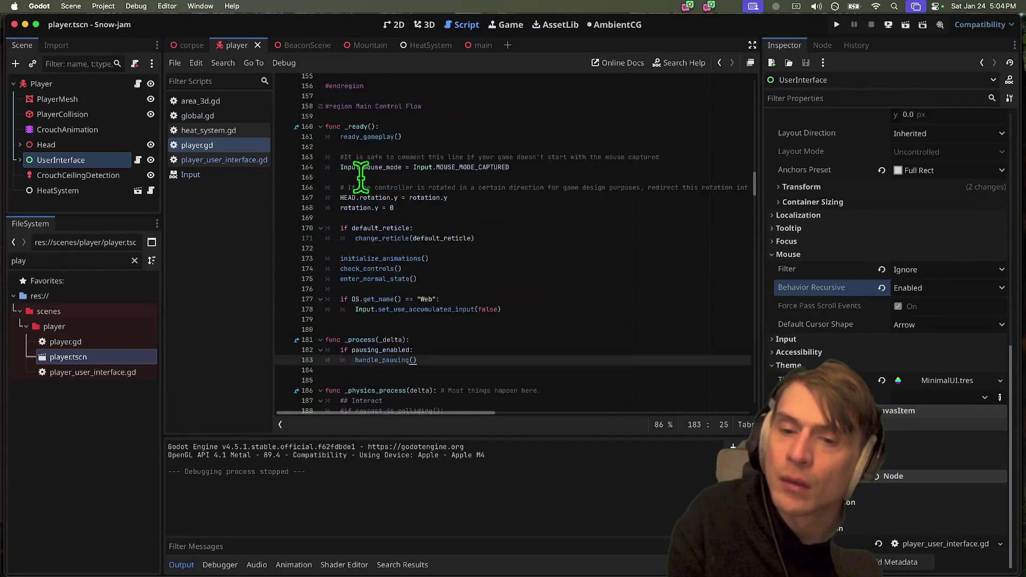
{"action": "scroll", "coordinate": [361, 176], "scroll_direction": "down", "scroll_amount": 8}
{"action": "left_click_drag", "start_coordinate": [508, 260], "coordinate": [315, 204]}
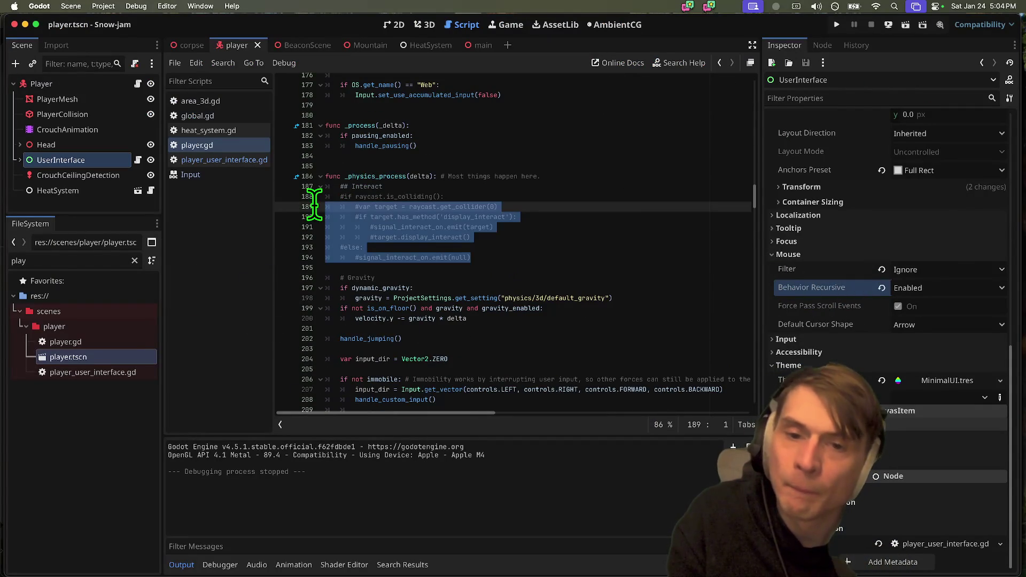
{"action": "key", "text": "super+k"}
{"action": "key", "text": "Up"}
- Move the interact block from _physics_process to under handle_pausing() in _process, and save
{"action": "left_click", "coordinate": [543, 215]}
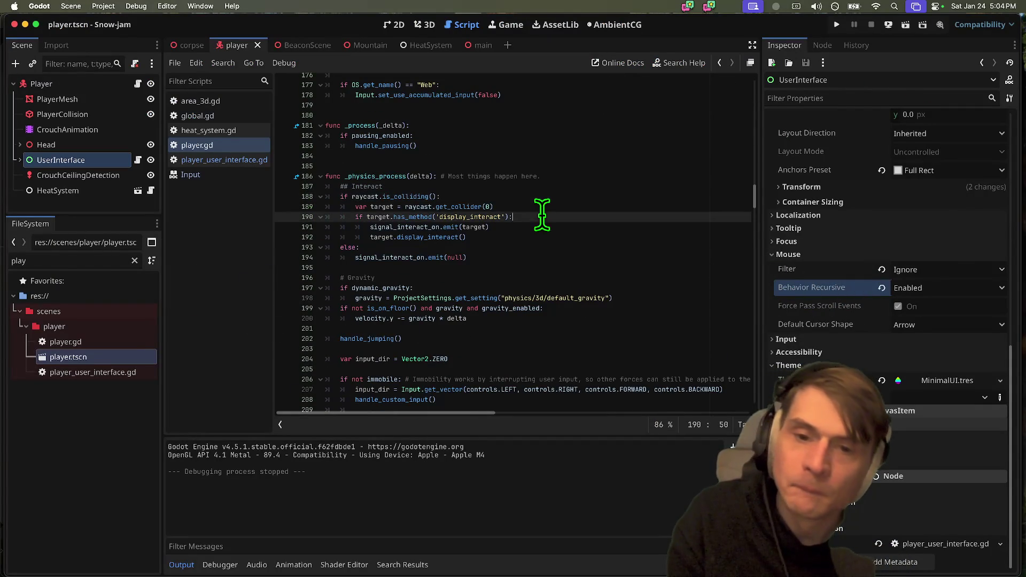
{"action": "left_click", "coordinate": [425, 206]}
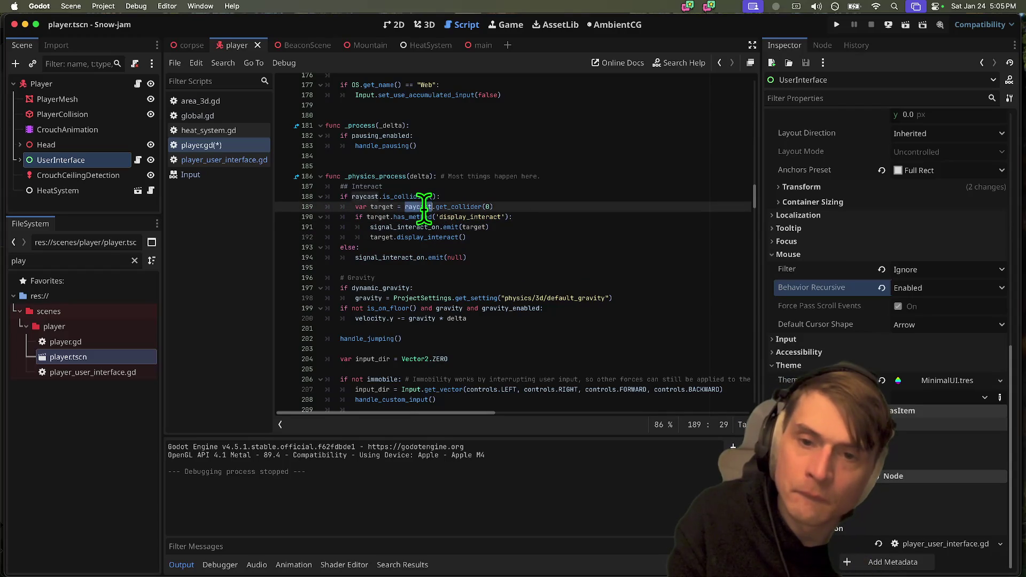
{"action": "left_click", "coordinate": [553, 197]}
{"action": "left_click", "coordinate": [487, 257]}
{"action": "left_click", "coordinate": [536, 278]}
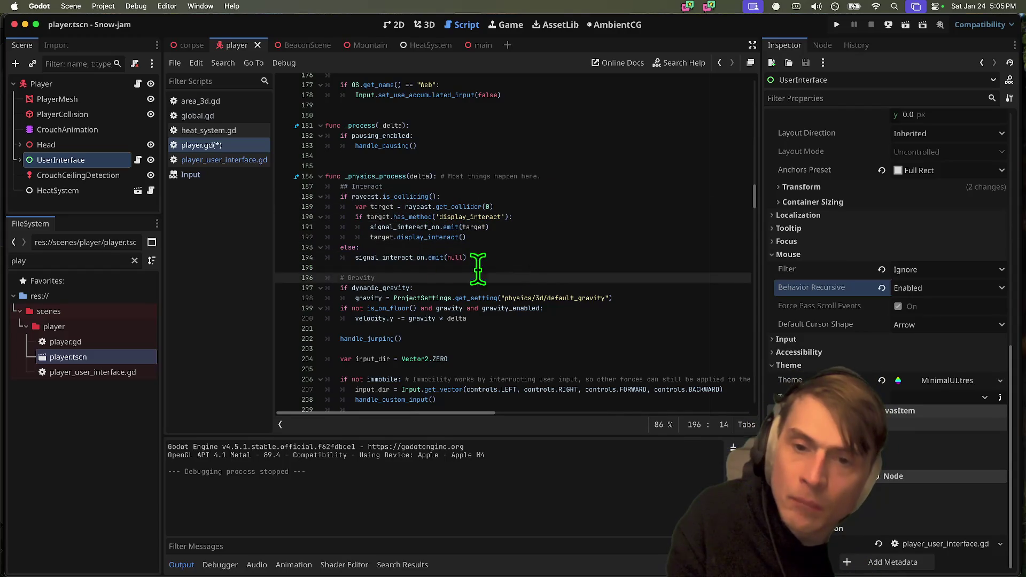
{"action": "double_click", "coordinate": [398, 259]}
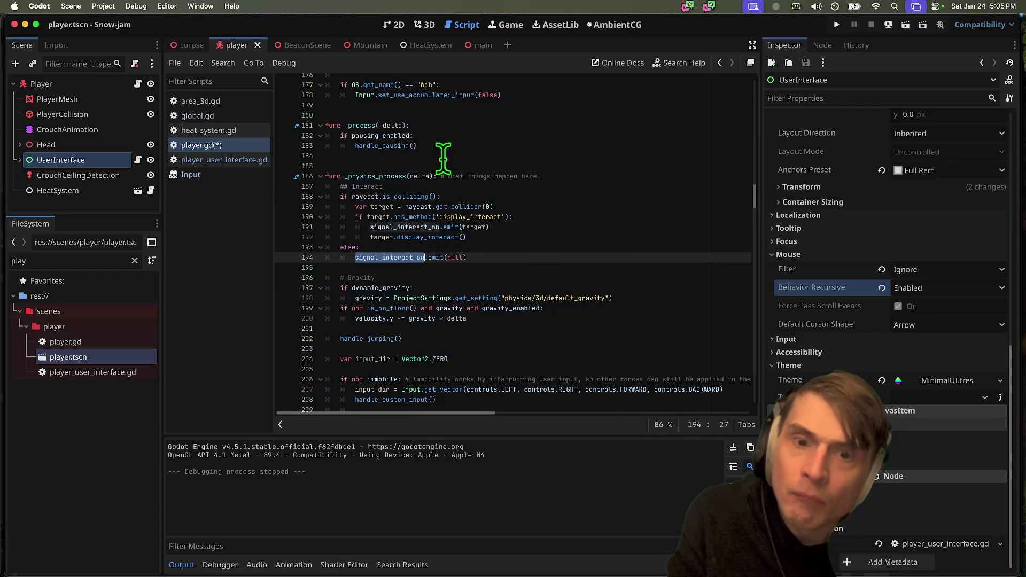
{"action": "left_click_drag", "start_coordinate": [508, 257], "coordinate": [296, 197]}
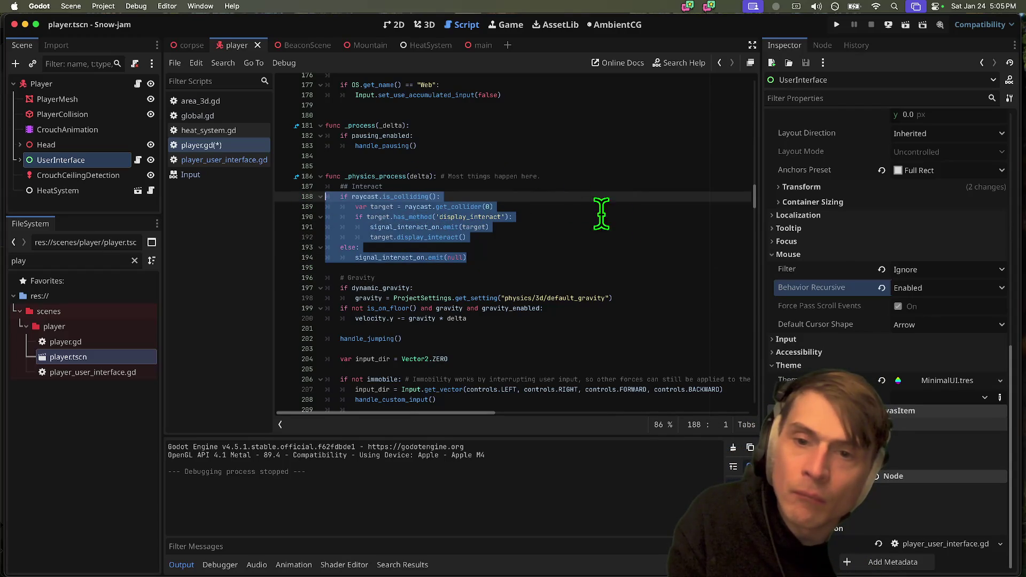
{"action": "key", "text": "BackSpace"}
{"action": "key", "text": "BackSpace"}
{"action": "key", "text": "BackSpace"}
{"action": "key", "text": "BackSpace"}
{"action": "key", "text": "BackSpace"}
{"action": "key", "text": "Up"}
{"action": "key", "text": "Up"}
{"action": "key", "text": "ctrl+v"}
{"action": "key", "text": "ctrl+s"}
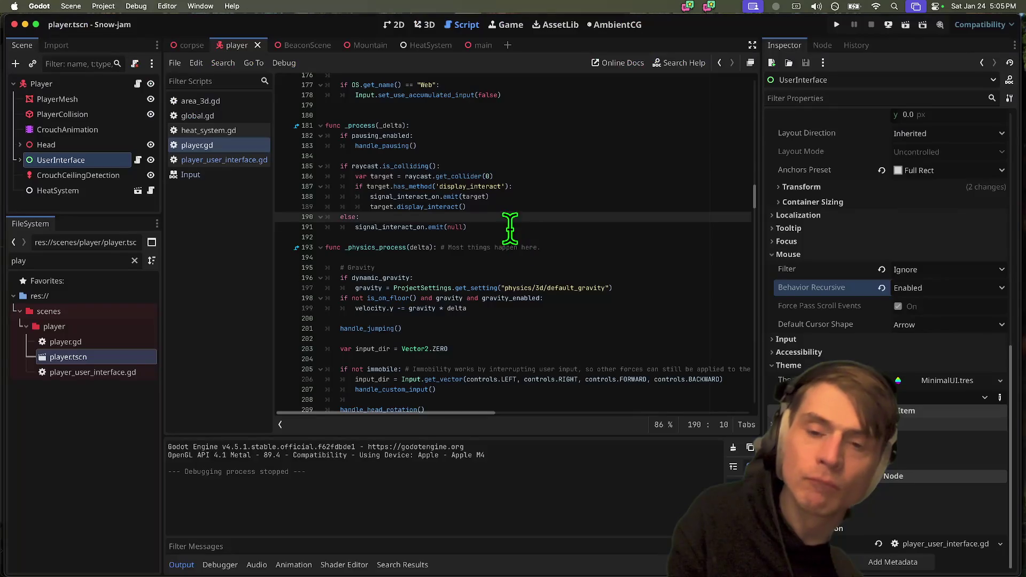
- Look up where pausing_enabled is declared, then return to the _process function
{"action": "left_click", "coordinate": [493, 157]}
{"action": "key", "text": "super+Tab"}
{"action": "double_click", "coordinate": [390, 145]}
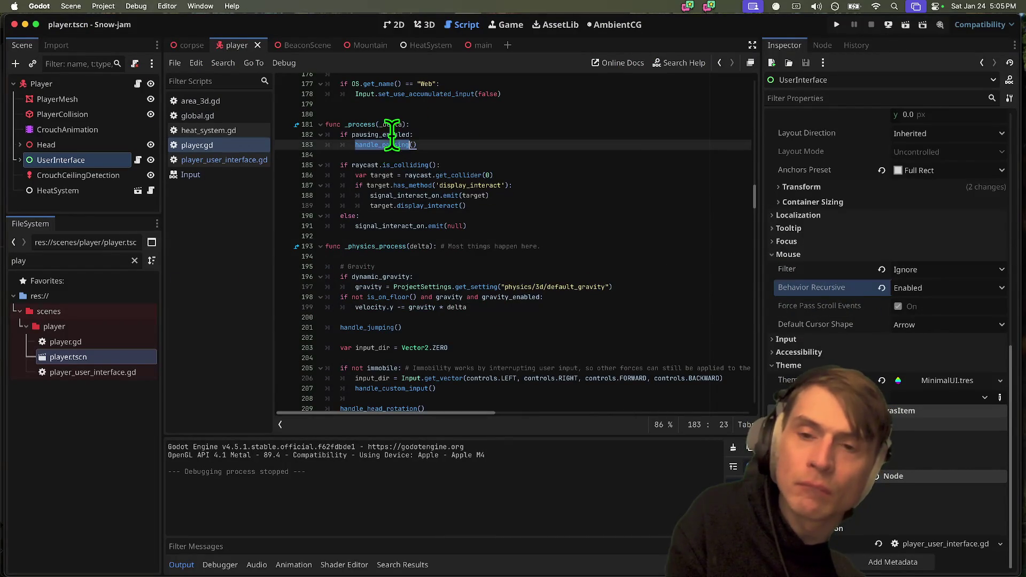
{"action": "left_click", "coordinate": [391, 136], "text": "super"}
{"action": "key", "text": "alt+Left"}
{"action": "key", "text": "super+Tab"}
{"action": "key", "text": "super+Tab"}
{"action": "key", "text": "super+Tab"}
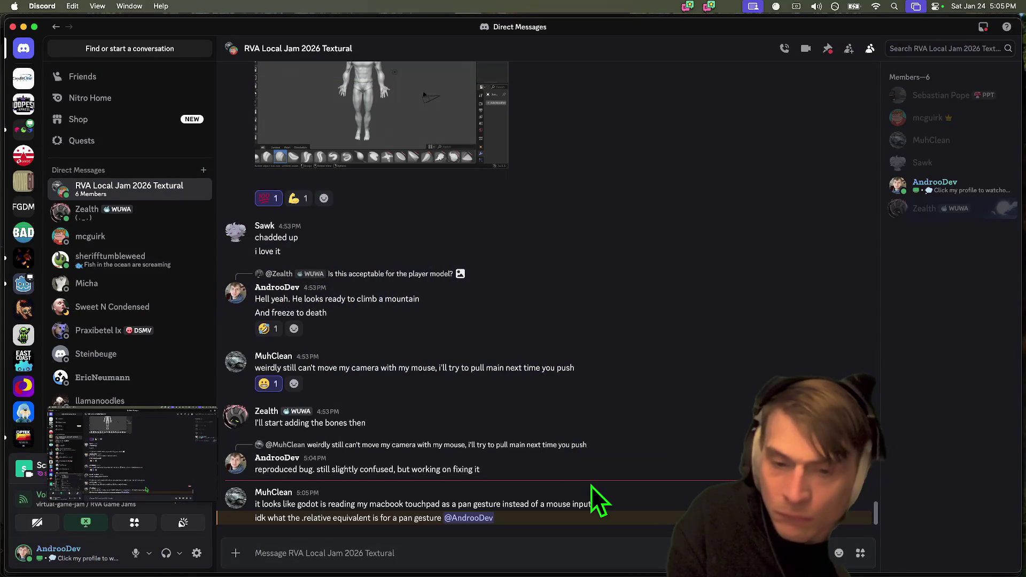
- Search player.gd for '.relat' to check how event.relative feeds mouseInput
{"action": "triple_click", "coordinate": [601, 511]}
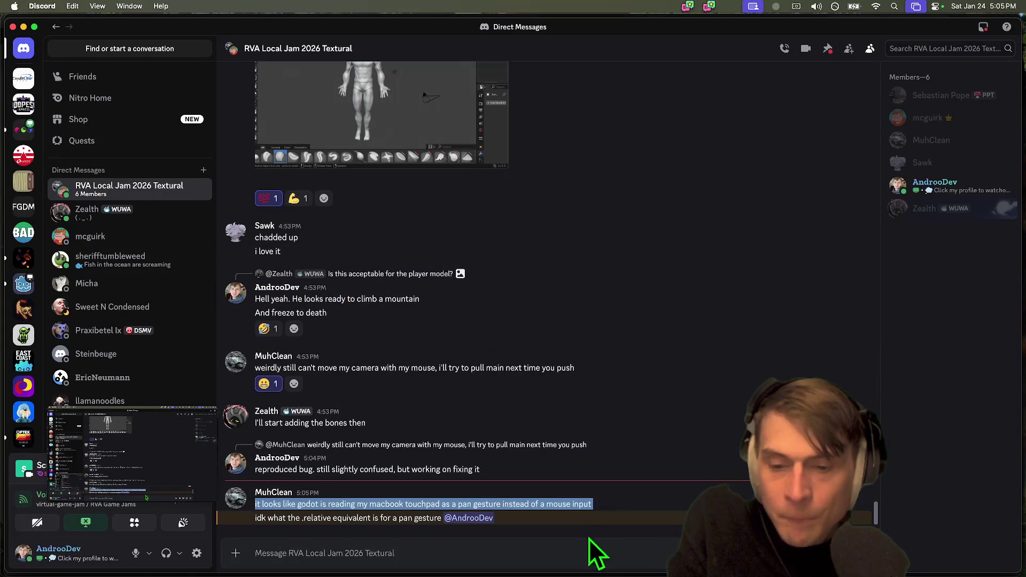
{"action": "left_click", "coordinate": [590, 541]}
{"action": "key", "text": "super+Tab"}
{"action": "key", "text": "super+f"}
{"action": "type", "text": ".relat"}
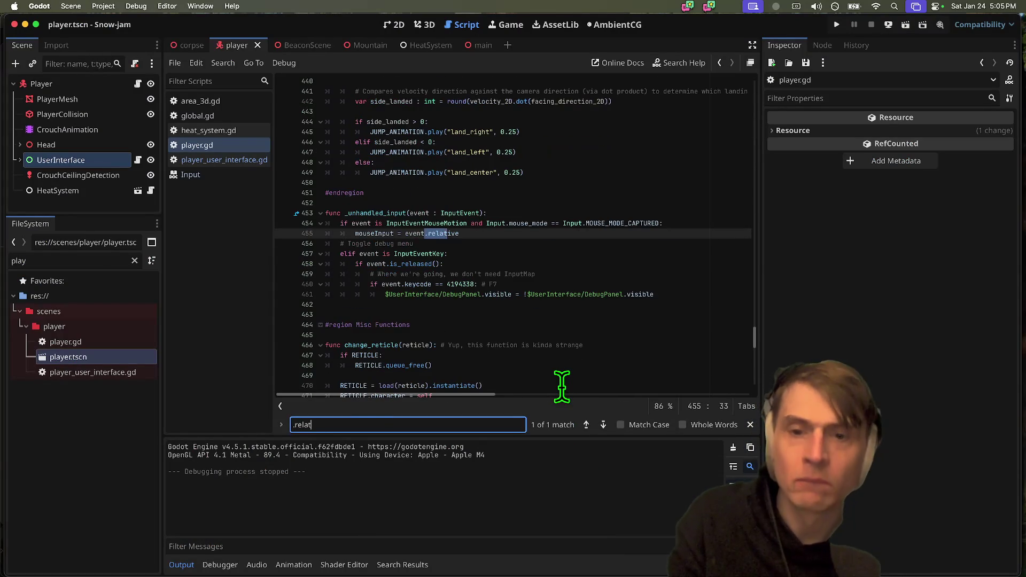
{"action": "key", "text": "Escape"}
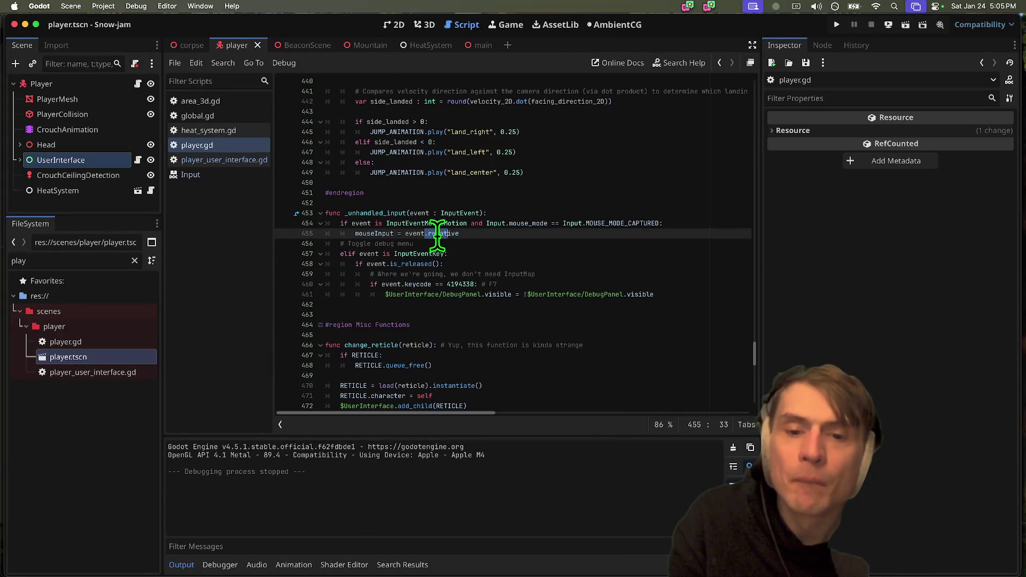
{"action": "left_click", "coordinate": [397, 234]}
- Send the reply 'Right on. Great discovery.' to the jam group chat
{"action": "key", "text": "super+Tab"}
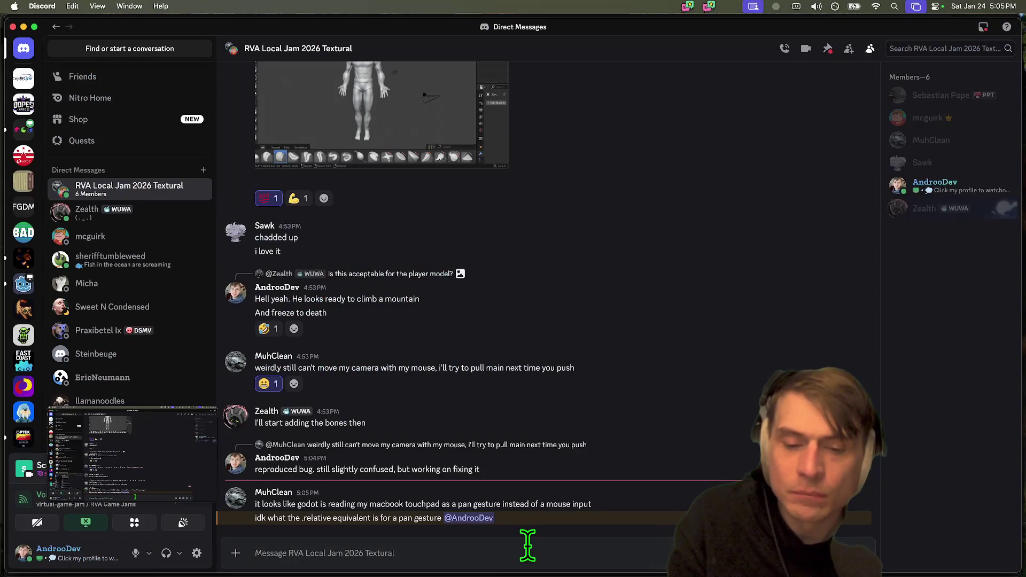
{"action": "type", "text": "I"}
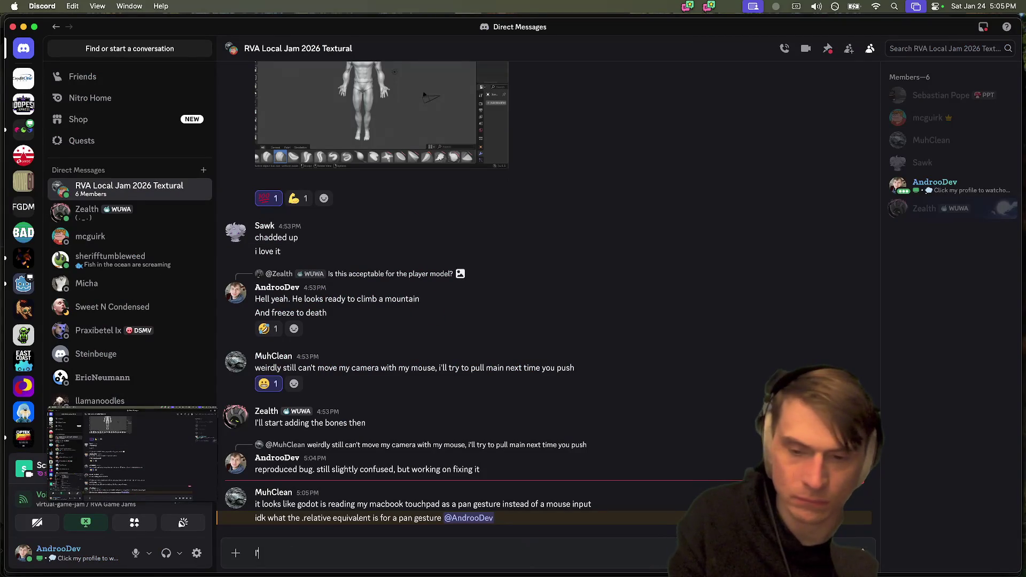
{"action": "key", "text": "super+a"}
{"action": "key", "text": "BackSpace"}
{"action": "type", "text": "It's a"}
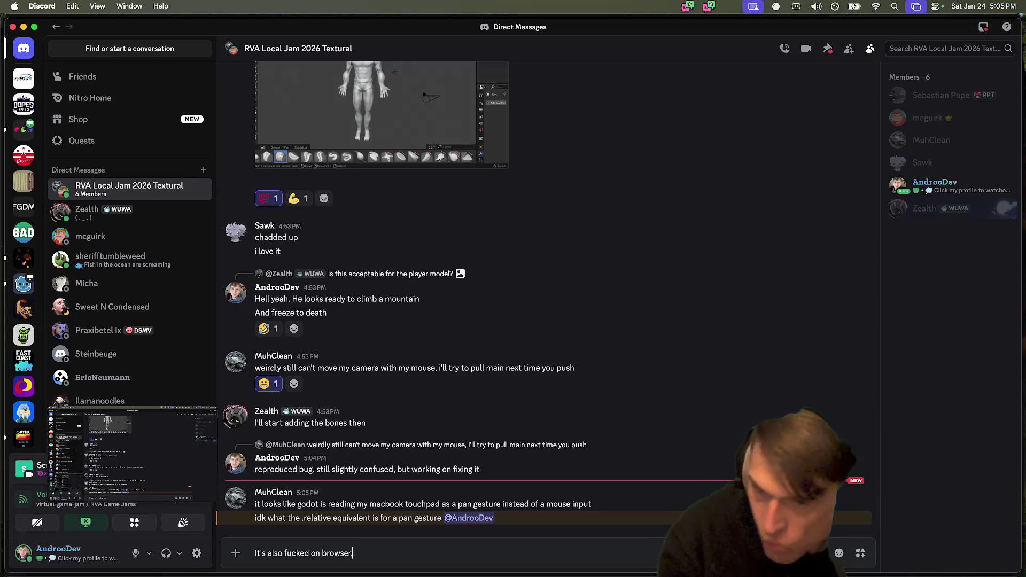
{"action": "key", "text": "super+a"}
{"action": "type", "text": "G"}
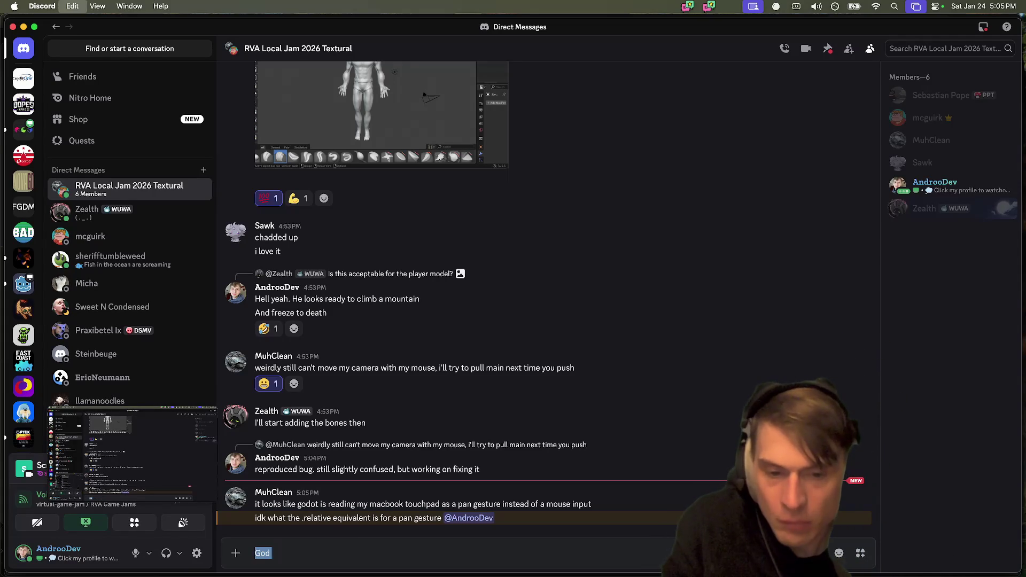
{"action": "key", "text": "BackSpace"}
{"action": "type", "text": "Right on. Great discovery"}
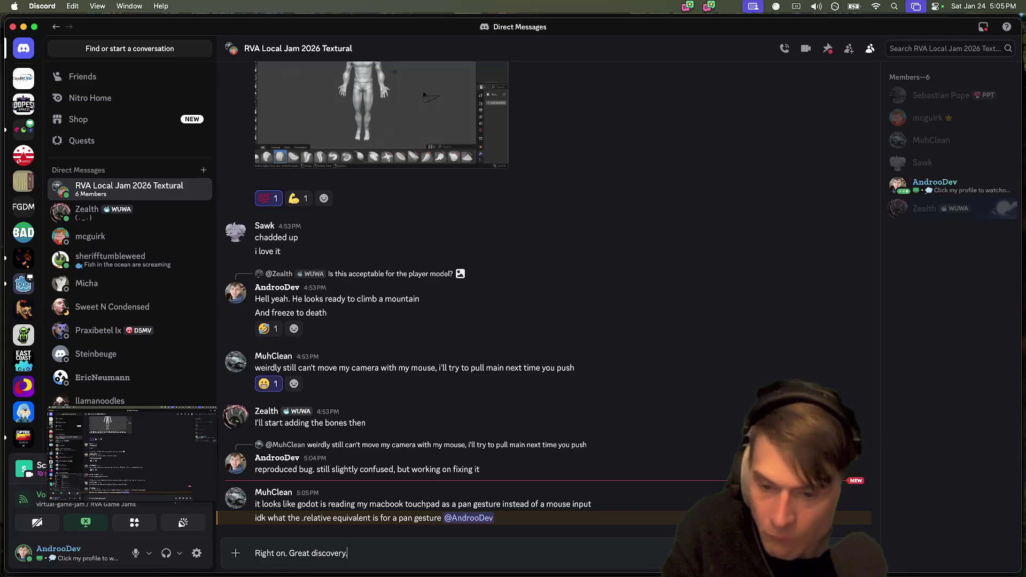
{"action": "key", "text": "Return"}
{"action": "mouse_move", "coordinate": [406, 574]}
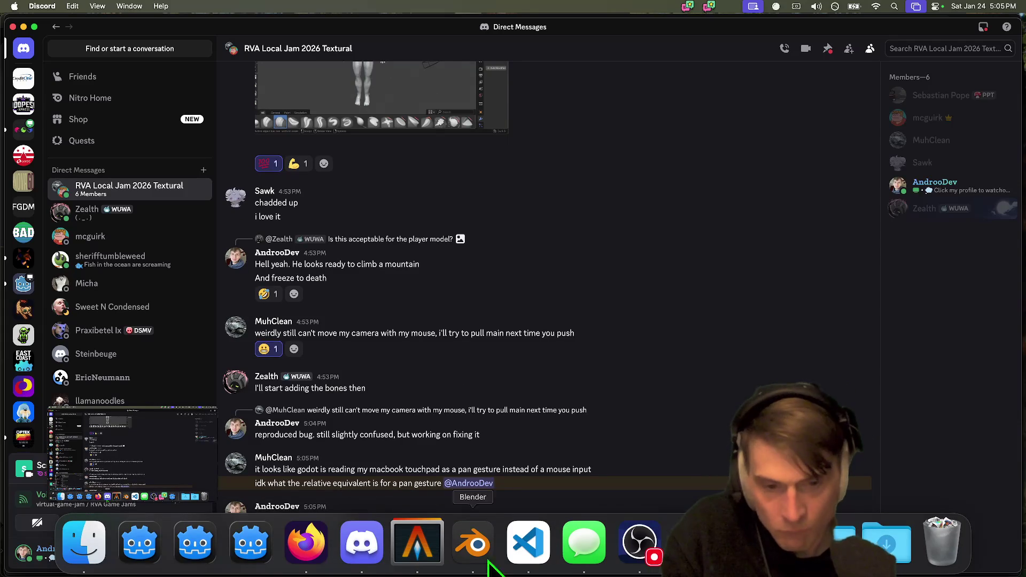
{"action": "key", "text": "super+Tab"}
- Save the player scene and step through mouseInput matches to its reset on line 296
{"action": "key", "text": "super+s"}
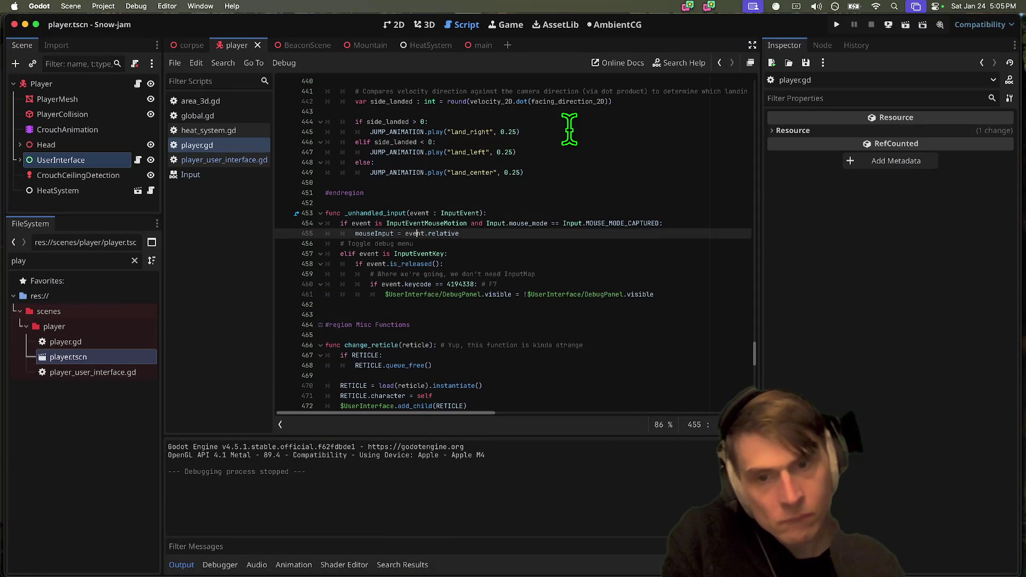
{"action": "key", "text": "super"}
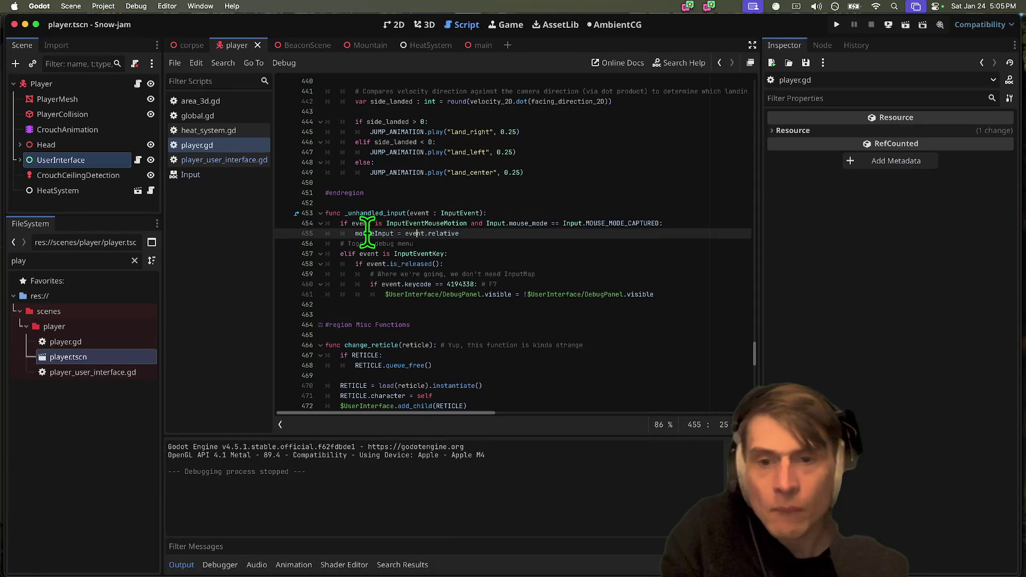
{"action": "double_click", "coordinate": [368, 233]}
{"action": "key", "text": "super+f"}
{"action": "key", "text": "Return"}
{"action": "key", "text": "shift+Return"}
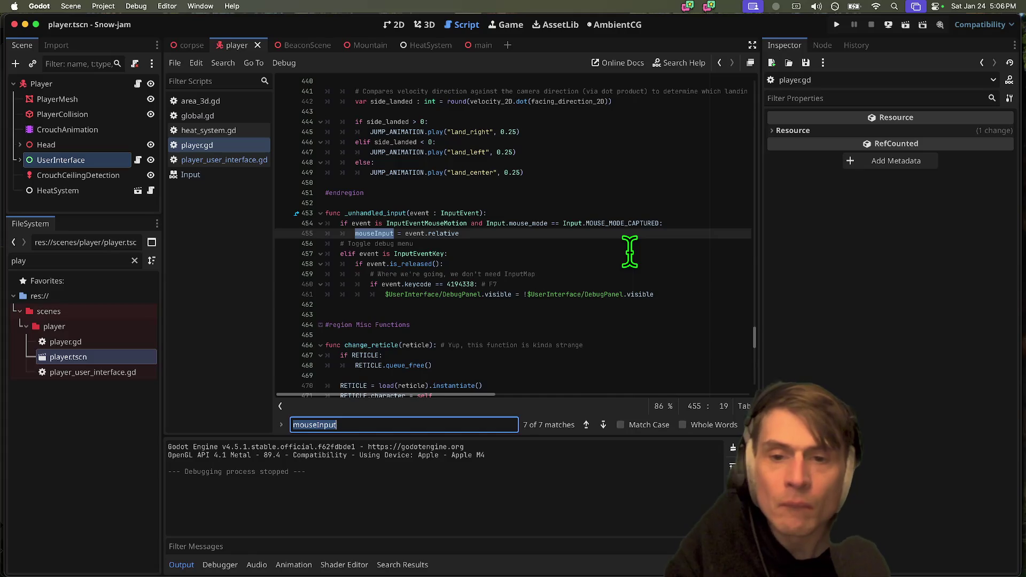
{"action": "key", "text": "shift+Return"}
{"action": "key", "text": "Escape"}
- Highlight mouseInput on line 277 to review its uses
{"action": "scroll", "coordinate": [623, 249], "scroll_direction": "up", "scroll_amount": 1}
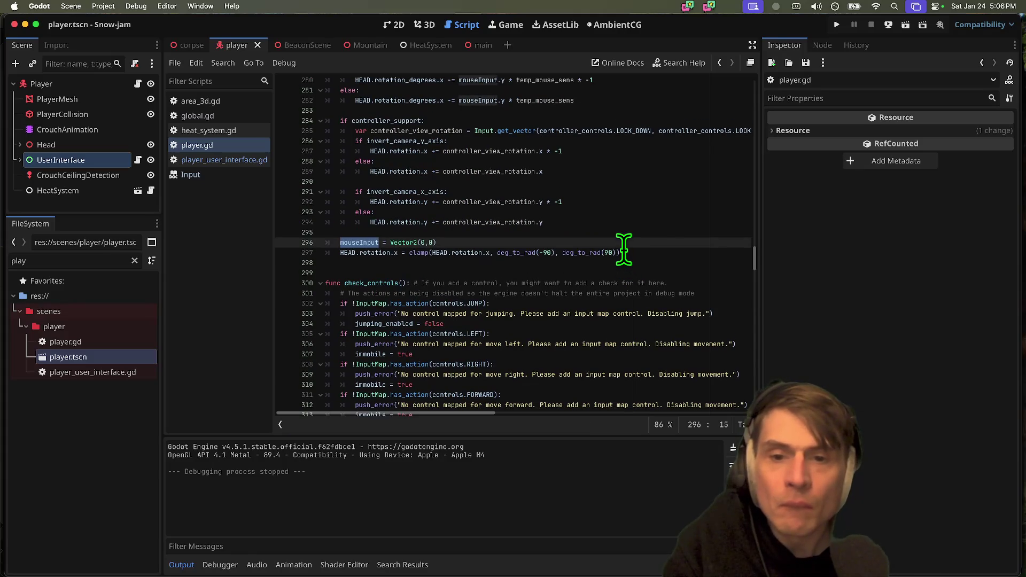
{"action": "scroll", "coordinate": [624, 248], "scroll_direction": "up", "scroll_amount": 6}
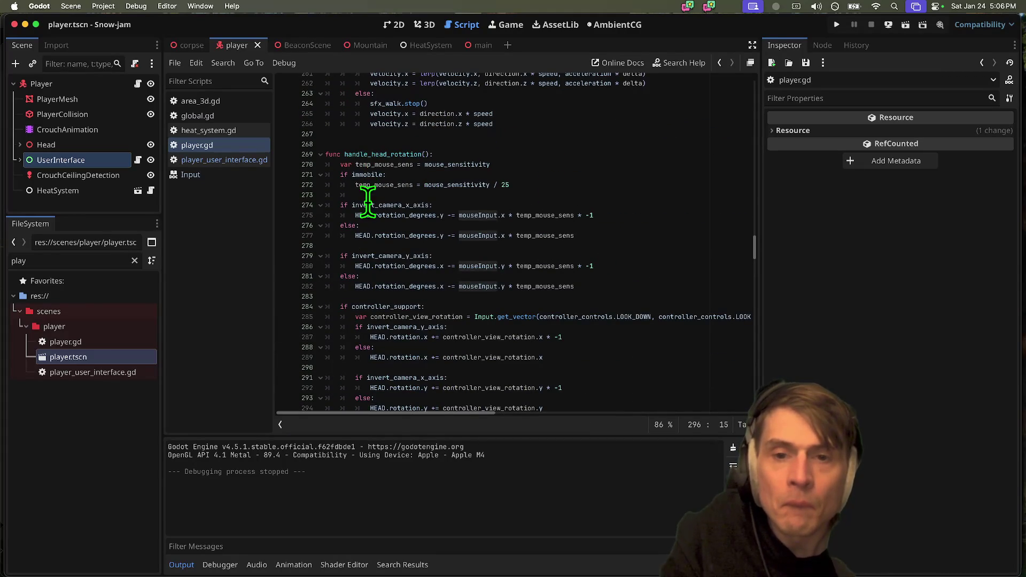
{"action": "double_click", "coordinate": [473, 235]}
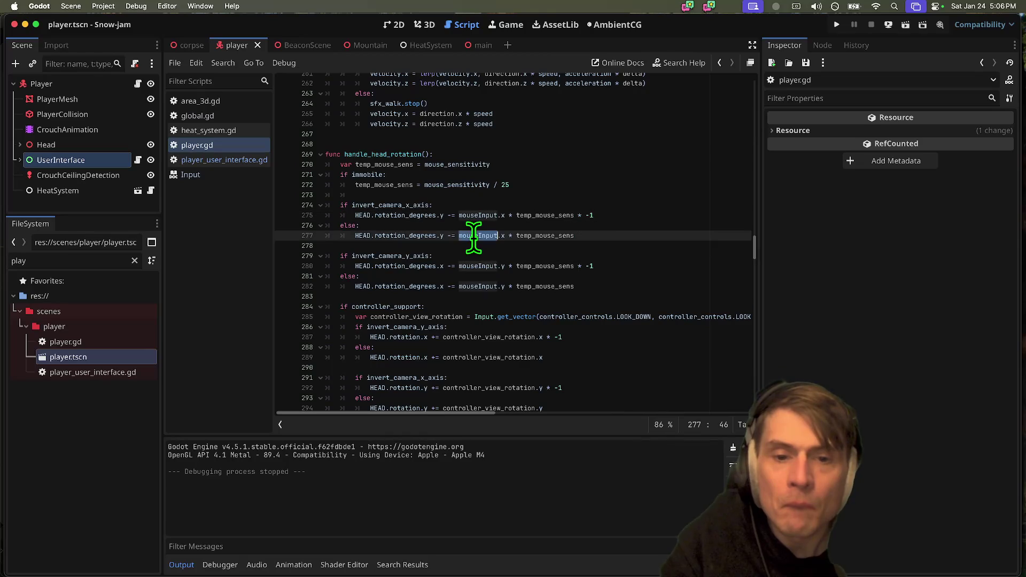
{"action": "scroll", "coordinate": [474, 235], "scroll_direction": "down", "scroll_amount": 3}
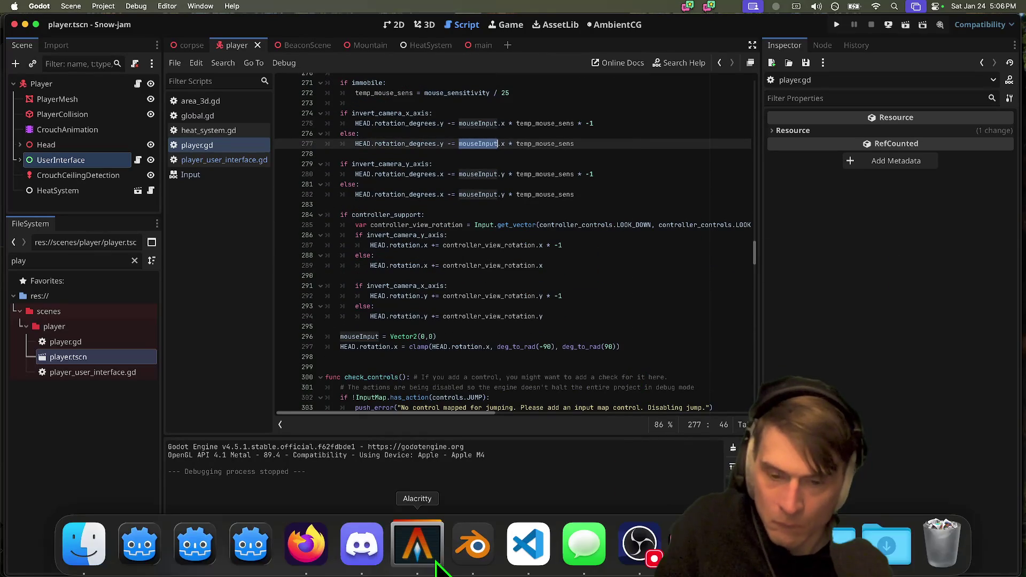
- Check the Discord chat, revisit line 298 in player.gd, then mute the Discord microphone
{"action": "left_click", "coordinate": [362, 550]}
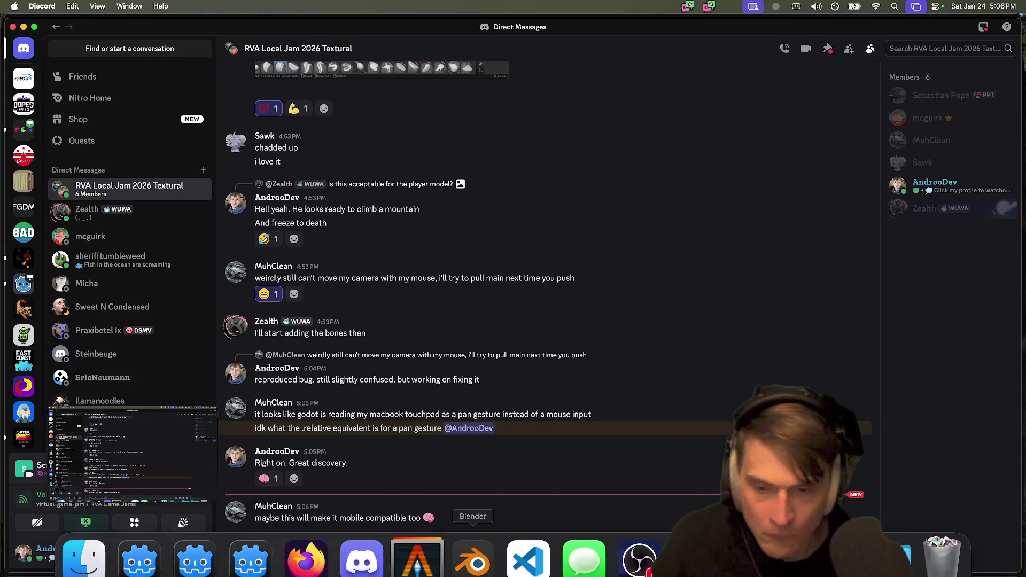
{"action": "mouse_move", "coordinate": [583, 543]}
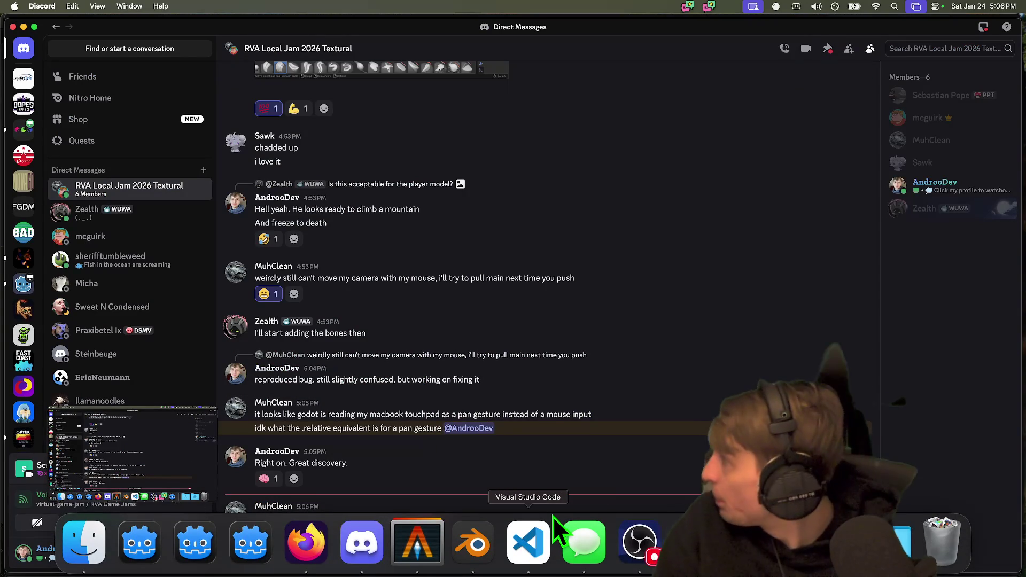
{"action": "key", "text": "super+Tab"}
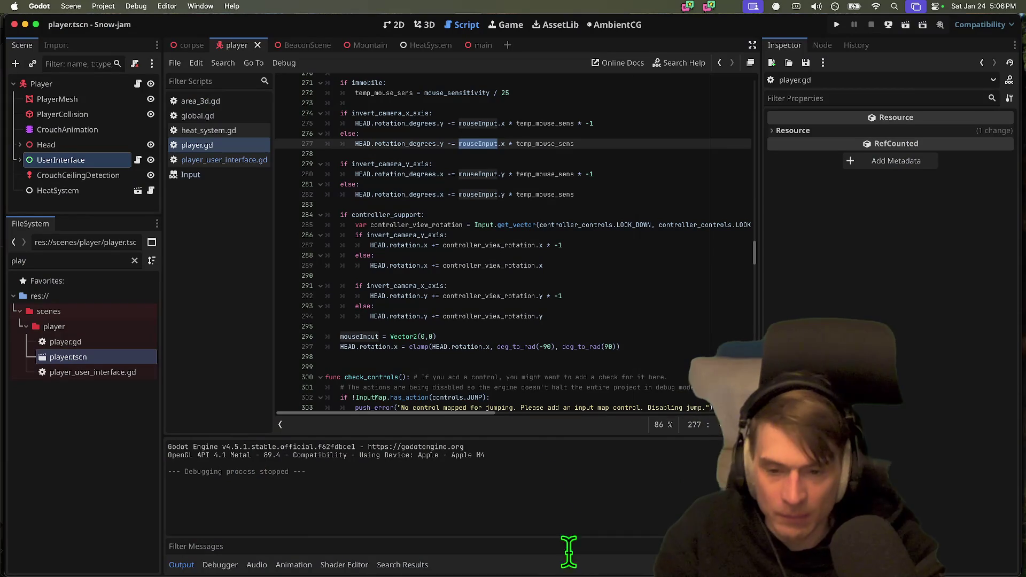
{"action": "left_click", "coordinate": [641, 347]}
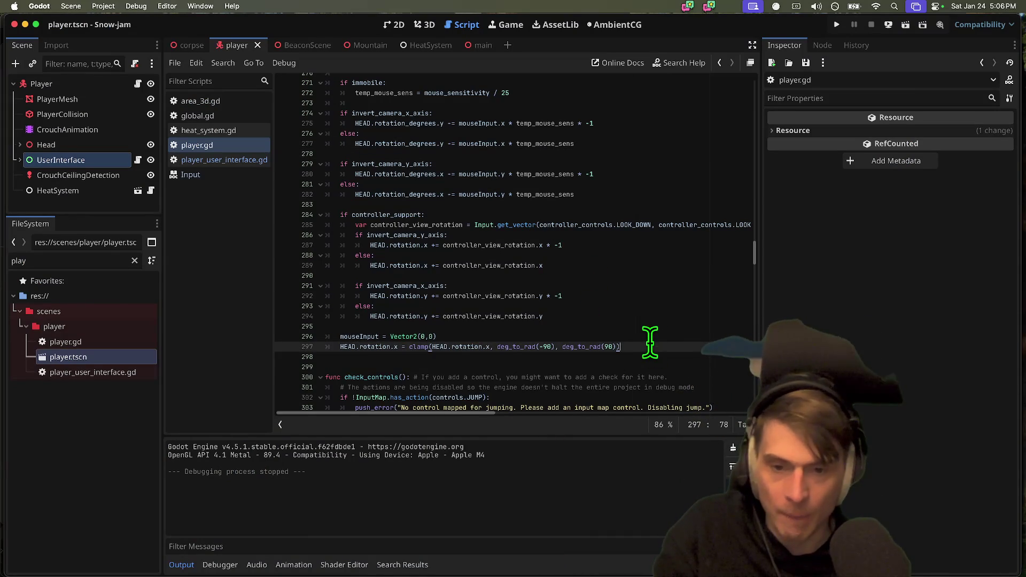
{"action": "key", "text": "Down"}
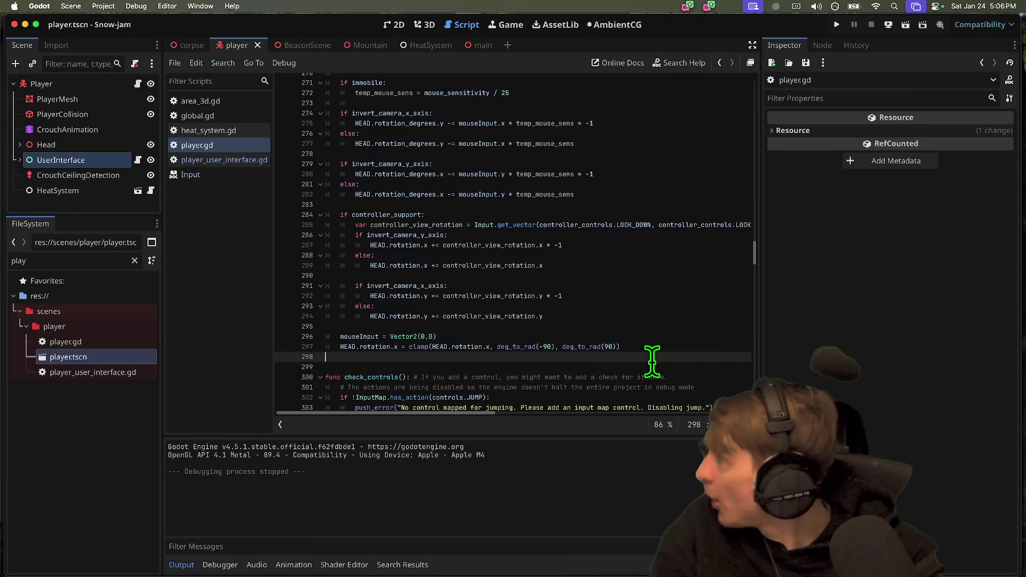
{"action": "key", "text": "super+Tab"}
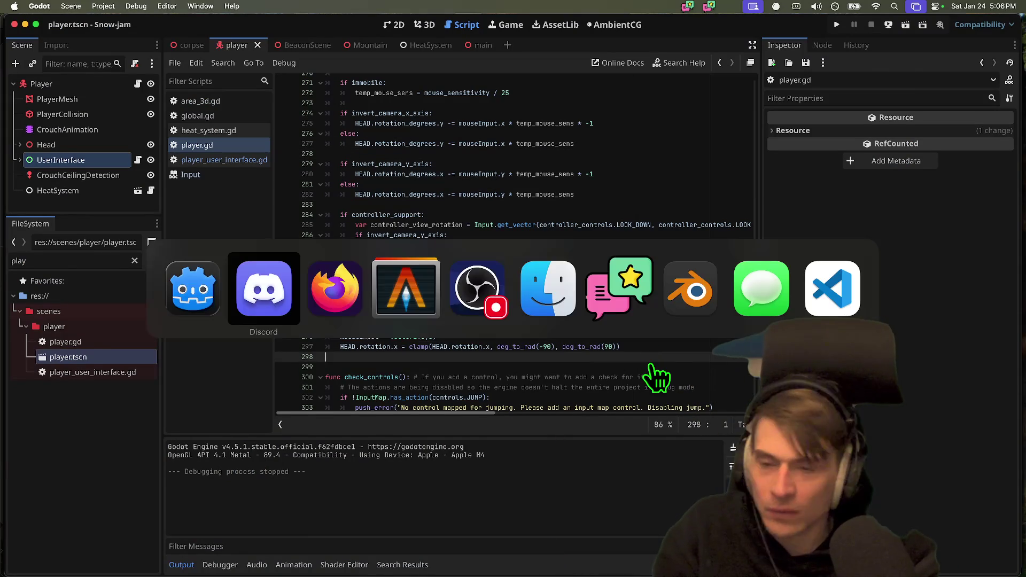
{"action": "key", "text": "super+shift+m"}
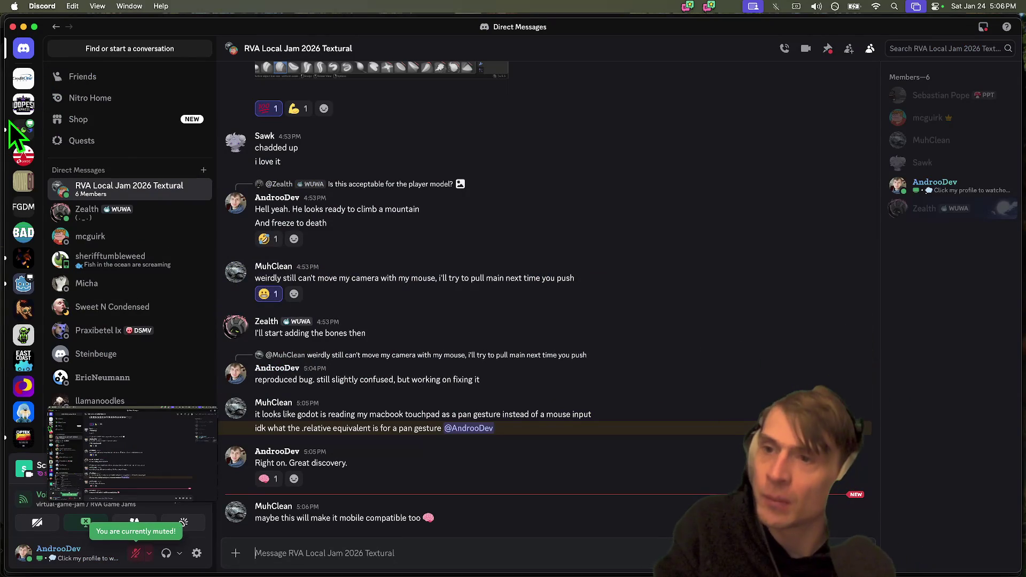
- View the RVA Game Jams server's #introductions channel, then go back to the Textural group chat
{"action": "left_click", "coordinate": [20, 133]}
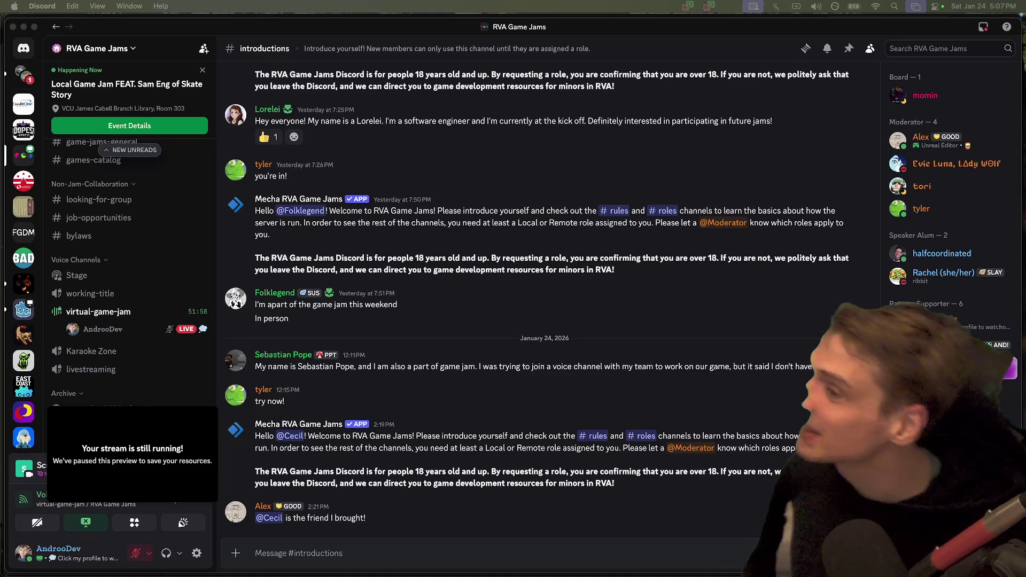
{"action": "left_click", "coordinate": [26, 72]}
- Scroll to the newest messages and send 'Oh cool yeah let me know i am baffled'
{"action": "scroll", "coordinate": [26, 81], "scroll_direction": "down", "scroll_amount": 1}
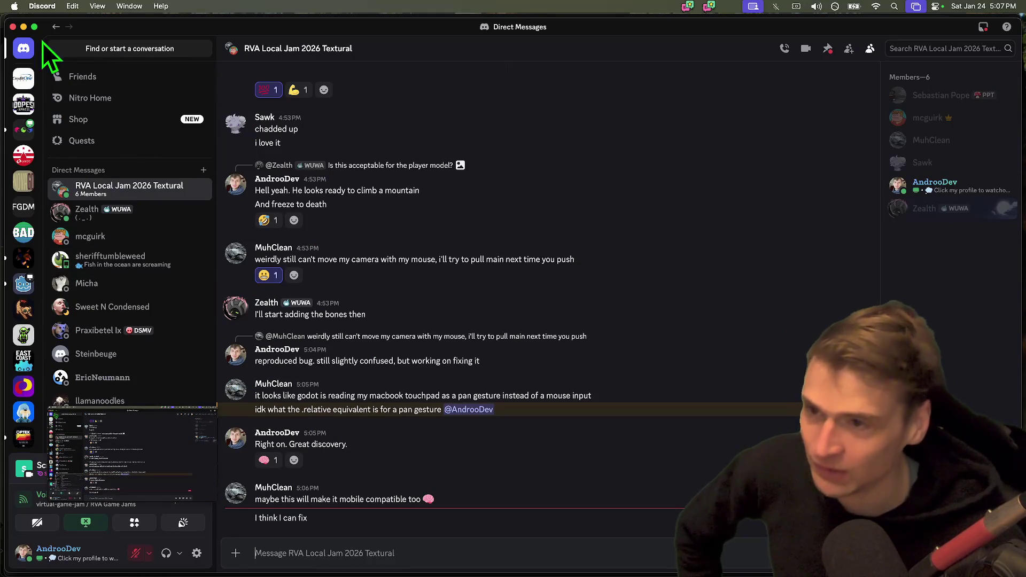
{"action": "scroll", "coordinate": [108, 321], "scroll_direction": "down", "scroll_amount": 10}
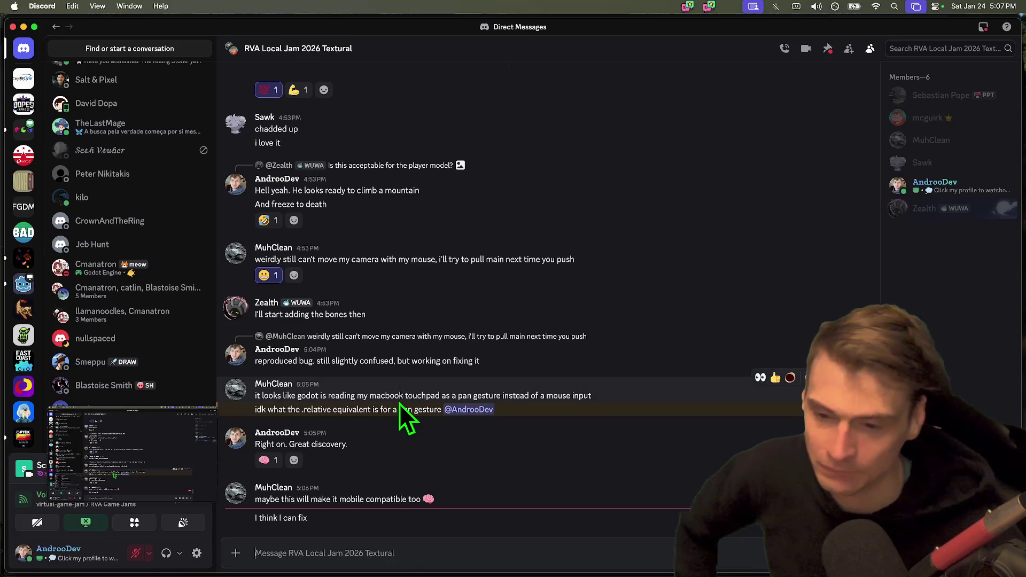
{"action": "type", "text": "ol ye"}
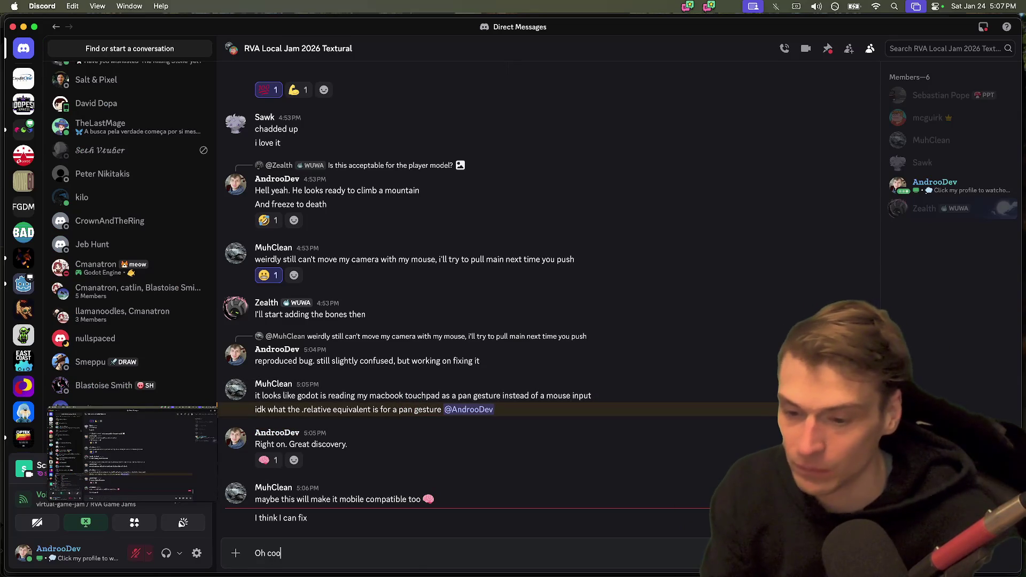
{"action": "type", "text": "ah let me know i"}
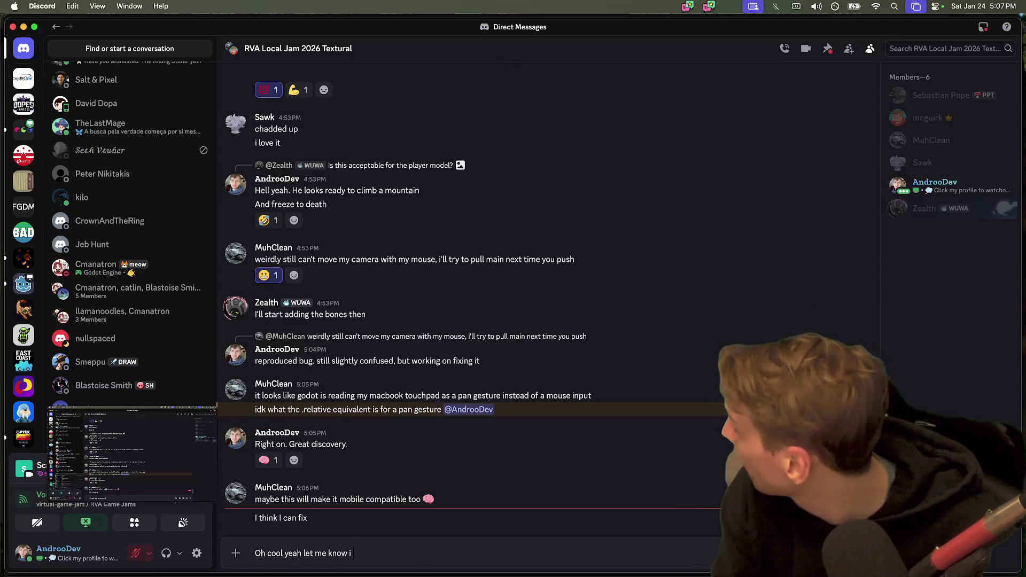
{"action": "type", "text": " am baffled"}
{"action": "key", "text": "Return"}
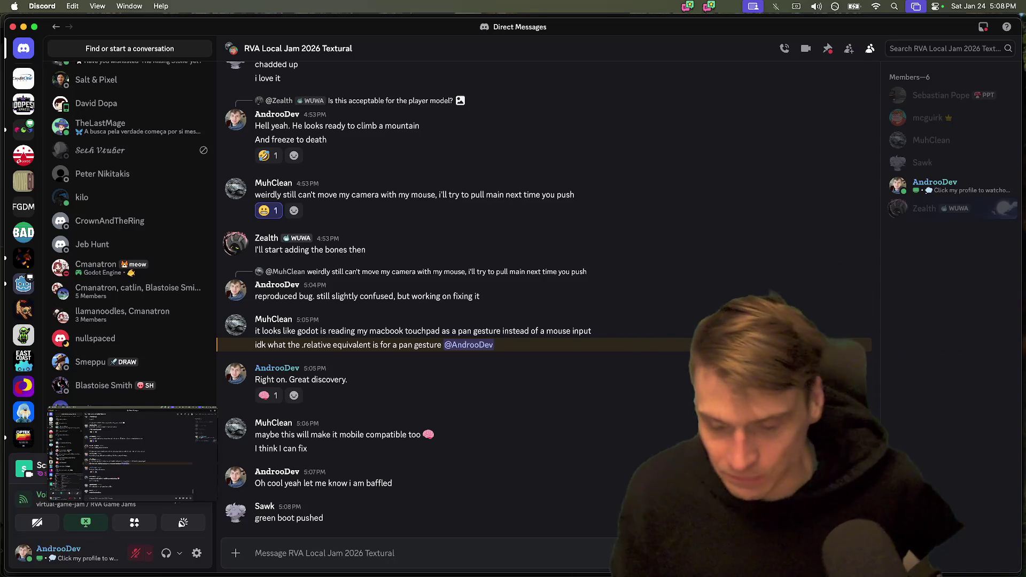
{"action": "key", "text": "super+Tab"}
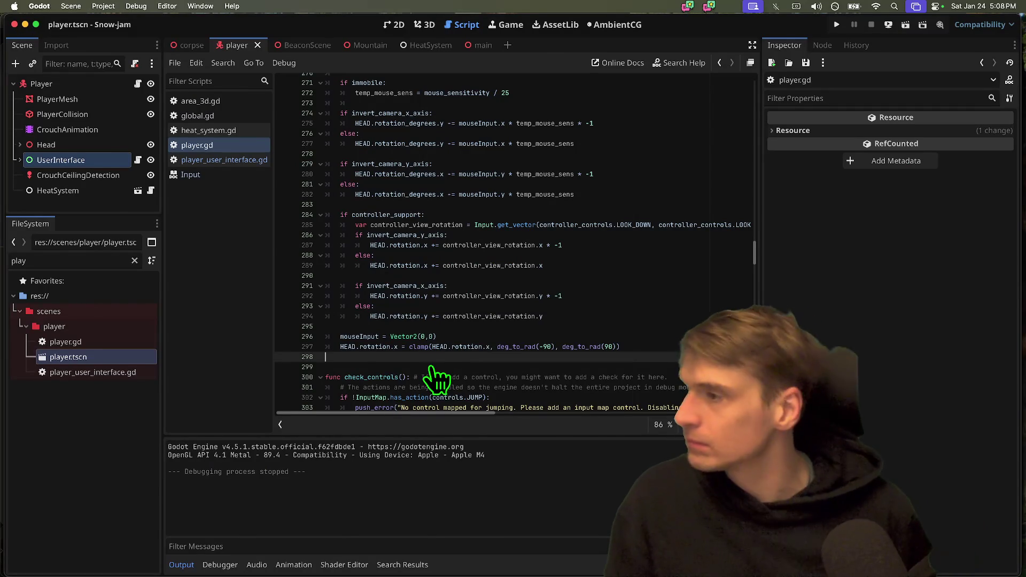
{"action": "key", "text": "super+Tab"}
{"action": "key", "text": "super+Tab"}
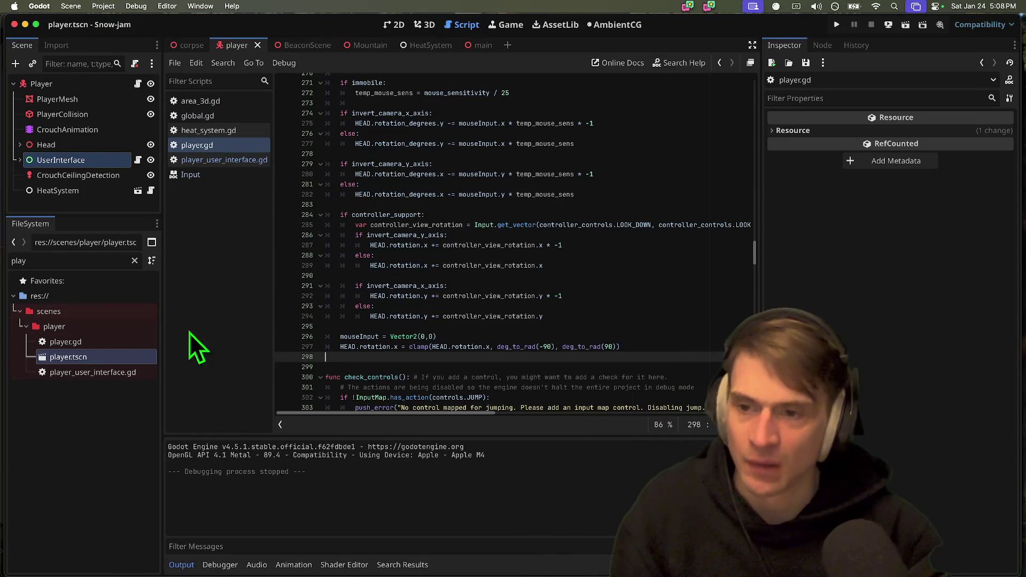
{"action": "scroll", "coordinate": [328, 216], "scroll_direction": "up", "scroll_amount": 9}
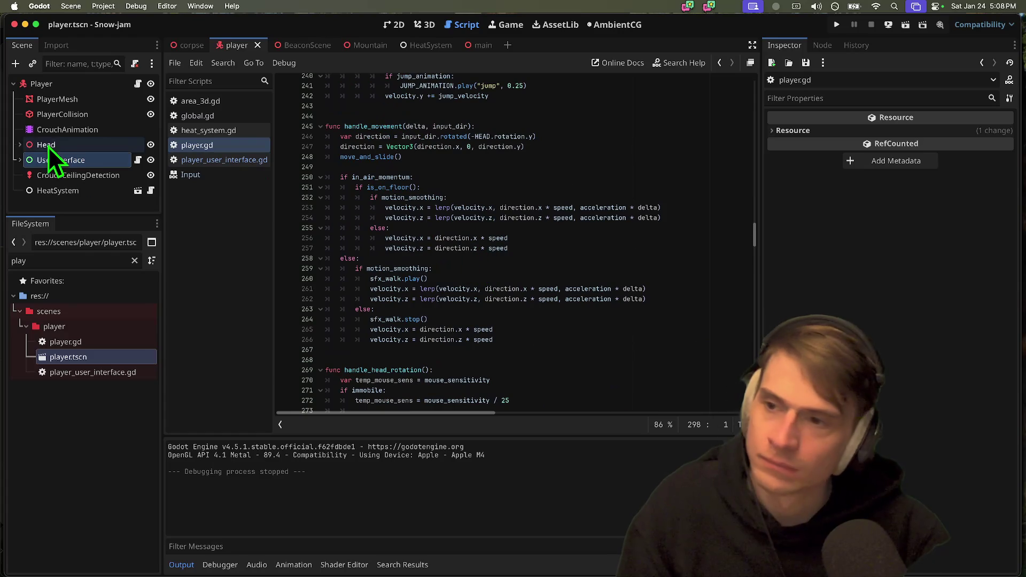
{"action": "mouse_move", "coordinate": [316, 47]}
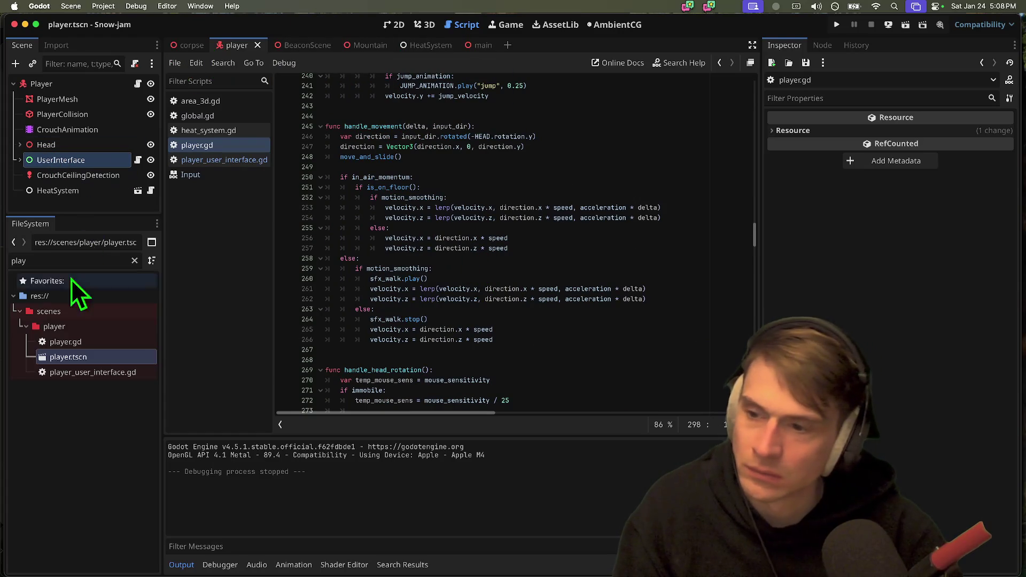
{"action": "left_click", "coordinate": [366, 46]}
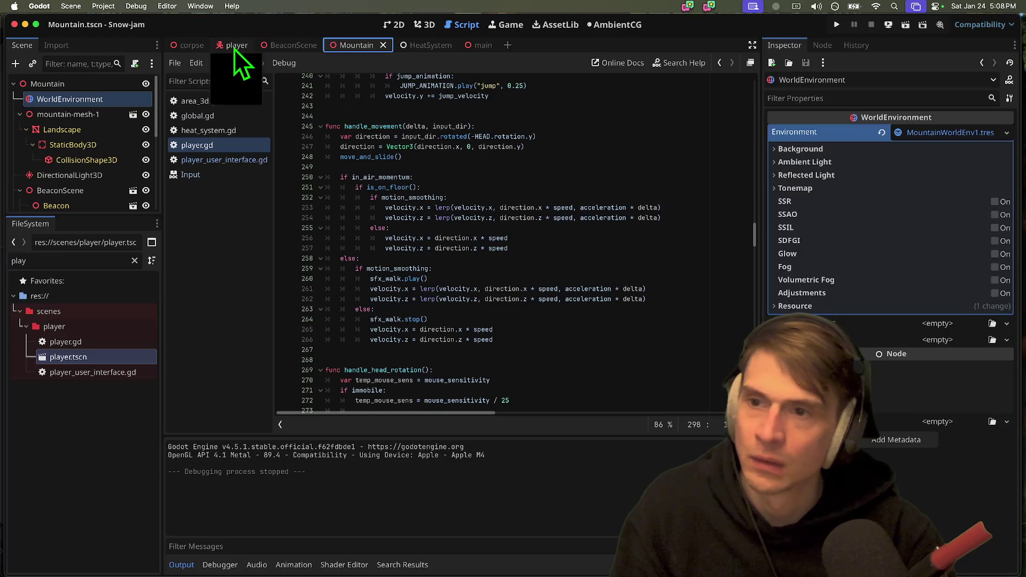
{"action": "left_click", "coordinate": [235, 47]}
{"action": "left_click", "coordinate": [148, 84]}
{"action": "left_click", "coordinate": [150, 84]}
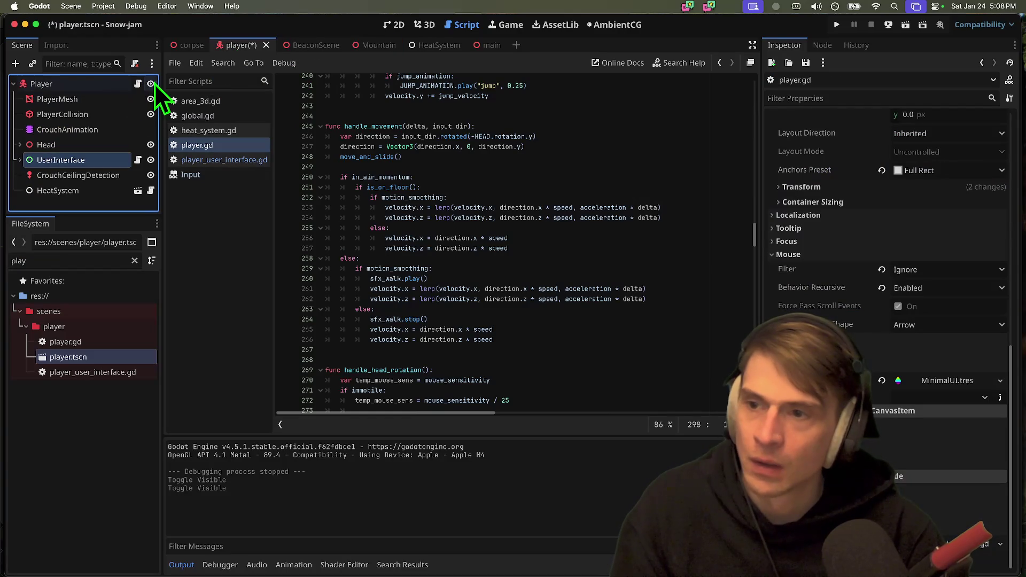
{"action": "left_click", "coordinate": [138, 160]}
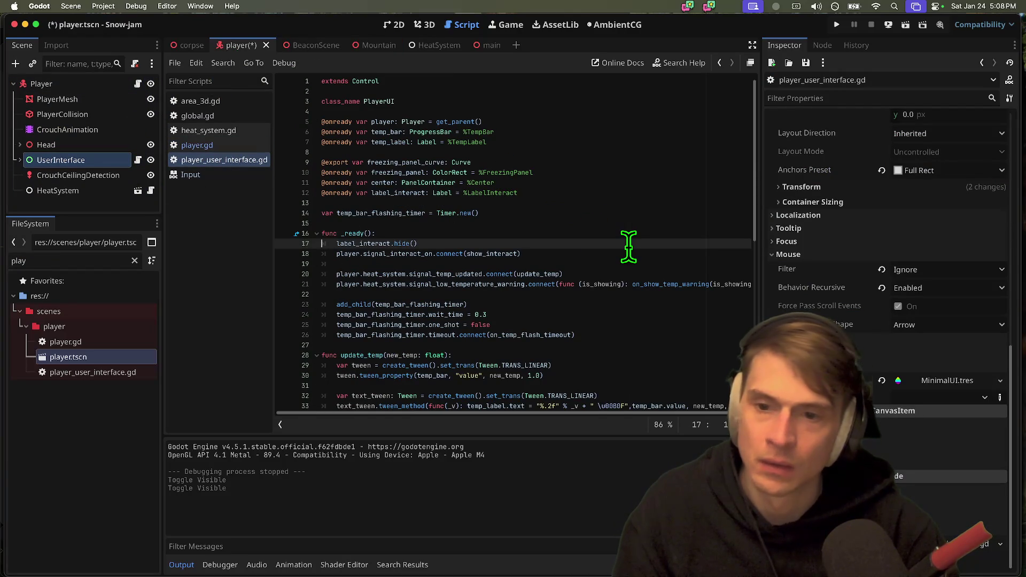
- Add freezing_panel.queue_free() at the start of _ready in player_user_interface.gd
{"action": "key", "text": "Return"}
{"action": "key", "text": "Return"}
{"action": "key", "text": "Up"}
{"action": "key", "text": "Up"}
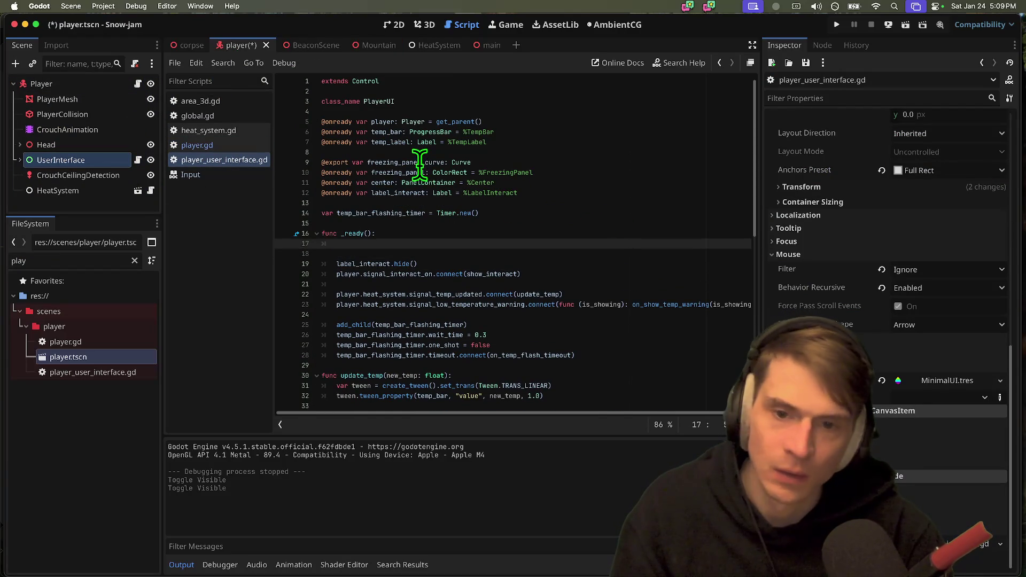
{"action": "left_click", "coordinate": [402, 173]}
{"action": "left_click", "coordinate": [480, 244]}
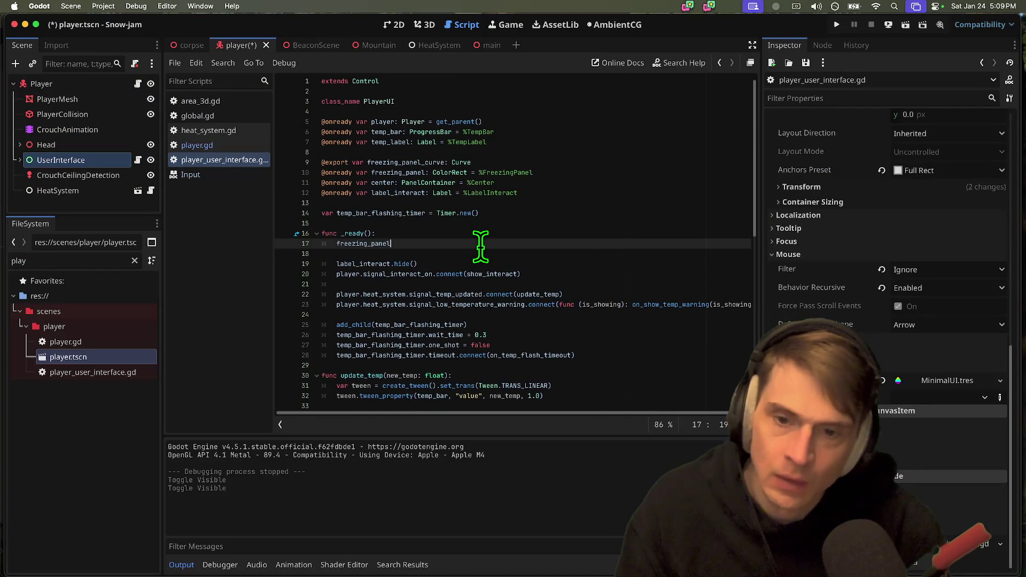
{"action": "type", "text": ".que"}
{"action": "key", "text": "Down"}
{"action": "key", "text": "Down"}
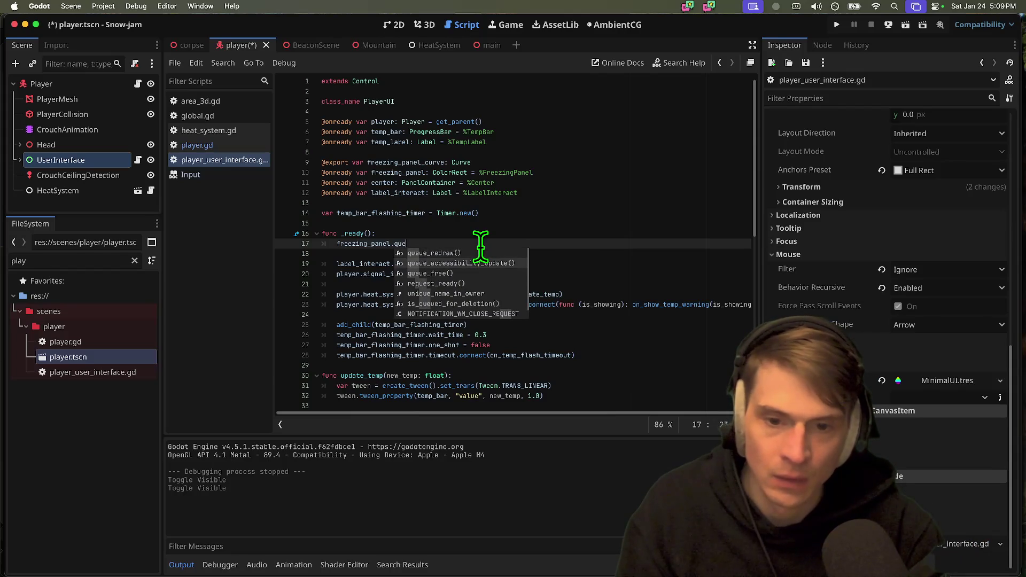
{"action": "key", "text": "Return"}
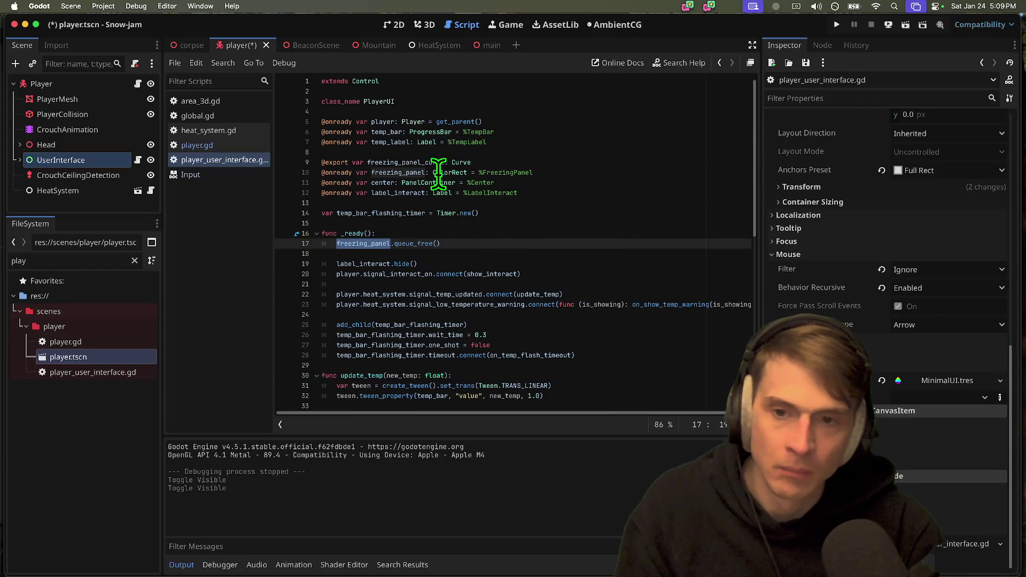
- Start an 'if freezing_panel:' condition line below the degrees comment in update_temp
{"action": "double_click", "coordinate": [400, 162]}
{"action": "scroll", "coordinate": [428, 171], "scroll_direction": "down", "scroll_amount": 3}
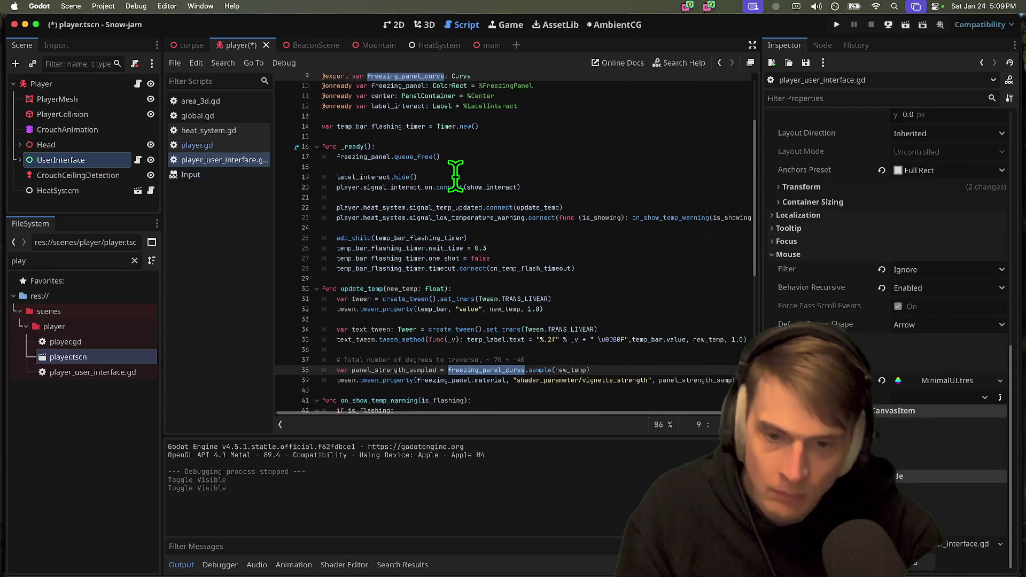
{"action": "left_click", "coordinate": [554, 365]}
{"action": "key", "text": "Up"}
{"action": "key", "text": "Return"}
{"action": "type", "text": "i"}
{"action": "key", "text": "super+f"}
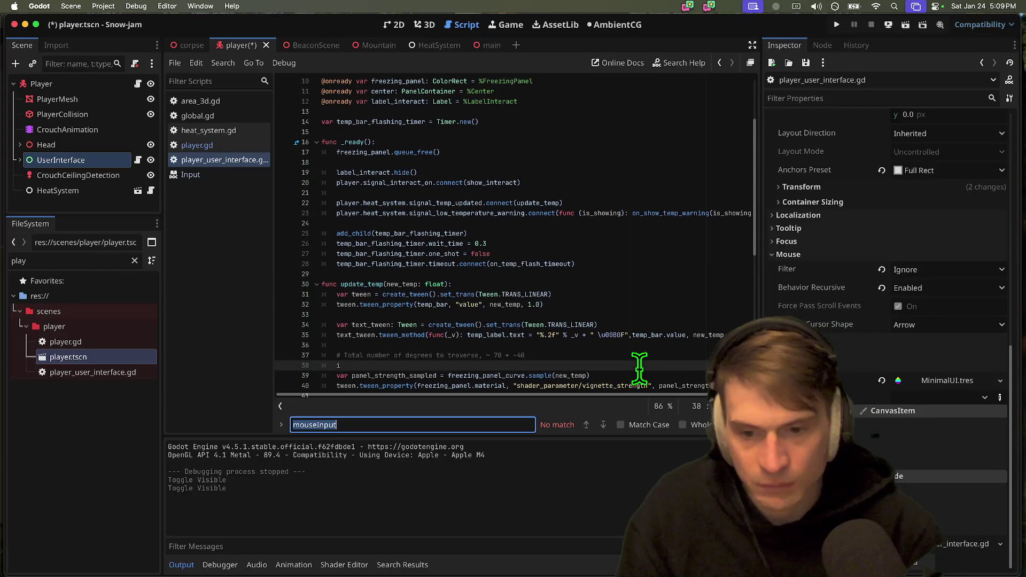
{"action": "key", "text": "Escape"}
{"action": "key", "text": "Escape"}
{"action": "type", "text": "freezing_panel"}
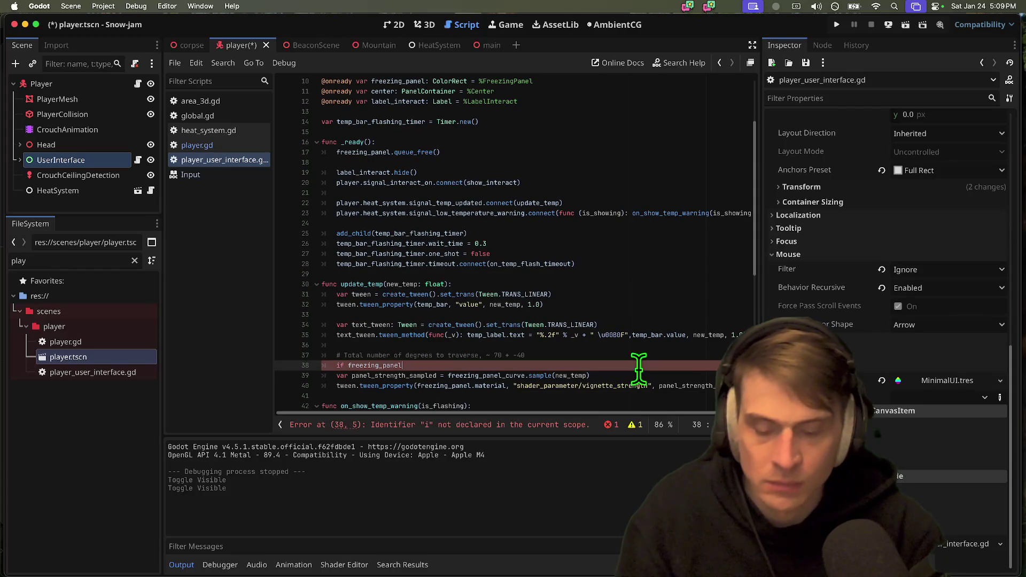
- Indent the vignette tween lines under the 'if freezing_panel:' condition
{"action": "key", "text": "Down"}
{"action": "key", "text": "Home"}
{"action": "key", "text": "Tab"}
{"action": "key", "text": "Down"}
{"action": "key", "text": "Home"}
{"action": "key", "text": "Tab"}
{"action": "key", "text": "Down"}
{"action": "key", "text": "Down"}
{"action": "key", "text": "shift+Down"}
{"action": "key", "text": "shift+Down"}
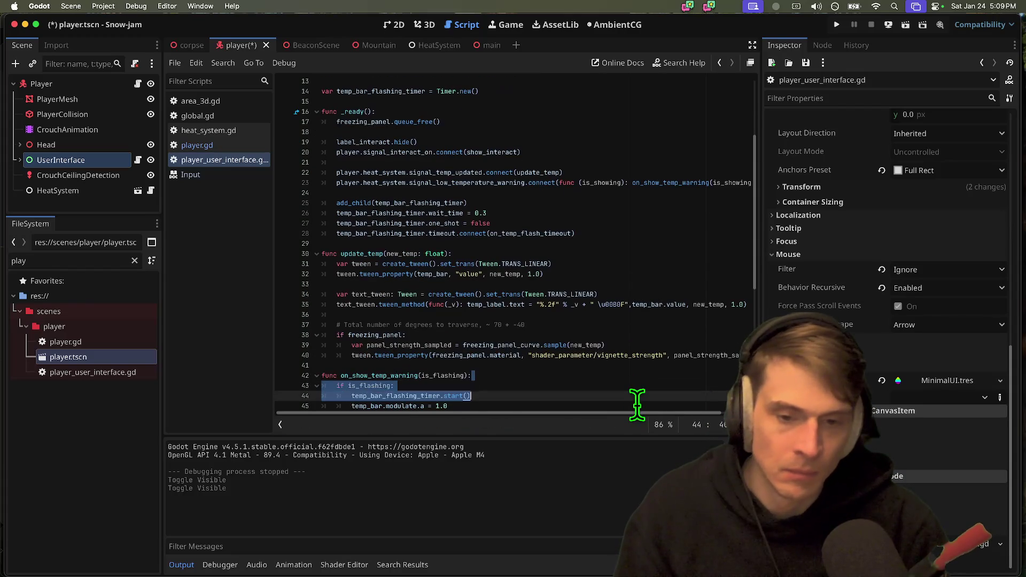
{"action": "left_click", "coordinate": [412, 335]}
{"action": "double_click", "coordinate": [393, 335]}
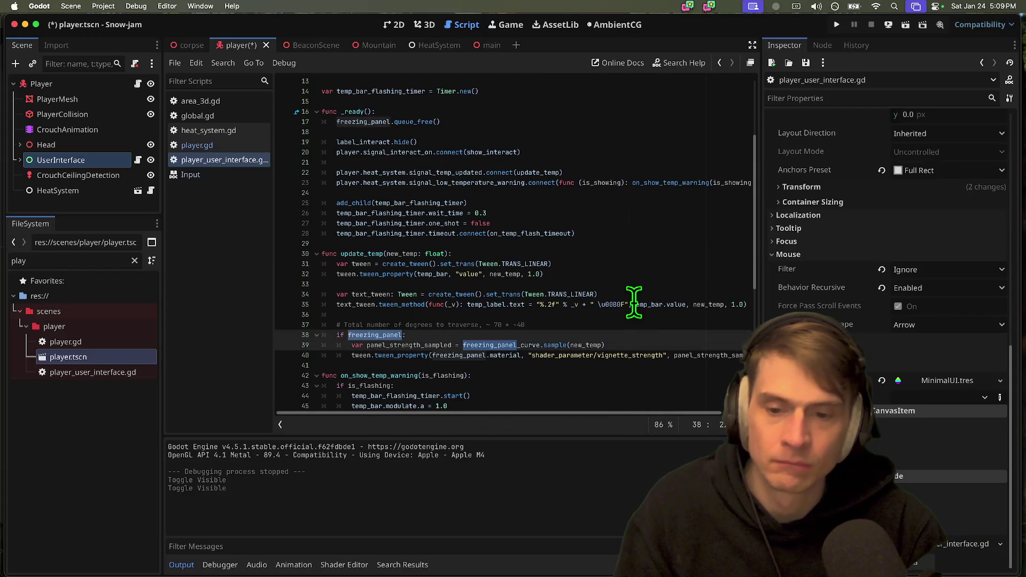
- Save the script and briefly test-run the game, then stop it
{"action": "key", "text": "super+s"}
{"action": "scroll", "coordinate": [633, 303], "scroll_direction": "up", "scroll_amount": 4}
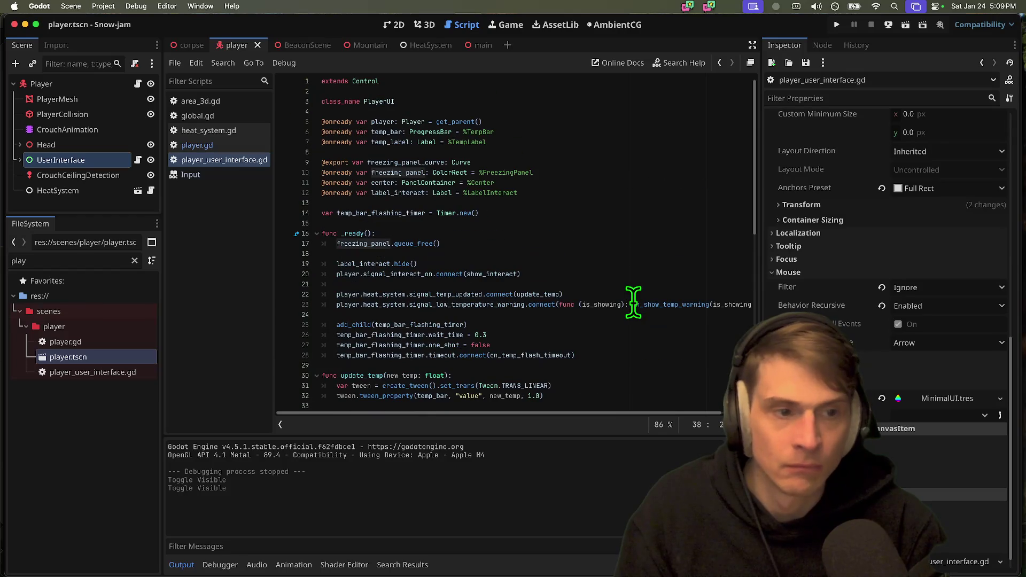
{"action": "left_click", "coordinate": [553, 163]}
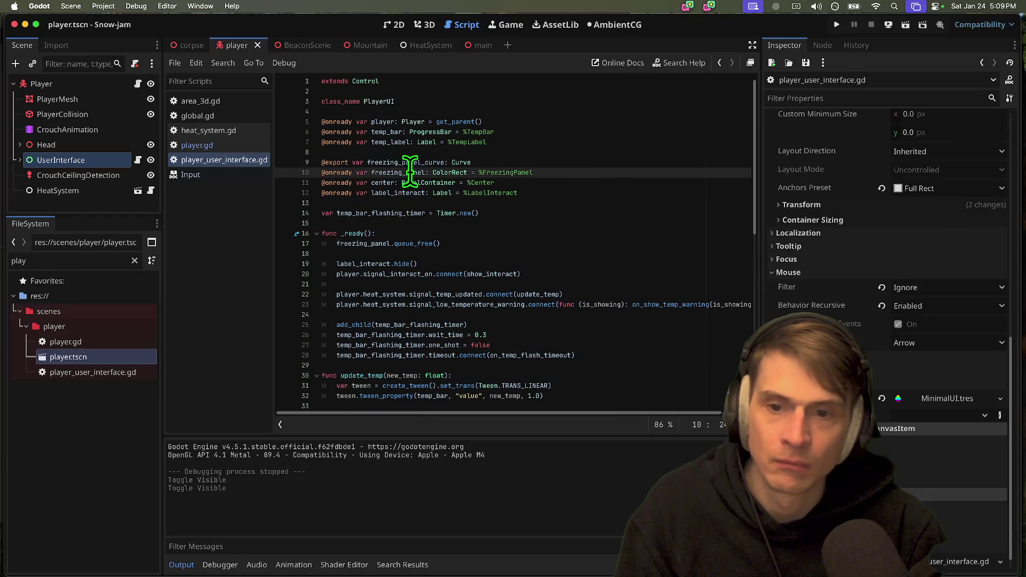
{"action": "left_click", "coordinate": [600, 205]}
{"action": "key", "text": "super+b"}
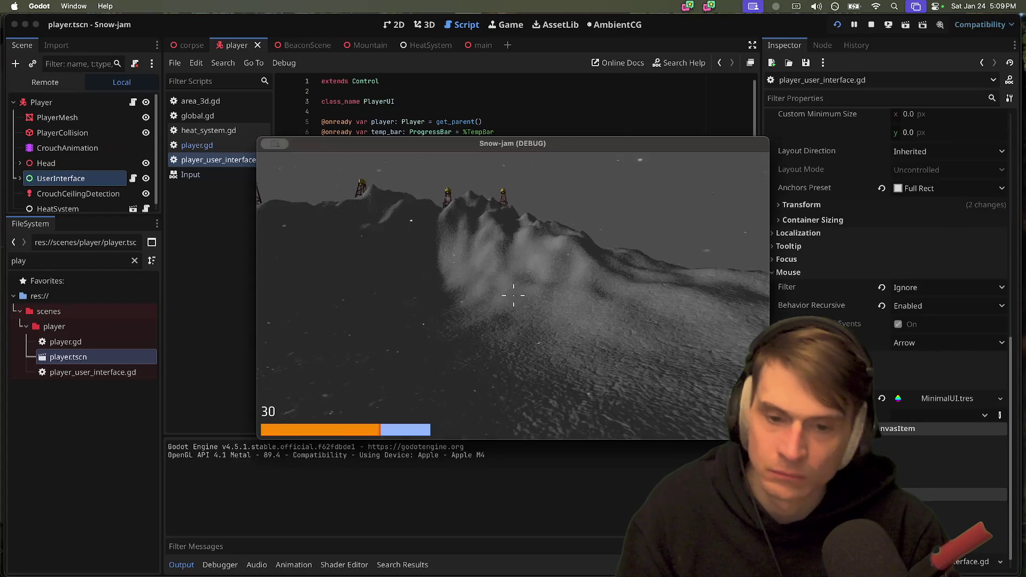
{"action": "key", "text": "super+period"}
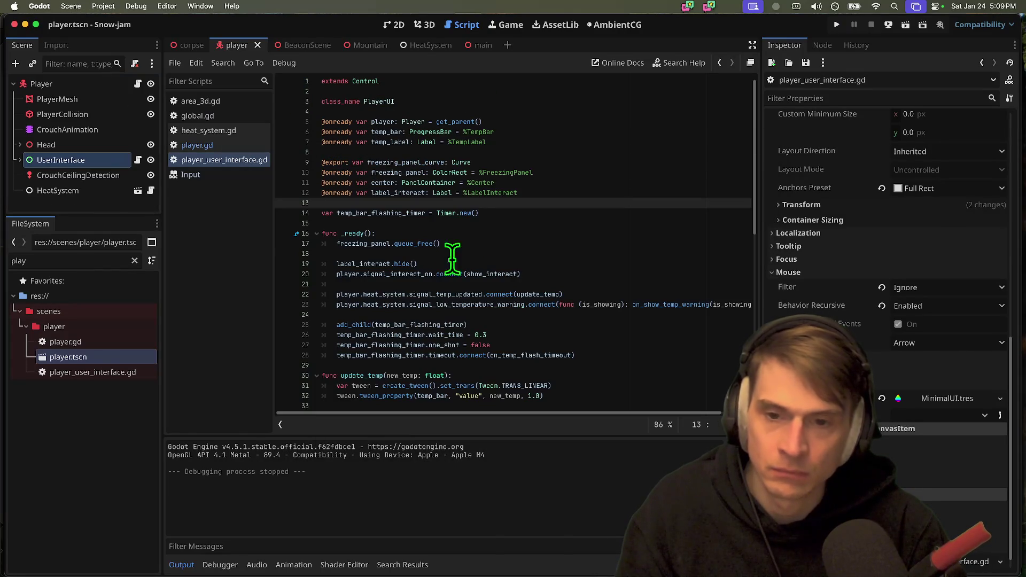
{"action": "left_click", "coordinate": [385, 243]}
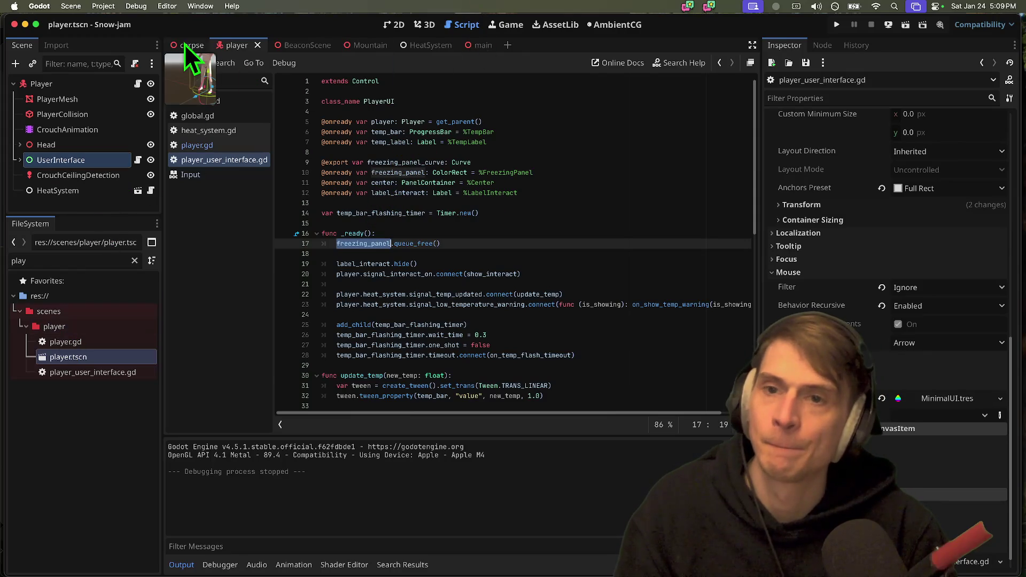
- Make the SnowShader node accessible by unique name and insert an onready snow_shader reference
{"action": "left_click", "coordinate": [21, 166]}
{"action": "left_click", "coordinate": [19, 161]}
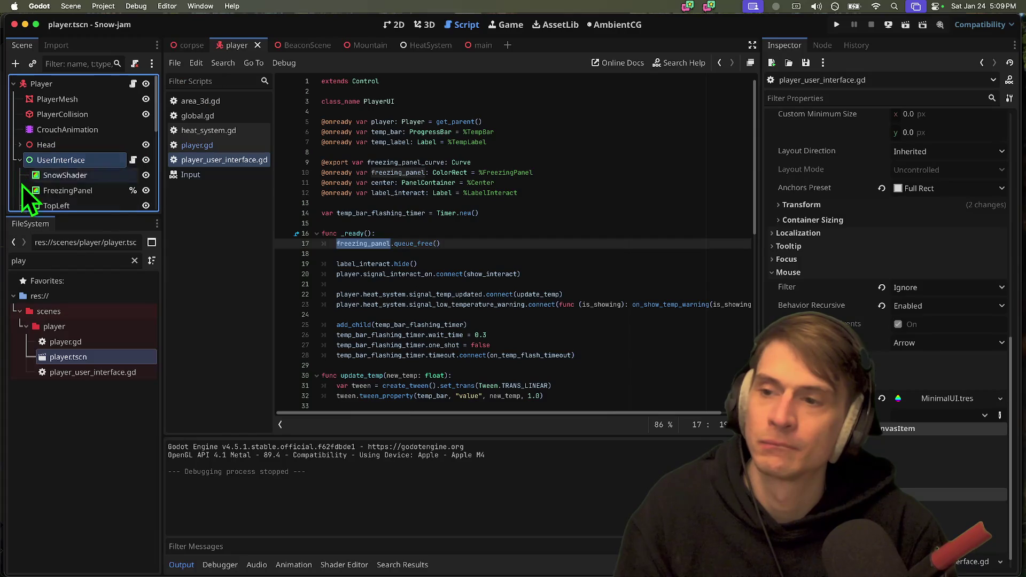
{"action": "right_click", "coordinate": [54, 178]}
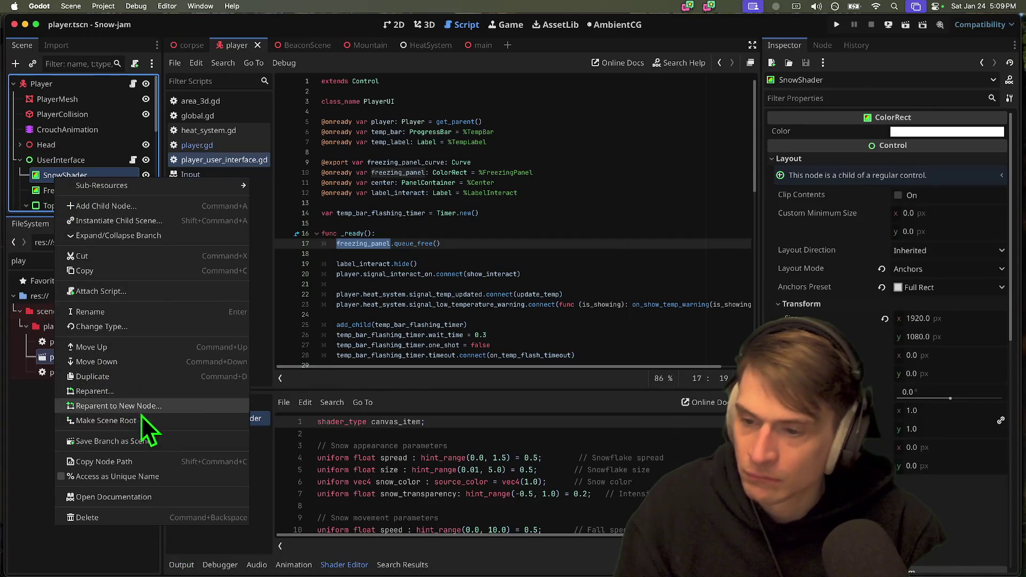
{"action": "left_click", "coordinate": [143, 476]}
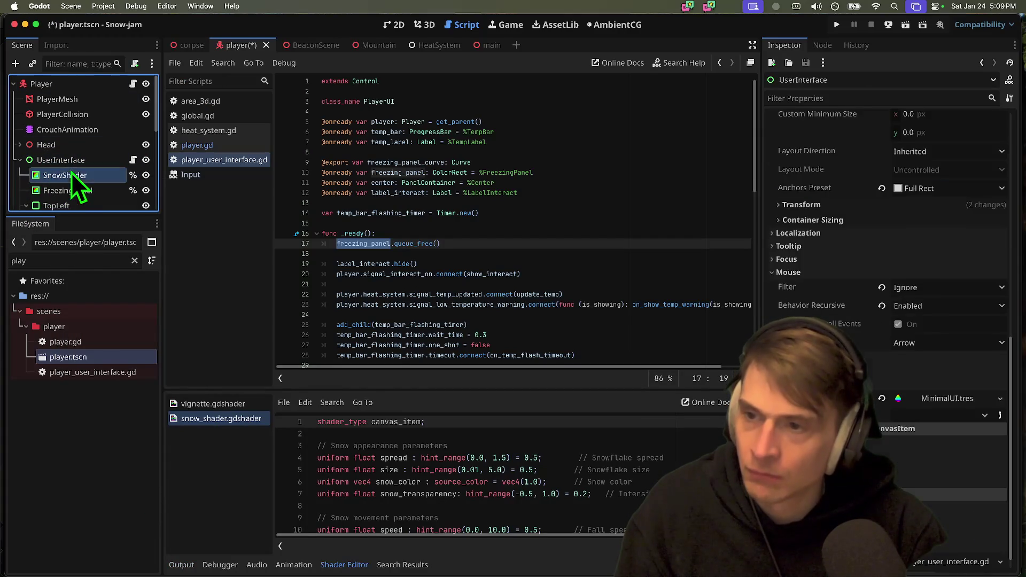
{"action": "mouse_move", "coordinate": [34, 179]}
{"action": "left_mouse_down"}
{"action": "mouse_move", "coordinate": [178, 170]}
{"action": "mouse_move", "coordinate": [529, 199]}
{"action": "left_mouse_up"}
{"action": "key", "text": "super+z"}
{"action": "key", "text": "Up"}
{"action": "key", "text": "Up"}
{"action": "key", "text": "Up"}
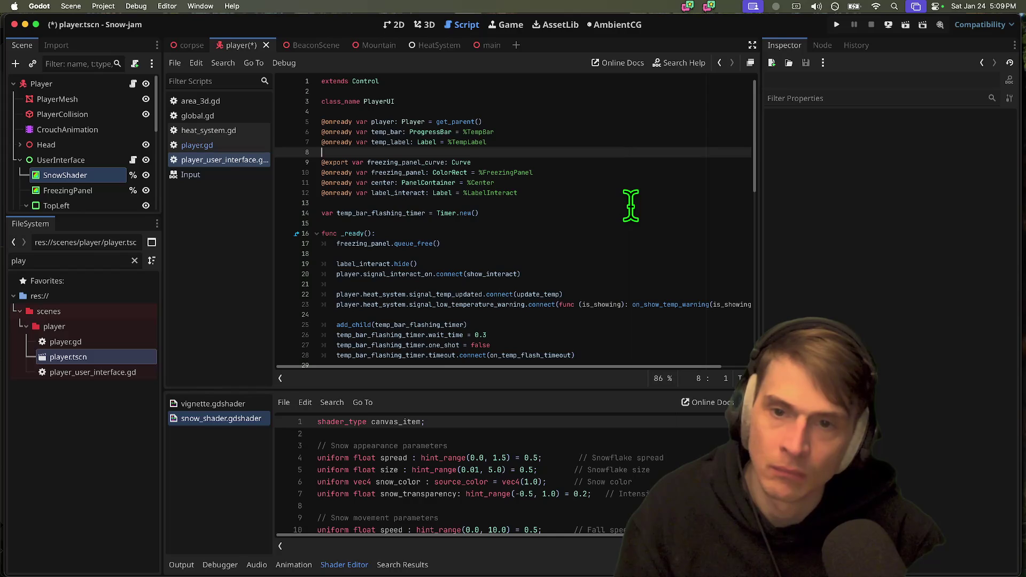
{"action": "type", "text": "@onready var snow_shader: ColorRect = %SnowShader"}
- Move the snow_shader declaration below label_interact with the other onready variables
{"action": "key", "text": "Up"}
{"action": "key", "text": "super+x"}
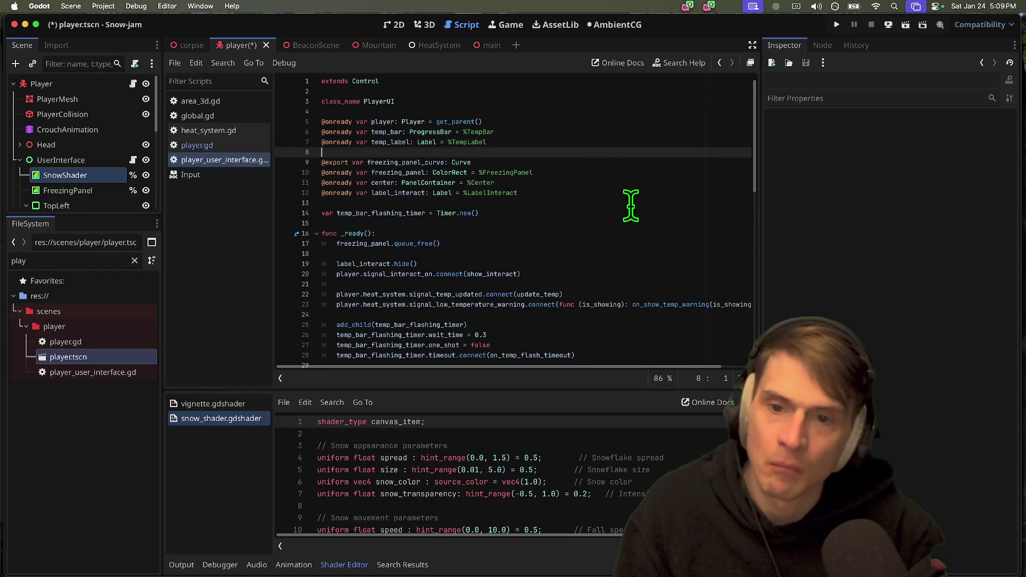
{"action": "key", "text": "Down"}
{"action": "key", "text": "Down"}
{"action": "key", "text": "Down"}
{"action": "key", "text": "Return"}
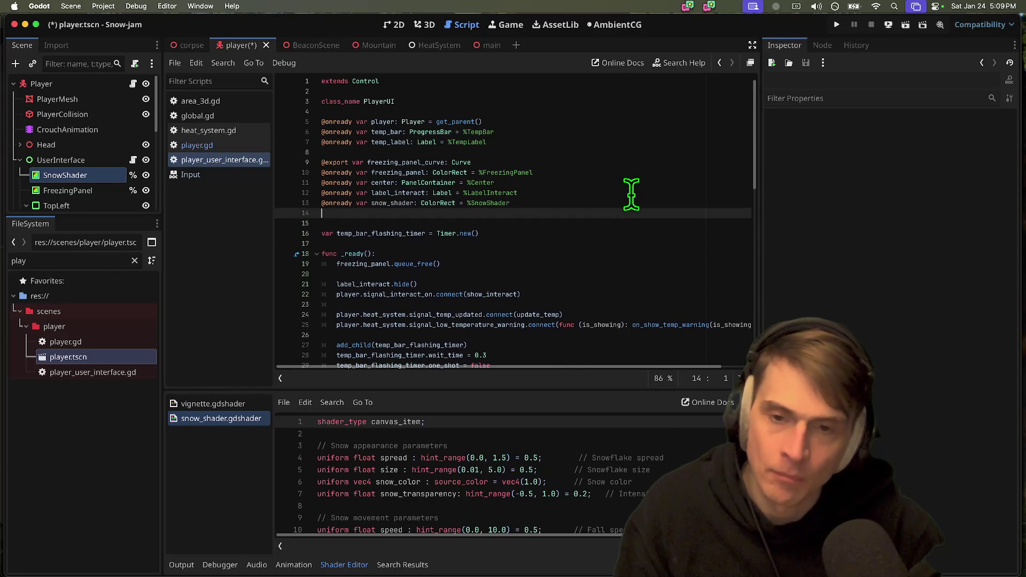
{"action": "key", "text": "super+v"}
{"action": "double_click", "coordinate": [395, 212]}
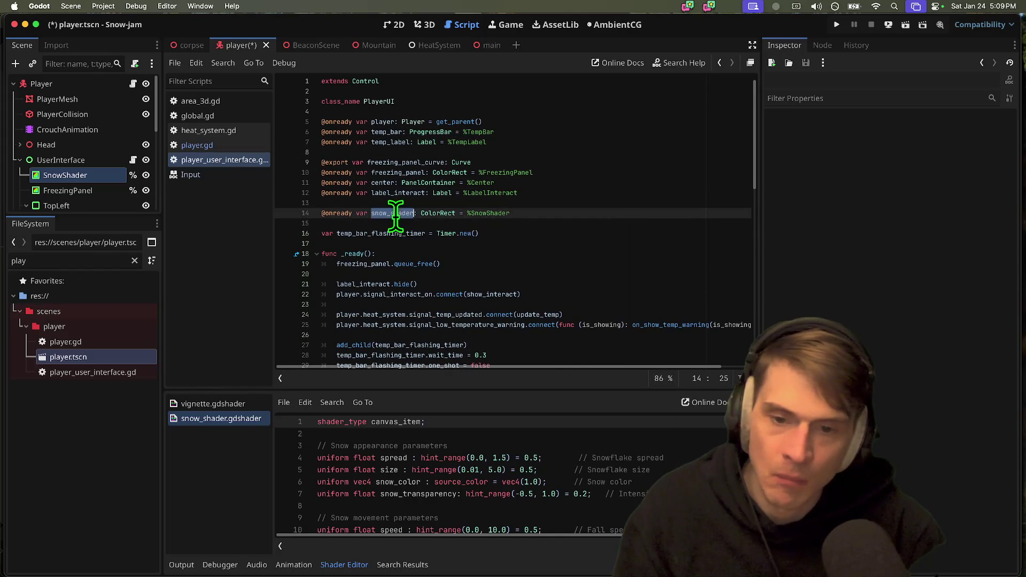
- Add an indented snow_shader.queue_free() line inside _ready, fixing the indentation error on line 20
{"action": "left_click", "coordinate": [523, 273]}
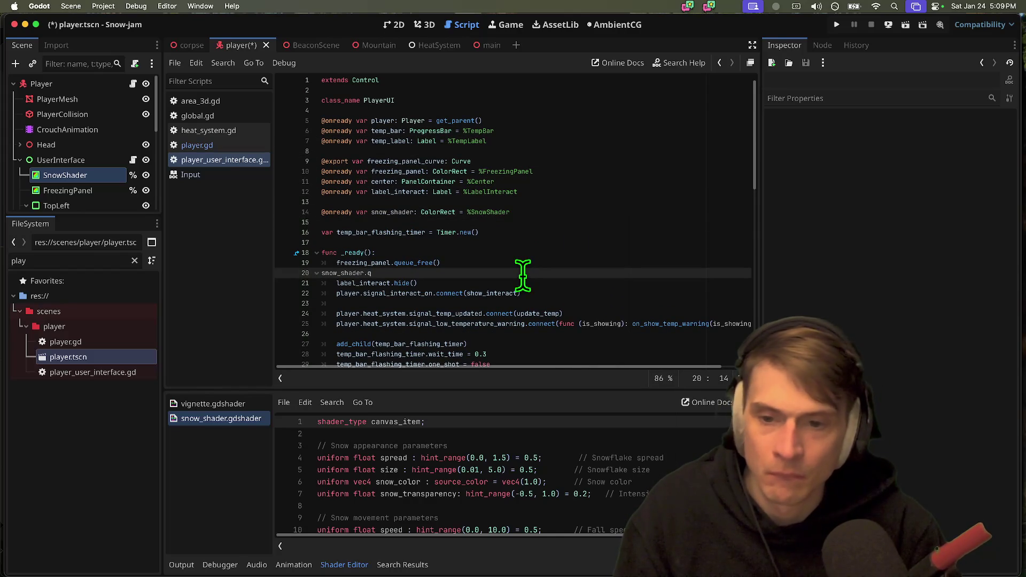
{"action": "left_click", "coordinate": [532, 253]}
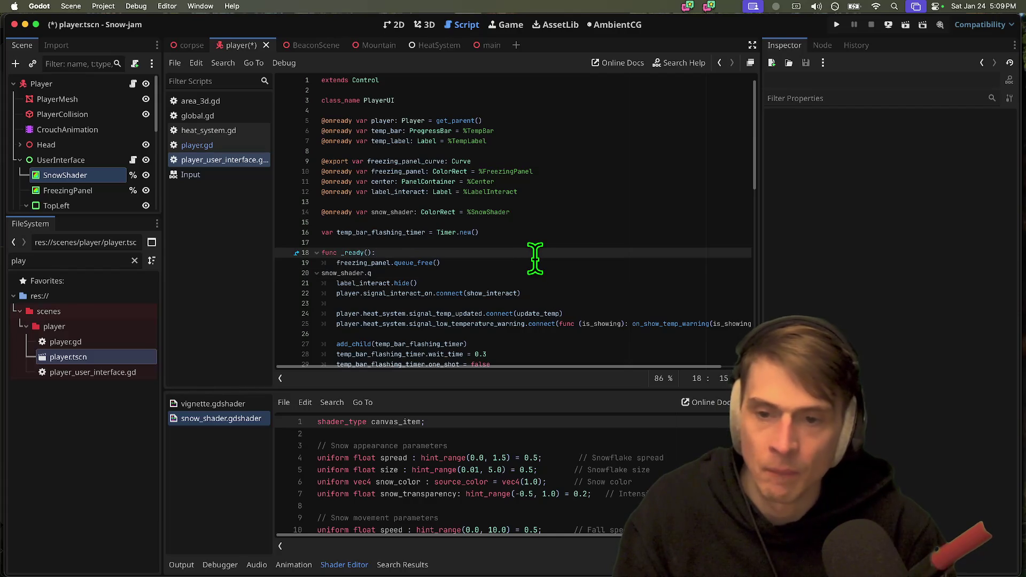
{"action": "key", "text": "Down"}
{"action": "key", "text": "Down"}
{"action": "key", "text": "Home"}
{"action": "key", "text": "Tab"}
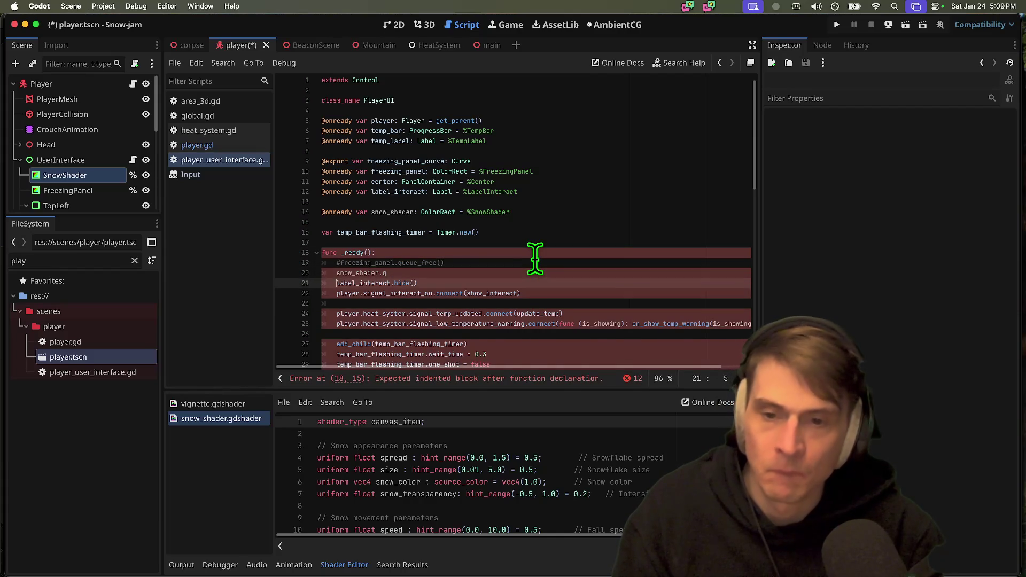
{"action": "key", "text": "End"}
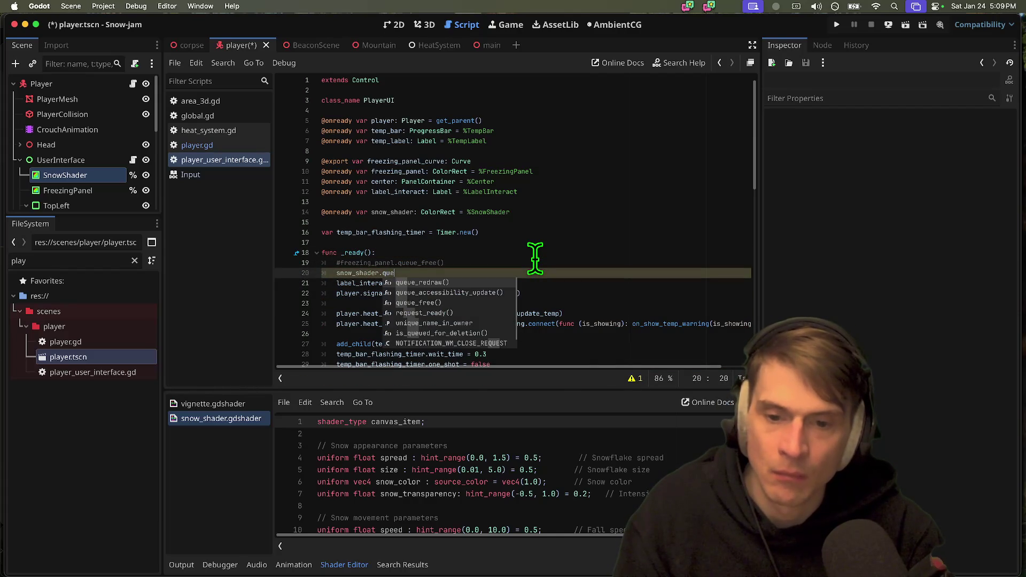
{"action": "key", "text": "Down"}
{"action": "key", "text": "Down"}
{"action": "key", "text": "Return"}
- Test-run the game, stop it, and clear the FileSystem filter to show the full tree
{"action": "key", "text": "super+b"}
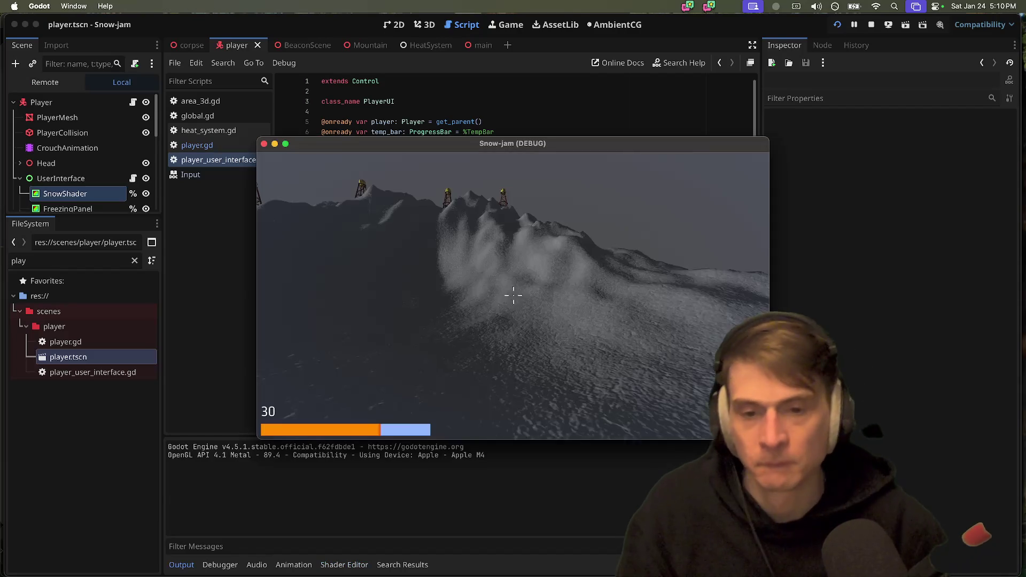
{"action": "key", "text": "super+q"}
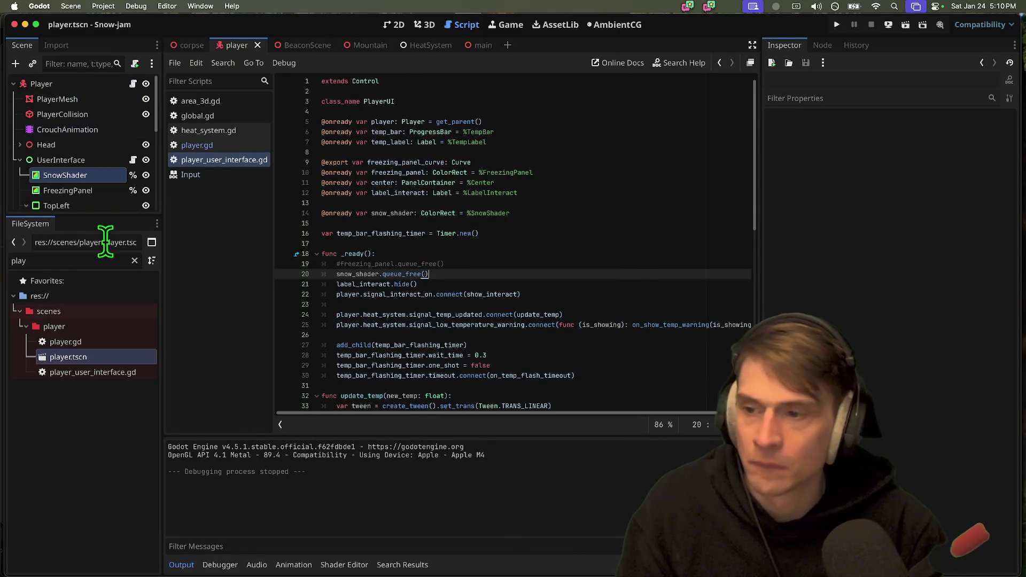
{"action": "left_click", "coordinate": [69, 280]}
{"action": "double_click", "coordinate": [73, 260]}
{"action": "key", "text": "BackSpace"}
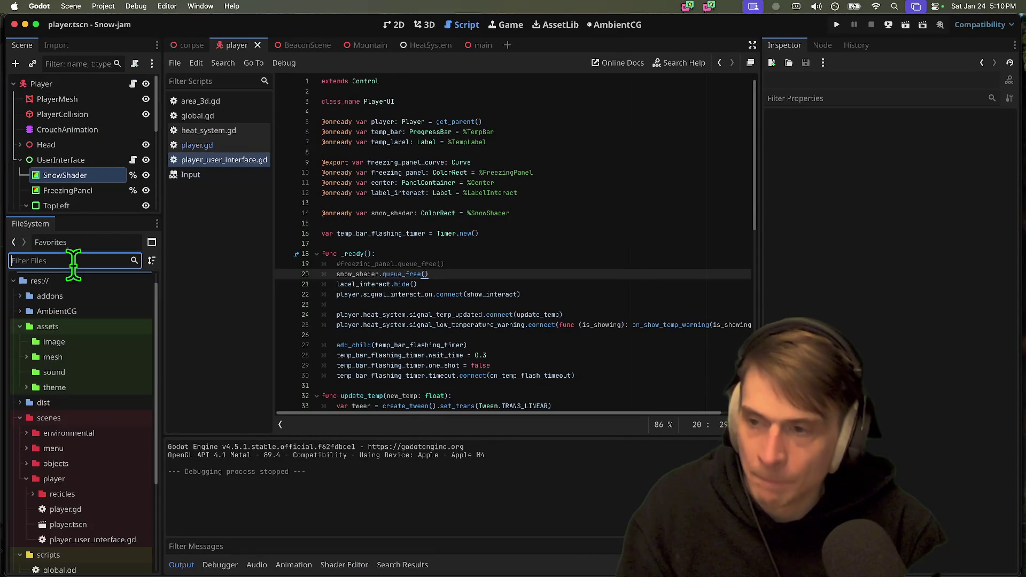
{"action": "scroll", "coordinate": [85, 304], "scroll_direction": "down", "scroll_amount": 5}
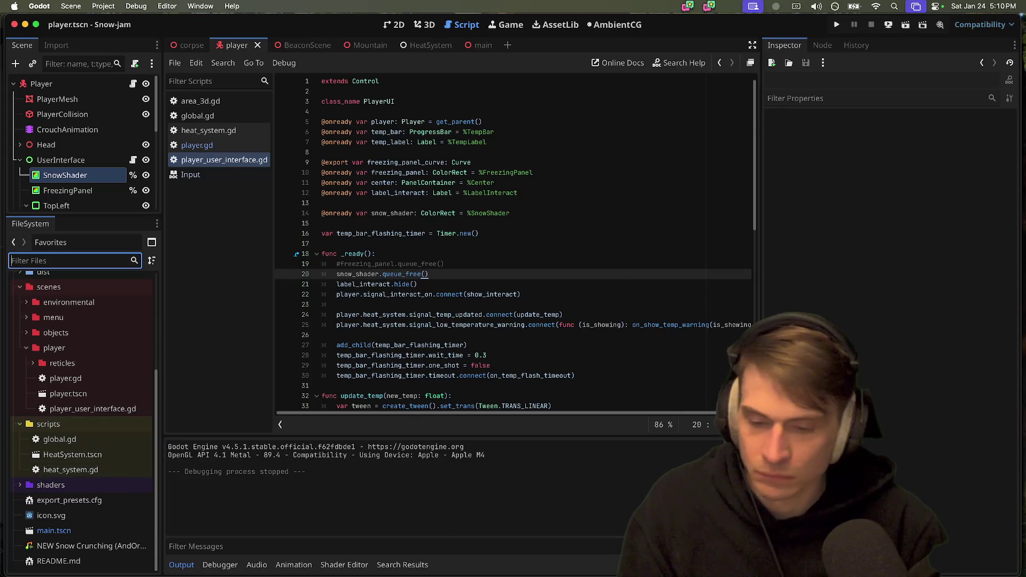
{"action": "mouse_move", "coordinate": [556, 571]}
{"action": "left_click", "coordinate": [362, 542]}
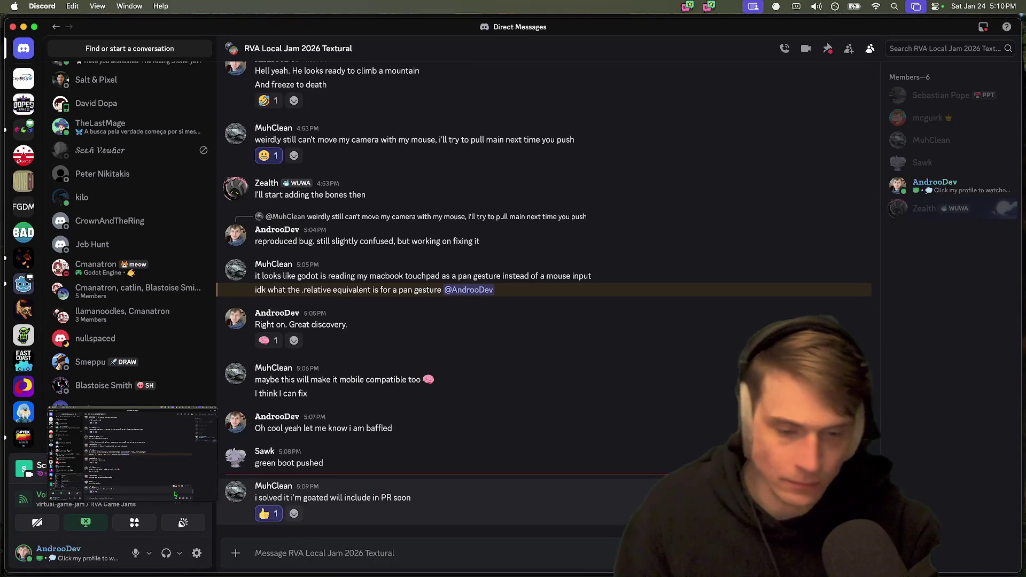
- Move from the RVA Game Jams and CAPLOL servers to the RVA Local Jam 2026 Textural group chat
{"action": "key", "text": "Tab"}
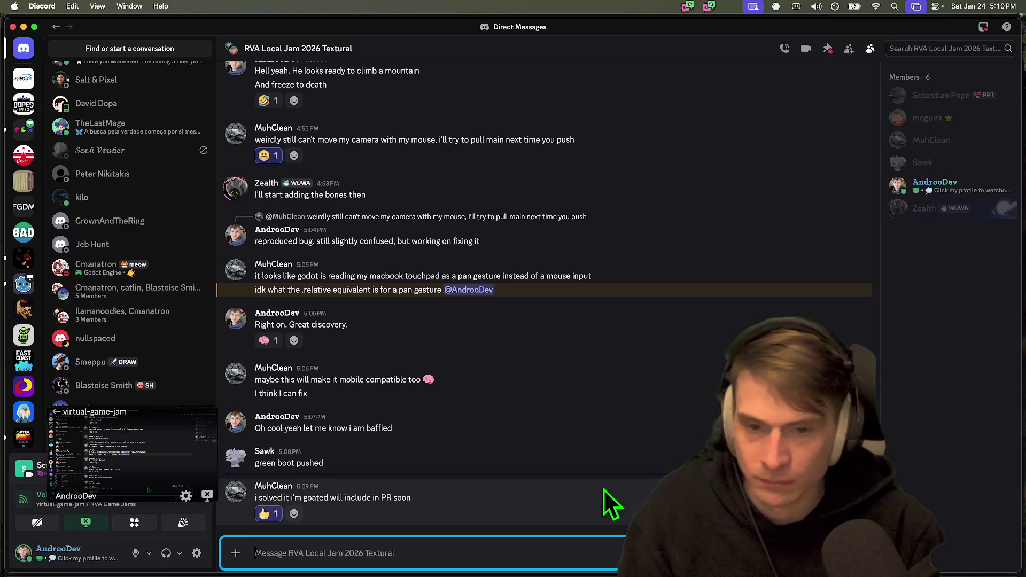
{"action": "left_click", "coordinate": [24, 129]}
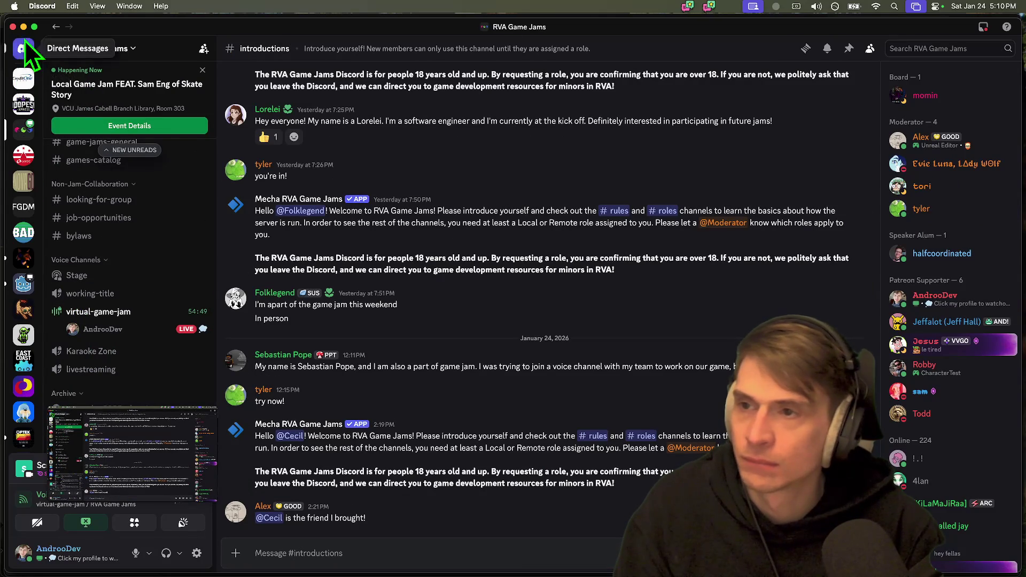
{"action": "left_click", "coordinate": [35, 82]}
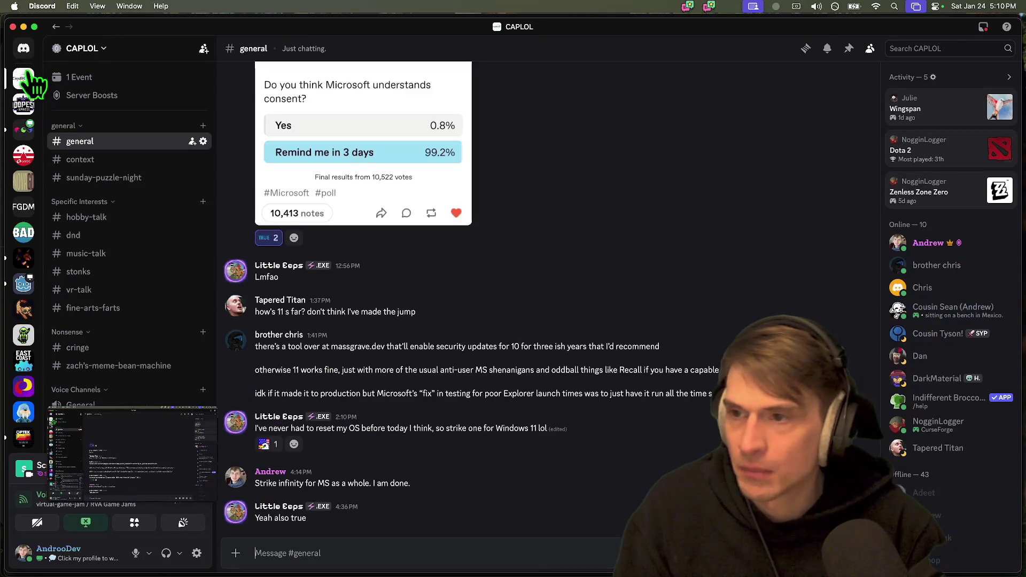
{"action": "left_click", "coordinate": [24, 48]}
{"action": "left_click", "coordinate": [430, 553]}
- Post 'boss shit. nice job' and react 👀 to the green boot update
{"action": "type", "text": "boss"}
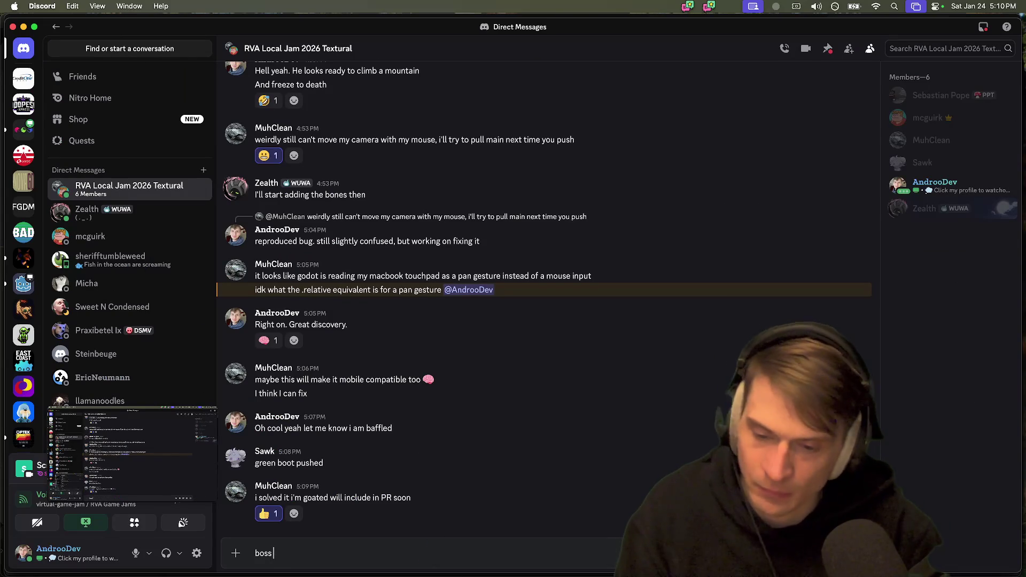
{"action": "type", "text": "j"}
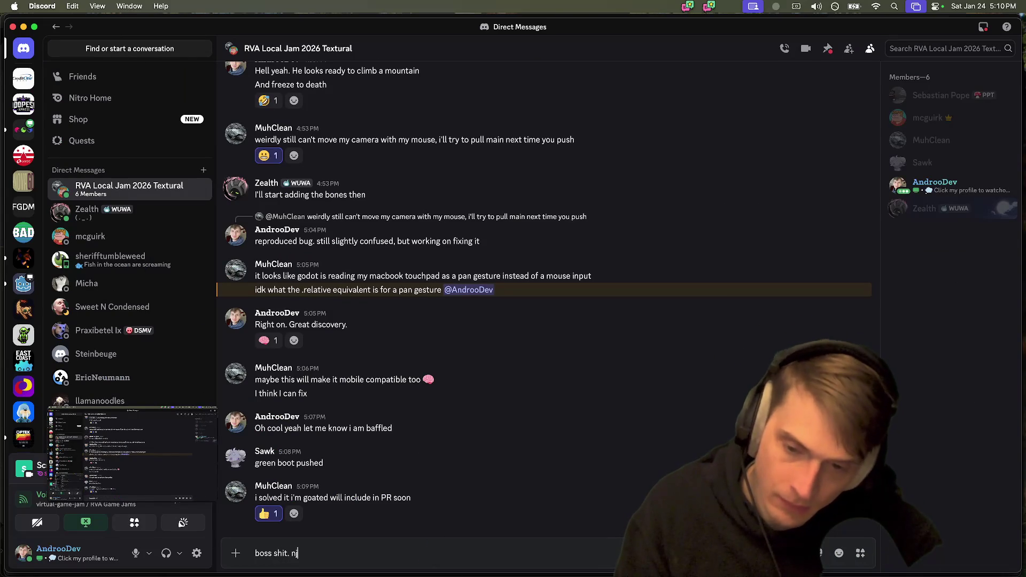
{"action": "type", "text": "ob"}
{"action": "key", "text": "Return"}
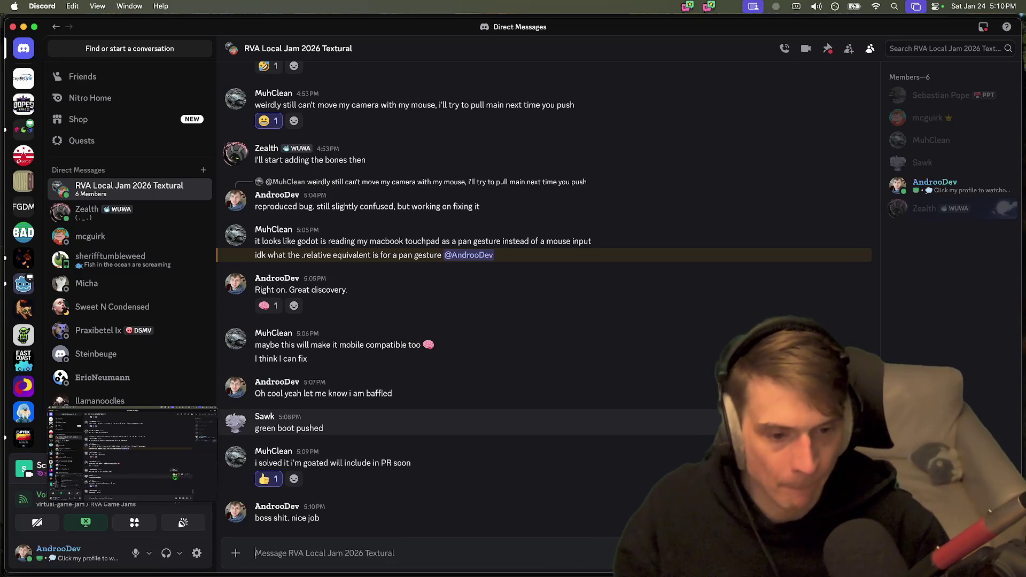
{"action": "key", "text": "super+Tab"}
{"action": "key", "text": "super+Tab"}
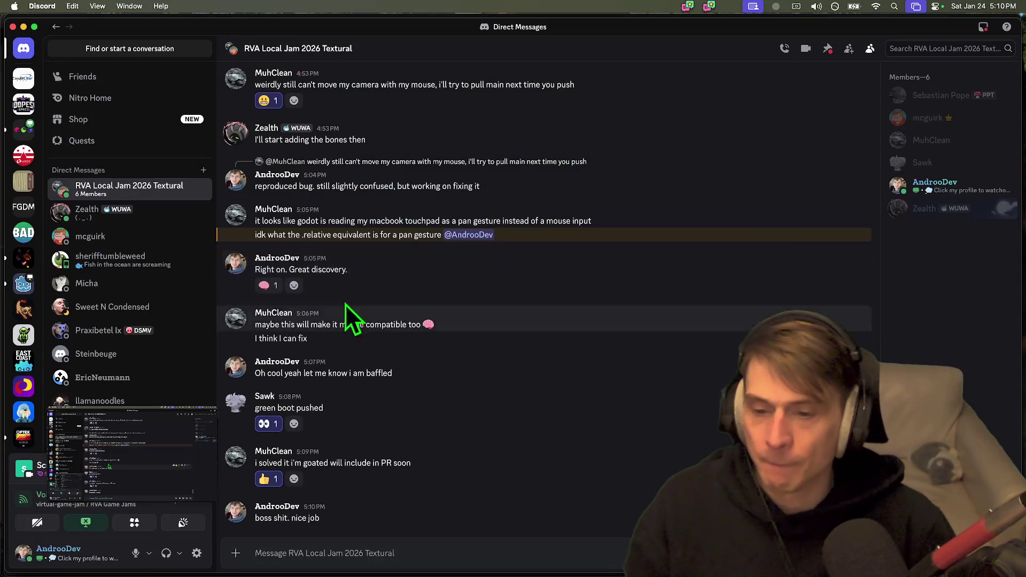
{"action": "key", "text": "super+bracketleft"}
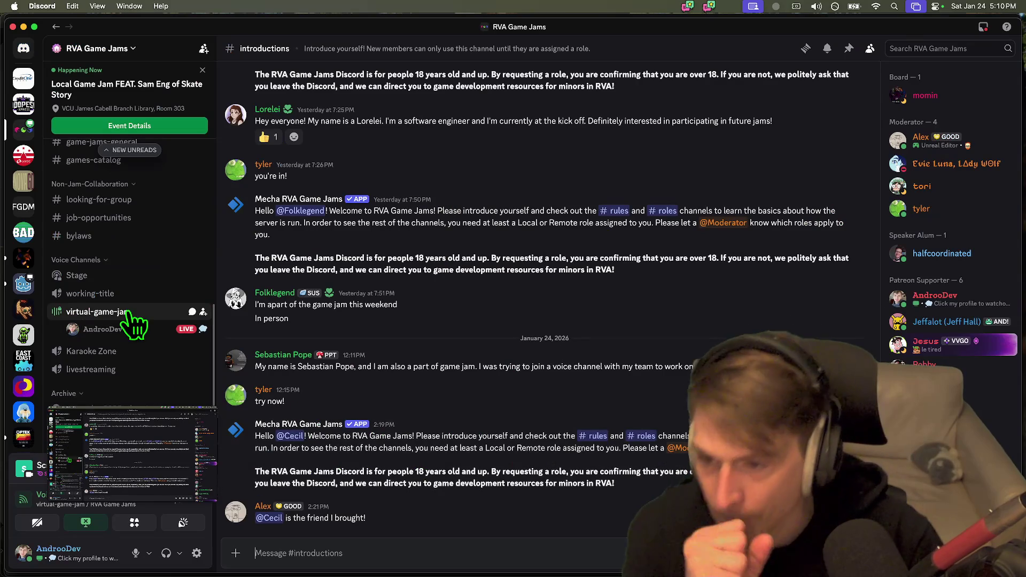
- In #local-game-jam, play the Main-Menu.wav song and react to its post with 💯
{"action": "scroll", "coordinate": [126, 299], "scroll_direction": "up", "scroll_amount": 10}
{"action": "scroll", "coordinate": [130, 281], "scroll_direction": "down", "scroll_amount": 5}
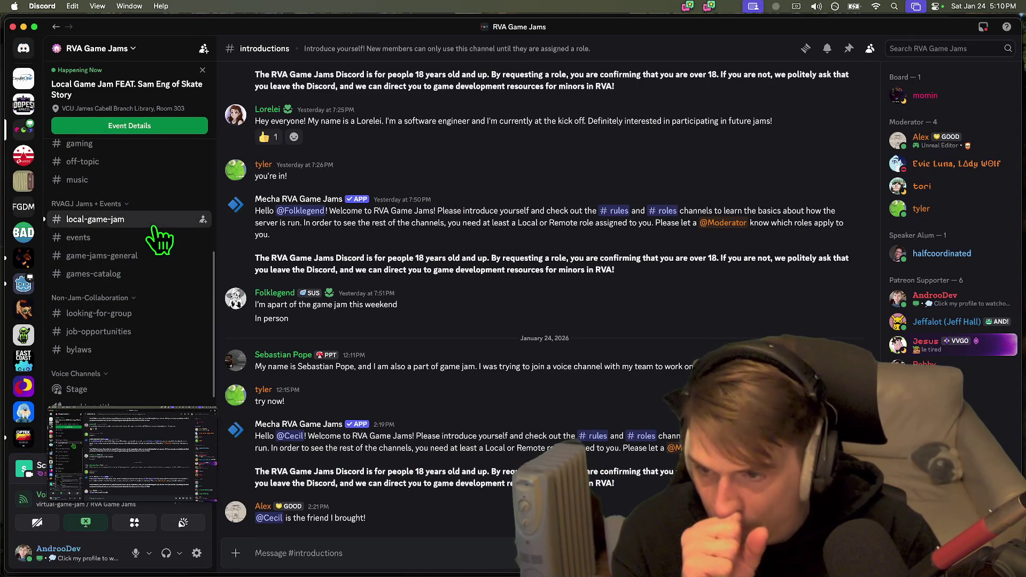
{"action": "left_click", "coordinate": [154, 222]}
{"action": "left_click", "coordinate": [402, 425]}
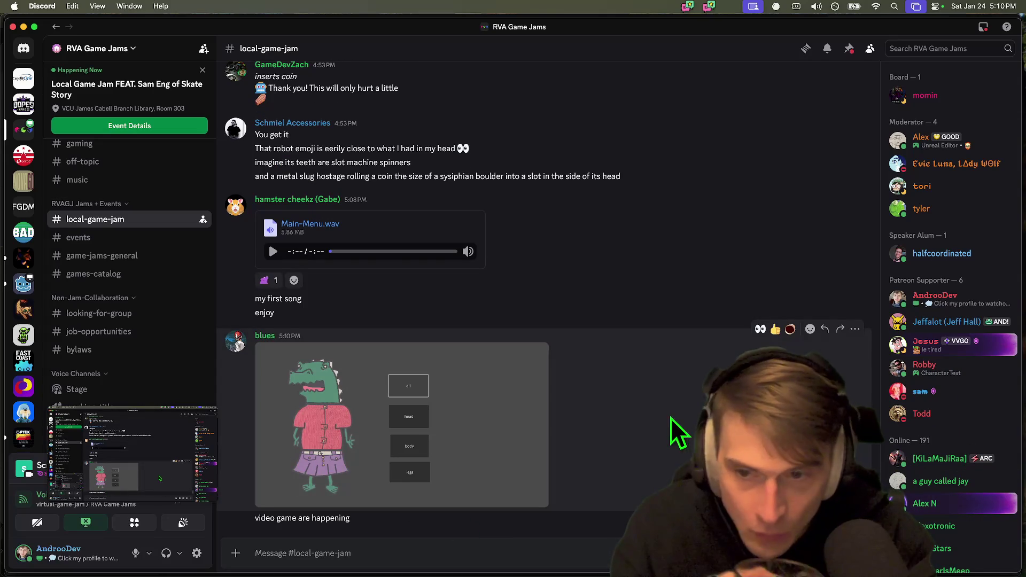
{"action": "left_click", "coordinate": [273, 251]}
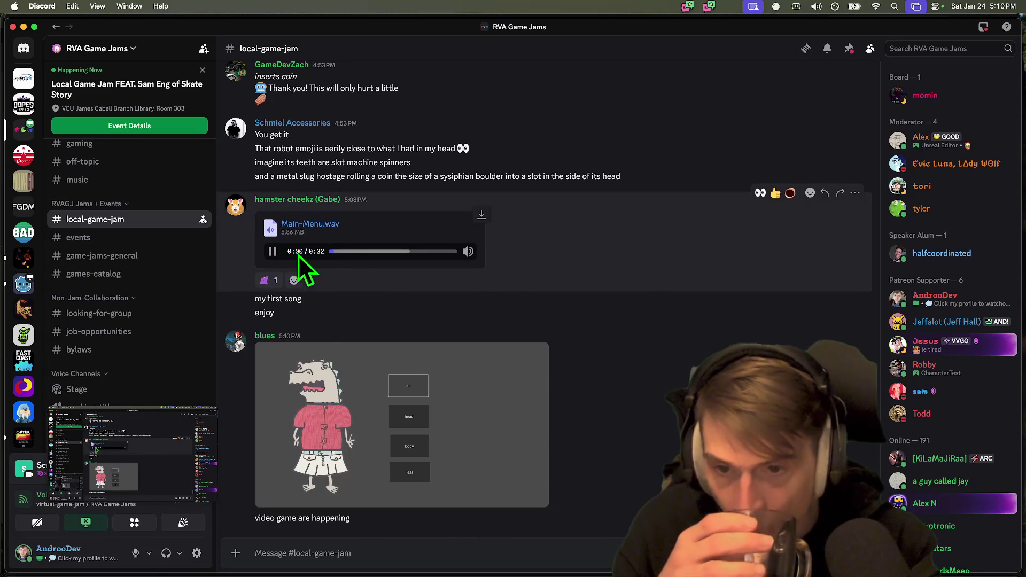
{"action": "left_click", "coordinate": [293, 280]}
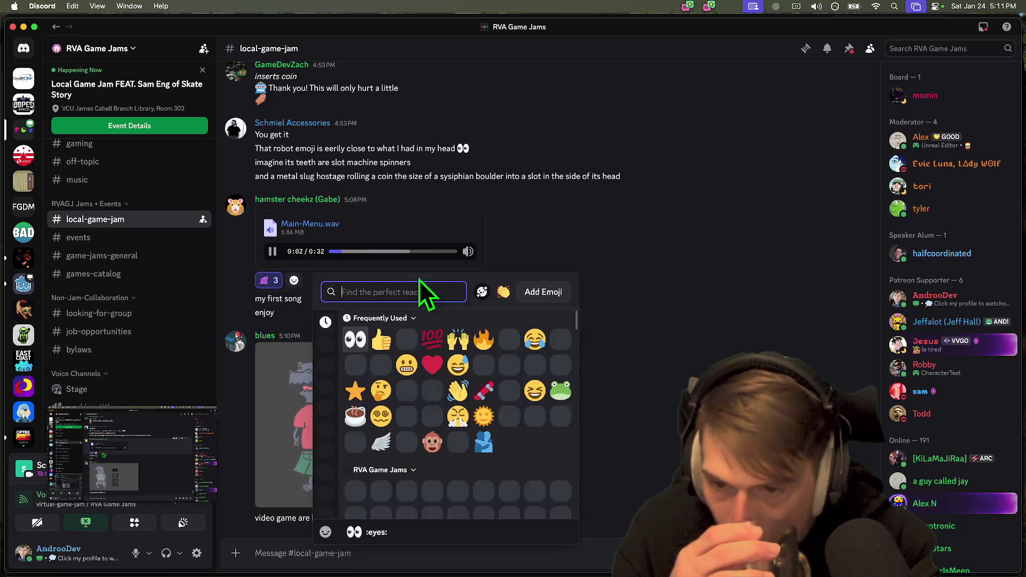
{"action": "left_click", "coordinate": [426, 339]}
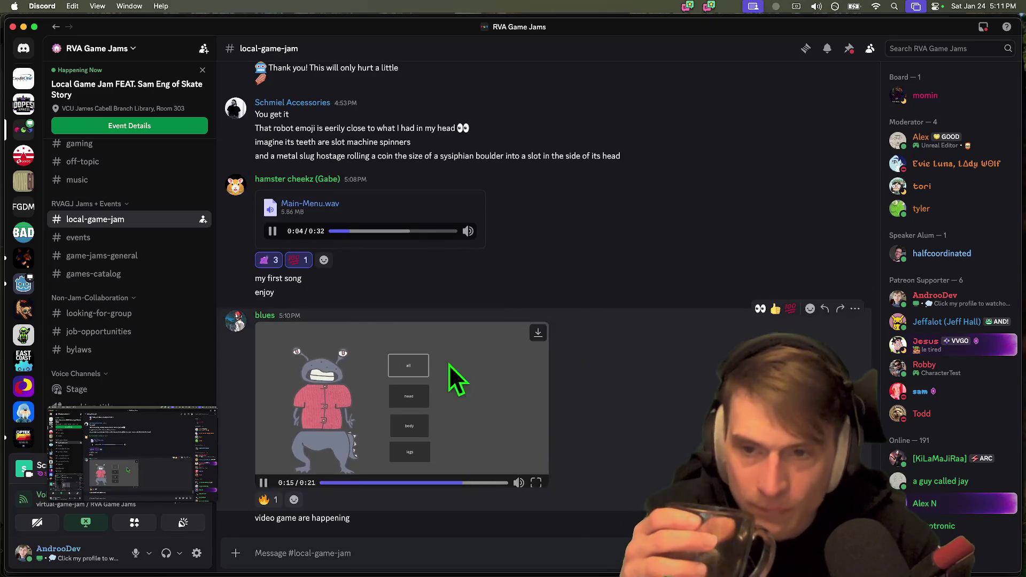
- Pause the song and reply 'superb.' to the Main-Menu.wav post
{"action": "scroll", "coordinate": [647, 318], "scroll_direction": "up", "scroll_amount": 1}
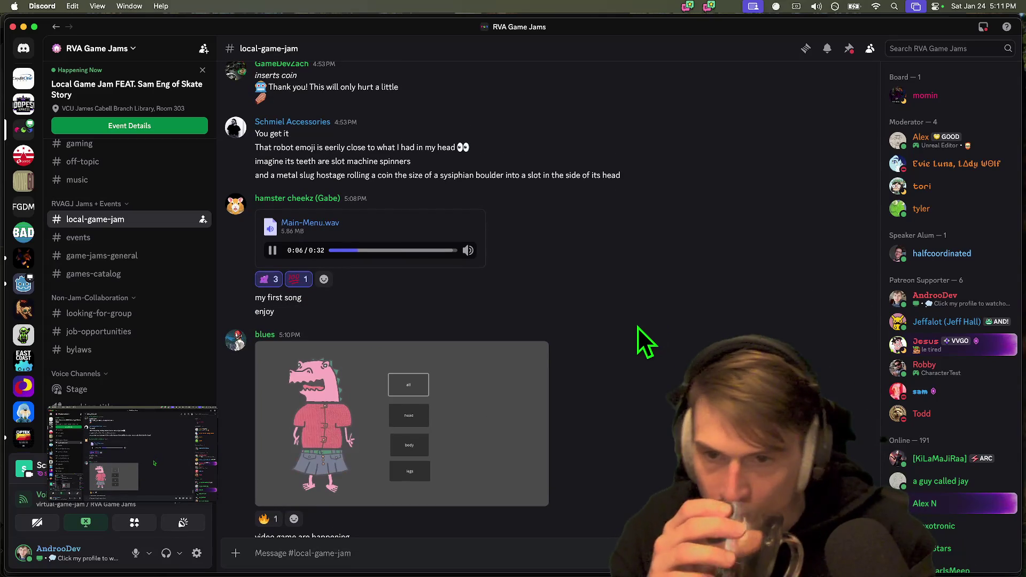
{"action": "scroll", "coordinate": [637, 327], "scroll_direction": "up", "scroll_amount": 5}
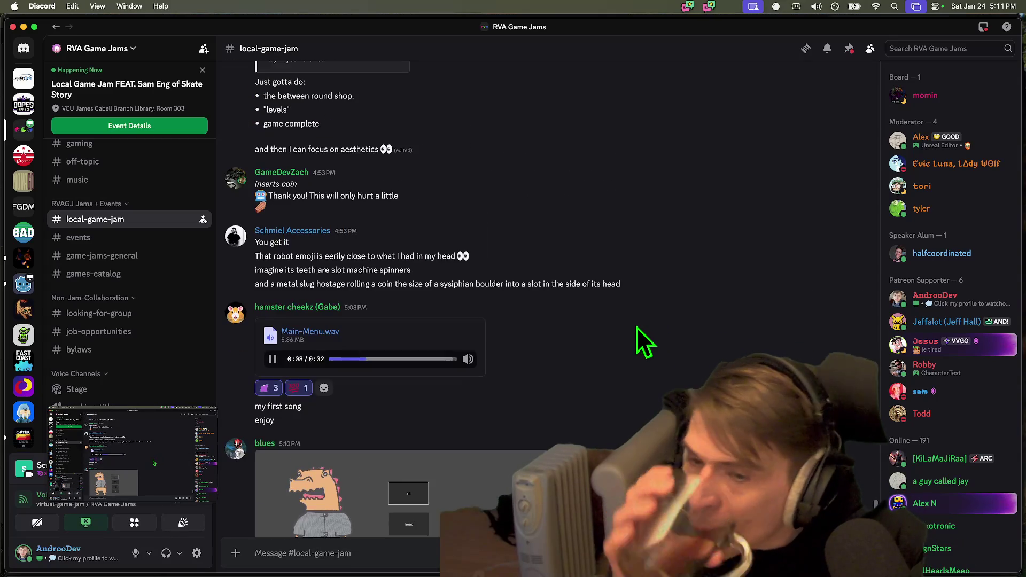
{"action": "left_click", "coordinate": [272, 359]}
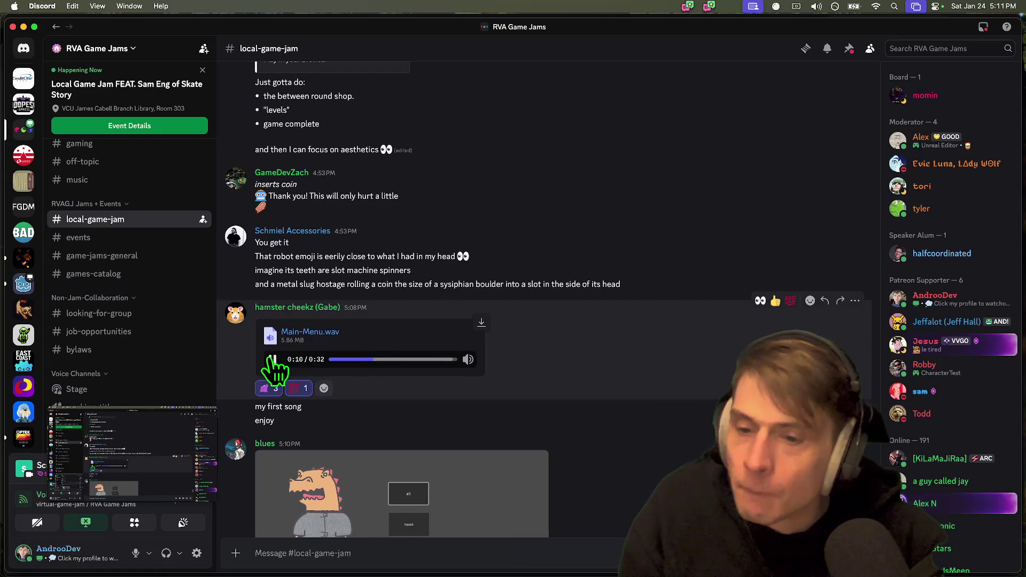
{"action": "left_click", "coordinate": [824, 300]}
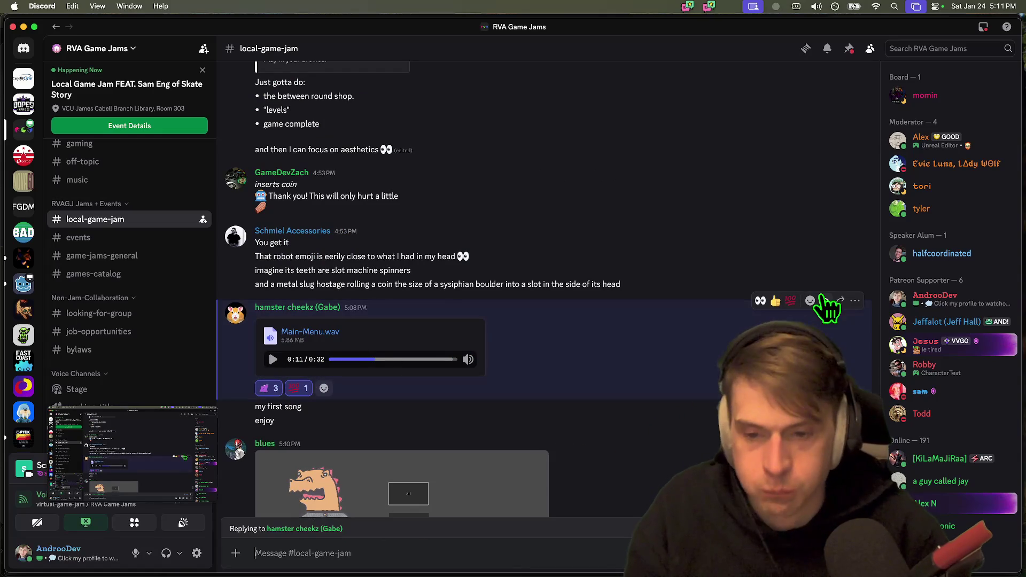
{"action": "type", "text": "uperb."}
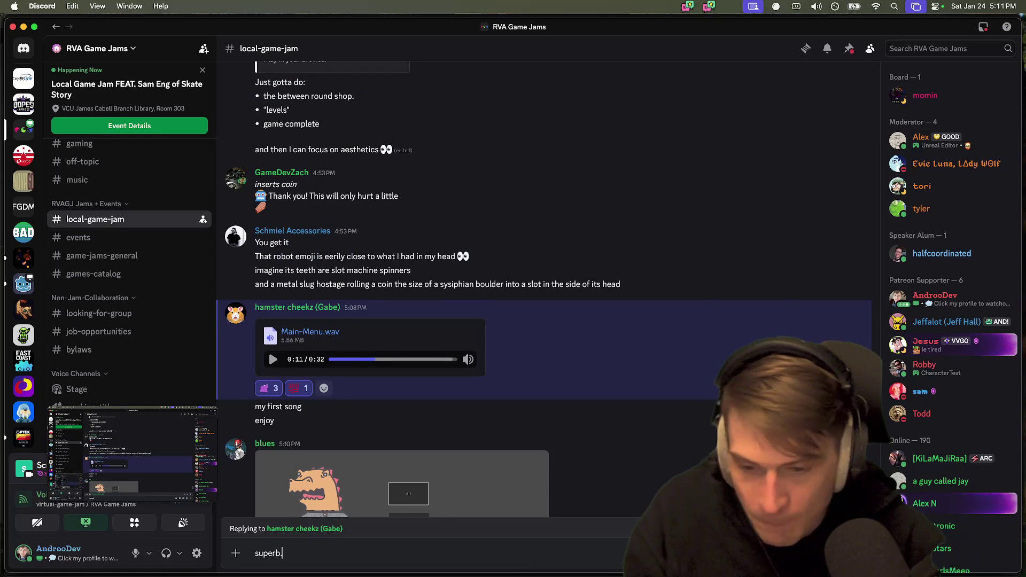
{"action": "key", "text": "Return"}
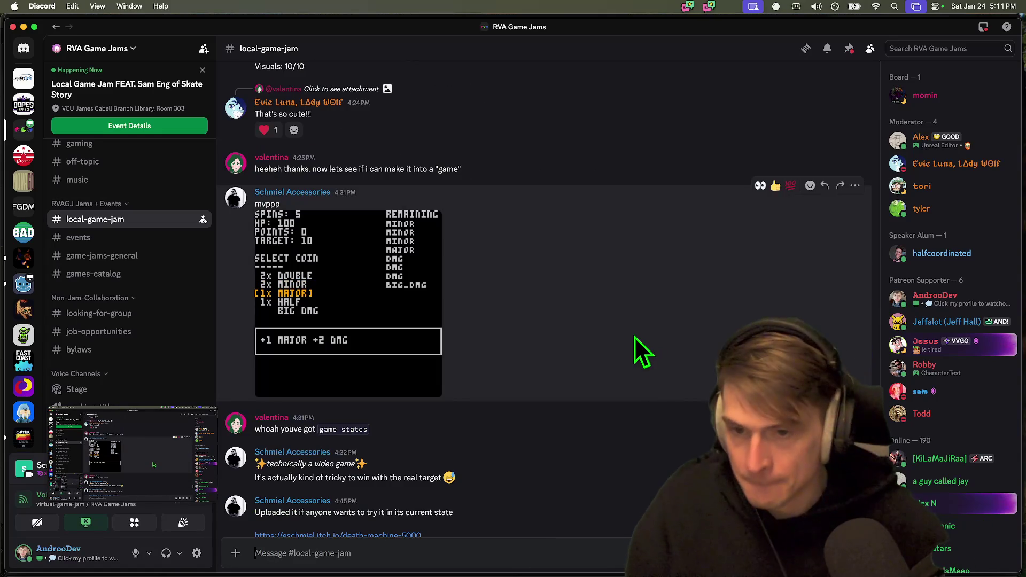
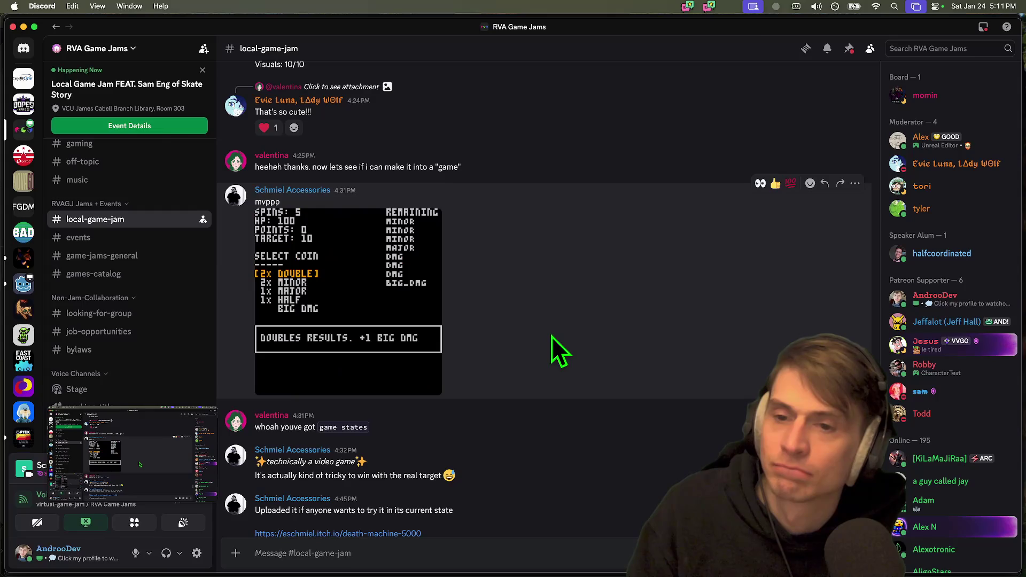
- Leave Discord's jam chat and return to the Godot editor showing player_user_interface.gd
{"action": "key", "text": "super+Tab"}
{"action": "key", "text": "super+Tab"}
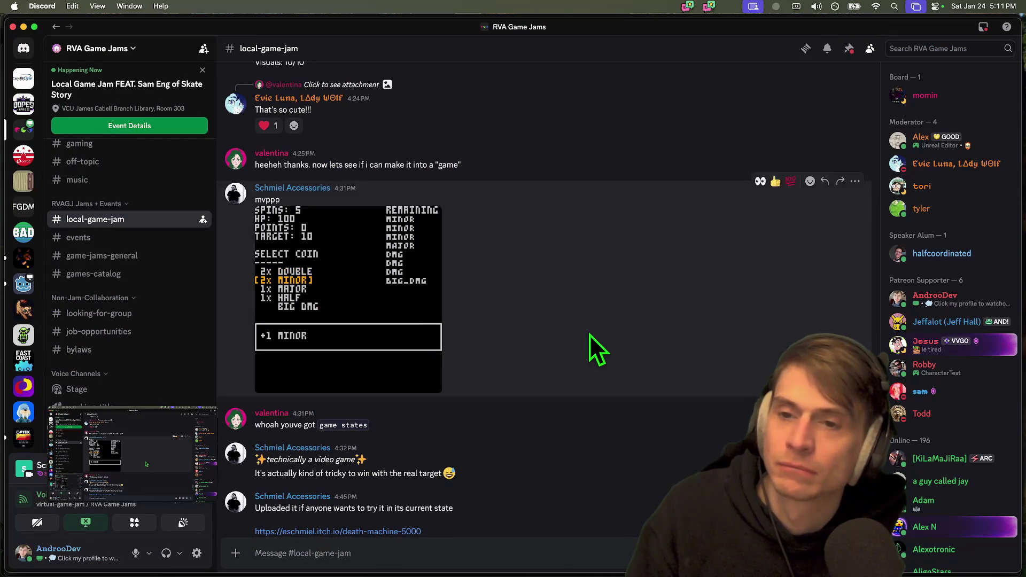
{"action": "scroll", "coordinate": [590, 334], "scroll_direction": "up", "scroll_amount": 7}
{"action": "scroll", "coordinate": [587, 347], "scroll_direction": "down", "scroll_amount": 10}
{"action": "key", "text": "super+Tab"}
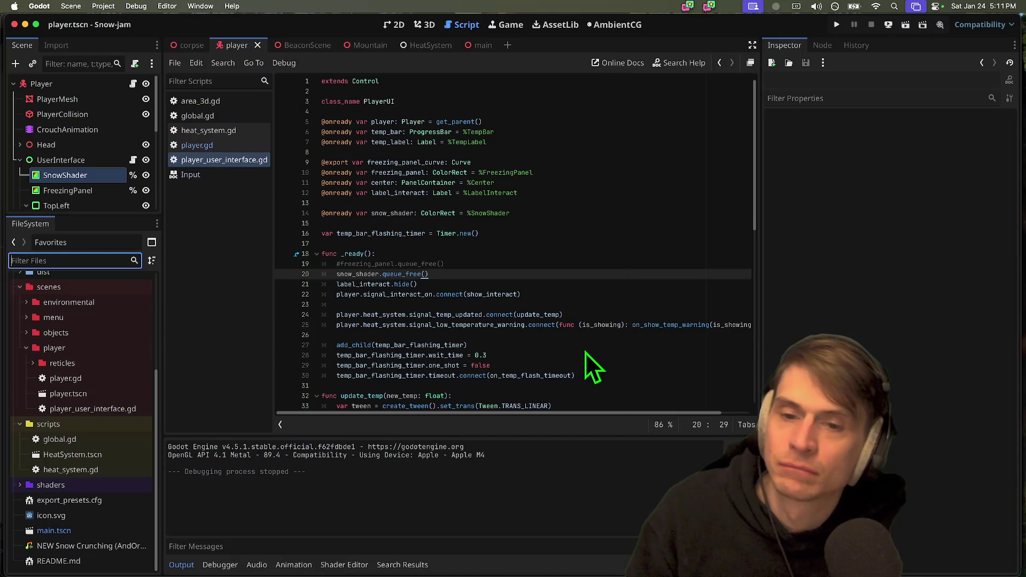
{"action": "key", "text": "super+Tab"}
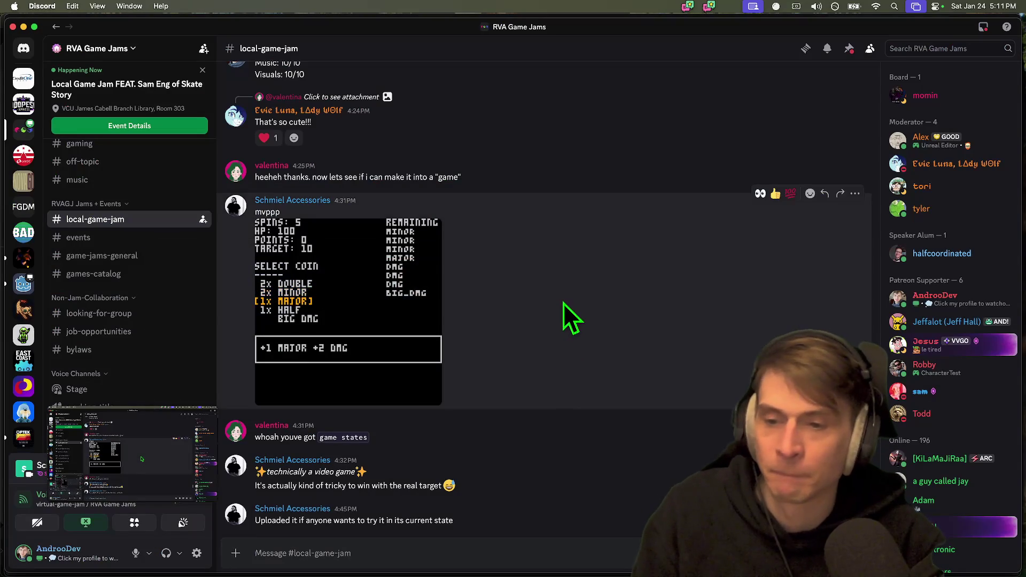
{"action": "key", "text": "super+Tab"}
{"action": "key", "text": "super+Tab"}
{"action": "key", "text": "super+shift+Tab"}
- Type 'que' in the script, then browse and close the Project menu
{"action": "type", "text": "que"}
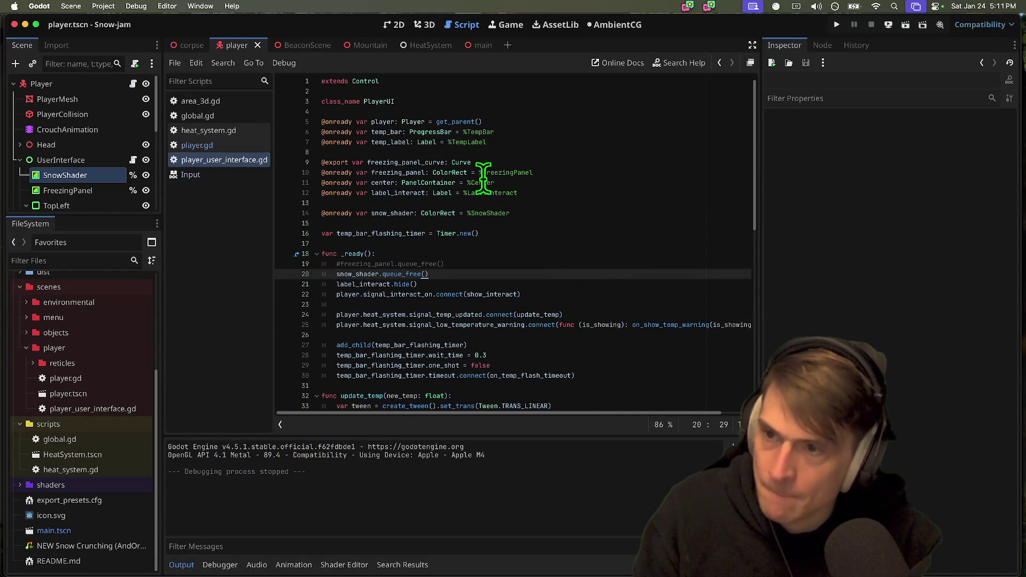
{"action": "left_click", "coordinate": [109, 6]}
{"action": "key", "text": "Escape"}
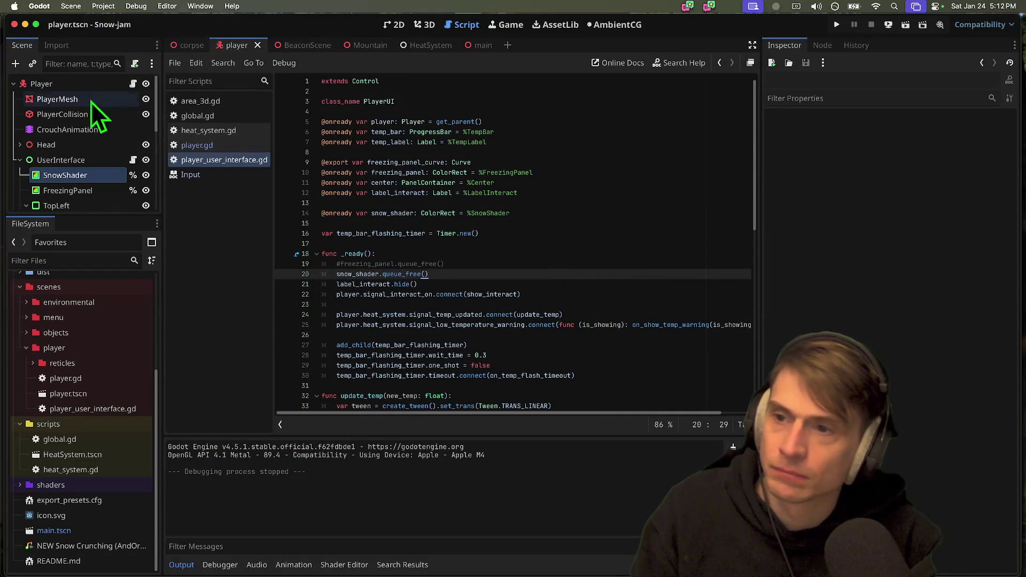
- Enable Fog on the Mountain scene's WorldEnvironment, save, and test-run the game
{"action": "key", "text": "ctrl+Tab"}
{"action": "key", "text": "ctrl+Tab"}
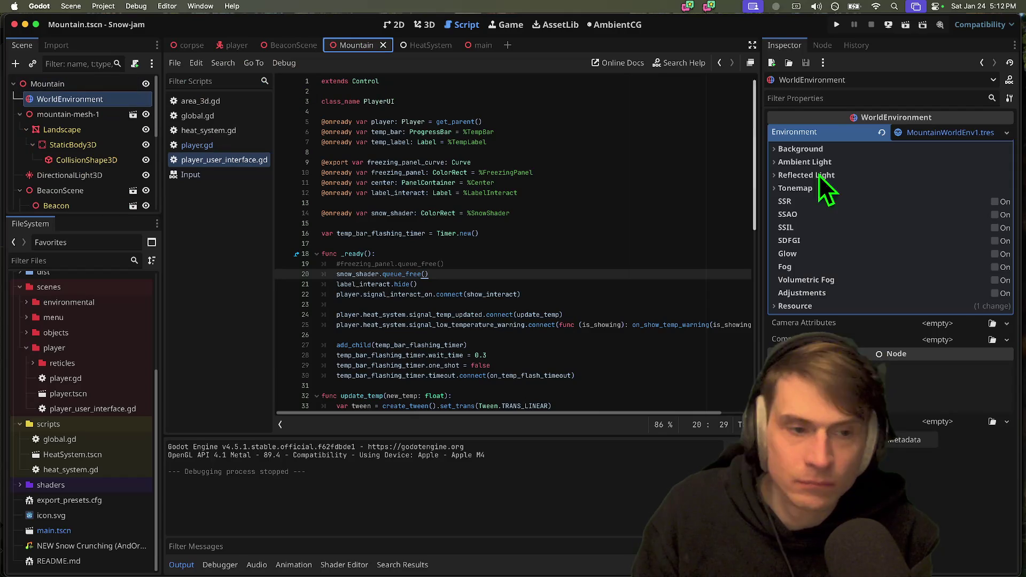
{"action": "left_click", "coordinate": [993, 267]}
{"action": "left_click", "coordinate": [529, 222]}
{"action": "key", "text": "ctrl+s"}
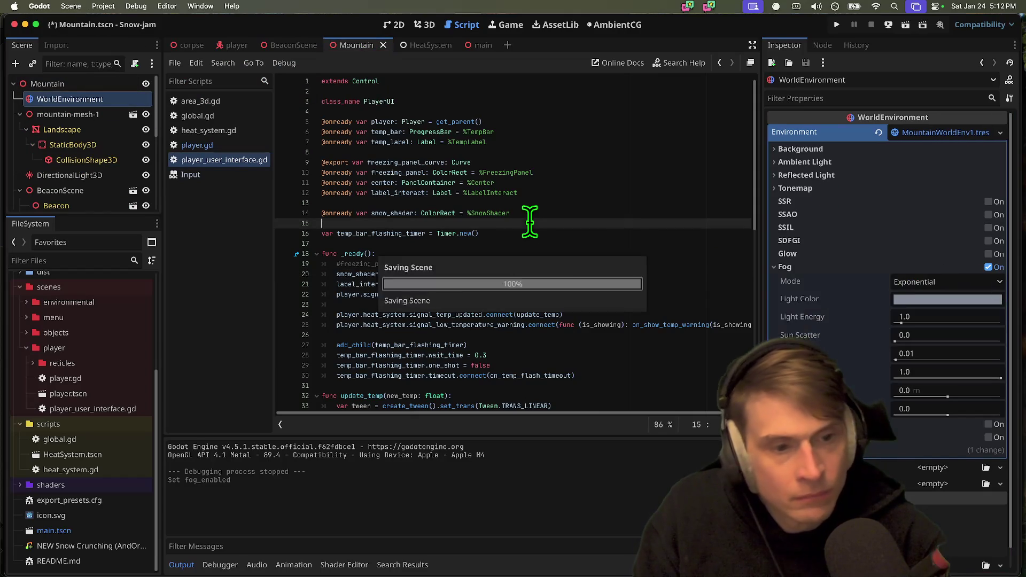
{"action": "key", "text": "super+b"}
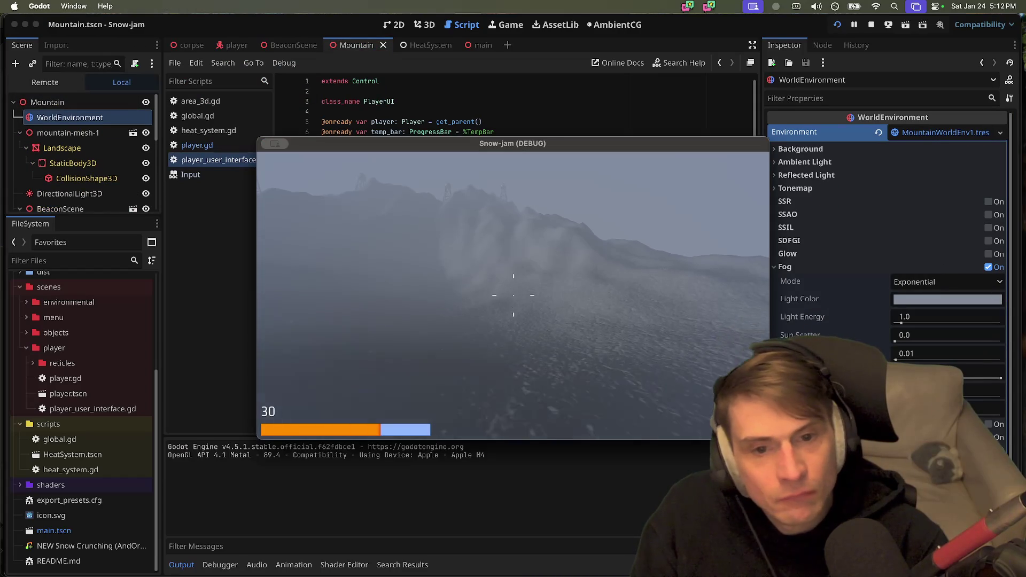
{"action": "key", "text": "super+q"}
- Export the web project, overwriting the existing index.html
{"action": "left_click", "coordinate": [95, 6]}
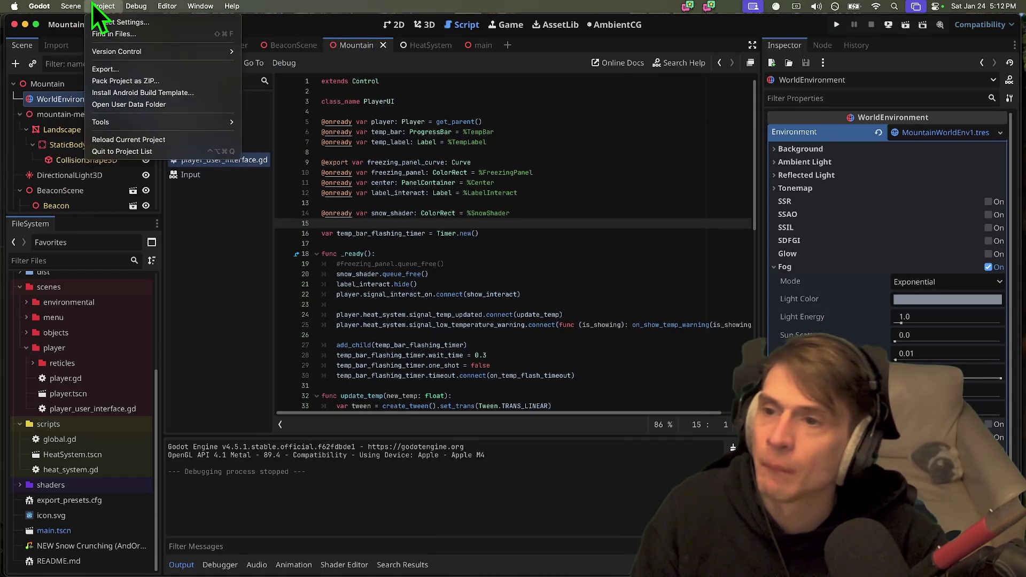
{"action": "left_click", "coordinate": [118, 70]}
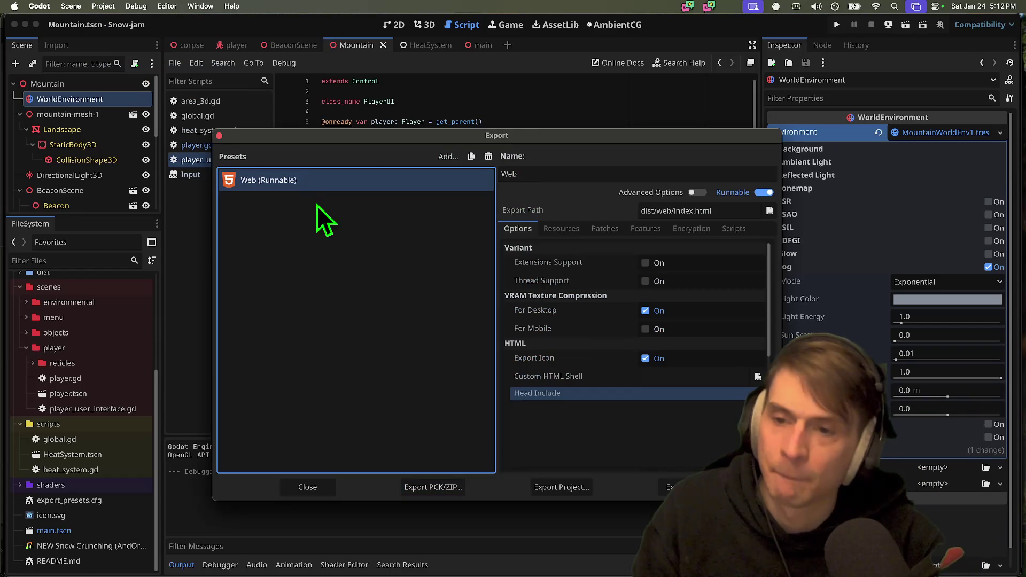
{"action": "left_click", "coordinate": [561, 487]}
{"action": "left_click", "coordinate": [561, 419]}
{"action": "left_click", "coordinate": [615, 461]}
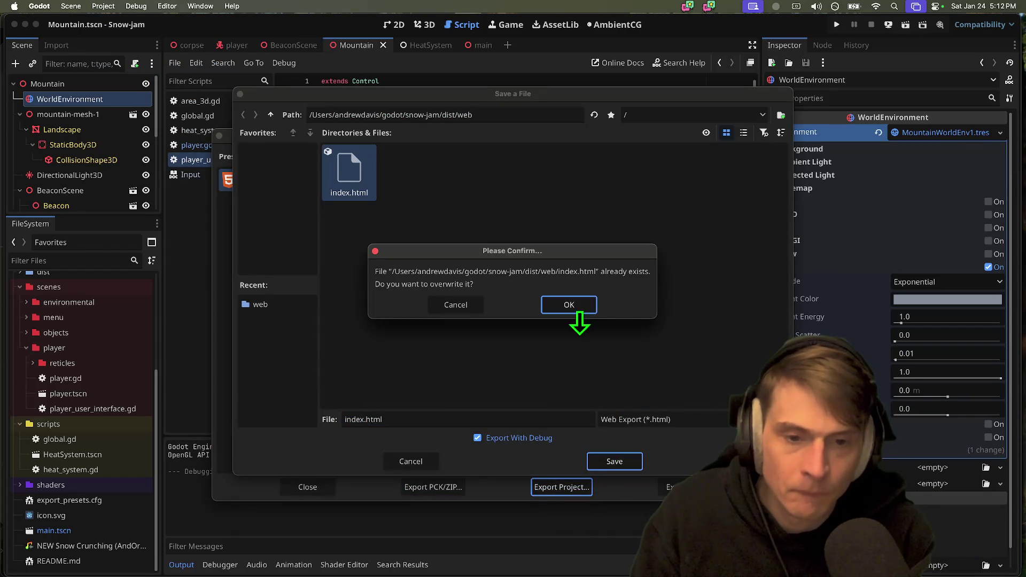
{"action": "key", "text": "Return"}
{"action": "left_click", "coordinate": [303, 550]}
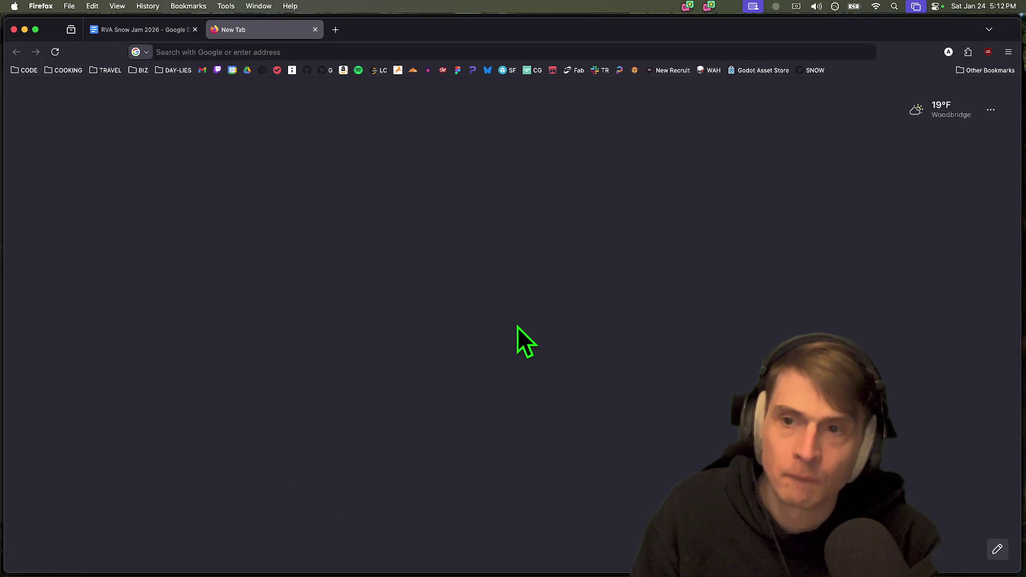
- Stop and restart the local web server in the terminal to serve the new build
{"action": "key", "text": "super+Tab"}
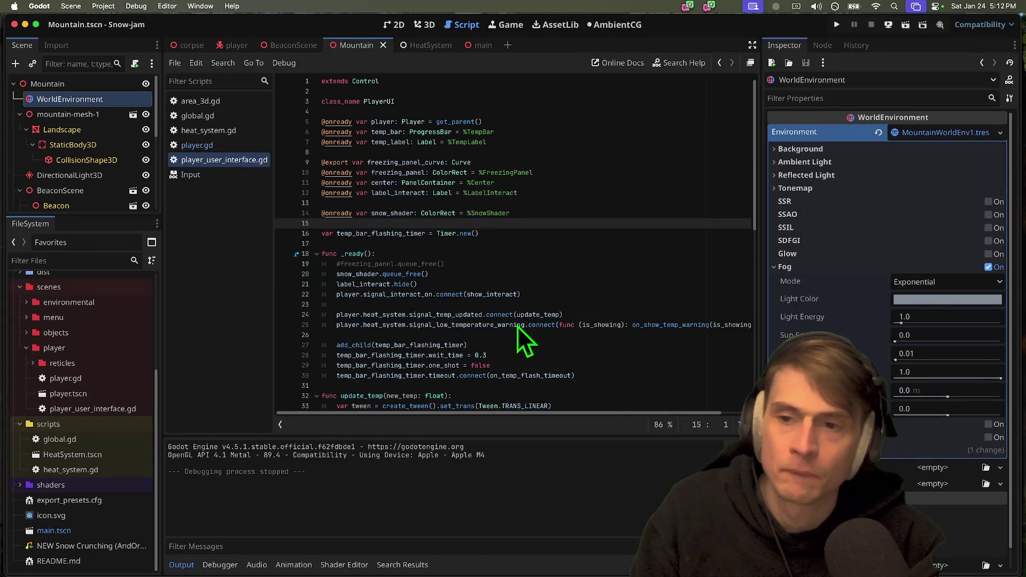
{"action": "key", "text": "super+Tab"}
{"action": "key", "text": "super+Tab"}
{"action": "key", "text": "super+Tab"}
{"action": "key", "text": "super+Tab"}
{"action": "key", "text": "ctrl+c"}
{"action": "key", "text": "Up"}
{"action": "key", "text": "Return"}
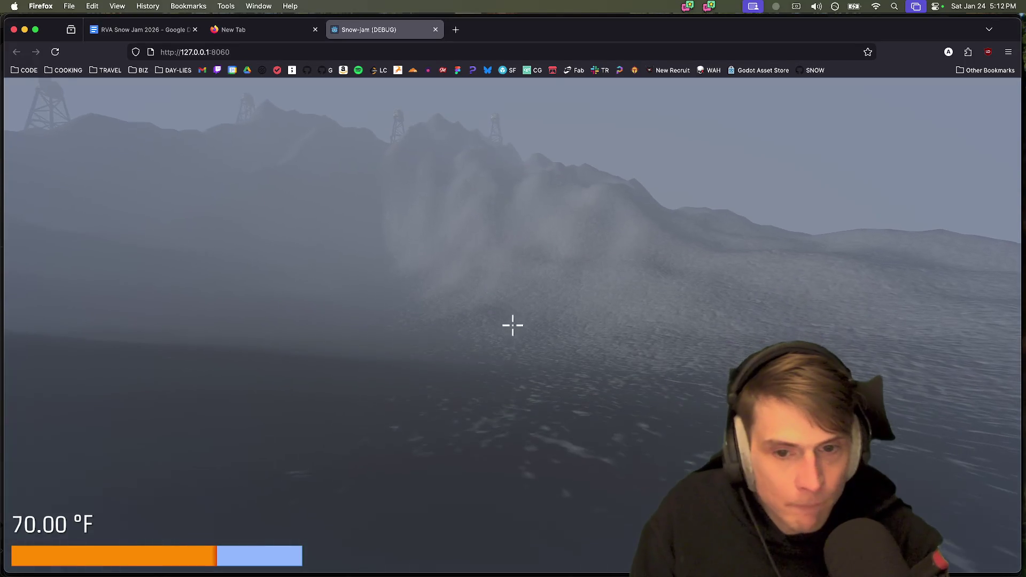
- Play the web build at 127.0.0.1:8060 in Firefox, walking toward the water tower
{"action": "left_click", "coordinate": [300, 221]}
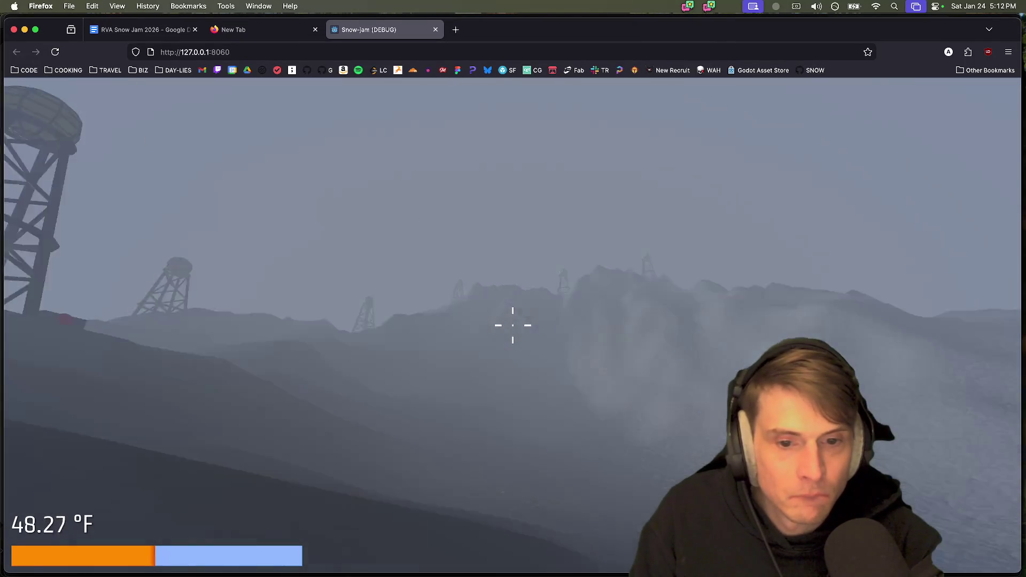
{"action": "key", "text": "w"}
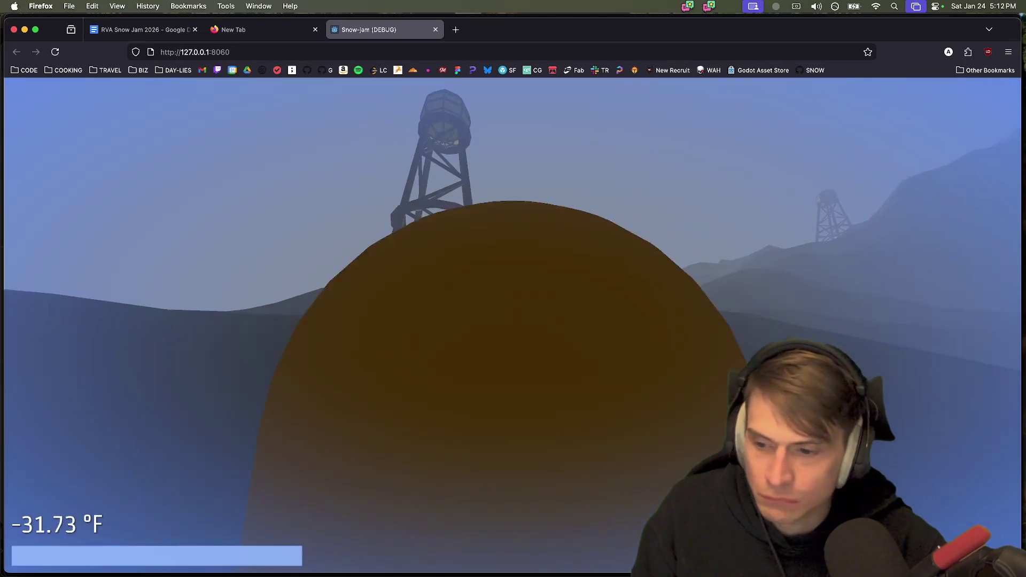
{"action": "key", "text": "super+Tab"}
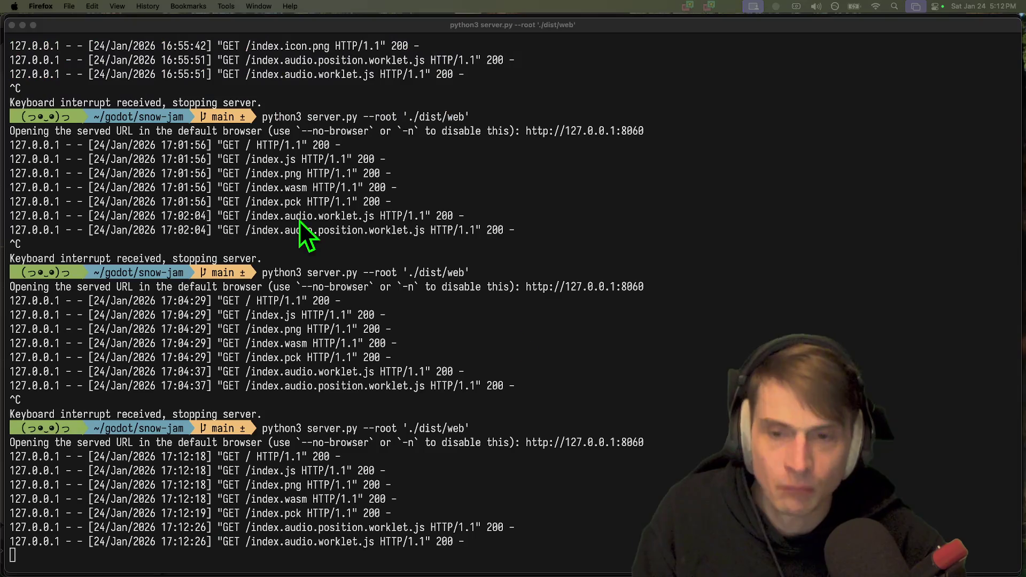
- Delete the 'if freezing_panel:' line and unindent the two tween lines below it
{"action": "type", "text": "s"}
{"action": "key", "text": "super+Tab"}
{"action": "key", "text": "super+Tab"}
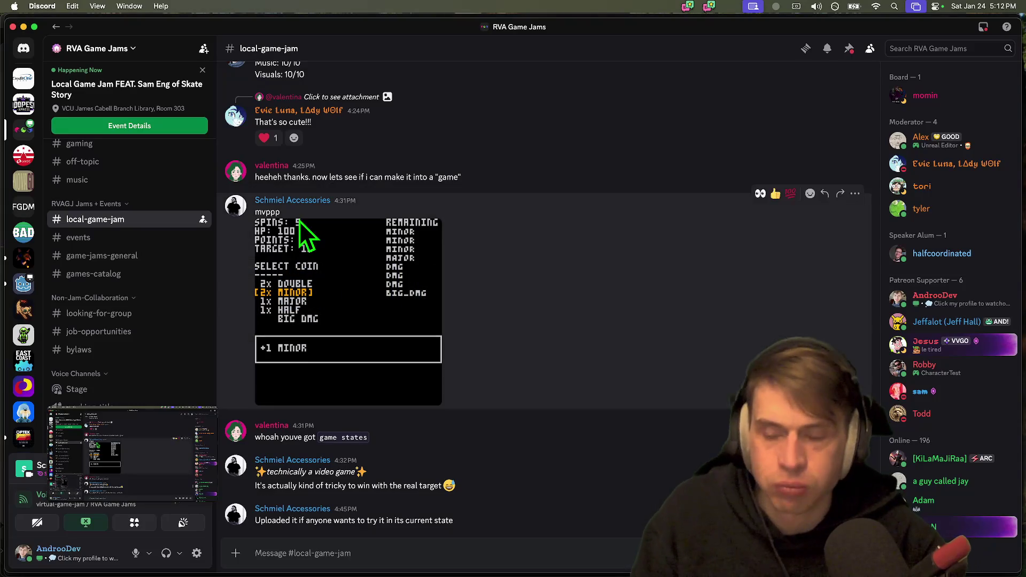
{"action": "key", "text": "super+Tab"}
{"action": "key", "text": "super+Tab"}
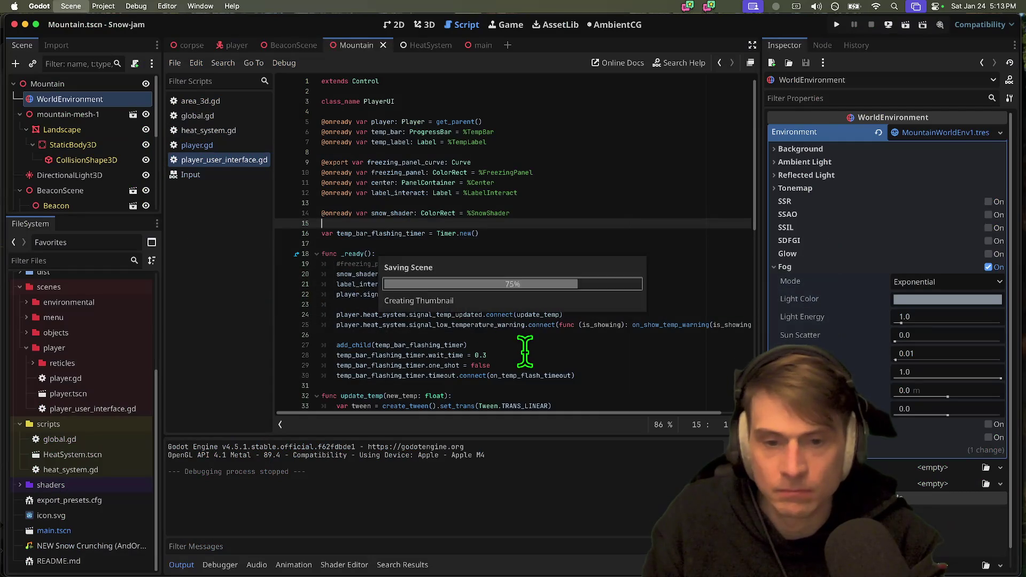
{"action": "scroll", "coordinate": [526, 345], "scroll_direction": "down", "scroll_amount": 8}
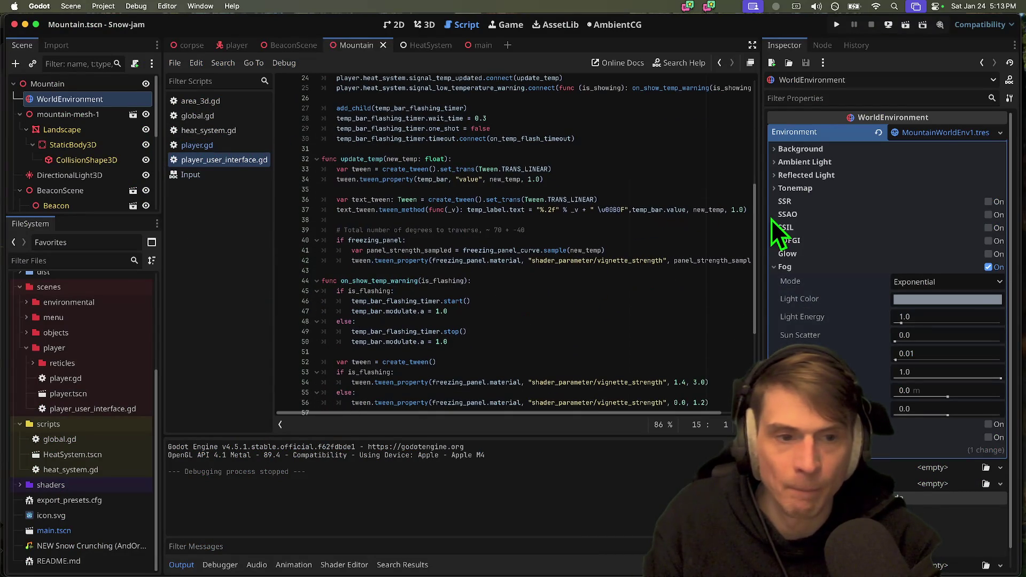
{"action": "left_click_drag", "start_coordinate": [760, 222], "coordinate": [902, 220]}
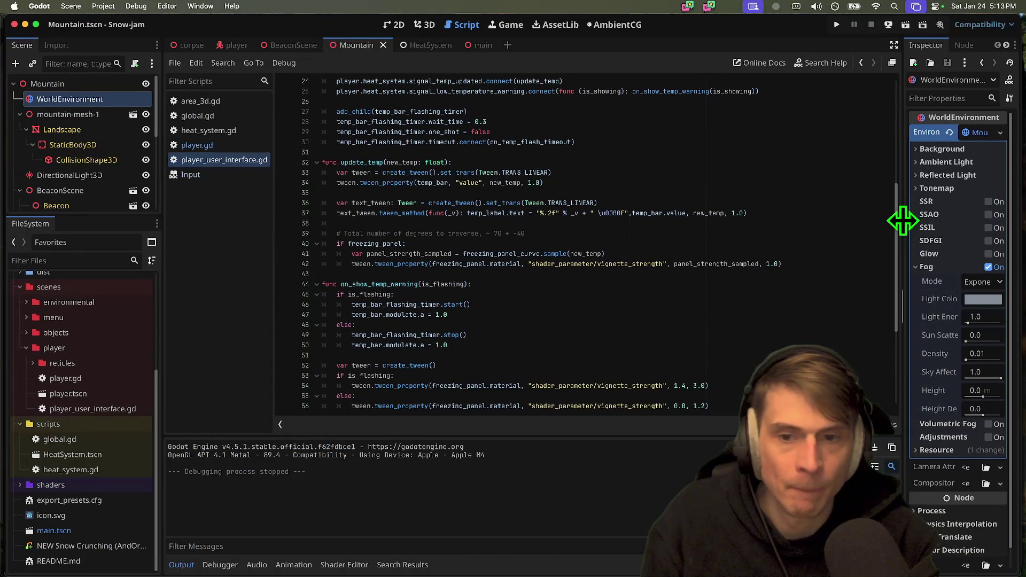
{"action": "left_click", "coordinate": [806, 266]}
{"action": "left_click", "coordinate": [813, 255]}
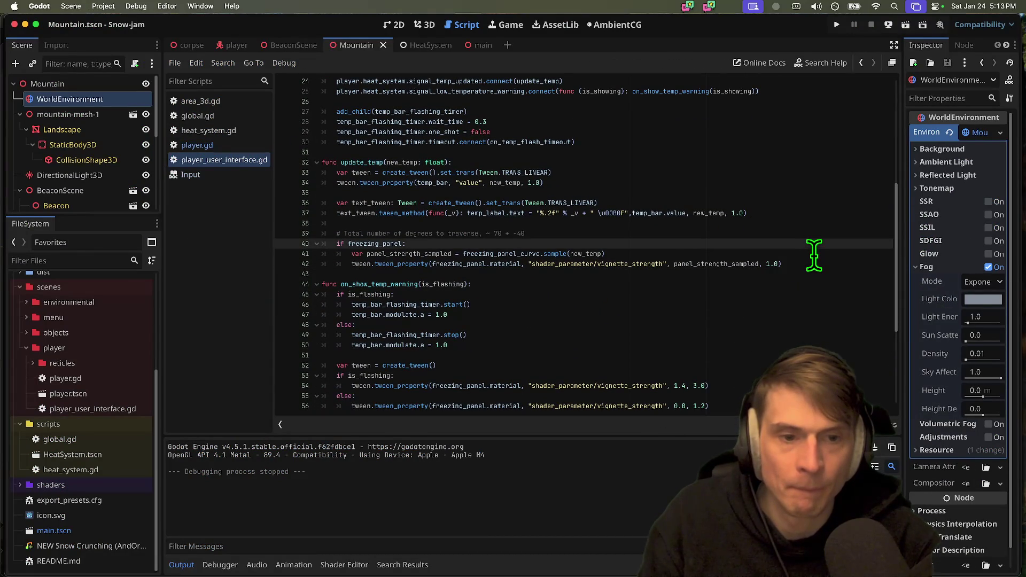
{"action": "key", "text": "super+shift+k"}
{"action": "key", "text": "shift+Down"}
{"action": "key", "text": "shift+Tab"}
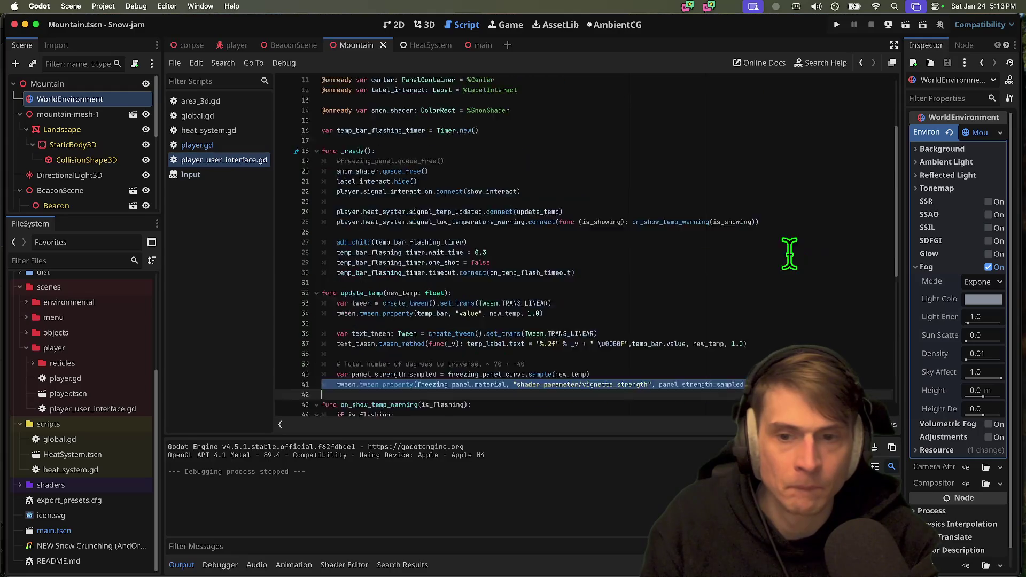
- Delete the commented freezing_panel and snow_shader.queue_free() lines from _ready, then save
{"action": "scroll", "coordinate": [799, 254], "scroll_direction": "up", "scroll_amount": 5}
{"action": "left_click", "coordinate": [625, 262]}
{"action": "key", "text": "super+shift+k"}
{"action": "key", "text": "Down"}
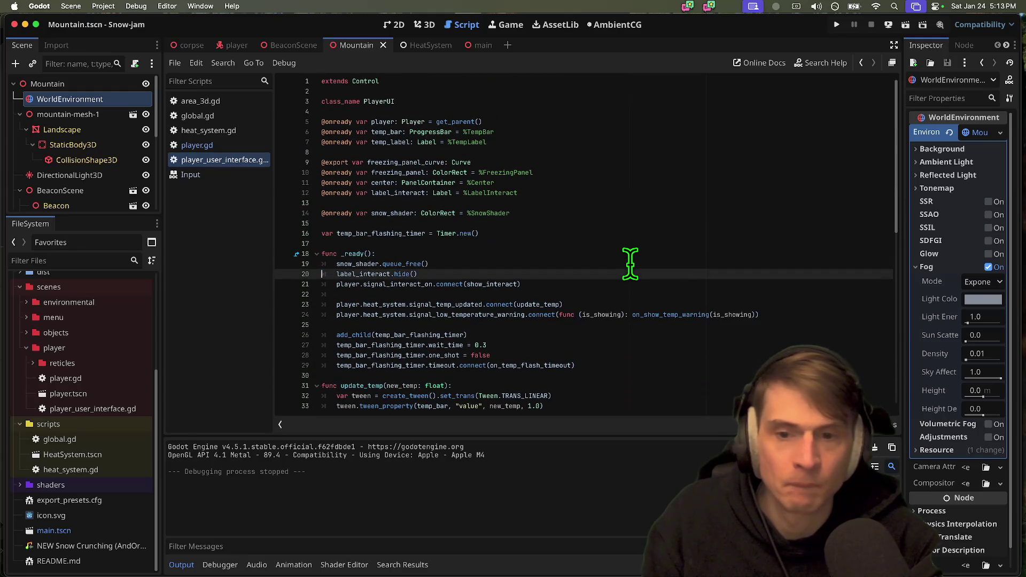
{"action": "key", "text": "Return"}
{"action": "key", "text": "Up"}
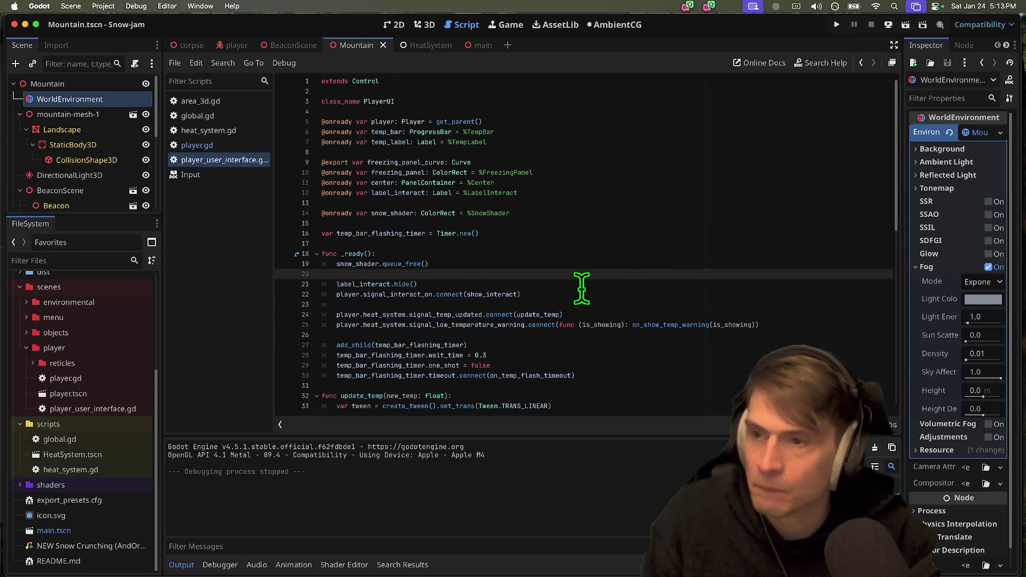
{"action": "key", "text": "Up"}
{"action": "key", "text": "super+shift+k"}
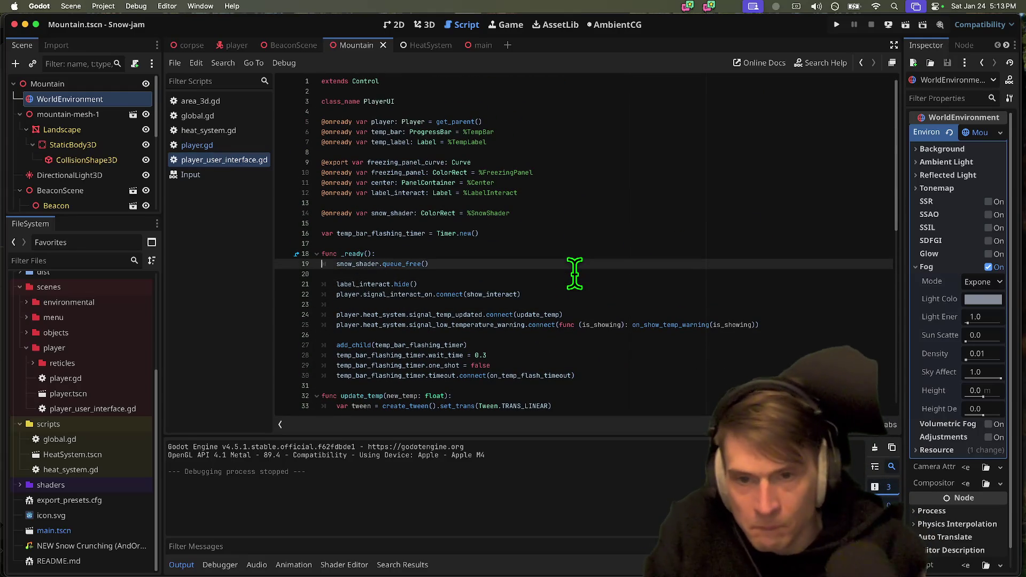
{"action": "key", "text": "super+shift+k"}
{"action": "key", "text": "super+s"}
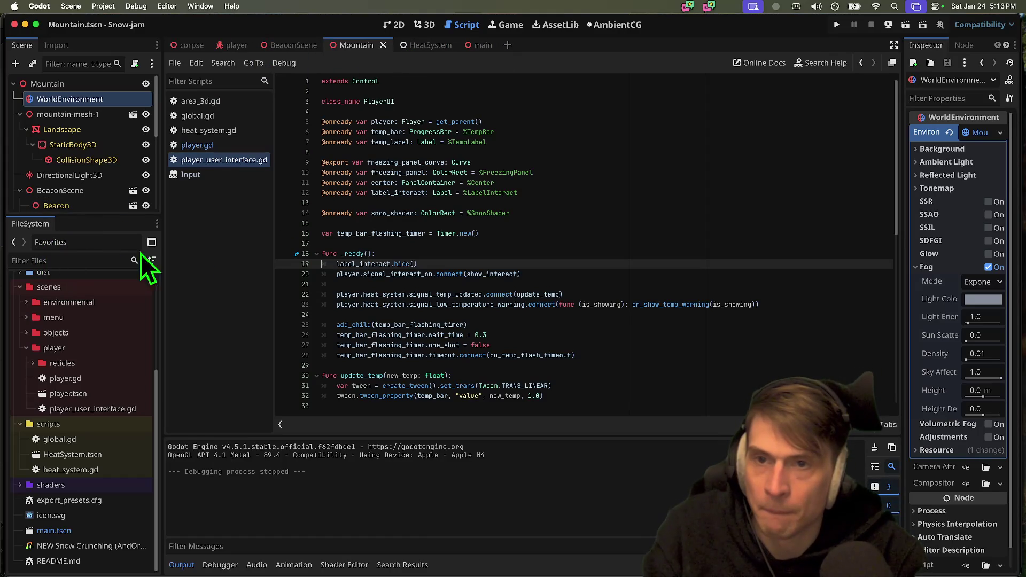
{"action": "right_click", "coordinate": [103, 172]}
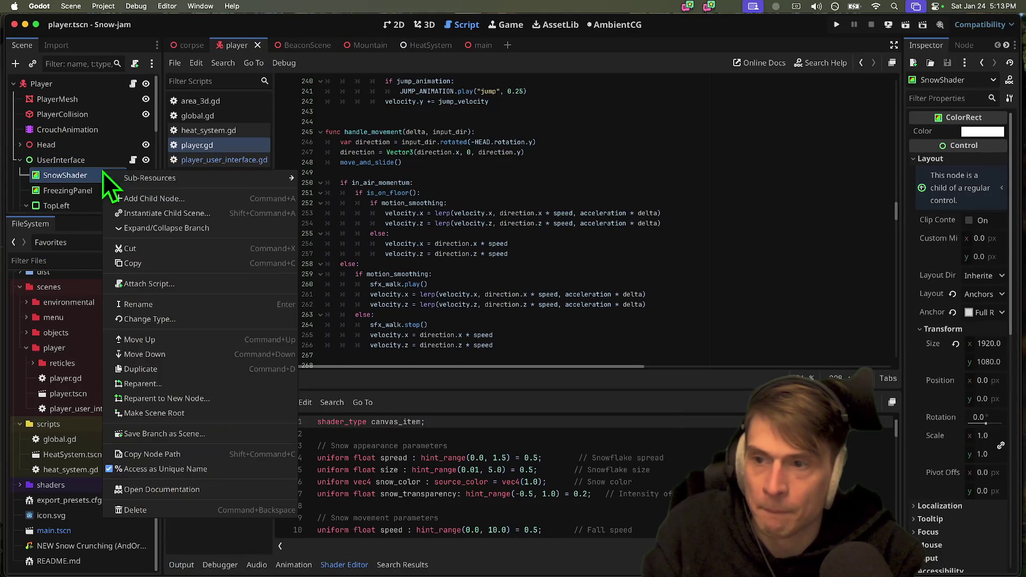
- Delete the SnowShader node, collapse TopLeft and Center, and select FreezingPanel
{"action": "left_click", "coordinate": [176, 509]}
{"action": "left_click", "coordinate": [551, 299]}
{"action": "mouse_move", "coordinate": [105, 214]}
{"action": "left_mouse_down"}
{"action": "mouse_move", "coordinate": [32, 348]}
{"action": "mouse_move", "coordinate": [32, 404]}
{"action": "left_mouse_up"}
{"action": "left_click", "coordinate": [49, 190]}
{"action": "key", "text": "Left"}
{"action": "left_click", "coordinate": [55, 206]}
{"action": "key", "text": "Left"}
{"action": "left_click", "coordinate": [110, 175]}
- Set the FreezingPanel shader's dither strength to 0.04 and Inner Radius to 0.2
{"action": "left_click", "coordinate": [957, 540]}
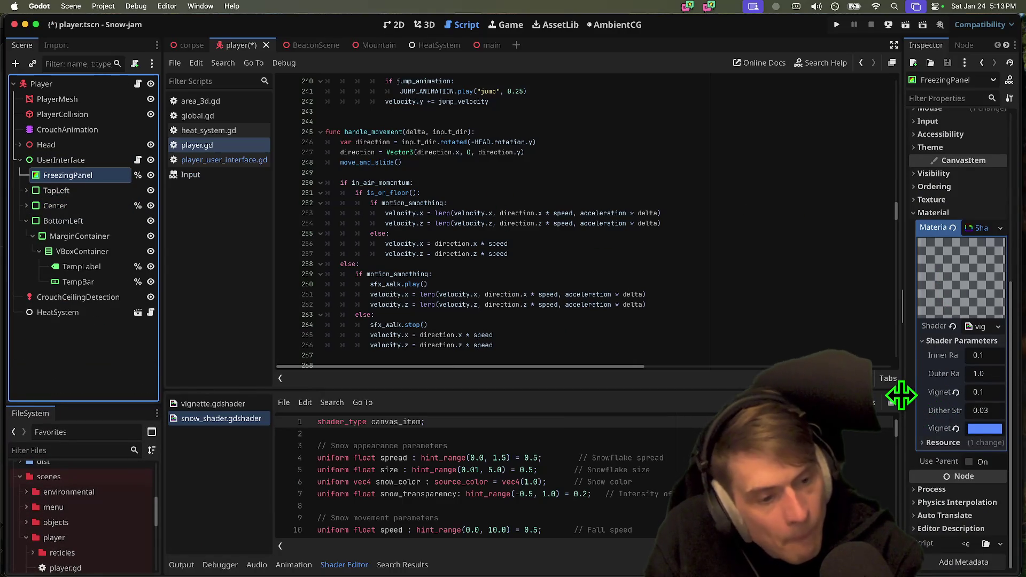
{"action": "left_click_drag", "start_coordinate": [902, 394], "coordinate": [782, 398]}
{"action": "left_click", "coordinate": [962, 411]}
{"action": "type", "text": "0.04"}
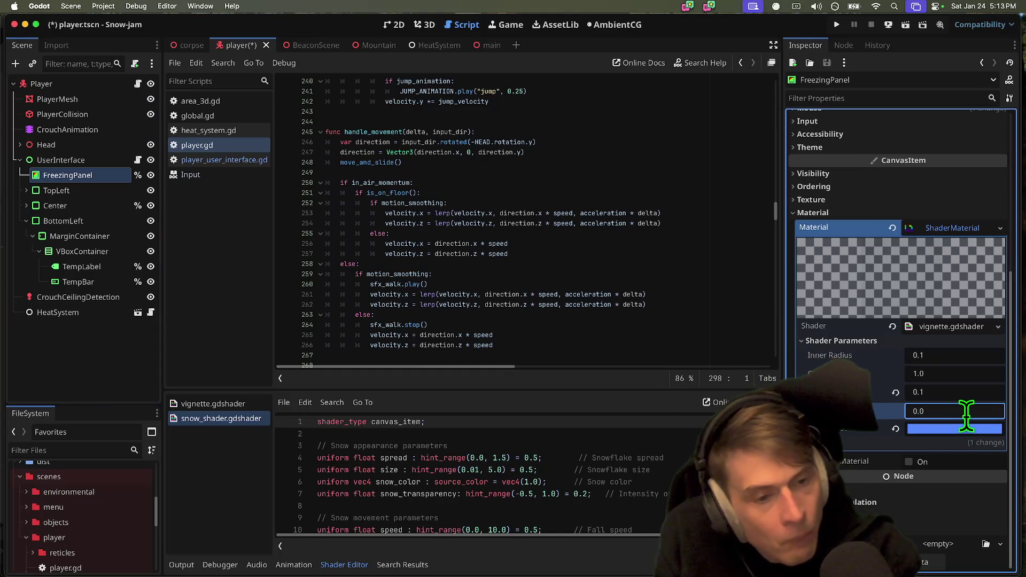
{"action": "key", "text": "ctrl+s"}
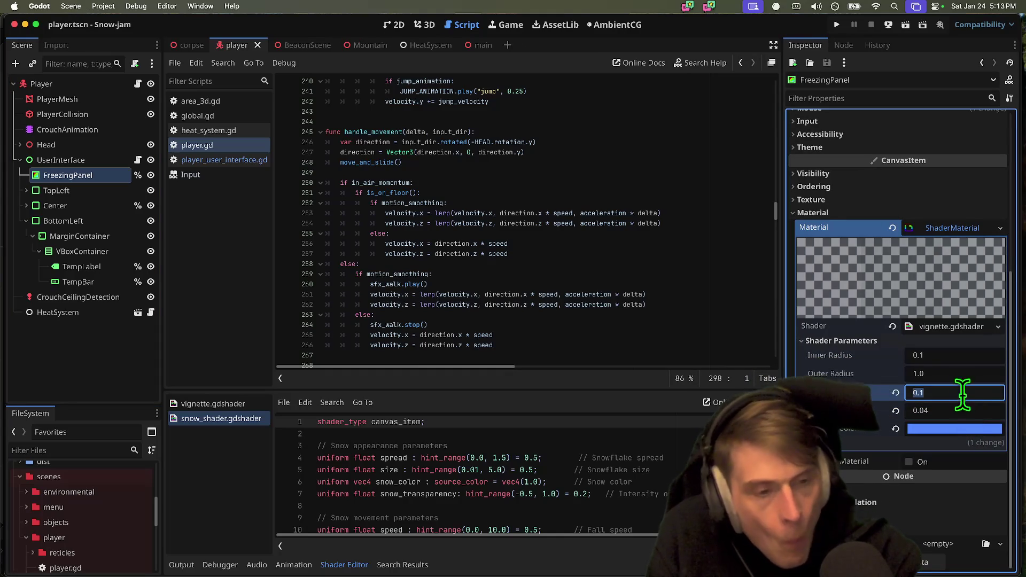
{"action": "left_click", "coordinate": [652, 275]}
{"action": "left_click", "coordinate": [967, 355]}
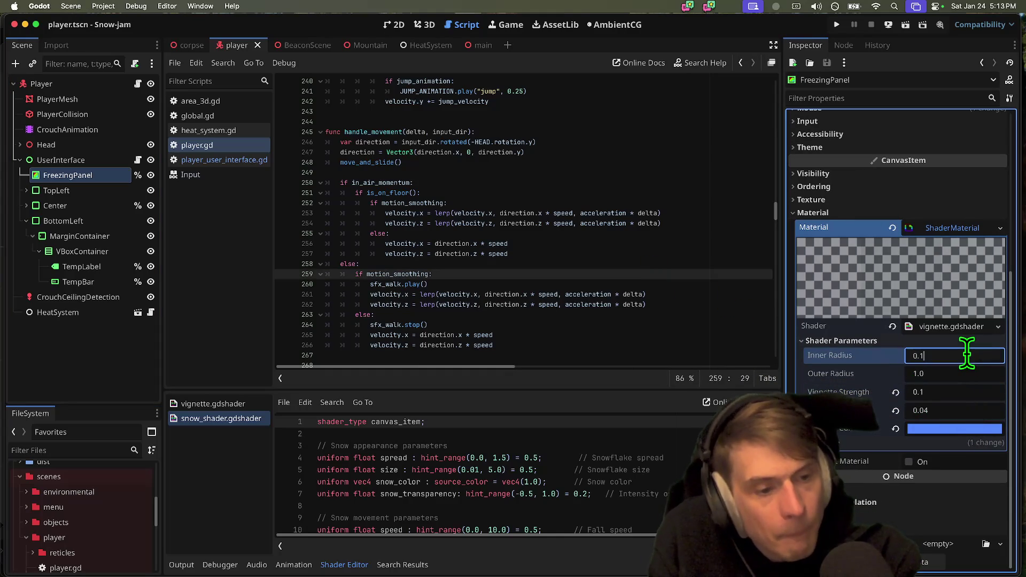
{"action": "type", "text": "0.2"}
{"action": "key", "text": "Return"}
- Test-run the game, walk forward, and stop it
{"action": "key", "text": "super+b"}
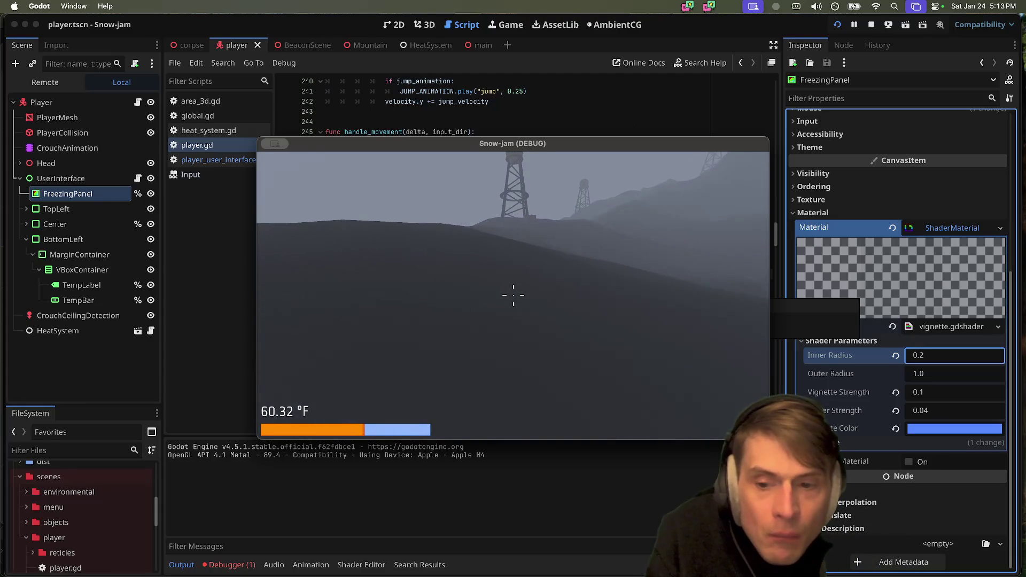
{"action": "key", "text": "w"}
{"action": "key", "text": "w"}
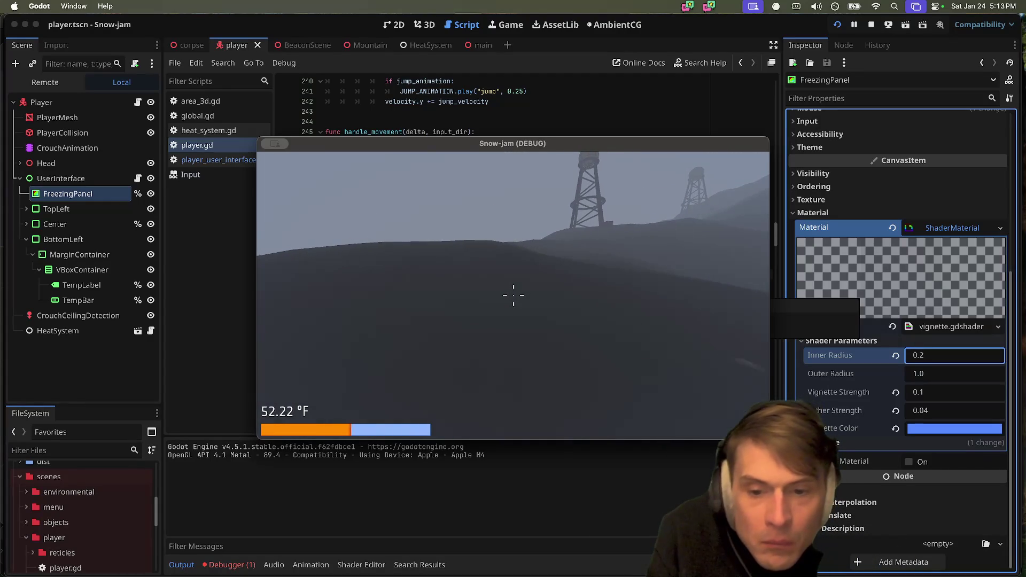
{"action": "key", "text": "Escape"}
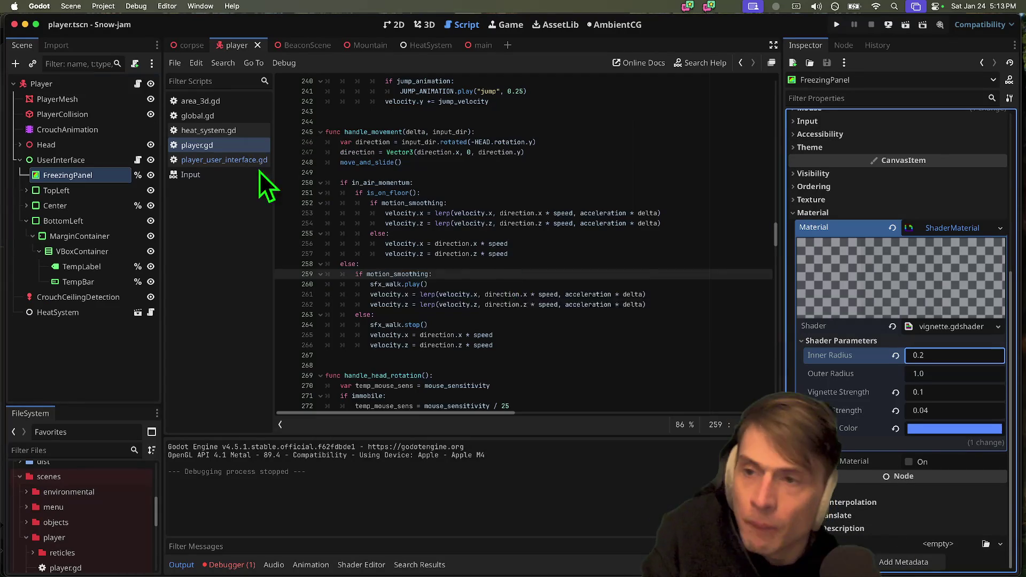
- Select the Player's HeatSystem node and edit its Temp Tick Next value
{"action": "left_click", "coordinate": [62, 89]}
{"action": "left_click", "coordinate": [88, 314]}
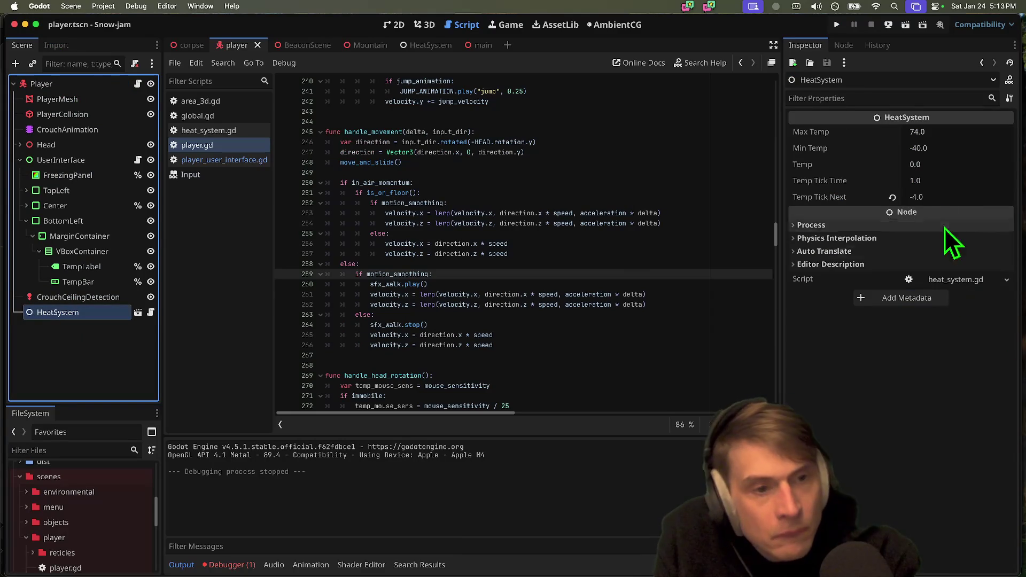
{"action": "left_click", "coordinate": [948, 196]}
{"action": "key", "text": "Left"}
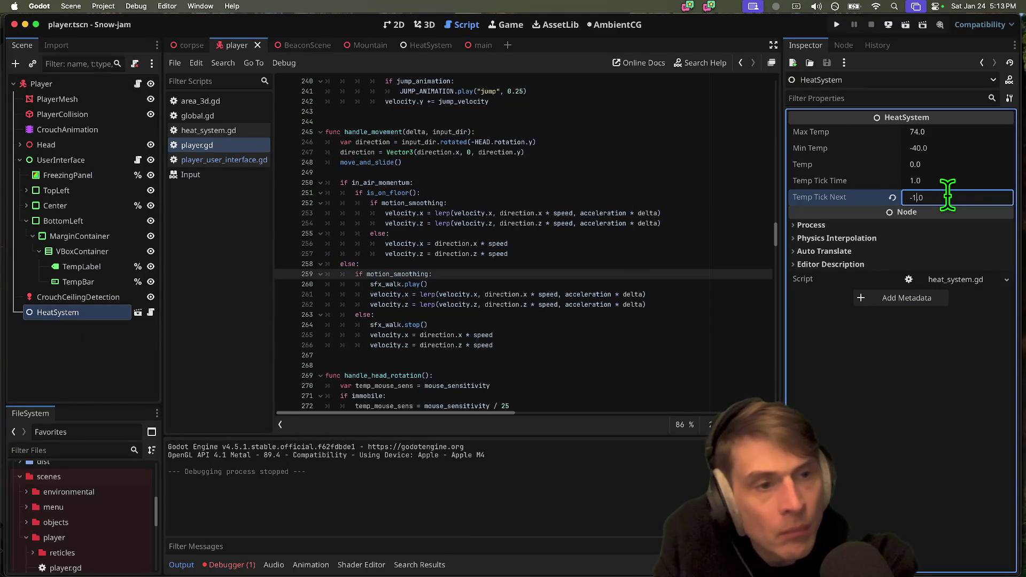
{"action": "key", "text": "super+Tab"}
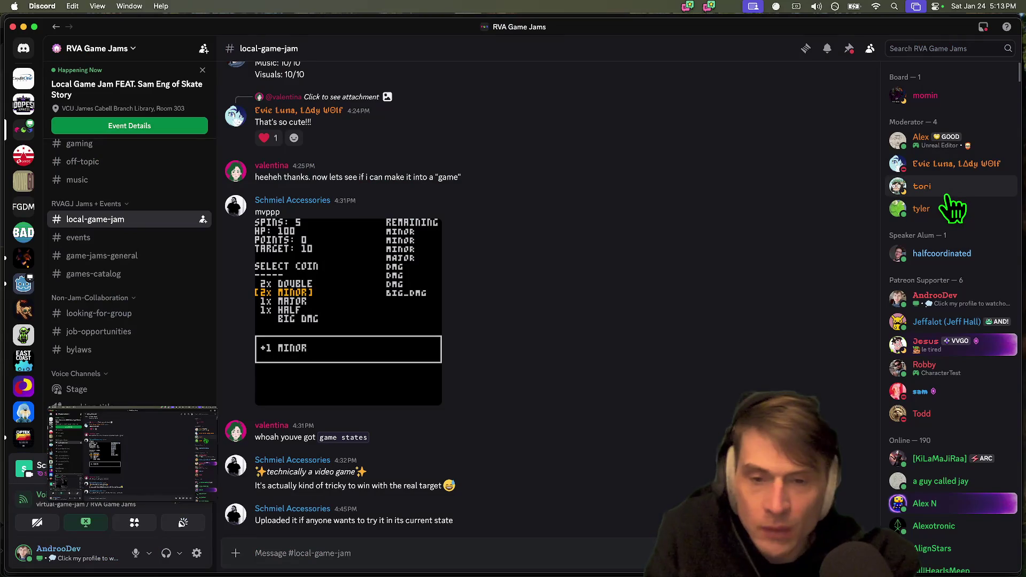
- Stop the local web server and check the git status
{"action": "key", "text": "super+Tab"}
{"action": "key", "text": "super+Tab"}
{"action": "type", "text": "sgst"}
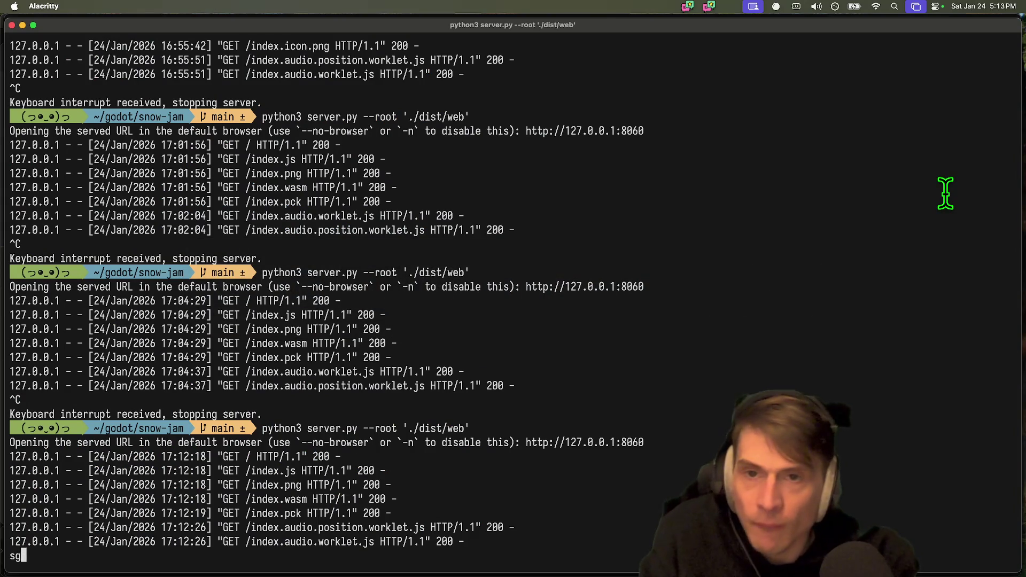
{"action": "key", "text": "ctrl+c"}
{"action": "type", "text": "gst"}
{"action": "key", "text": "Return"}
- Review the uncommitted changes with gd, including the Interact and pause-input edits
{"action": "type", "text": "gd"}
{"action": "key", "text": "Return"}
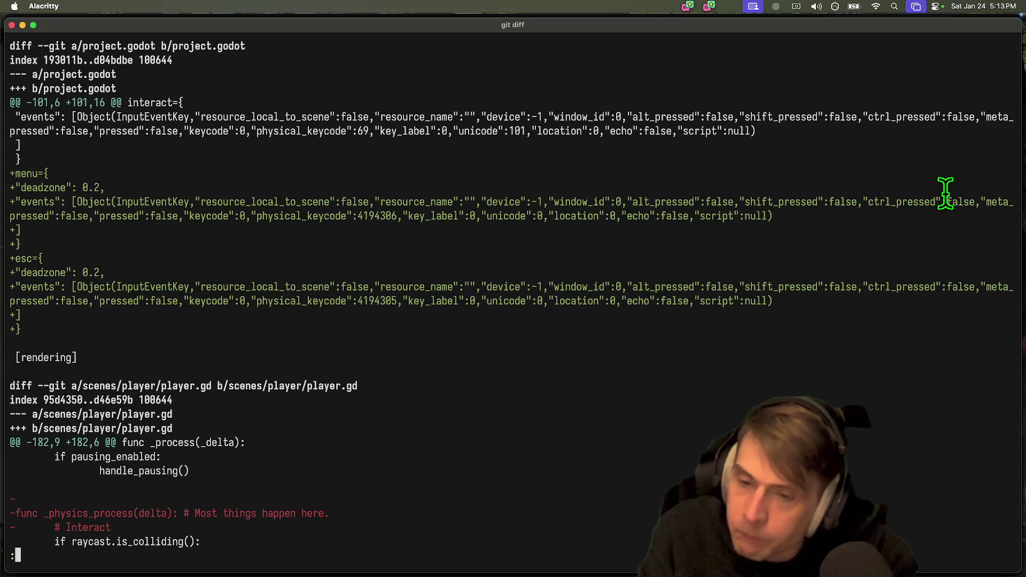
{"action": "scroll", "coordinate": [559, 233], "scroll_direction": "down", "scroll_amount": 5}
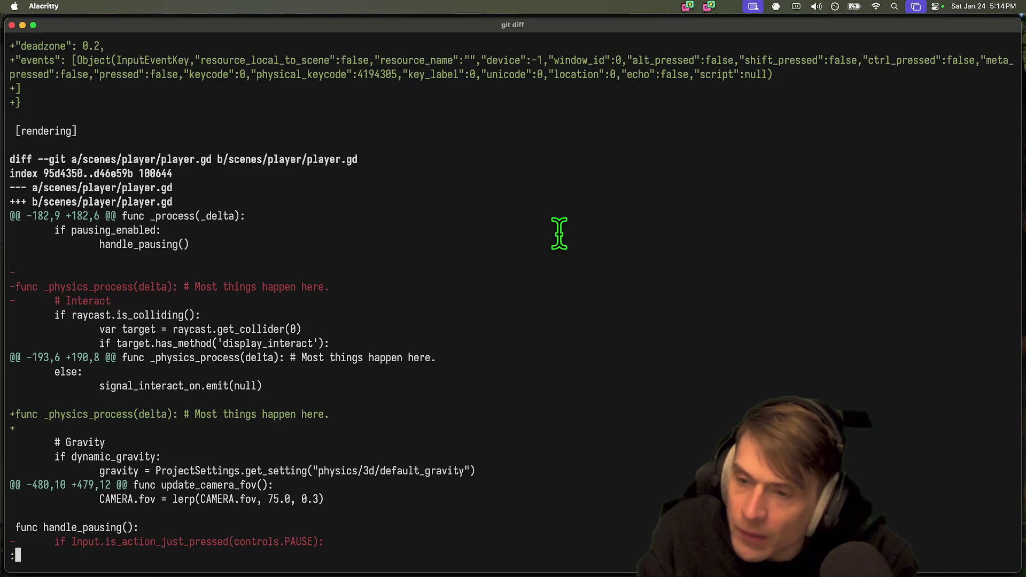
{"action": "double_click", "coordinate": [81, 301]}
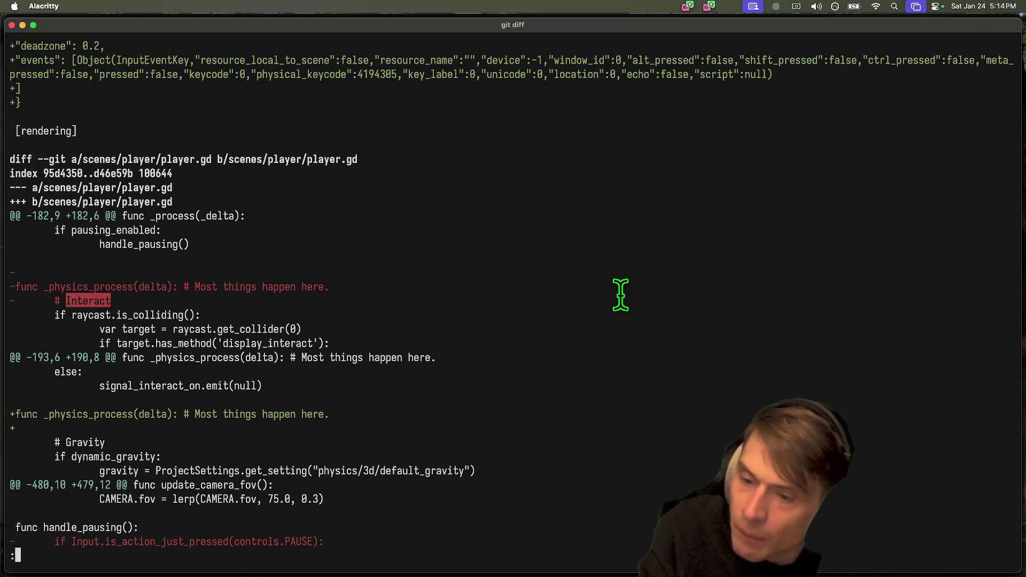
{"action": "scroll", "coordinate": [620, 294], "scroll_direction": "down", "scroll_amount": 1}
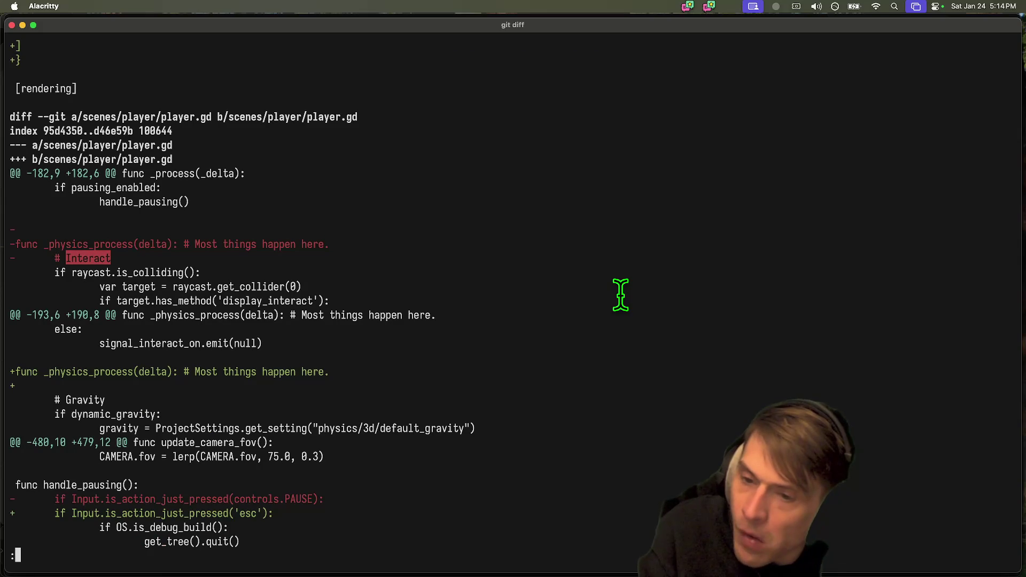
{"action": "scroll", "coordinate": [621, 294], "scroll_direction": "down", "scroll_amount": 1}
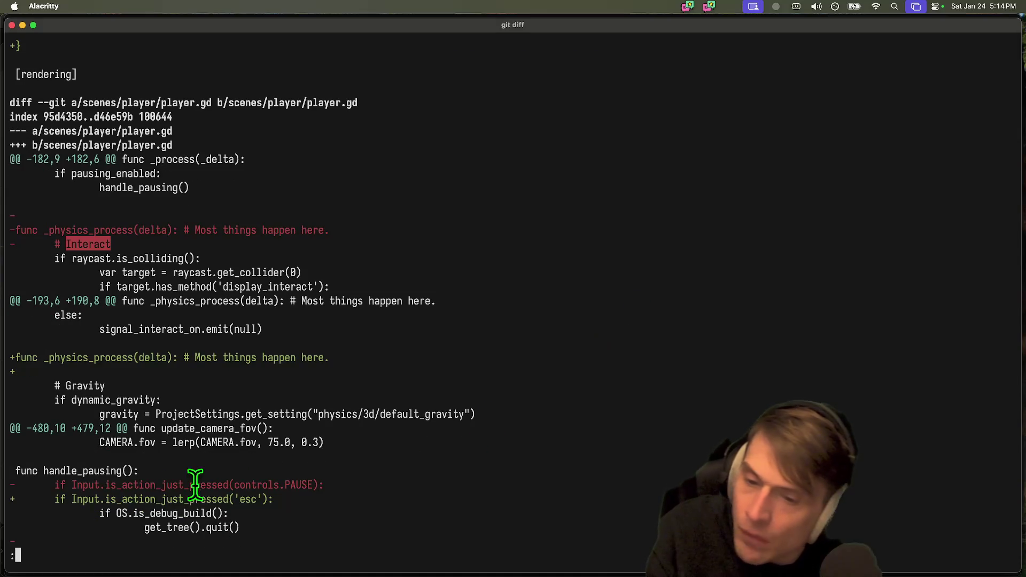
{"action": "double_click", "coordinate": [79, 499]}
{"action": "scroll", "coordinate": [527, 469], "scroll_direction": "up", "scroll_amount": 7}
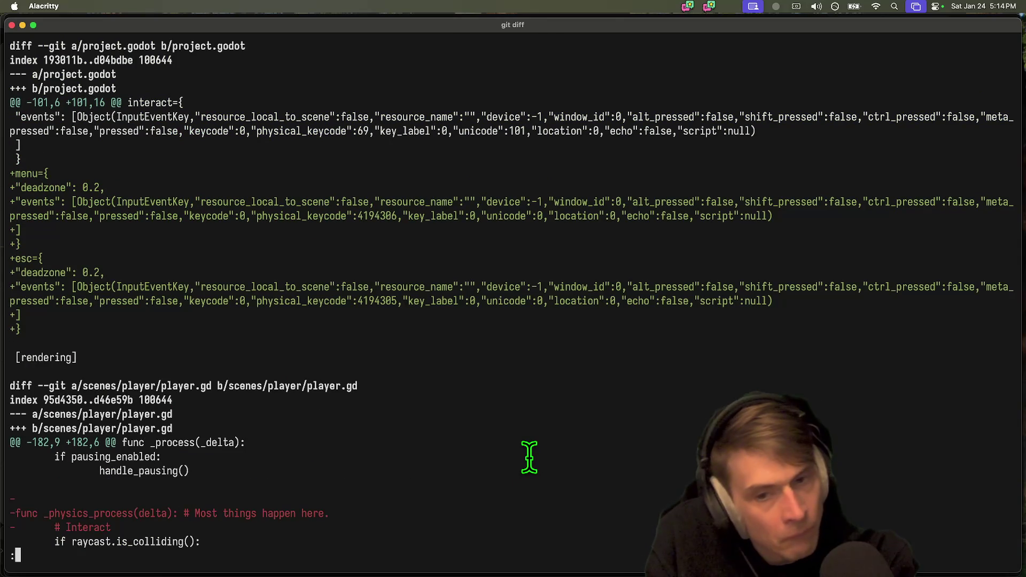
{"action": "type", "text": "qt"}
{"action": "key", "text": "Return"}
{"action": "type", "text": "git add ."}
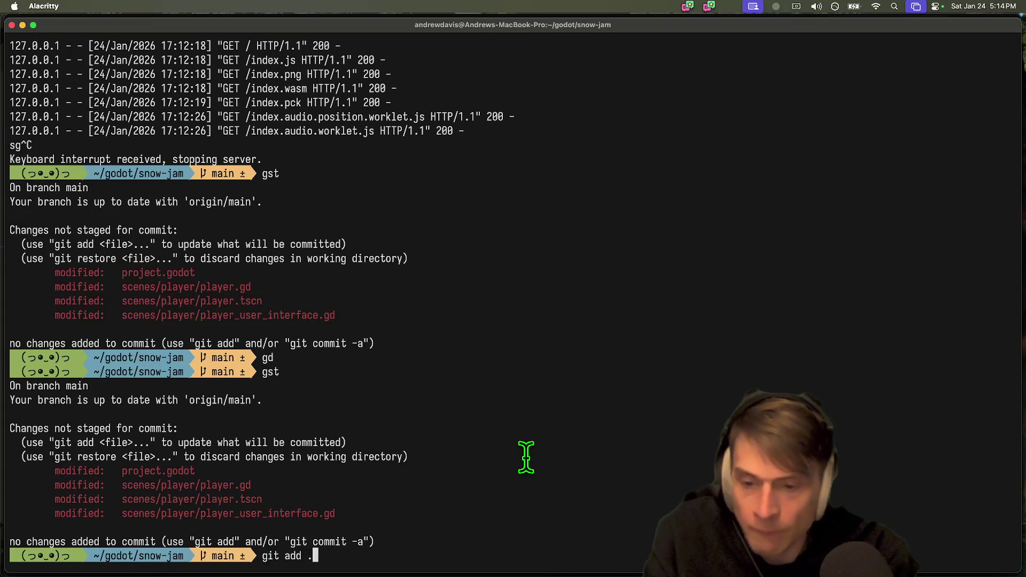
- Stage all changes with git add . and try removing them from staging
{"action": "key", "text": "Return"}
{"action": "type", "text": "gst"}
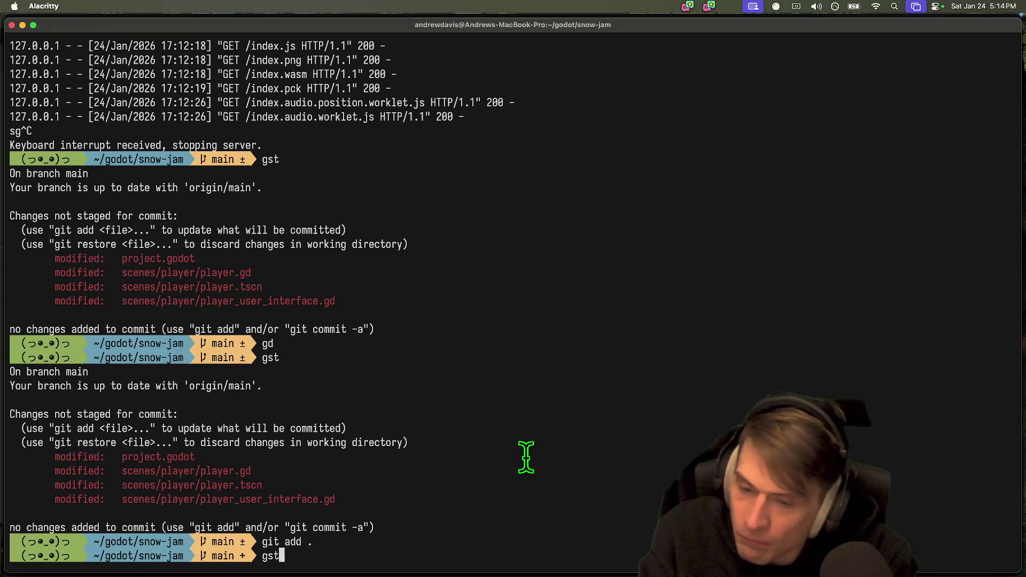
{"action": "key", "text": "Return"}
{"action": "type", "text": "git rm ."}
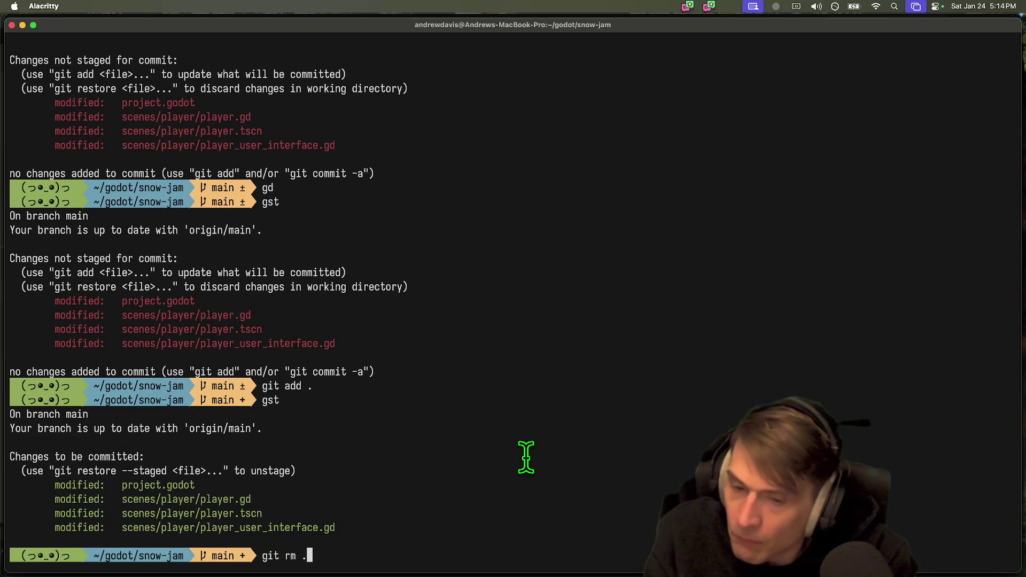
{"action": "key", "text": "Return"}
{"action": "type", "text": "s"}
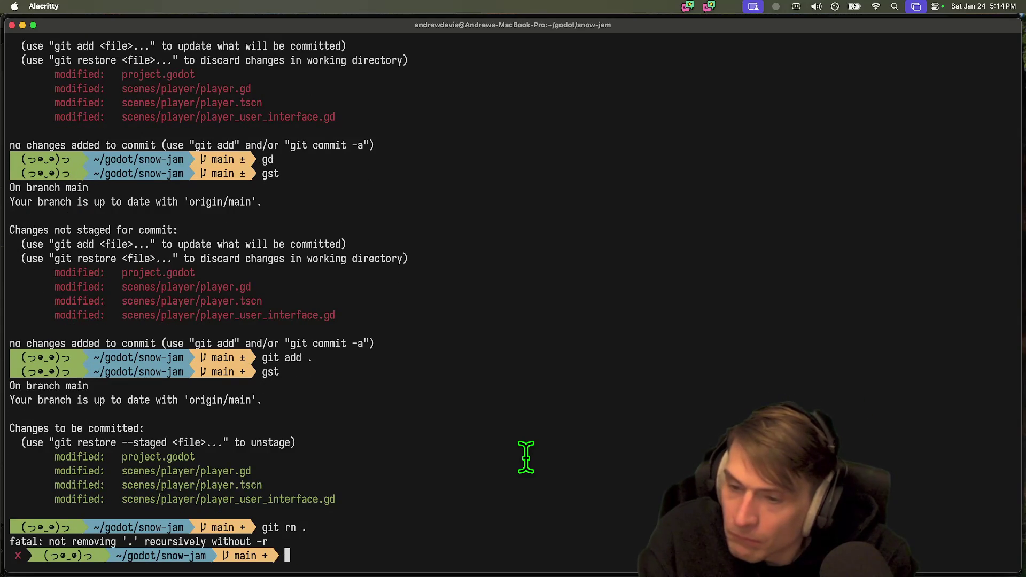
{"action": "double_click", "coordinate": [160, 457]}
{"action": "type", "text": "git rm . -r"}
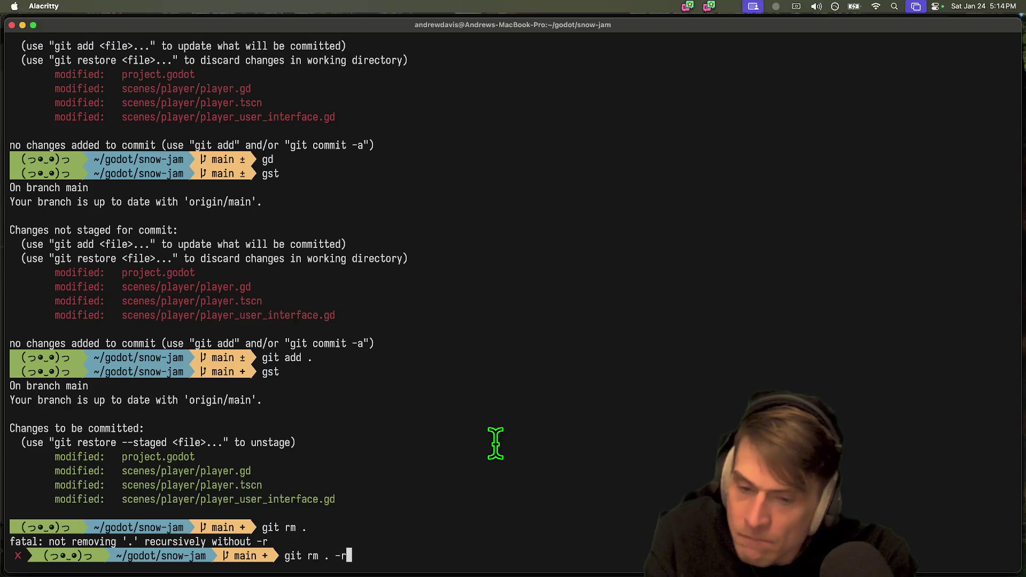
{"action": "key", "text": "Return"}
- Unstage all the changes and confirm with gst
{"action": "type", "text": "gst"}
{"action": "key", "text": "Return"}
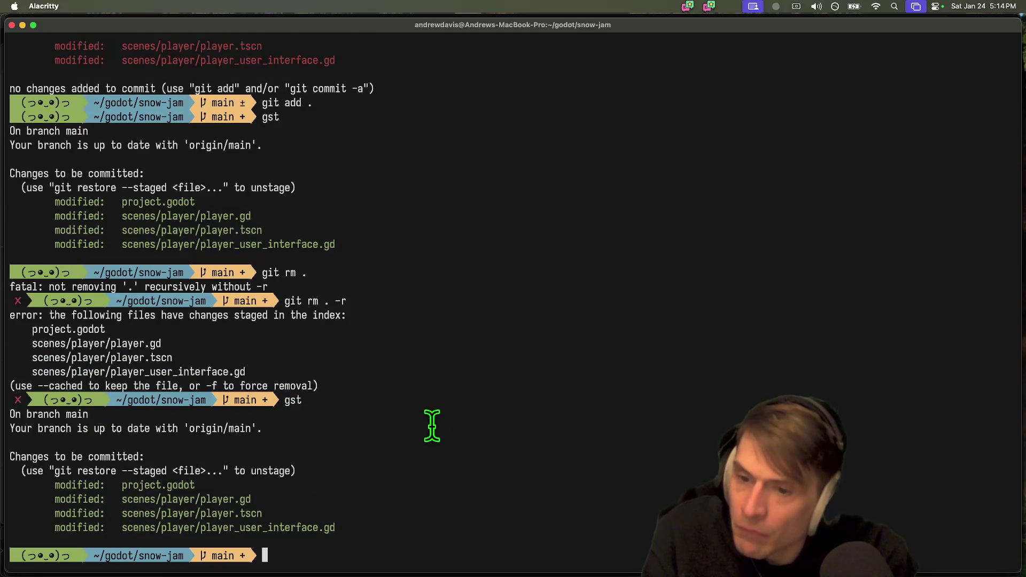
{"action": "key", "text": "Up"}
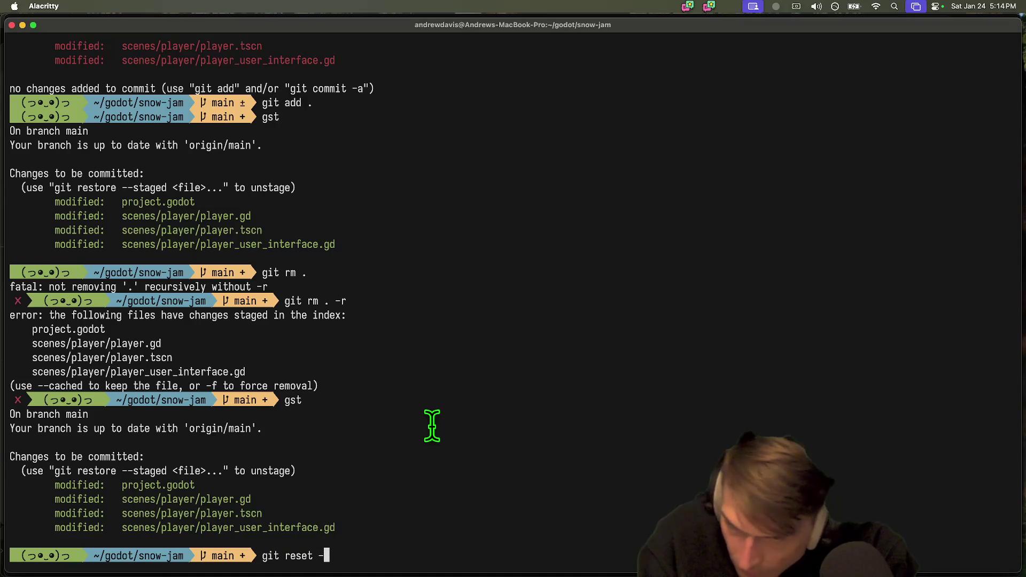
{"action": "key", "text": "BackSpace"}
{"action": "key", "text": "Return"}
{"action": "type", "text": "gs"}
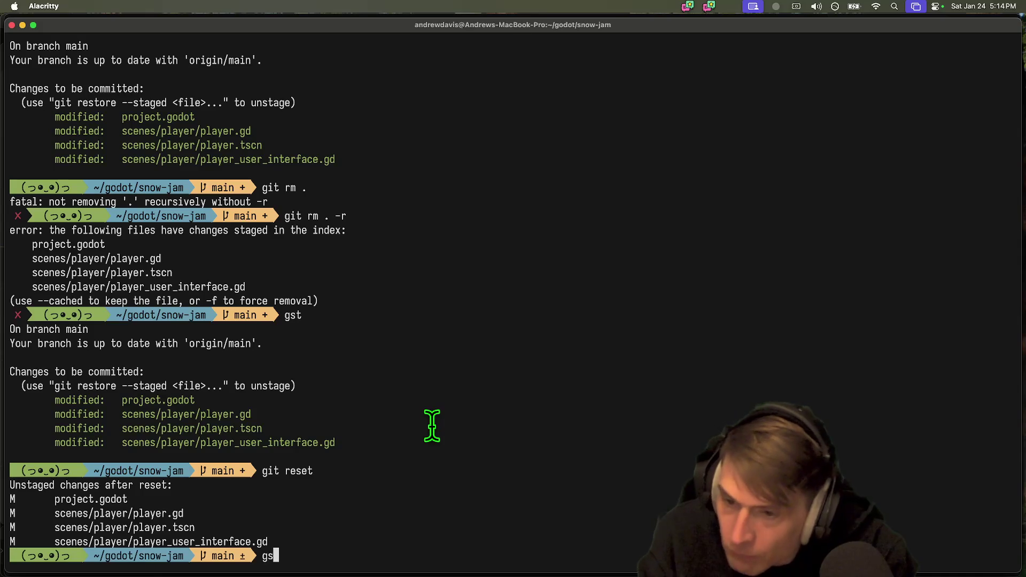
{"action": "type", "text": "t"}
{"action": "key", "text": "Return"}
{"action": "type", "text": "git stash"}
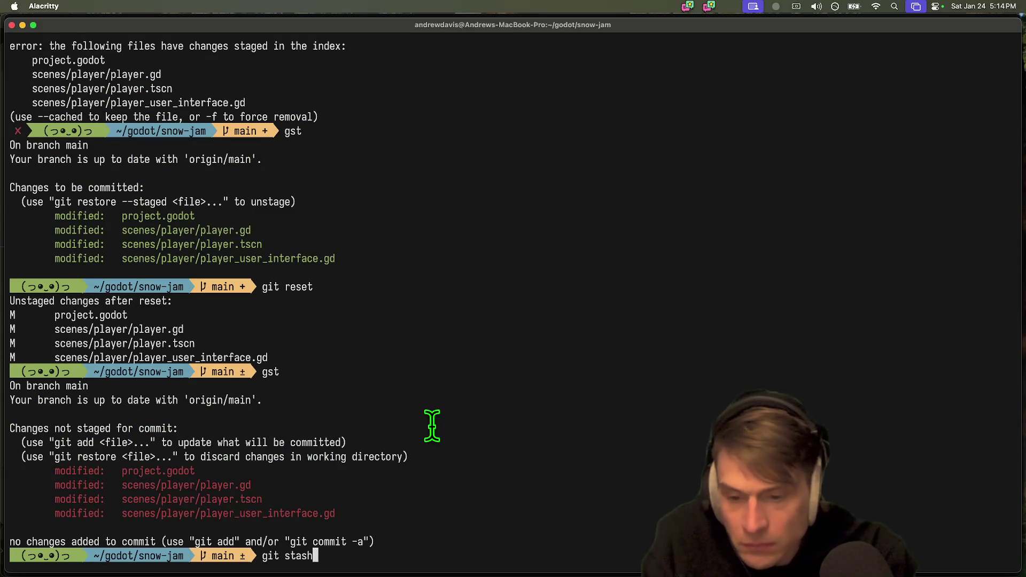
- Stash the changes, check out add-corpse-mechanic, and pop the stash
{"action": "key", "text": "Return"}
{"action": "type", "text": "add"}
{"action": "key", "text": "Tab"}
{"action": "key", "text": "Return"}
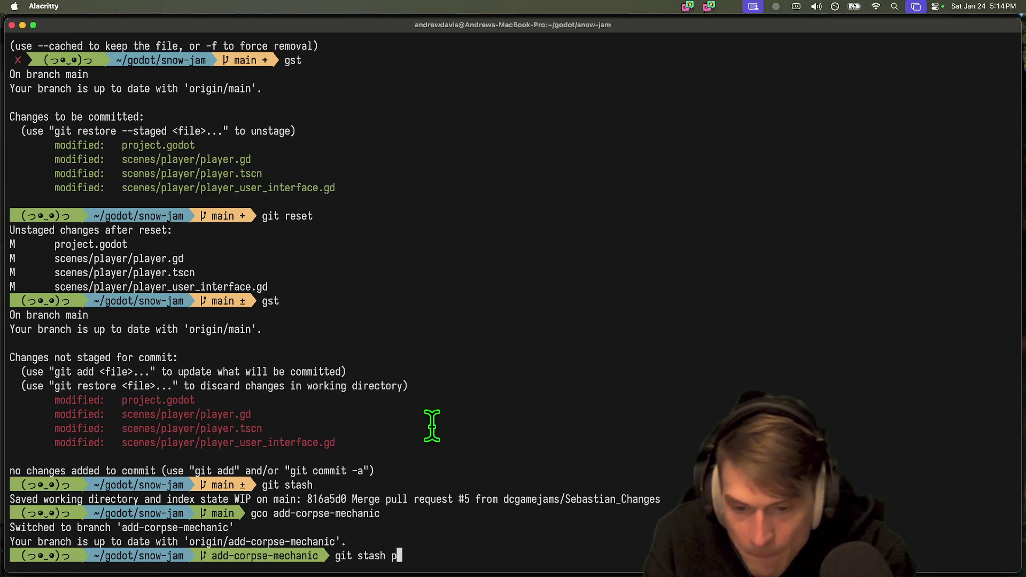
{"action": "type", "text": "op"}
{"action": "key", "text": "Return"}
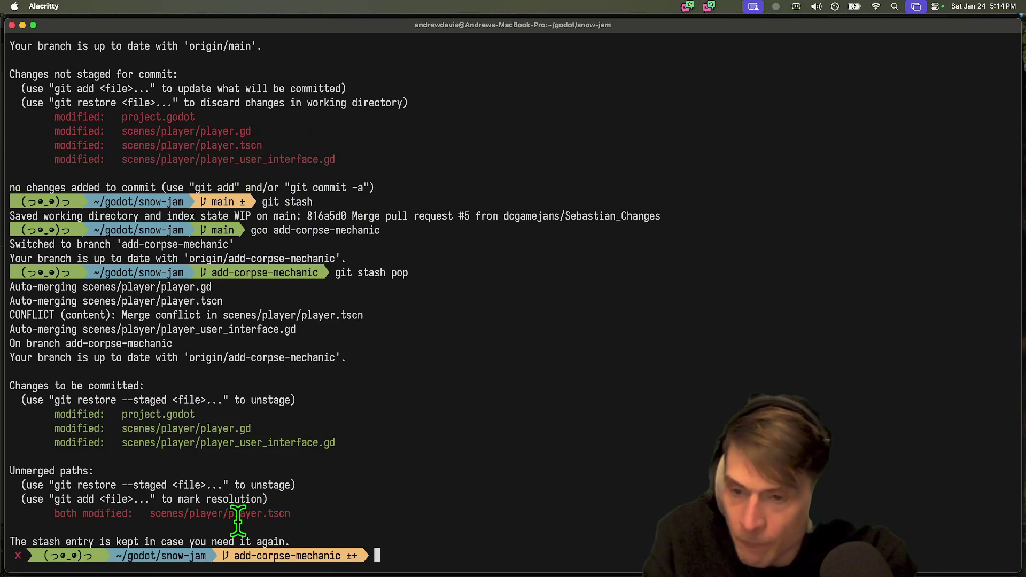
- Inspect the conflicted player.tscn diff, noting the added inner_radius = 0.2 line
{"action": "triple_click", "coordinate": [240, 513]}
{"action": "left_click", "coordinate": [240, 513]}
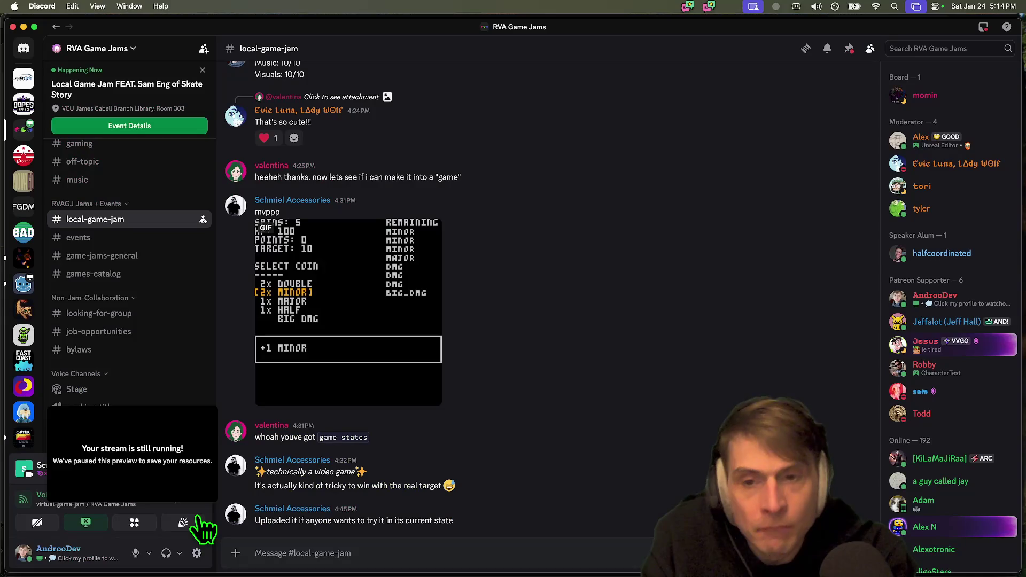
{"action": "type", "text": "gd"}
{"action": "key", "text": "Return"}
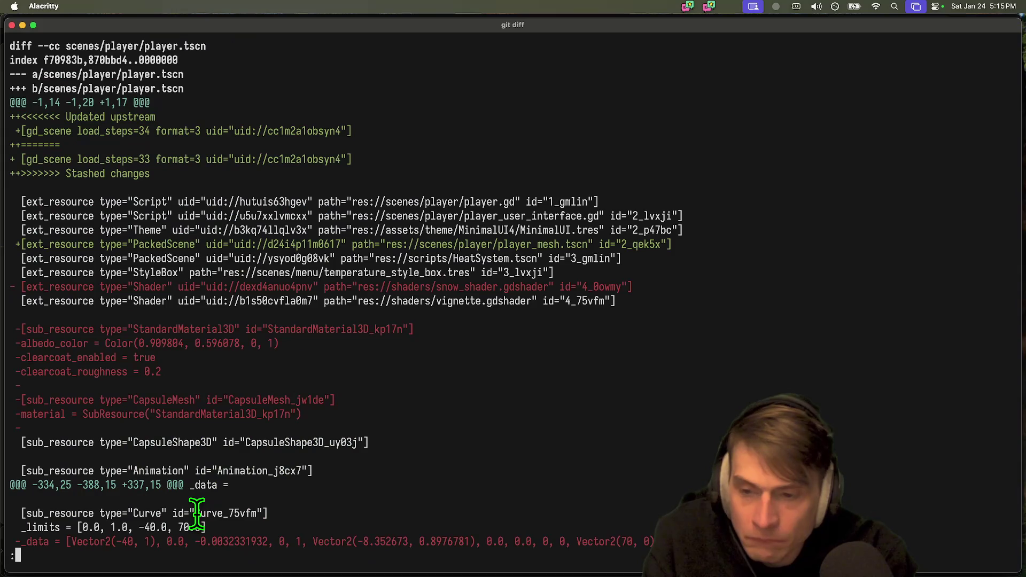
{"action": "scroll", "coordinate": [196, 514], "scroll_direction": "down", "scroll_amount": 9}
{"action": "scroll", "coordinate": [200, 507], "scroll_direction": "up", "scroll_amount": 10}
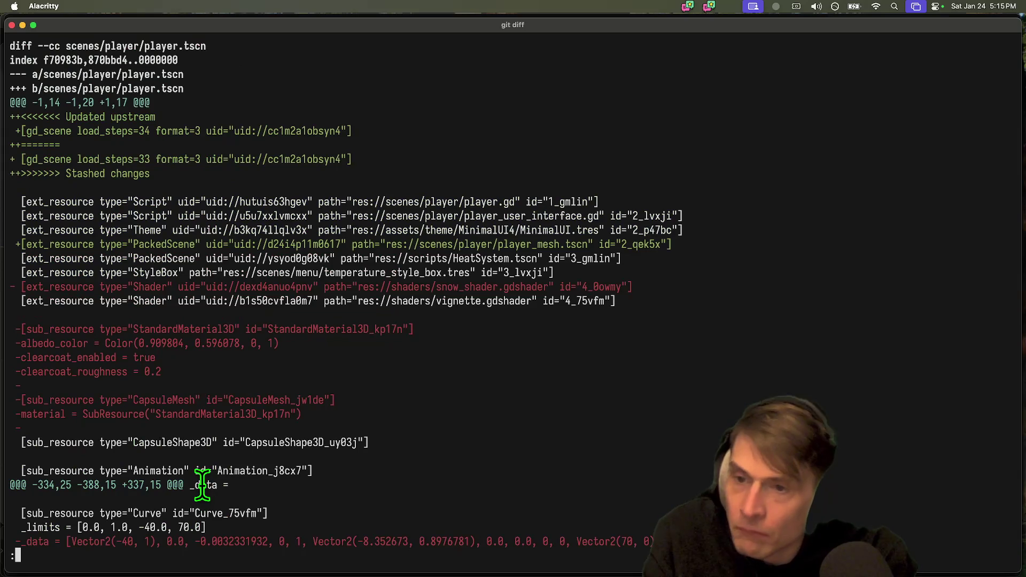
{"action": "scroll", "coordinate": [639, 201], "scroll_direction": "down", "scroll_amount": 9}
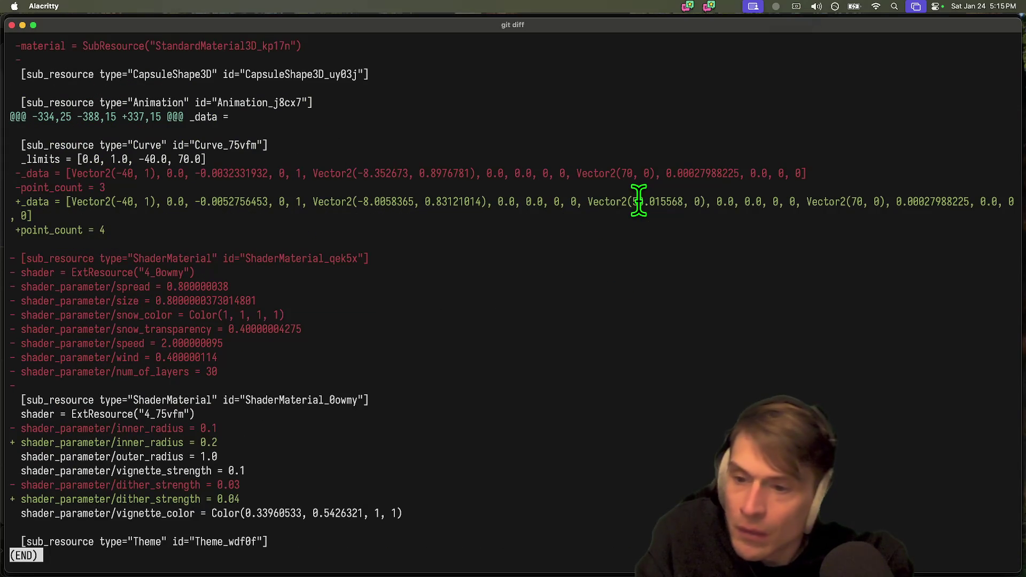
{"action": "scroll", "coordinate": [849, 443], "scroll_direction": "up", "scroll_amount": 9}
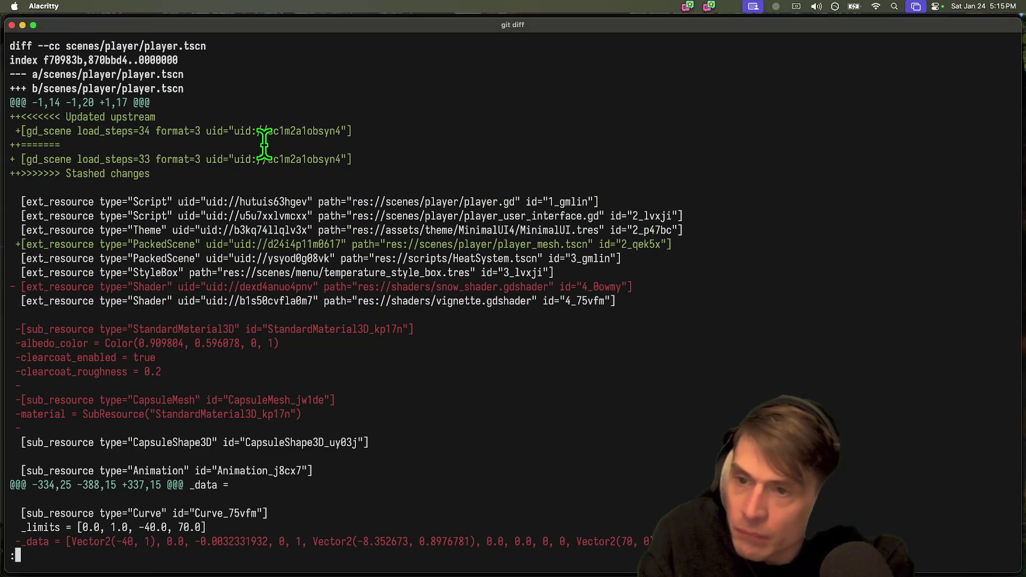
{"action": "scroll", "coordinate": [270, 177], "scroll_direction": "down", "scroll_amount": 9}
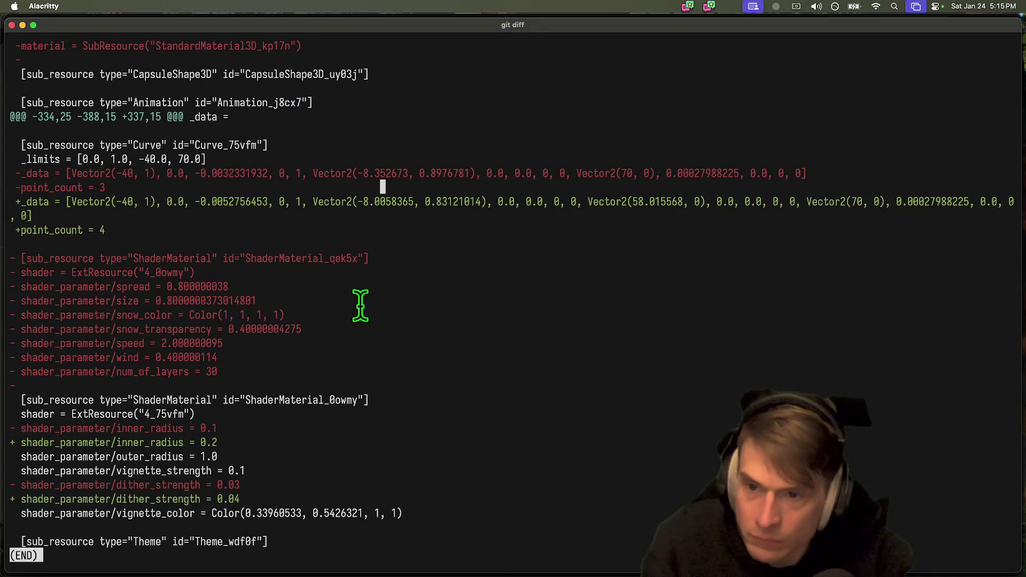
{"action": "scroll", "coordinate": [385, 279], "scroll_direction": "up", "scroll_amount": 5}
{"action": "scroll", "coordinate": [385, 279], "scroll_direction": "down", "scroll_amount": 5}
{"action": "triple_click", "coordinate": [338, 436]}
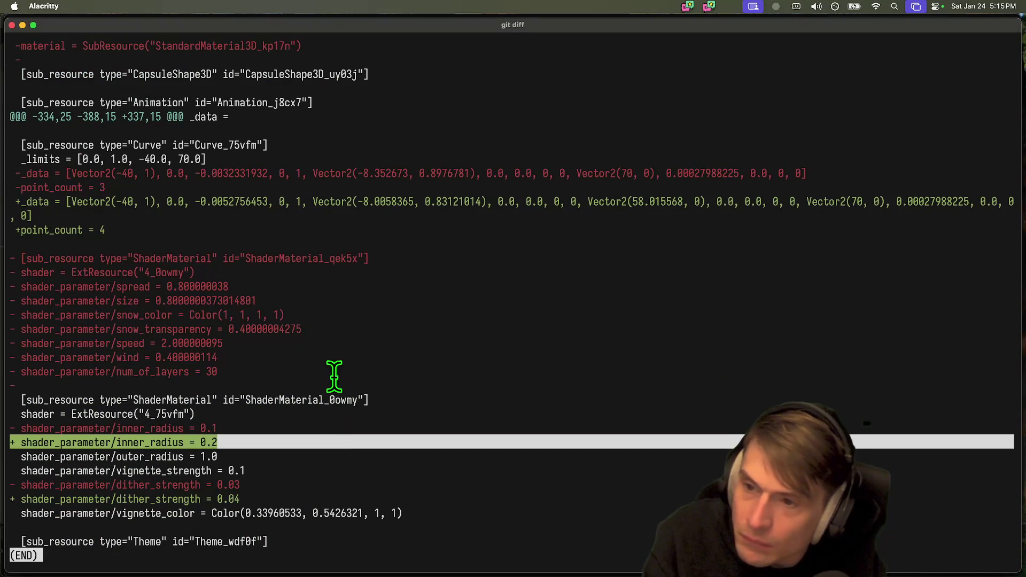
{"action": "scroll", "coordinate": [334, 376], "scroll_direction": "up", "scroll_amount": 9}
- Run gst and confirm scenes/player/player.tscn is still unmerged
{"action": "type", "text": "q"}
{"action": "type", "text": "git"}
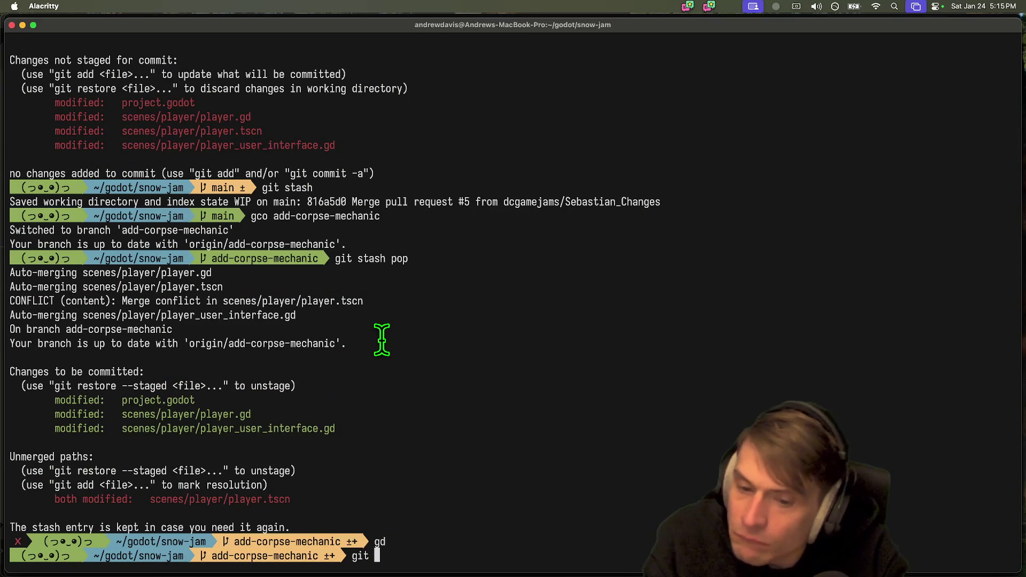
{"action": "key", "text": "BackSpace"}
{"action": "key", "text": "BackSpace"}
{"action": "key", "text": "BackSpace"}
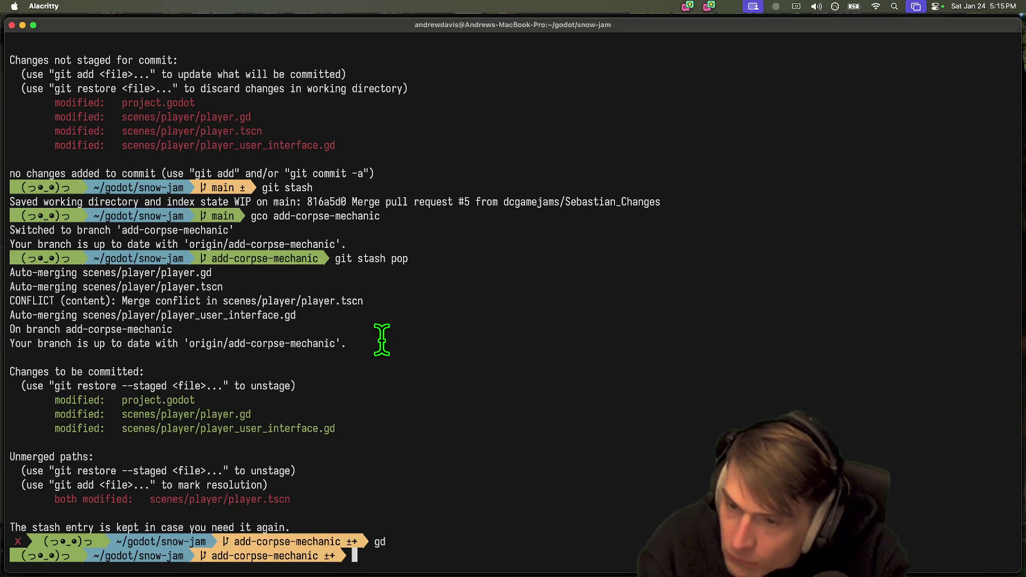
{"action": "type", "text": "gst"}
{"action": "key", "text": "Return"}
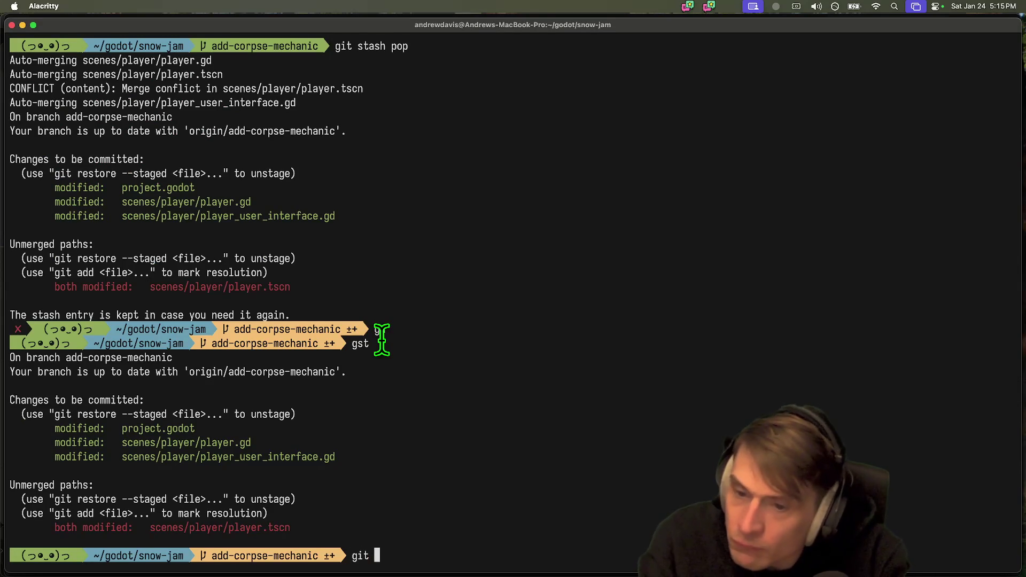
{"action": "double_click", "coordinate": [156, 527]}
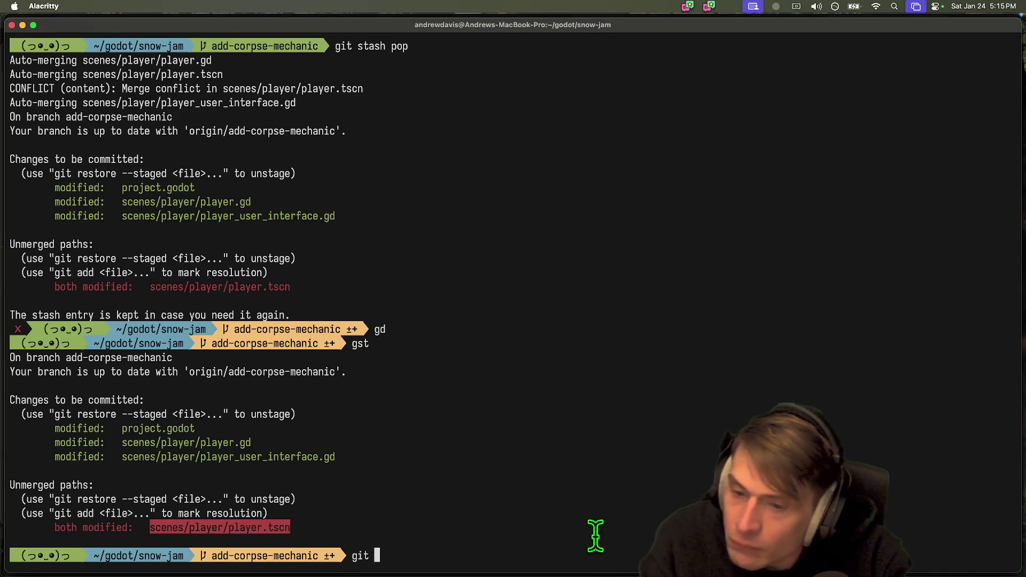
{"action": "left_click", "coordinate": [595, 536]}
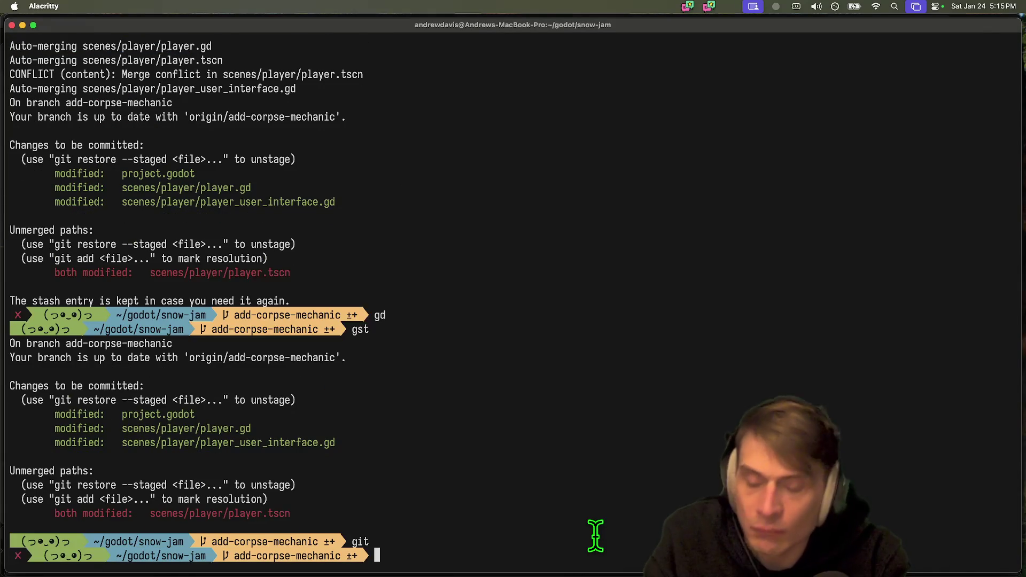
- Reload the changed files from disk in Godot and bring up VS Code
{"action": "key", "text": "super+Tab"}
{"action": "key", "text": "super+Tab"}
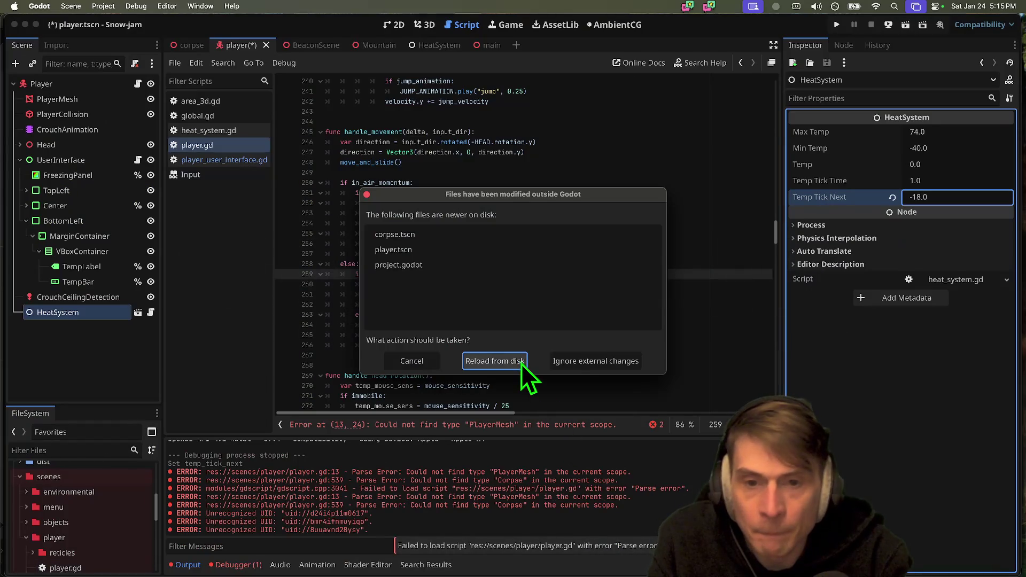
{"action": "left_click", "coordinate": [519, 363]}
{"action": "left_click", "coordinate": [517, 304]}
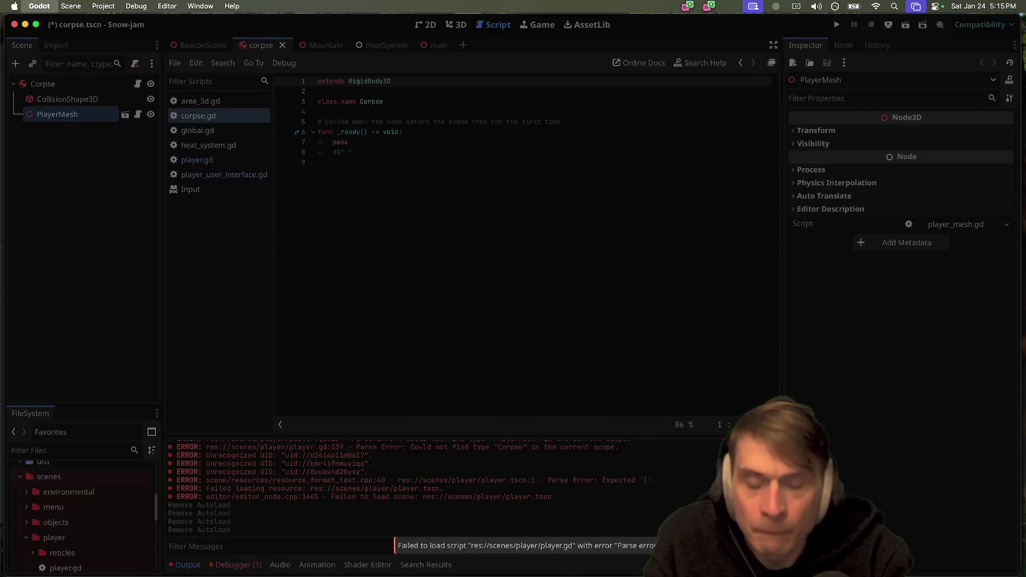
{"action": "left_click", "coordinate": [445, 543]}
{"action": "left_click", "coordinate": [556, 542]}
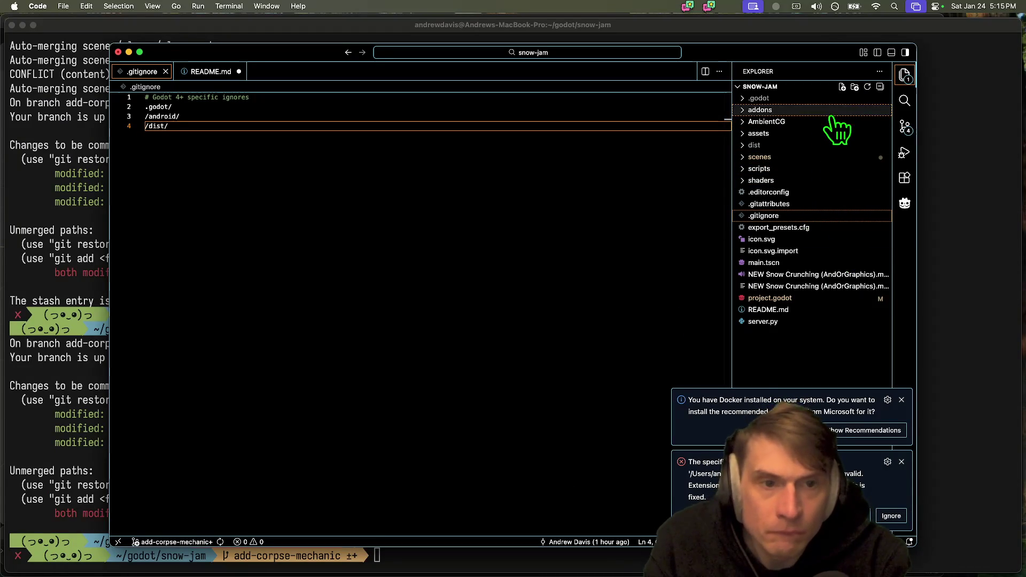
- Open scenes/player/player.tscn and accept the incoming stashed change for its load_steps conflict
{"action": "left_click", "coordinate": [815, 157]}
{"action": "left_click", "coordinate": [811, 202]}
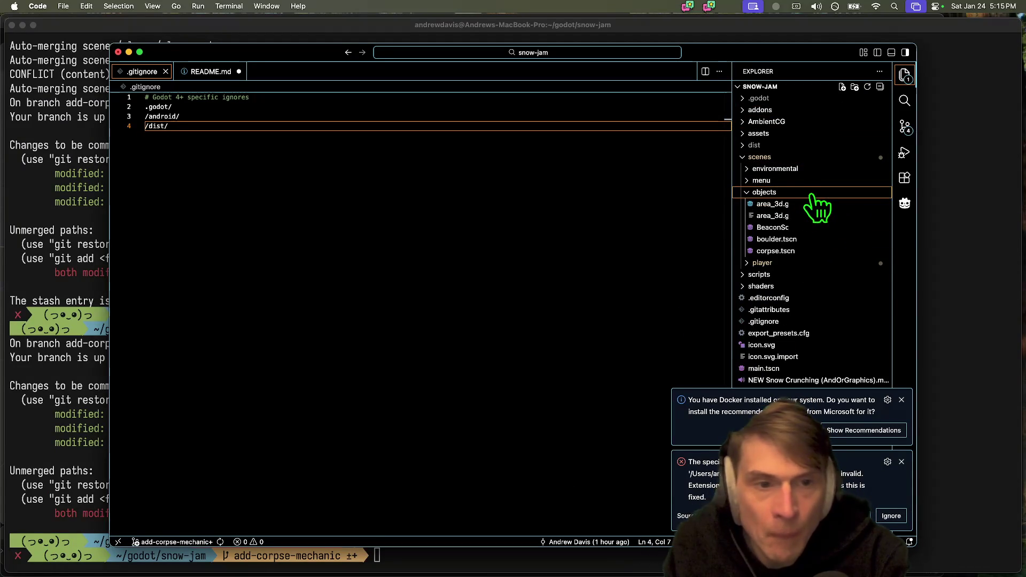
{"action": "left_click", "coordinate": [810, 310]}
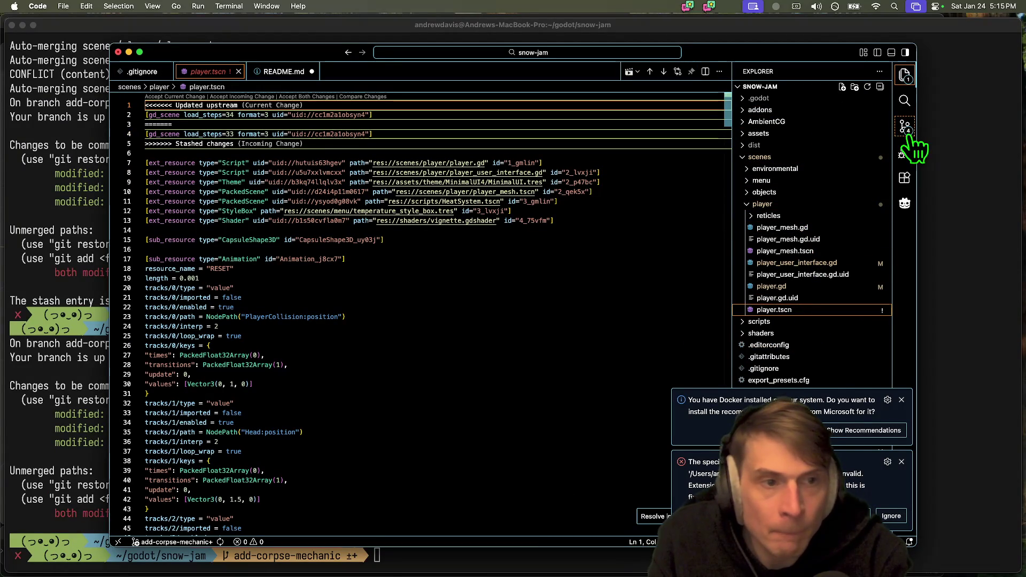
{"action": "left_click", "coordinate": [905, 127]}
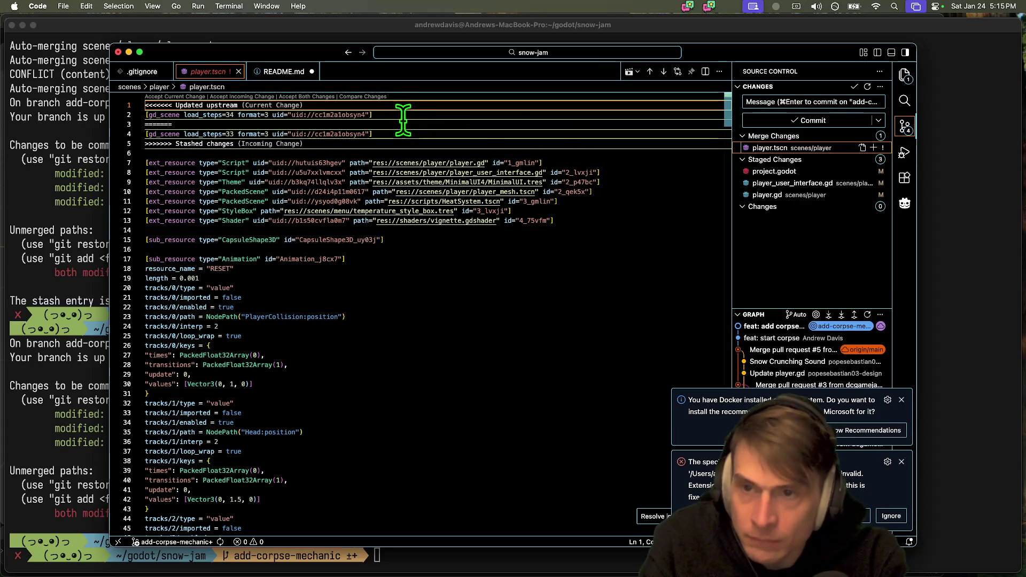
{"action": "left_click", "coordinate": [526, 126]}
{"action": "mouse_move", "coordinate": [526, 126]}
{"action": "left_mouse_down"}
{"action": "mouse_move", "coordinate": [526, 107]}
{"action": "mouse_move", "coordinate": [241, 94]}
{"action": "left_mouse_up"}
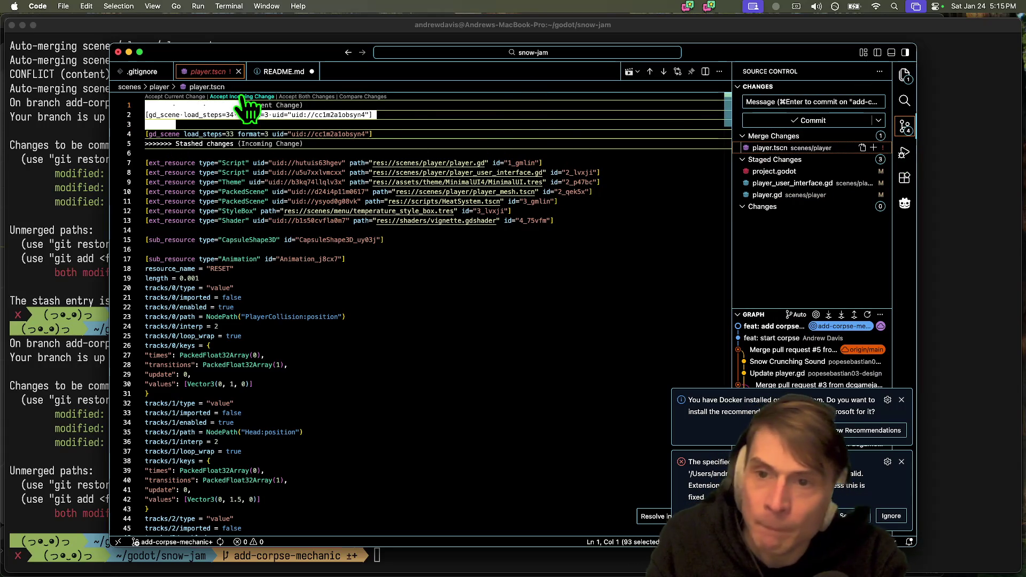
{"action": "left_click", "coordinate": [244, 98]}
- Save the resolved player.tscn and stage it under Merge Changes
{"action": "scroll", "coordinate": [536, 167], "scroll_direction": "down", "scroll_amount": 20}
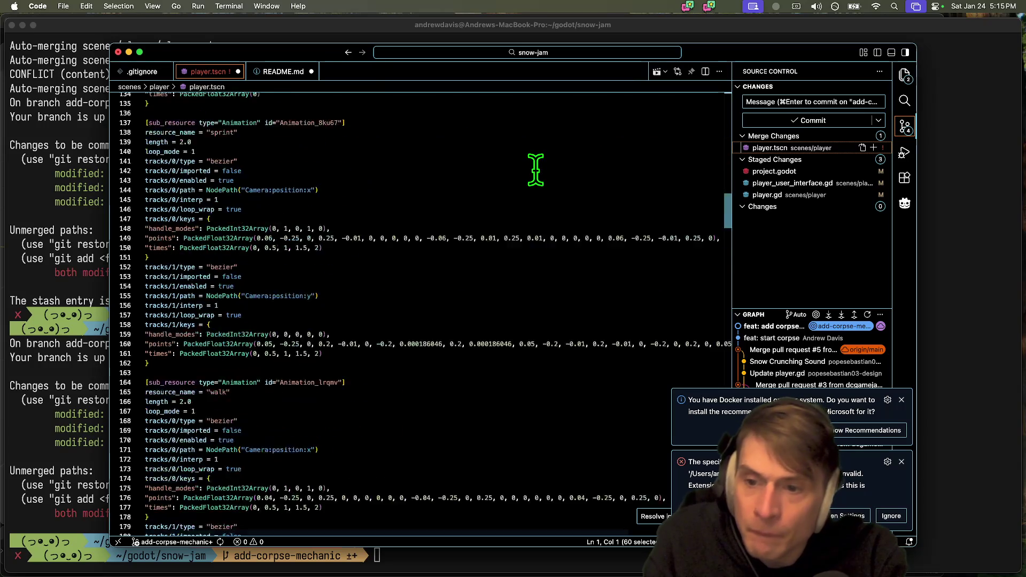
{"action": "scroll", "coordinate": [536, 167], "scroll_direction": "down", "scroll_amount": 15}
{"action": "scroll", "coordinate": [536, 167], "scroll_direction": "up", "scroll_amount": 20}
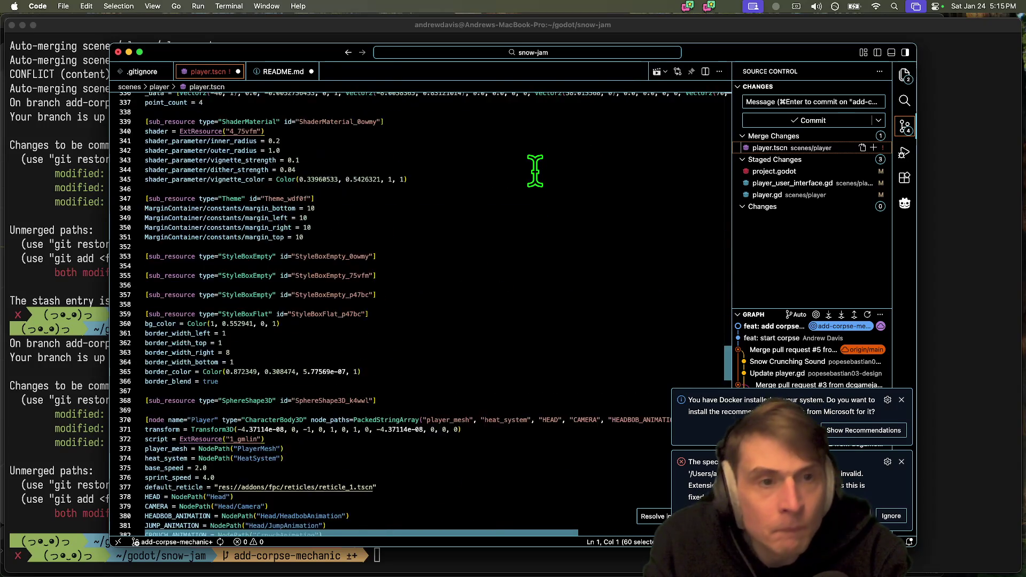
{"action": "left_click", "coordinate": [785, 160]}
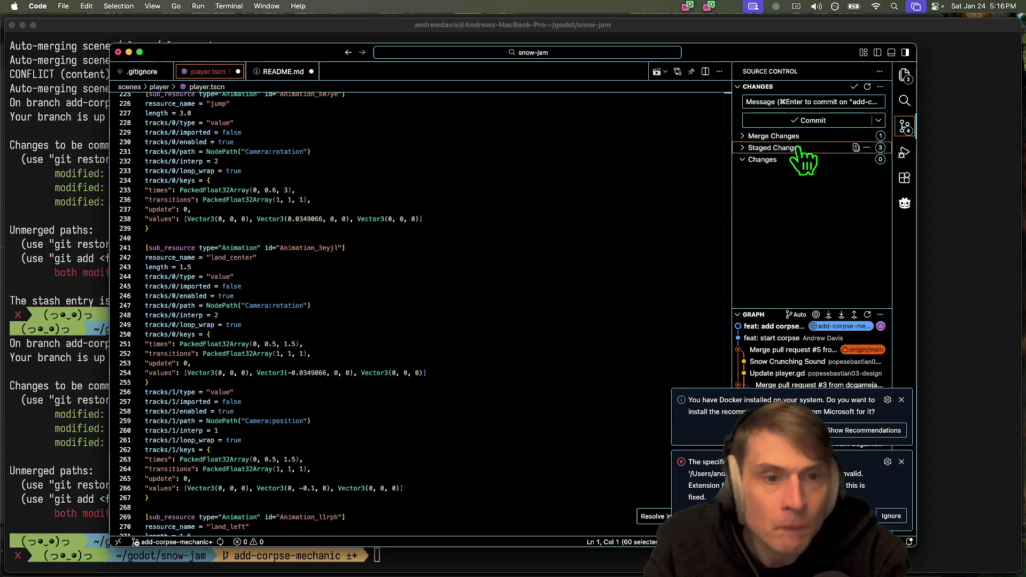
{"action": "key", "text": "super+s"}
{"action": "left_click", "coordinate": [456, 180]}
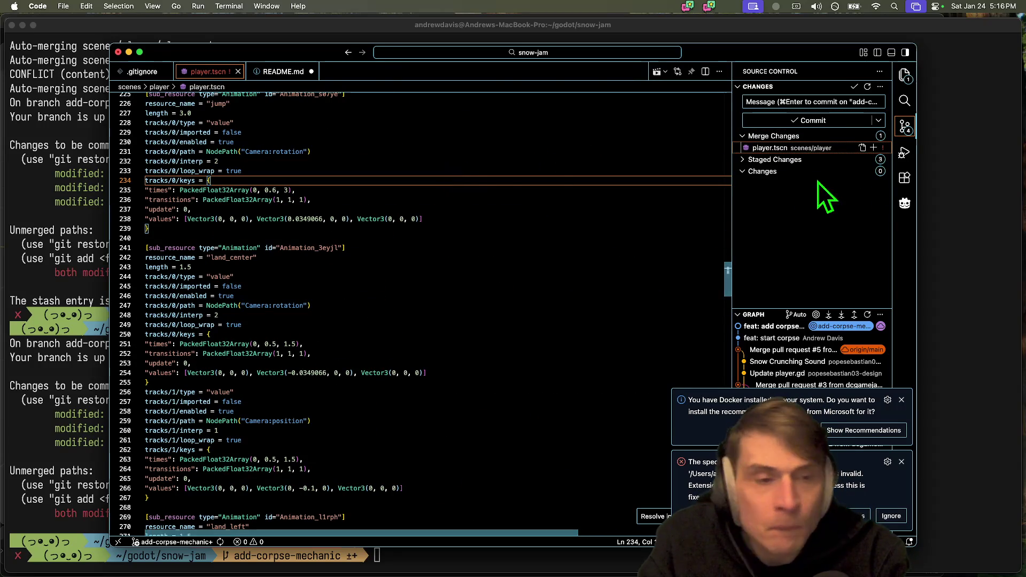
{"action": "left_click", "coordinate": [874, 147]}
{"action": "key", "text": "super+Tab"}
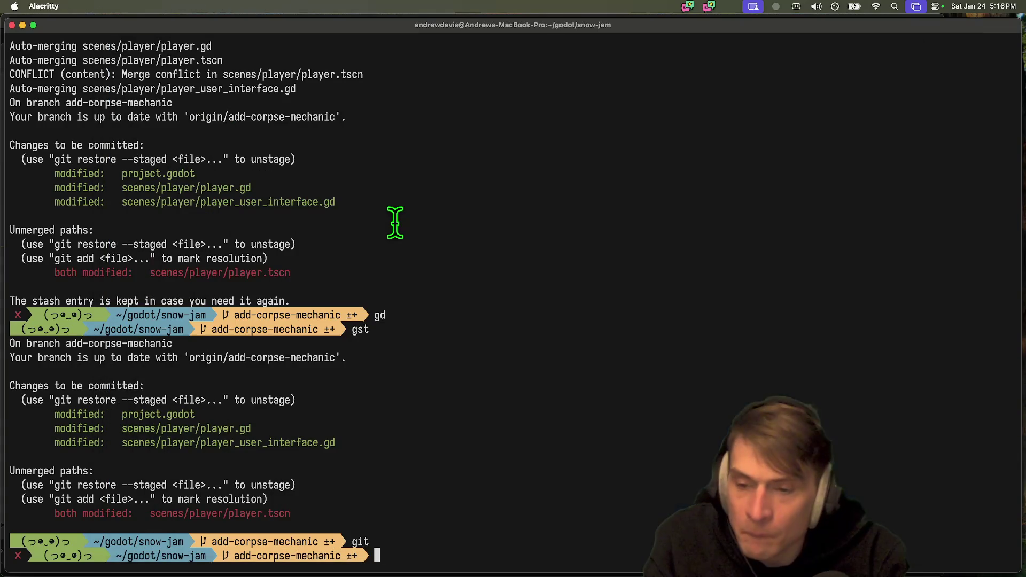
- Run git status, stage everything with git add ., and confirm with git status again
{"action": "type", "text": "st"}
{"action": "key", "text": "Return"}
{"action": "type", "text": "gia"}
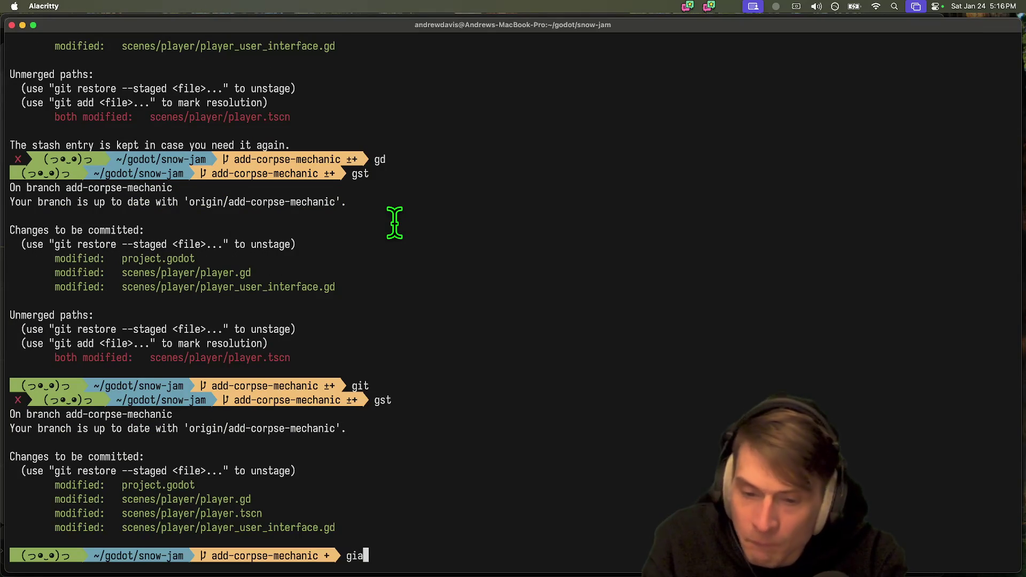
{"action": "type", "text": "."}
{"action": "key", "text": "Return"}
{"action": "type", "text": "gc"}
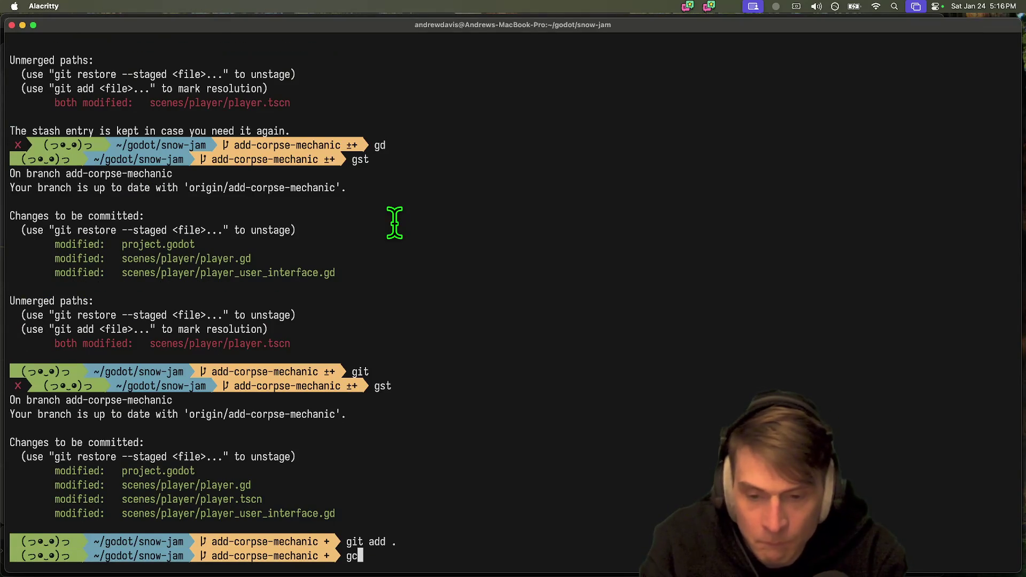
{"action": "type", "text": "gst"}
{"action": "key", "text": "Return"}
- Quit Visual Studio Code, discarding the unsaved BRB notes
{"action": "key", "text": "super+Tab"}
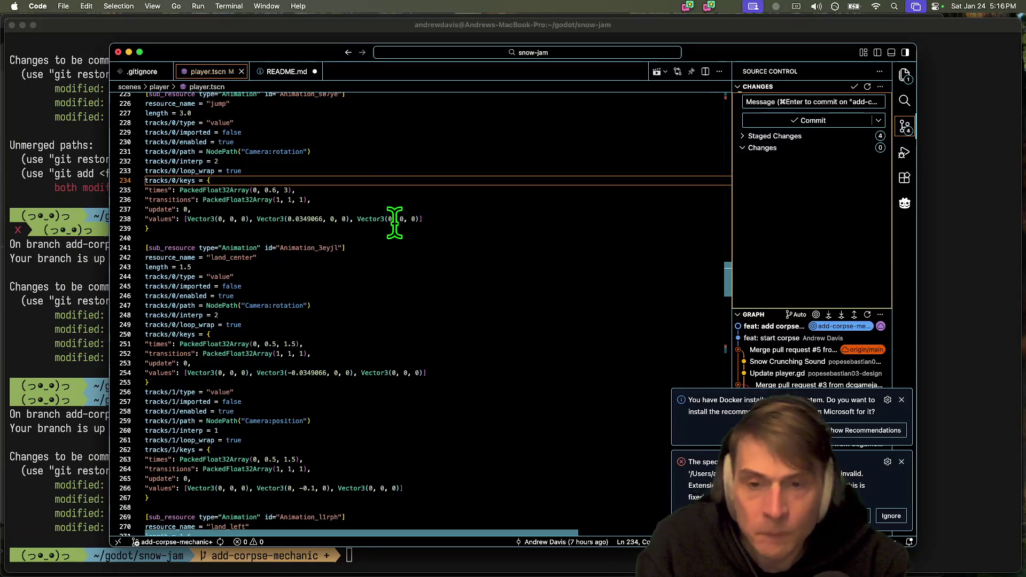
{"action": "key", "text": "super+q"}
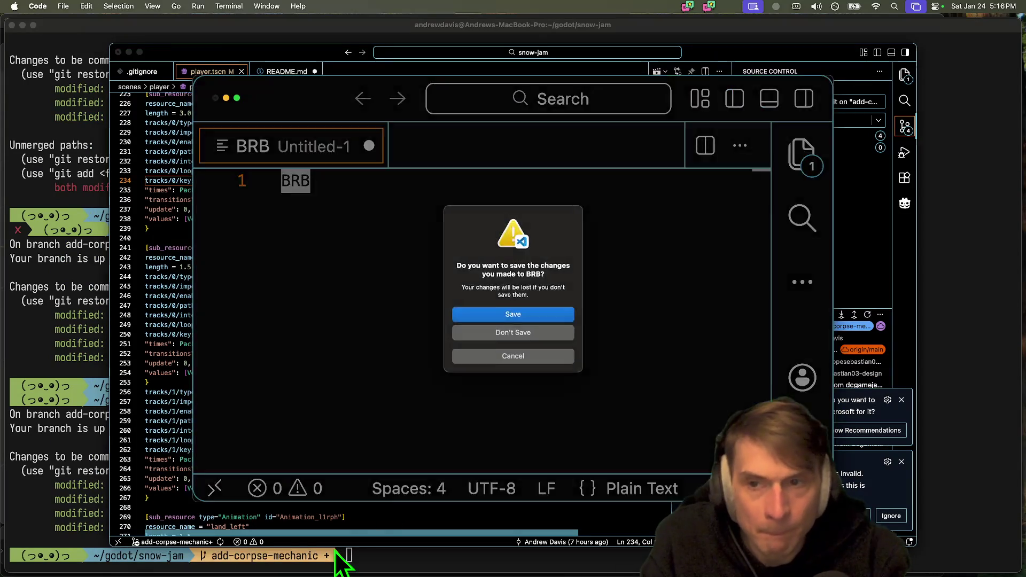
{"action": "key", "text": "super+d"}
{"action": "key", "text": "super+d"}
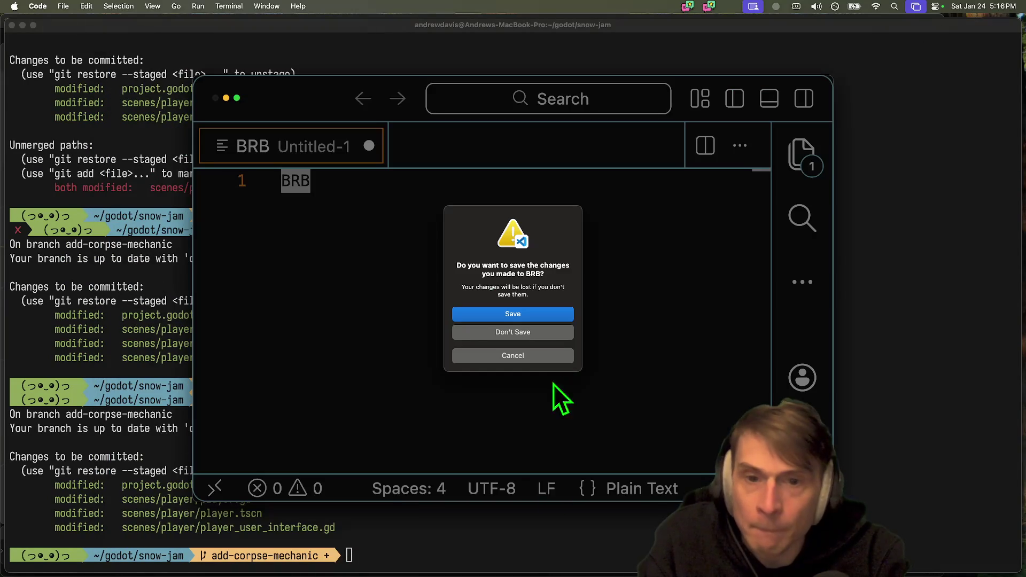
{"action": "left_click", "coordinate": [525, 333]}
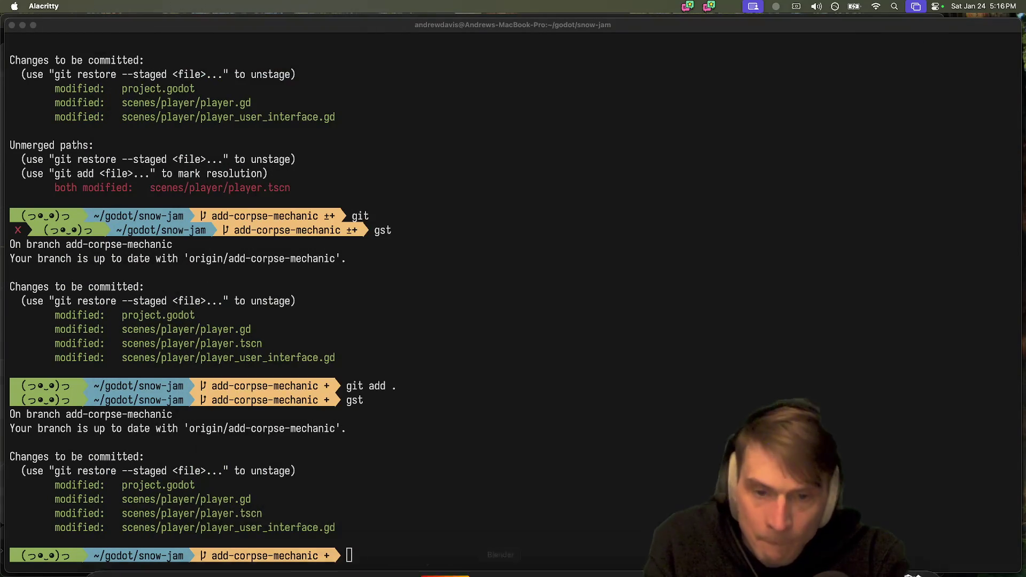
- Launch Godot 4.5 and Firefox, and bring Social Stream Ninja to the front
{"action": "mouse_move", "coordinate": [384, 573]}
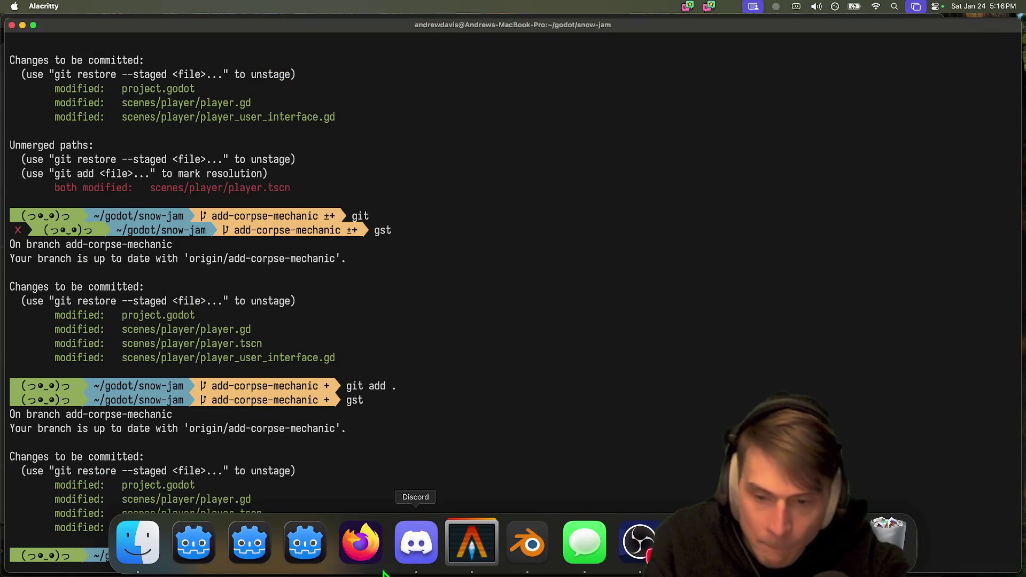
{"action": "left_click", "coordinate": [201, 555]}
{"action": "key", "text": "super+Tab"}
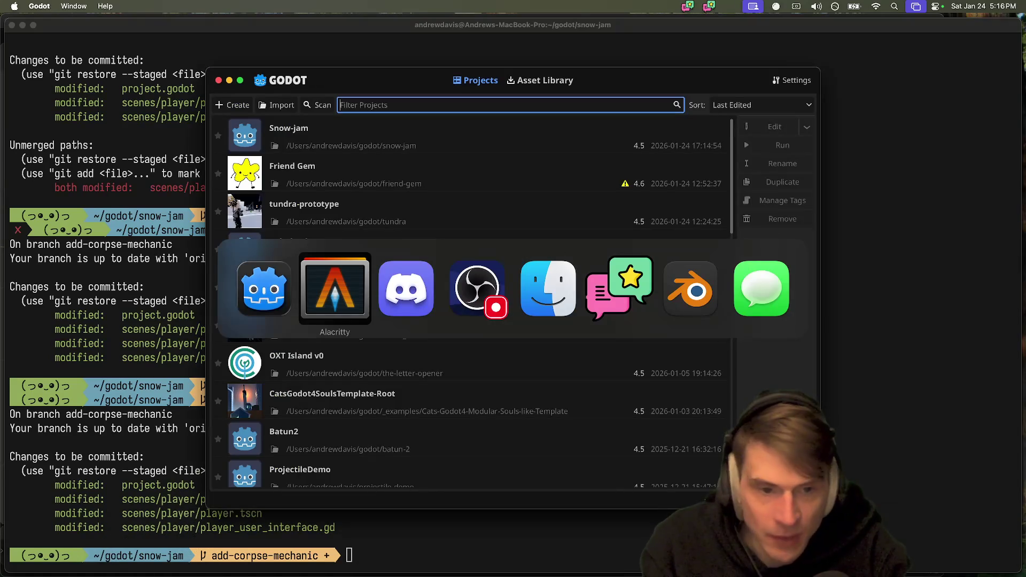
{"action": "left_click", "coordinate": [362, 542]}
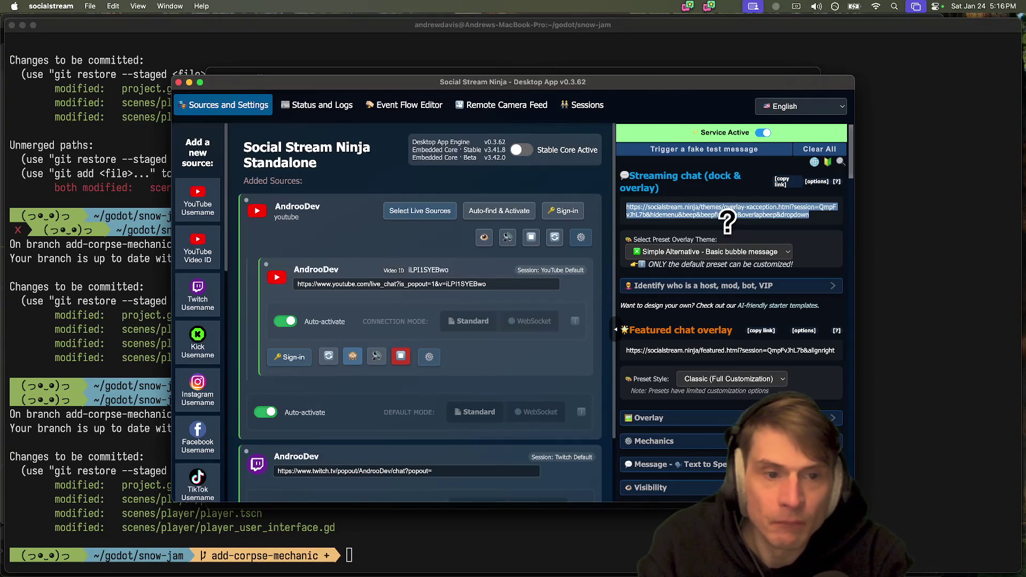
{"action": "left_click", "coordinate": [733, 213]}
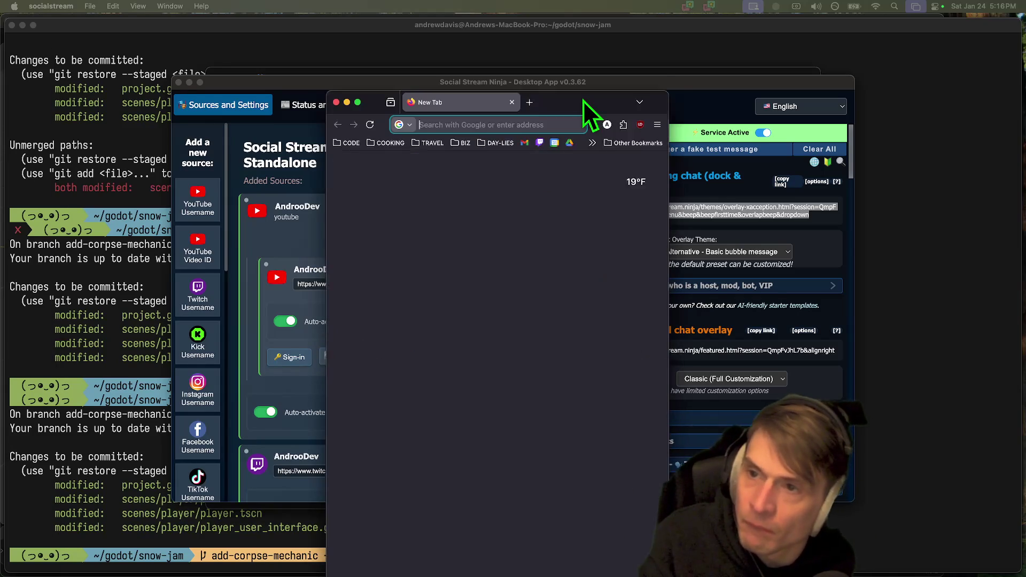
- Maximize Firefox, hide Social Stream Ninja, and bring the Godot project manager forward
{"action": "left_click_drag", "start_coordinate": [583, 101], "coordinate": [579, 2]}
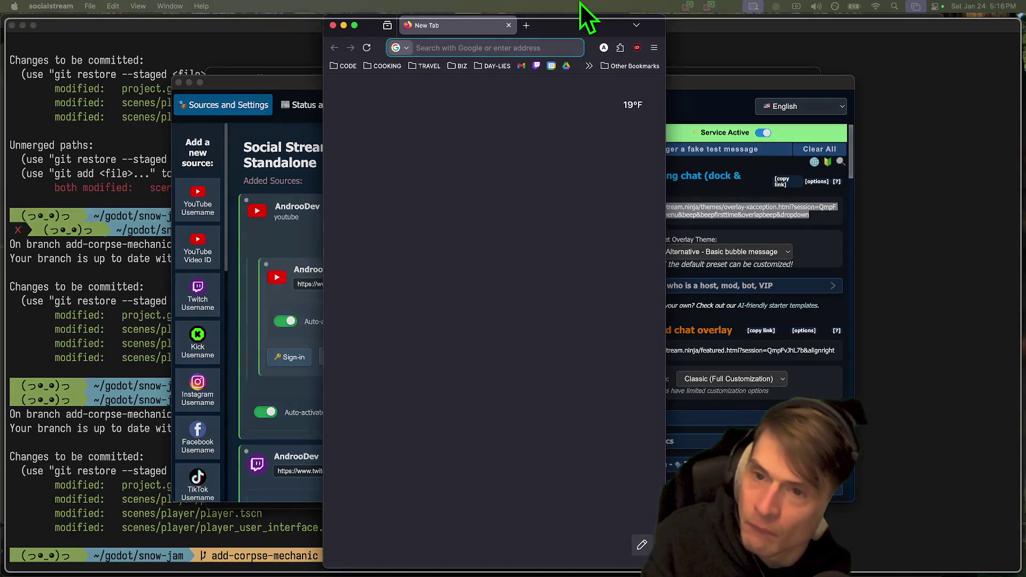
{"action": "key", "text": "super+Tab"}
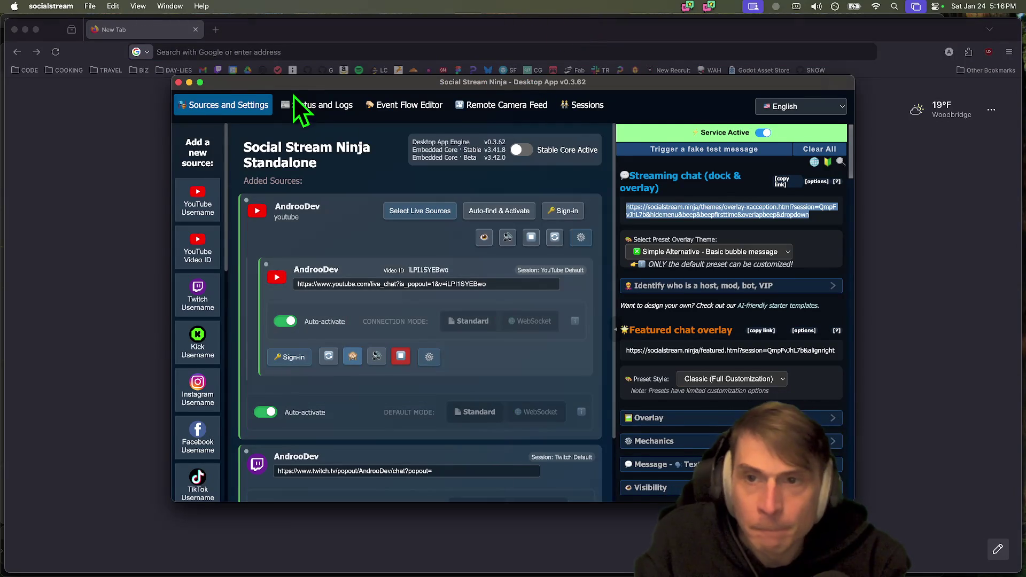
{"action": "double_click", "coordinate": [293, 98]}
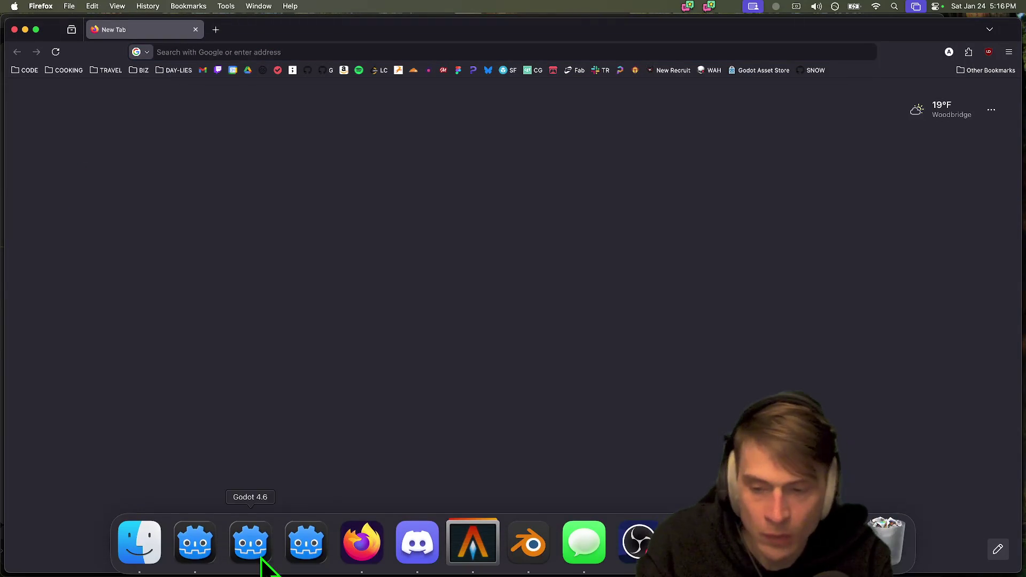
{"action": "left_click", "coordinate": [218, 545]}
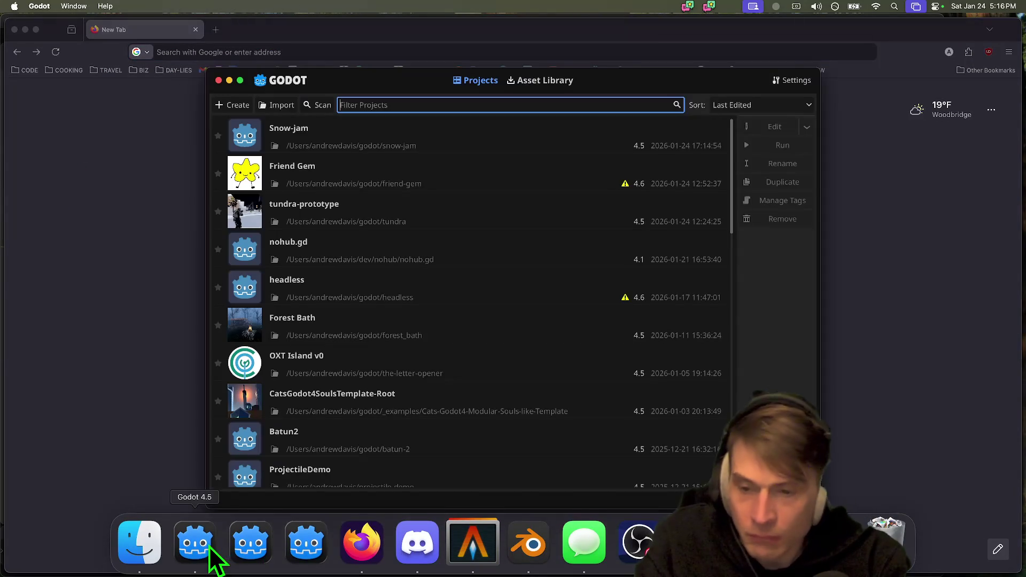
- Open the Snow-jam project, enlarge the FileSystem panel, and save the corpse scene
{"action": "double_click", "coordinate": [519, 129]}
{"action": "key", "text": "super+Tab"}
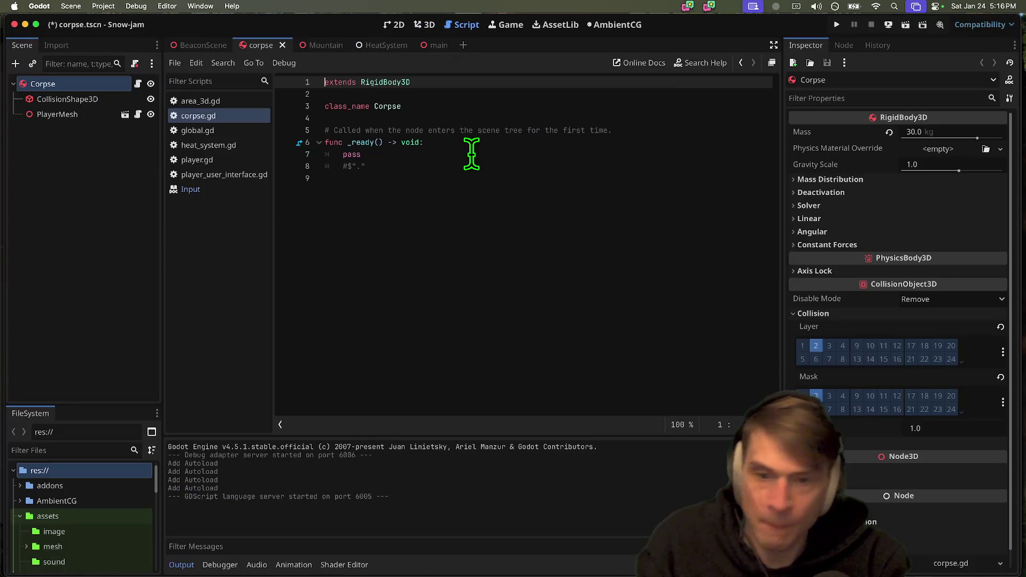
{"action": "left_click_drag", "start_coordinate": [110, 405], "coordinate": [108, 355]}
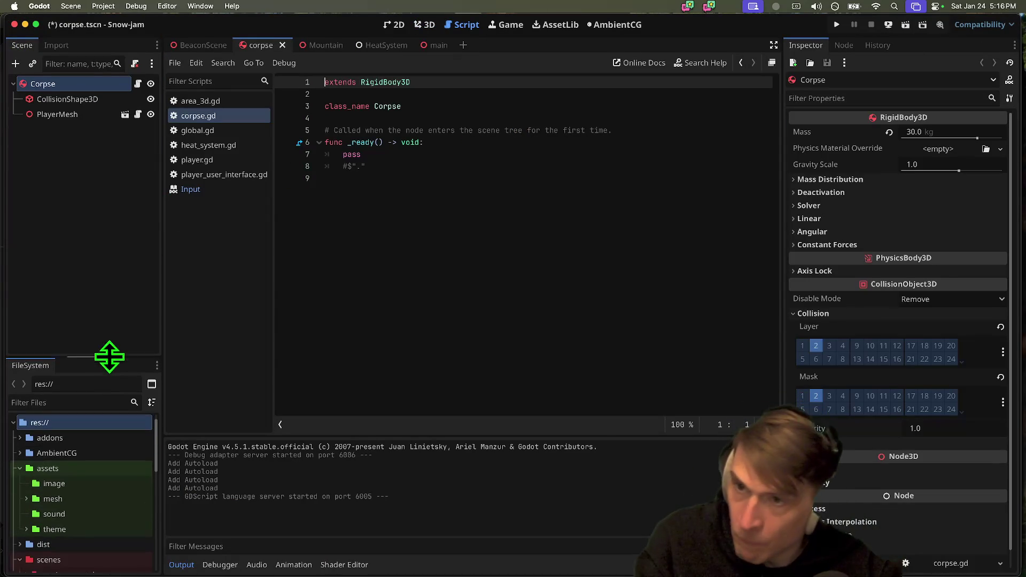
{"action": "left_click", "coordinate": [118, 265]}
{"action": "key", "text": "ctrl+s"}
- Search Google for 'godot shaders' in a new Firefox tab, then go to Discord
{"action": "mouse_move", "coordinate": [309, 561]}
{"action": "left_click", "coordinate": [353, 556]}
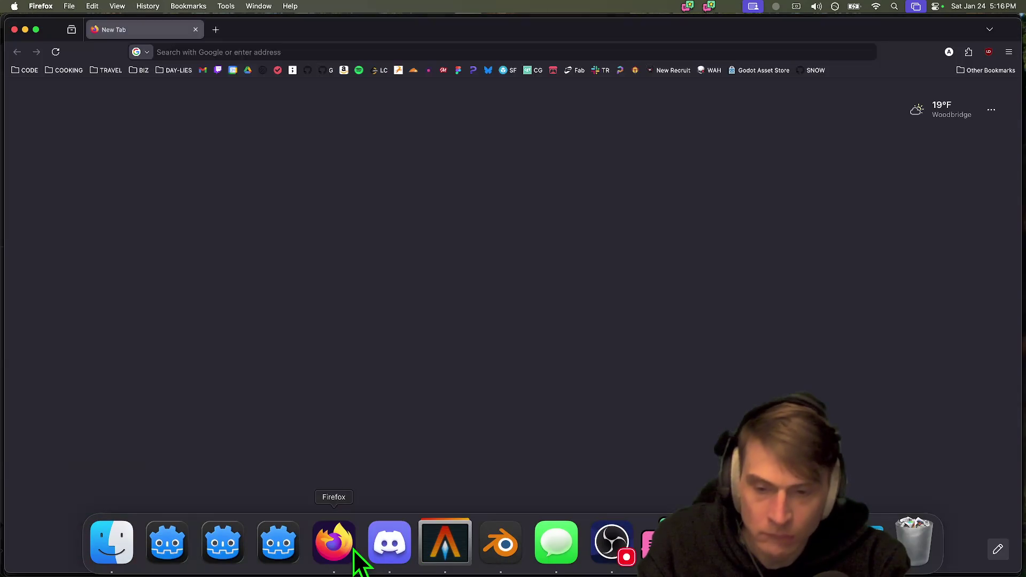
{"action": "key", "text": "super+t"}
{"action": "type", "text": "godot shaders"}
{"action": "key", "text": "Return"}
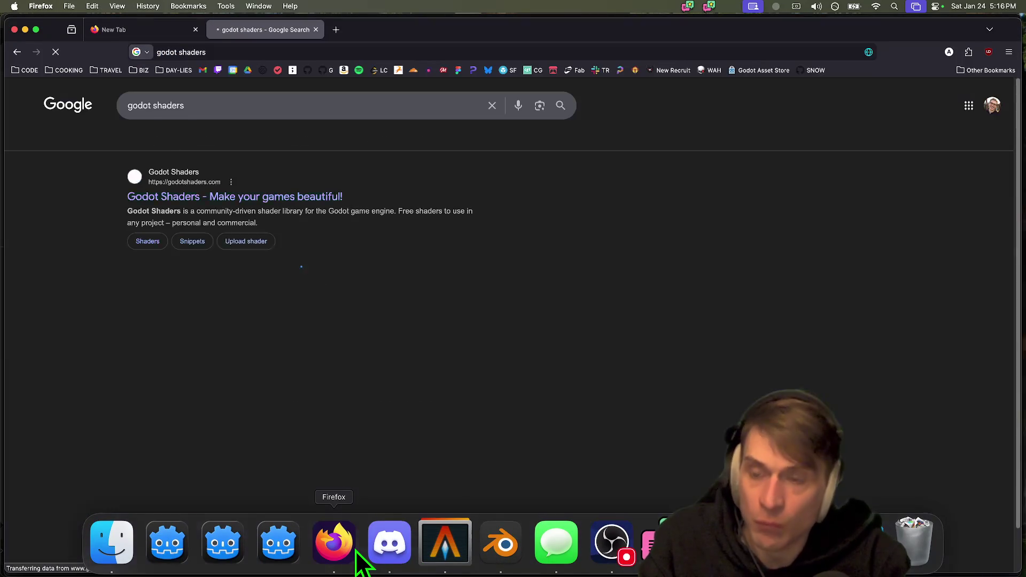
{"action": "key", "text": "super+Tab"}
{"action": "mouse_move", "coordinate": [385, 561]}
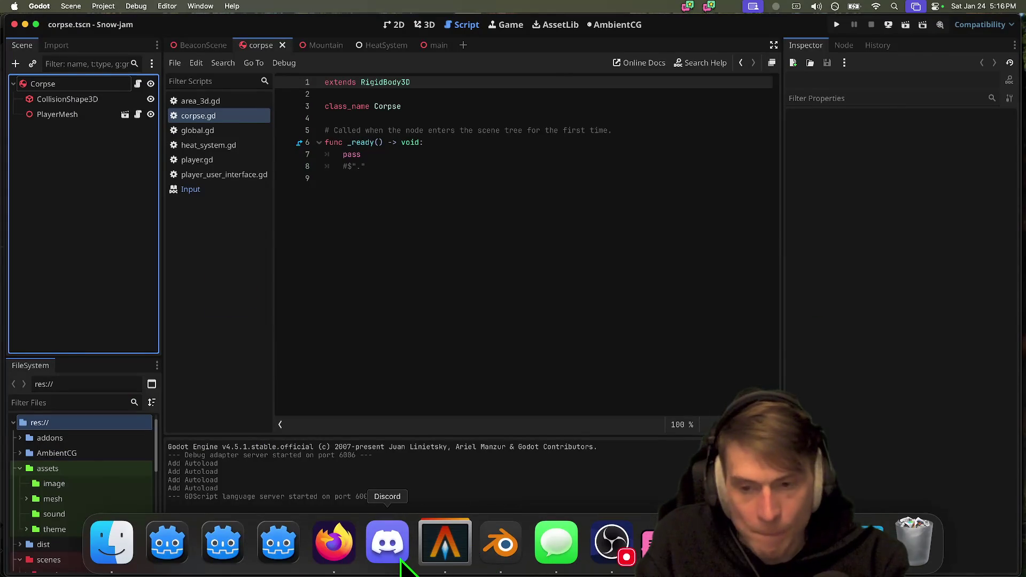
{"action": "left_click", "coordinate": [384, 543]}
- In the RVA Local Jam 2026 Textural chat, send a request for a snow-like shader
{"action": "left_click", "coordinate": [23, 48]}
{"action": "type", "text": "We need a "}
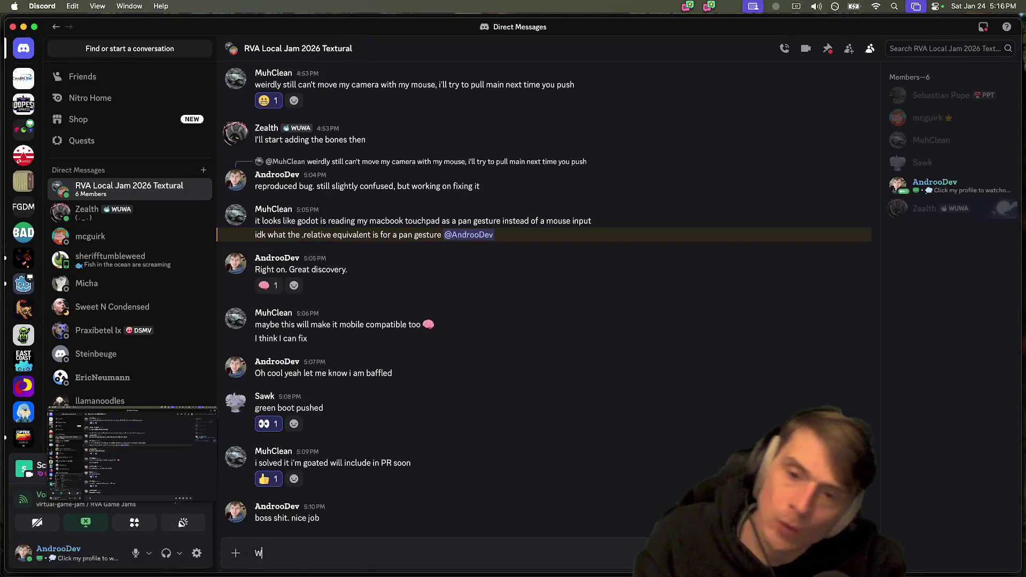
{"action": "type", "text": "n"}
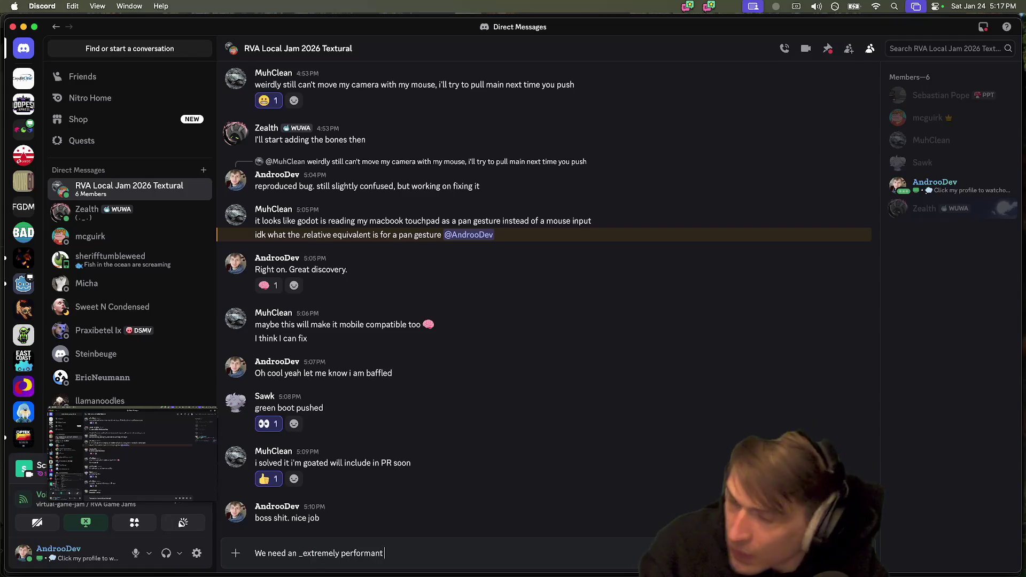
{"action": "type", "text": "r_"}
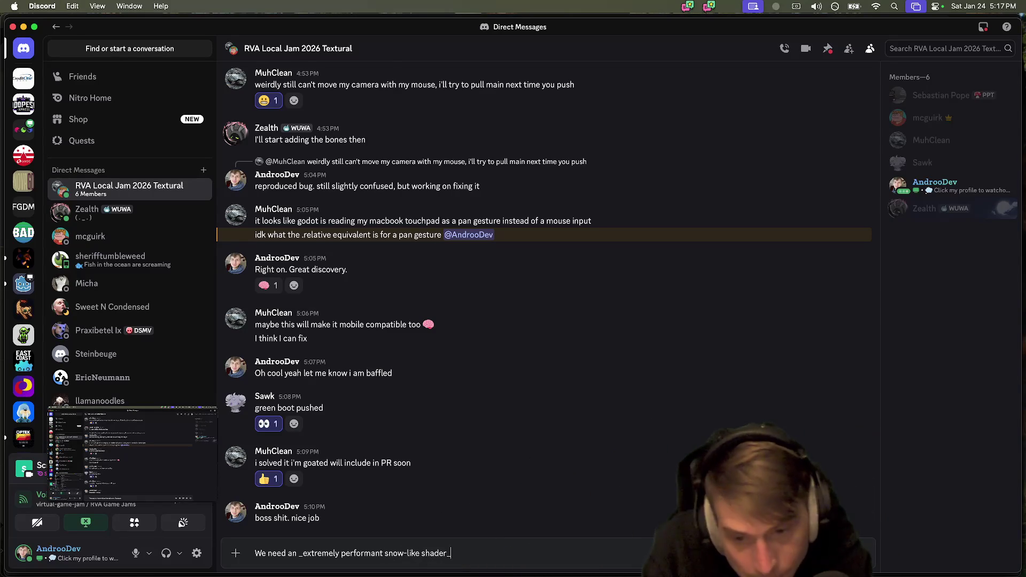
{"action": "key", "text": "Return"}
- Send a follow-up suggesting fuzzy noise or dither as a low-resource snow option
{"action": "type", "text": "It could be like, some"}
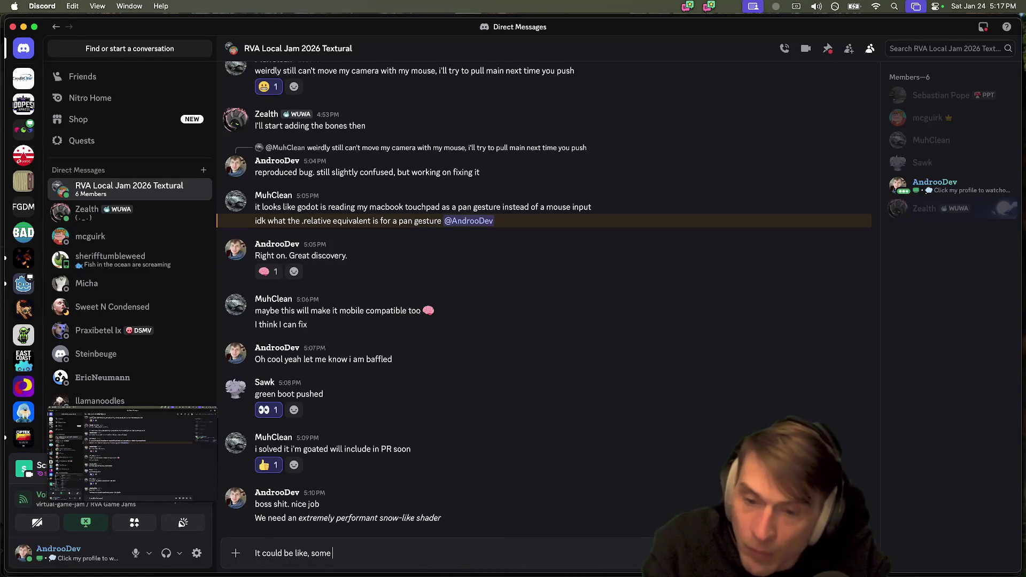
{"action": "type", "text": "fuzzy noise, or dither. or something low resource. I tried"}
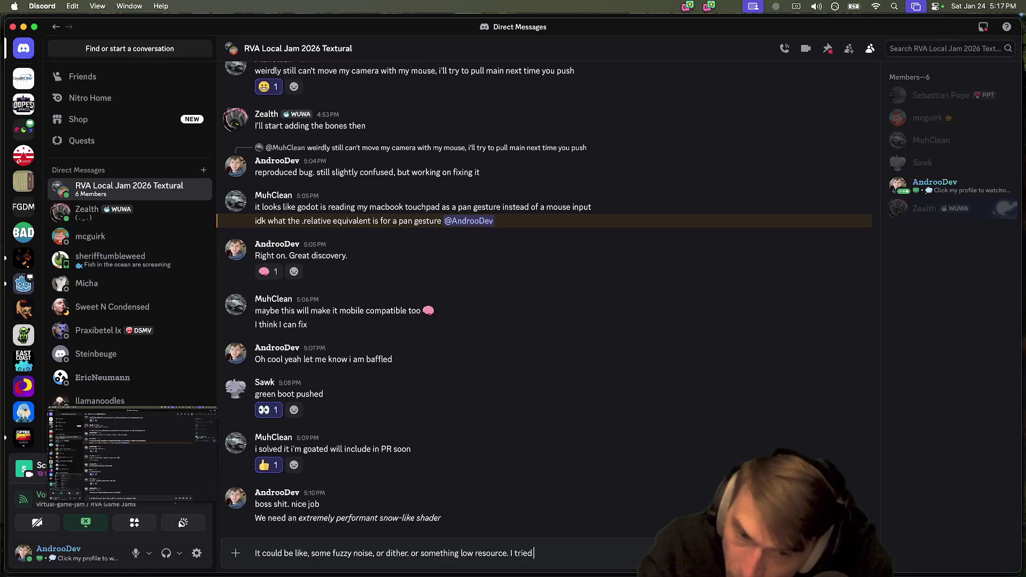
{"action": "type", "text": "flake o"}
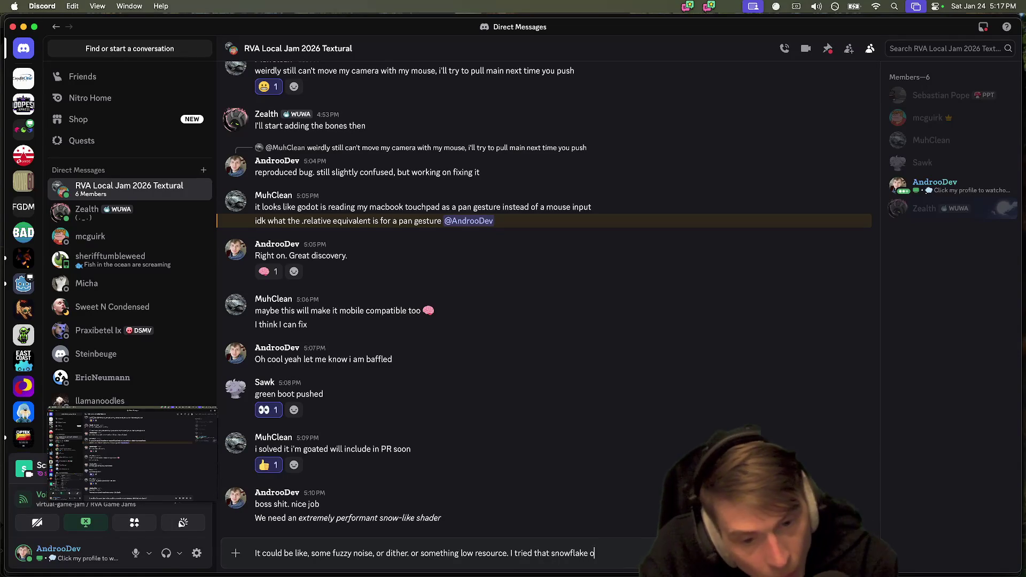
{"action": "type", "text": "ser -"}
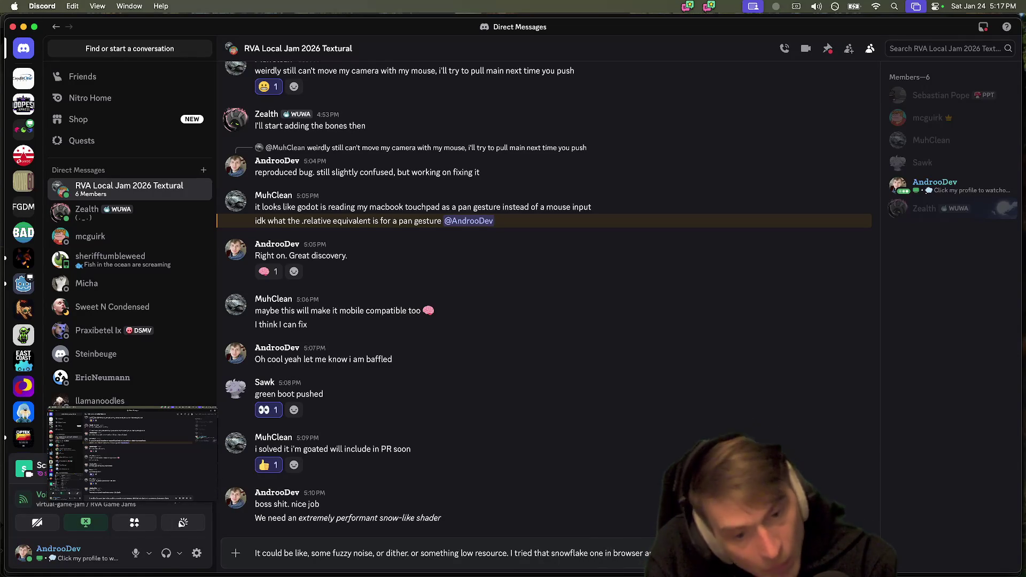
{"action": "type", "text": "probably"}
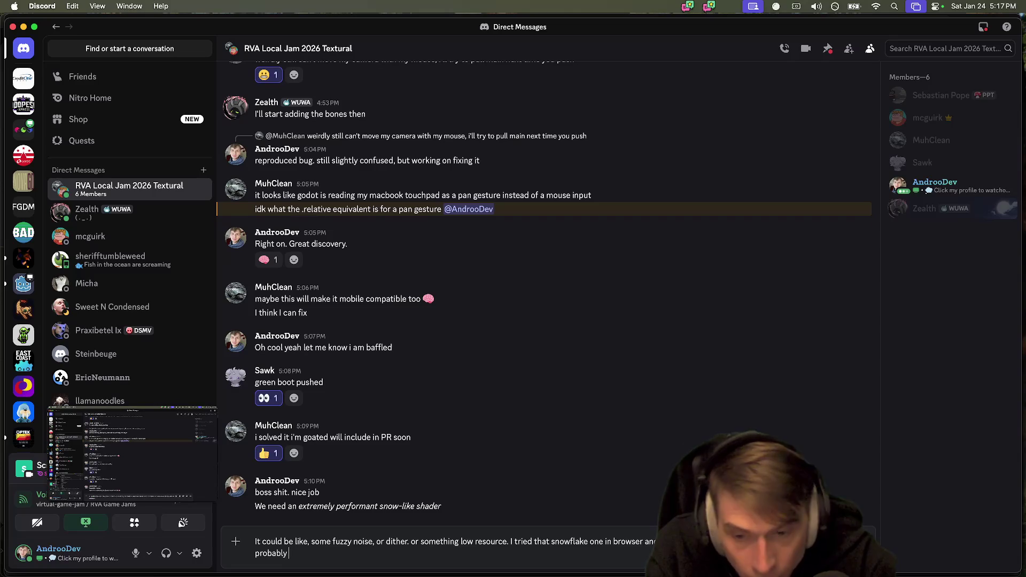
{"action": "key", "text": "BackSpace"}
{"action": "type", "text": "handles it"}
{"action": "type", "text": ", but"}
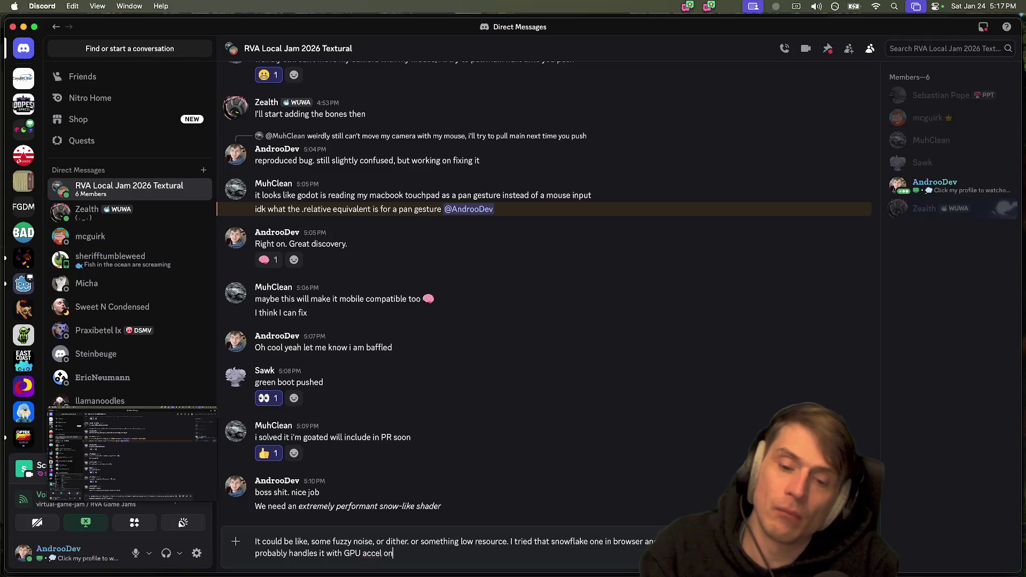
{"action": "type", "text": "eryone will "}
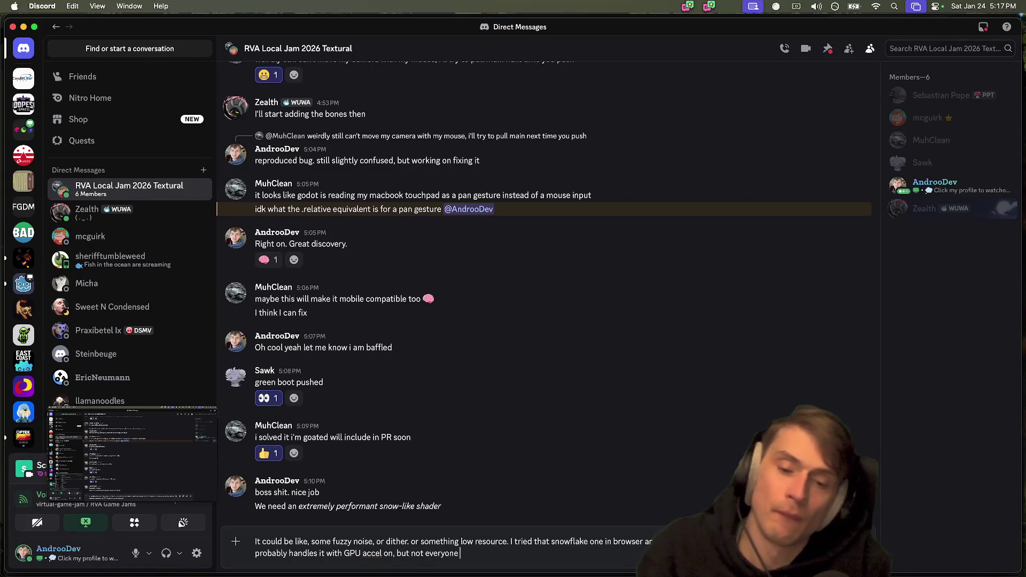
{"action": "type", "text": "have t"}
{"action": "key", "text": "Return"}
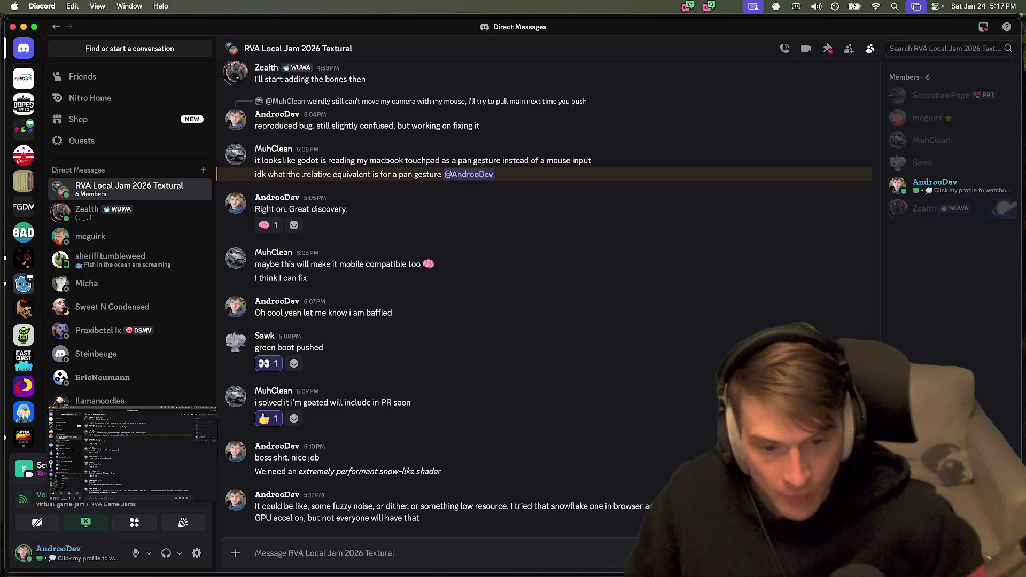
{"action": "key", "text": "super+Tab"}
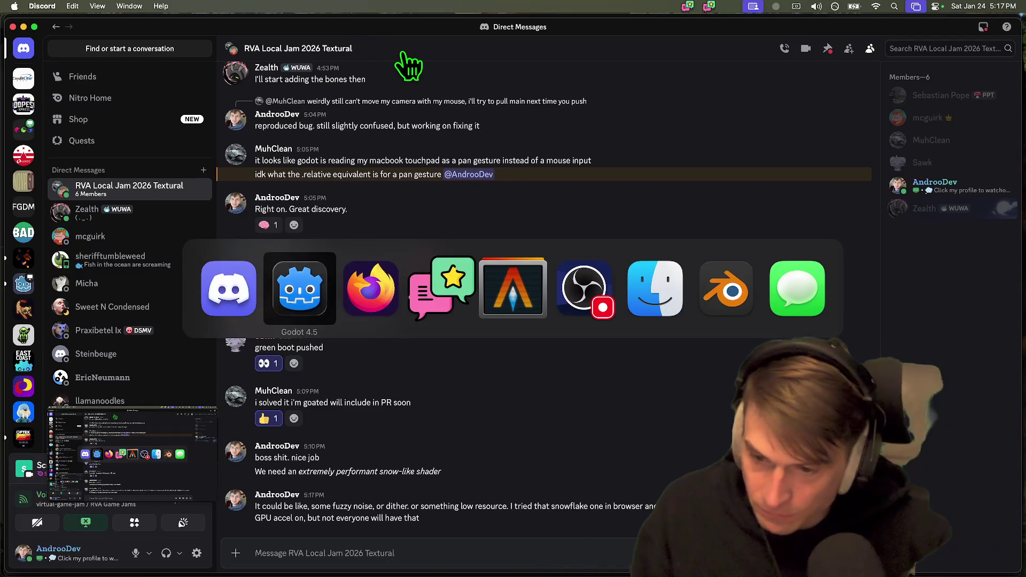
{"action": "key", "text": "super+Tab"}
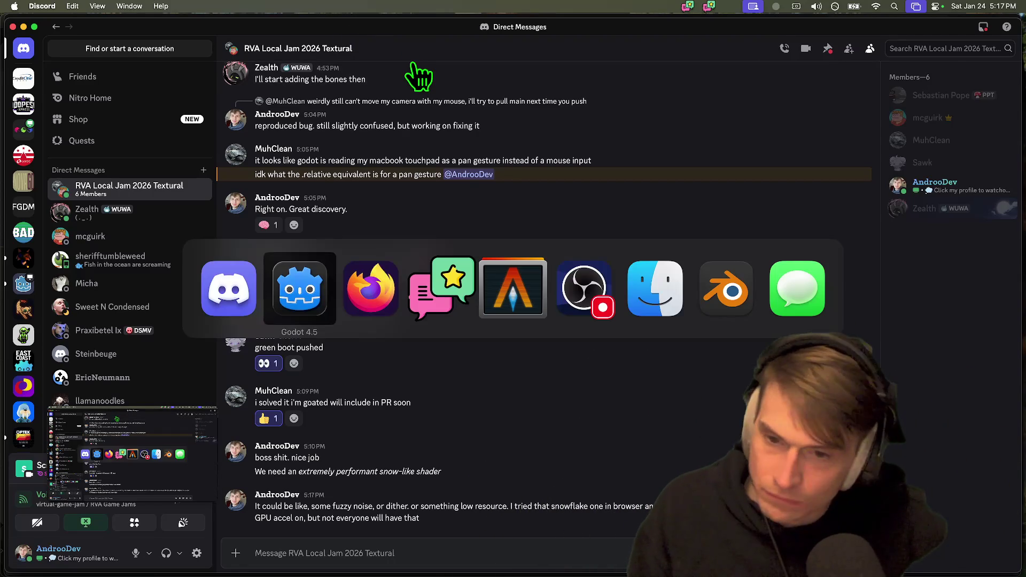
- Open the Godot Shaders website from the search results
{"action": "left_click", "coordinate": [441, 107]}
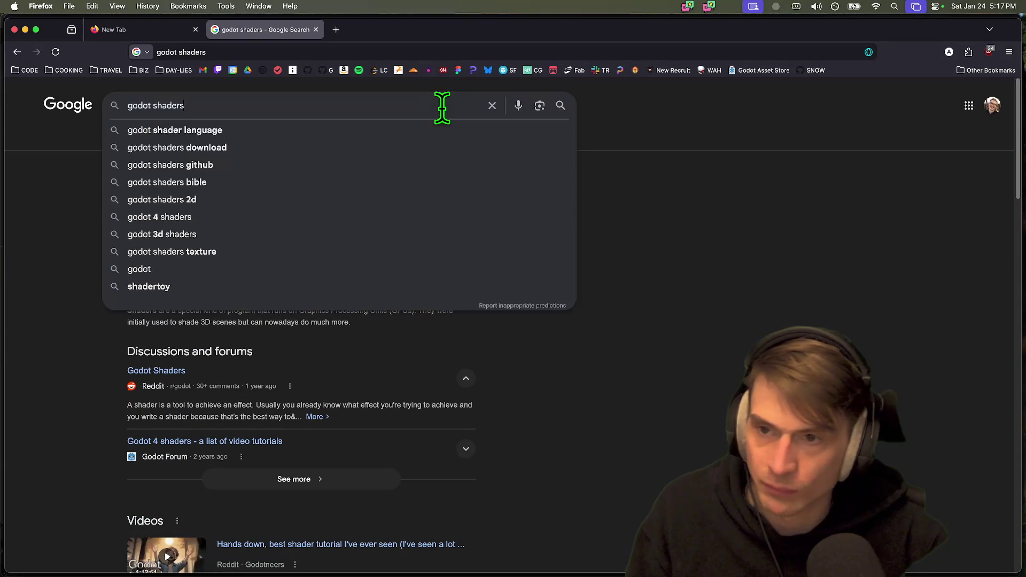
{"action": "key", "text": "Escape"}
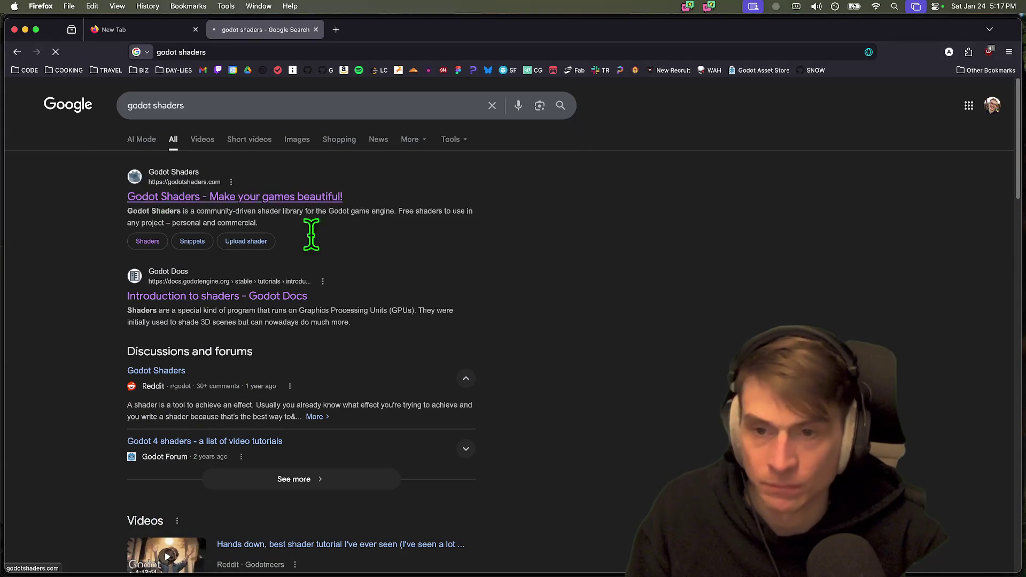
{"action": "left_click", "coordinate": [213, 197]}
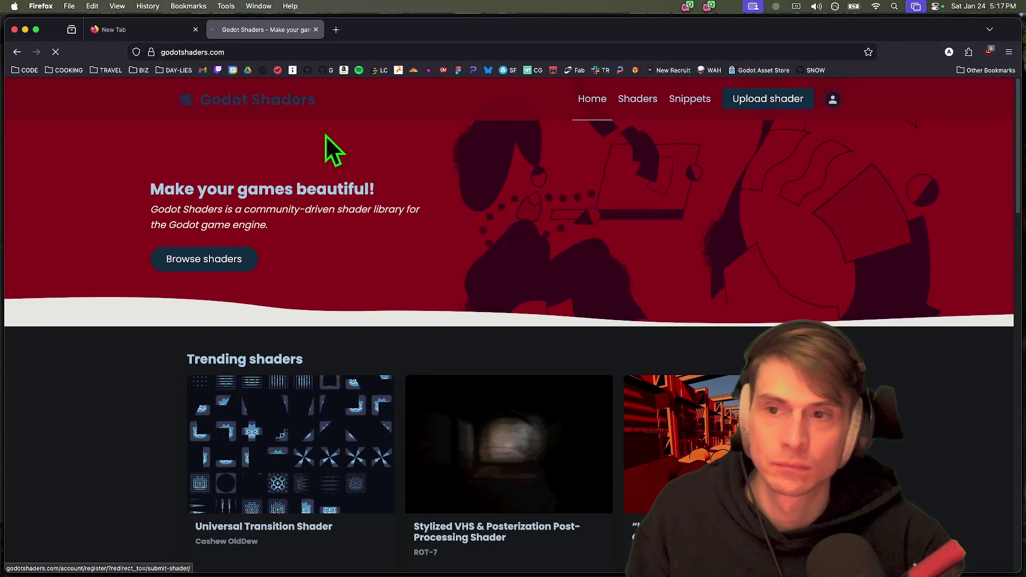
{"action": "scroll", "coordinate": [412, 114], "scroll_direction": "down", "scroll_amount": 3}
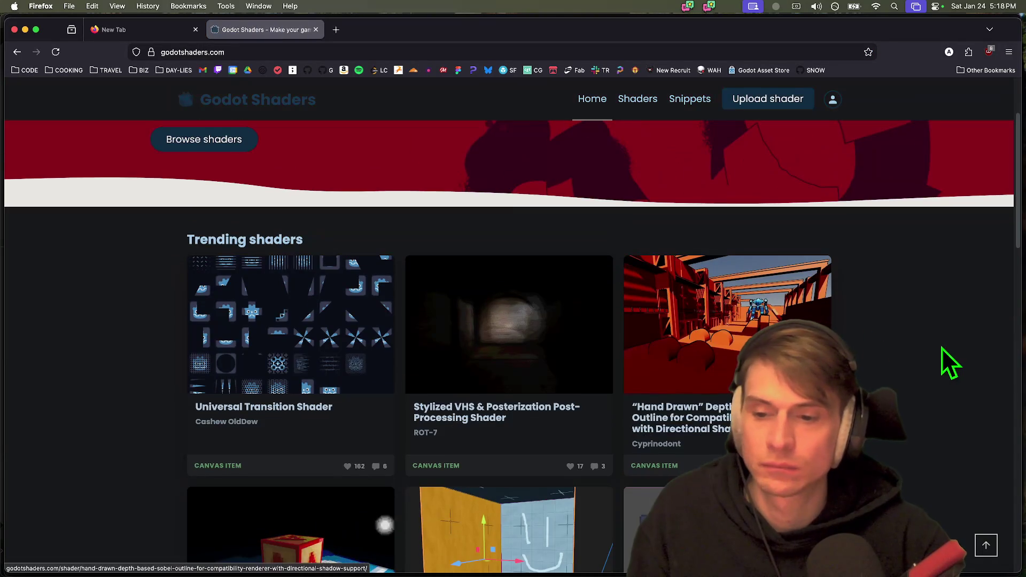
{"action": "scroll", "coordinate": [940, 353], "scroll_direction": "down", "scroll_amount": 2}
{"action": "scroll", "coordinate": [930, 336], "scroll_direction": "down", "scroll_amount": 1}
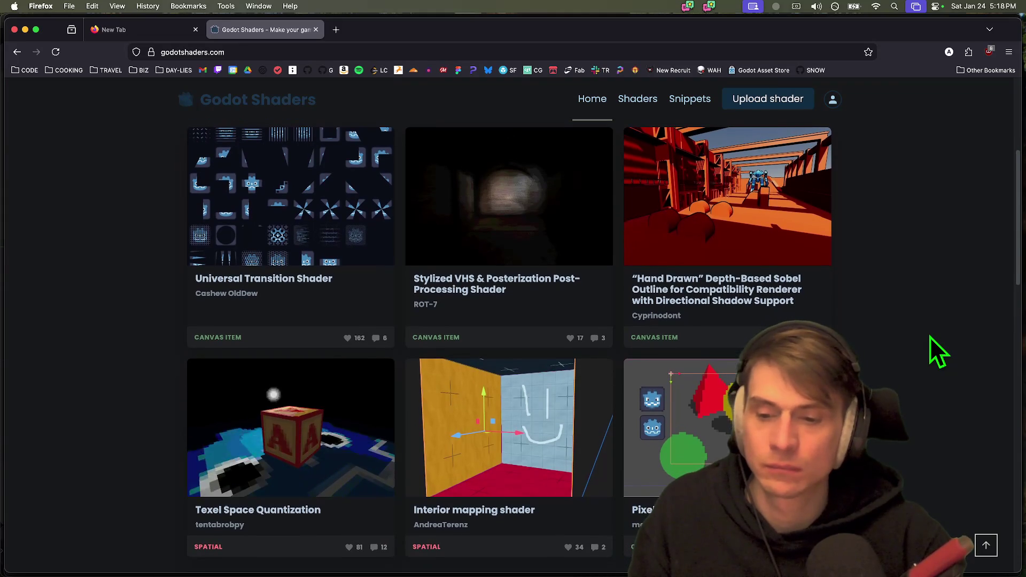
{"action": "scroll", "coordinate": [930, 336], "scroll_direction": "up", "scroll_amount": 5}
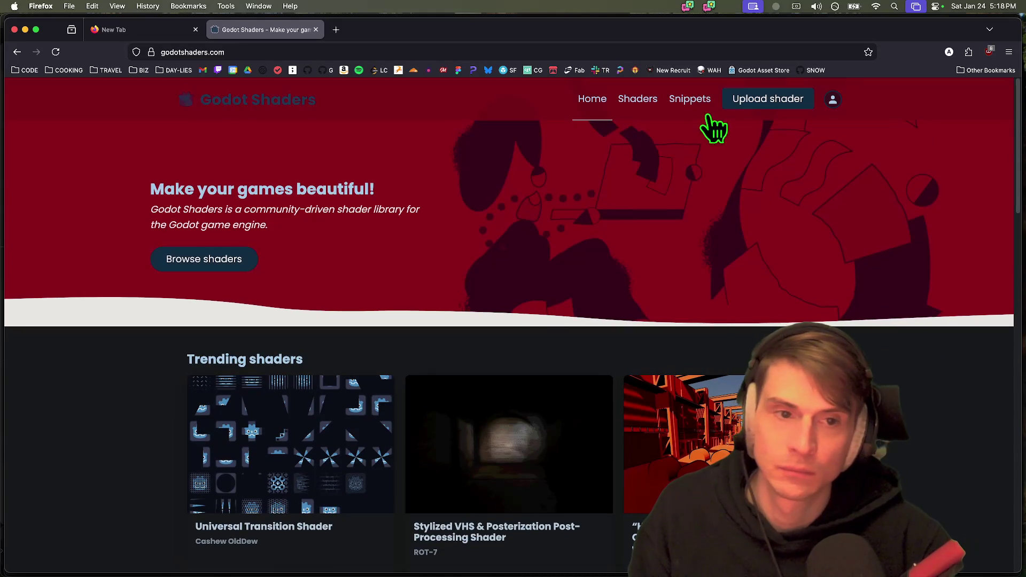
- Search Godot Shaders for 'snow', open Static Overlay in a new tab, and copy its code
{"action": "left_click", "coordinate": [213, 261]}
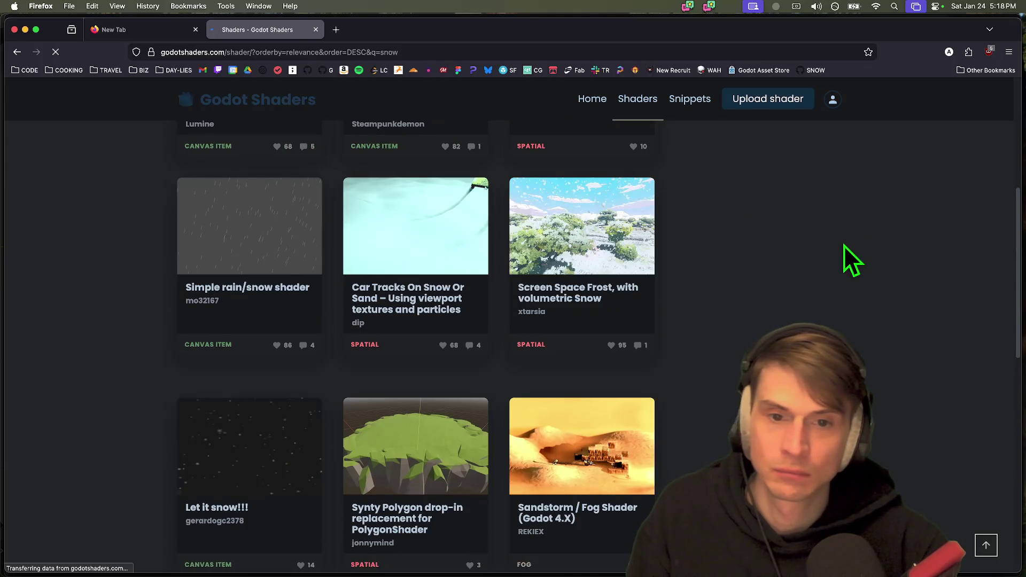
{"action": "scroll", "coordinate": [841, 246], "scroll_direction": "down", "scroll_amount": 6}
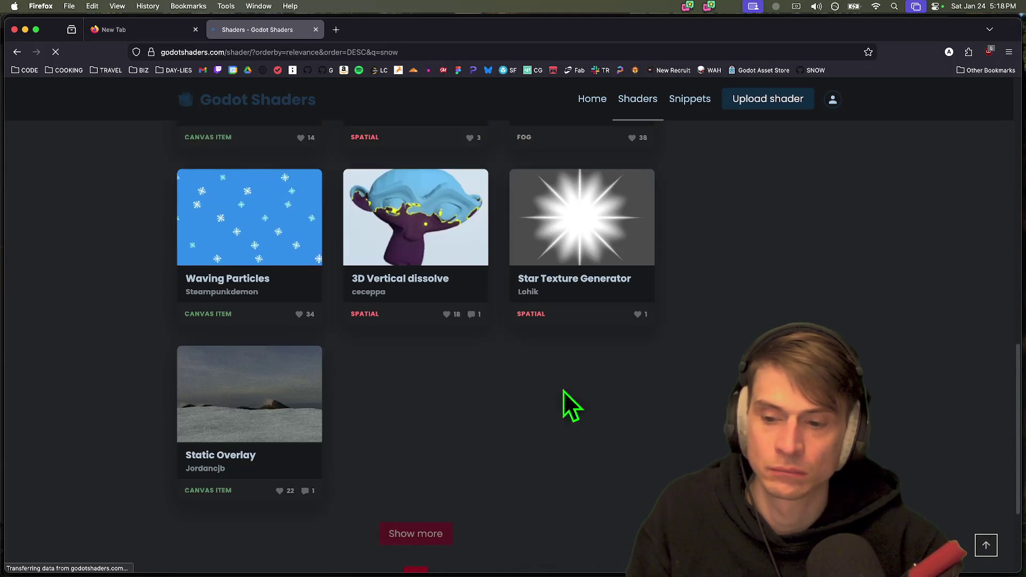
{"action": "left_click", "coordinate": [251, 417], "text": "super"}
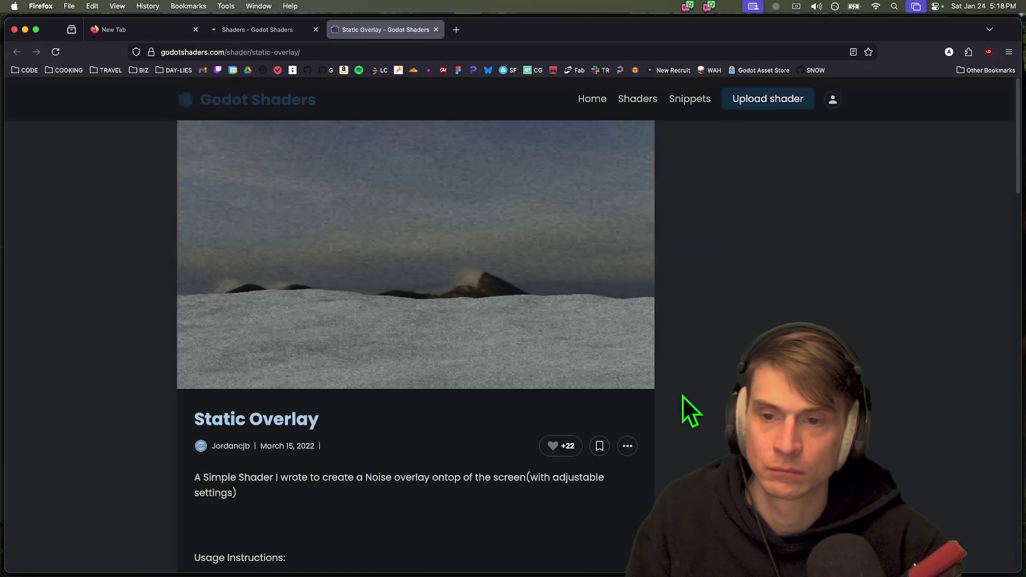
{"action": "scroll", "coordinate": [382, 443], "scroll_direction": "down", "scroll_amount": 7}
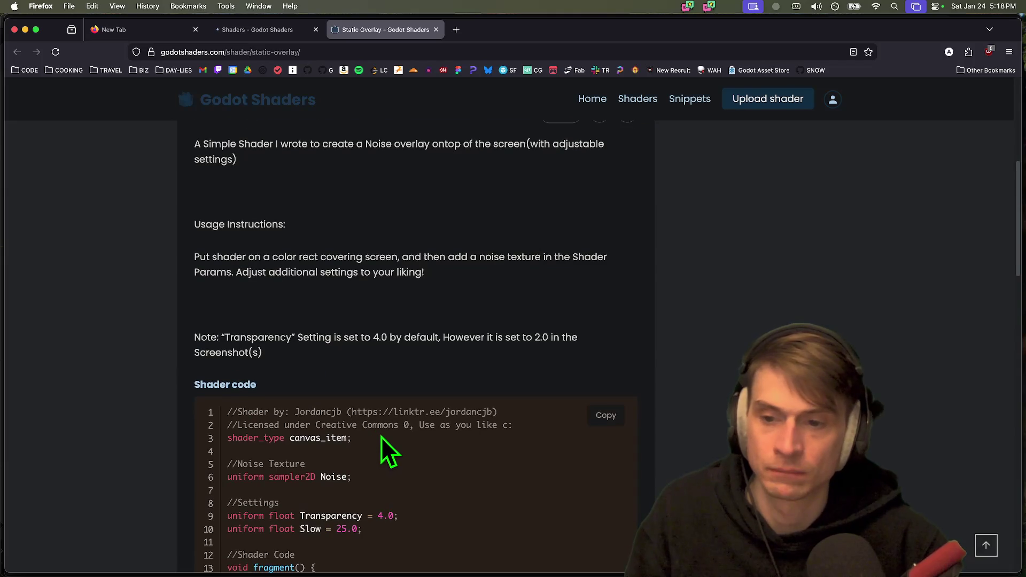
{"action": "left_click", "coordinate": [590, 401]}
{"action": "scroll", "coordinate": [720, 417], "scroll_direction": "up", "scroll_amount": 3}
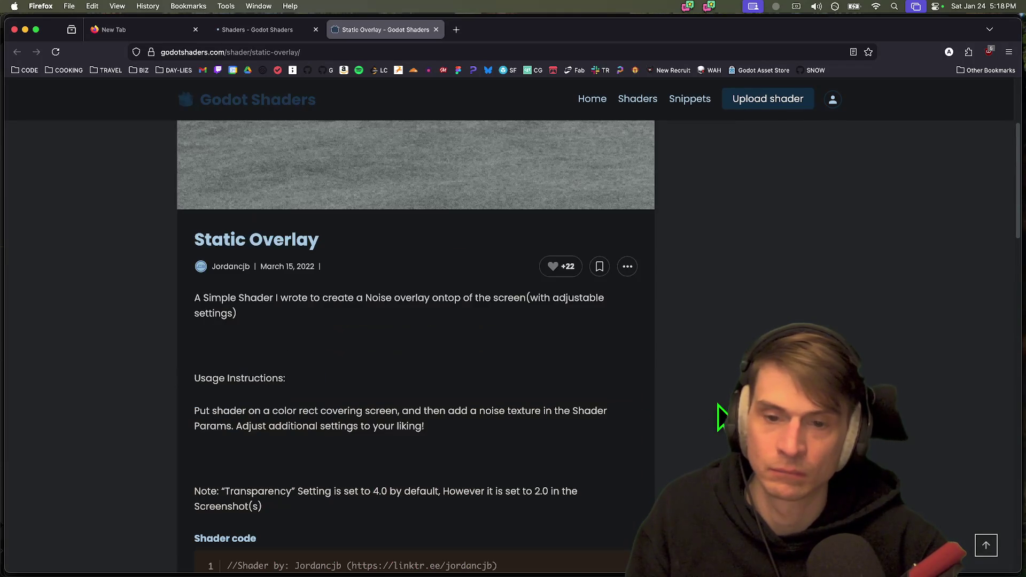
{"action": "key", "text": "super+Tab"}
{"action": "key", "text": "super+Tab"}
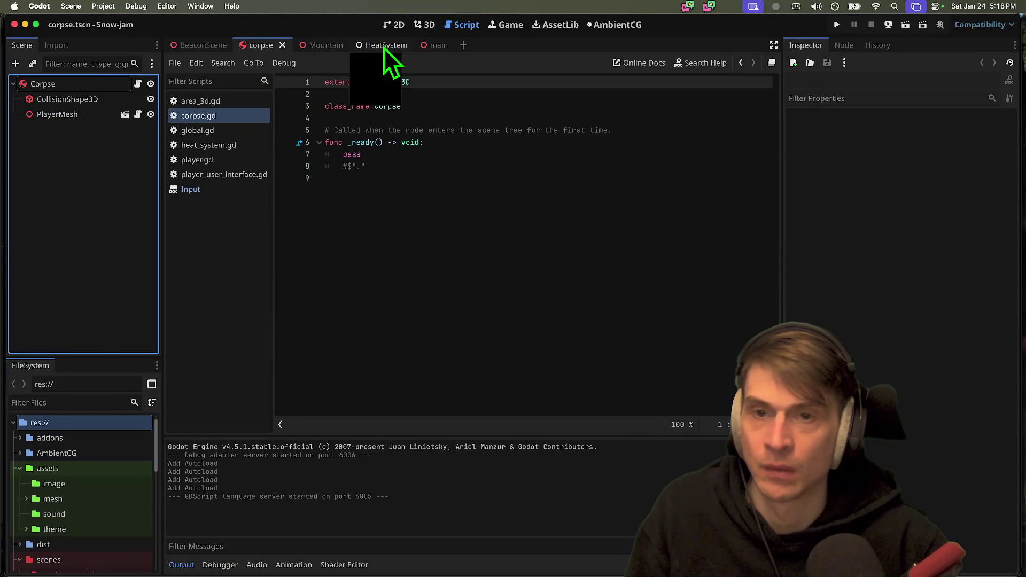
- Open player.tscn using the 'play' file filter and select the UserInterface node
{"action": "left_click", "coordinate": [52, 402]}
{"action": "type", "text": "play"}
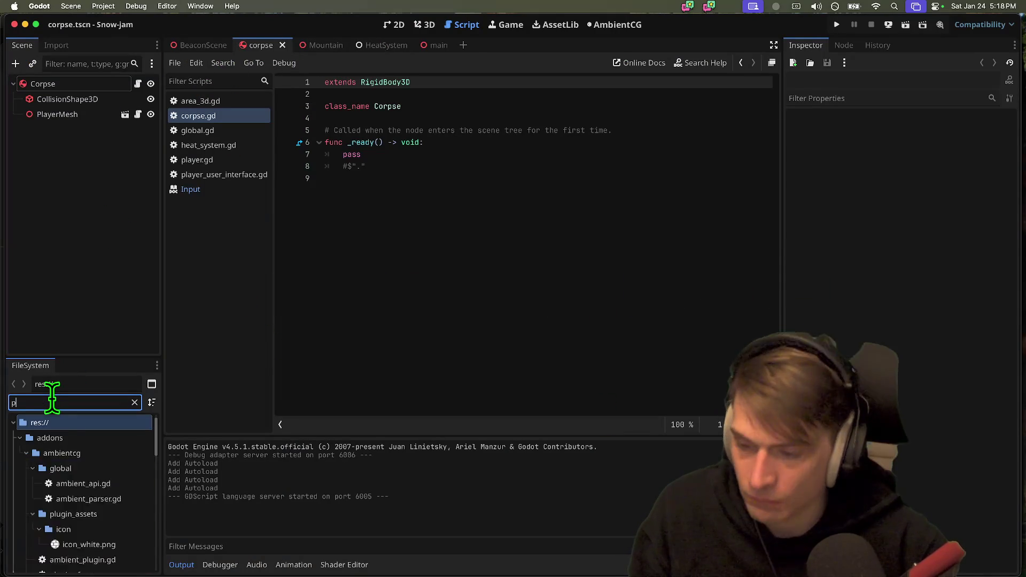
{"action": "double_click", "coordinate": [97, 500]}
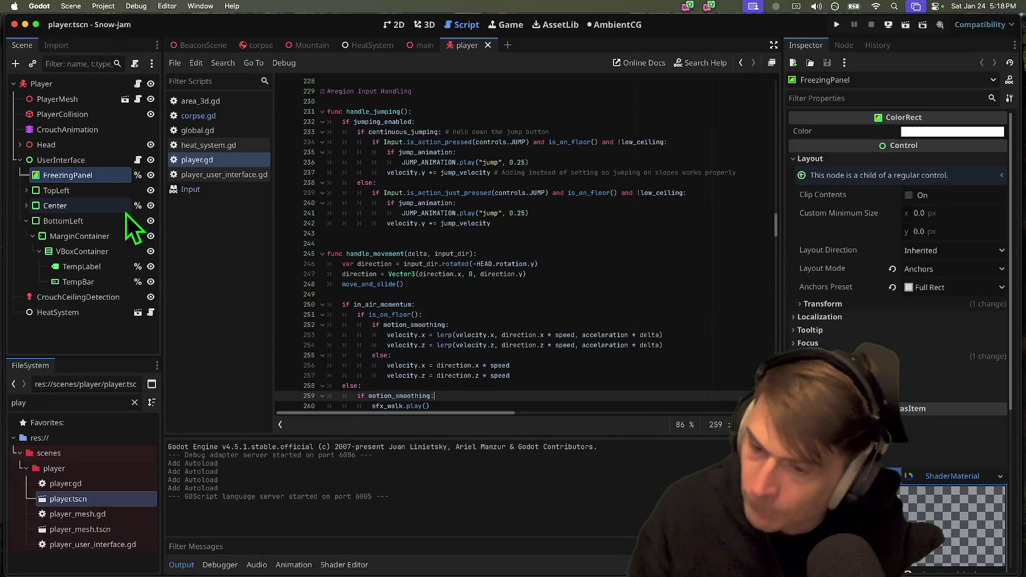
{"action": "left_click", "coordinate": [95, 161]}
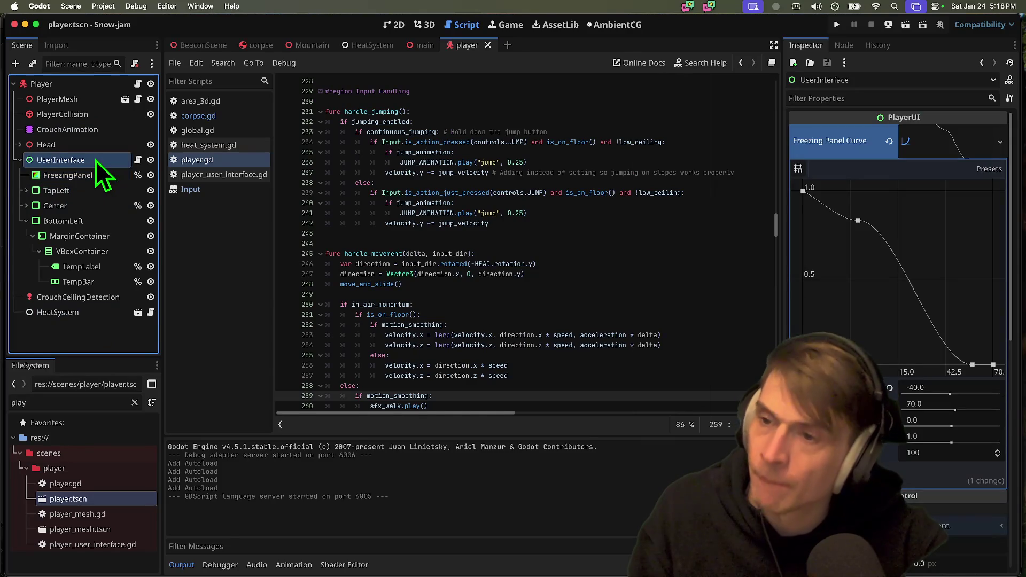
{"action": "key", "text": "super+Tab"}
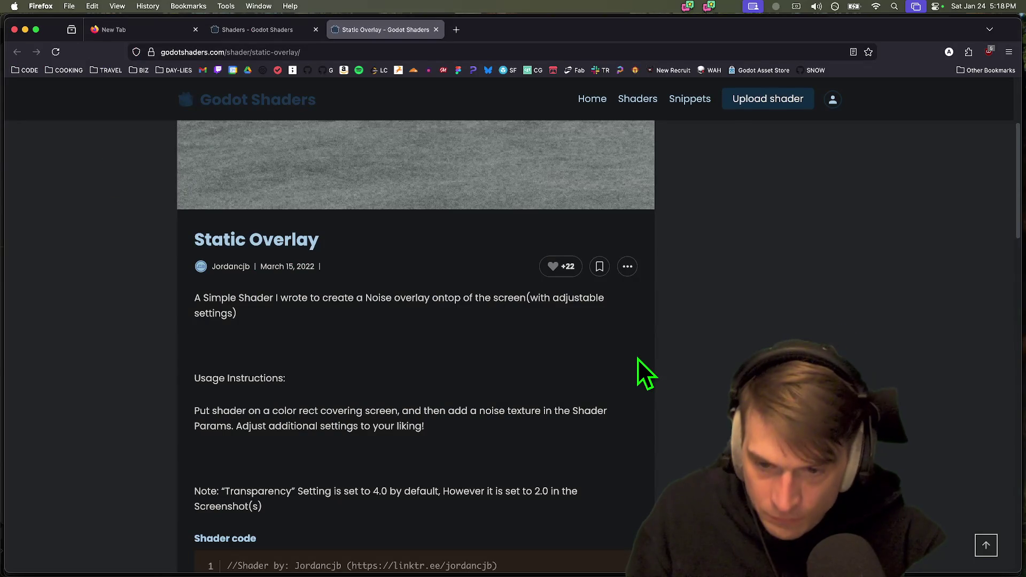
{"action": "scroll", "coordinate": [638, 359], "scroll_direction": "down", "scroll_amount": 2}
{"action": "key", "text": "super+Tab"}
- Add a ColorRect child and set its Material to a new ShaderMaterial
{"action": "key", "text": "super+a"}
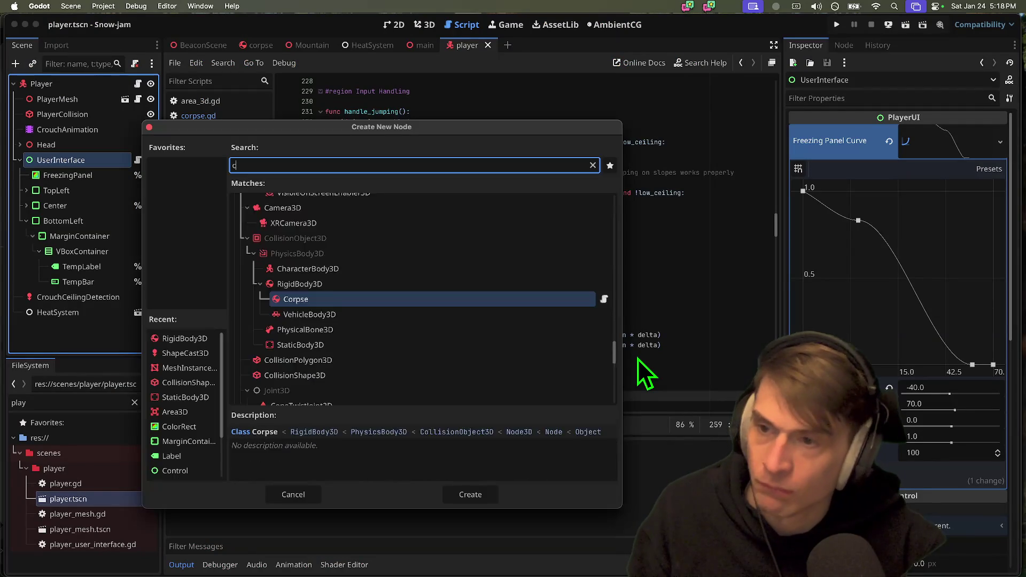
{"action": "type", "text": "color"}
{"action": "key", "text": "Return"}
{"action": "left_click", "coordinate": [813, 315]}
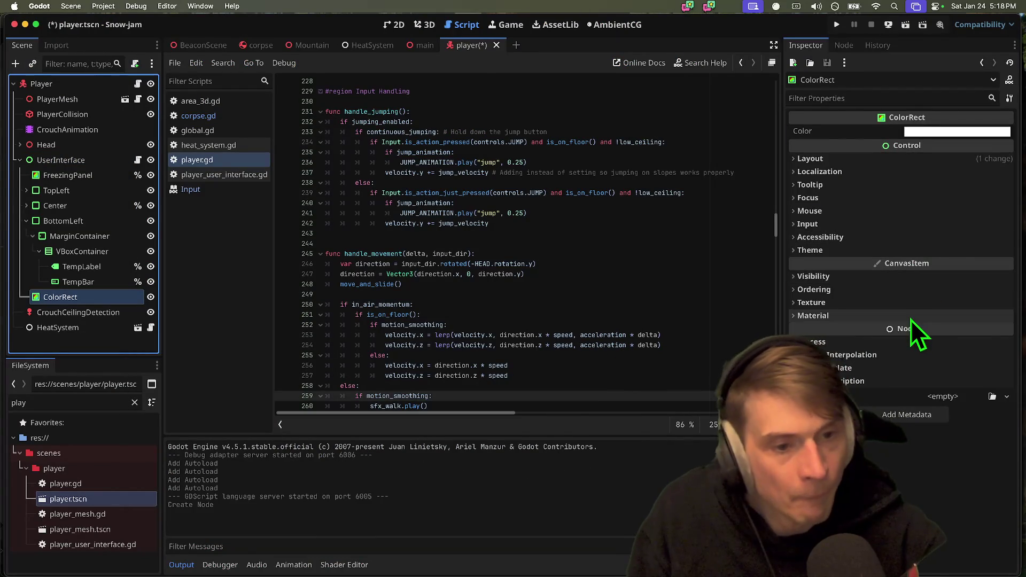
{"action": "left_click", "coordinate": [956, 330]}
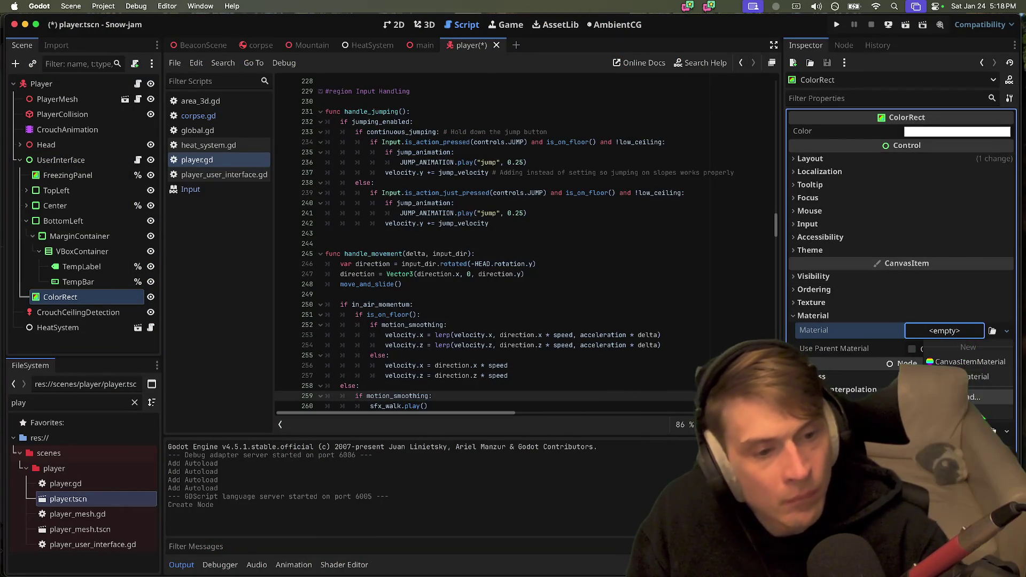
{"action": "left_click", "coordinate": [962, 376]}
{"action": "left_click", "coordinate": [967, 341]}
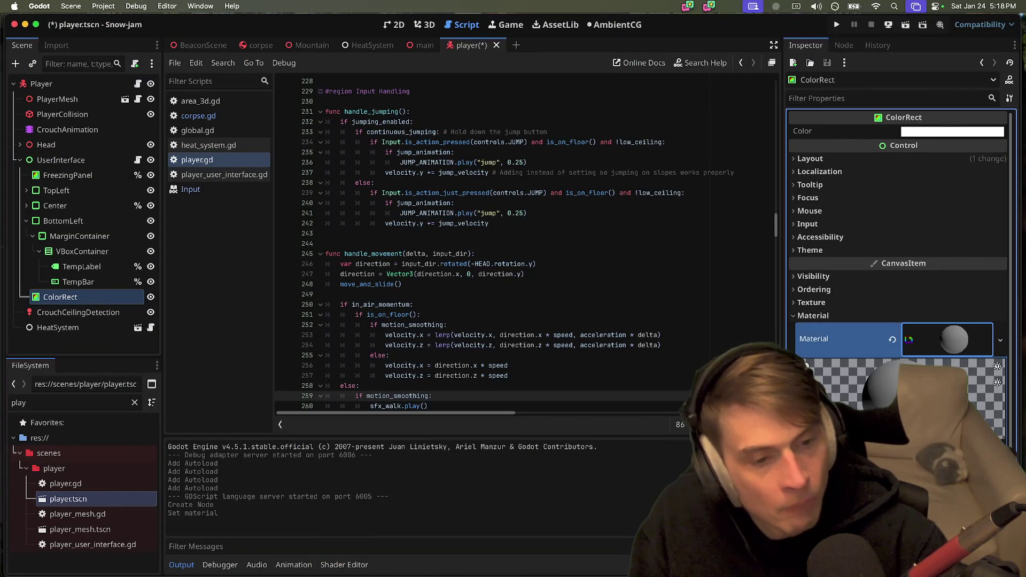
{"action": "left_click", "coordinate": [951, 460]}
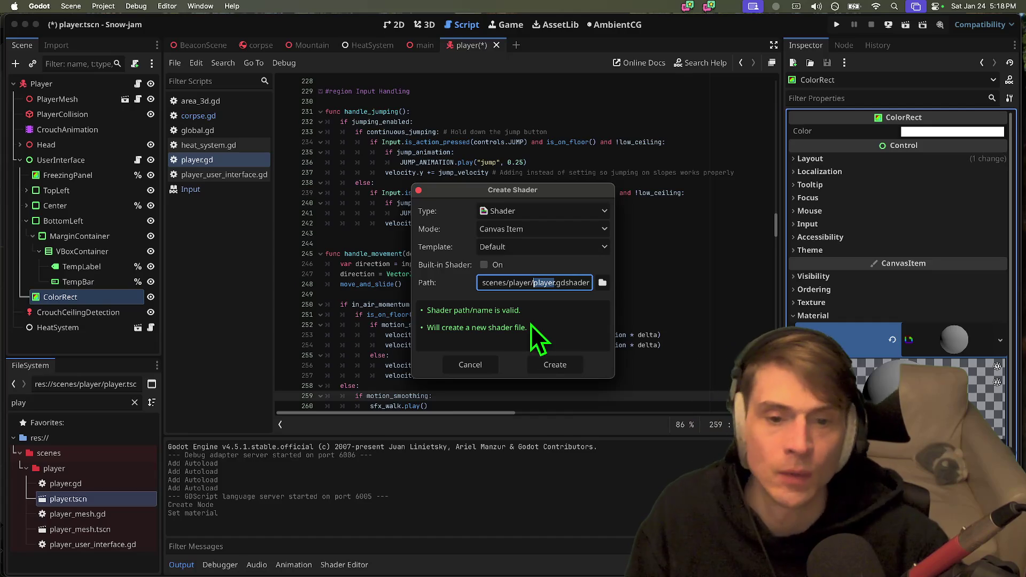
- Create res://shaders/snow_static_overlay.gdshader and assign it to the ColorRect's ShaderMaterial
{"action": "left_click", "coordinate": [603, 283]}
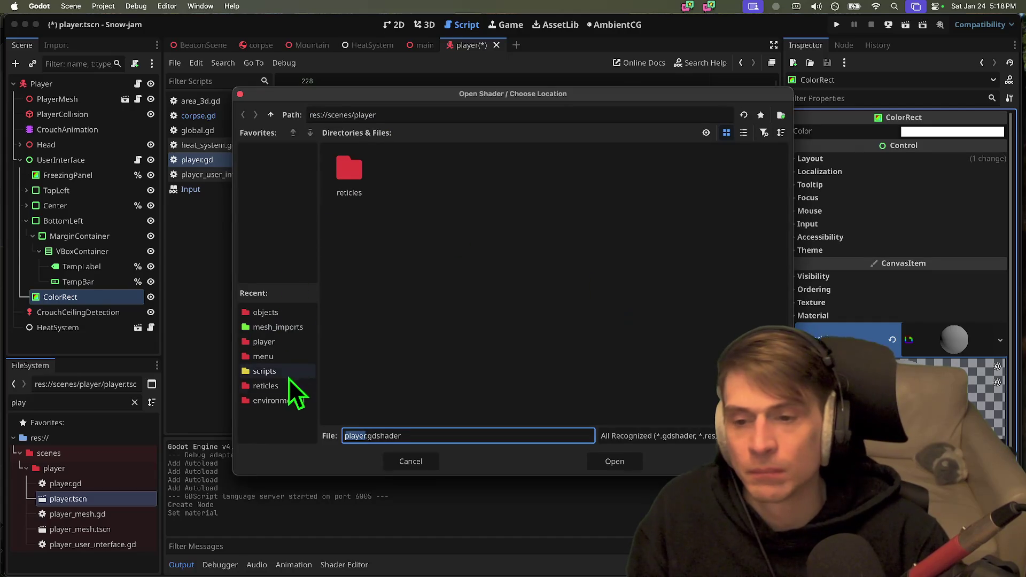
{"action": "left_click", "coordinate": [275, 114]}
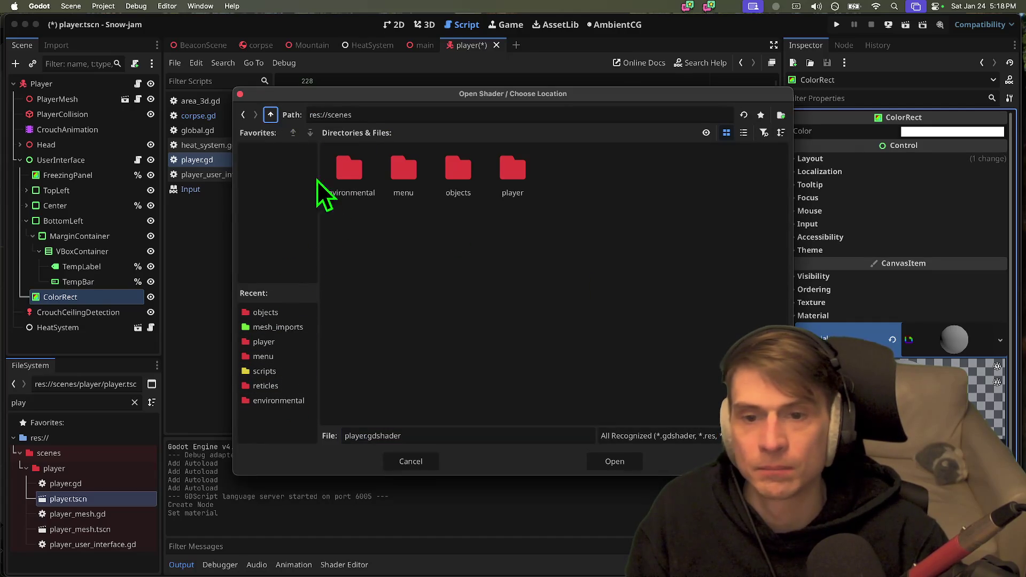
{"action": "left_click", "coordinate": [274, 116]}
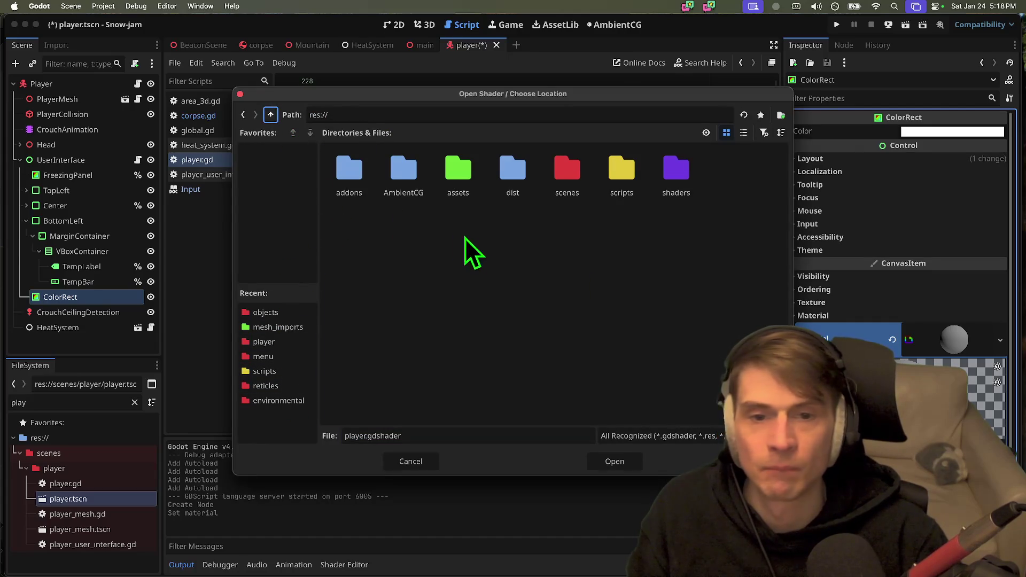
{"action": "double_click", "coordinate": [678, 177]}
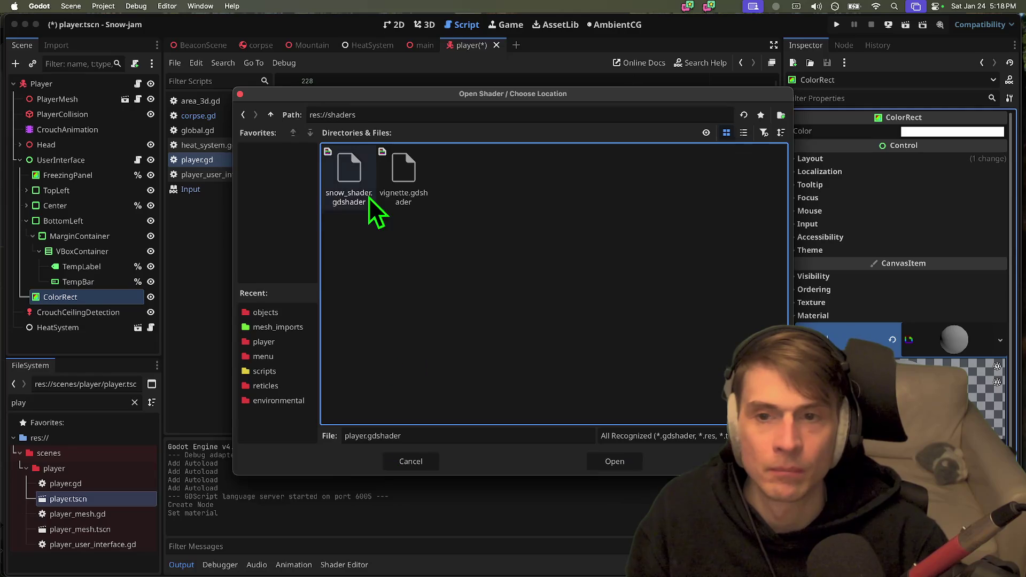
{"action": "left_click", "coordinate": [365, 436]}
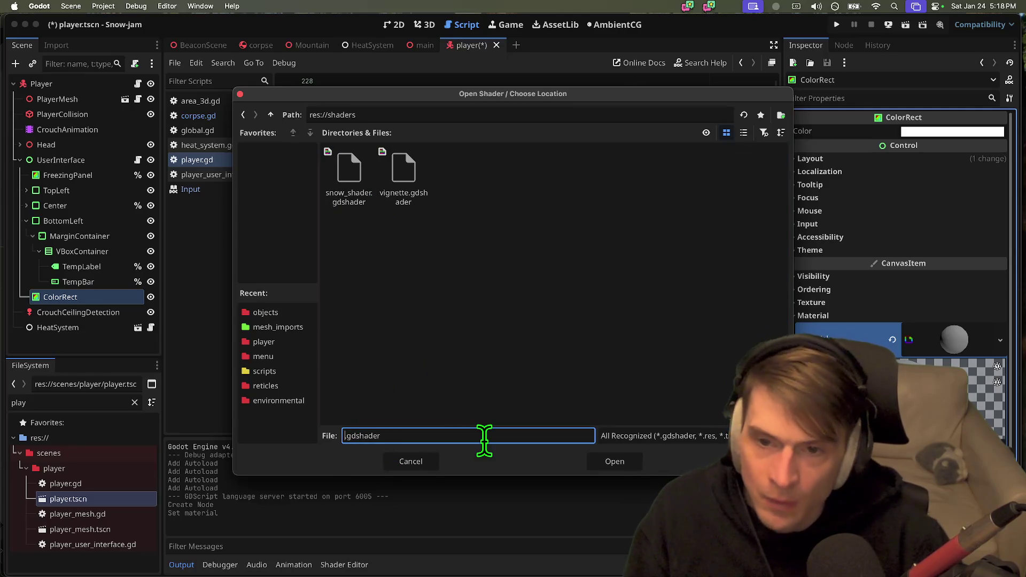
{"action": "type", "text": "snow_"}
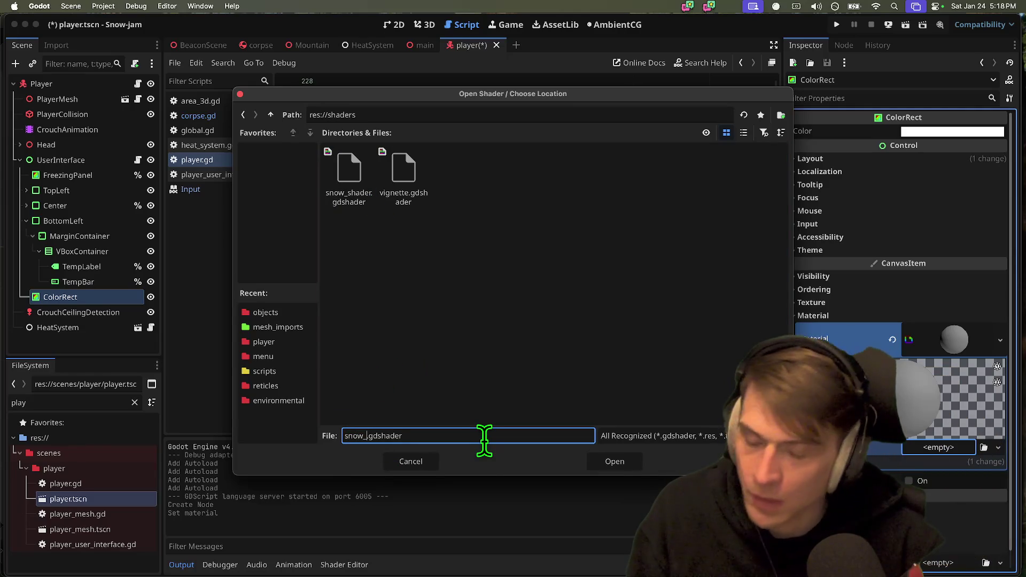
{"action": "key", "text": "super+Tab"}
{"action": "key", "text": "super+Tab"}
{"action": "type", "text": "static_o"}
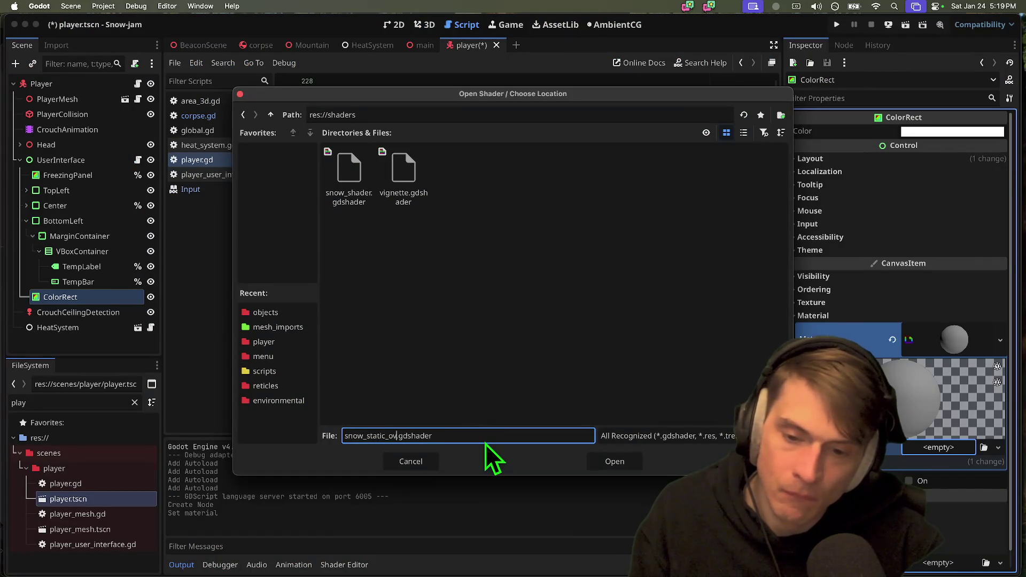
{"action": "type", "text": "verlay"}
{"action": "key", "text": "Return"}
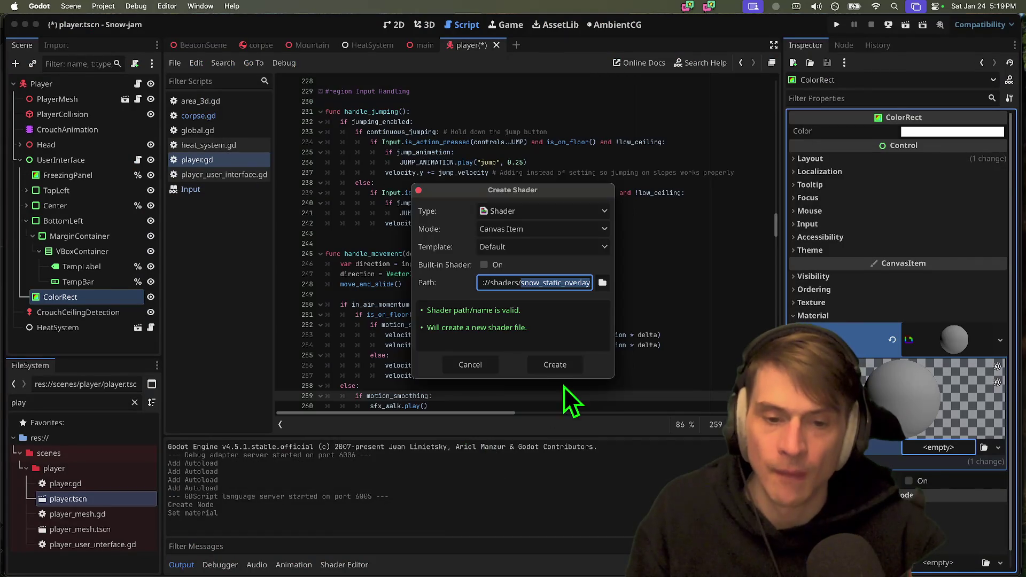
{"action": "left_click", "coordinate": [561, 369]}
{"action": "left_click", "coordinate": [572, 264]}
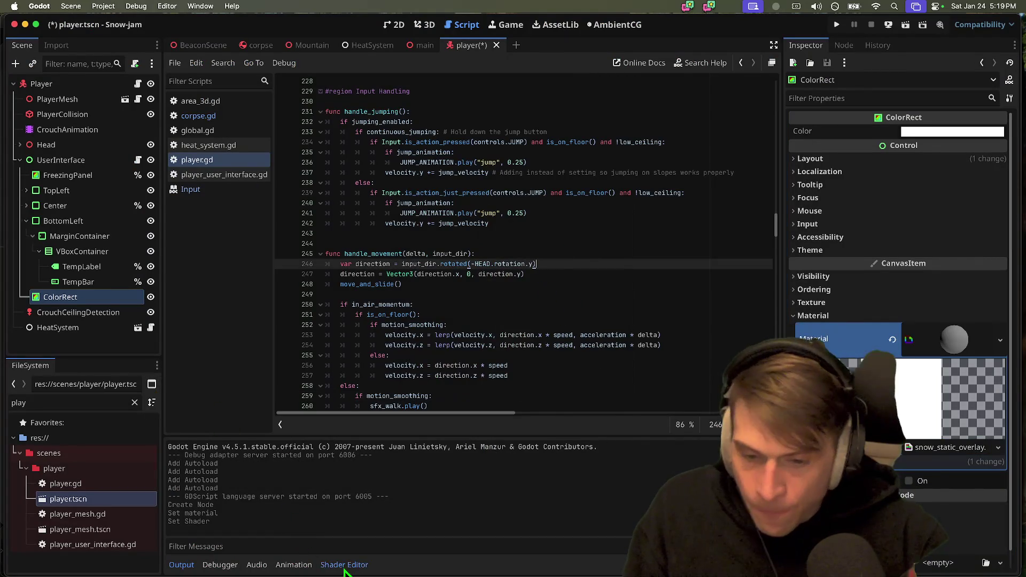
- Replace snow_static_overlay's template code with the copied Static Overlay code and save
{"action": "left_click", "coordinate": [344, 565]}
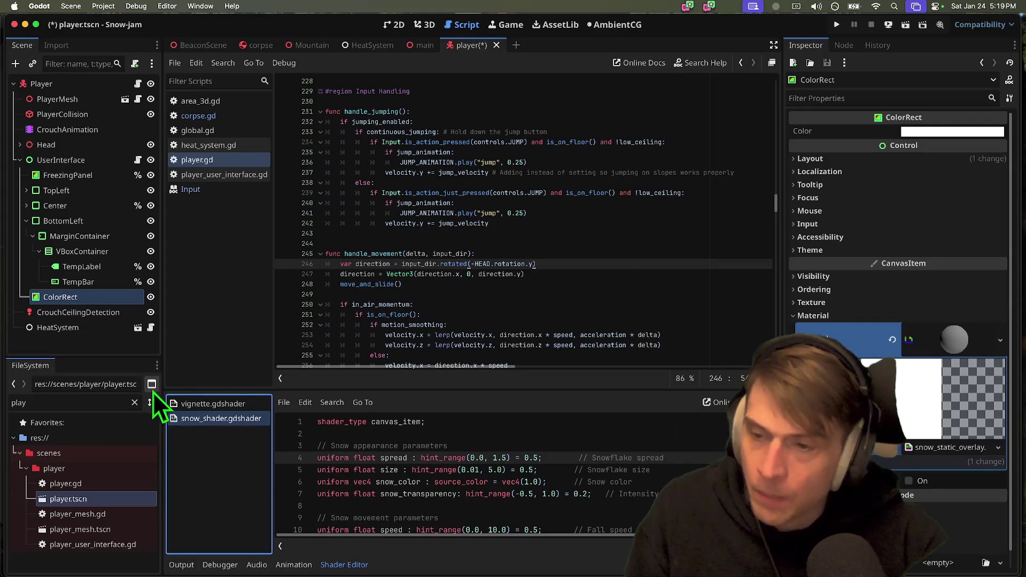
{"action": "left_click", "coordinate": [950, 343]}
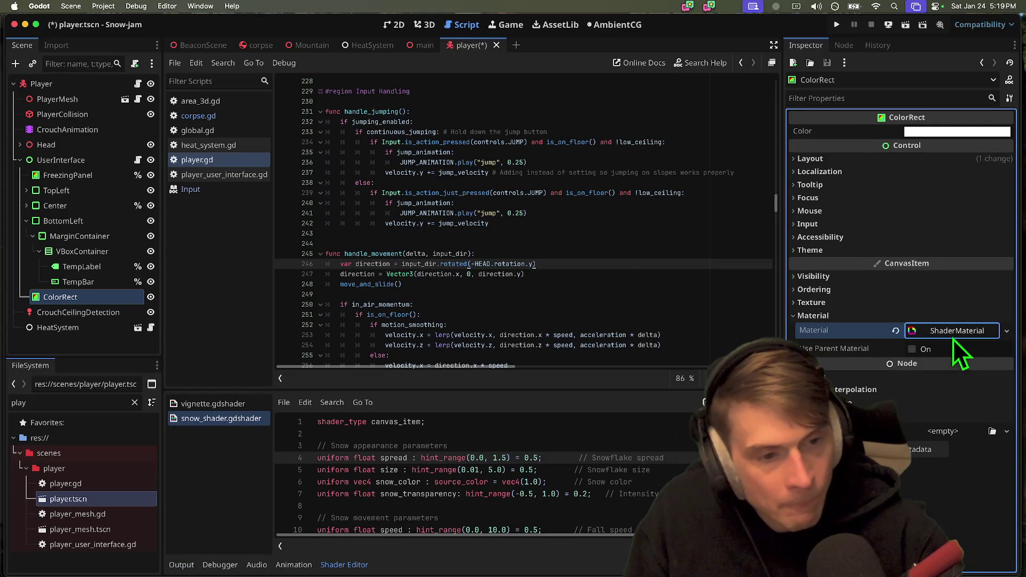
{"action": "left_click", "coordinate": [953, 337]}
{"action": "left_click", "coordinate": [962, 430]}
{"action": "left_click", "coordinate": [442, 488]}
{"action": "key", "text": "ctrl+a"}
{"action": "key", "text": "ctrl+v"}
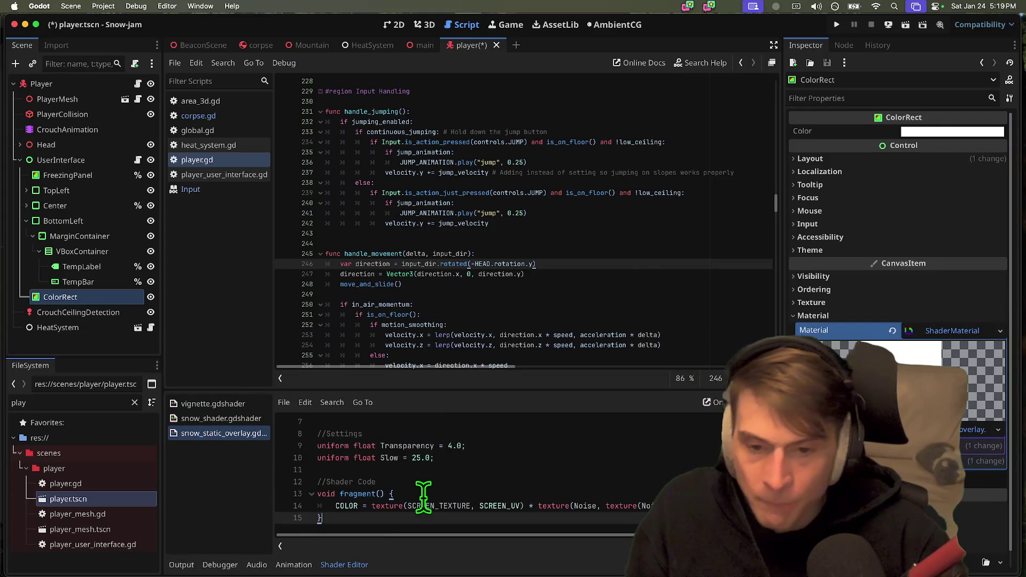
{"action": "scroll", "coordinate": [442, 487], "scroll_direction": "up", "scroll_amount": 5}
{"action": "key", "text": "ctrl+s"}
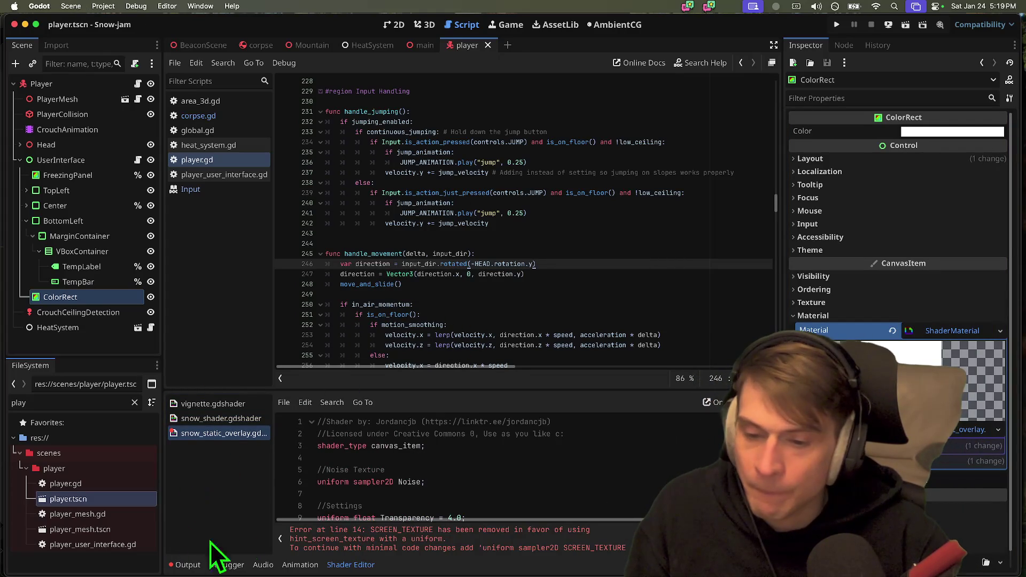
- Fix the line 14 error by adding 'uniform sampler2D SCREEN_TEXTURE;' below shader_type, then run the game
{"action": "left_click", "coordinate": [425, 546]}
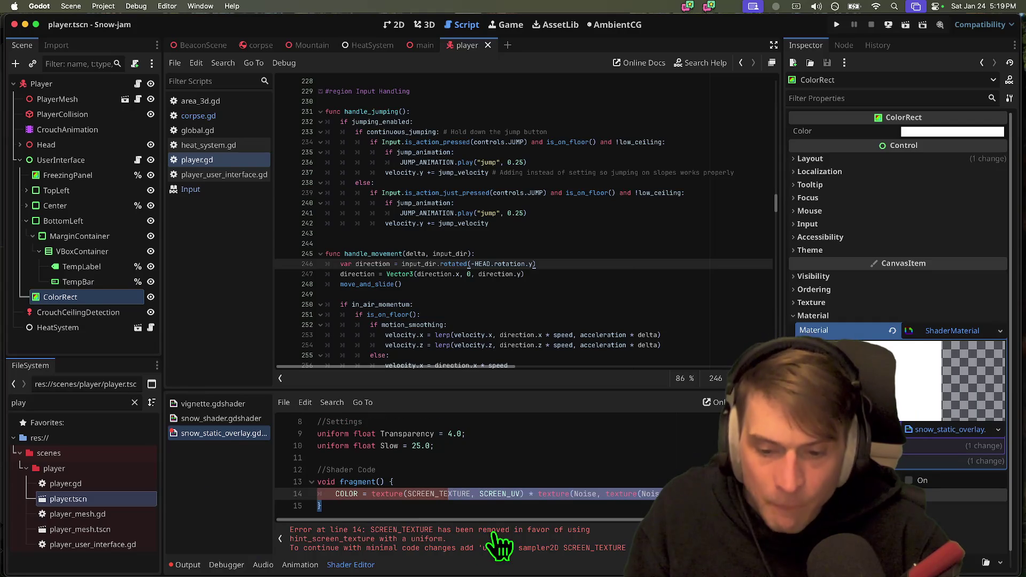
{"action": "double_click", "coordinate": [446, 493]}
{"action": "scroll", "coordinate": [565, 505], "scroll_direction": "down", "scroll_amount": 1}
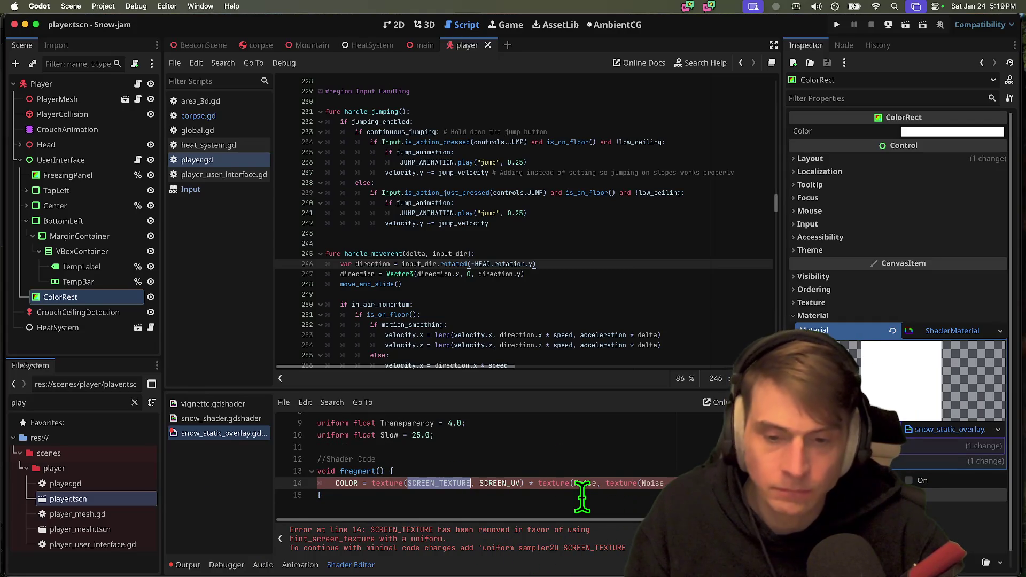
{"action": "scroll", "coordinate": [569, 499], "scroll_direction": "up", "scroll_amount": 3}
{"action": "left_click", "coordinate": [553, 549]}
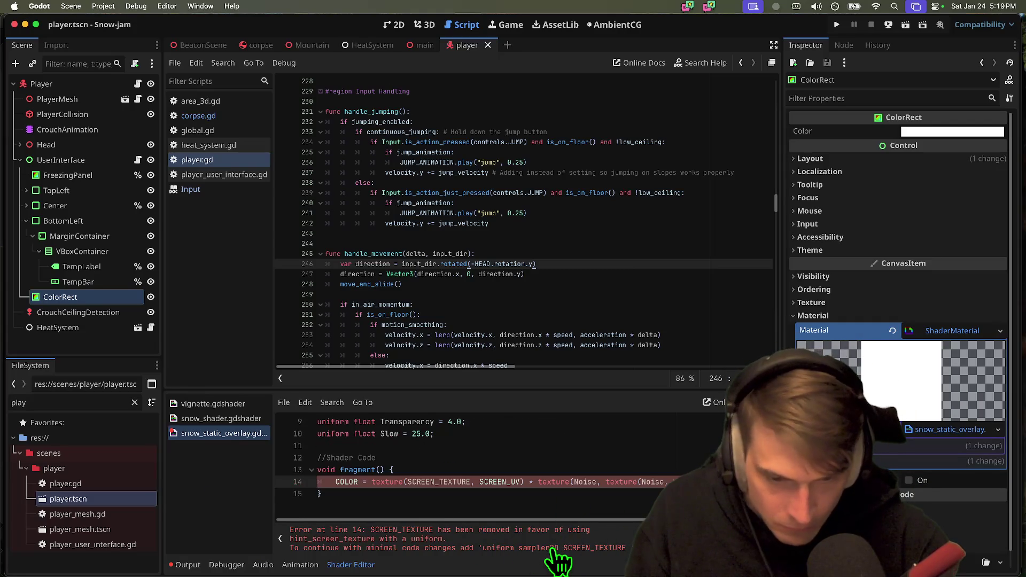
{"action": "scroll", "coordinate": [454, 433], "scroll_direction": "up", "scroll_amount": 3}
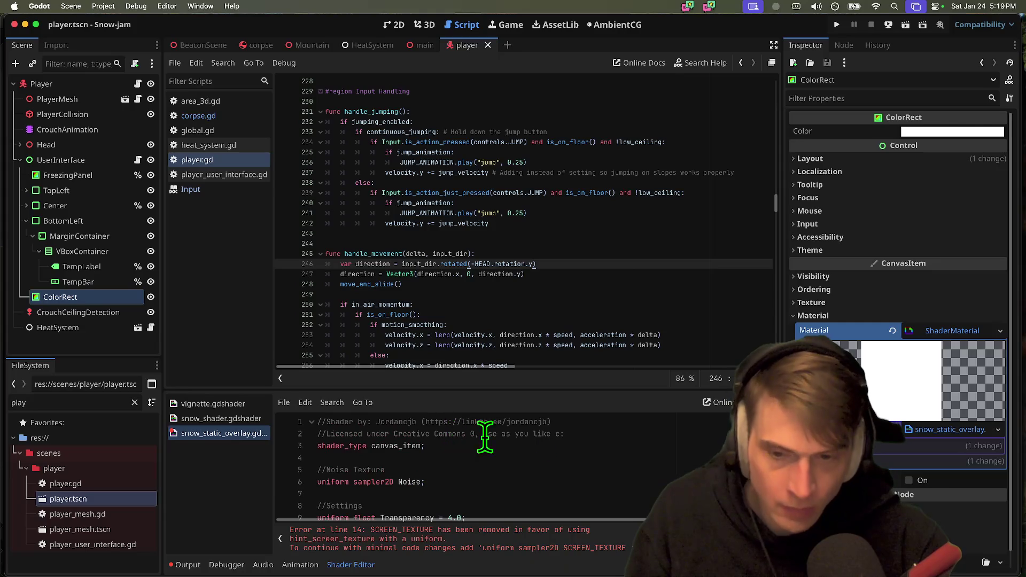
{"action": "left_click", "coordinate": [582, 449]}
{"action": "key", "text": "Return"}
{"action": "type", "text": "uniof"}
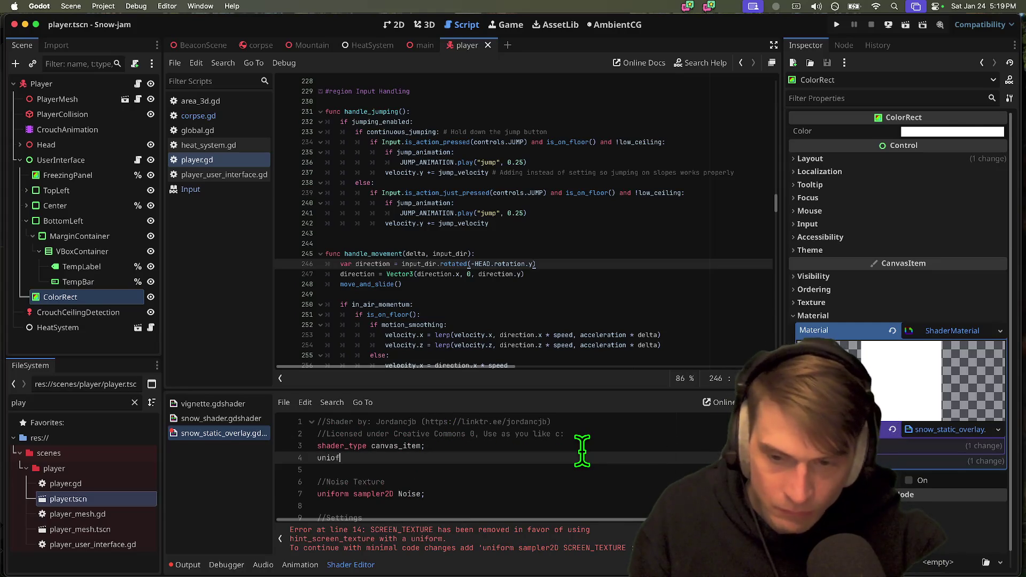
{"action": "type", "text": "er2"}
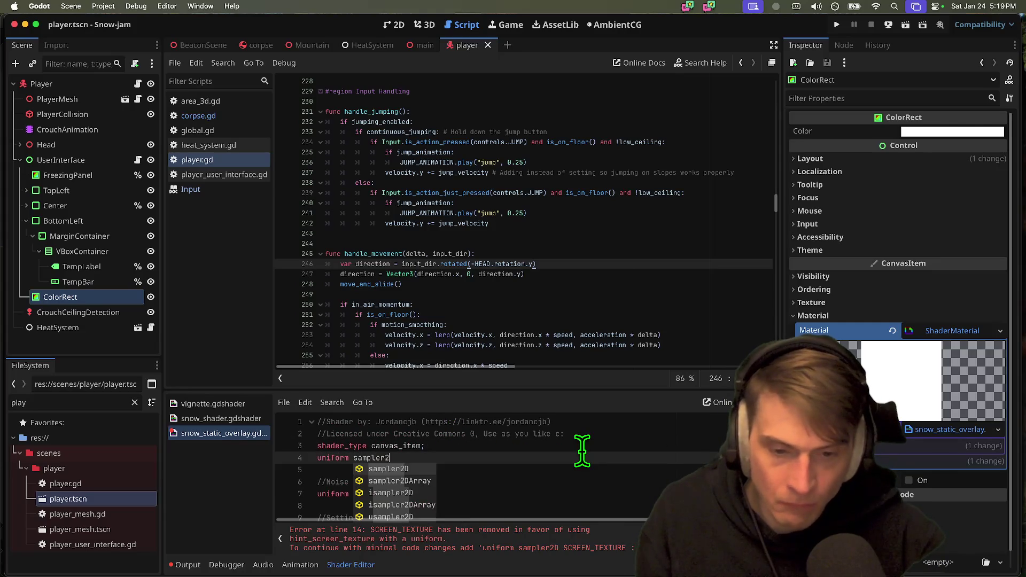
{"action": "type", "text": "D SCREEN_TEXTURE"}
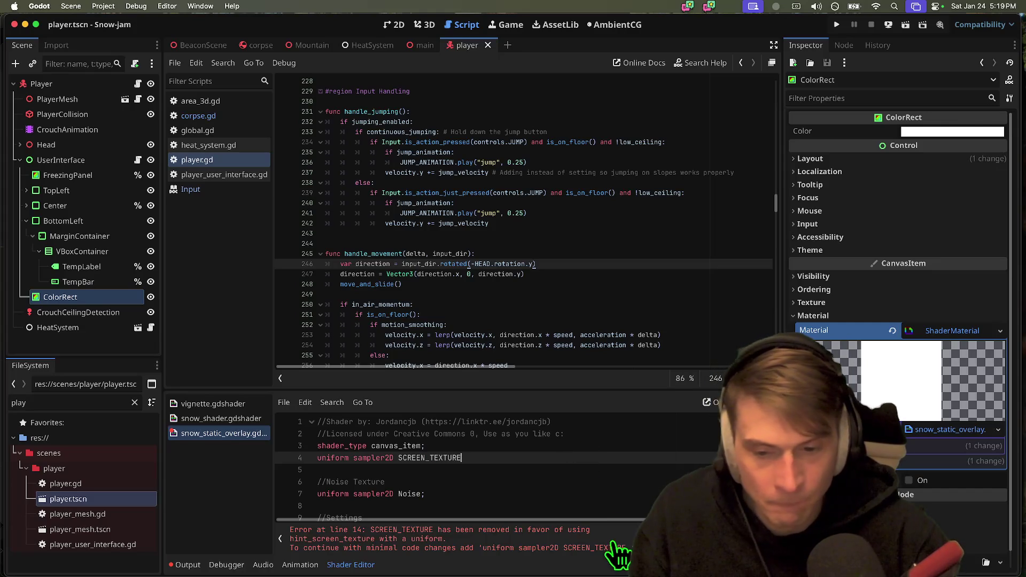
{"action": "scroll", "coordinate": [526, 529], "scroll_direction": "down", "scroll_amount": 3}
{"action": "left_click", "coordinate": [500, 426]}
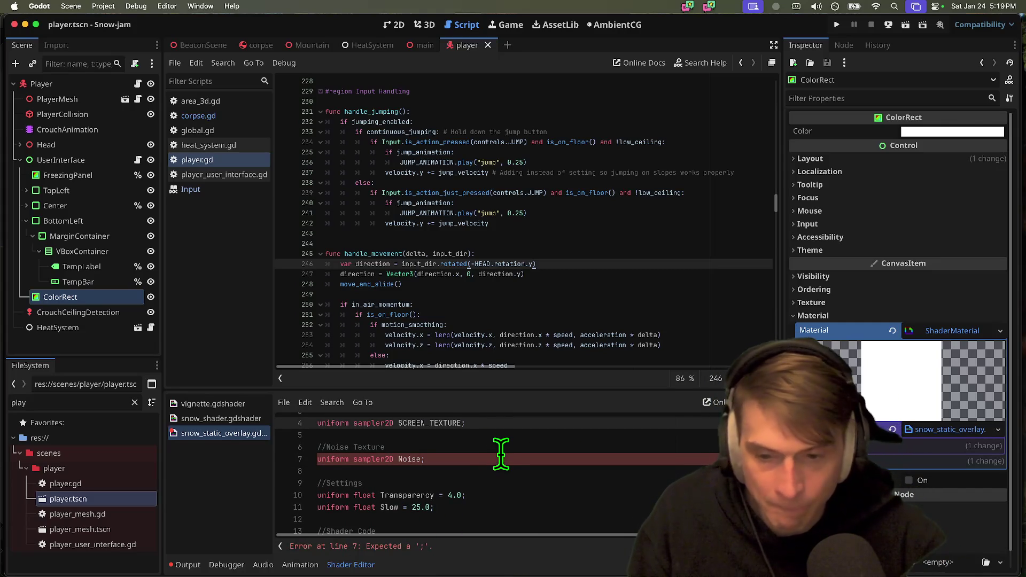
{"action": "key", "text": "super+b"}
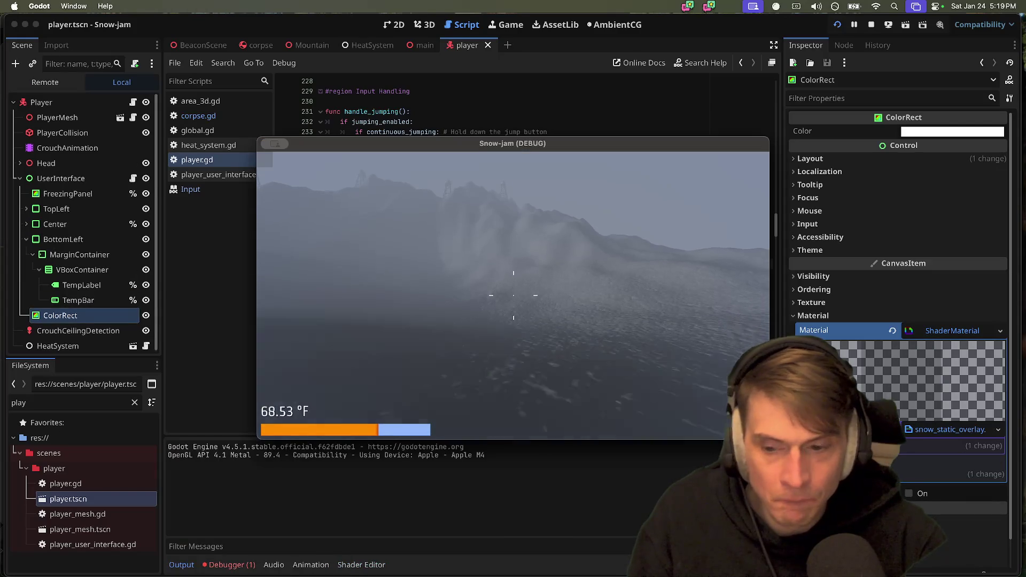
- From the SnowShader node-not-found error, delete the broken snow_shader variable on line 14 of the UI script
{"action": "key", "text": "Escape"}
{"action": "left_click", "coordinate": [235, 564]}
{"action": "left_click", "coordinate": [238, 430]}
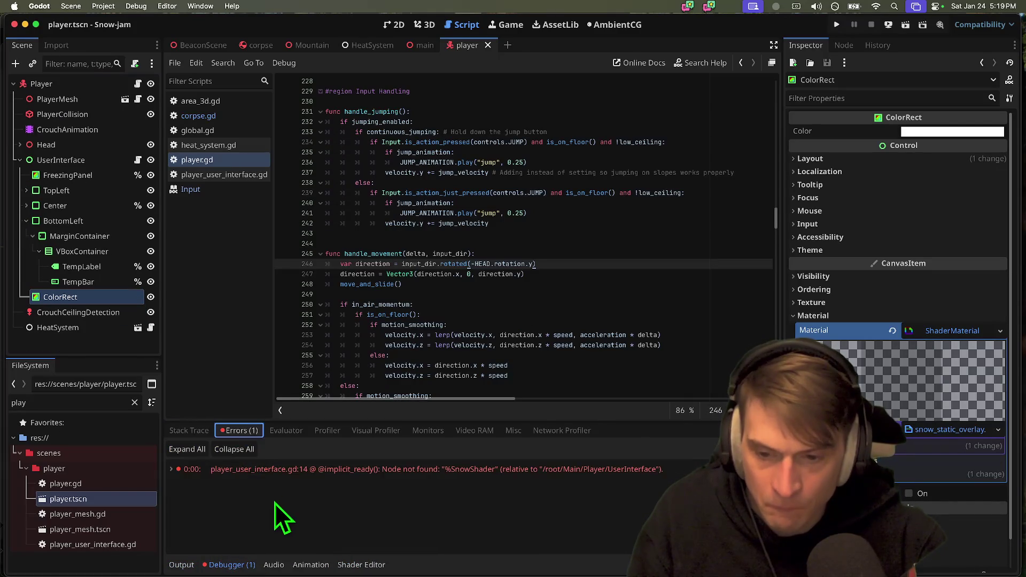
{"action": "double_click", "coordinate": [297, 469]}
{"action": "scroll", "coordinate": [545, 267], "scroll_direction": "up", "scroll_amount": 4}
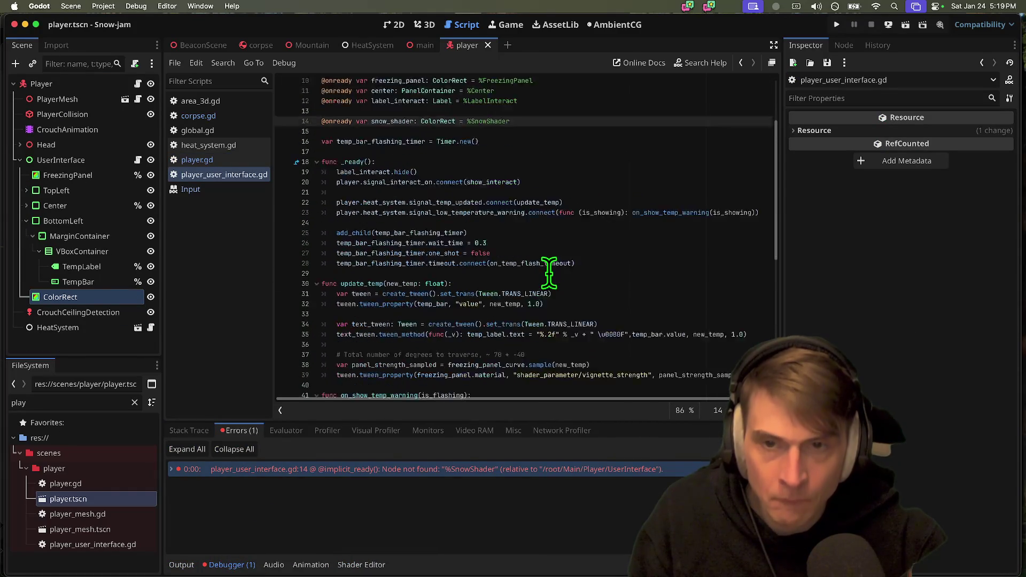
{"action": "left_click", "coordinate": [582, 219]}
{"action": "left_click", "coordinate": [595, 199]}
{"action": "left_click", "coordinate": [598, 208]}
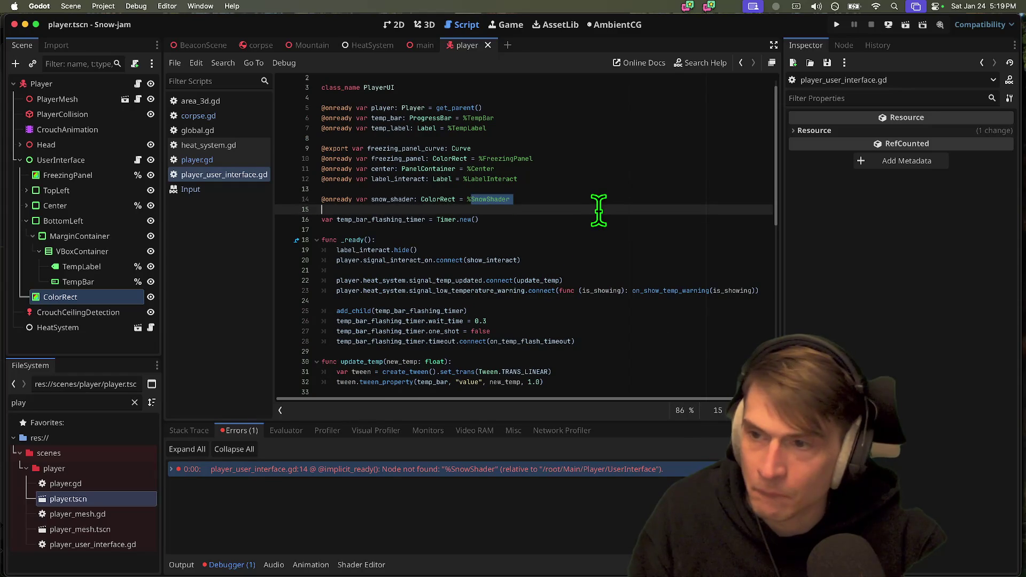
{"action": "triple_click", "coordinate": [598, 199]}
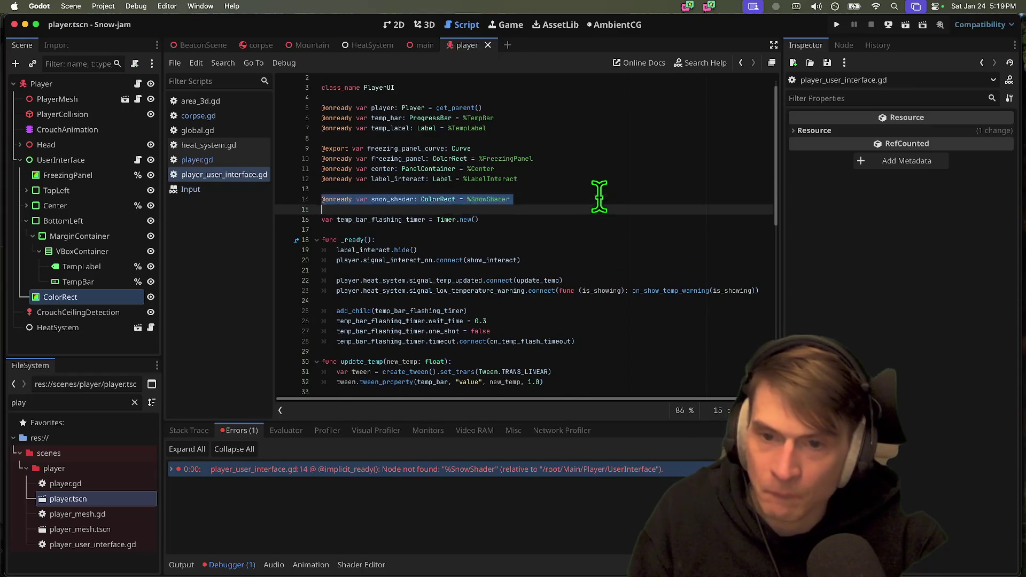
{"action": "key", "text": "BackSpace"}
- Make ColorRect the first child of UserInterface and test-run the game
{"action": "mouse_move", "coordinate": [36, 293]}
{"action": "left_mouse_down"}
{"action": "mouse_move", "coordinate": [58, 275]}
{"action": "mouse_move", "coordinate": [63, 173]}
{"action": "left_mouse_up"}
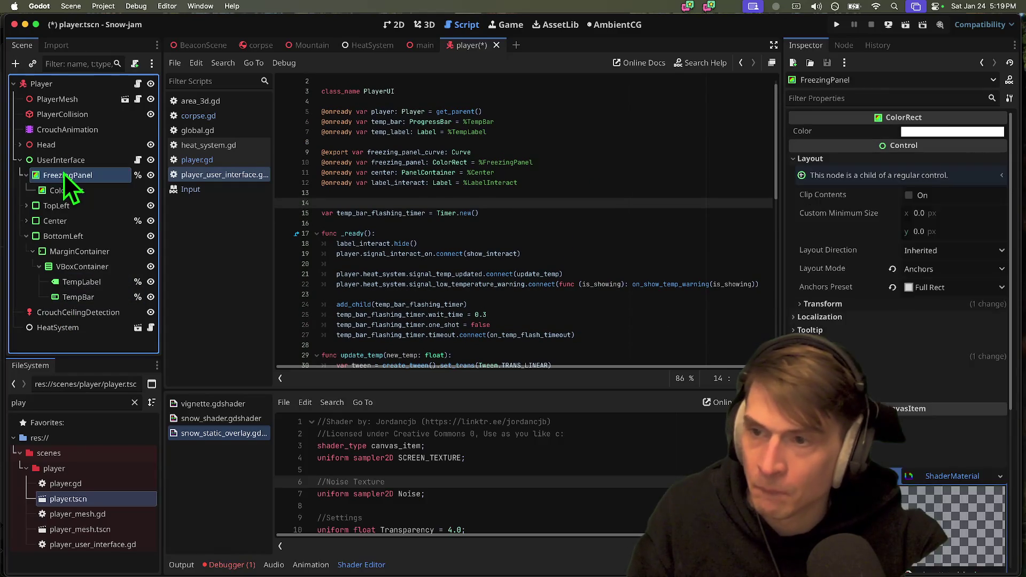
{"action": "mouse_move", "coordinate": [63, 294]}
{"action": "left_mouse_down"}
{"action": "mouse_move", "coordinate": [70, 152]}
{"action": "mouse_move", "coordinate": [65, 167]}
{"action": "left_mouse_up"}
{"action": "key", "text": "super+b"}
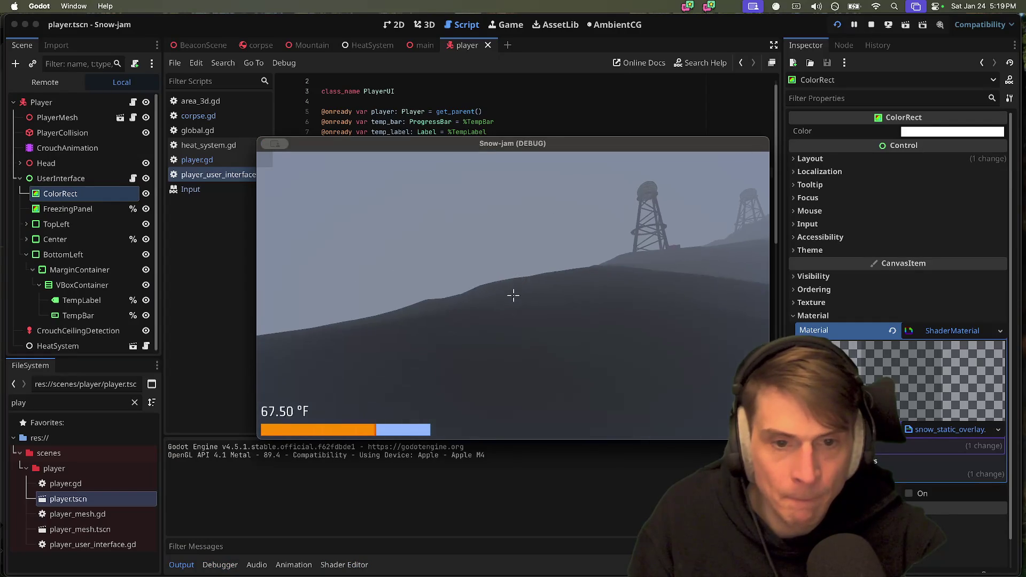
{"action": "key", "text": "super+q"}
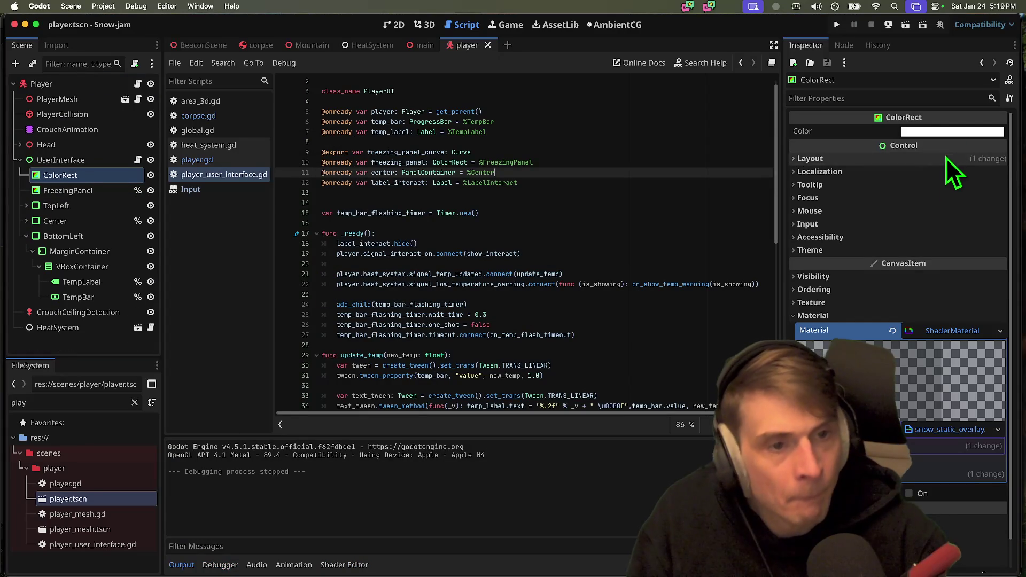
- Set ColorRect's Layout Mode to Anchors with the Full Rect preset and test-run the game
{"action": "left_click", "coordinate": [947, 157]}
{"action": "left_click", "coordinate": [959, 269]}
{"action": "left_click", "coordinate": [955, 299]}
{"action": "left_click", "coordinate": [954, 289]}
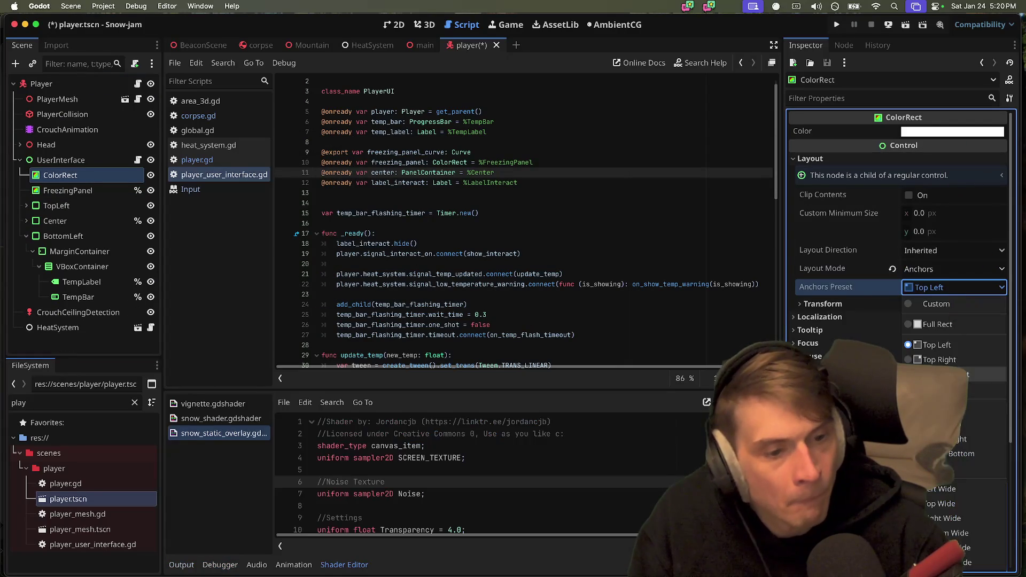
{"action": "left_click", "coordinate": [954, 335]}
{"action": "key", "text": "super+b"}
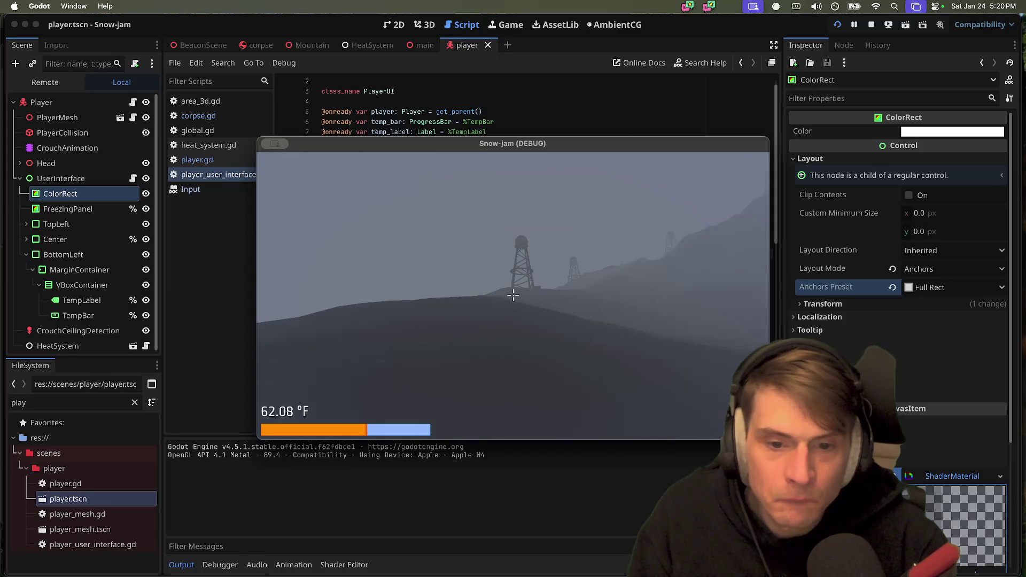
{"action": "key", "text": "super+period"}
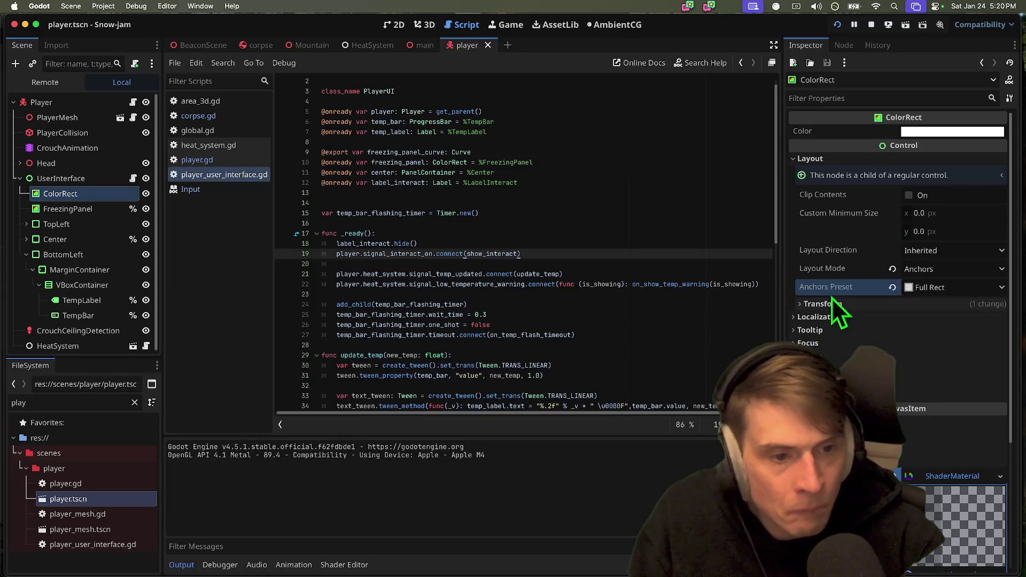
- Start creating a texture for a shader parameter, then switch to the browser
{"action": "scroll", "coordinate": [935, 321], "scroll_direction": "down", "scroll_amount": 5}
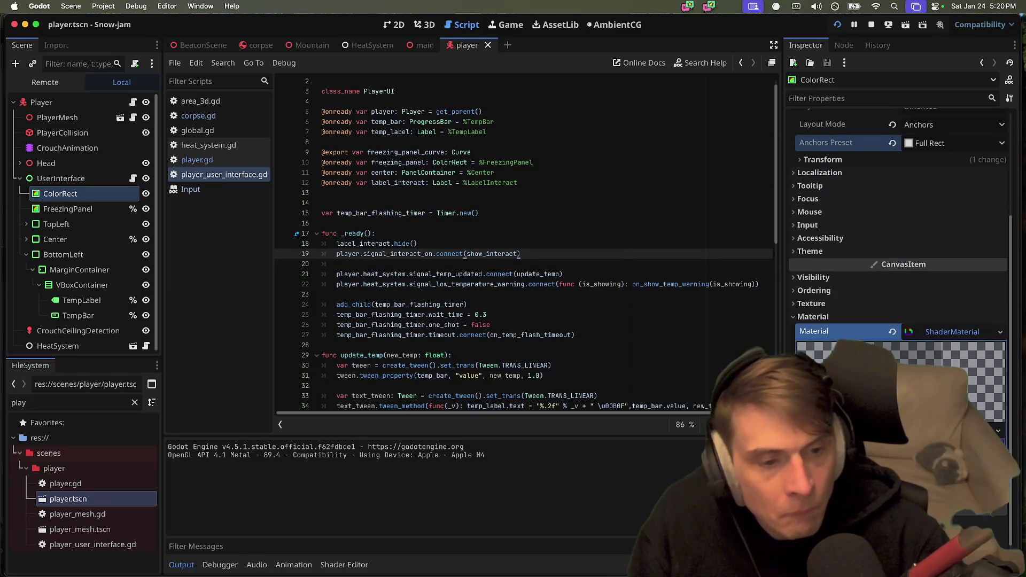
{"action": "scroll", "coordinate": [921, 389], "scroll_direction": "down", "scroll_amount": 1}
{"action": "left_click", "coordinate": [998, 412]}
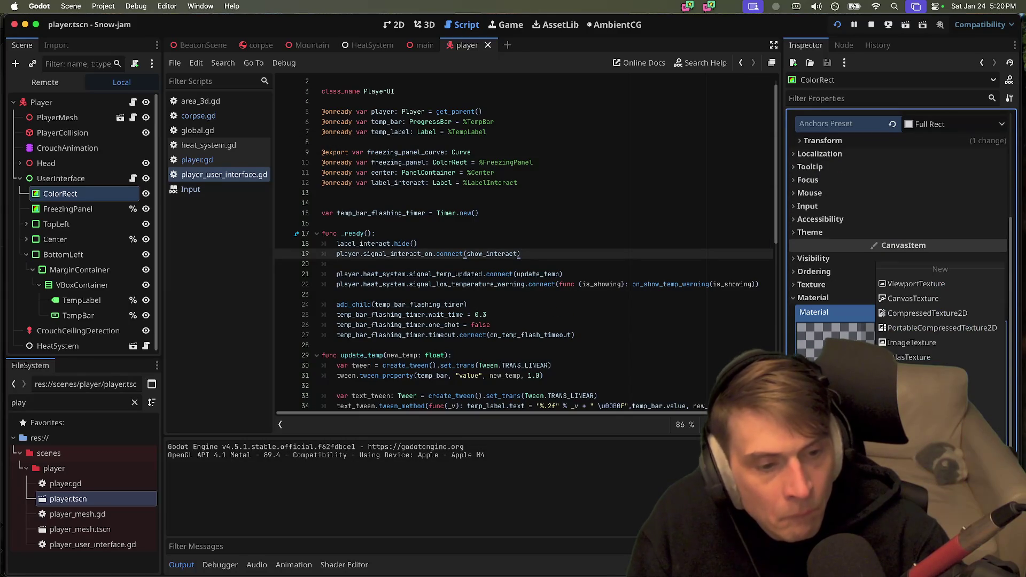
{"action": "key", "text": "super+Tab"}
{"action": "key", "text": "super+Tab"}
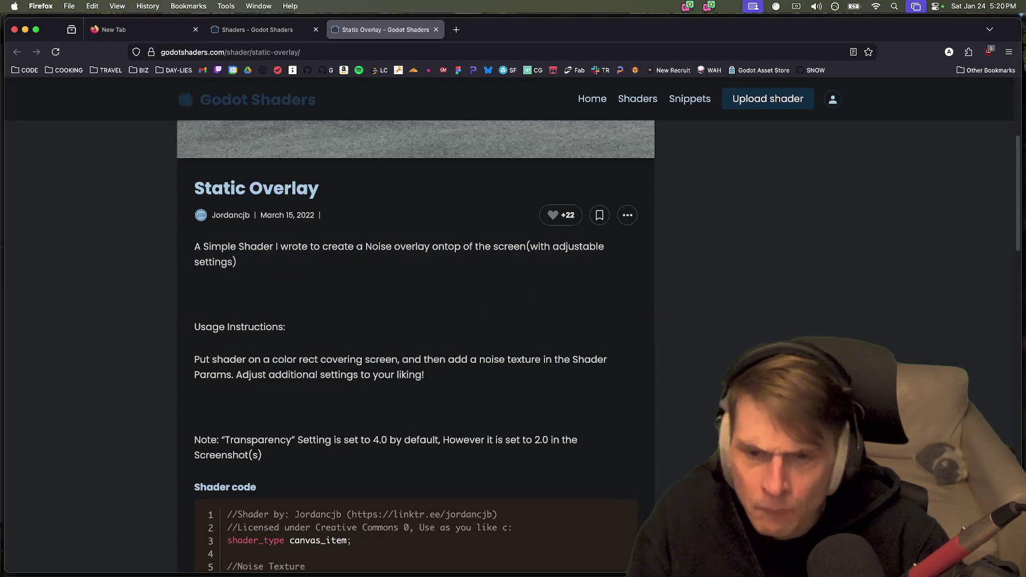
- Read through the Static Overlay shader's usage notes on godotshaders.com, then return to Godot
{"action": "scroll", "coordinate": [416, 348], "scroll_direction": "down", "scroll_amount": 1}
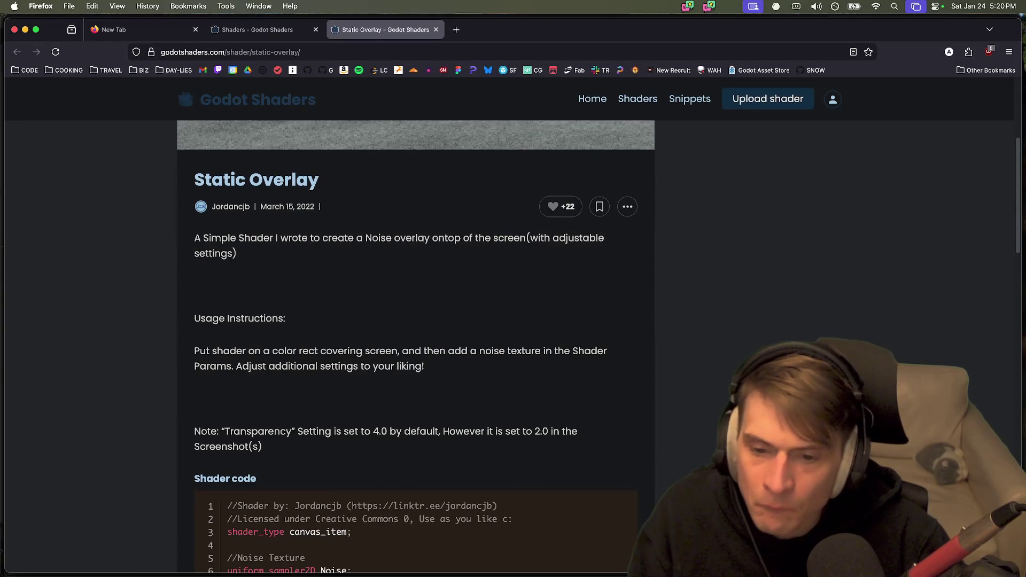
{"action": "scroll", "coordinate": [416, 348], "scroll_direction": "down", "scroll_amount": 5}
{"action": "scroll", "coordinate": [416, 347], "scroll_direction": "up", "scroll_amount": 10}
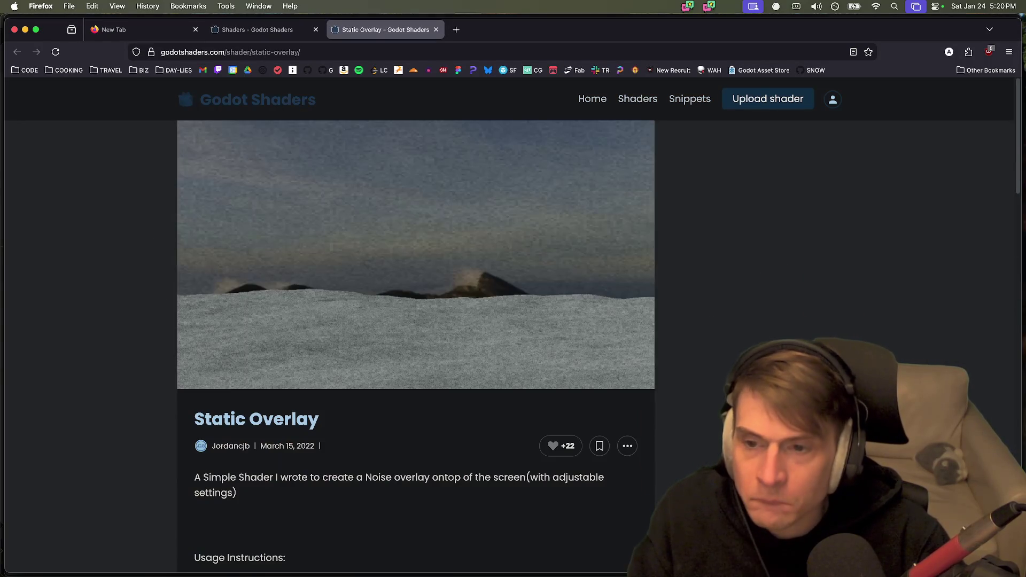
{"action": "scroll", "coordinate": [415, 347], "scroll_direction": "down", "scroll_amount": 4}
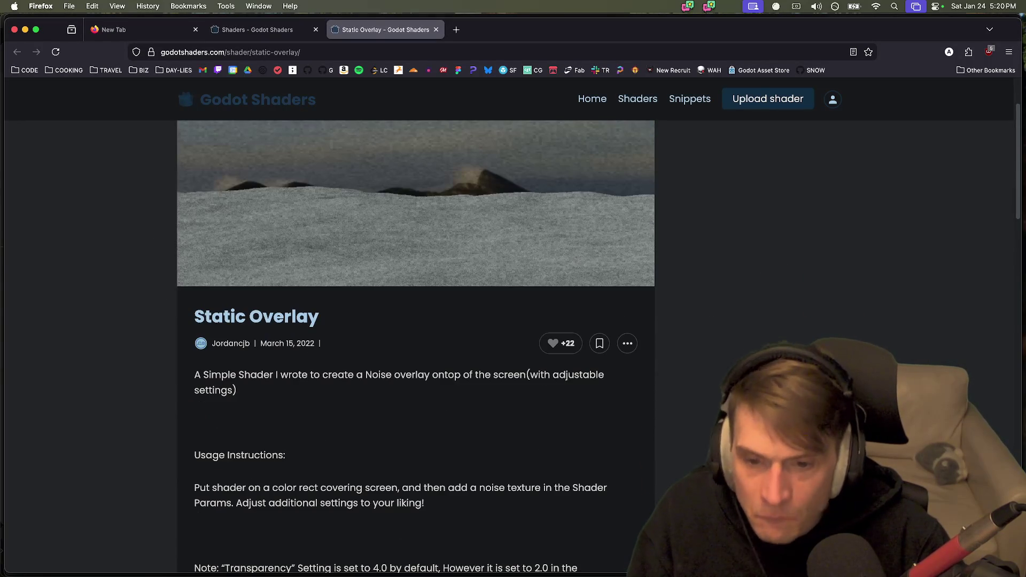
{"action": "key", "text": "super+Tab"}
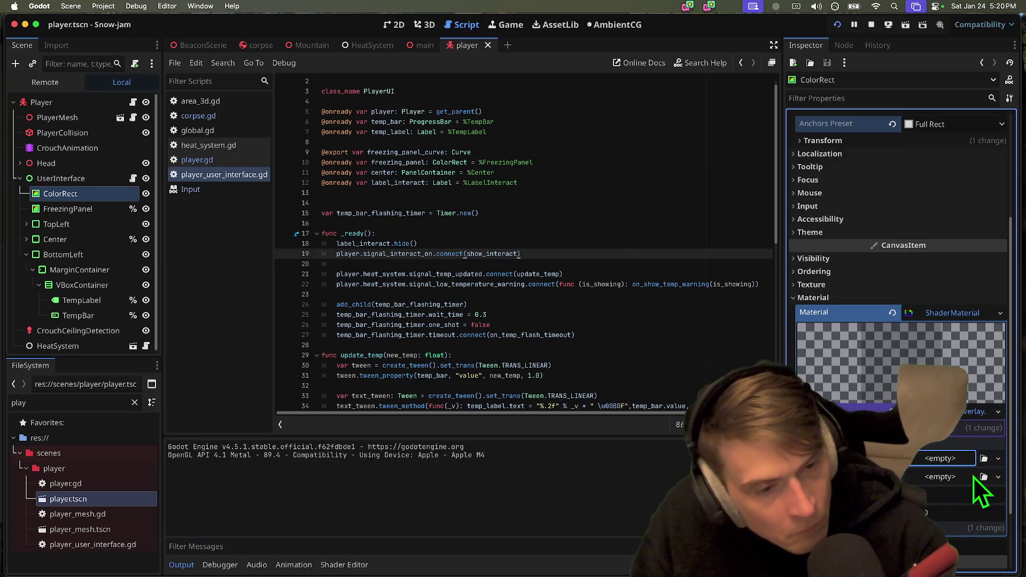
- Give the shader's Noise parameter a NoiseTexture2D using FastNoiseLite and test-run the game
{"action": "left_click", "coordinate": [963, 477]}
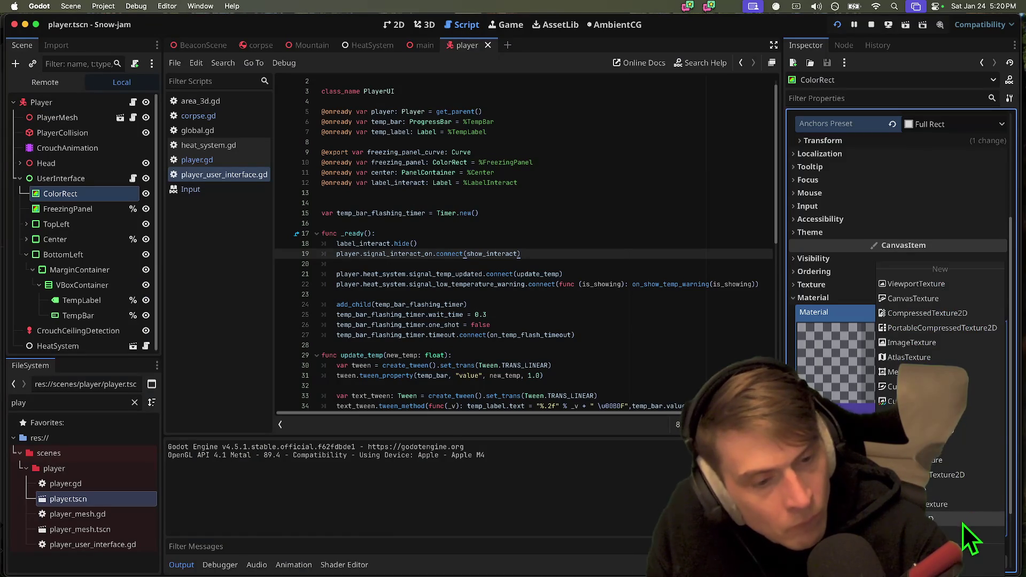
{"action": "left_click", "coordinate": [966, 480]}
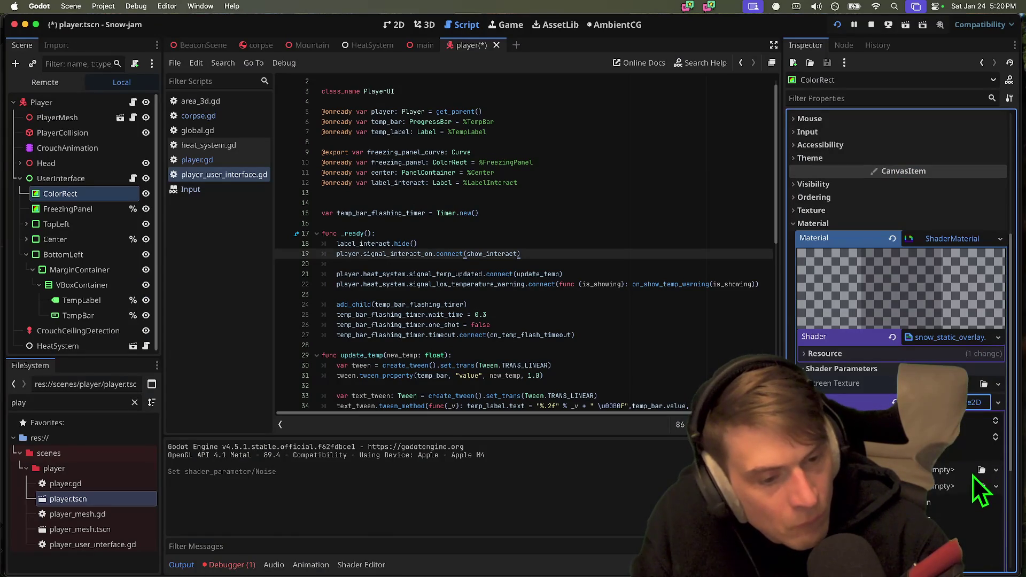
{"action": "left_click", "coordinate": [973, 476]}
{"action": "left_click", "coordinate": [973, 502]}
{"action": "scroll", "coordinate": [966, 473], "scroll_direction": "down", "scroll_amount": 3}
{"action": "scroll", "coordinate": [907, 287], "scroll_direction": "down", "scroll_amount": 1}
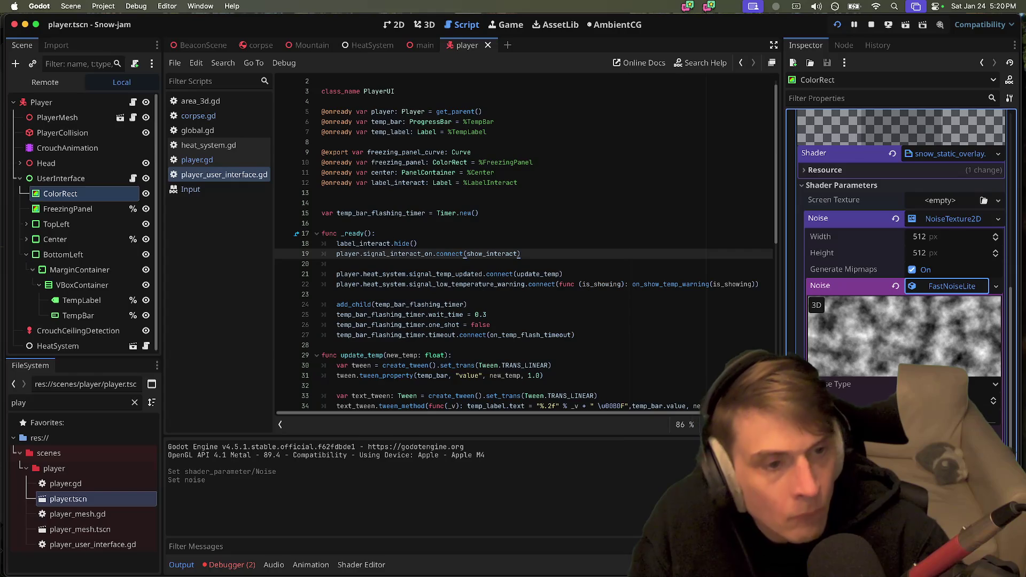
{"action": "key", "text": "super+b"}
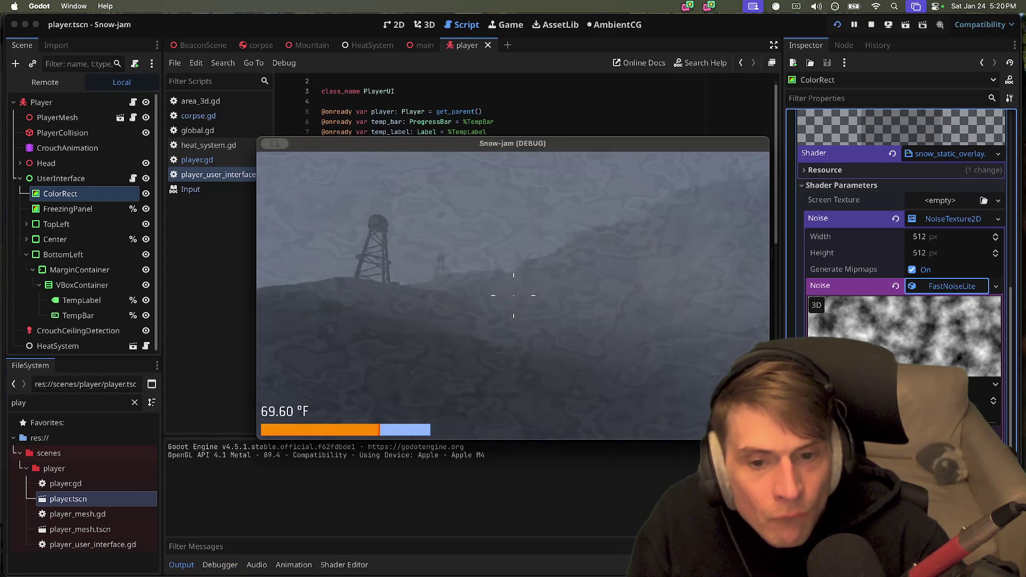
{"action": "mouse_move", "coordinate": [513, 294]}
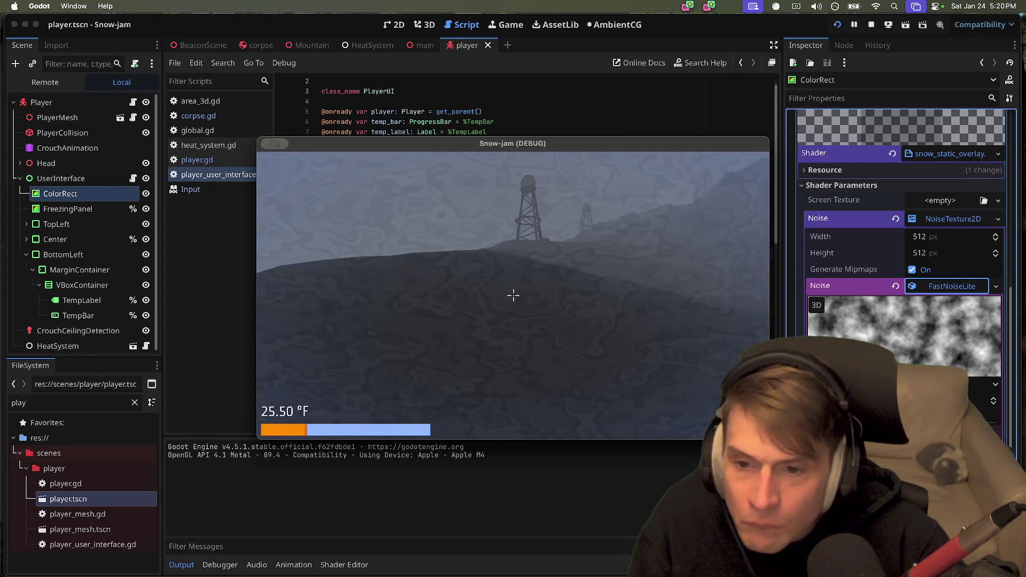
{"action": "key", "text": "super+period"}
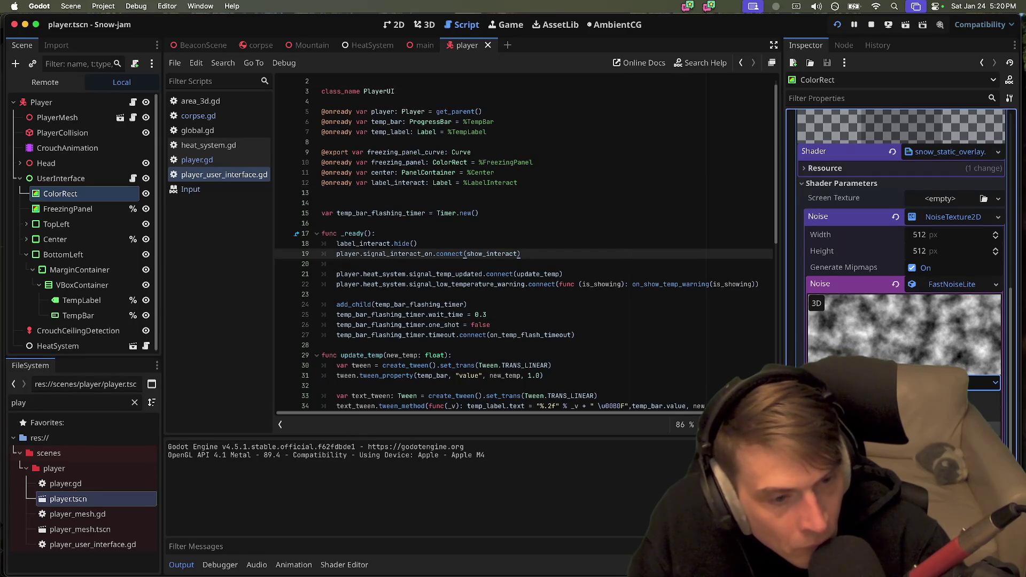
- Try several FastNoiseLite noise types and raise the noise frequency, running the game to compare
{"action": "left_click", "coordinate": [972, 395]}
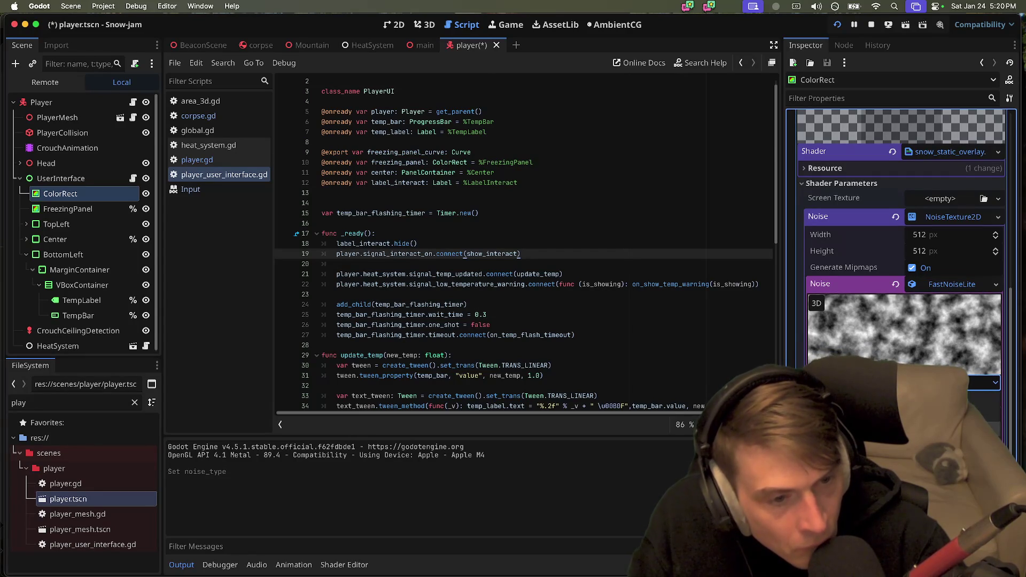
{"action": "left_click", "coordinate": [972, 399]}
{"action": "left_click", "coordinate": [972, 382]}
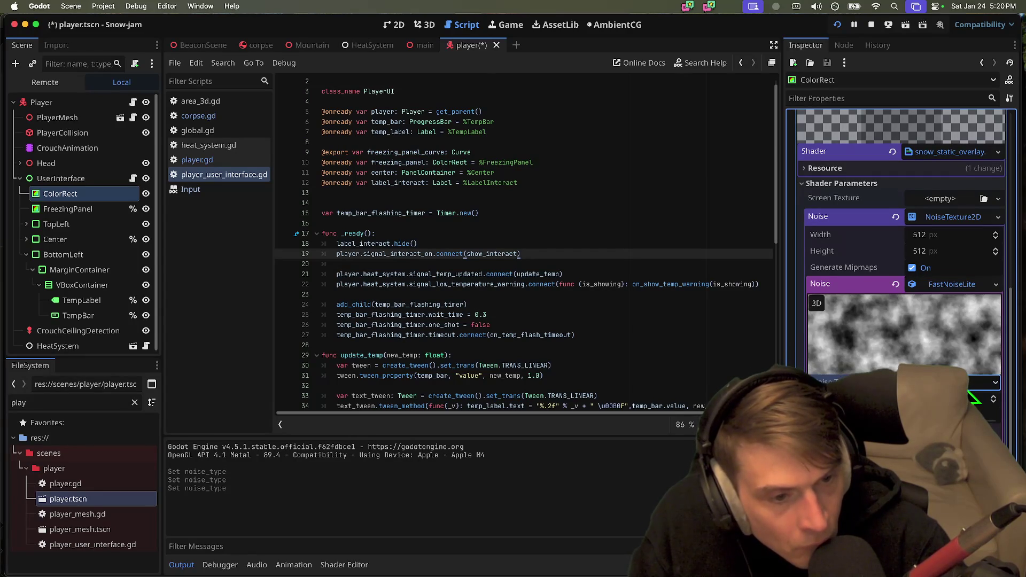
{"action": "left_click", "coordinate": [975, 406]}
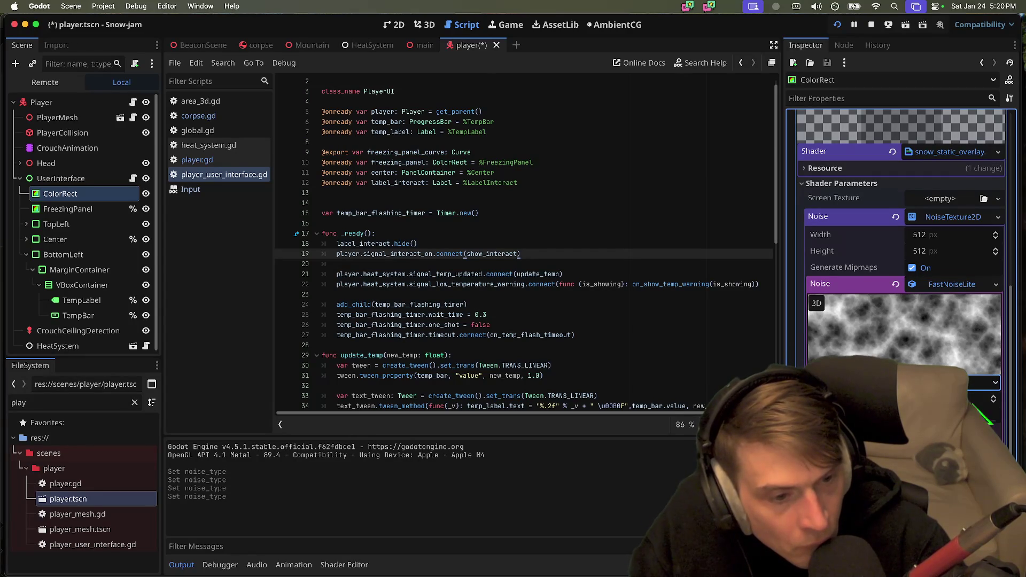
{"action": "left_click_drag", "start_coordinate": [983, 416], "coordinate": [1000, 415]}
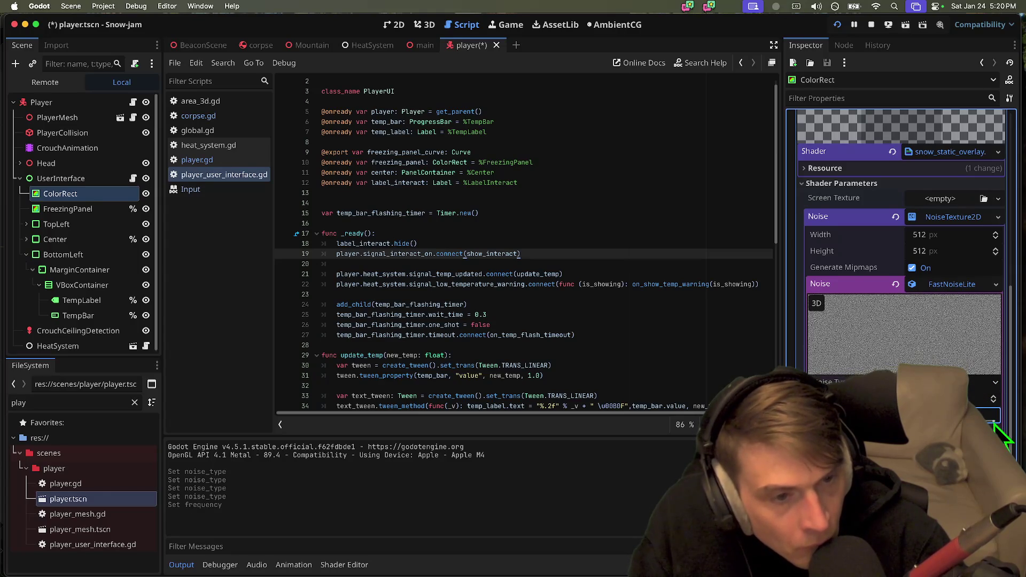
{"action": "key", "text": "super+r"}
{"action": "key", "text": "super+period"}
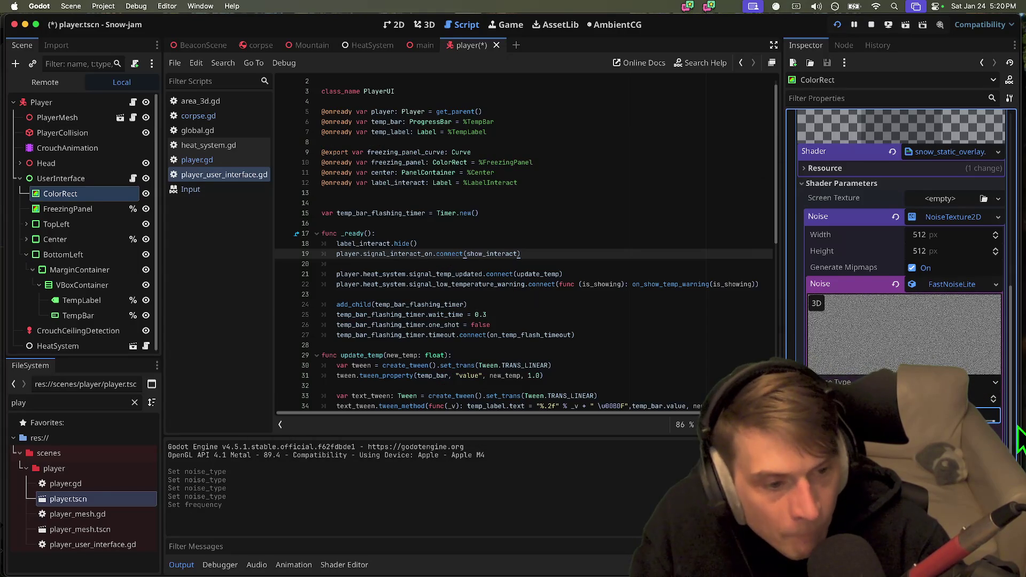
{"action": "key", "text": "super+r"}
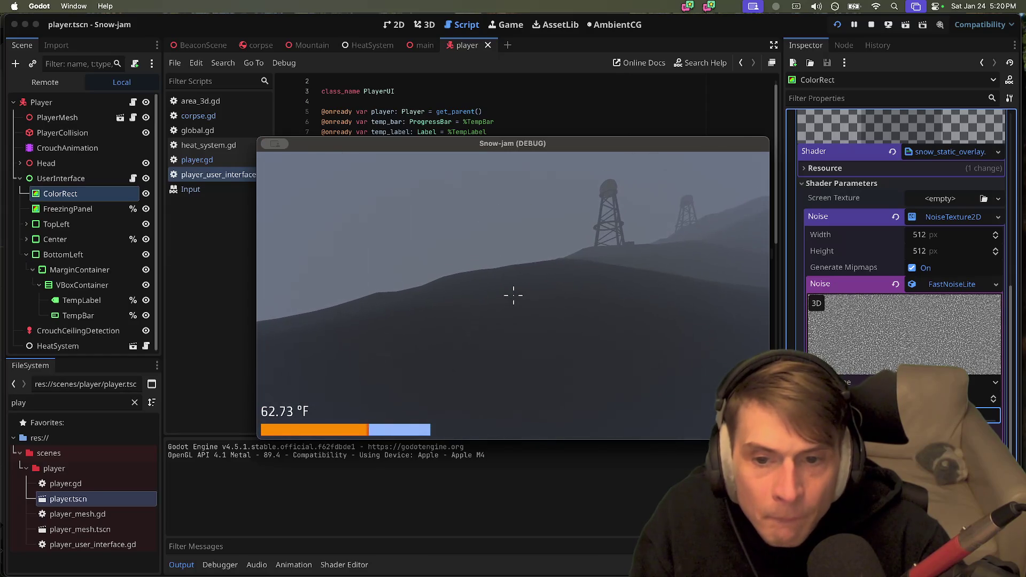
{"action": "key", "text": "super+period"}
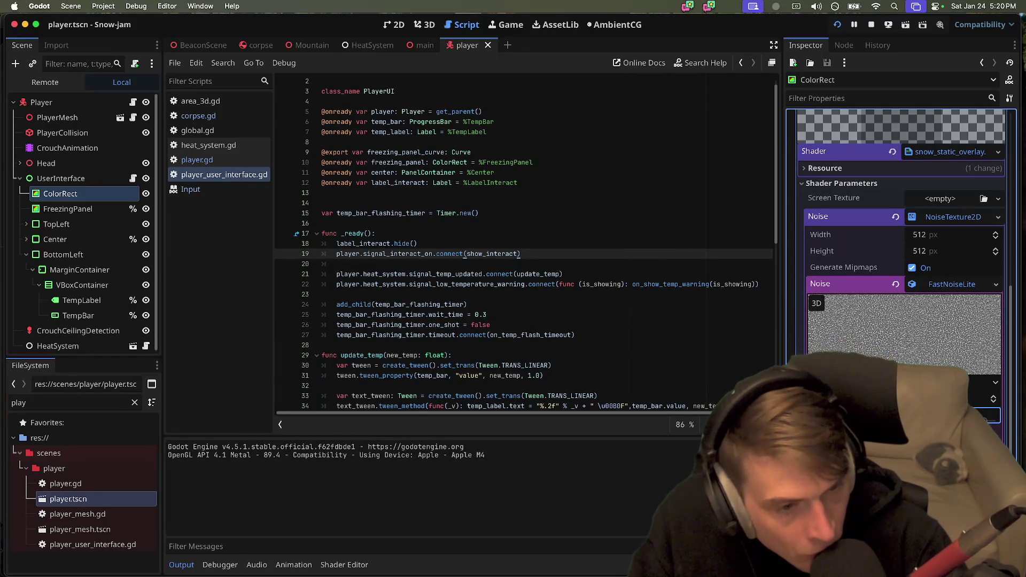
- Change the noise type again and lower the frequency, restarting the game to preview the overlay
{"action": "left_click", "coordinate": [982, 412]}
{"action": "key", "text": "super+b"}
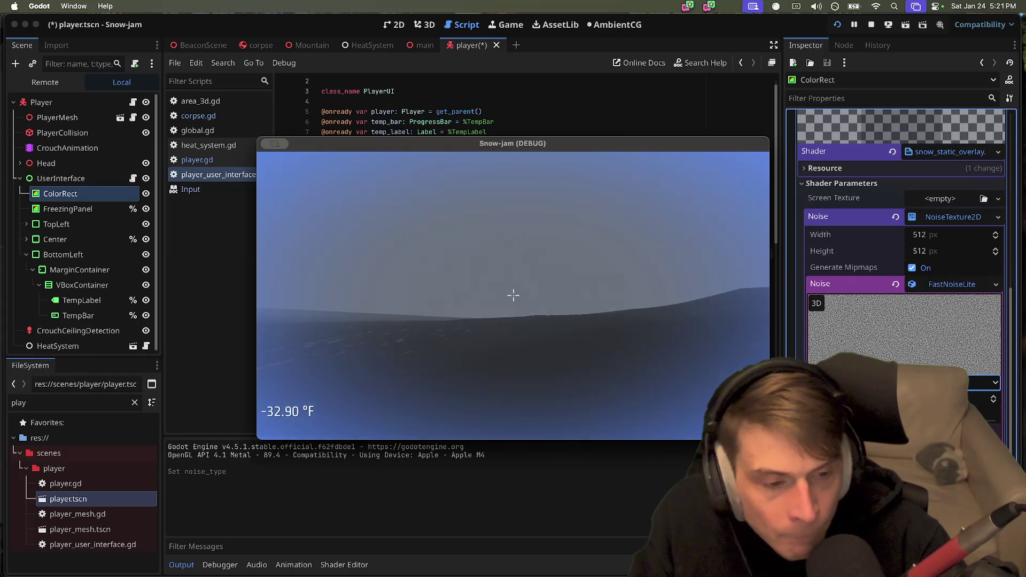
{"action": "key", "text": "Escape"}
{"action": "left_click_drag", "start_coordinate": [986, 414], "coordinate": [977, 415]}
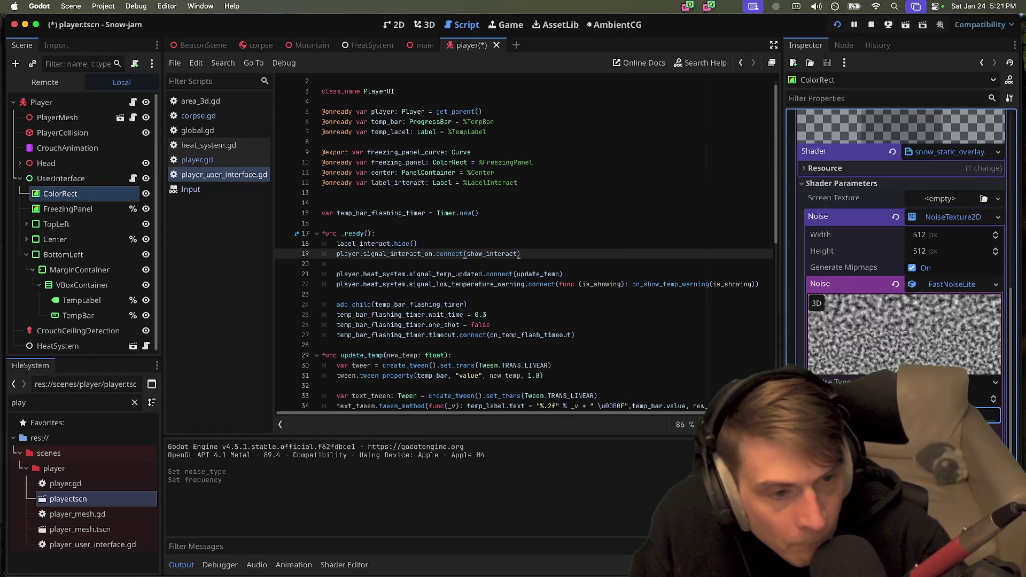
{"action": "key", "text": "super+b"}
{"action": "key", "text": "Escape"}
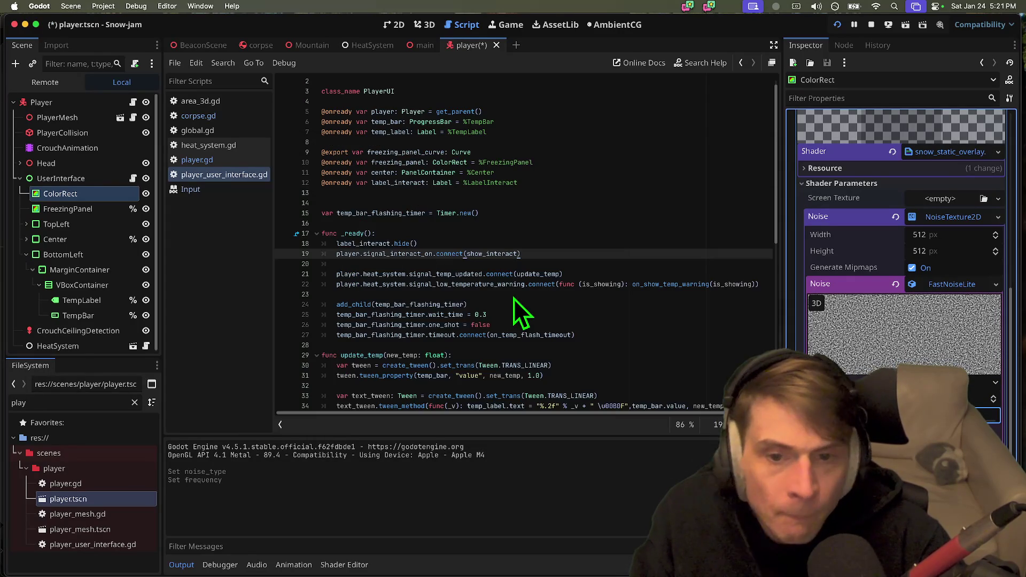
{"action": "key", "text": "super+b"}
{"action": "key", "text": "Escape"}
{"action": "key", "text": "super+b"}
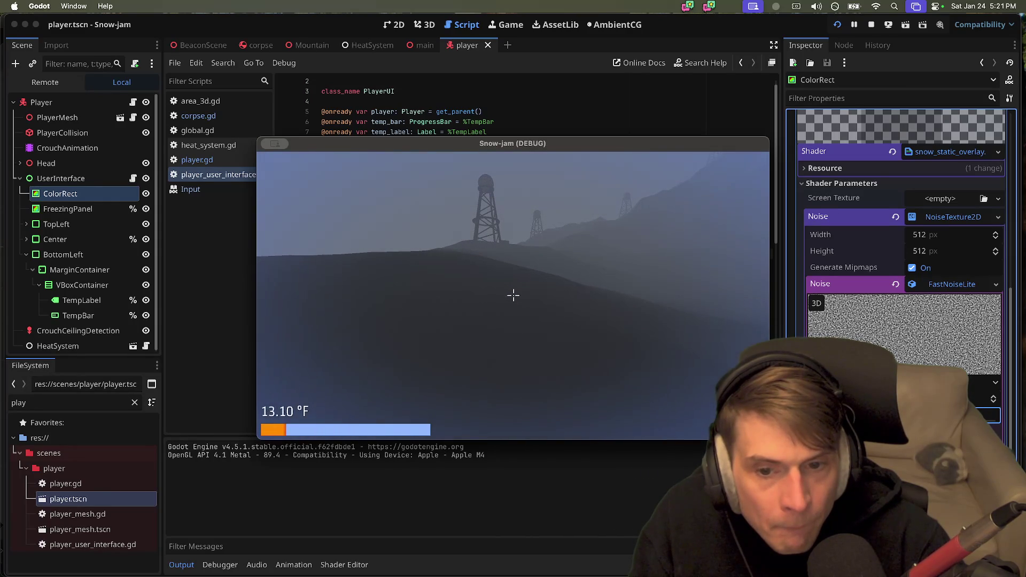
{"action": "key", "text": "Escape"}
- Apply a coarser noise frequency and check the overlay once more in the running game
{"action": "key", "text": "Return"}
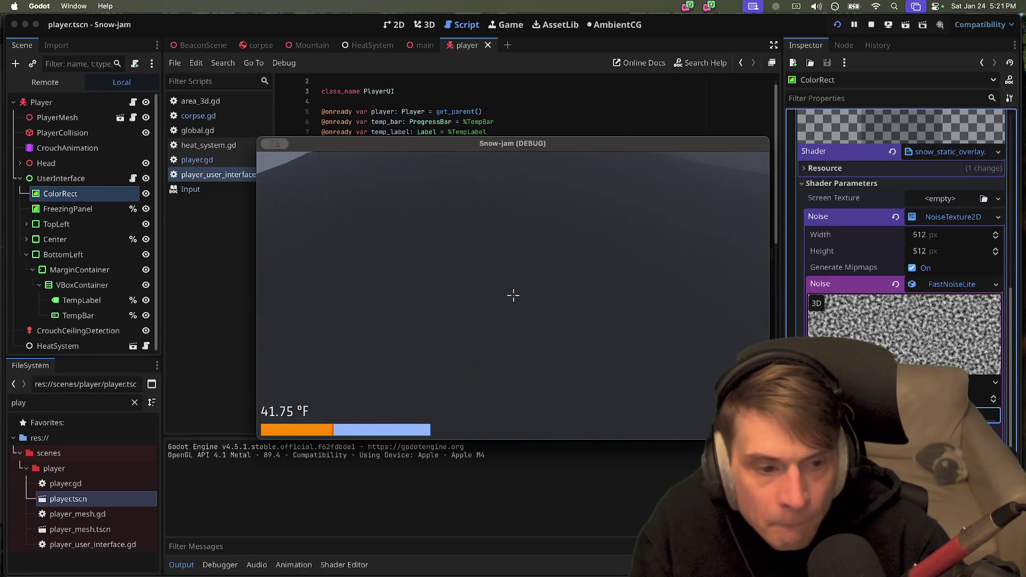
{"action": "key", "text": "Escape"}
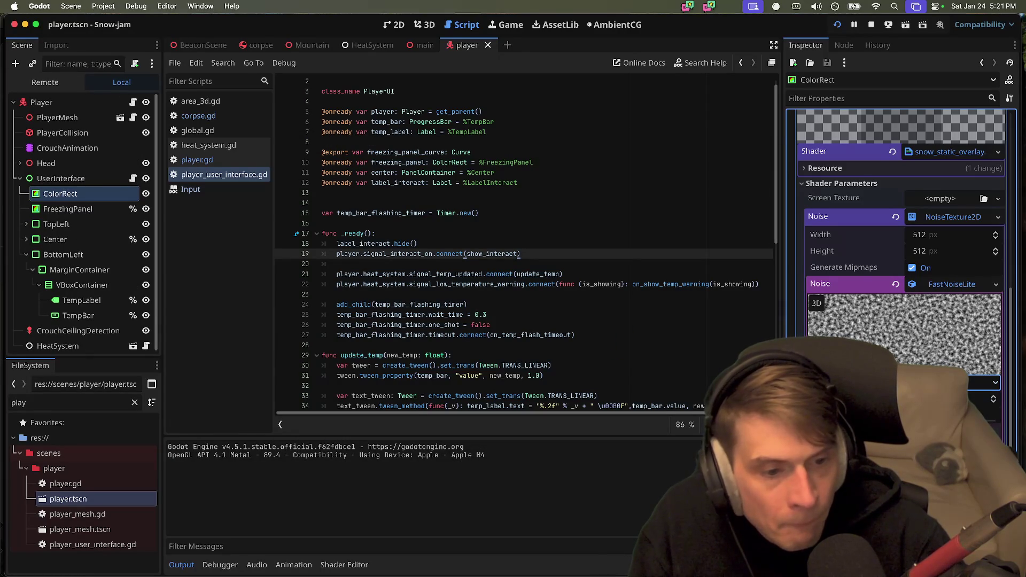
{"action": "key", "text": "super+b"}
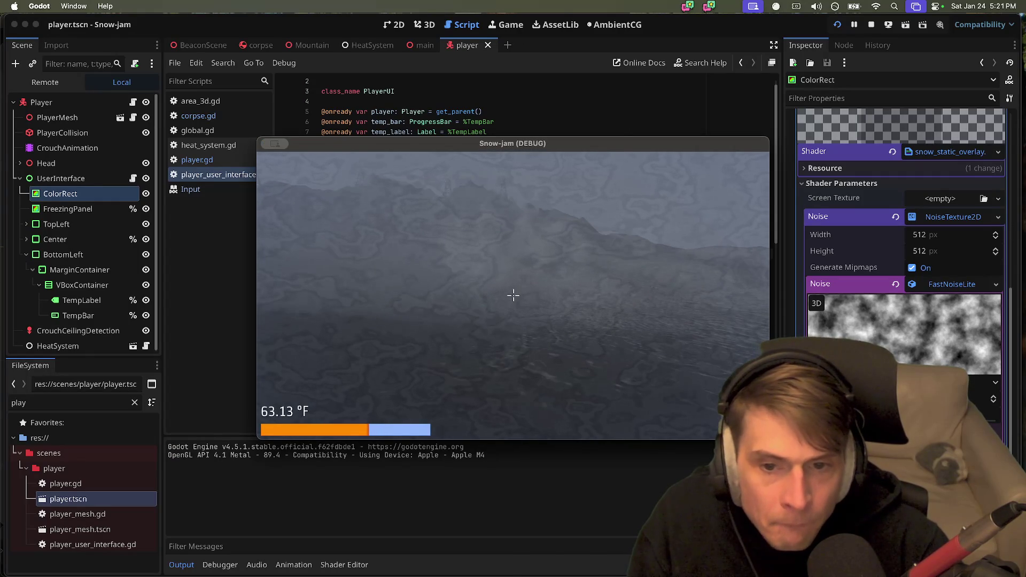
{"action": "key", "text": "Escape"}
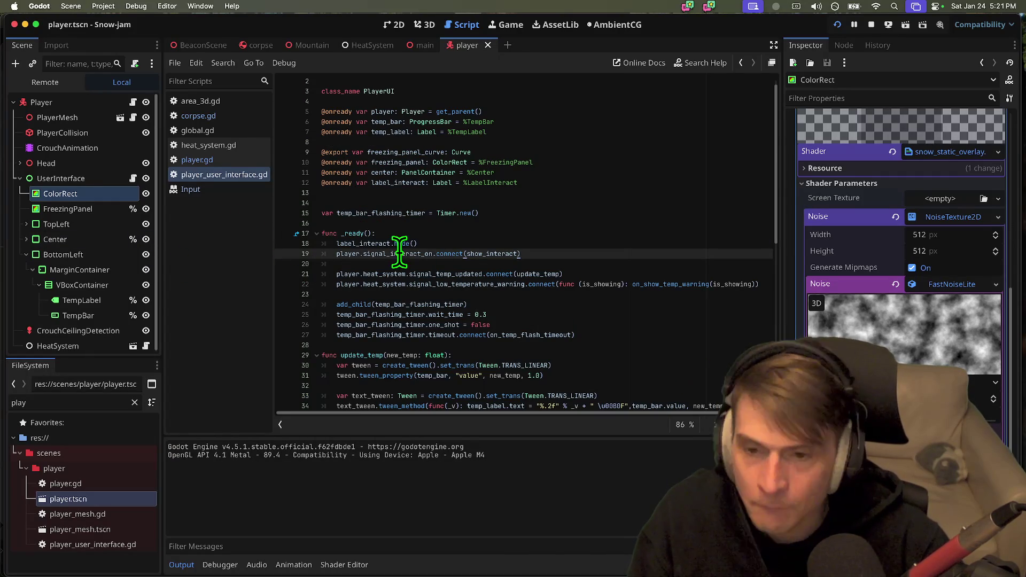
{"action": "left_click", "coordinate": [346, 564]}
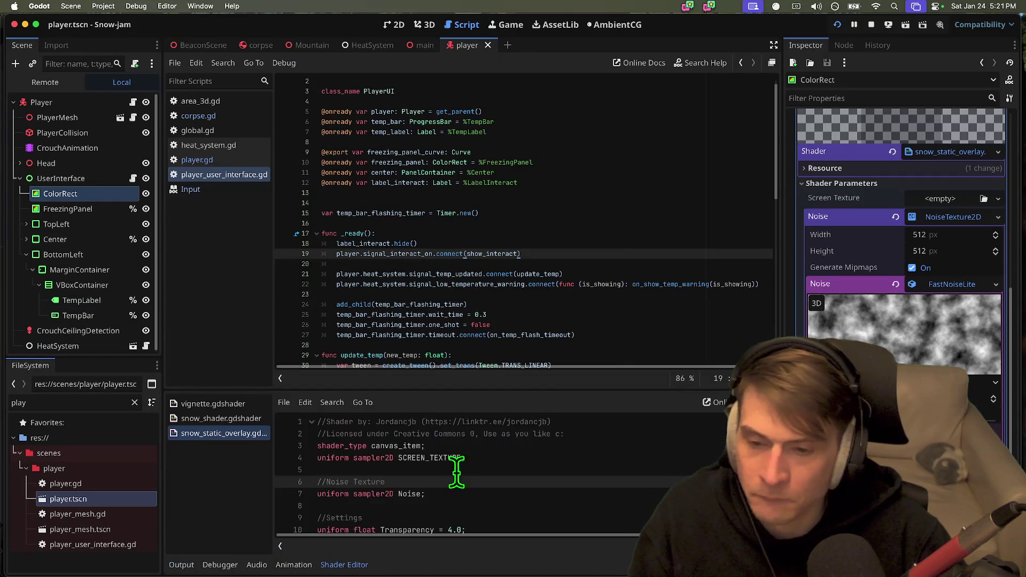
- Enlarge the shader code area, edit the Slow value, and test-run the game twice
{"action": "left_click_drag", "start_coordinate": [521, 394], "coordinate": [545, 233]}
{"action": "left_click", "coordinate": [496, 383]}
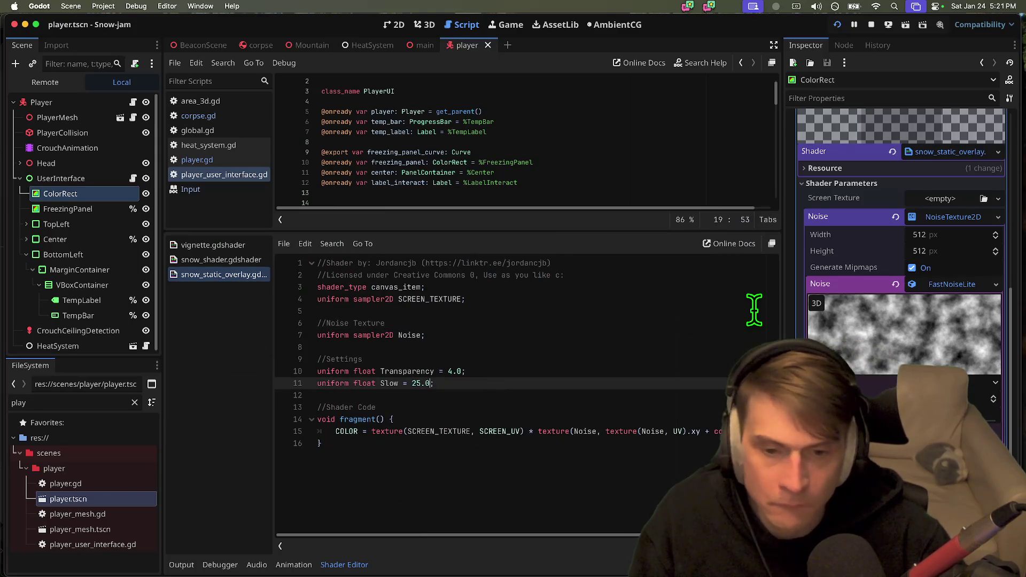
{"action": "key", "text": "super+b"}
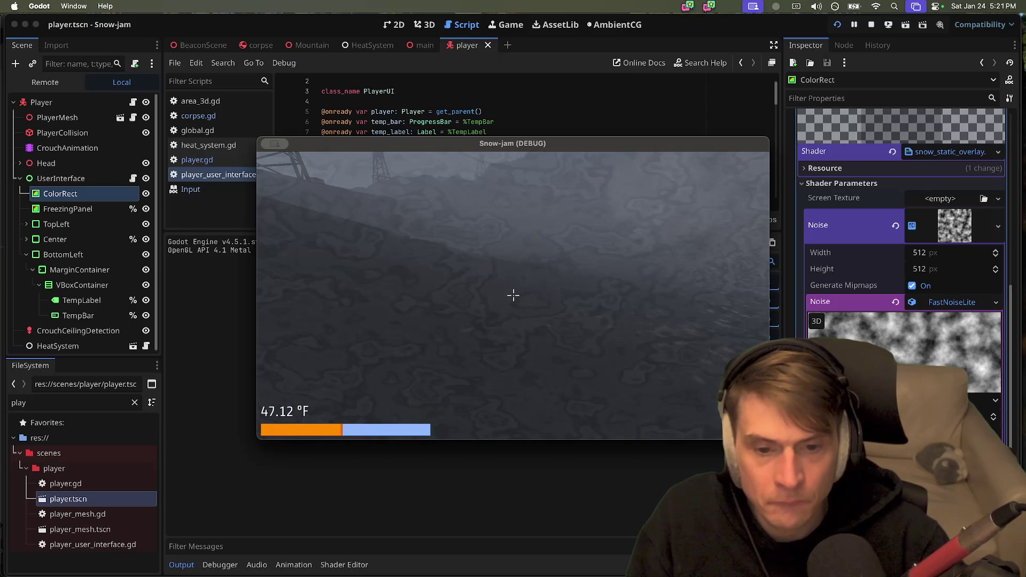
{"action": "key", "text": "super+period"}
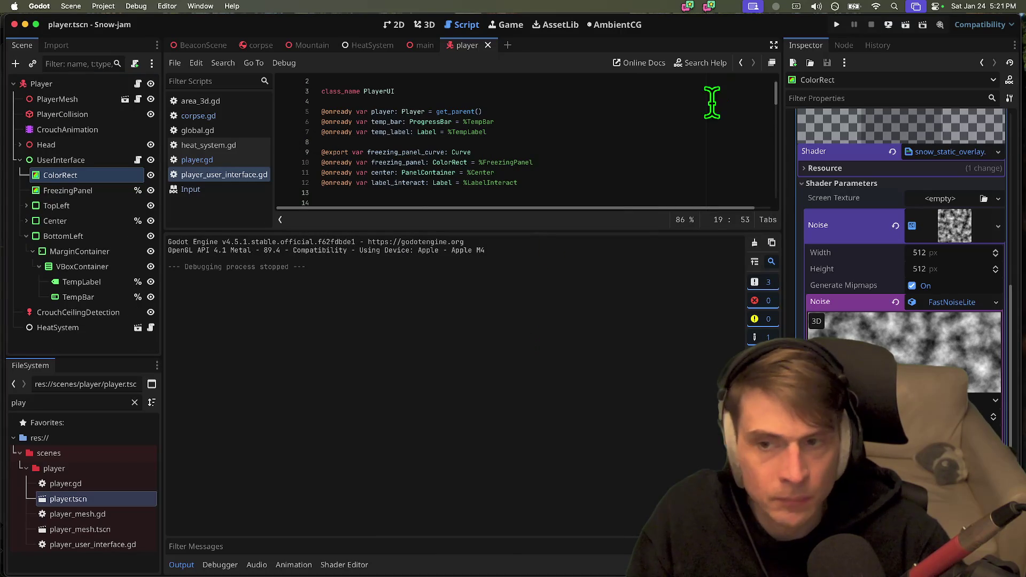
{"action": "key", "text": "super+b"}
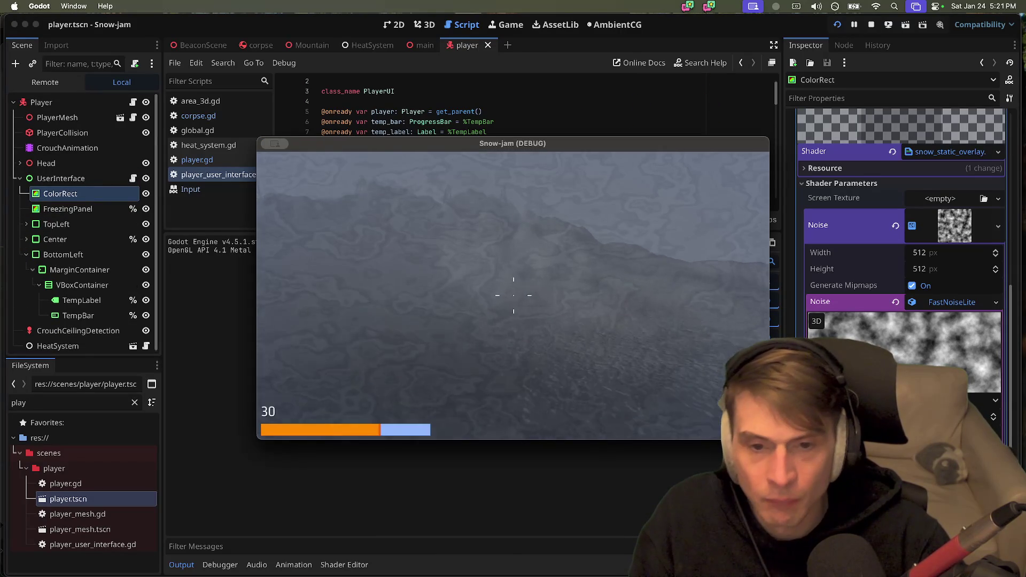
{"action": "key", "text": "super+period"}
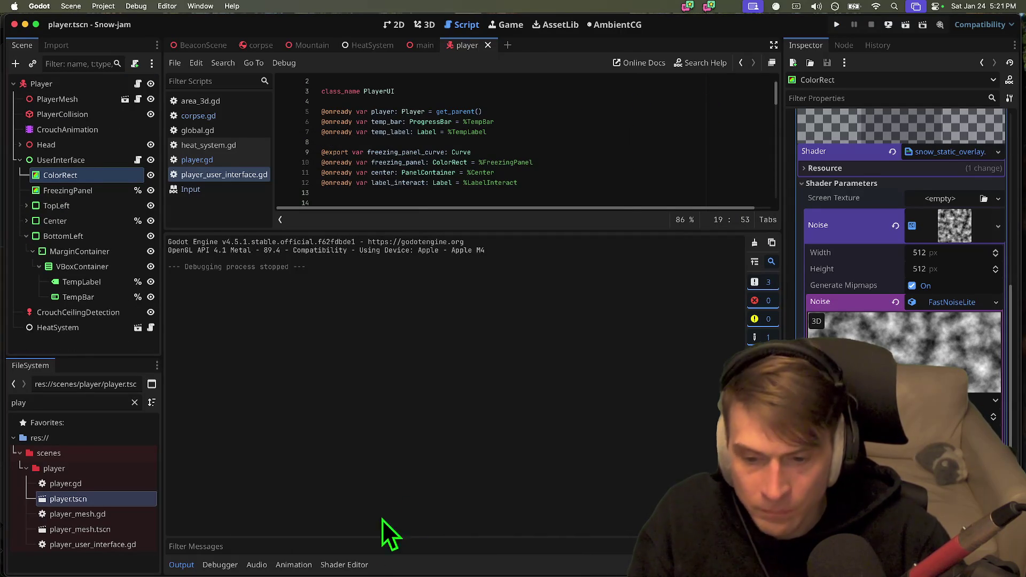
- Adjust the Transparency and Slow uniform values and run the game with them
{"action": "left_click", "coordinate": [344, 565]}
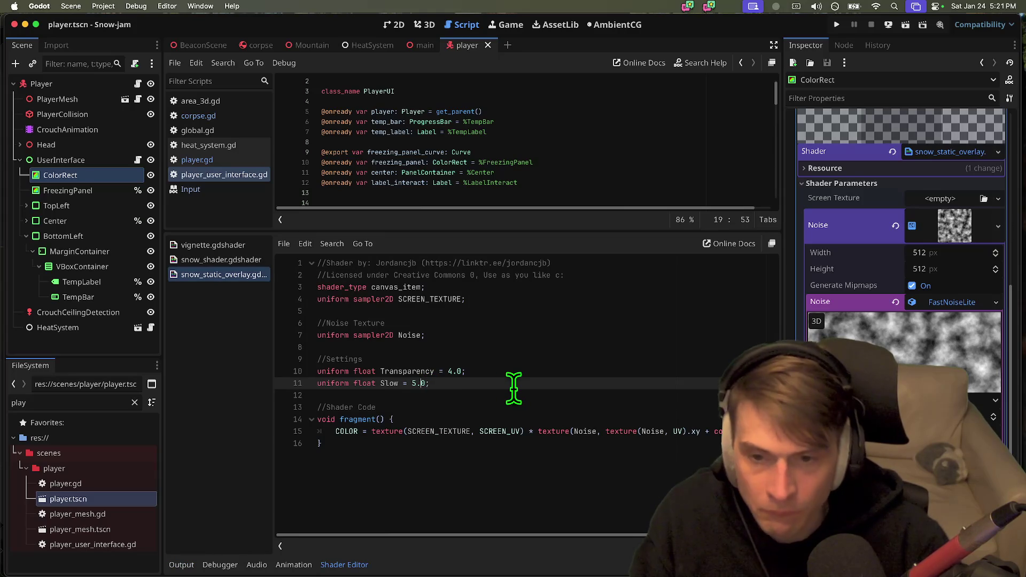
{"action": "key", "text": "Up"}
{"action": "key", "text": "Up"}
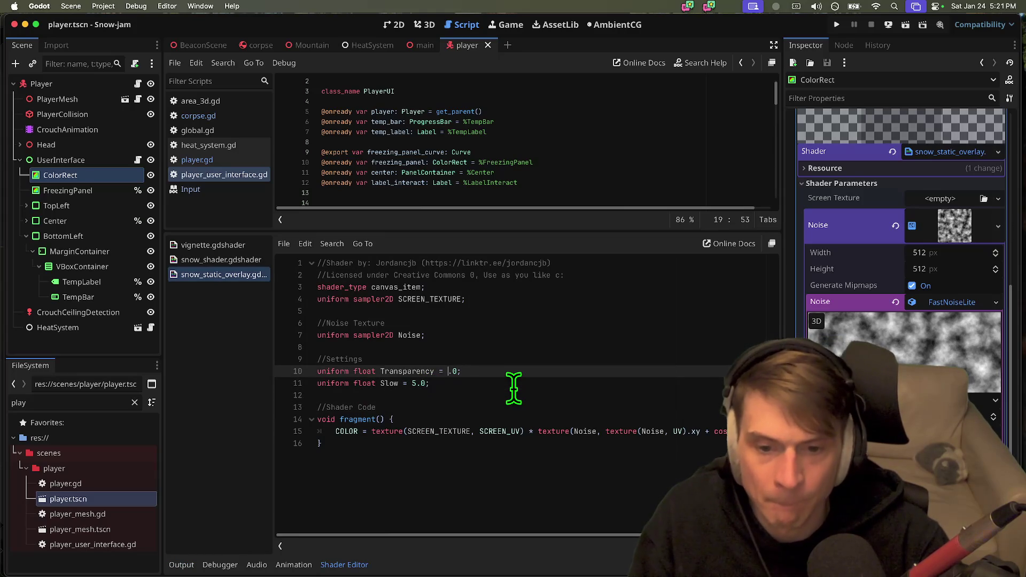
{"action": "key", "text": "Down"}
{"action": "key", "text": "Left"}
{"action": "key", "text": "Left"}
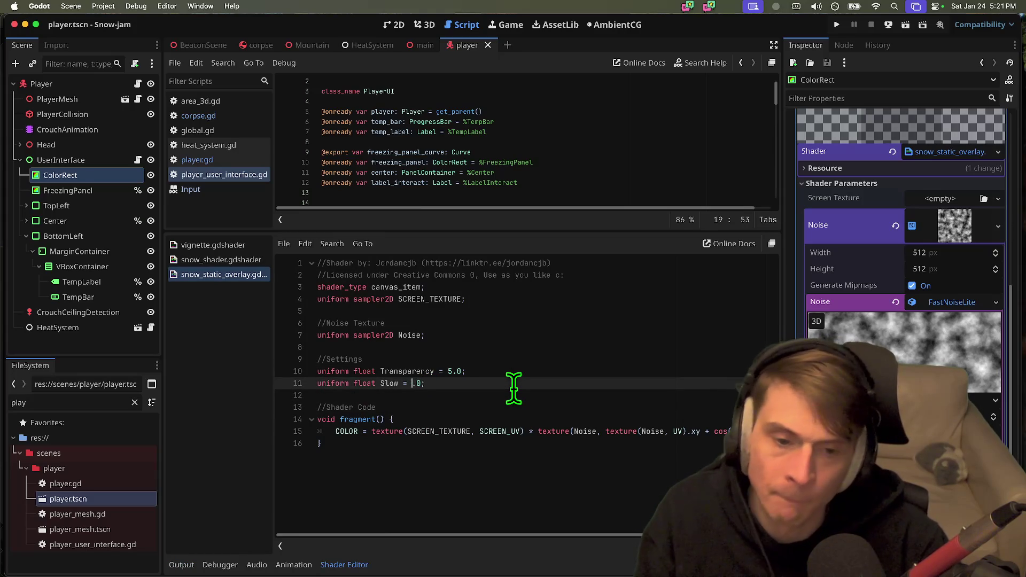
{"action": "key", "text": "super+b"}
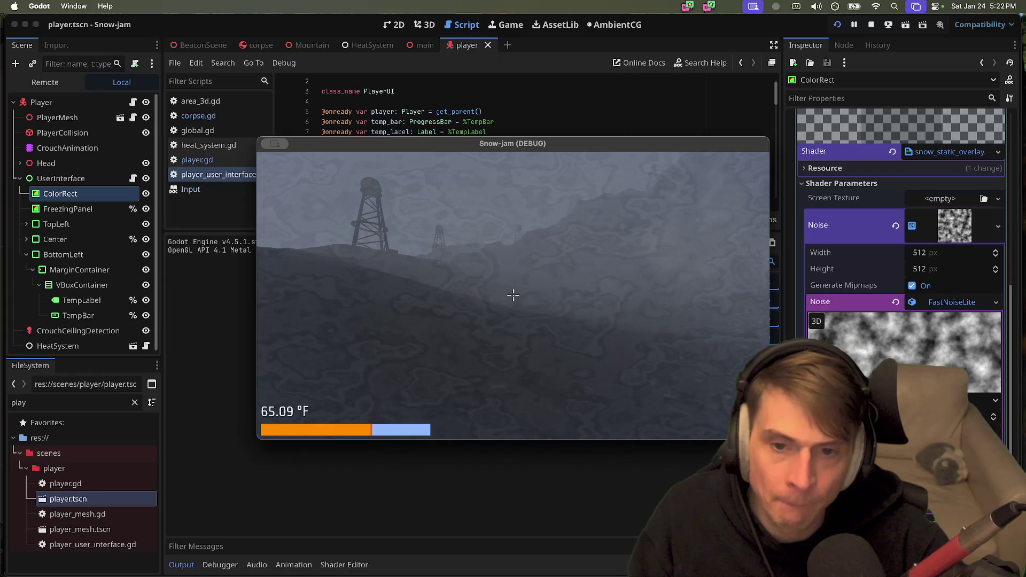
{"action": "key", "text": "super+q"}
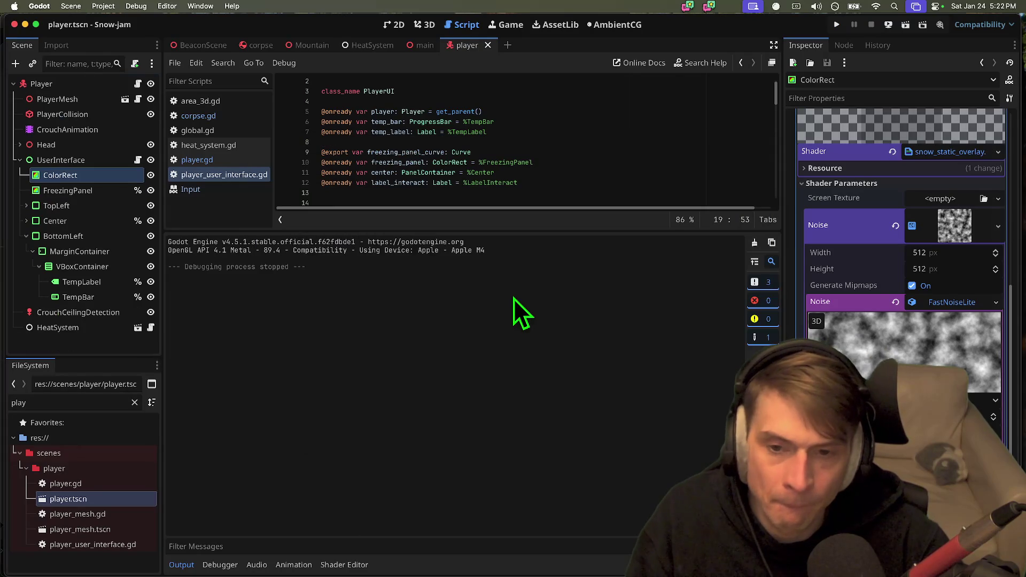
- Try Slow at 1.0 and then 1000.0, running the game after each change
{"action": "left_click", "coordinate": [353, 567]}
{"action": "left_click", "coordinate": [459, 396]}
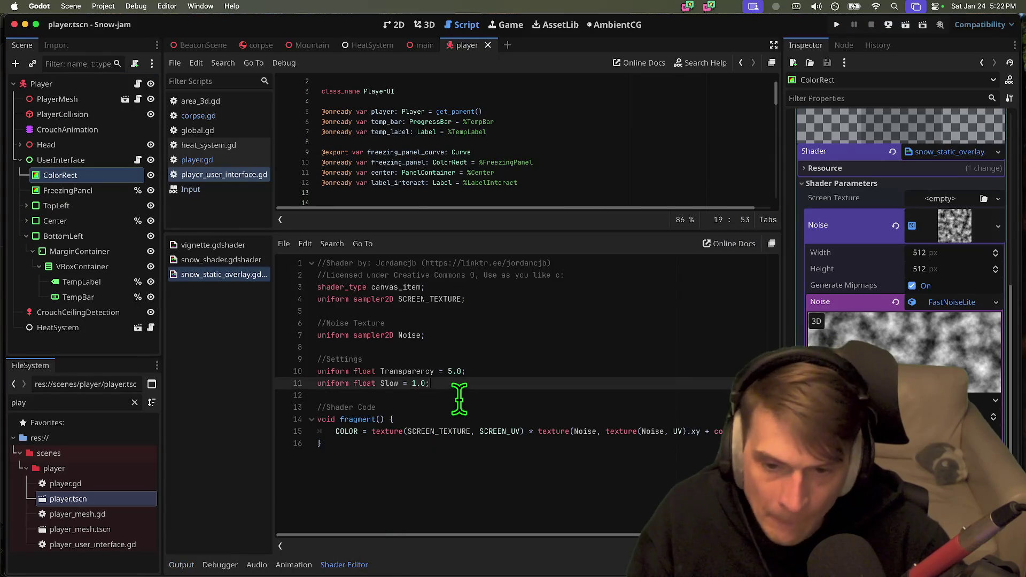
{"action": "key", "text": "super+b"}
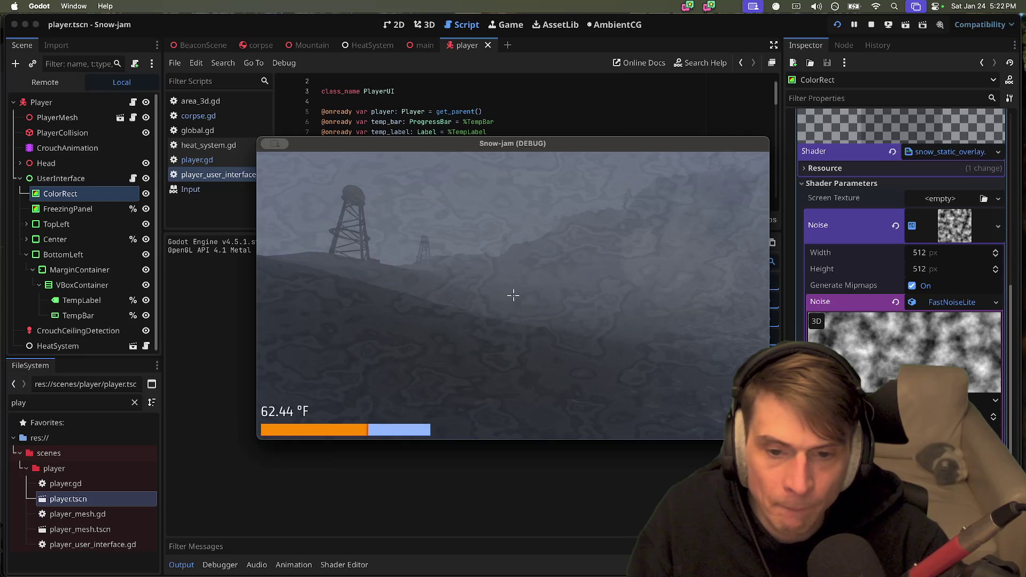
{"action": "key", "text": "Escape"}
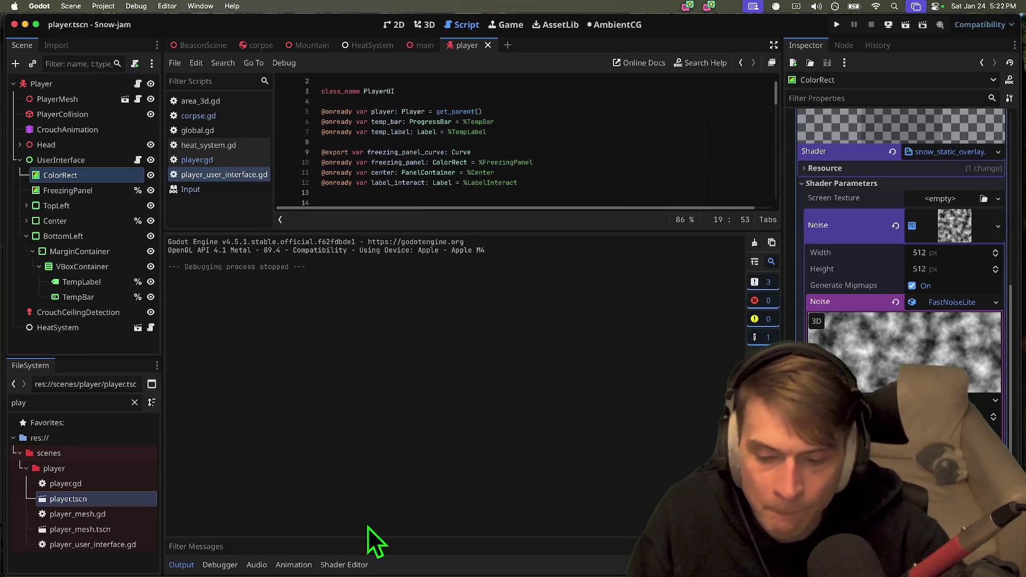
{"action": "left_click", "coordinate": [345, 565]}
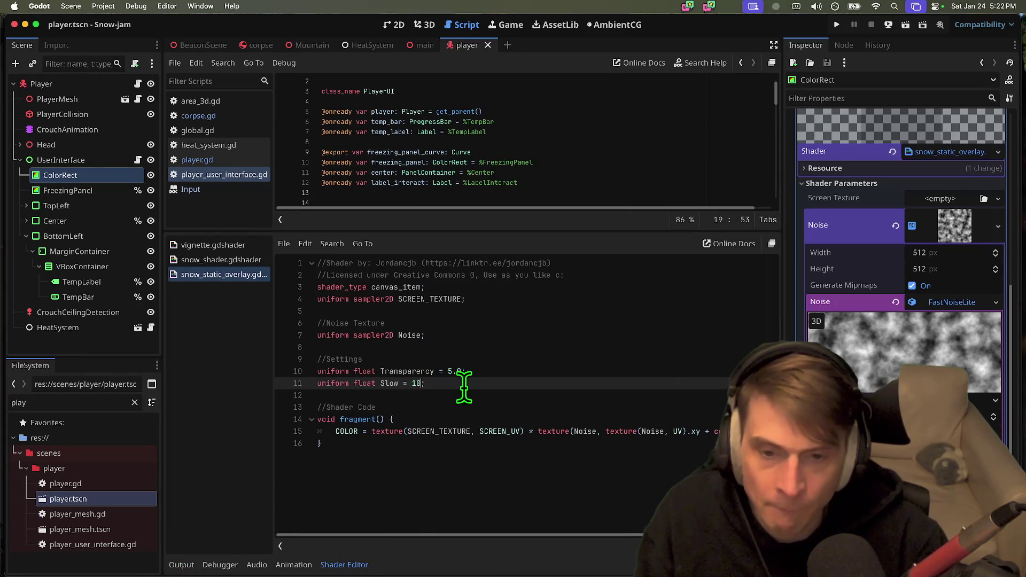
{"action": "type", "text": ".0"}
{"action": "key", "text": "super+b"}
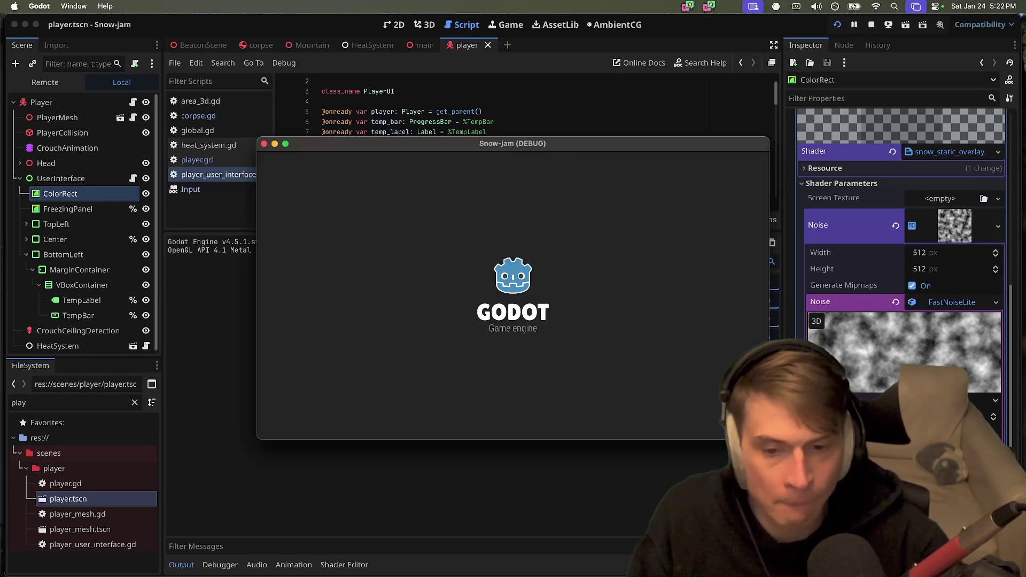
{"action": "key", "text": "Escape"}
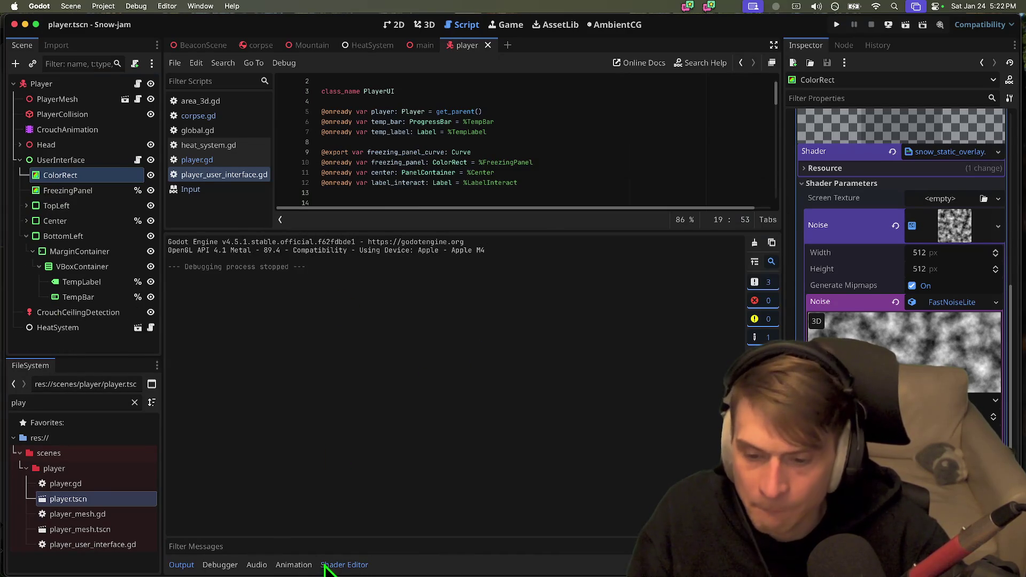
- Review the shader code lines and run the game again to test the overlay
{"action": "left_click", "coordinate": [344, 565]}
{"action": "scroll", "coordinate": [462, 472], "scroll_direction": "right", "scroll_amount": 2}
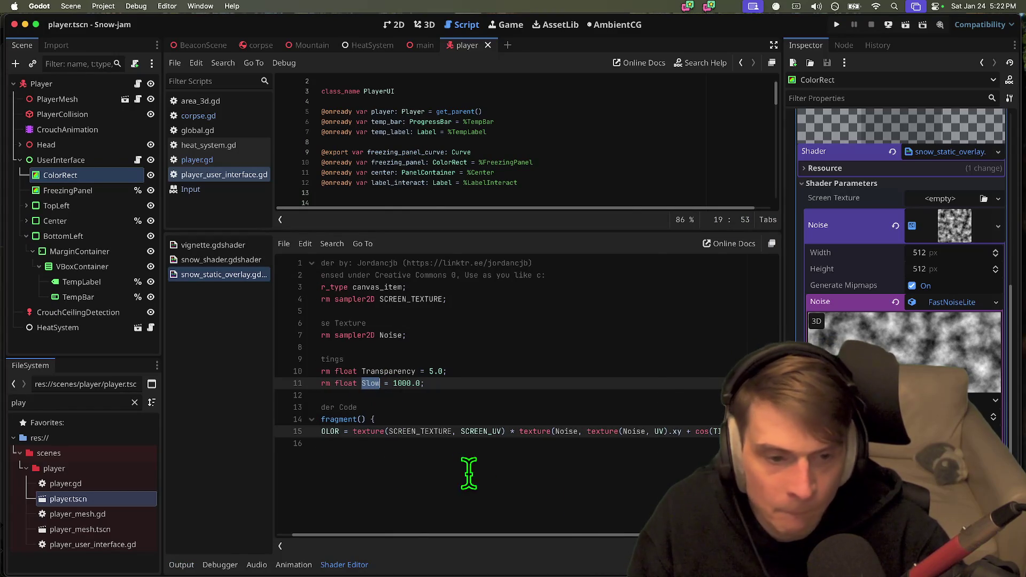
{"action": "scroll", "coordinate": [609, 544], "scroll_direction": "right", "scroll_amount": 6}
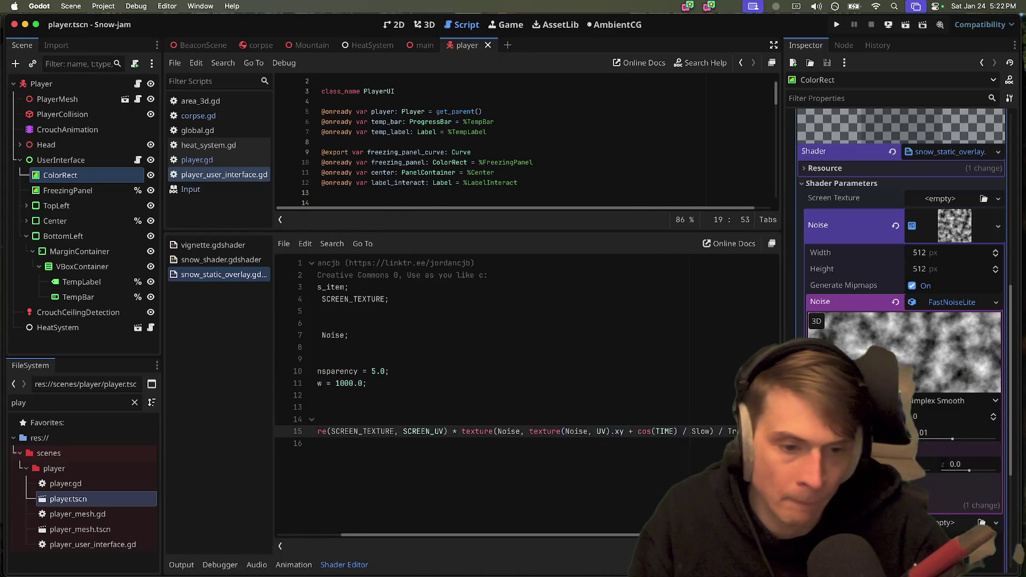
{"action": "scroll", "coordinate": [526, 395], "scroll_direction": "left", "scroll_amount": 5}
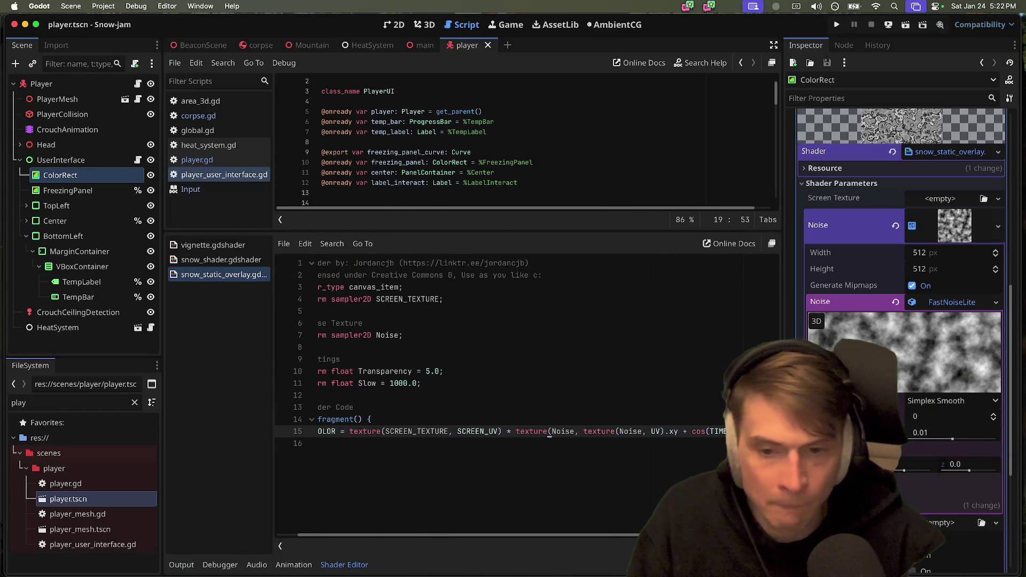
{"action": "key", "text": "super+b"}
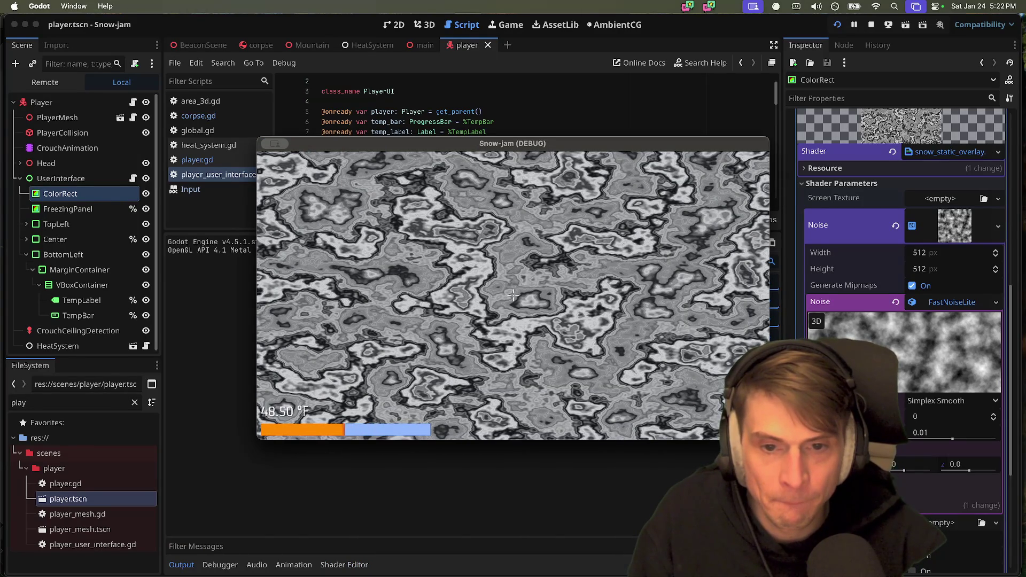
{"action": "key", "text": "super+q"}
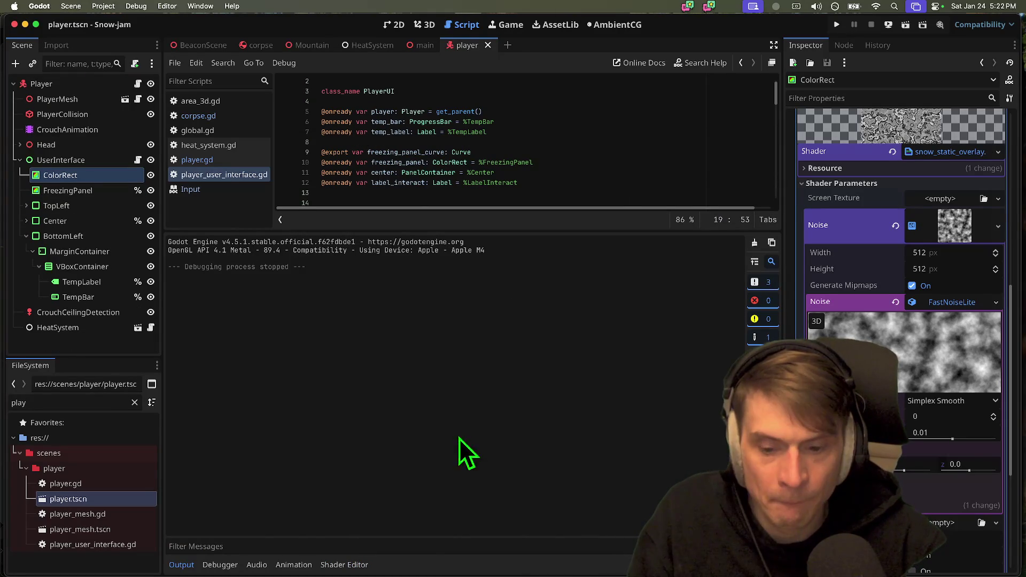
- Set Slow to 0.05 and run the game with it
{"action": "left_click", "coordinate": [345, 565]}
{"action": "left_click", "coordinate": [648, 471]}
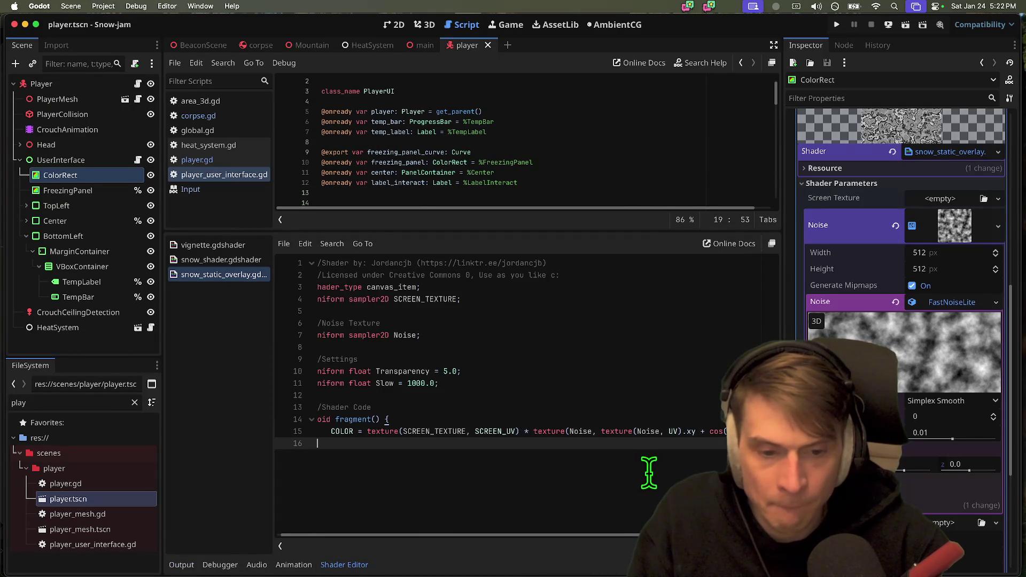
{"action": "left_click", "coordinate": [512, 380]}
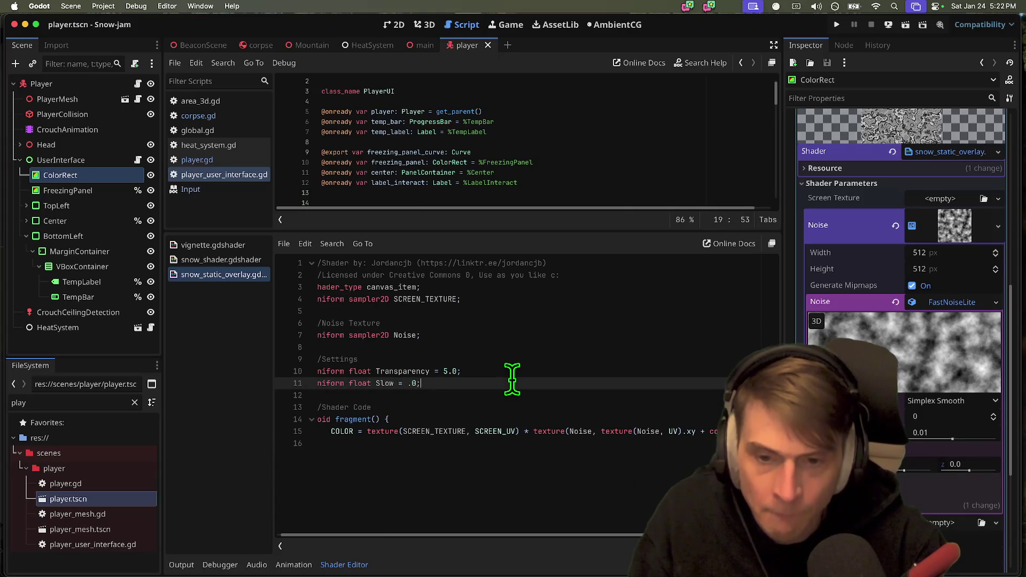
{"action": "key", "text": "super+b"}
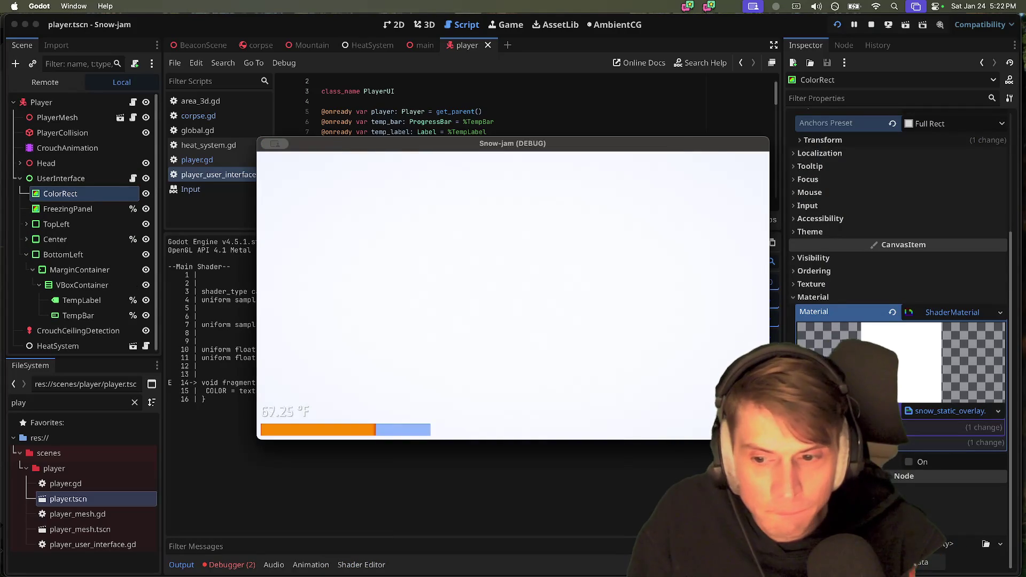
- Undo the recent Slow change in the overlay shader and test-run the game
{"action": "key", "text": "super+q"}
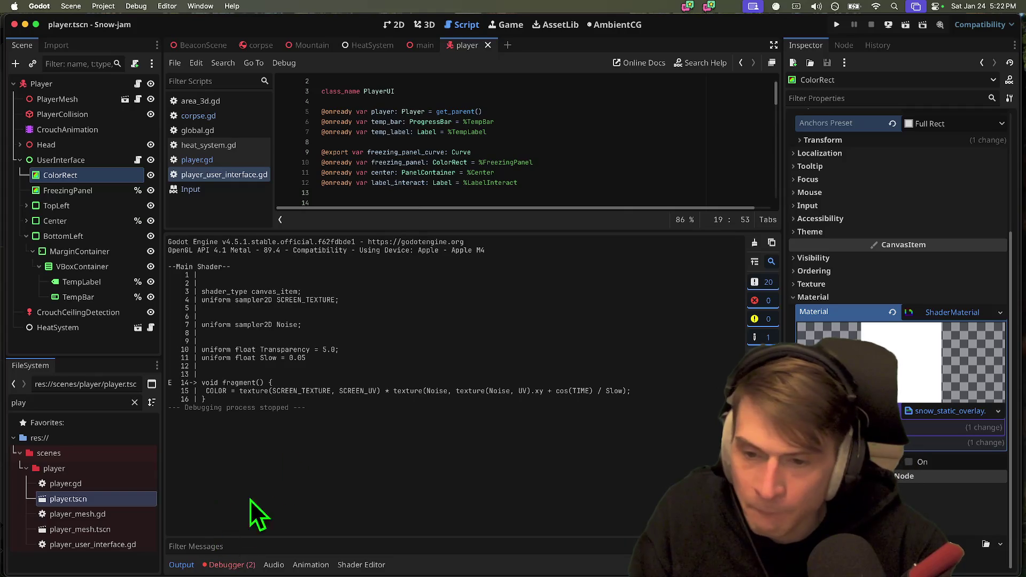
{"action": "left_click", "coordinate": [311, 564]}
{"action": "left_click", "coordinate": [361, 565]}
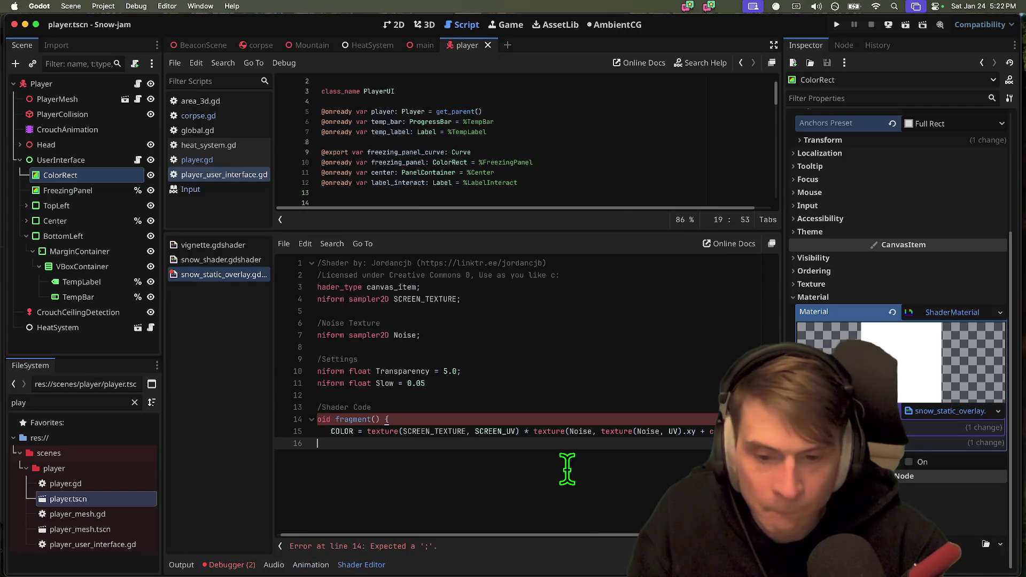
{"action": "key", "text": "super+z"}
{"action": "key", "text": "Down"}
{"action": "key", "text": "Down"}
{"action": "key", "text": "Down"}
{"action": "key", "text": "End"}
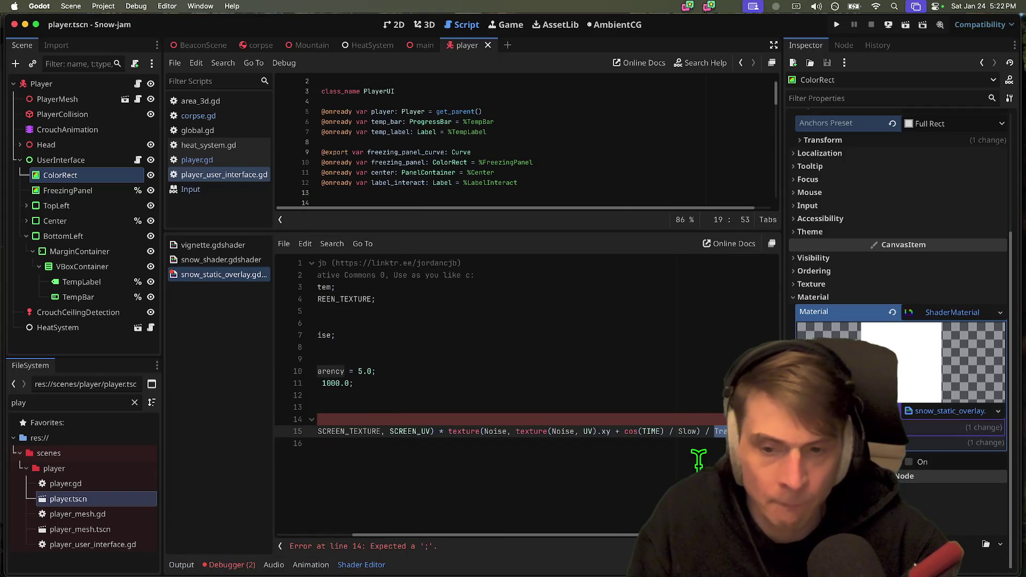
{"action": "left_click", "coordinate": [648, 392]}
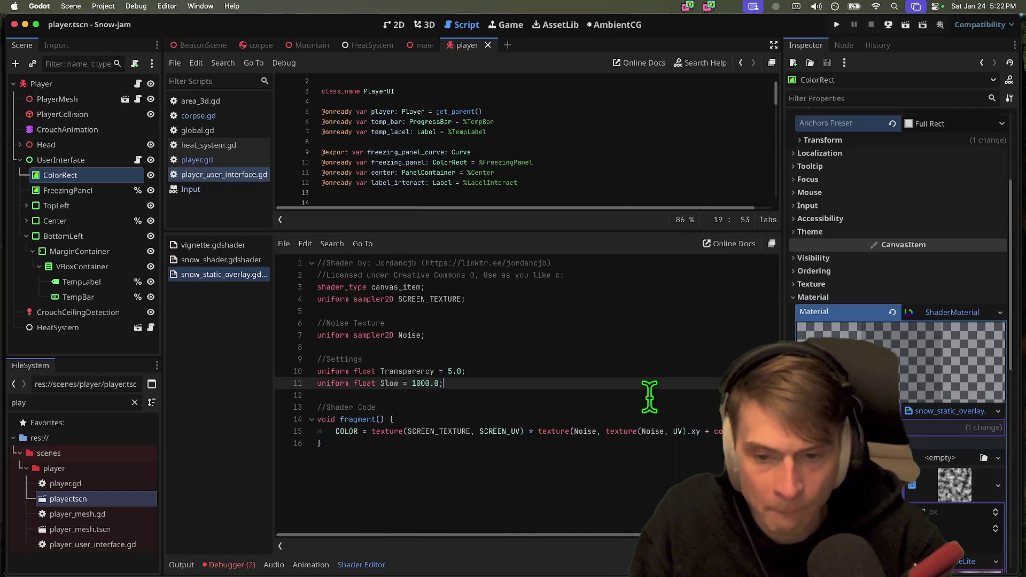
{"action": "key", "text": "super+b"}
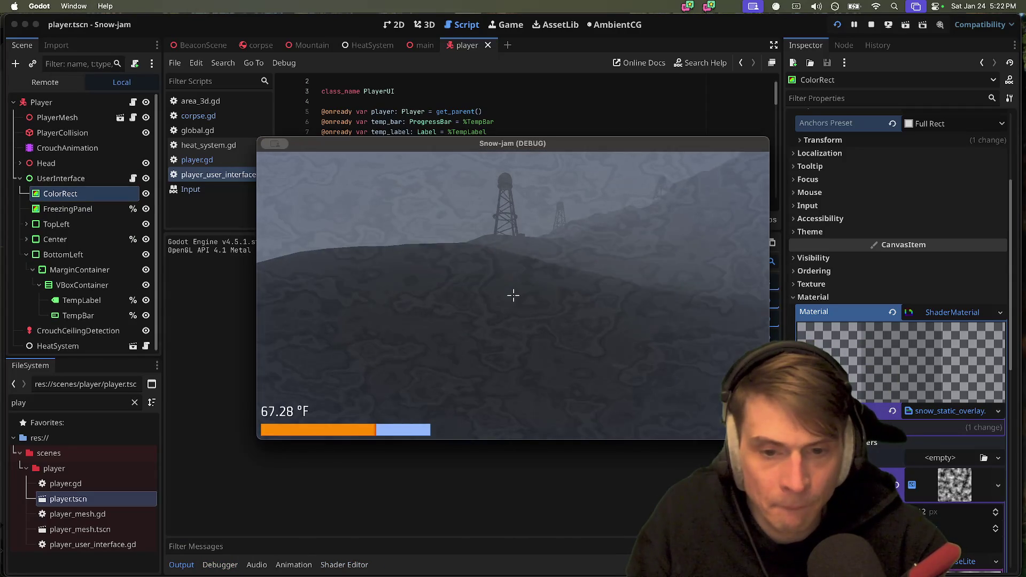
{"action": "key", "text": "super+q"}
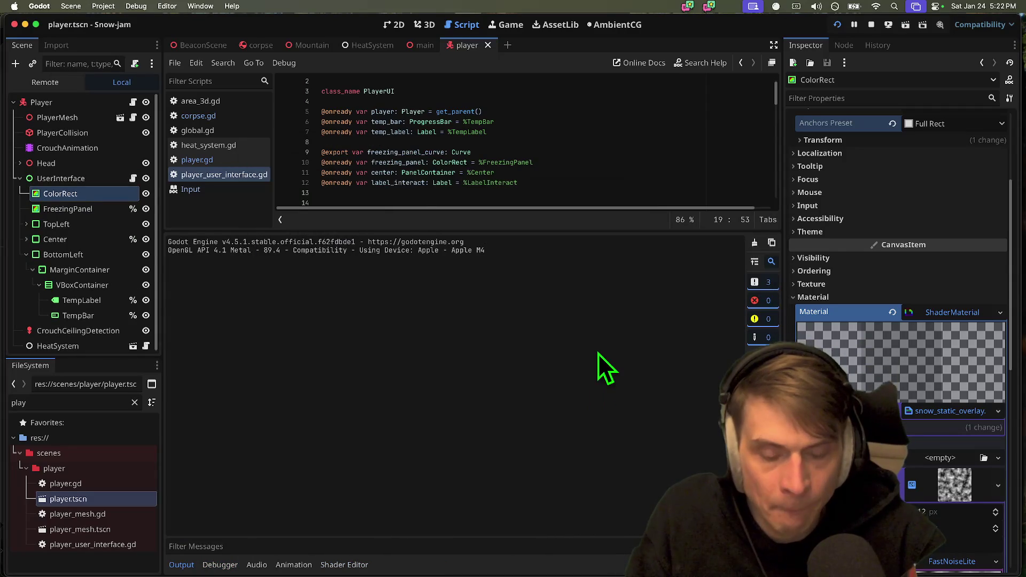
{"action": "key", "text": "super+q"}
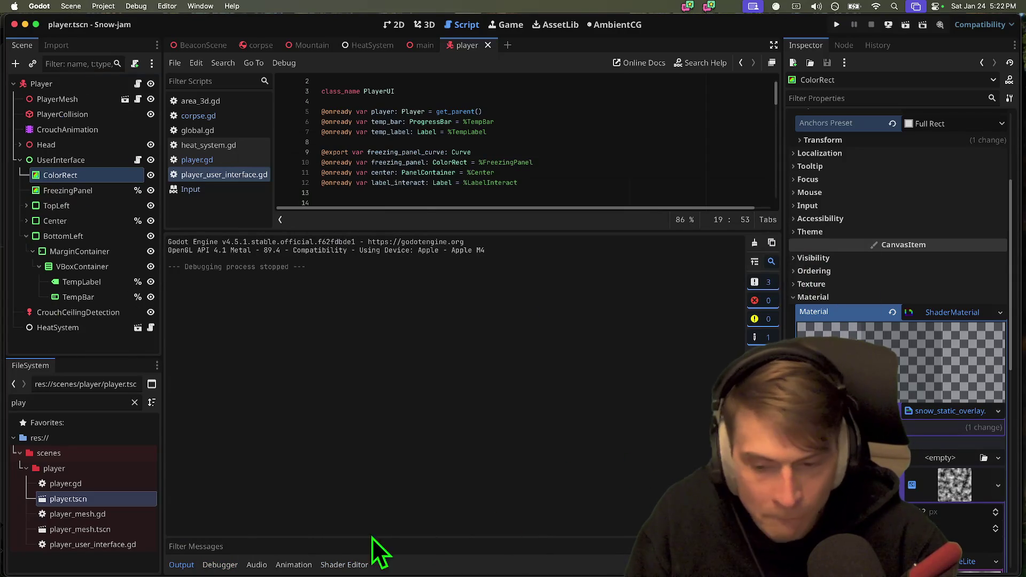
- Add a large time multiplier after TIME on line 15, fix the compile error, and test-run
{"action": "left_click", "coordinate": [336, 564]}
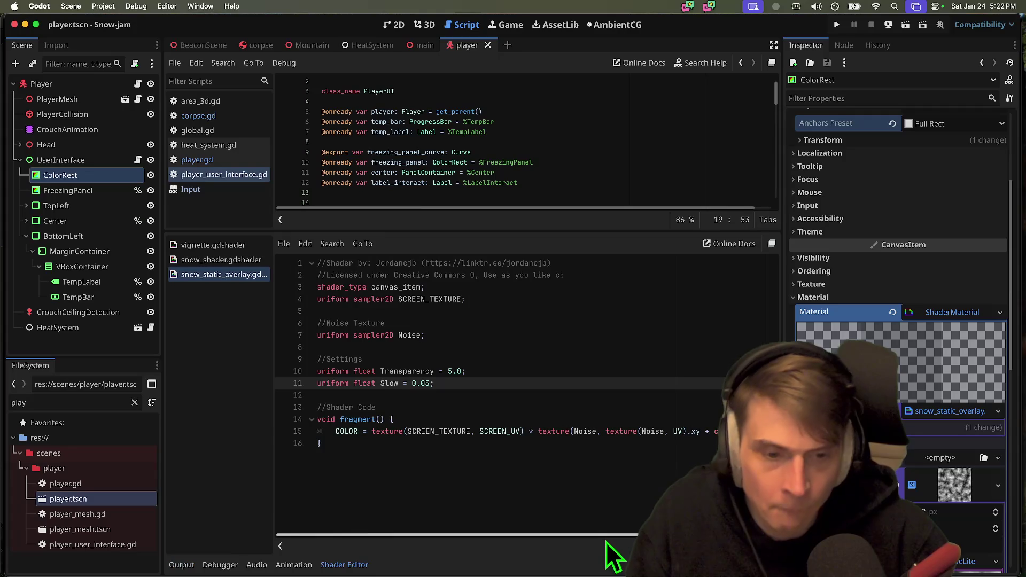
{"action": "scroll", "coordinate": [527, 353], "scroll_direction": "right", "scroll_amount": 3}
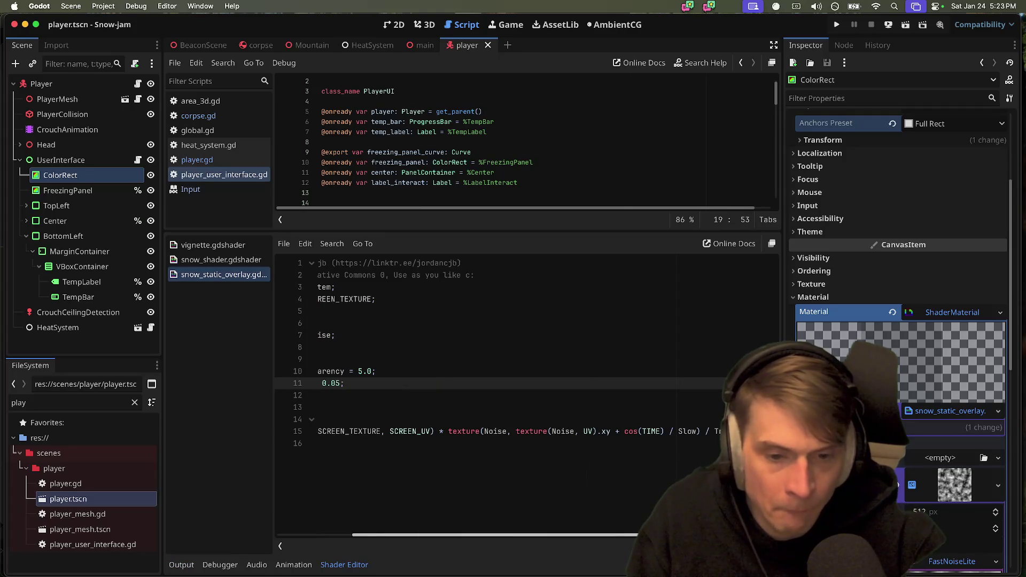
{"action": "left_click", "coordinate": [662, 432]}
{"action": "type", "text": "* 1000"}
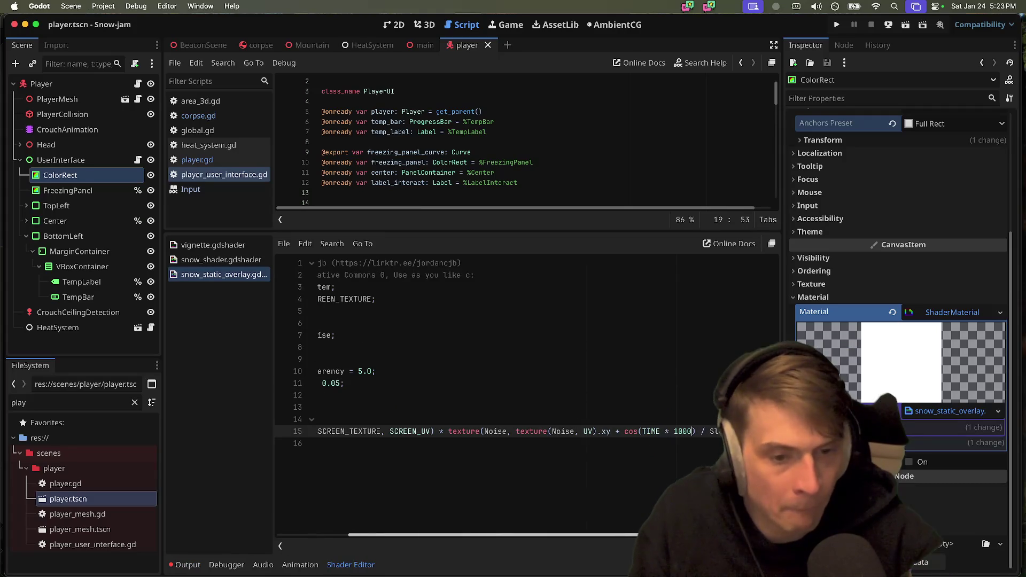
{"action": "key", "text": "super+b"}
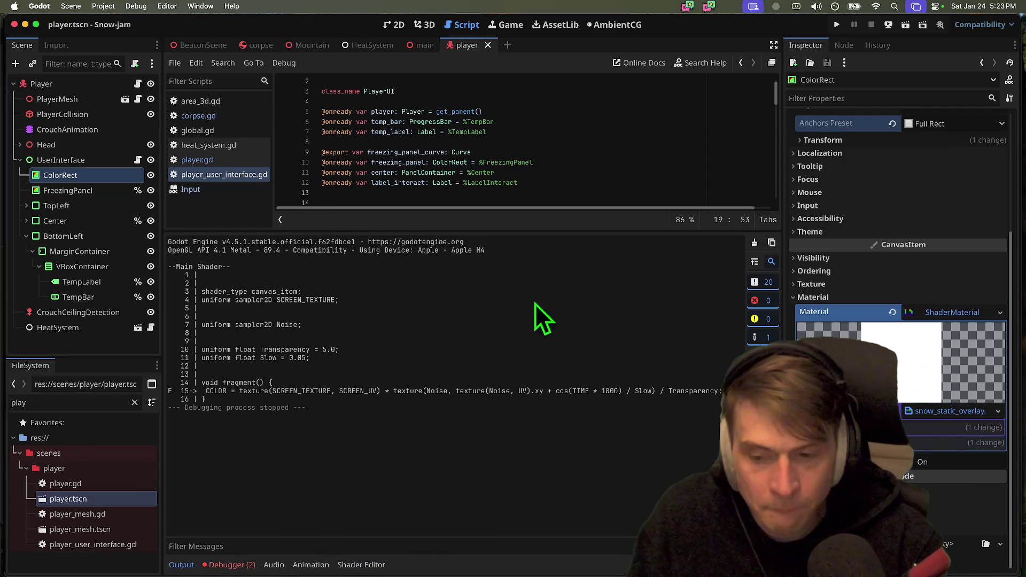
{"action": "left_click", "coordinate": [229, 565]}
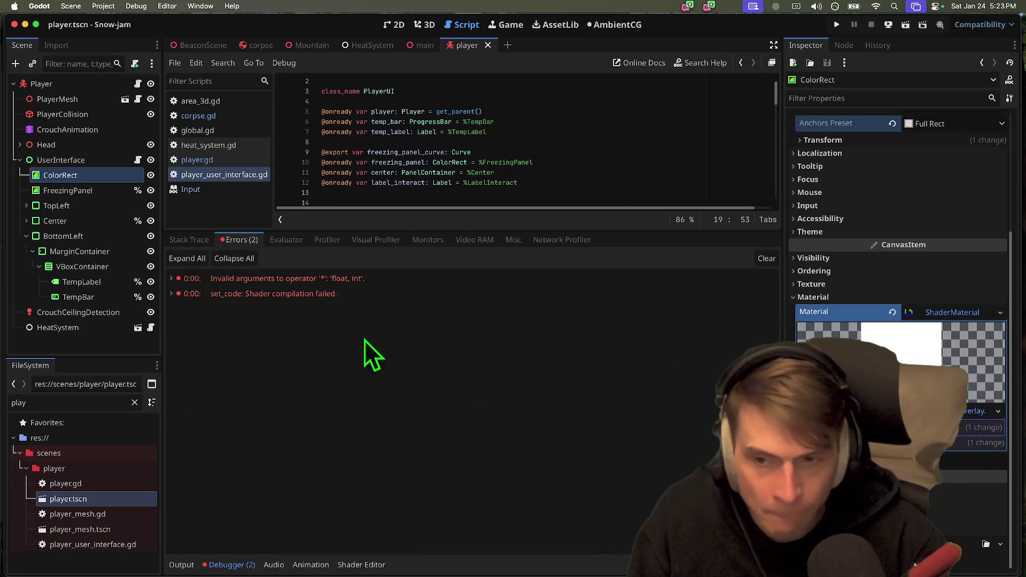
{"action": "left_click", "coordinate": [361, 564]}
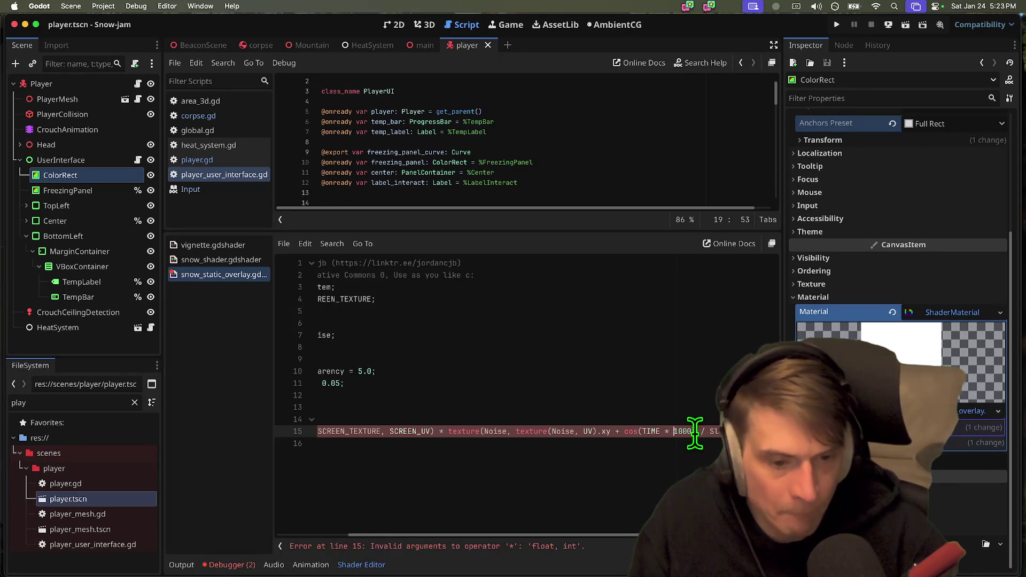
{"action": "type", "text": "."}
{"action": "key", "text": "ctrl+s"}
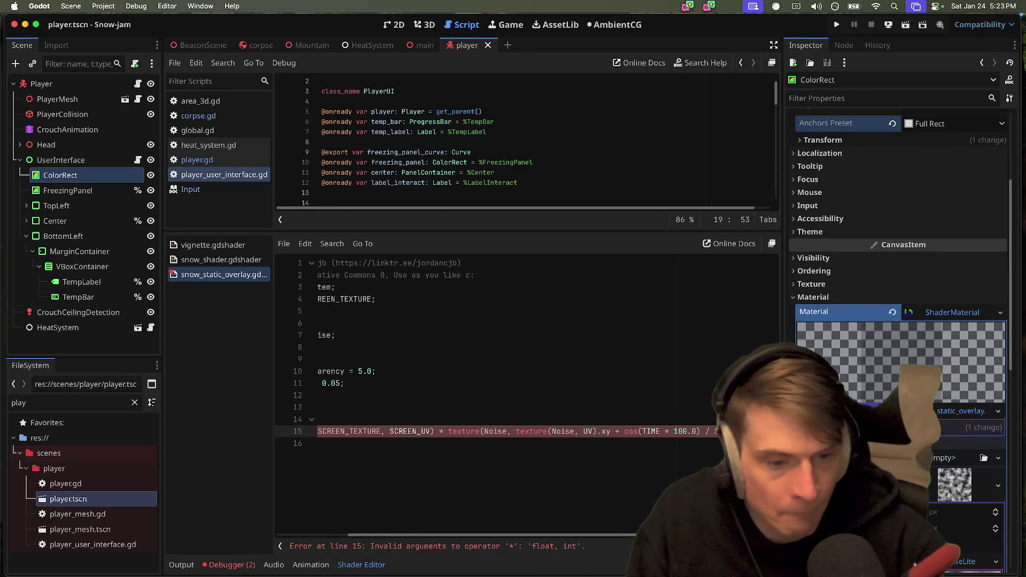
{"action": "left_click", "coordinate": [675, 371]}
{"action": "key", "text": "super+b"}
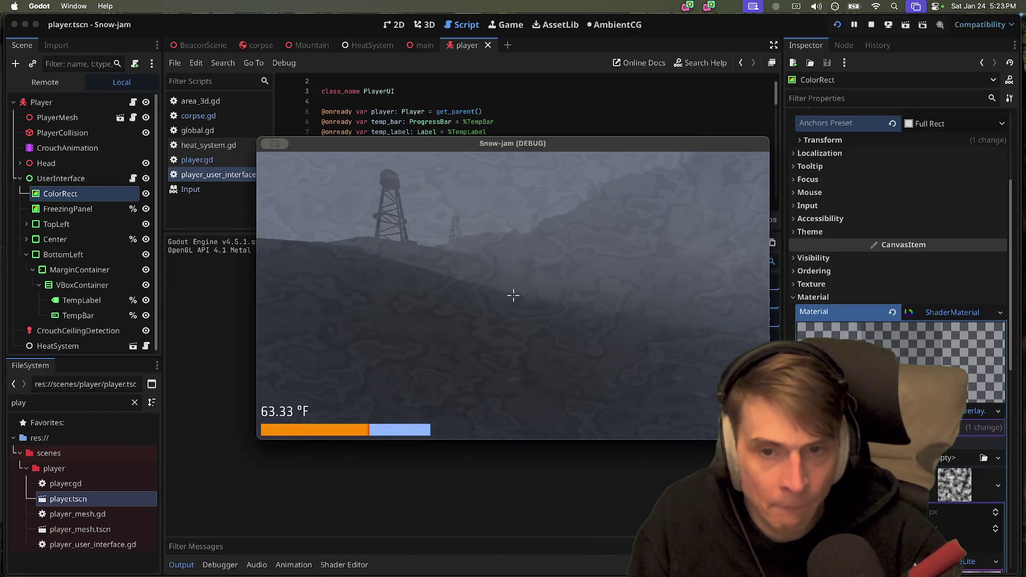
{"action": "key", "text": "super+period"}
- Change the time multiplier to 2.0 and run the game with it
{"action": "left_click", "coordinate": [347, 565]}
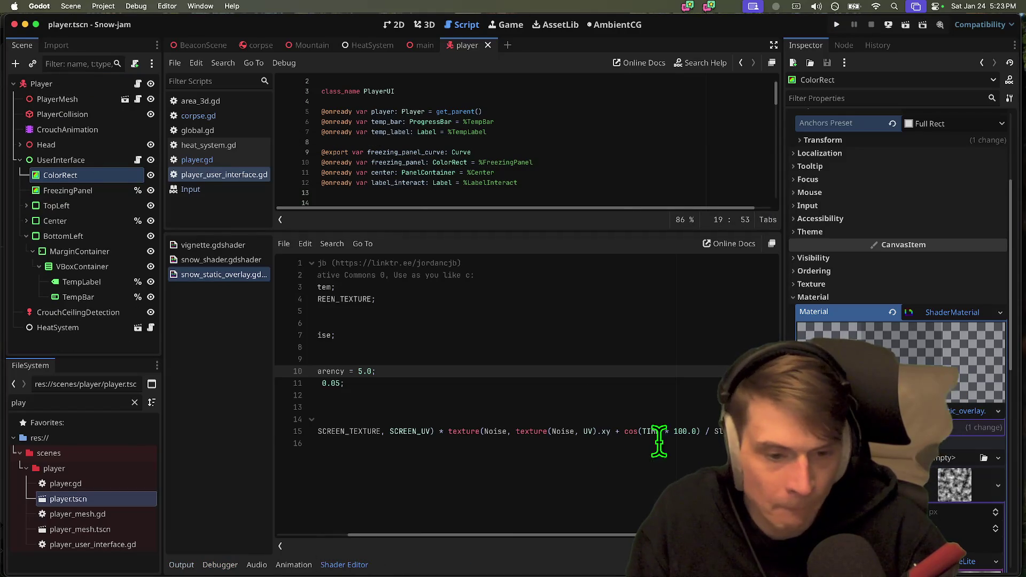
{"action": "left_click", "coordinate": [675, 431]}
{"action": "key", "text": "BackSpace"}
{"action": "type", "text": "2"}
{"action": "key", "text": "super+b"}
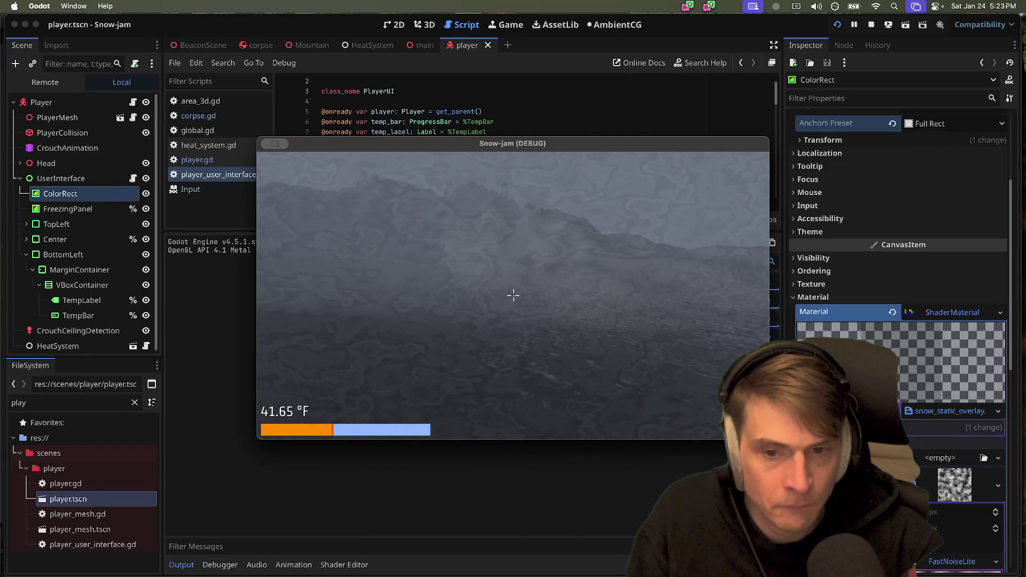
{"action": "key", "text": "Escape"}
- Change the time multiplier to 5.0 and save the shader
{"action": "left_click", "coordinate": [334, 567]}
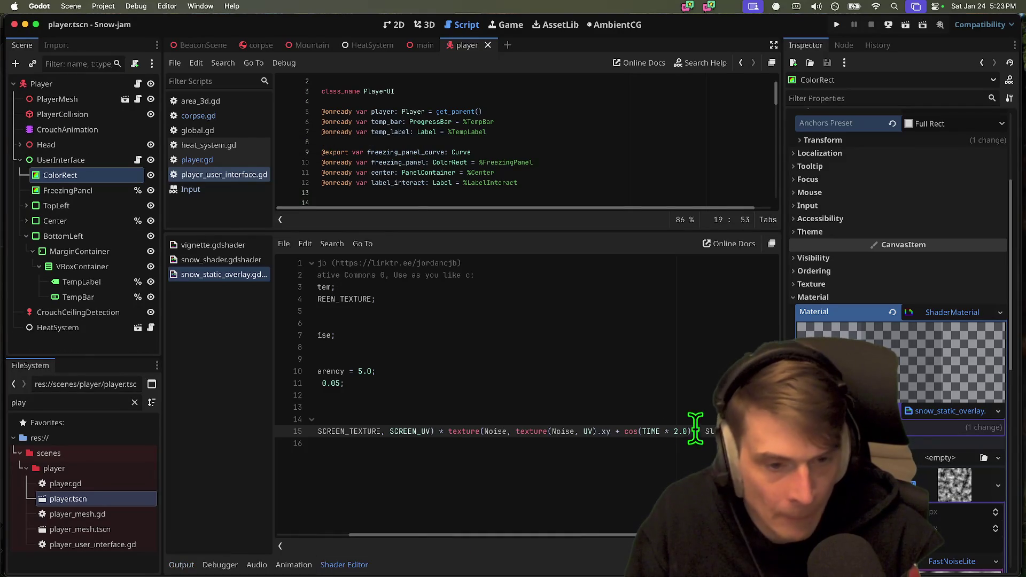
{"action": "key", "text": "BackSpace"}
{"action": "type", "text": "5"}
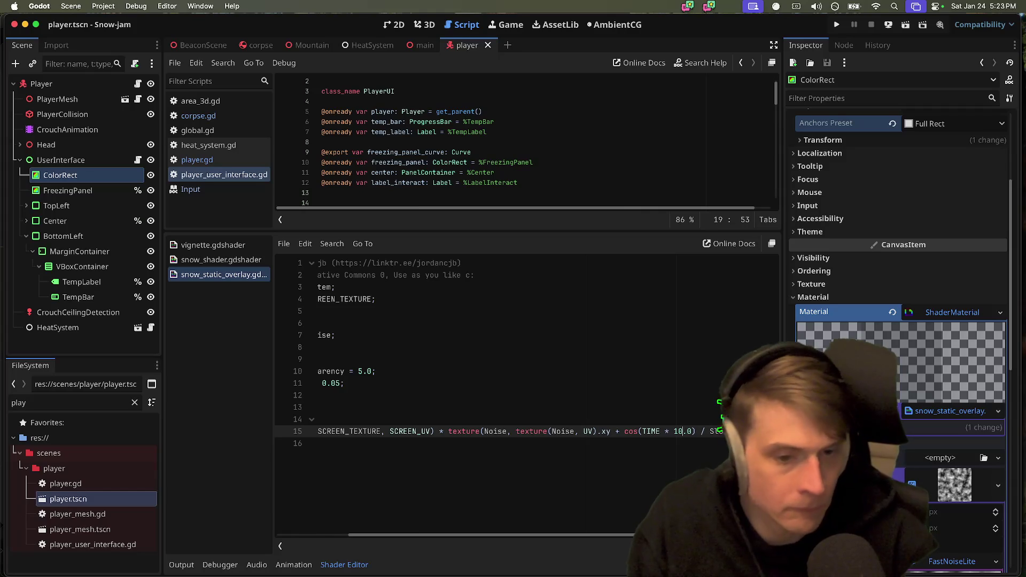
{"action": "key", "text": "super+s"}
- Raise the FastNoiseLite frequency to about 0.0493, save the scene, and run the game
{"action": "scroll", "coordinate": [937, 464], "scroll_direction": "down", "scroll_amount": 6}
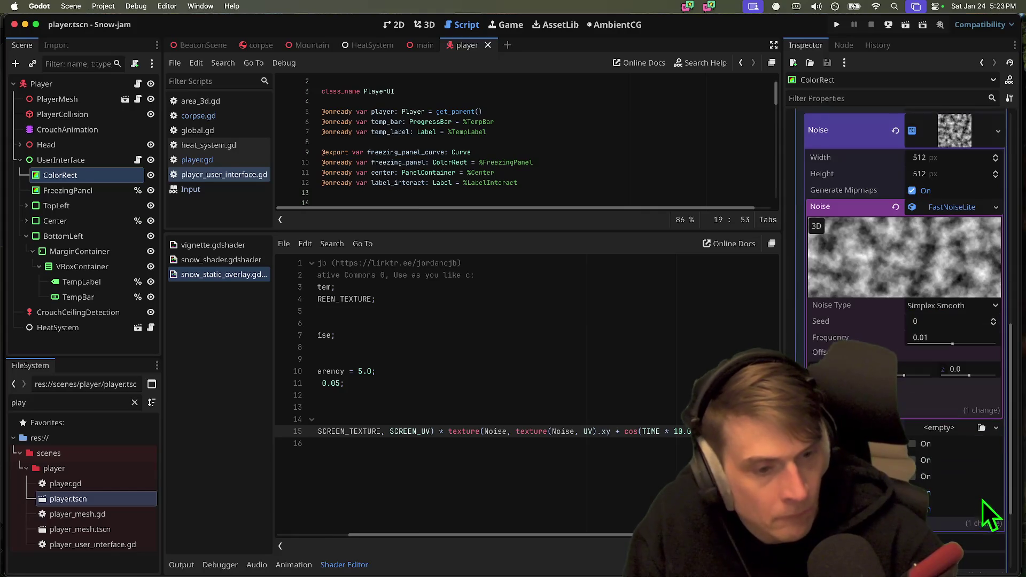
{"action": "scroll", "coordinate": [957, 452], "scroll_direction": "up", "scroll_amount": 2}
{"action": "left_click_drag", "start_coordinate": [953, 434], "coordinate": [967, 434]}
{"action": "key", "text": "super+s"}
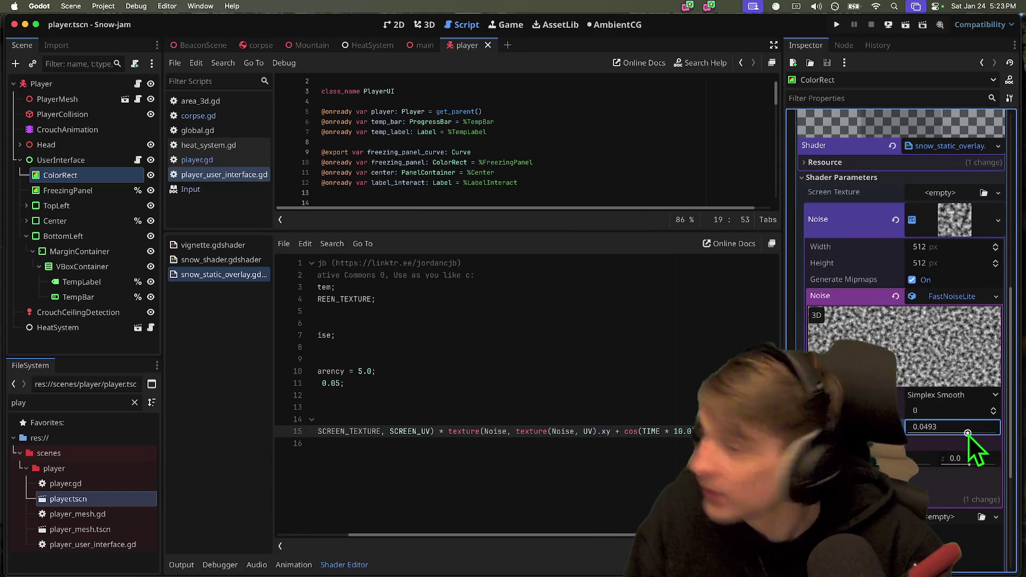
{"action": "key", "text": "super+b"}
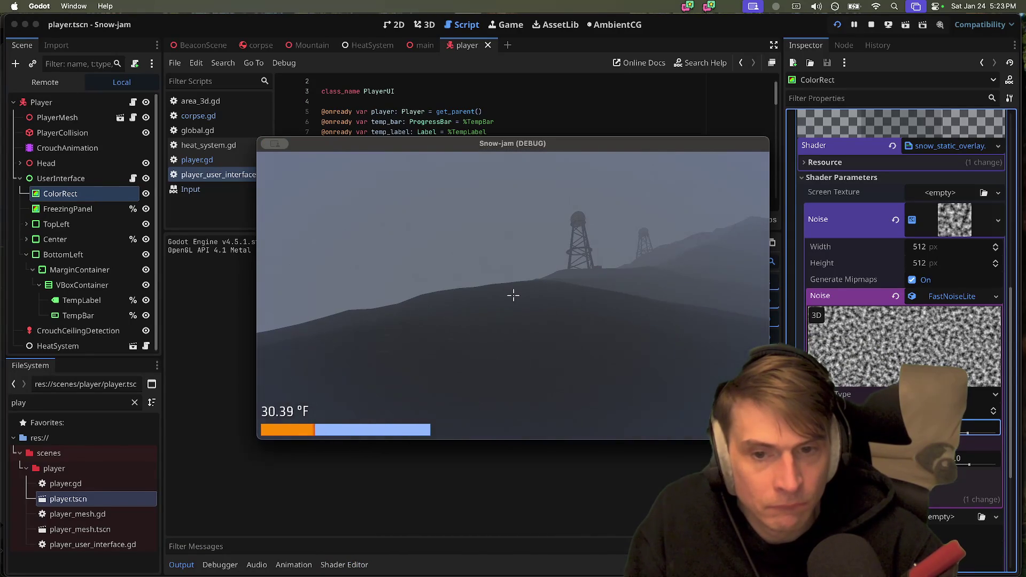
- After a quick switch to Discord, save and re-run the game, then reopen the overlay shader code
{"action": "key", "text": "super+q"}
{"action": "key", "text": "super+Tab"}
{"action": "key", "text": "super+Tab"}
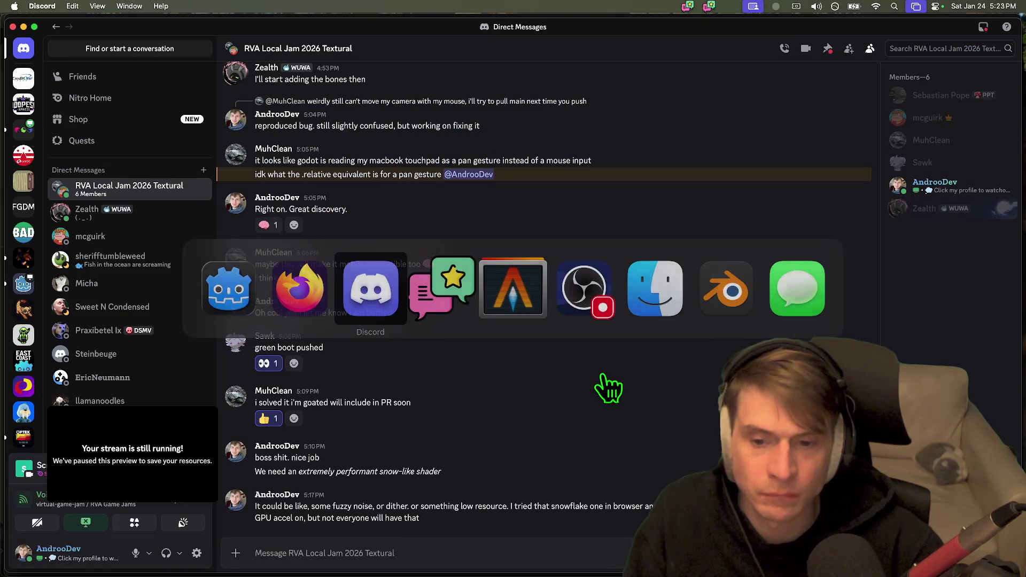
{"action": "key", "text": "super+Tab"}
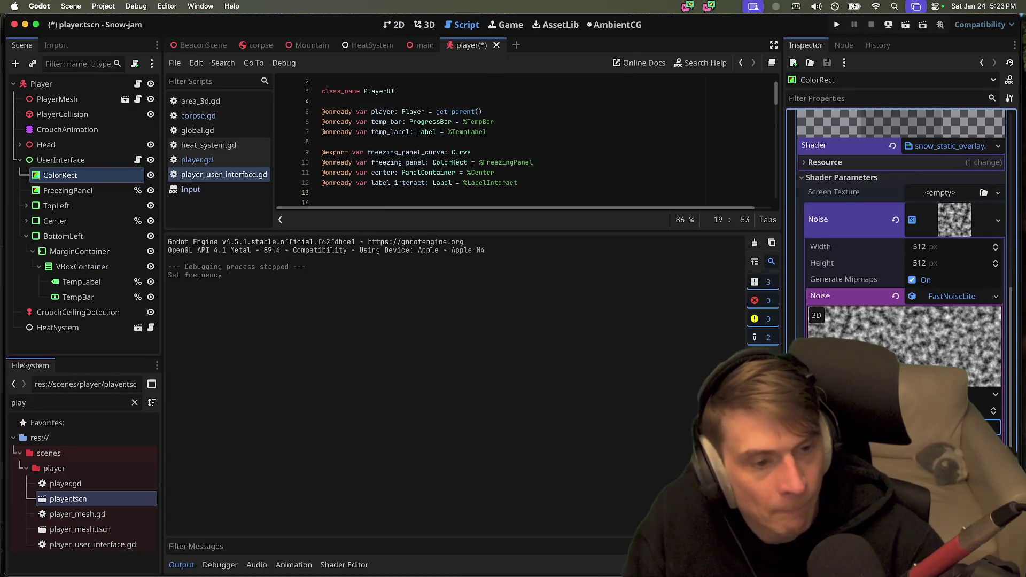
{"action": "key", "text": "super+b"}
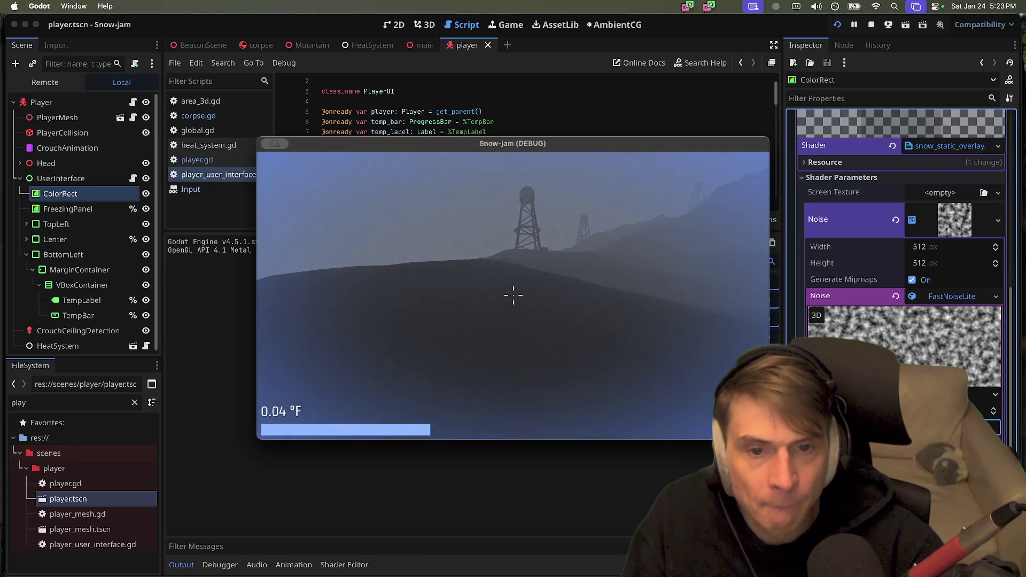
{"action": "key", "text": "super+period"}
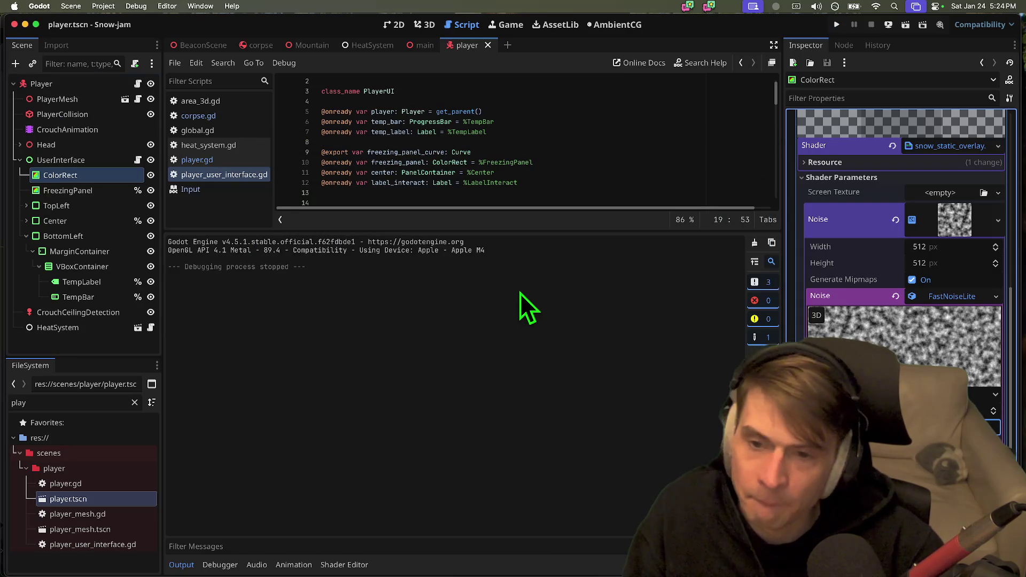
{"action": "left_click", "coordinate": [368, 564]}
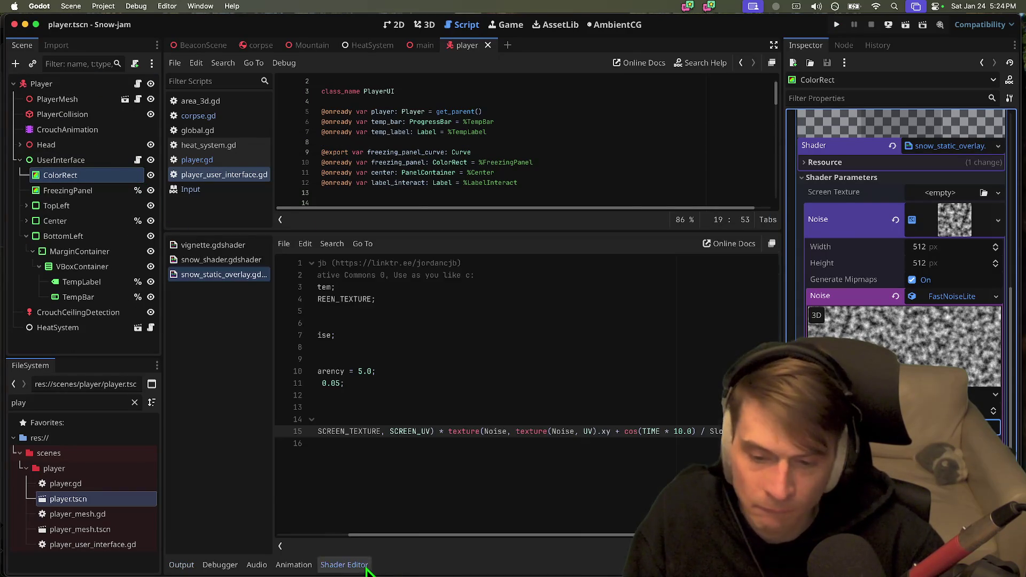
- Open the Let it snow!!! shader page from the snow shader search results in Firefox
{"action": "key", "text": "super+Tab"}
{"action": "key", "text": "super+Tab"}
{"action": "key", "text": "super+Tab"}
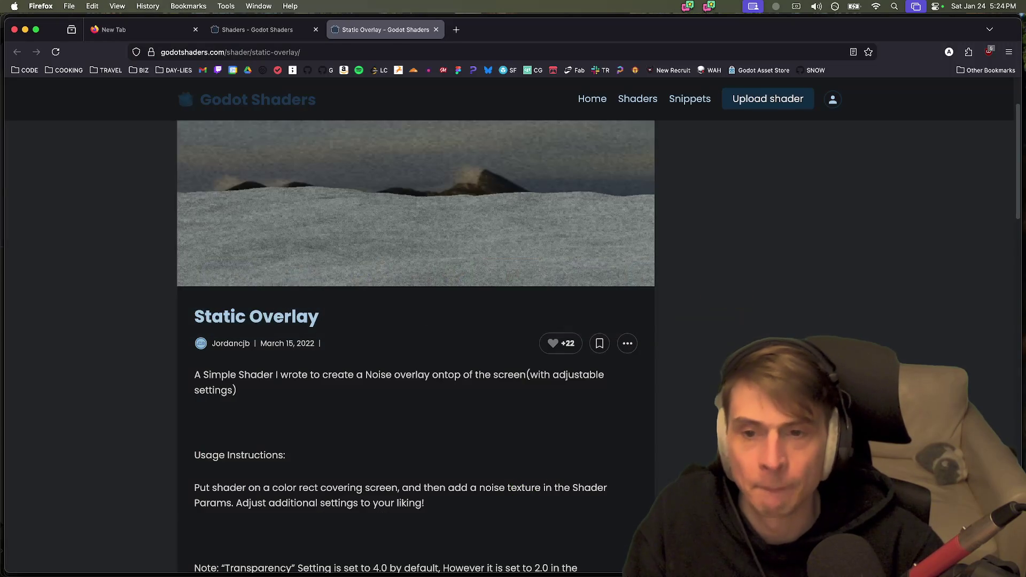
{"action": "key", "text": "ctrl+shift+Tab"}
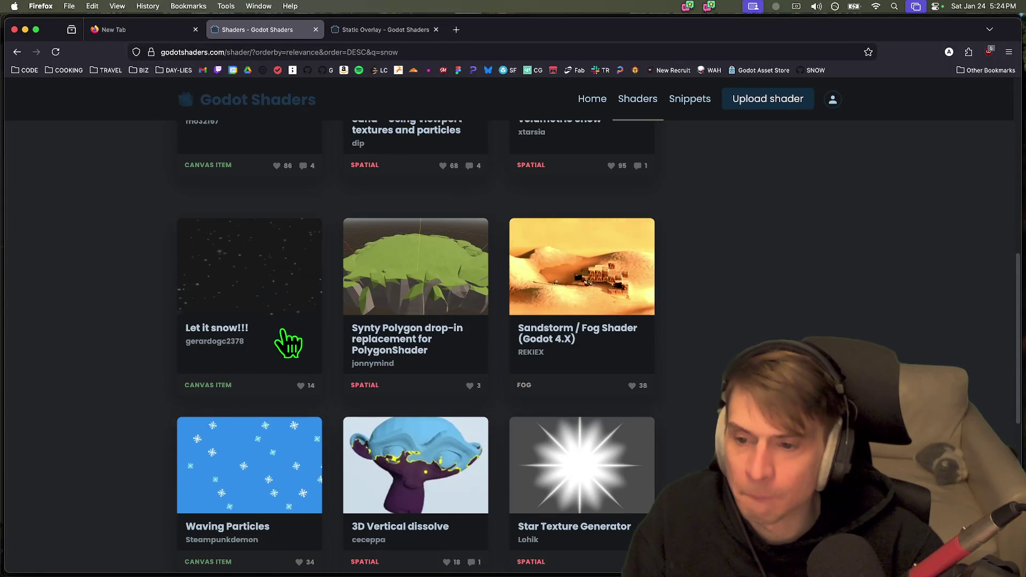
{"action": "left_click", "coordinate": [287, 287]}
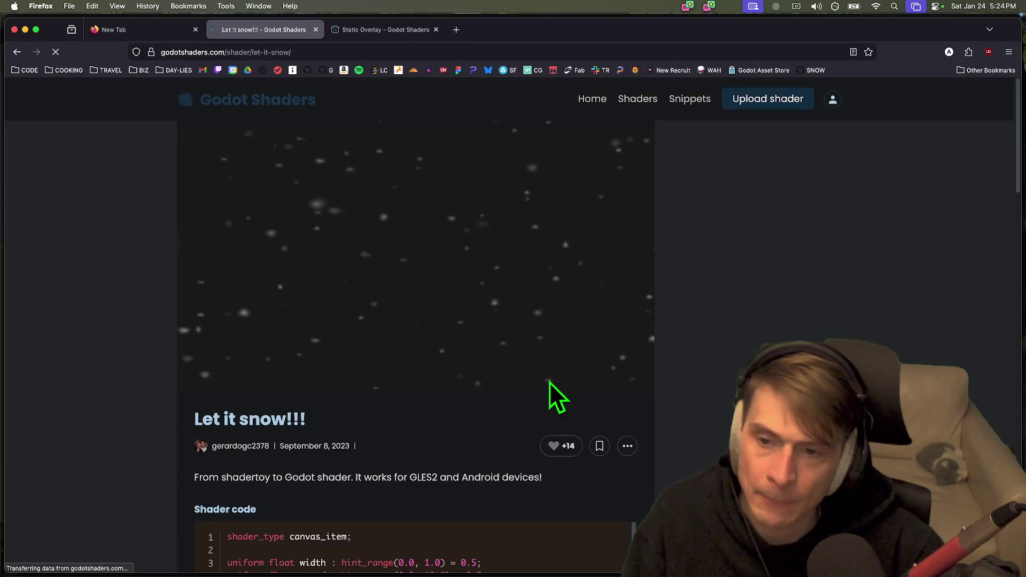
- Scroll through the Let it snow!!! shader code and live preview
{"action": "scroll", "coordinate": [549, 394], "scroll_direction": "down", "scroll_amount": 4}
{"action": "scroll", "coordinate": [549, 393], "scroll_direction": "down", "scroll_amount": 7}
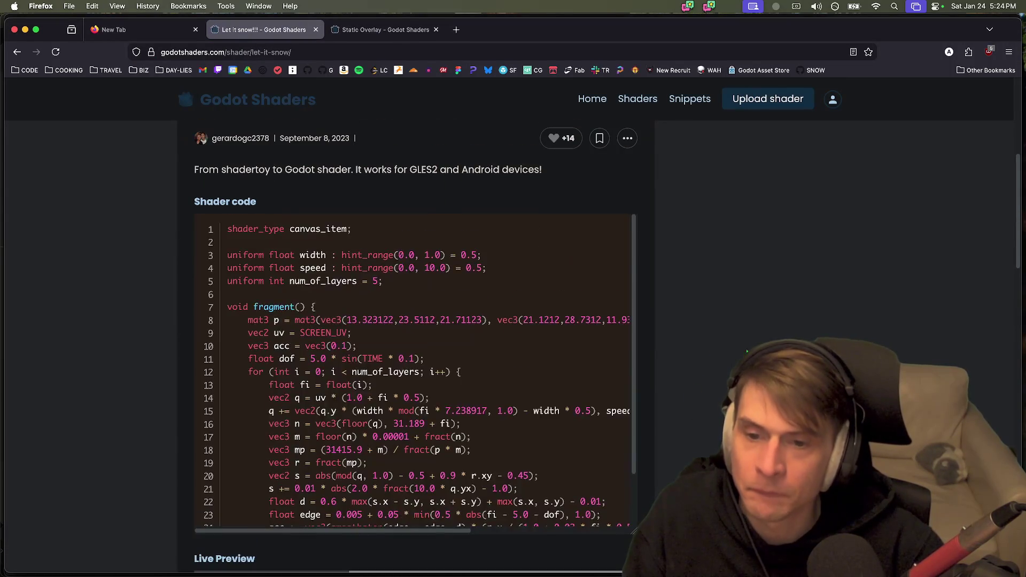
{"action": "scroll", "coordinate": [473, 336], "scroll_direction": "down", "scroll_amount": 7}
{"action": "scroll", "coordinate": [855, 305], "scroll_direction": "down", "scroll_amount": 8}
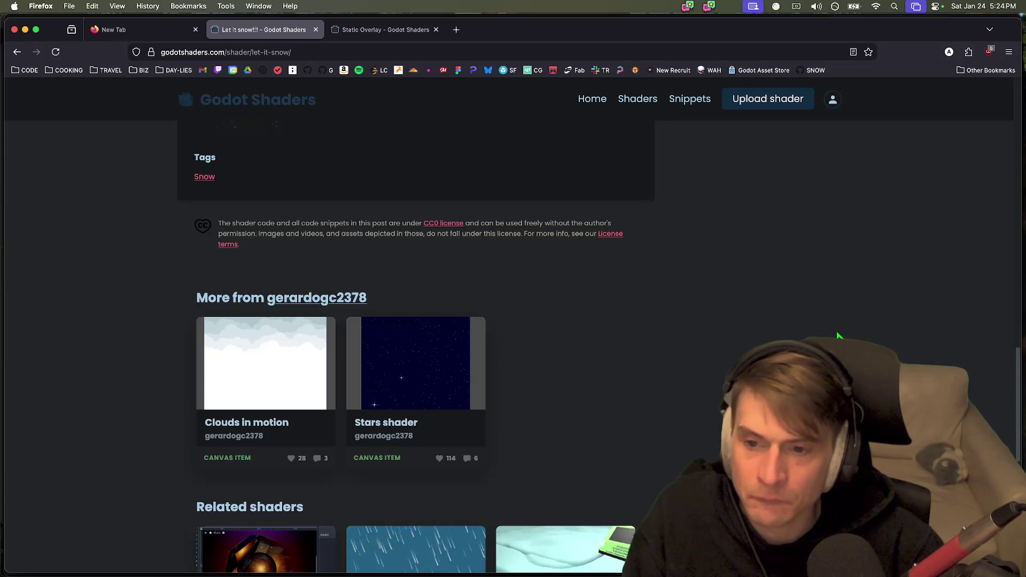
{"action": "scroll", "coordinate": [838, 333], "scroll_direction": "up", "scroll_amount": 8}
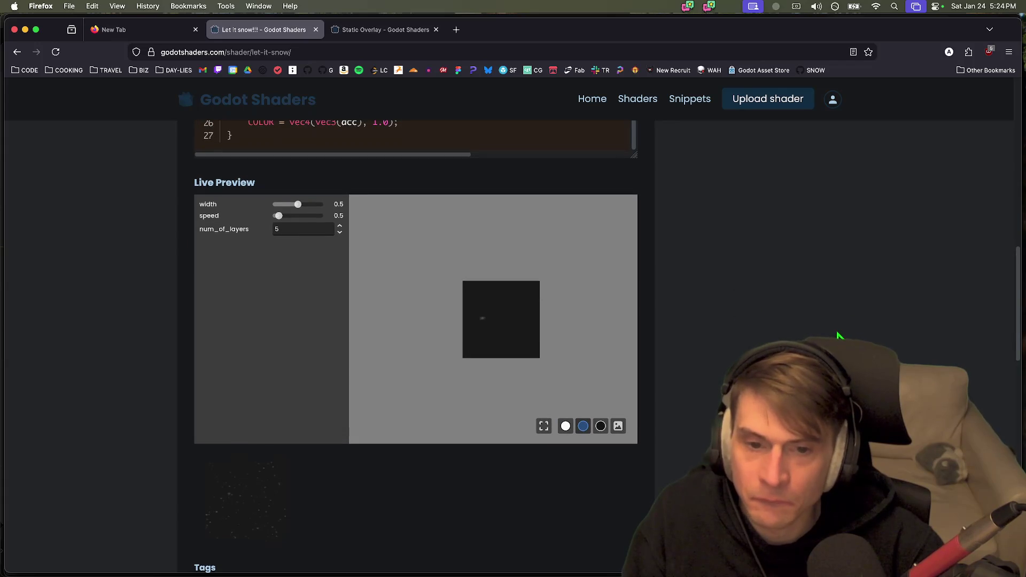
{"action": "scroll", "coordinate": [837, 334], "scroll_direction": "up", "scroll_amount": 6}
{"action": "scroll", "coordinate": [526, 433], "scroll_direction": "up", "scroll_amount": 1}
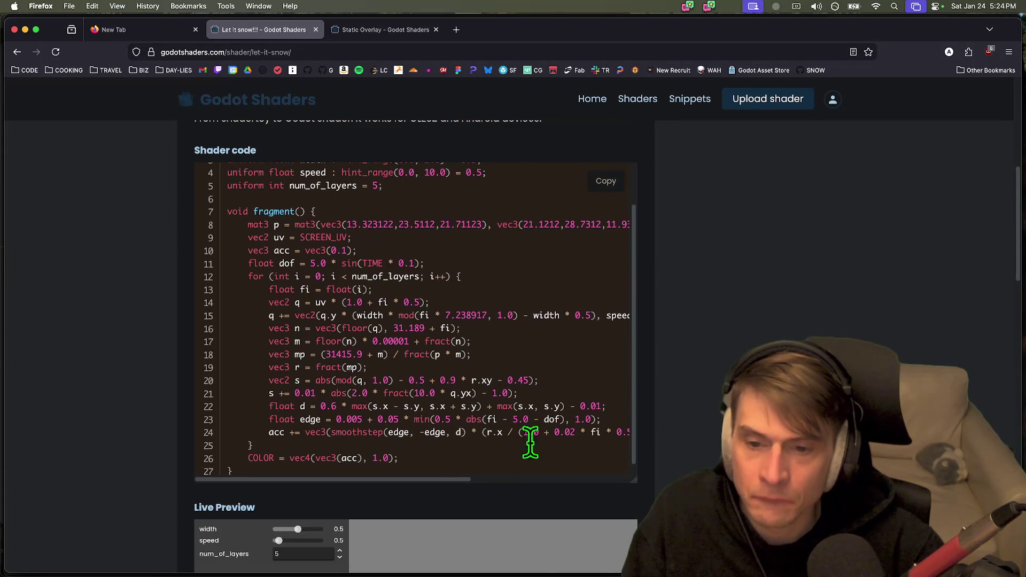
{"action": "scroll", "coordinate": [466, 469], "scroll_direction": "up", "scroll_amount": 7}
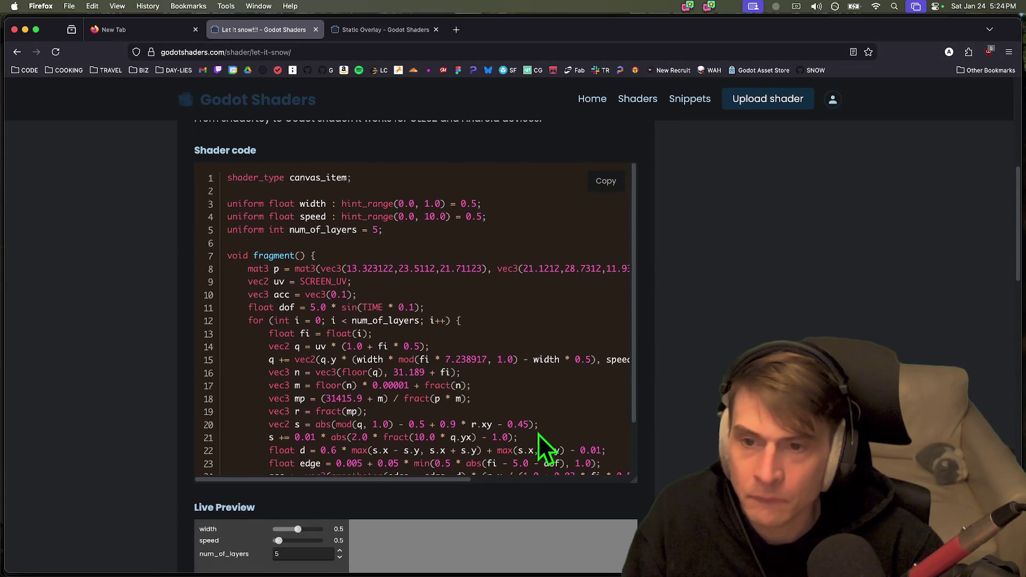
{"action": "scroll", "coordinate": [908, 337], "scroll_direction": "down", "scroll_amount": 5}
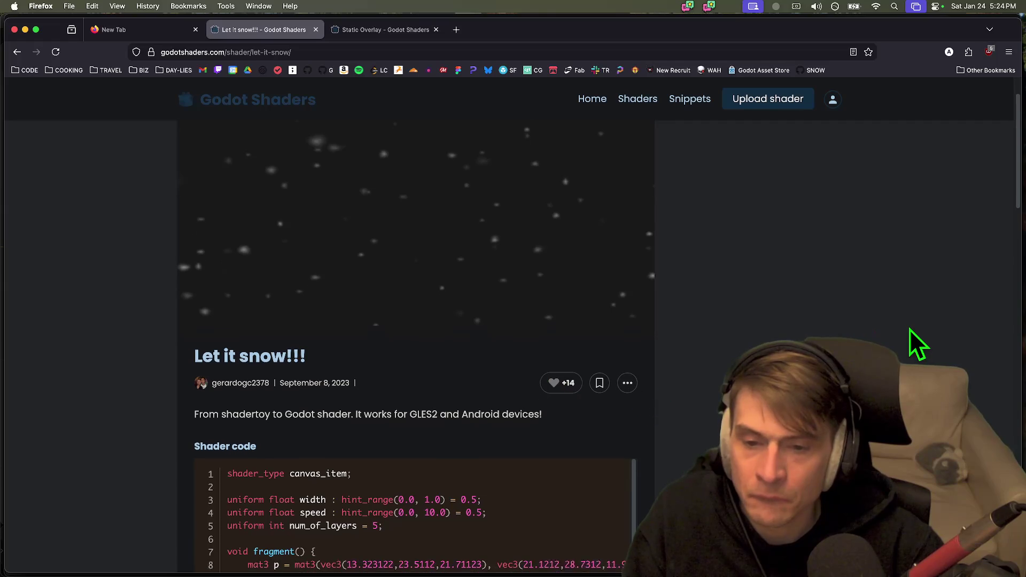
{"action": "left_click", "coordinate": [604, 225]}
{"action": "key", "text": "super+Tab"}
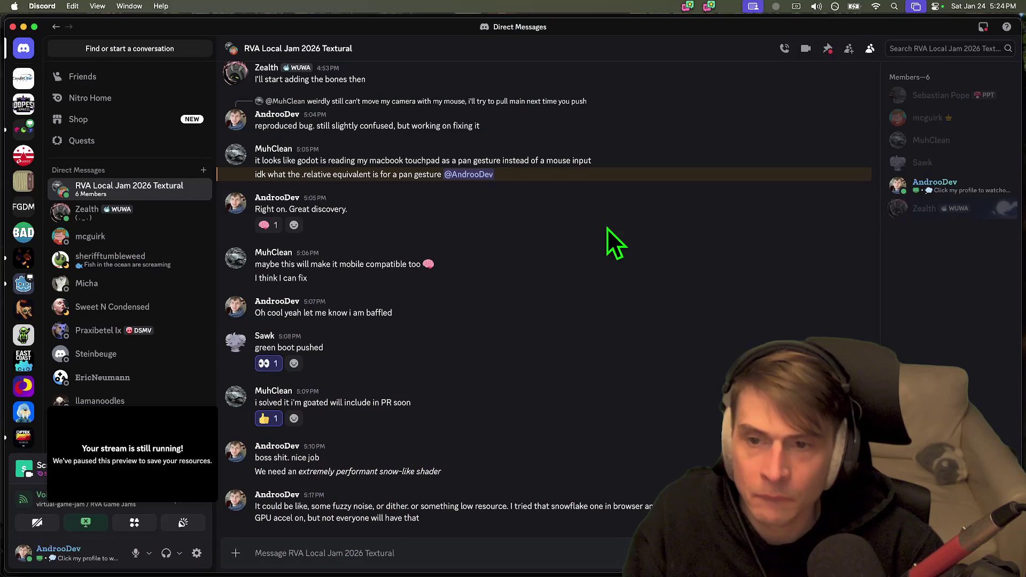
- Paste the Let it snow code into snow_static_overlay.gdshader and test-run the project
{"action": "key", "text": "super+Tab"}
{"action": "key", "text": "super+v"}
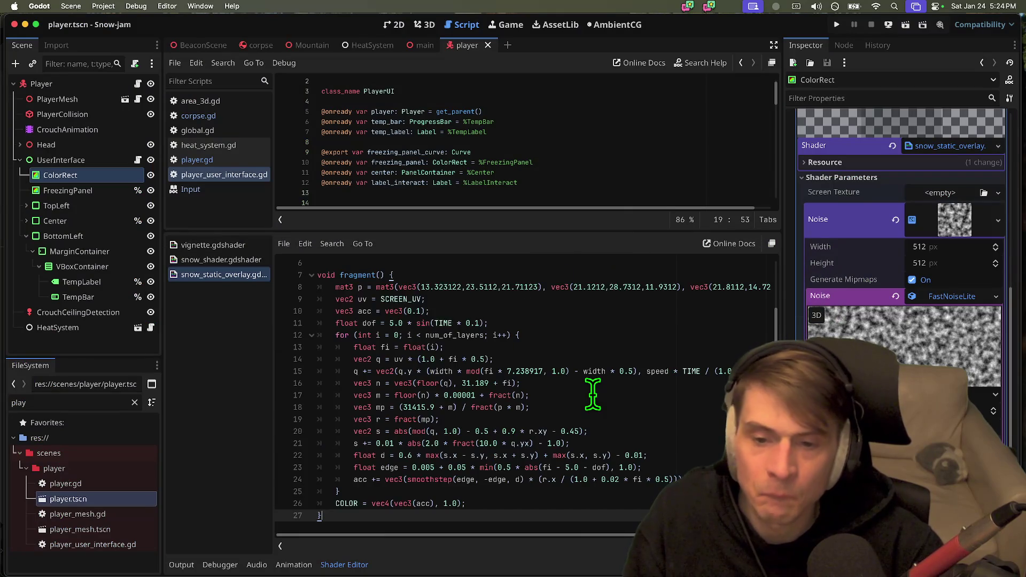
{"action": "key", "text": "super+b"}
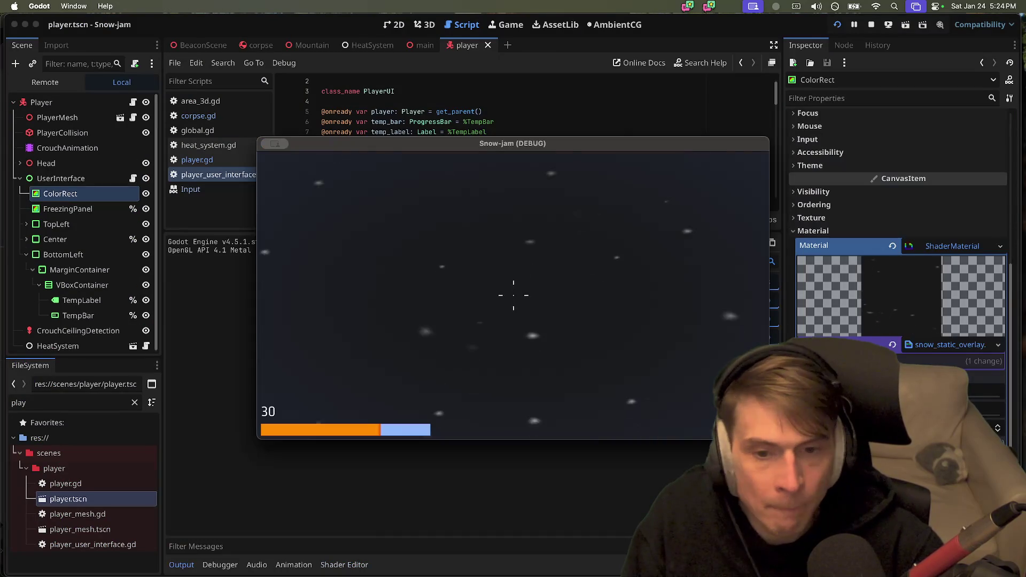
{"action": "key", "text": "super+q"}
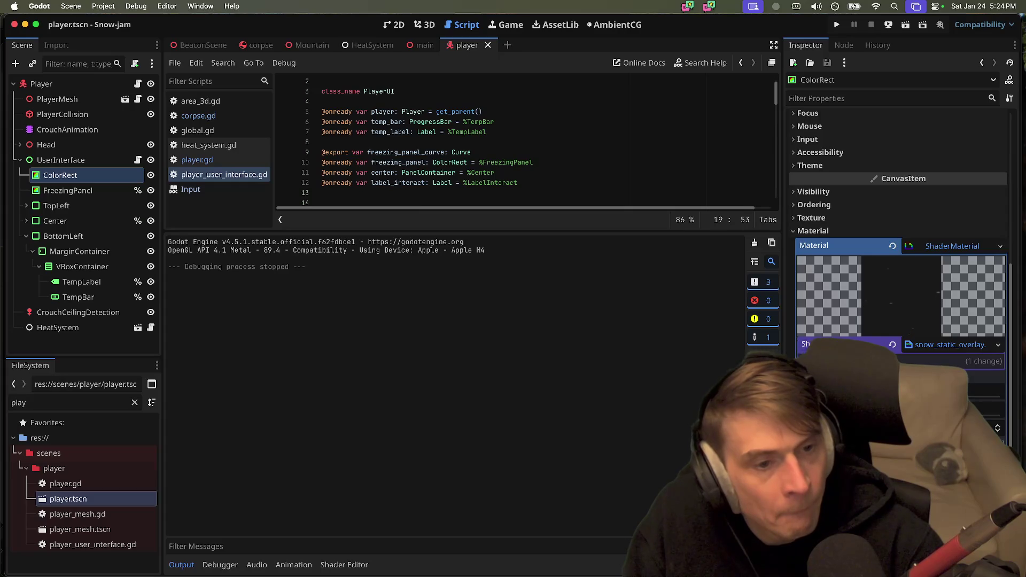
- Adjust the overlay shader's width and speed parameters, save the scene, and run the snowfall again
{"action": "left_click", "coordinate": [129, 179]}
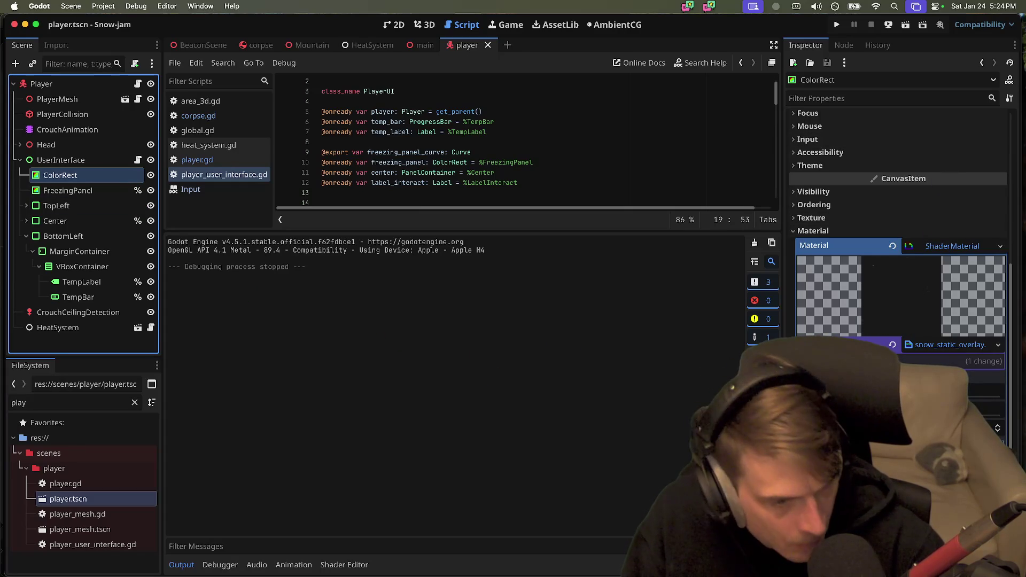
{"action": "left_click", "coordinate": [985, 397]}
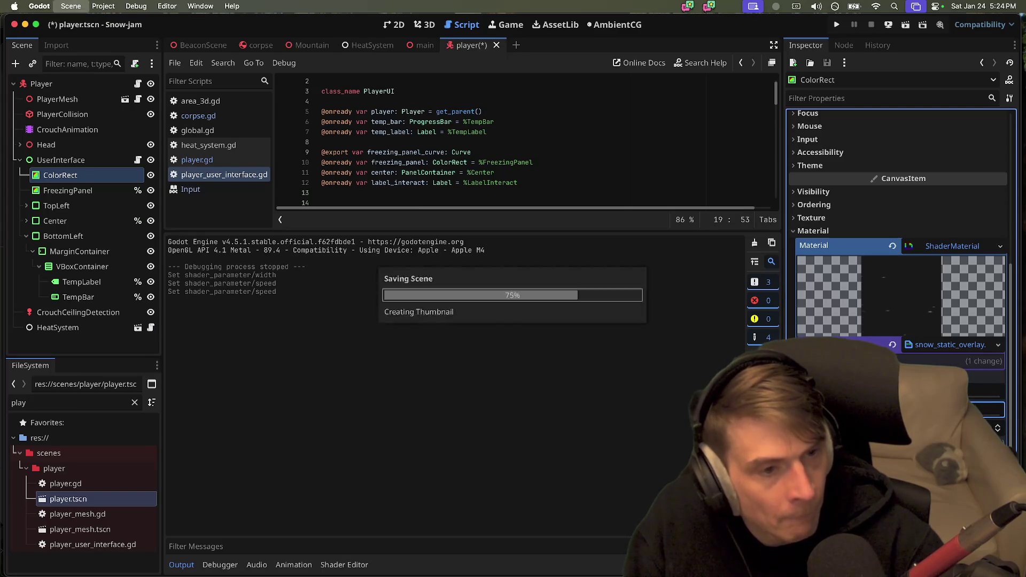
{"action": "key", "text": "super+b"}
{"action": "key", "text": "super+Tab"}
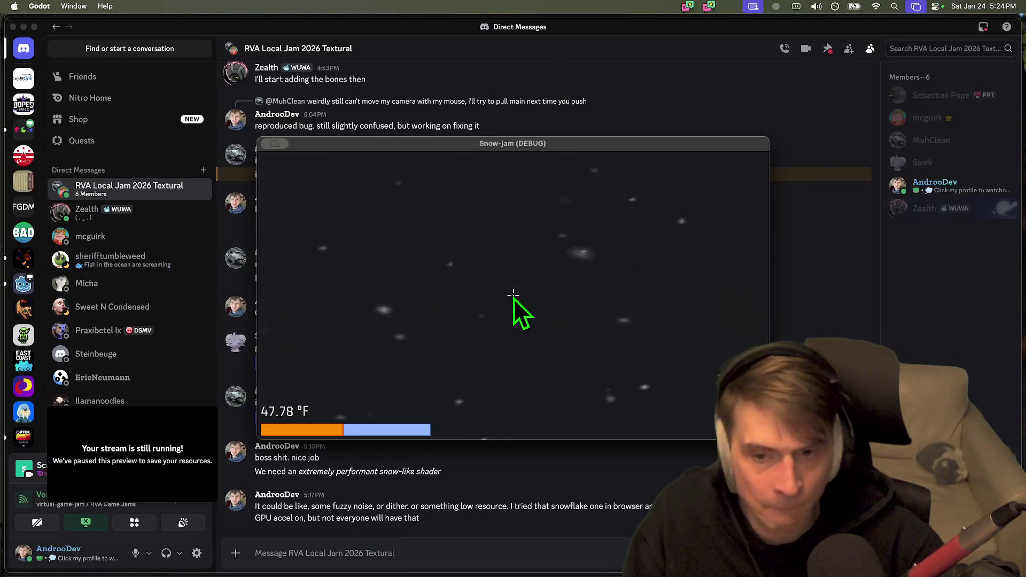
{"action": "key", "text": "super+q"}
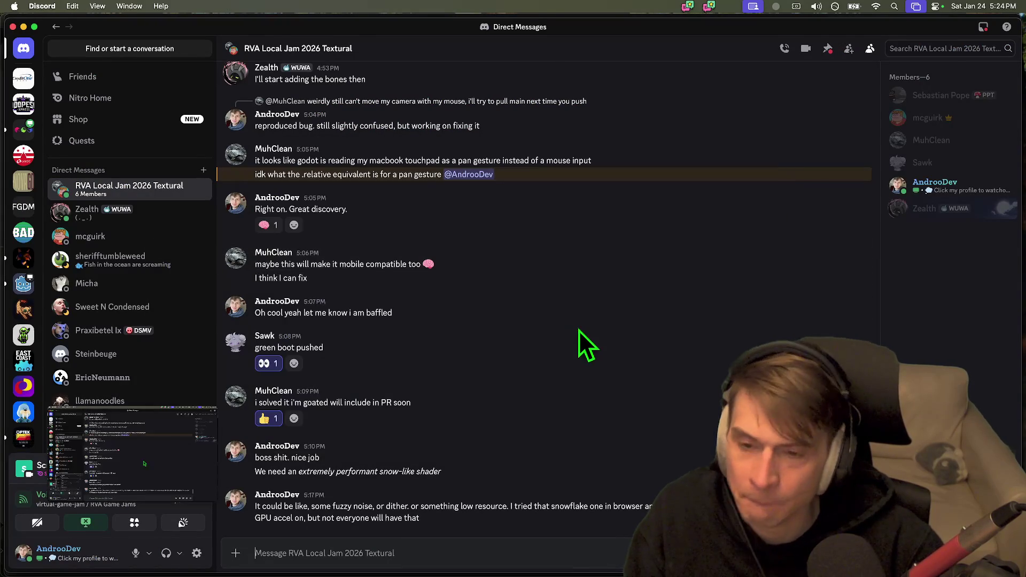
{"action": "key", "text": "super+Tab"}
{"action": "key", "text": "super+Tab"}
{"action": "key", "text": "super+Tab"}
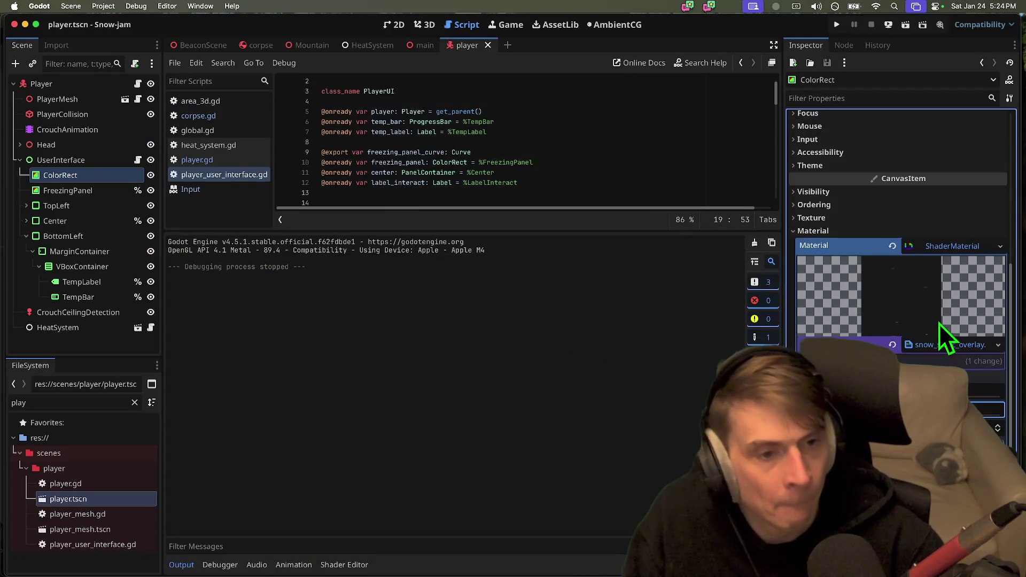
- Copy the COLOR = mix line from snow_shader.gdshader into snow_static_overlay.gdshader's fragment function
{"action": "left_click", "coordinate": [962, 362]}
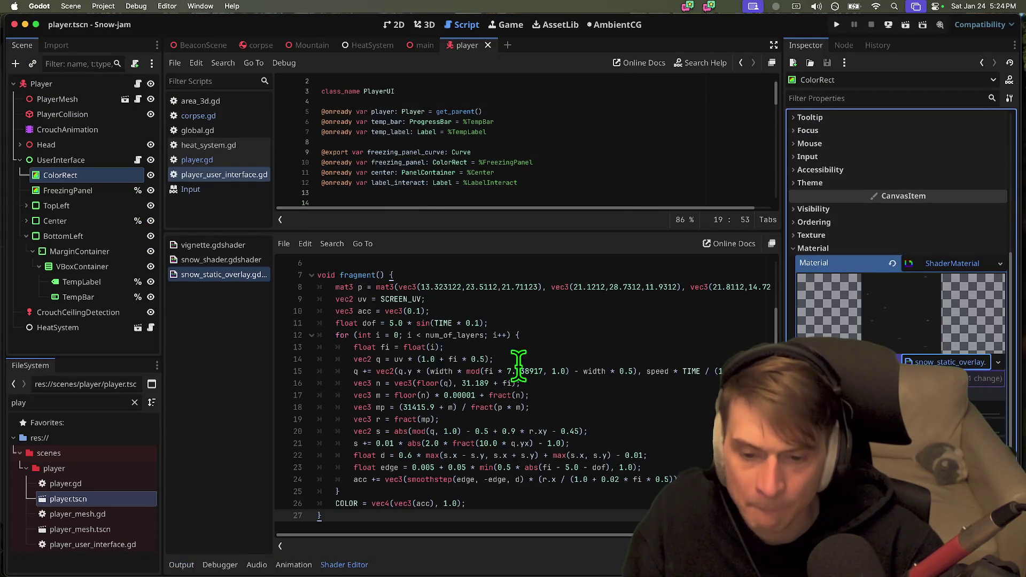
{"action": "double_click", "coordinate": [423, 504]}
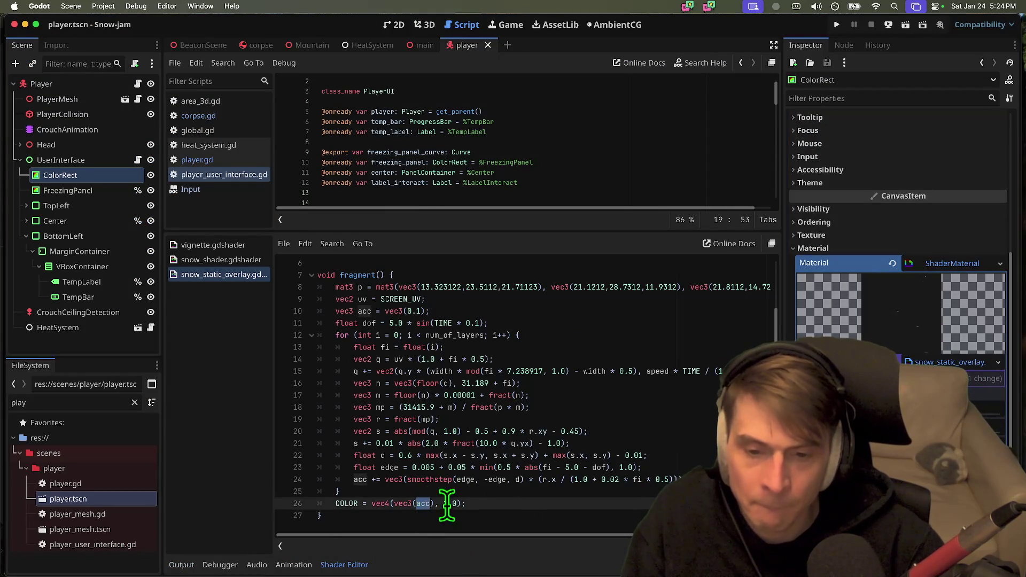
{"action": "left_click", "coordinate": [235, 261]}
{"action": "scroll", "coordinate": [650, 380], "scroll_direction": "down", "scroll_amount": 15}
{"action": "left_click", "coordinate": [387, 491]}
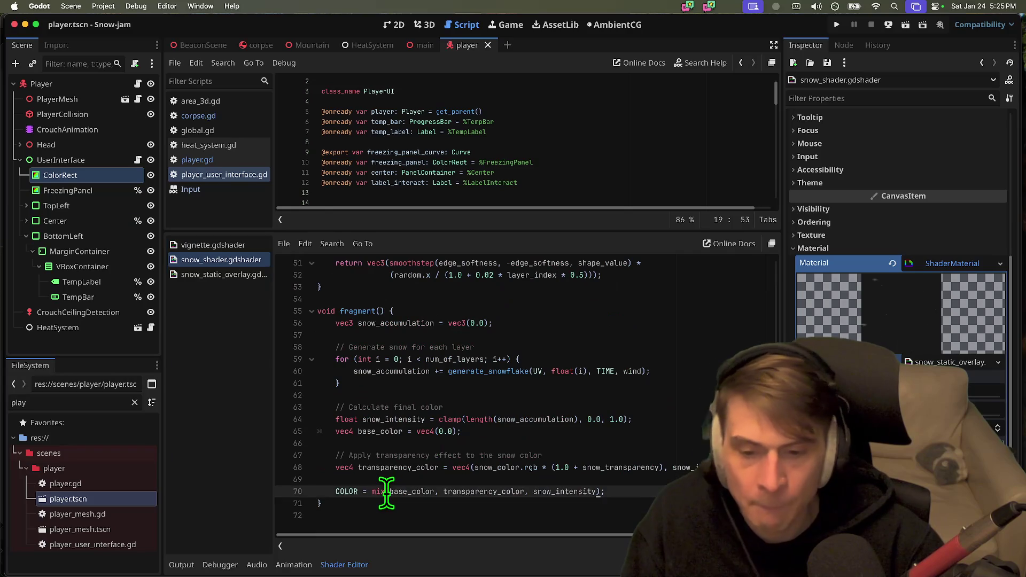
{"action": "left_click", "coordinate": [231, 275]}
{"action": "key", "text": "super+v"}
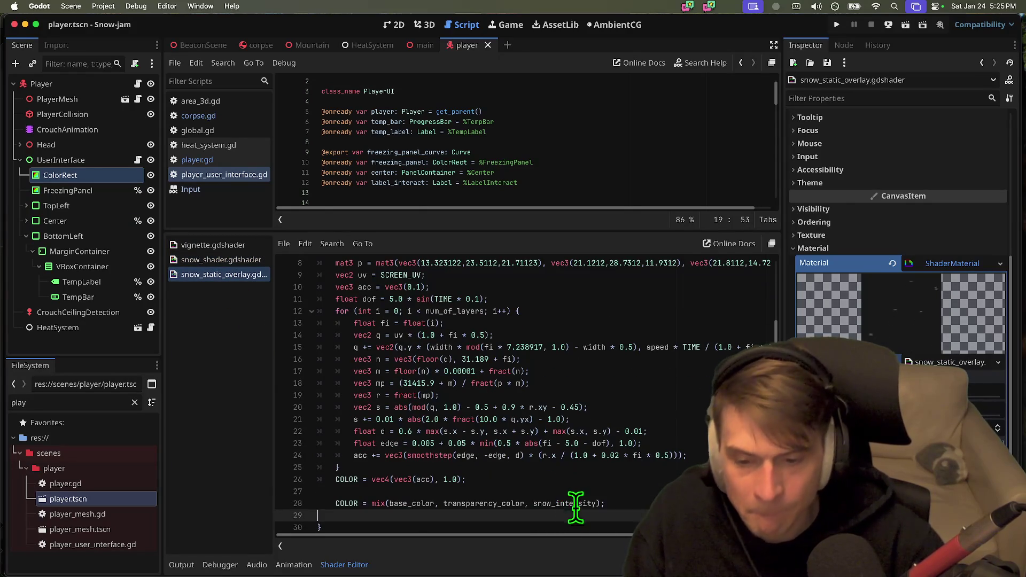
- Remove the blank line between the two COLOR lines in the overlay shader
{"action": "key", "text": "Up"}
{"action": "key", "text": "Up"}
{"action": "key", "text": "Delete"}
{"action": "key", "text": "Down"}
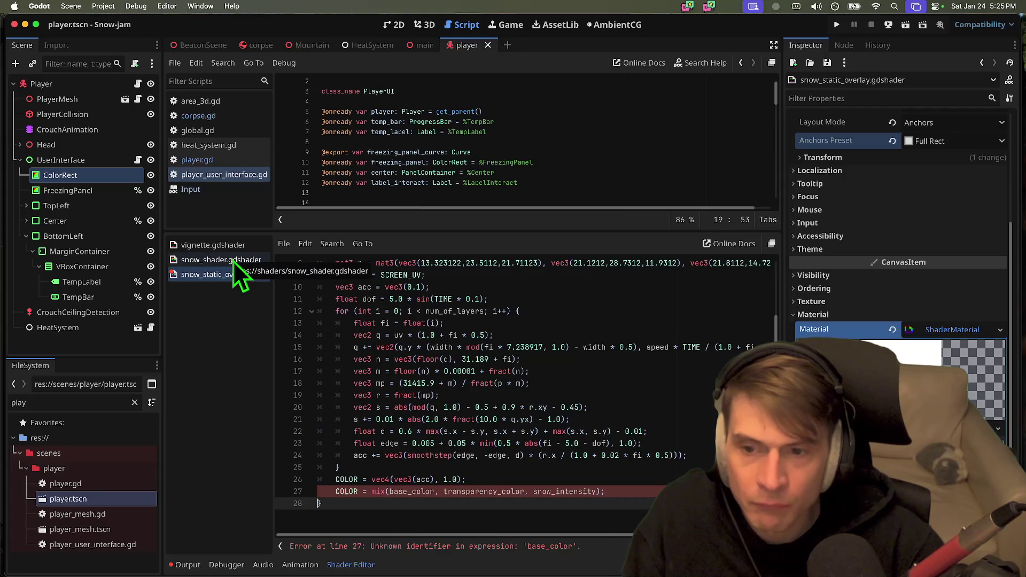
{"action": "scroll", "coordinate": [491, 470], "scroll_direction": "up", "scroll_amount": 3}
{"action": "scroll", "coordinate": [493, 463], "scroll_direction": "down", "scroll_amount": 3}
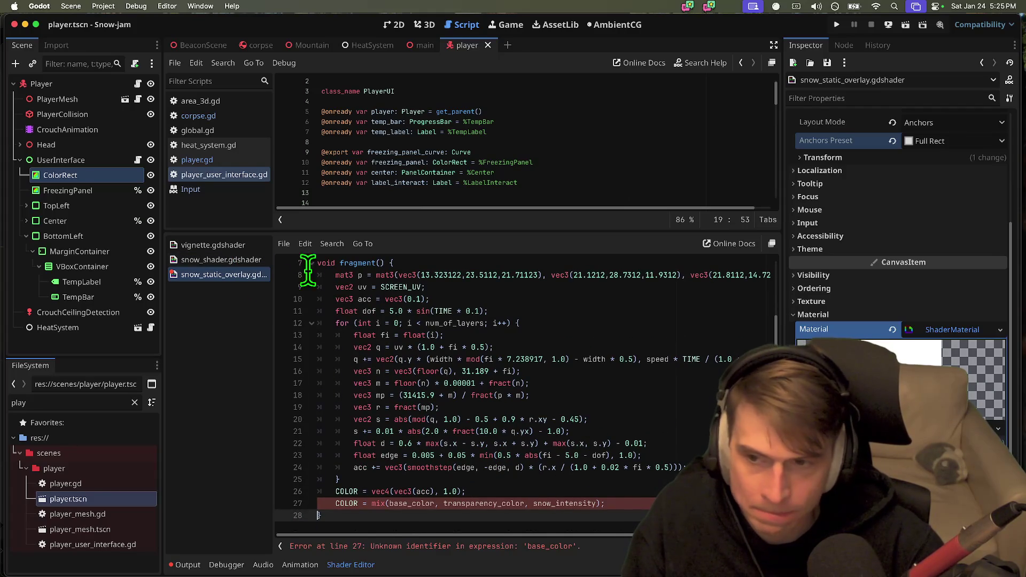
{"action": "left_click", "coordinate": [239, 259]}
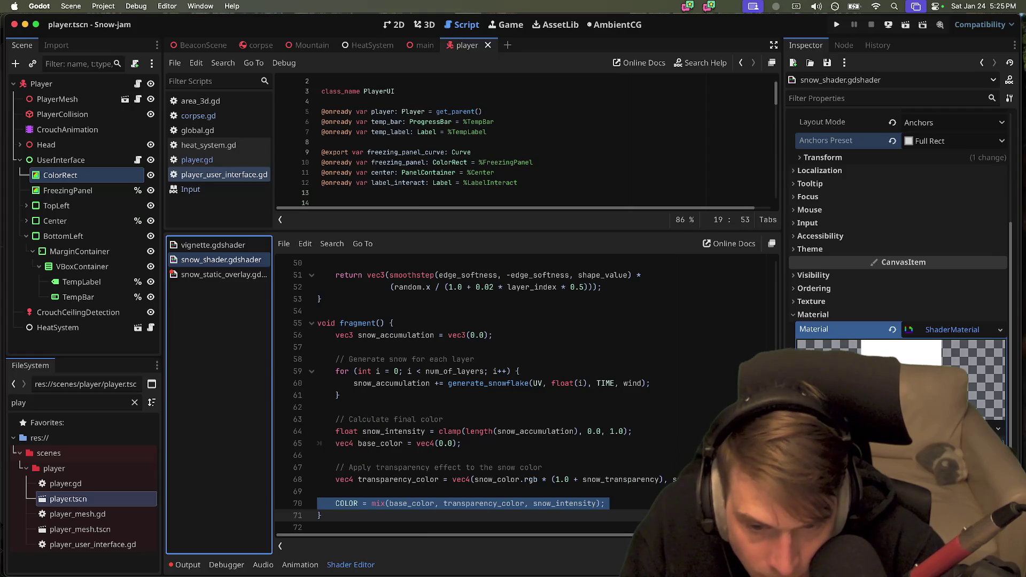
- Paste snow_shader lines 65–70 over the overlay's COLOR mix line, then undo back to COLOR = vec4(vec3(acc), 1.0)
{"action": "key", "text": "shift+Up"}
{"action": "key", "text": "shift+Up"}
{"action": "key", "text": "shift+Up"}
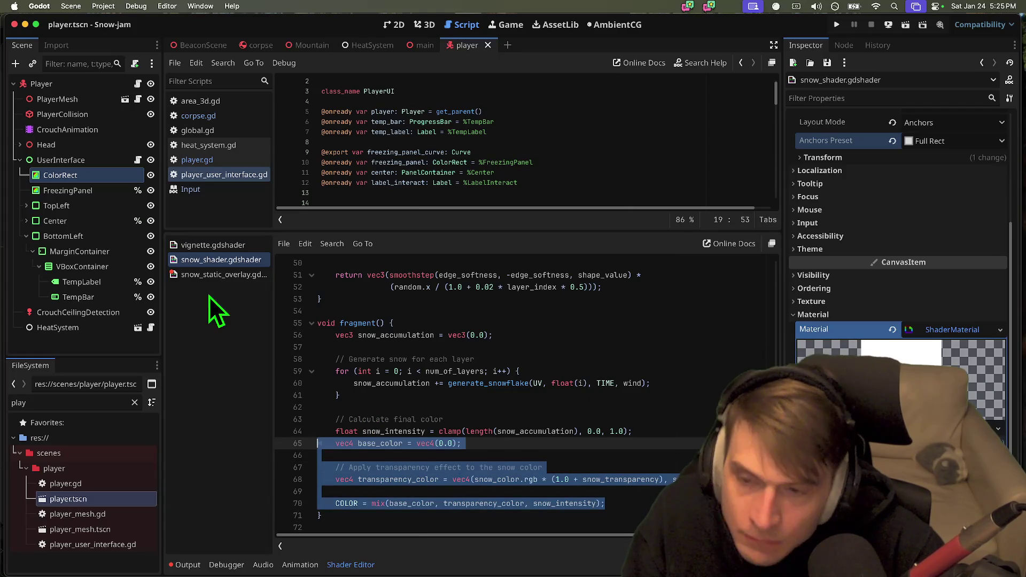
{"action": "left_click", "coordinate": [224, 274]}
{"action": "triple_click", "coordinate": [595, 503]}
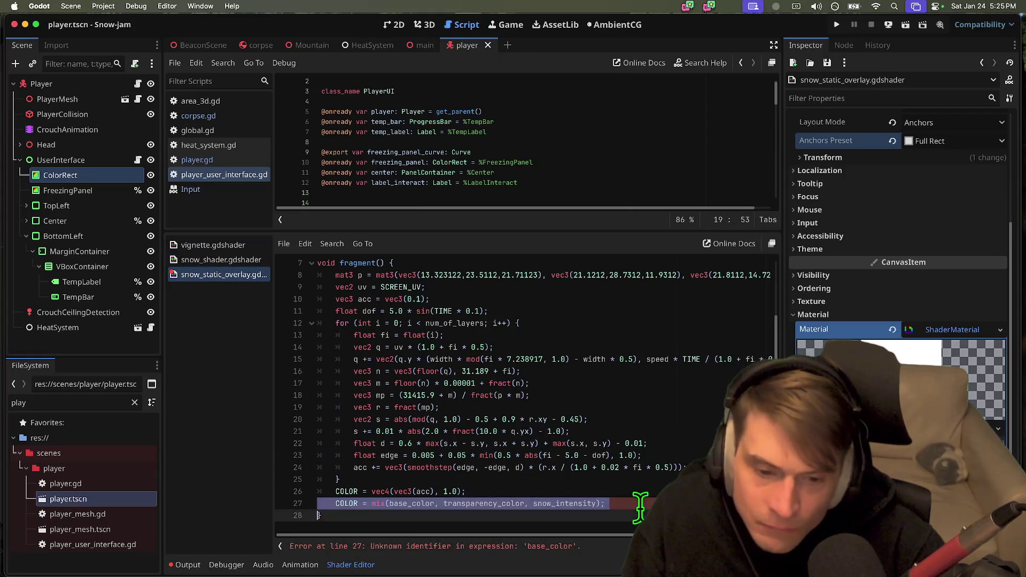
{"action": "key", "text": "ctrl+v"}
{"action": "key", "text": "ctrl+z"}
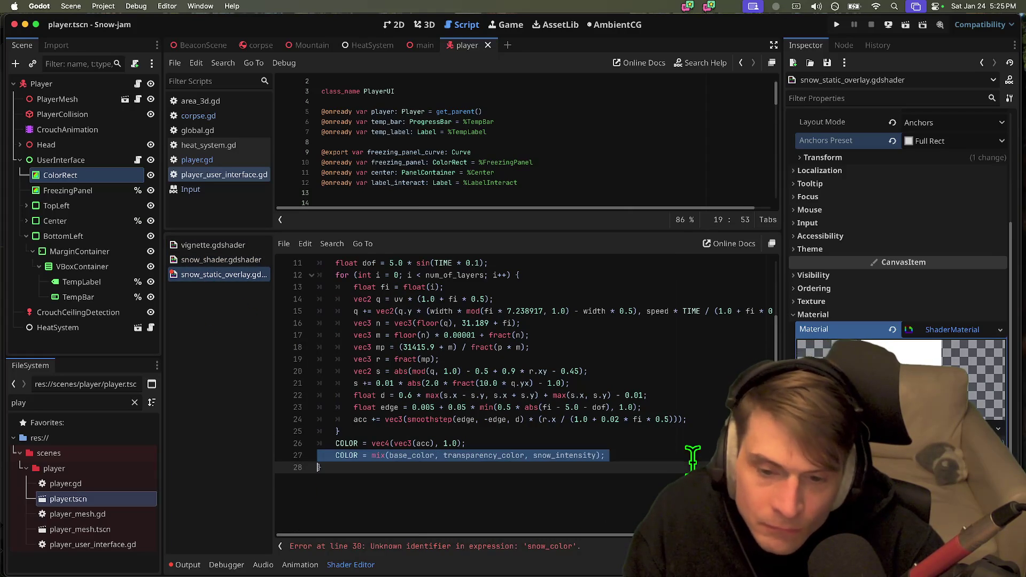
{"action": "key", "text": "ctrl+z"}
{"action": "key", "text": "ctrl+z"}
{"action": "key", "text": "ctrl+z"}
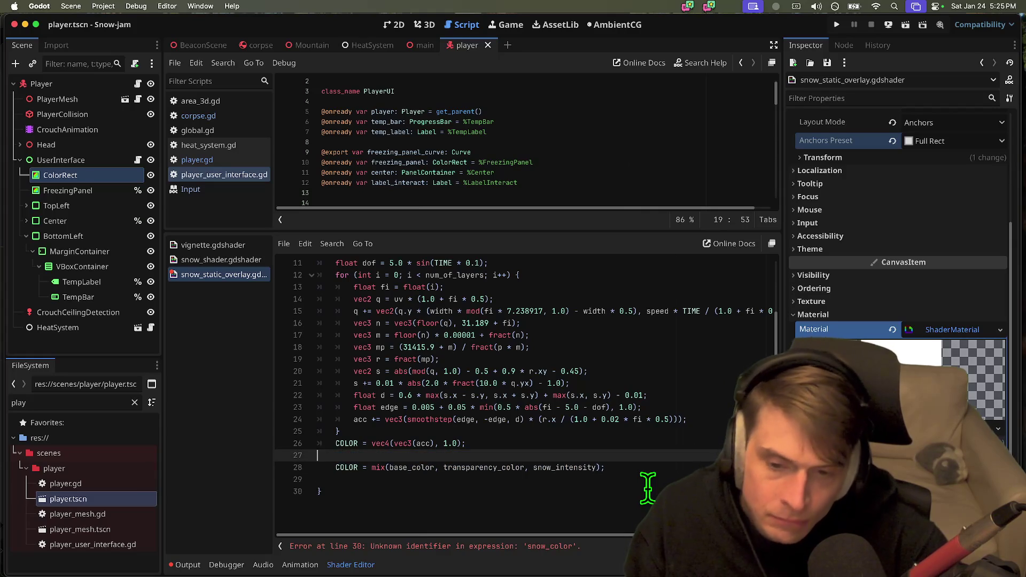
- Inspect the snow_color uniform and surrounding code in snow_shader.gdshader
{"action": "left_click", "coordinate": [184, 247]}
{"action": "left_click", "coordinate": [220, 259]}
{"action": "scroll", "coordinate": [470, 411], "scroll_direction": "up", "scroll_amount": 15}
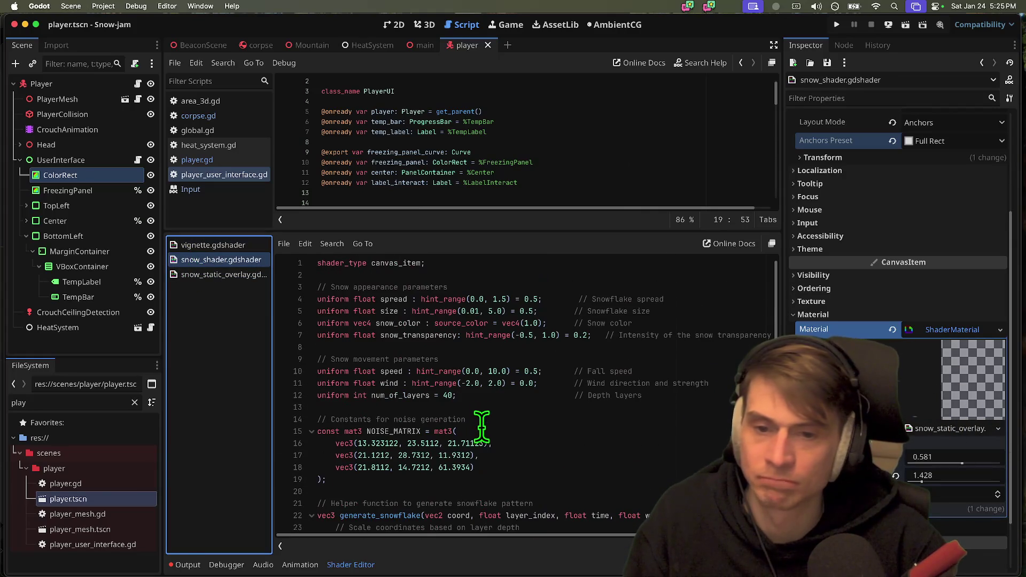
{"action": "triple_click", "coordinate": [409, 322]}
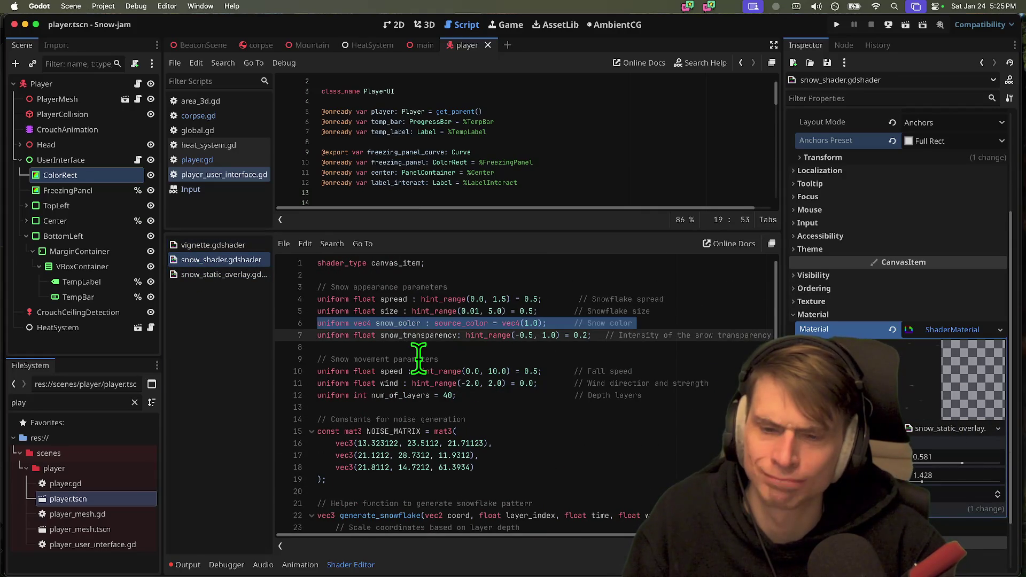
{"action": "scroll", "coordinate": [631, 392], "scroll_direction": "down", "scroll_amount": 5}
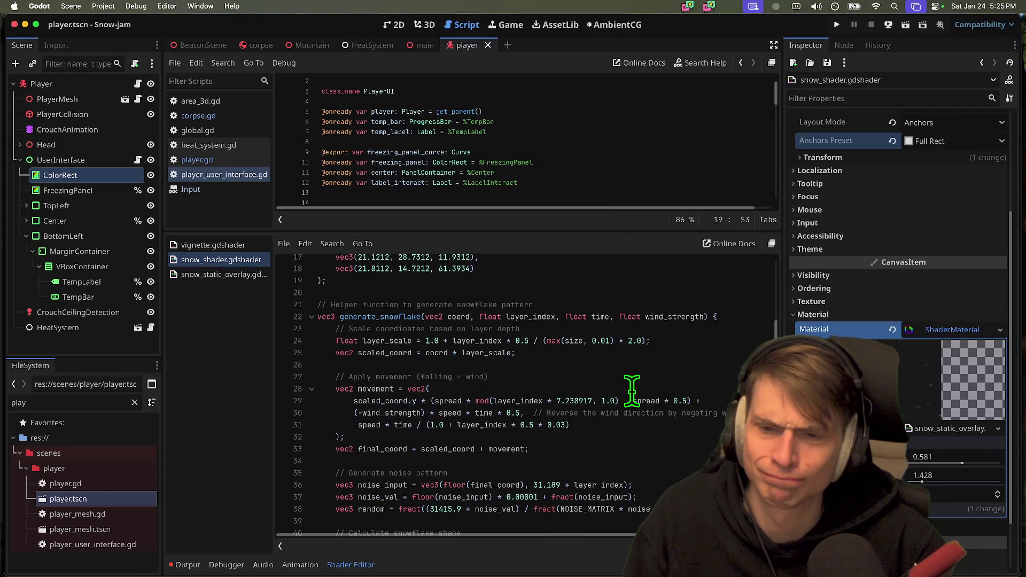
{"action": "scroll", "coordinate": [631, 388], "scroll_direction": "down", "scroll_amount": 7}
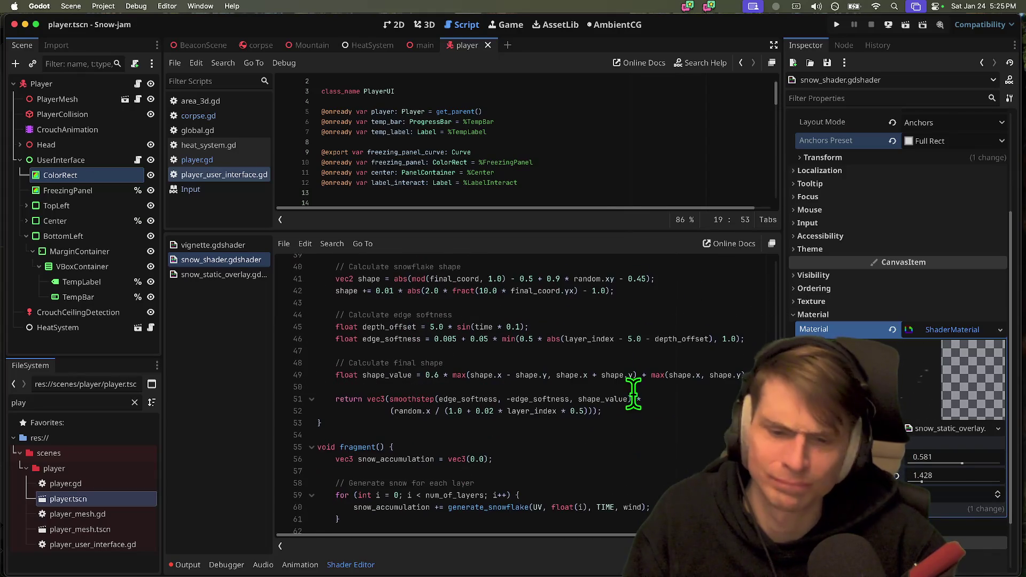
{"action": "scroll", "coordinate": [633, 385], "scroll_direction": "down", "scroll_amount": 4}
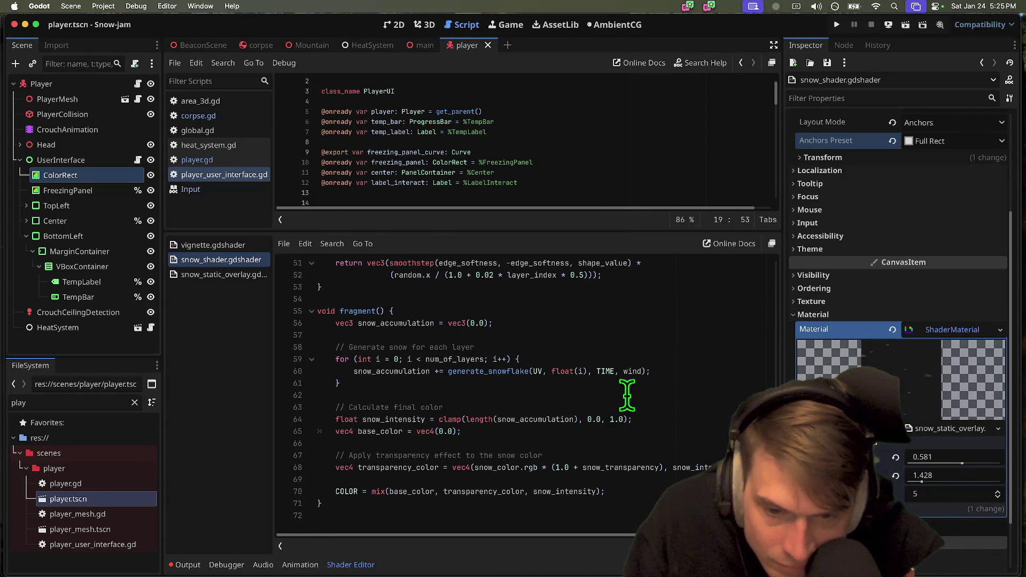
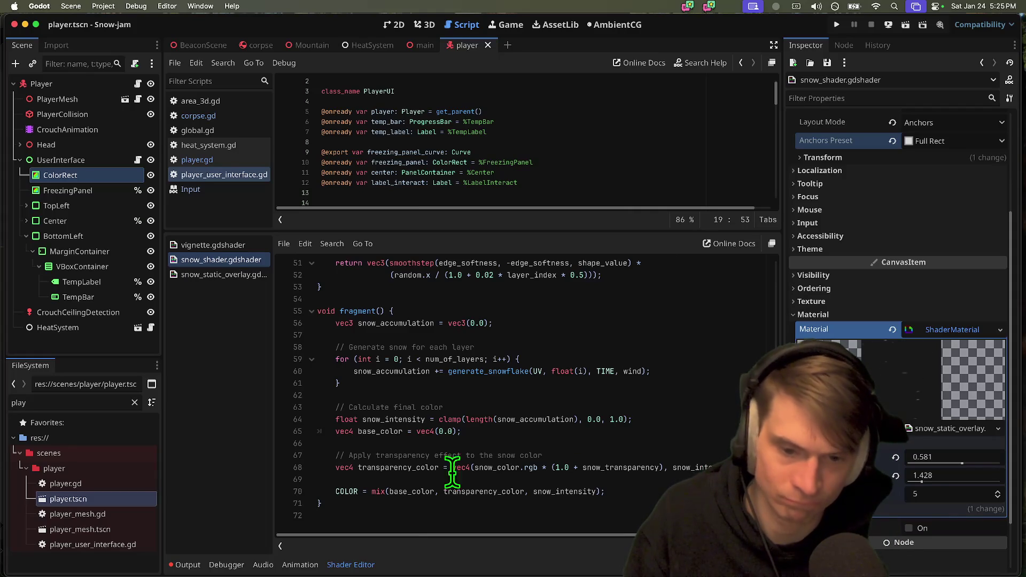
- Review how transparency_color and the snow_transparency declaration are used in snow_shader.gdshader
{"action": "double_click", "coordinate": [423, 468]}
{"action": "left_click", "coordinate": [481, 467]}
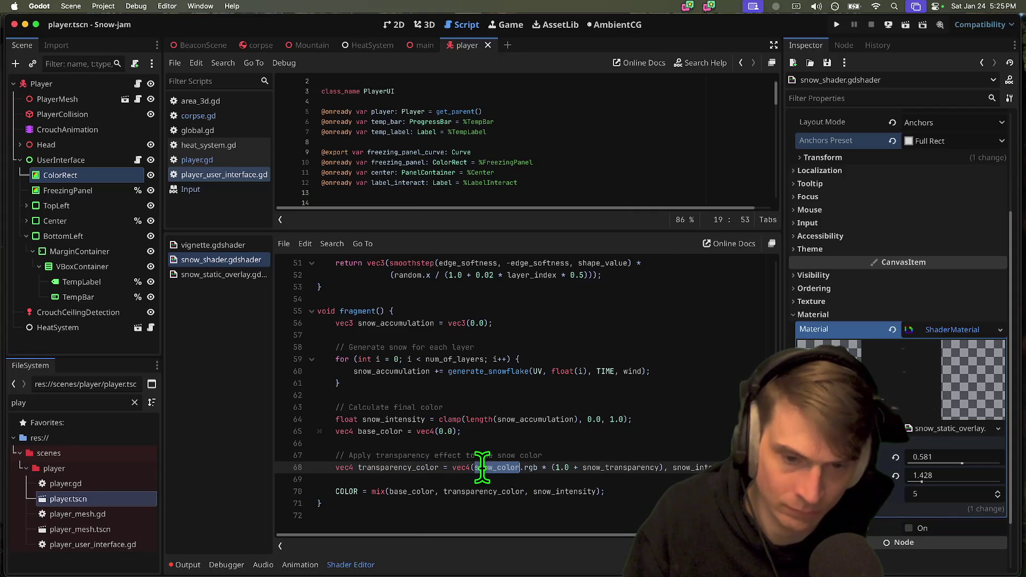
{"action": "left_click", "coordinate": [620, 467], "text": "super"}
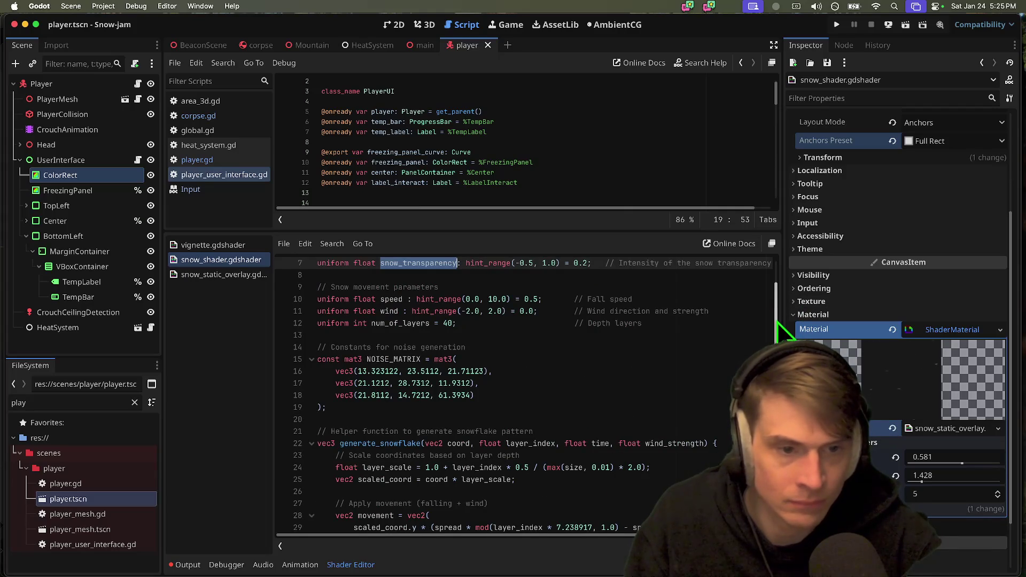
{"action": "scroll", "coordinate": [777, 290], "scroll_direction": "up", "scroll_amount": 2}
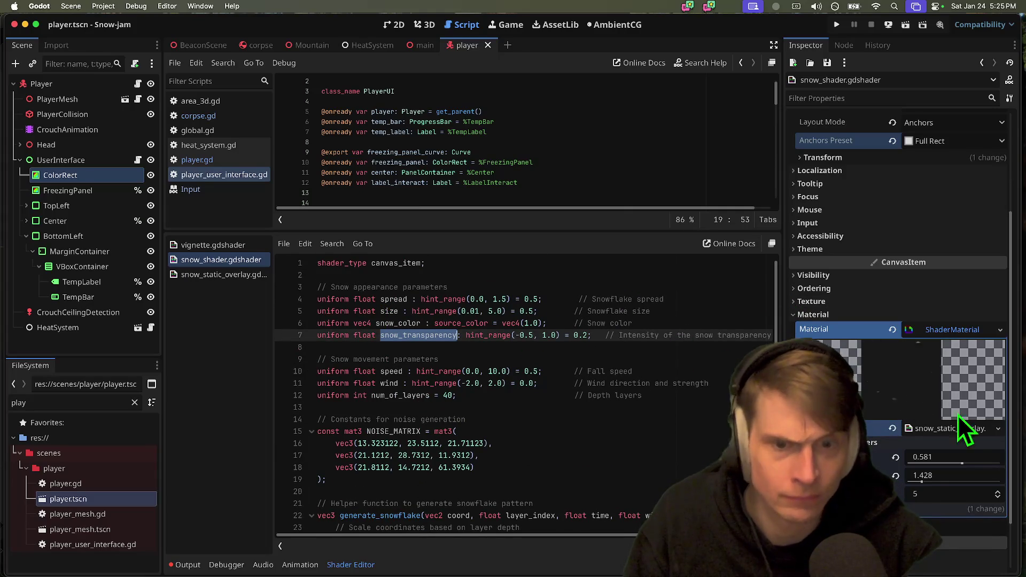
{"action": "triple_click", "coordinate": [367, 335]}
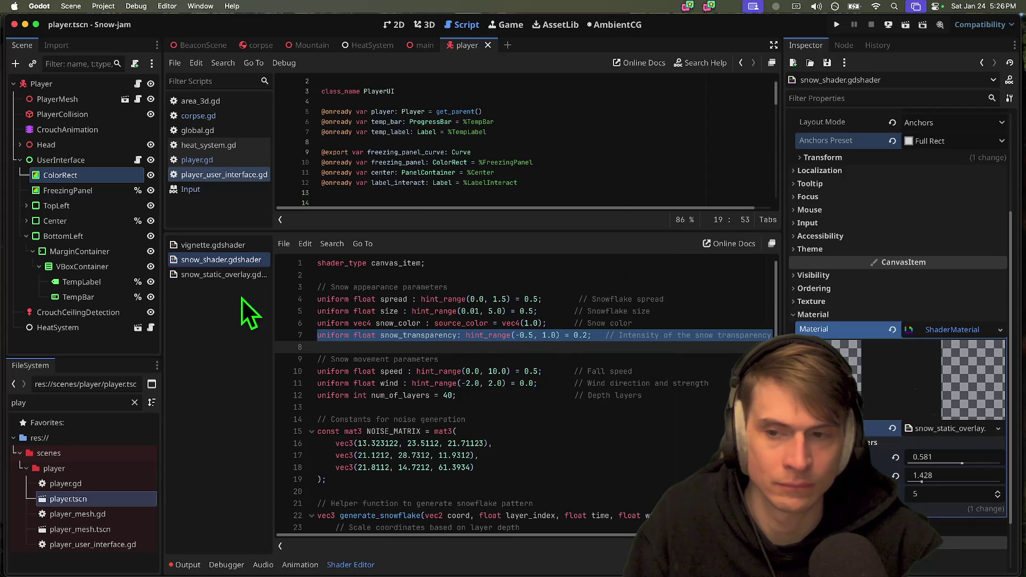
- Switch to snow_static_overlay.gdshader, check its final COLOR line, and run the game
{"action": "left_click", "coordinate": [231, 273]}
{"action": "left_click", "coordinate": [225, 247]}
{"action": "left_click", "coordinate": [222, 273]}
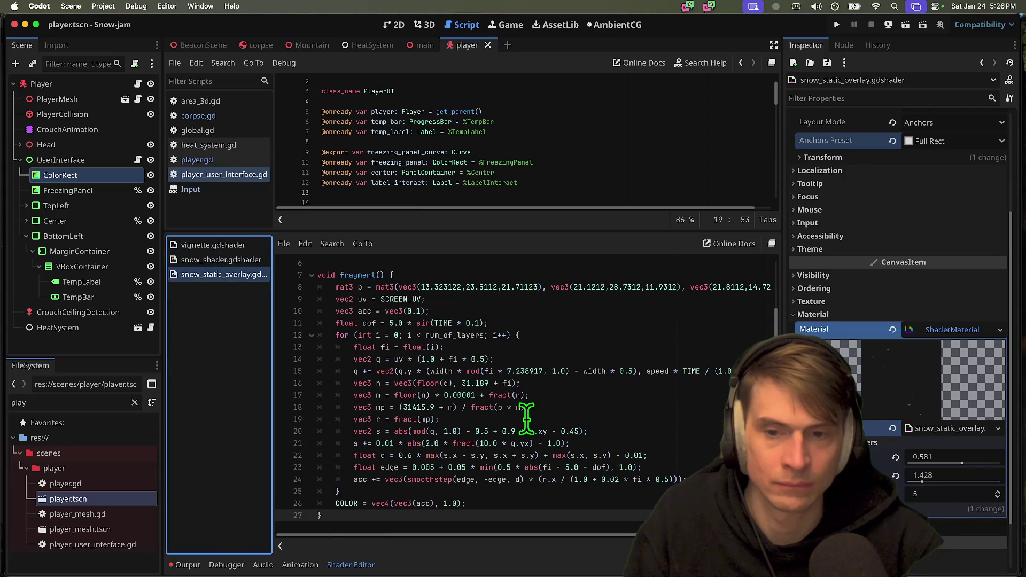
{"action": "mouse_move", "coordinate": [478, 536]}
{"action": "left_mouse_down"}
{"action": "mouse_move", "coordinate": [505, 537]}
{"action": "mouse_move", "coordinate": [319, 533]}
{"action": "left_mouse_up"}
{"action": "left_click", "coordinate": [480, 507]}
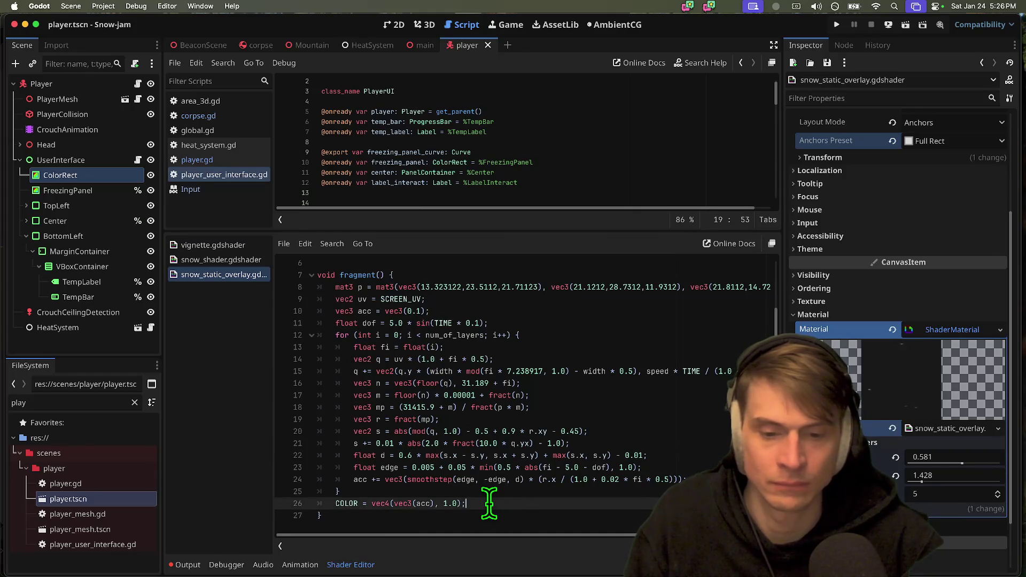
{"action": "key", "text": "super+b"}
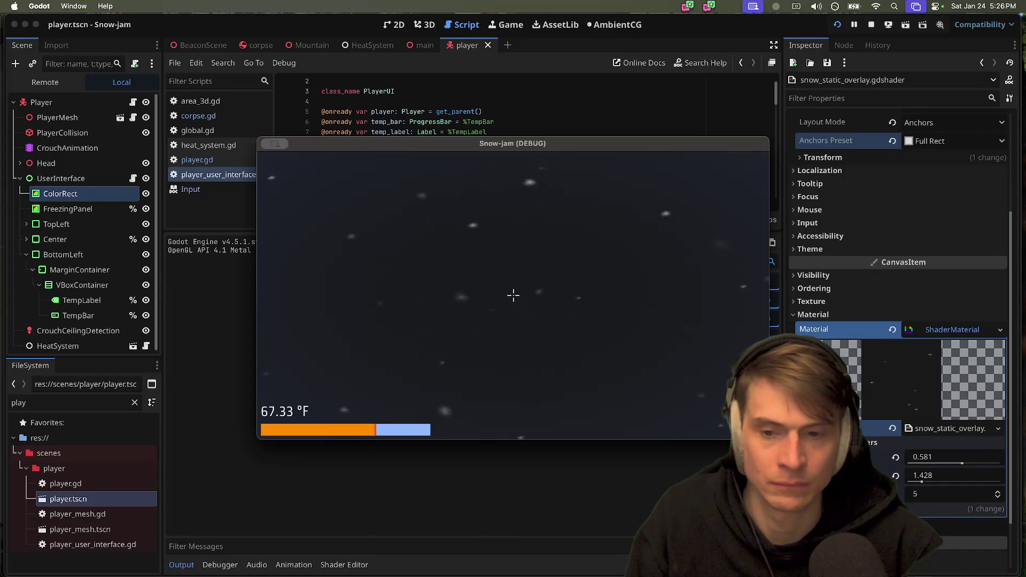
- Stop the test game, reselect the ColorRect, and switch to the snow shader page in Firefox
{"action": "key", "text": "super+period"}
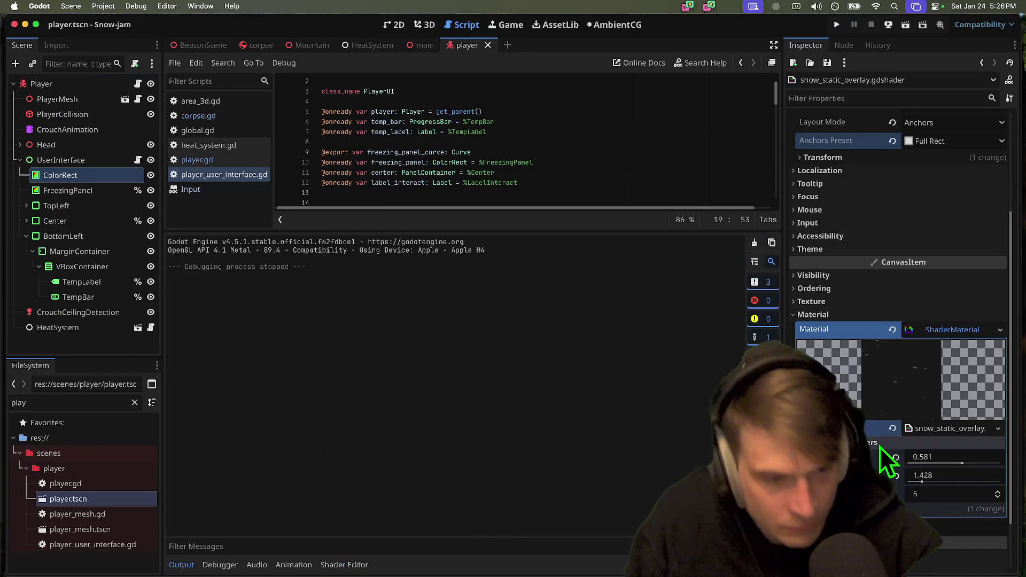
{"action": "left_click", "coordinate": [110, 174]}
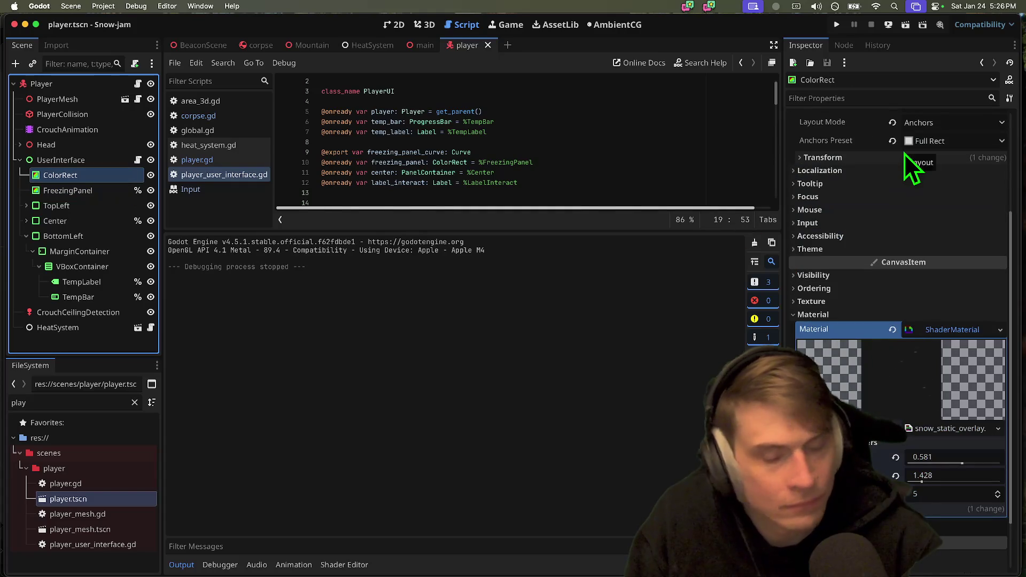
{"action": "key", "text": "super+Tab"}
- Scroll to the Live Preview and raise the speed slider to 3.61
{"action": "scroll", "coordinate": [897, 382], "scroll_direction": "down", "scroll_amount": 10}
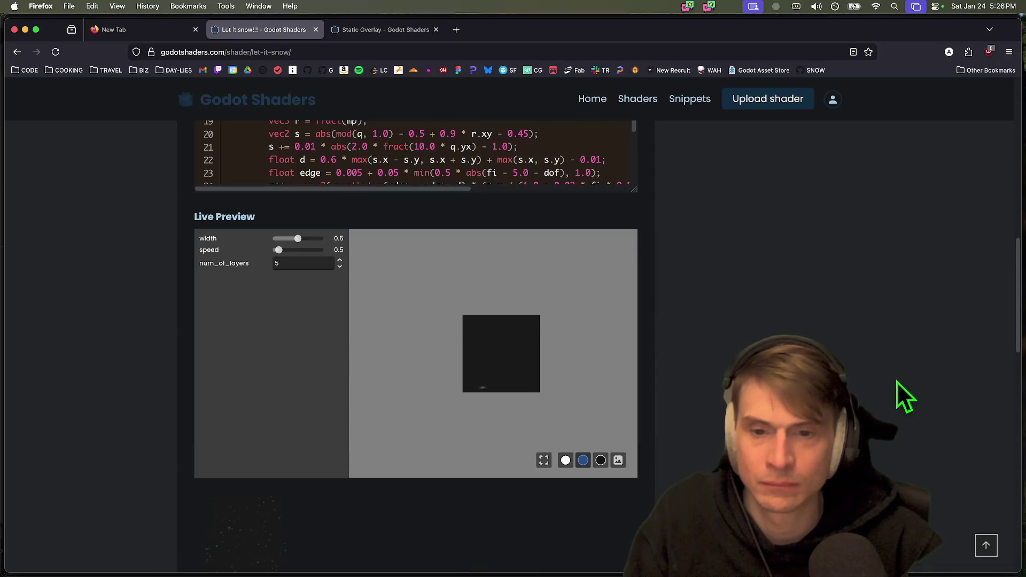
{"action": "scroll", "coordinate": [898, 382], "scroll_direction": "down", "scroll_amount": 5}
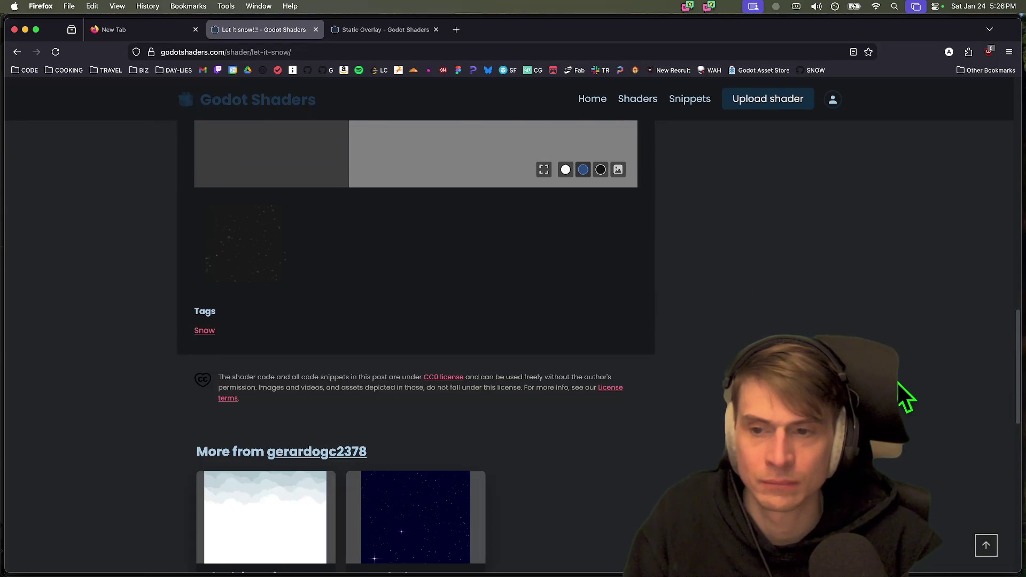
{"action": "scroll", "coordinate": [897, 382], "scroll_direction": "up", "scroll_amount": 15}
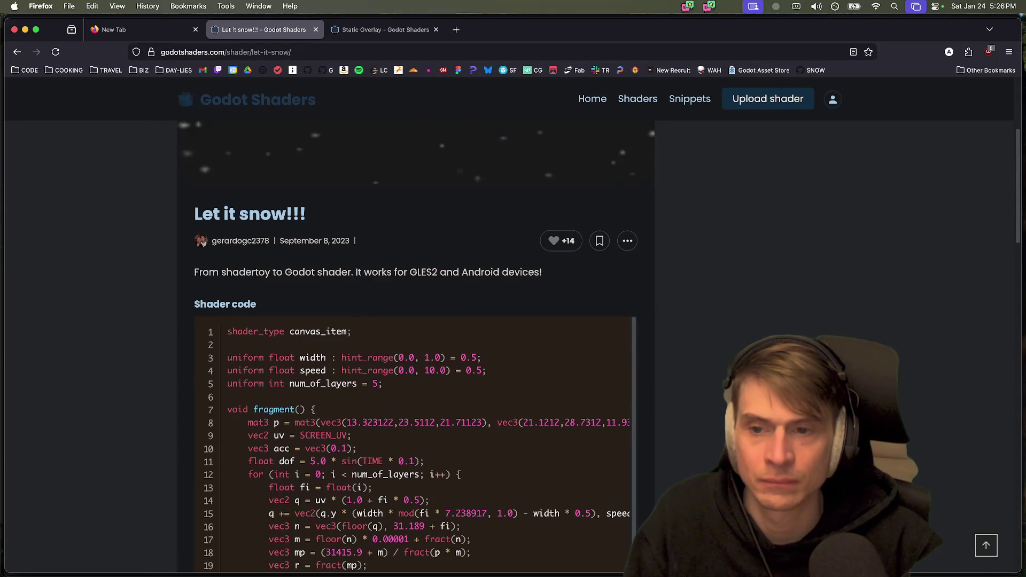
{"action": "scroll", "coordinate": [897, 383], "scroll_direction": "down", "scroll_amount": 4}
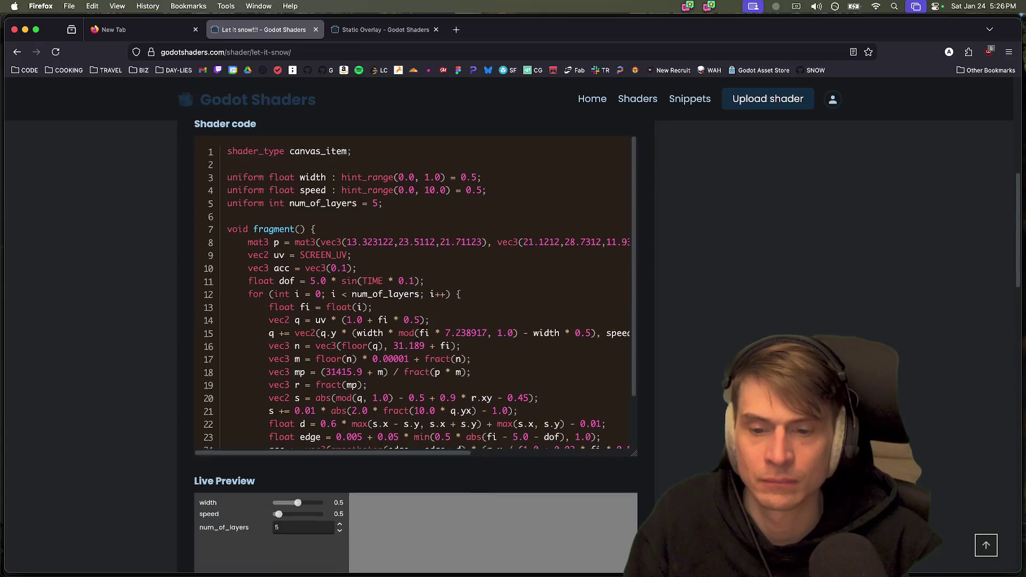
{"action": "scroll", "coordinate": [415, 348], "scroll_direction": "down", "scroll_amount": 6}
{"action": "mouse_move", "coordinate": [276, 245]}
{"action": "left_mouse_down"}
{"action": "mouse_move", "coordinate": [313, 232]}
{"action": "mouse_move", "coordinate": [284, 232]}
{"action": "mouse_move", "coordinate": [293, 239]}
{"action": "left_mouse_up"}
- Set the preview's num_of_layers to 12, then return to the ColorRect's material in Godot
{"action": "left_click", "coordinate": [342, 255]}
{"action": "type", "text": "12"}
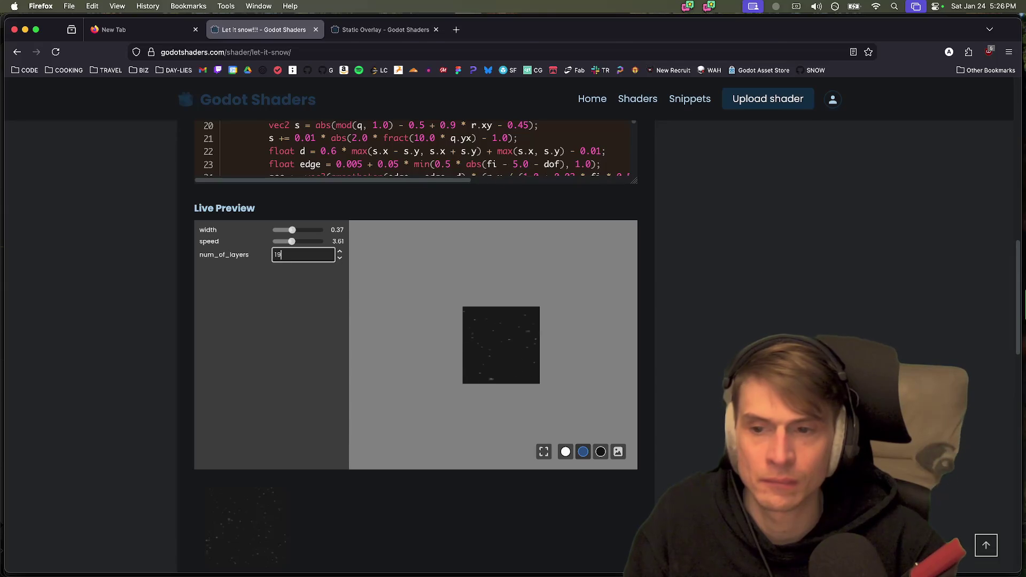
{"action": "key", "text": "super+Tab"}
{"action": "left_click", "coordinate": [954, 485]}
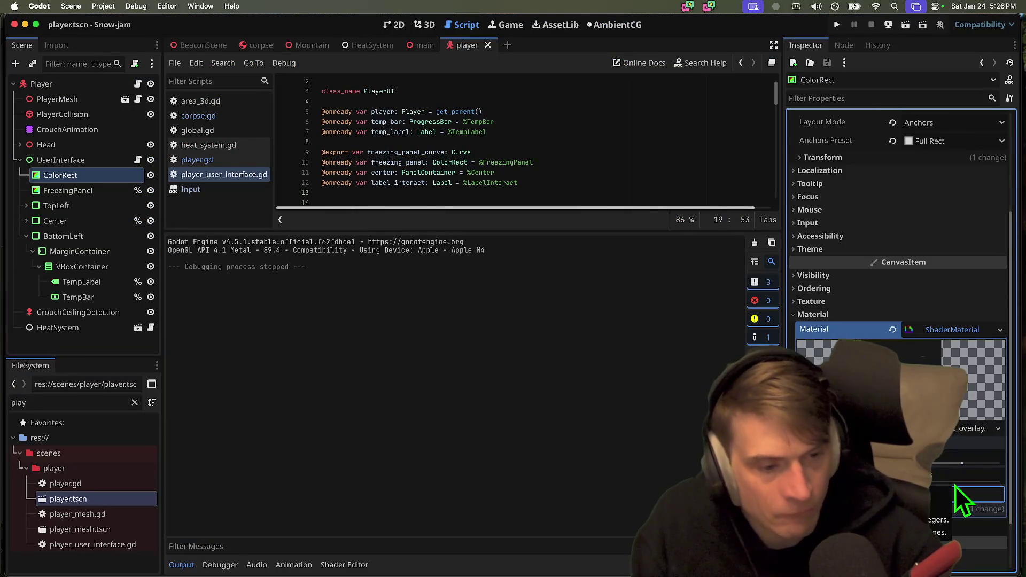
- Save the player scene with 10 snow layers and open the snow_static_overlay shader from the ShaderMaterial
{"action": "key", "text": "super+s"}
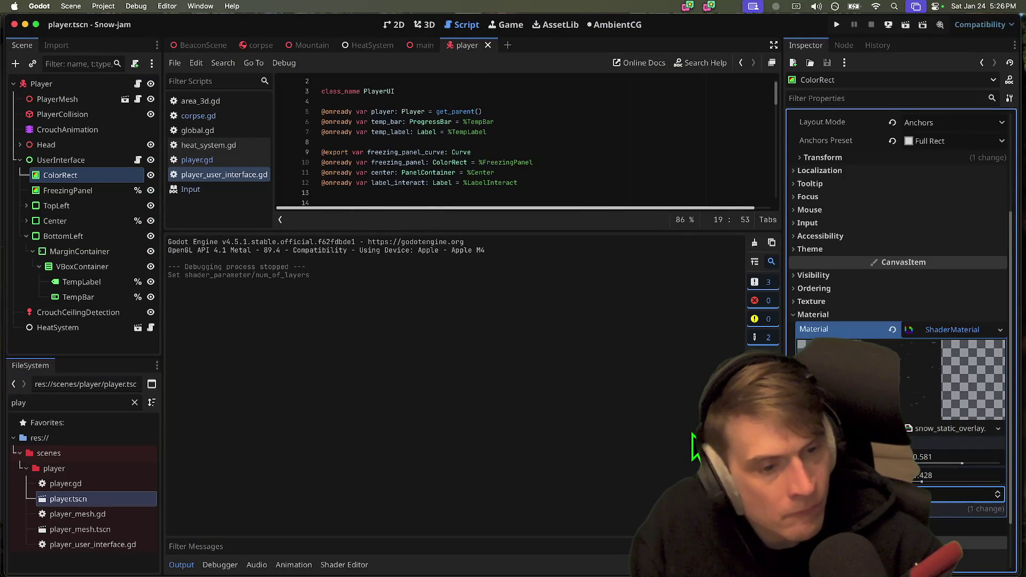
{"action": "left_click", "coordinate": [79, 204]}
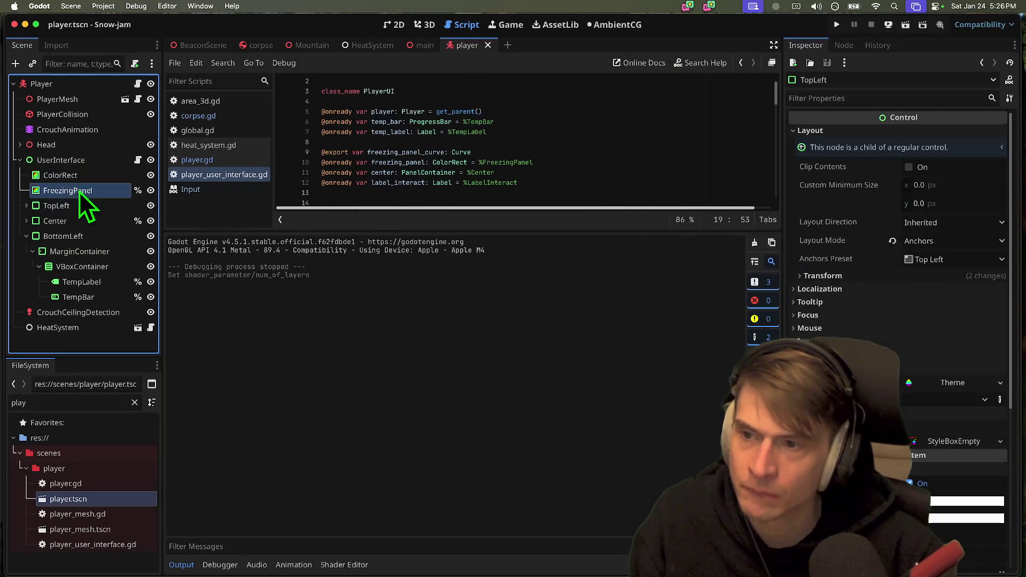
{"action": "left_click", "coordinate": [82, 177]}
{"action": "scroll", "coordinate": [953, 315], "scroll_direction": "down", "scroll_amount": 3}
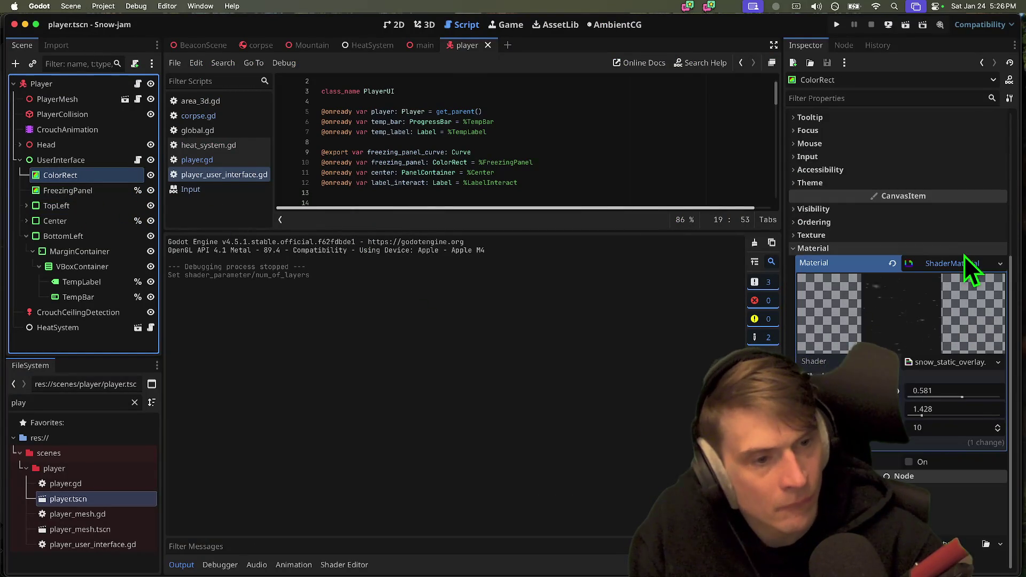
{"action": "left_click", "coordinate": [953, 362]}
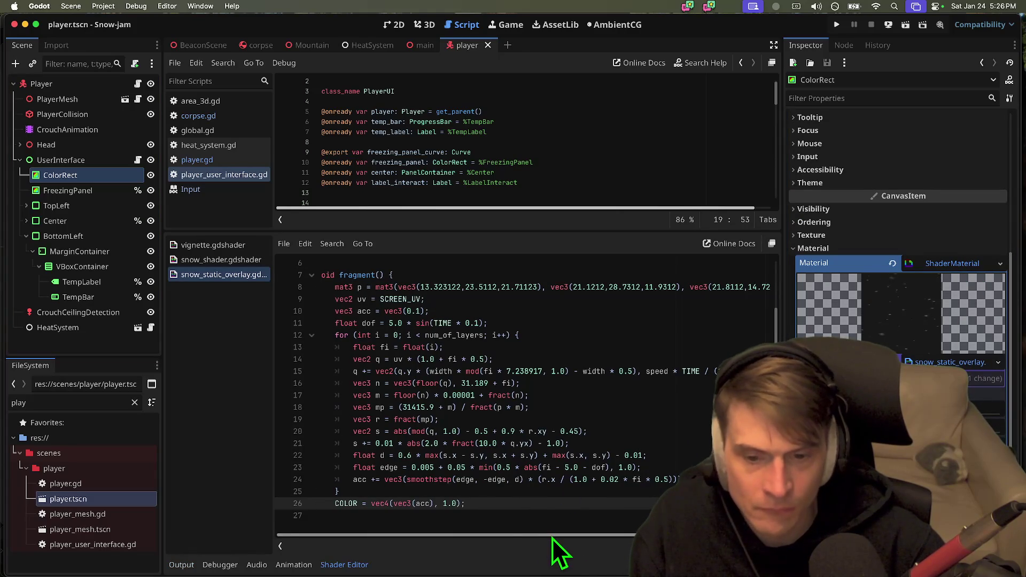
- Review the overlay shader code, briefly commenting out the mat3 p line, saving, and restoring it
{"action": "double_click", "coordinate": [363, 300]}
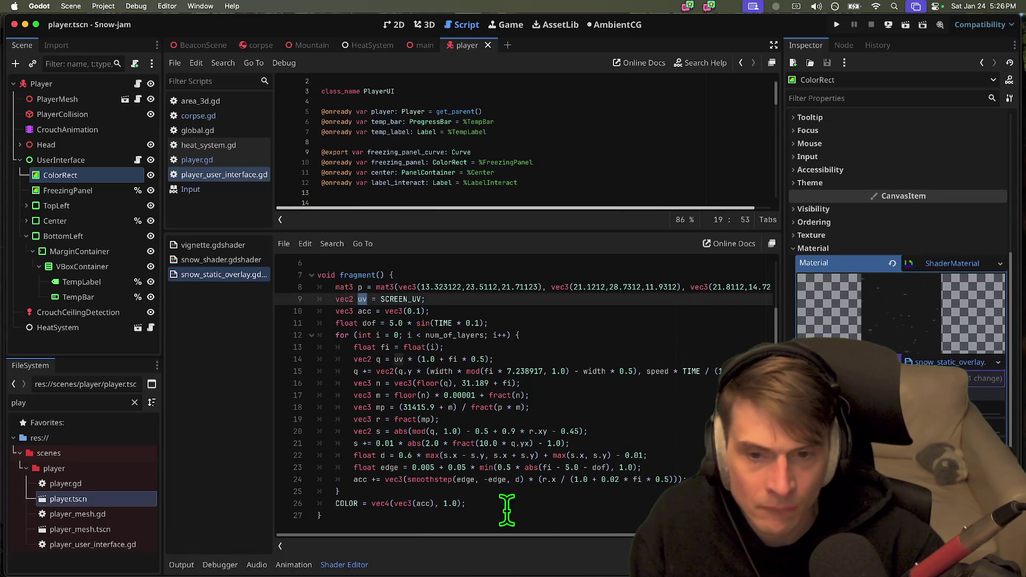
{"action": "scroll", "coordinate": [495, 534], "scroll_direction": "right", "scroll_amount": 3}
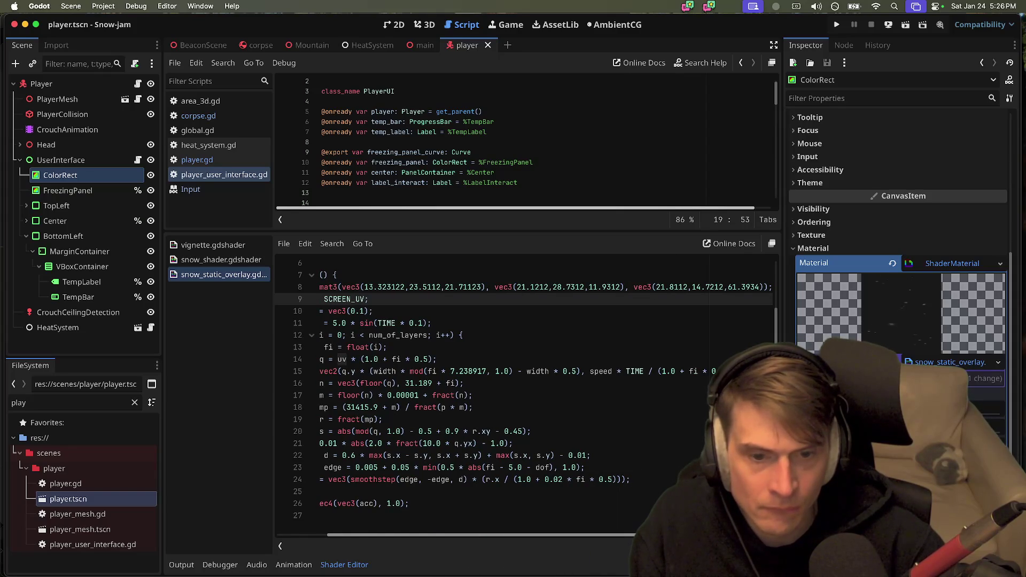
{"action": "scroll", "coordinate": [342, 528], "scroll_direction": "left", "scroll_amount": 3}
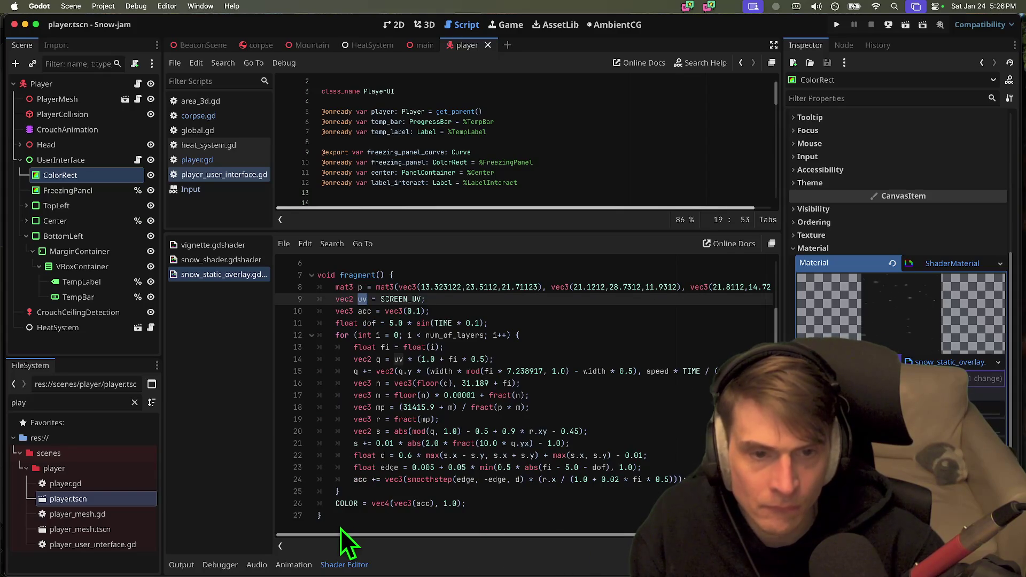
{"action": "key", "text": "Up"}
{"action": "key", "text": "super+k"}
{"action": "key", "text": "super+s"}
{"action": "key", "text": "super+k"}
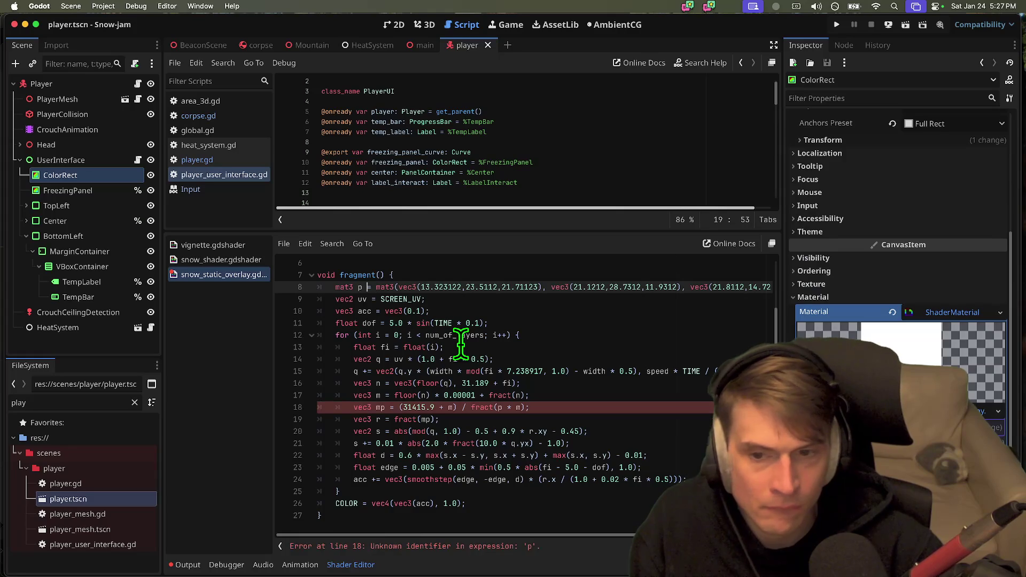
{"action": "left_click", "coordinate": [605, 398]}
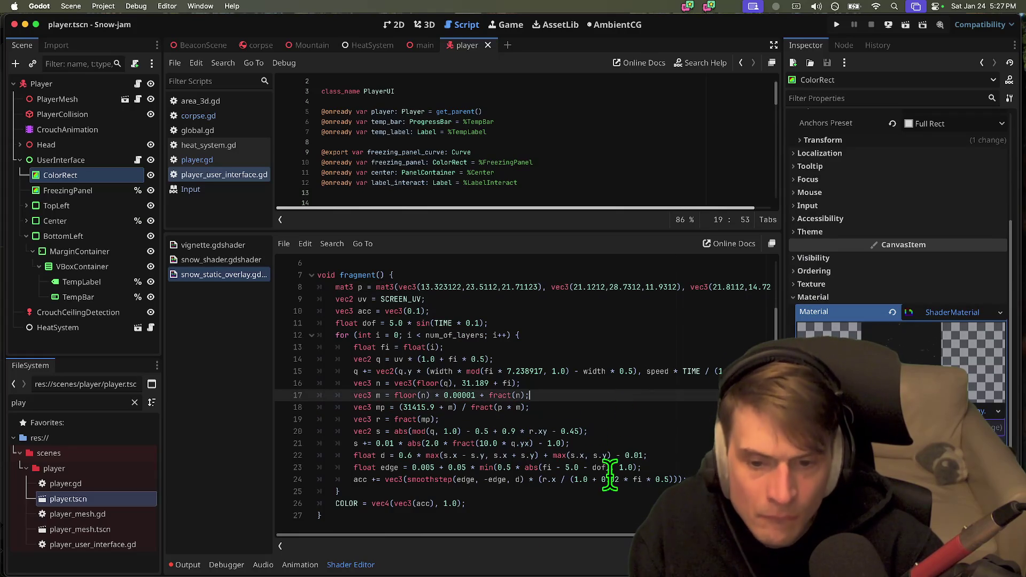
{"action": "scroll", "coordinate": [519, 536], "scroll_direction": "right", "scroll_amount": 2}
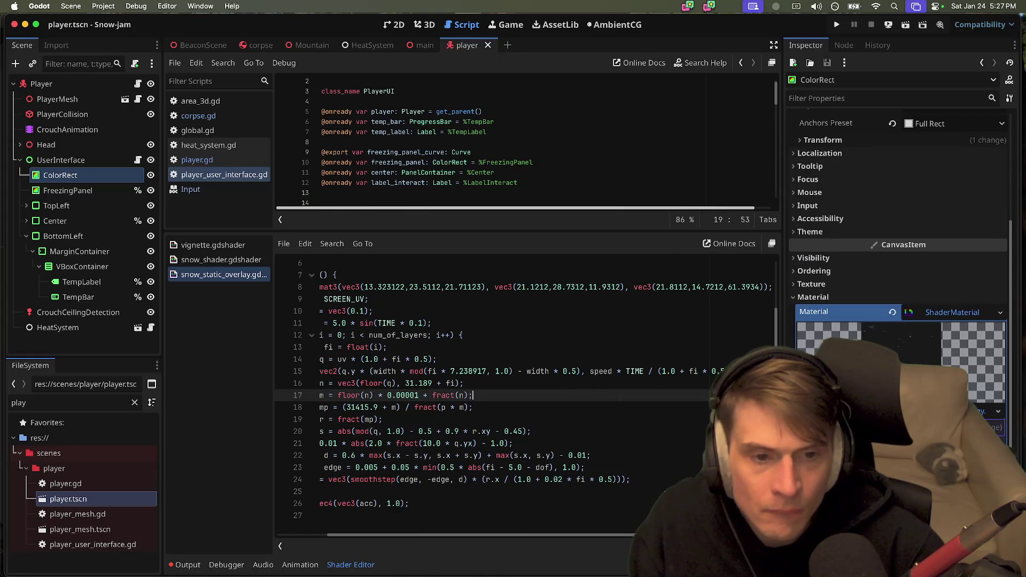
{"action": "key", "text": "ctrl+a"}
{"action": "left_click", "coordinate": [499, 315]}
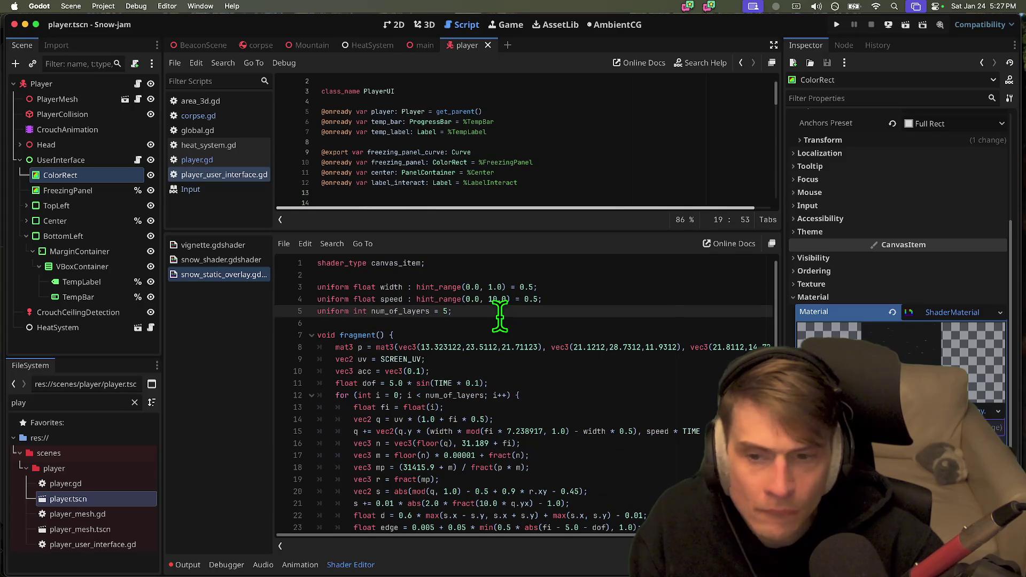
{"action": "left_click", "coordinate": [607, 277]}
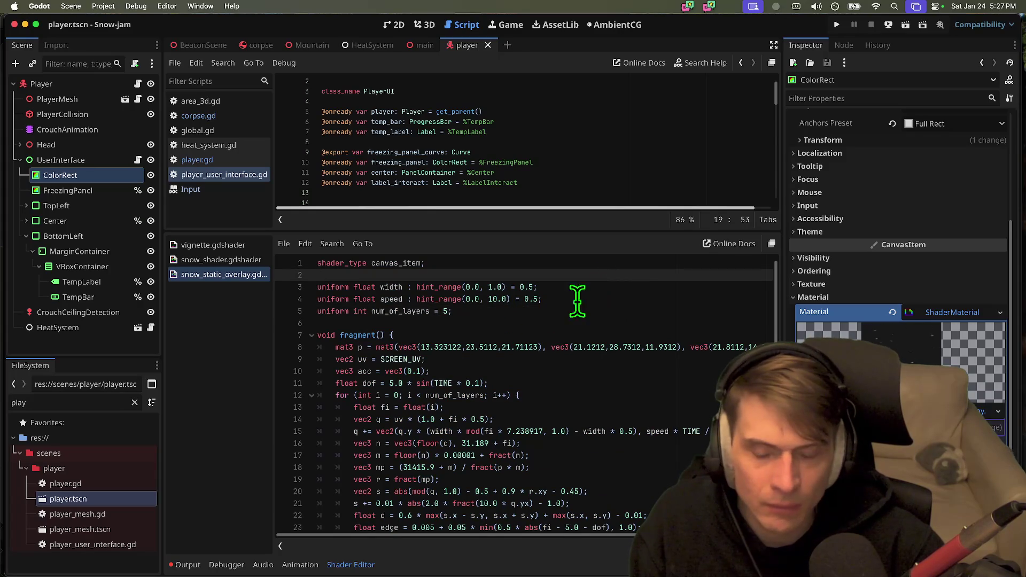
{"action": "scroll", "coordinate": [427, 374], "scroll_direction": "down", "scroll_amount": 2}
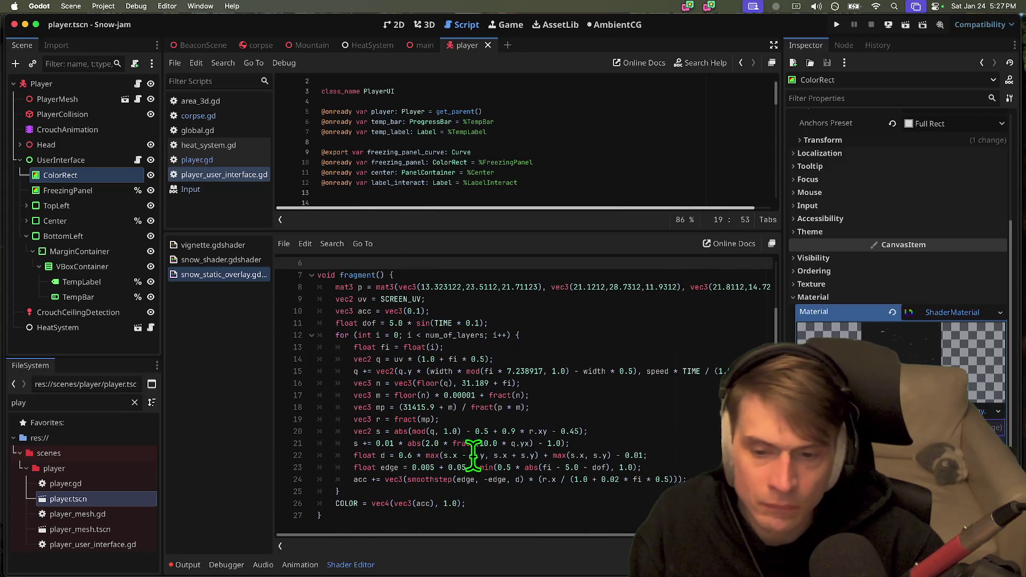
- Change the output line to COLOR = vec4(vec3(acc), 1.0) and save
{"action": "left_click", "coordinate": [342, 492]}
{"action": "left_click", "coordinate": [546, 503]}
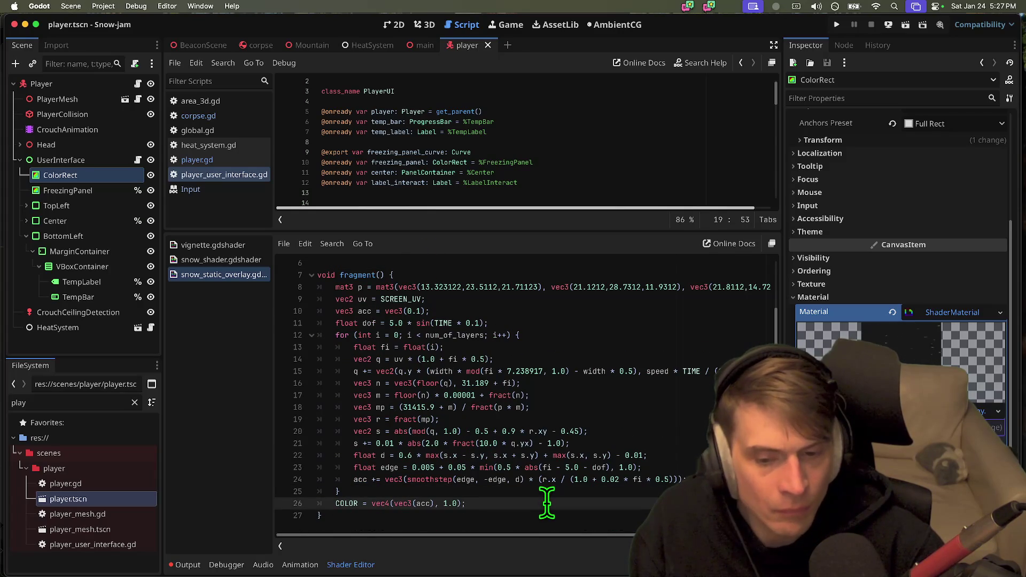
{"action": "left_click_drag", "start_coordinate": [394, 504], "coordinate": [426, 503]}
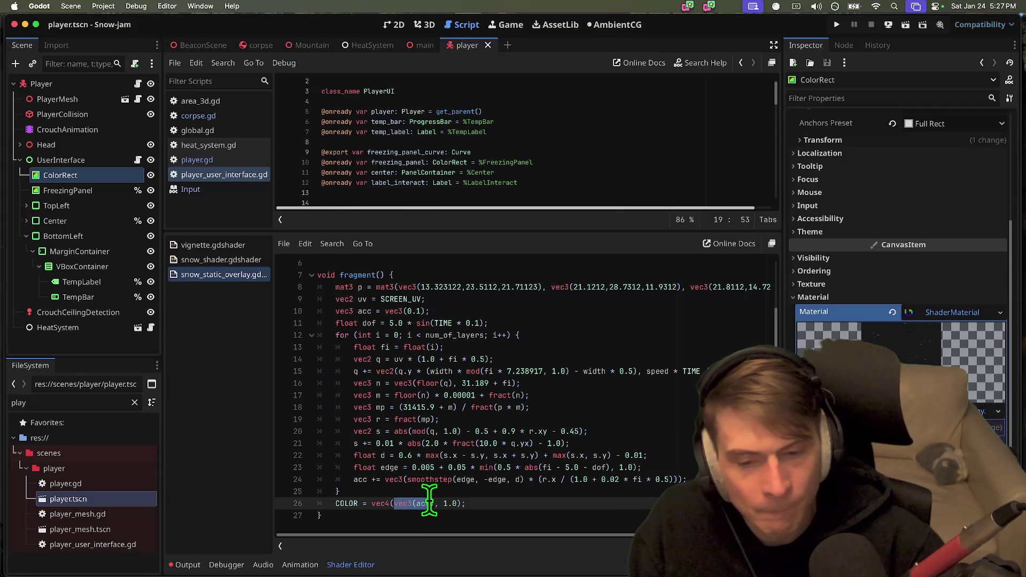
{"action": "key", "text": "Left"}
{"action": "key", "text": "Left"}
{"action": "type", "text": "1.0"}
{"action": "key", "text": "super+s"}
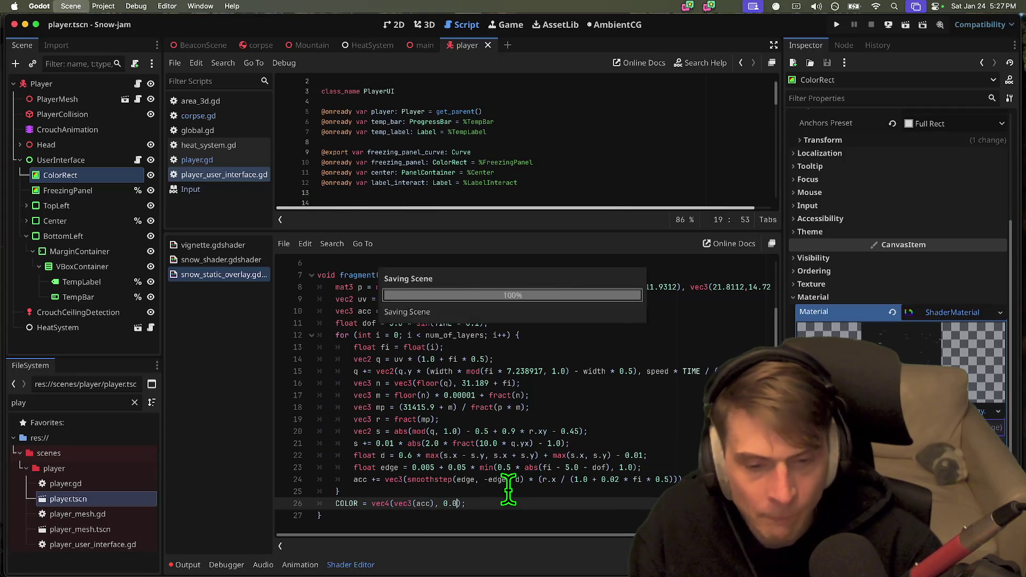
{"action": "key", "text": "super+s"}
{"action": "key", "text": "Right"}
{"action": "key", "text": "Right"}
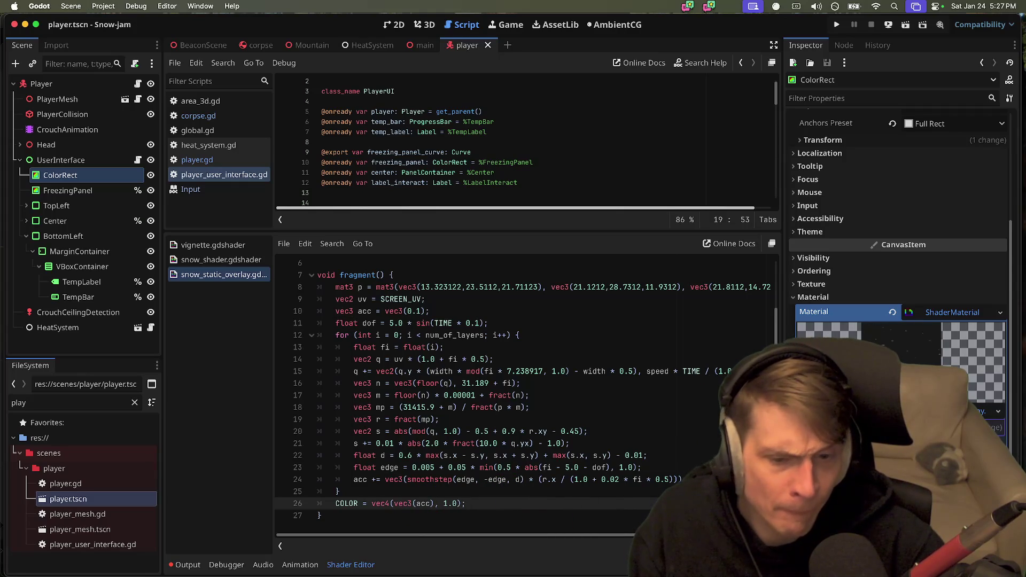
- Start acc at vec3(0.0) on line 10 and test-run the game
{"action": "double_click", "coordinate": [393, 479]}
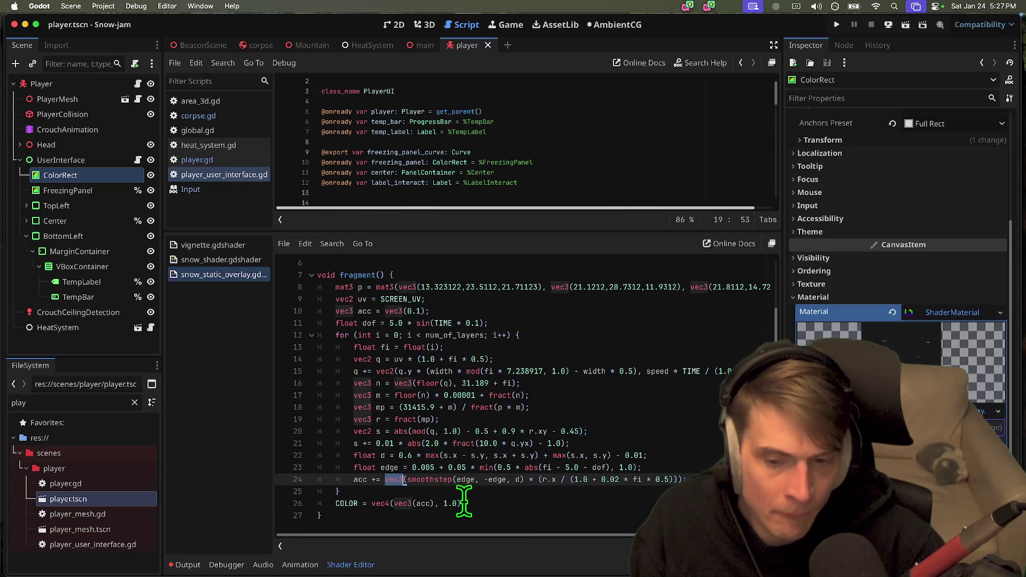
{"action": "left_click", "coordinate": [452, 311]}
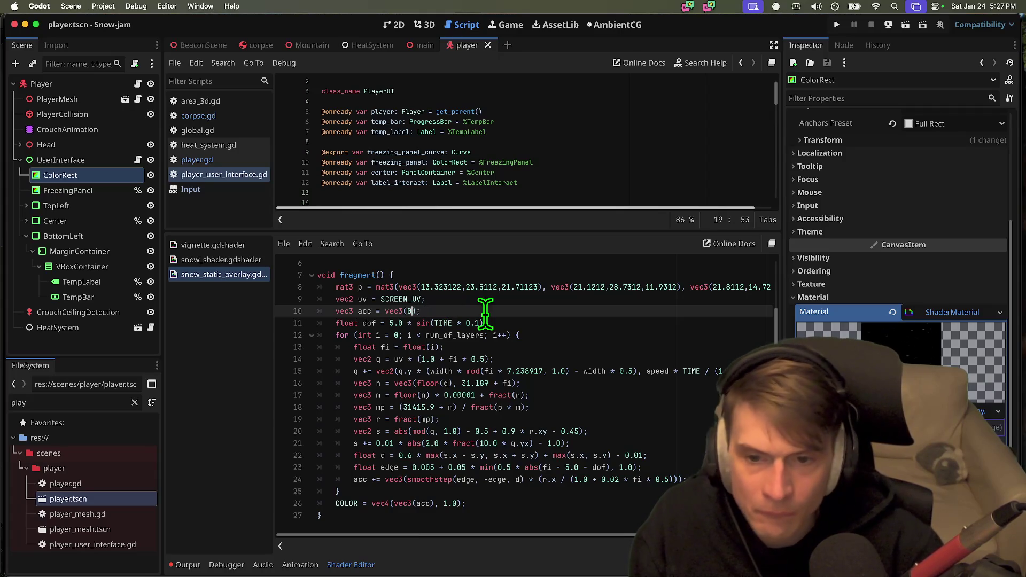
{"action": "type", "text": "uv"}
{"action": "key", "text": "BackSpace"}
{"action": "key", "text": "BackSpace"}
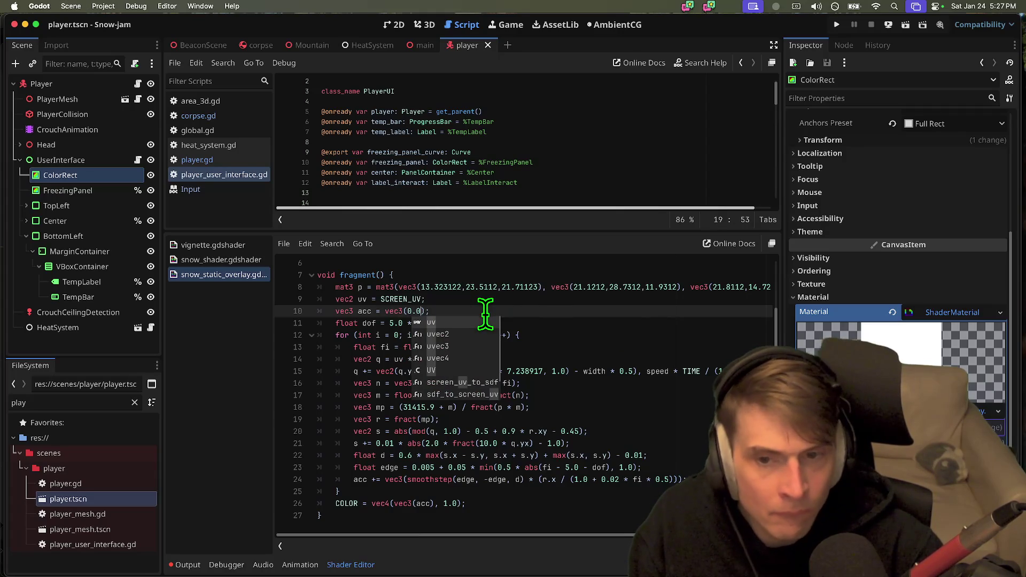
{"action": "type", "text": "0.0"}
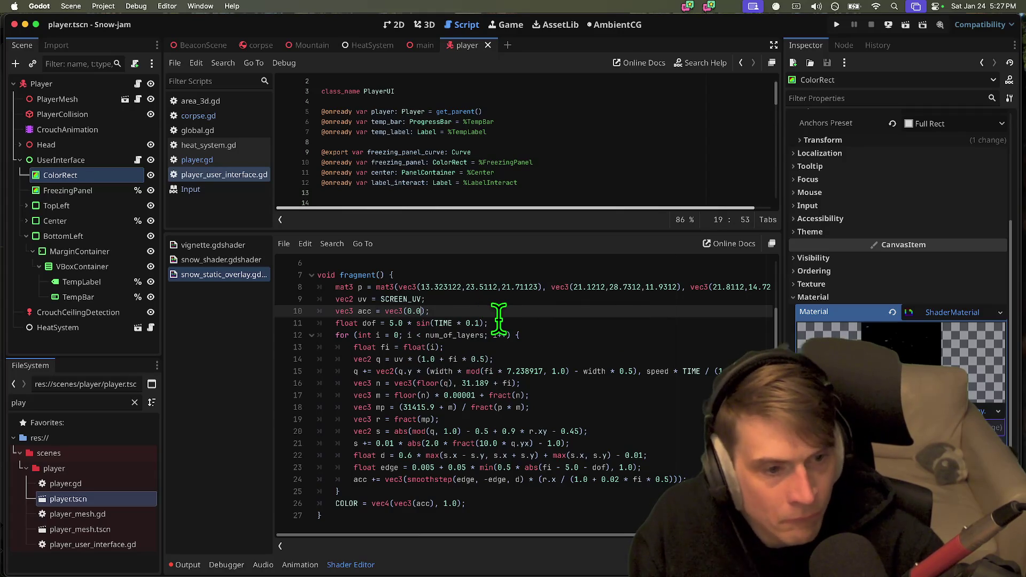
{"action": "key", "text": "super+b"}
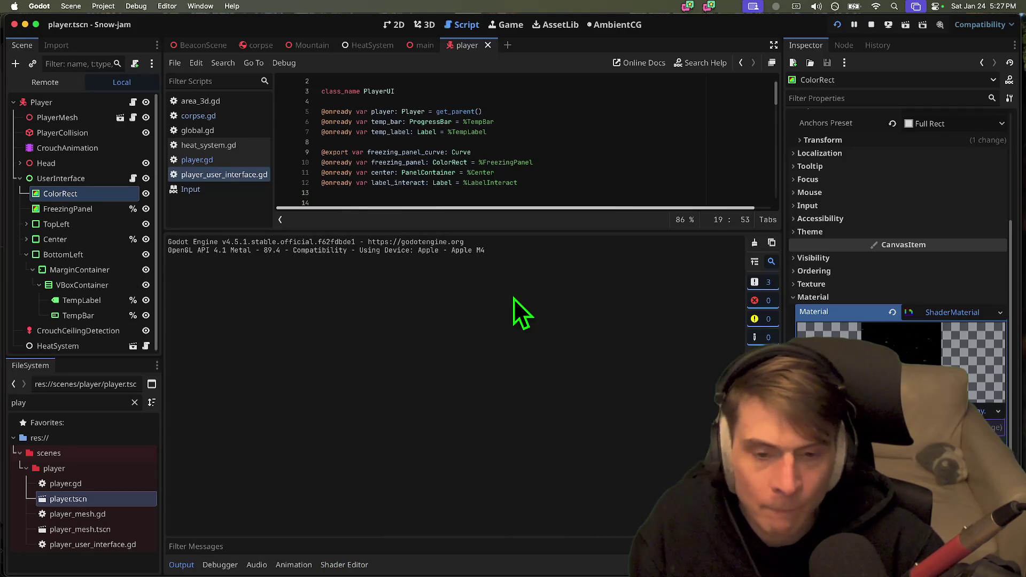
{"action": "key", "text": "super+q"}
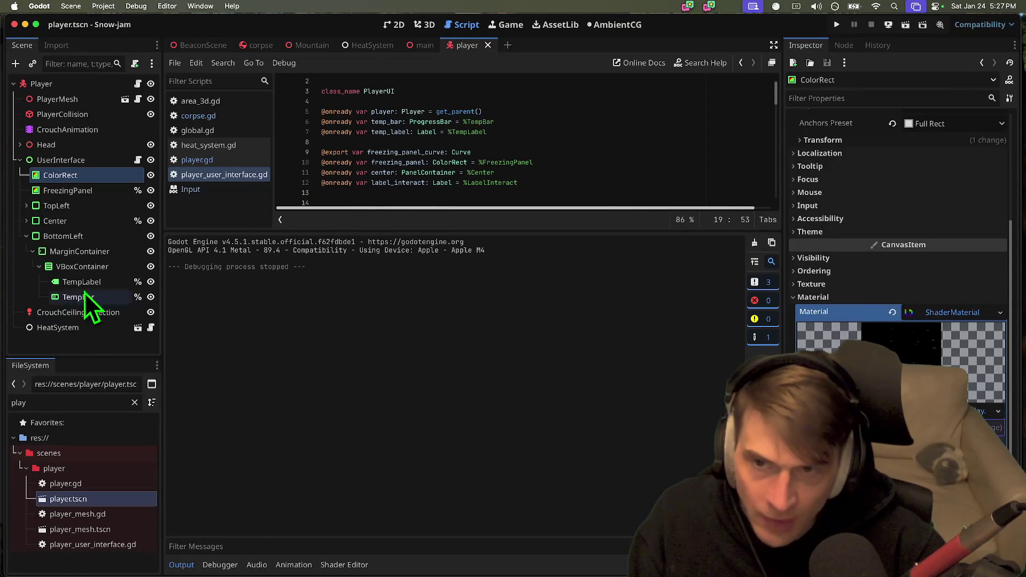
{"action": "left_click", "coordinate": [326, 566]}
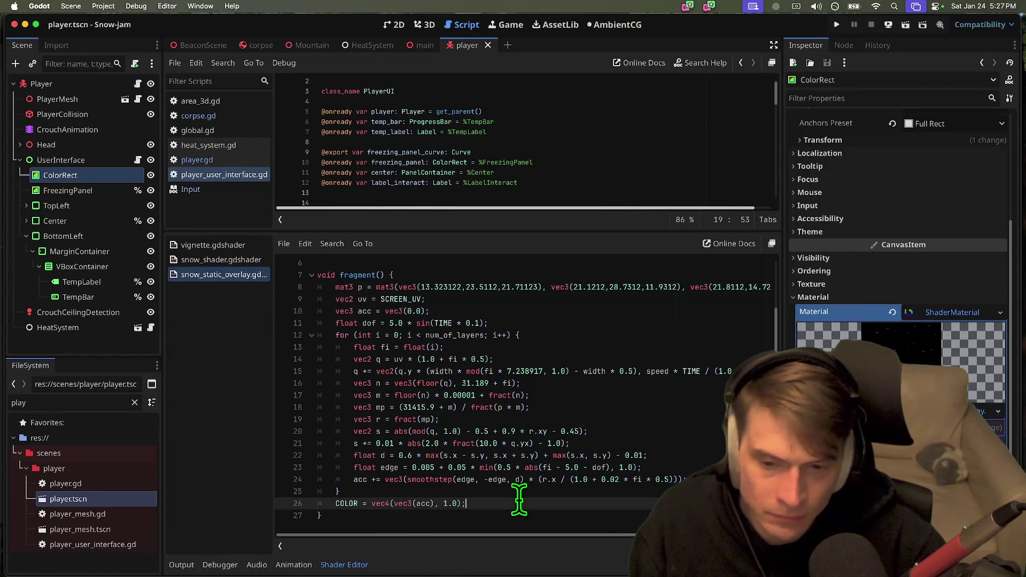
- Check the Let it snow page in Firefox, then open snow_shader.gdshader in Godot for reference
{"action": "key", "text": "super+Tab"}
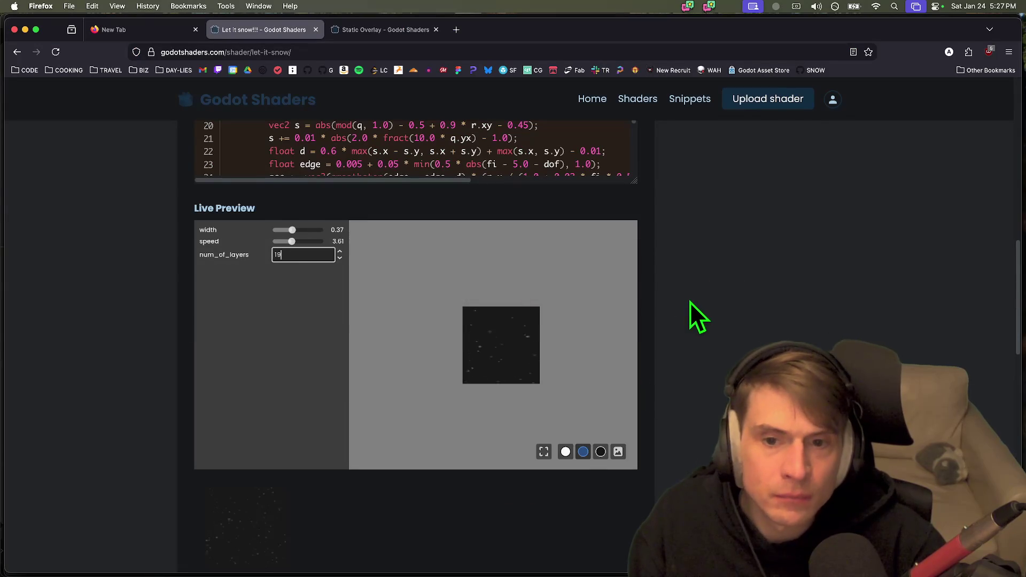
{"action": "scroll", "coordinate": [502, 257], "scroll_direction": "up", "scroll_amount": 3}
{"action": "scroll", "coordinate": [502, 252], "scroll_direction": "down", "scroll_amount": 10}
{"action": "scroll", "coordinate": [908, 261], "scroll_direction": "up", "scroll_amount": 8}
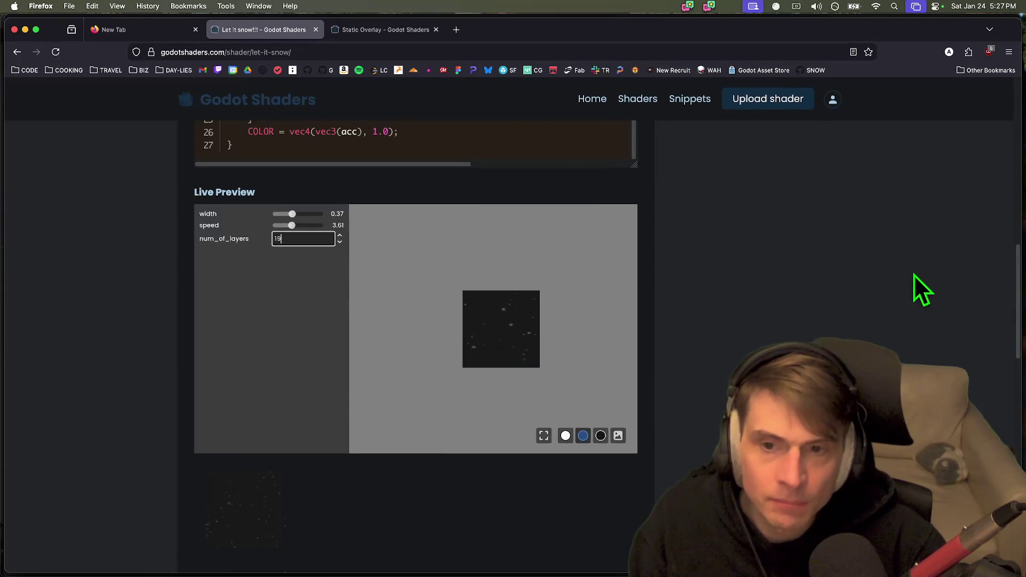
{"action": "scroll", "coordinate": [913, 274], "scroll_direction": "up", "scroll_amount": 4}
{"action": "key", "text": "super+Tab"}
{"action": "left_click", "coordinate": [222, 260]}
- Paste the COLOR = mix(base_color, transparency_color, snow_intensity) line into snow_static_overlay.gdshader
{"action": "scroll", "coordinate": [504, 457], "scroll_direction": "down", "scroll_amount": 10}
{"action": "left_click", "coordinate": [224, 274]}
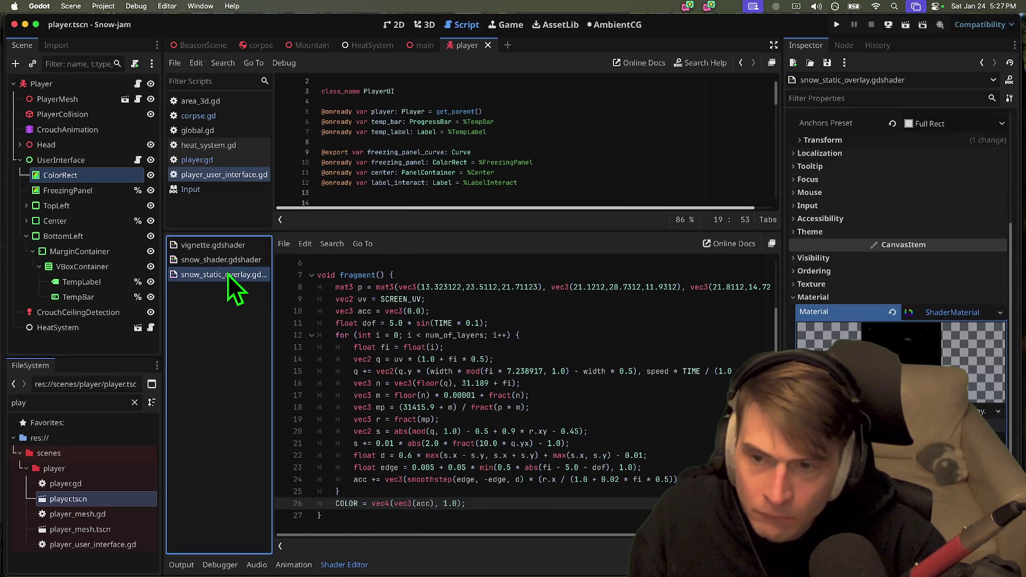
{"action": "key", "text": "ctrl+v"}
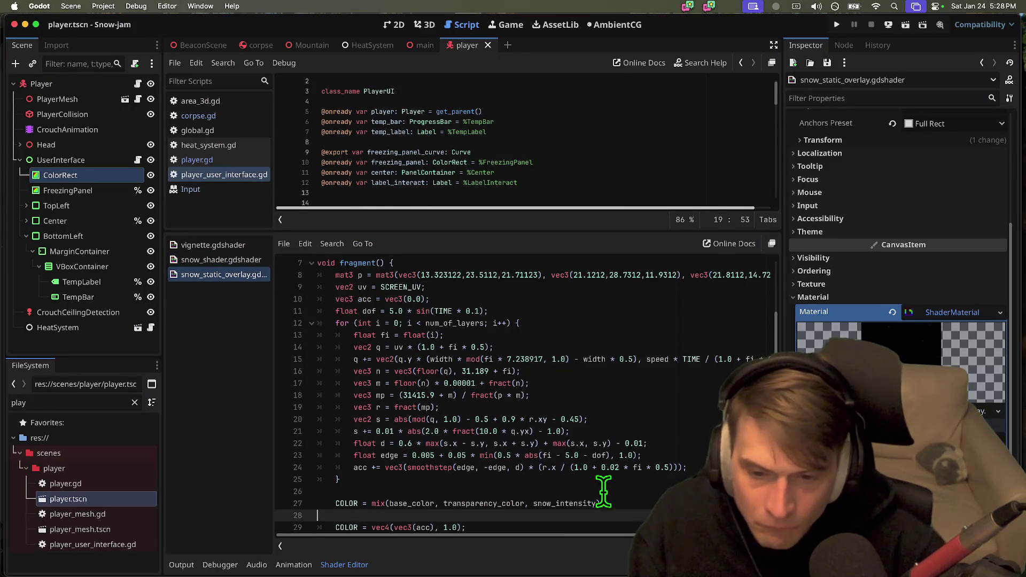
{"action": "scroll", "coordinate": [602, 488], "scroll_direction": "down", "scroll_amount": 1}
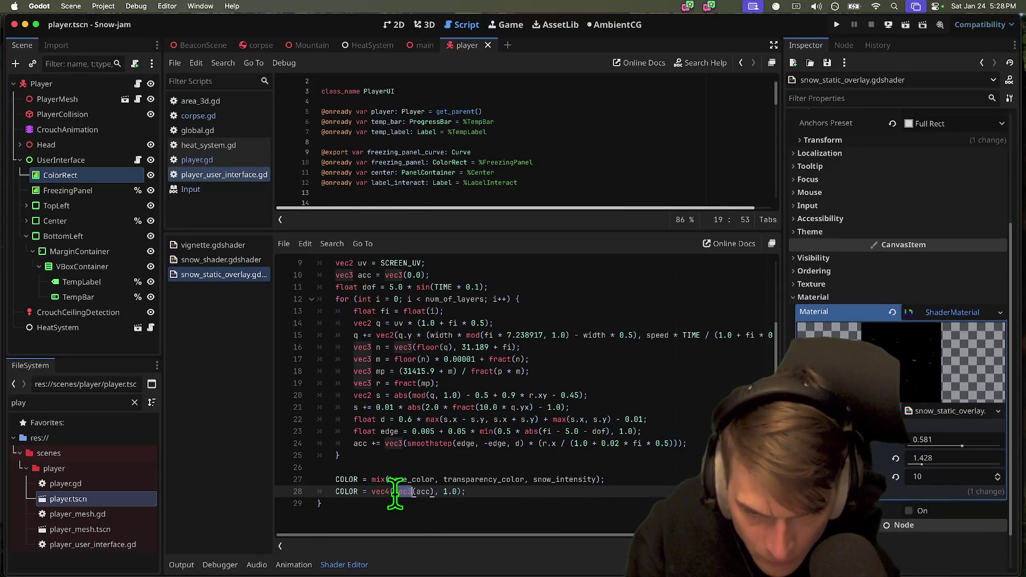
- Move the vec4 colour expression into the mix call in place of base_color, removing the empty line
{"action": "left_click_drag", "start_coordinate": [372, 492], "coordinate": [460, 492]}
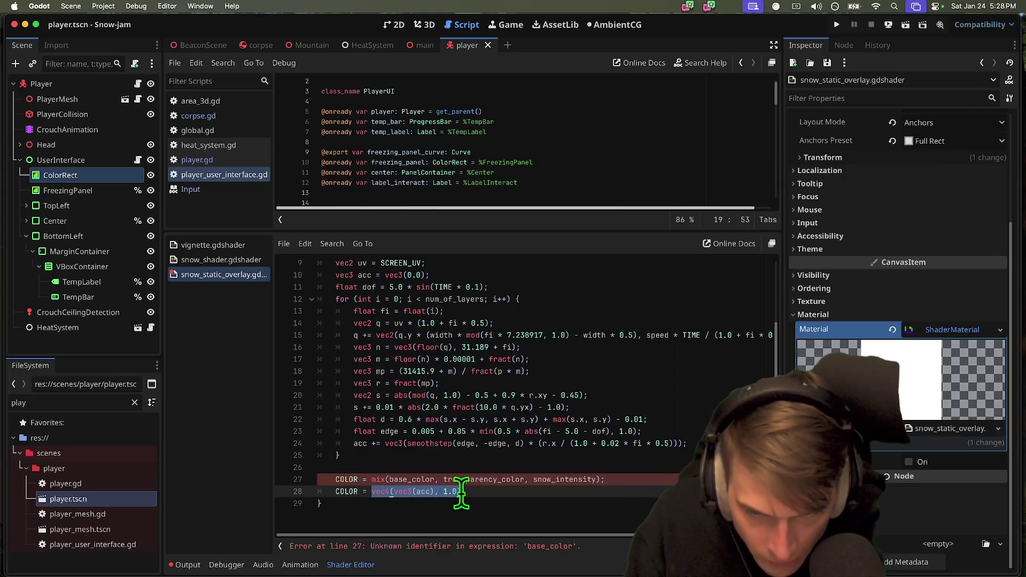
{"action": "key", "text": "ctrl+x"}
{"action": "double_click", "coordinate": [412, 480]}
{"action": "key", "text": "ctrl+v"}
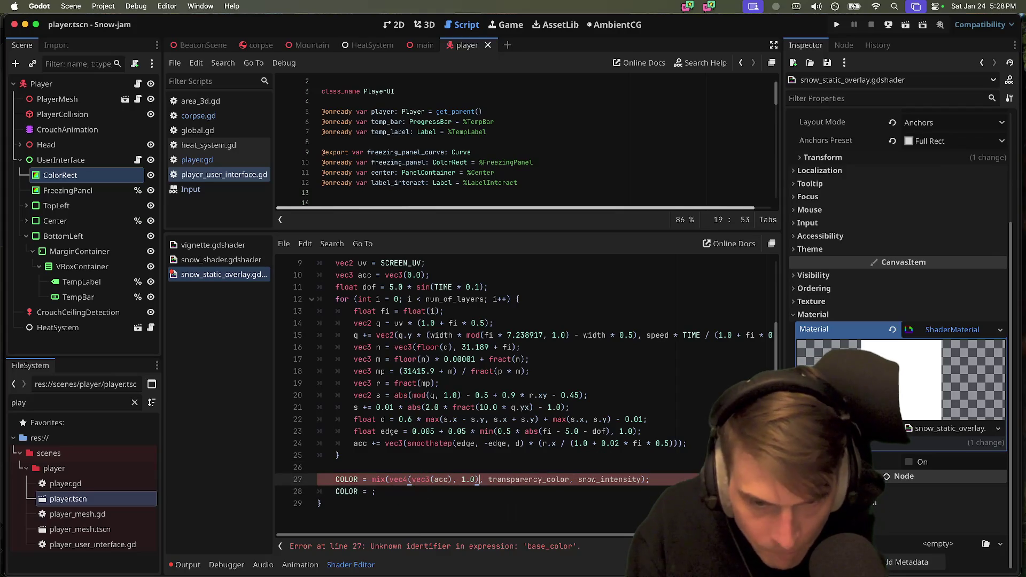
{"action": "key", "text": "ctrl+shift+k"}
- Replace transparency_color with vec3(0.0) and drop snow_intensity, then undo back to the original lines
{"action": "double_click", "coordinate": [539, 479]}
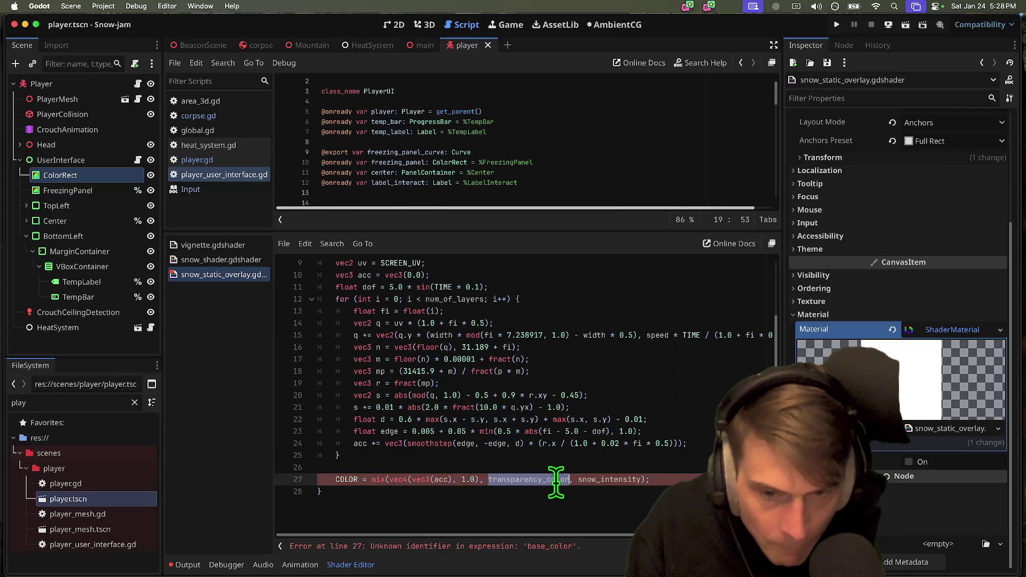
{"action": "scroll", "coordinate": [486, 360], "scroll_direction": "up", "scroll_amount": 3}
{"action": "left_click_drag", "start_coordinate": [386, 351], "coordinate": [426, 347]}
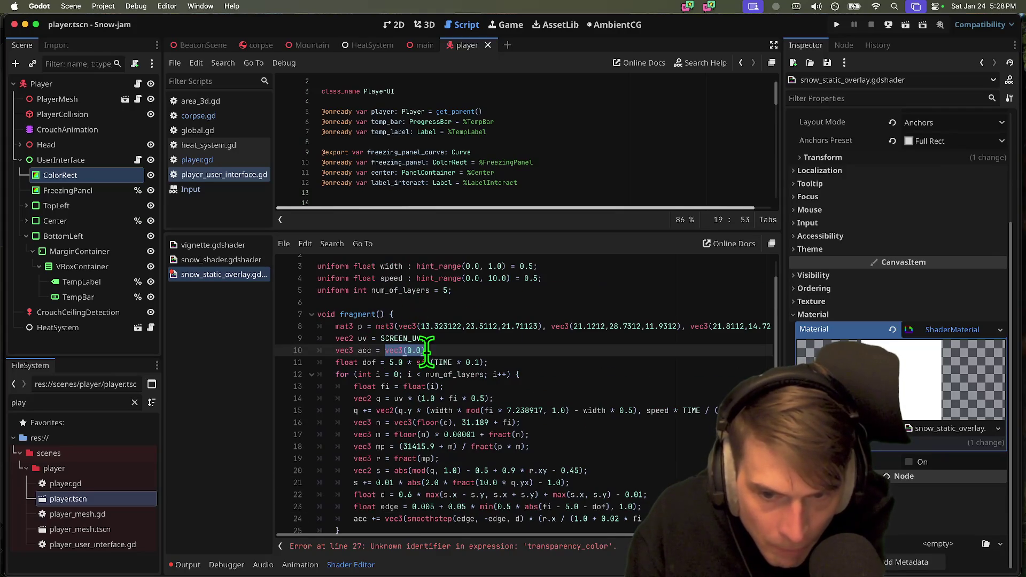
{"action": "key", "text": "ctrl+c"}
{"action": "scroll", "coordinate": [590, 442], "scroll_direction": "down", "scroll_amount": 2}
{"action": "double_click", "coordinate": [541, 504]}
{"action": "key", "text": "ctrl+v"}
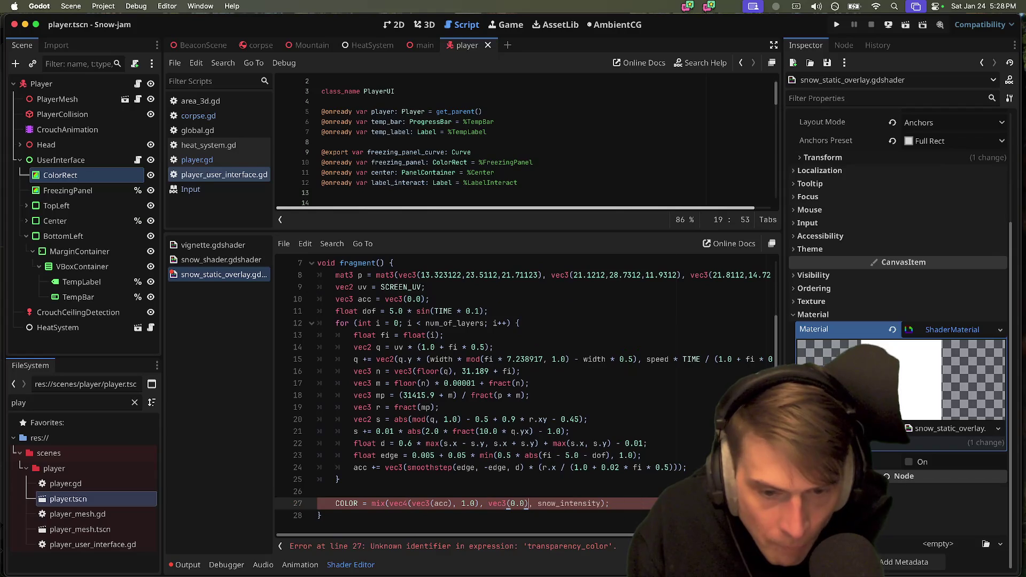
{"action": "double_click", "coordinate": [595, 504]}
{"action": "key", "text": "BackSpace"}
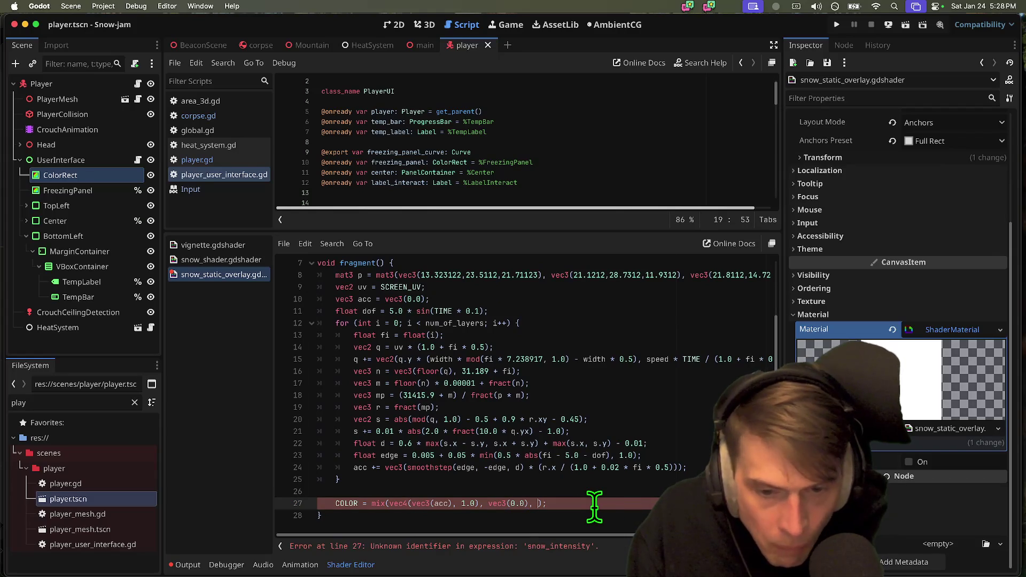
{"action": "left_click", "coordinate": [604, 503]}
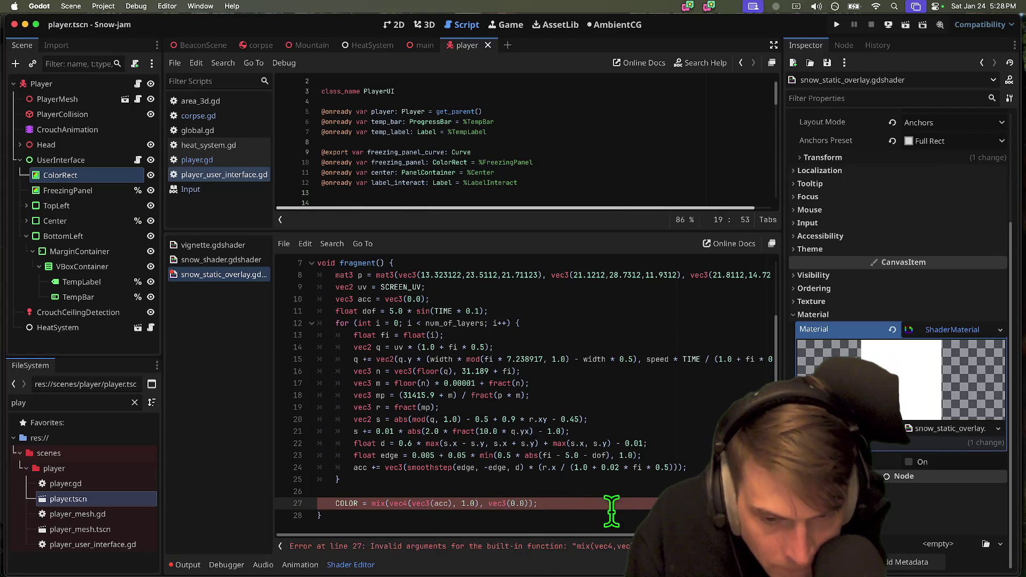
{"action": "key", "text": "super+z"}
{"action": "key", "text": "super+z"}
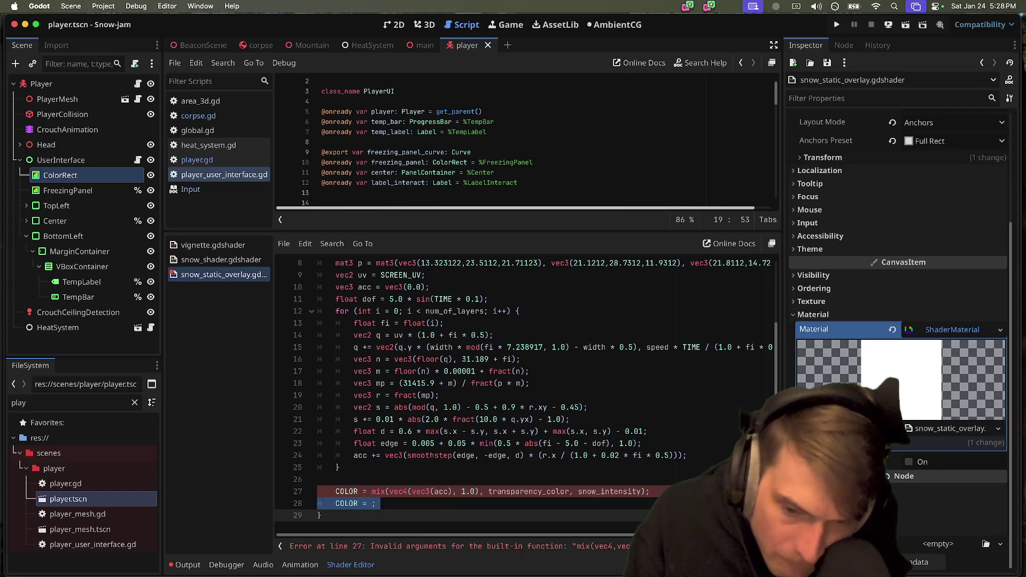
{"action": "key", "text": "super+z"}
{"action": "key", "text": "super+z"}
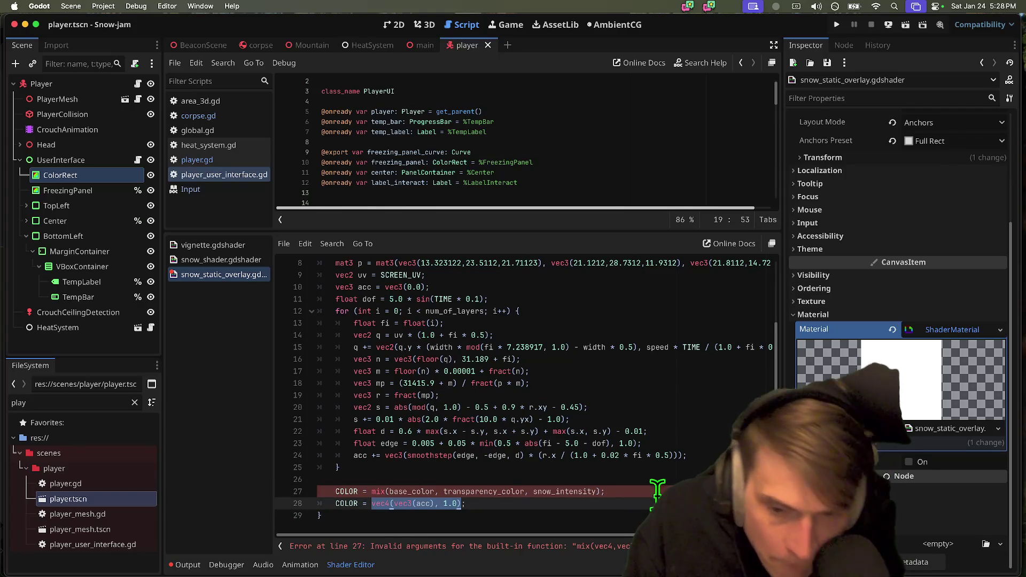
{"action": "key", "text": "super+z"}
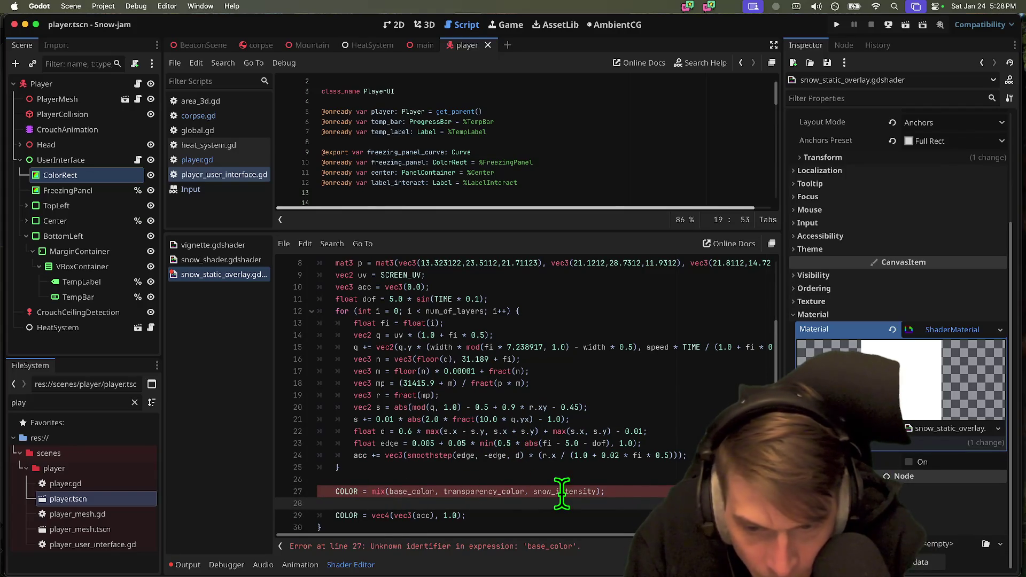
- Rewrite the mix call as mix(vec3(acc), vec3(0.0)) without snow_intensity, deleting the old output lines
{"action": "double_click", "coordinate": [377, 516]}
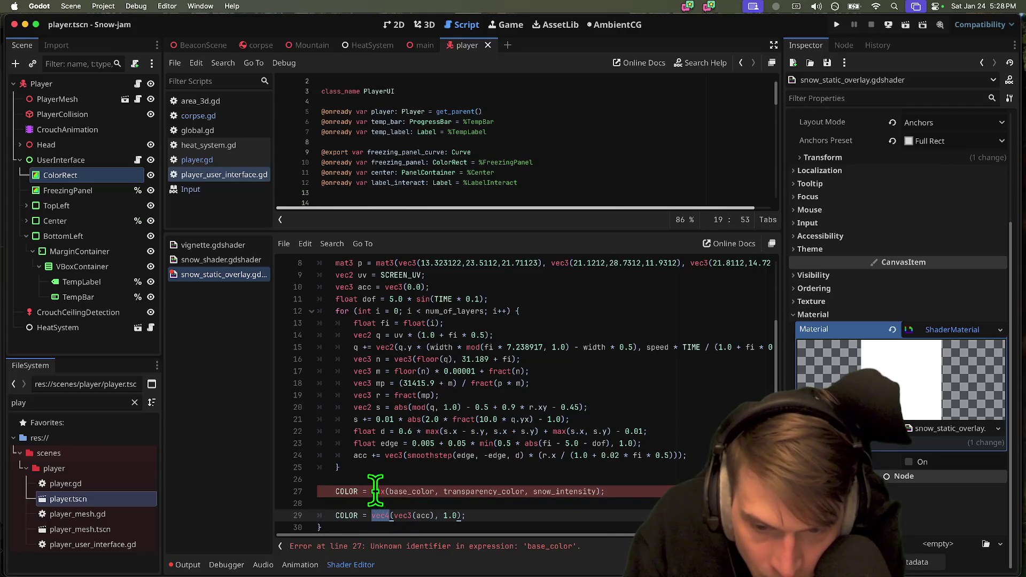
{"action": "left_click_drag", "start_coordinate": [394, 516], "coordinate": [457, 516]}
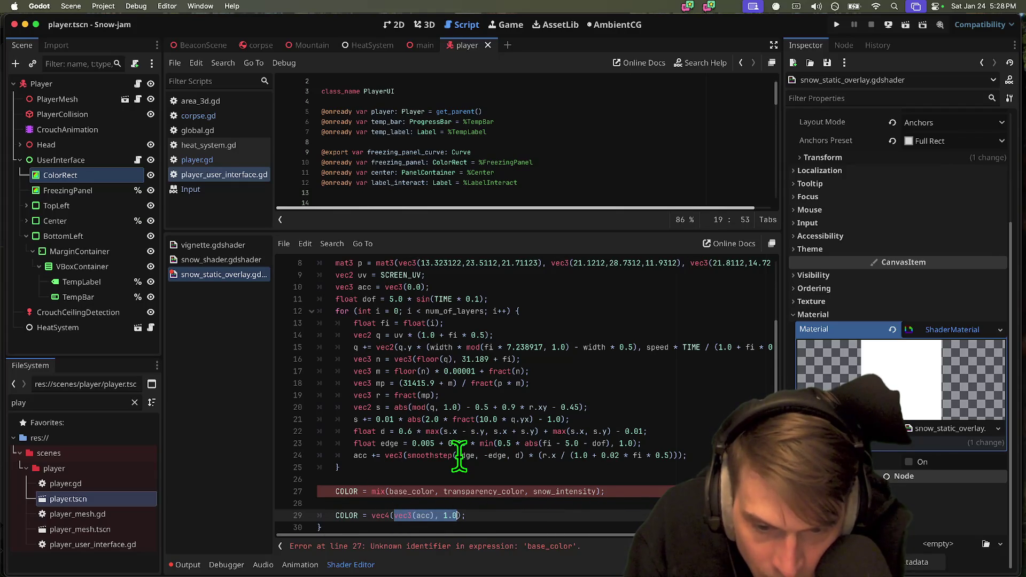
{"action": "left_click_drag", "start_coordinate": [395, 515], "coordinate": [437, 516]}
{"action": "mouse_move", "coordinate": [422, 515]}
{"action": "left_mouse_down"}
{"action": "mouse_move", "coordinate": [434, 488]}
{"action": "mouse_move", "coordinate": [412, 488]}
{"action": "left_mouse_up"}
{"action": "key", "text": "ctrl+Delete"}
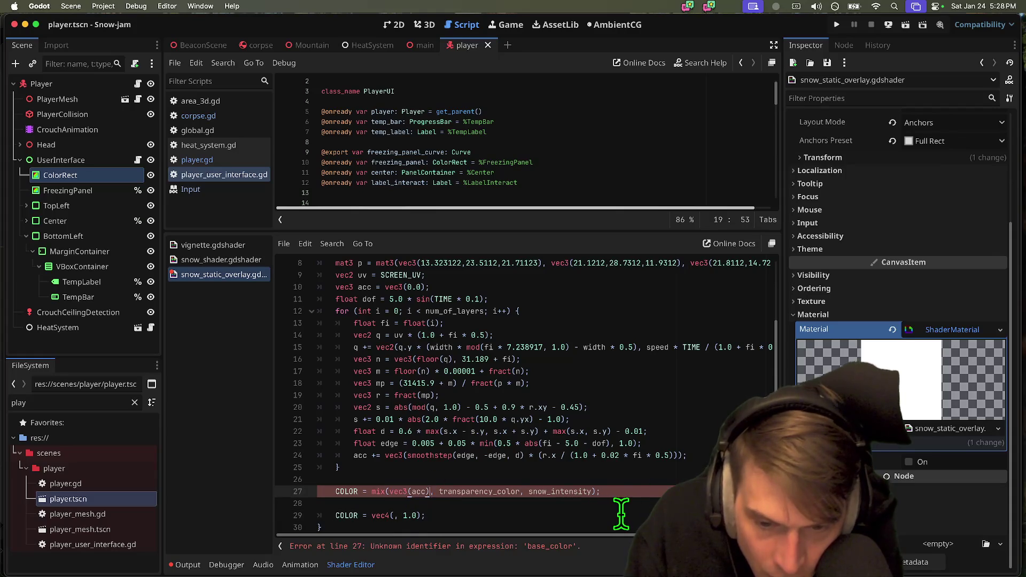
{"action": "double_click", "coordinate": [561, 491]}
{"action": "key", "text": "BackSpace"}
{"action": "key", "text": "BackSpace"}
{"action": "key", "text": "Down"}
{"action": "key", "text": "ctrl+shift+k"}
{"action": "key", "text": "ctrl+shift+k"}
{"action": "double_click", "coordinate": [490, 492]}
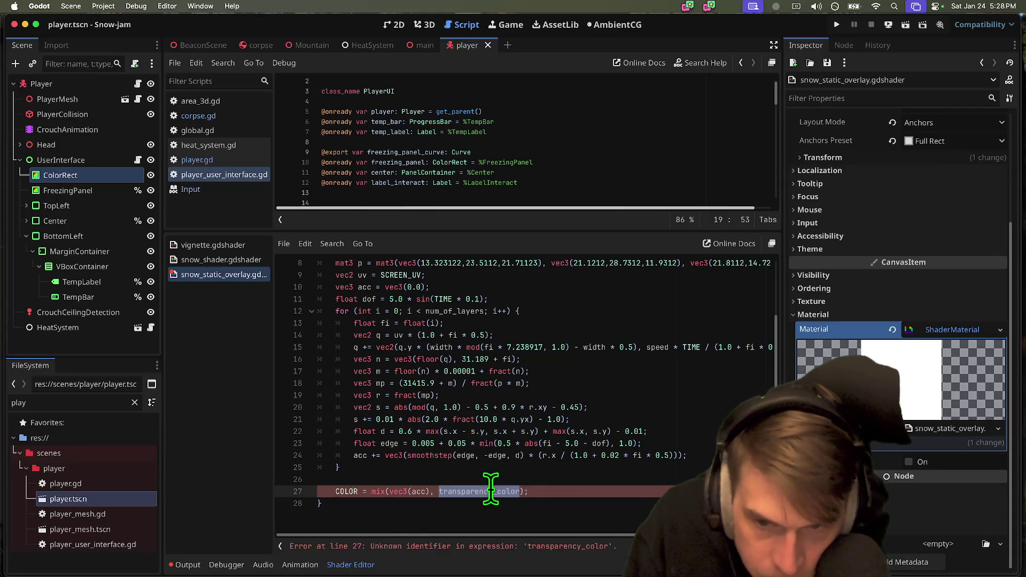
{"action": "type", "text": "vec3("}
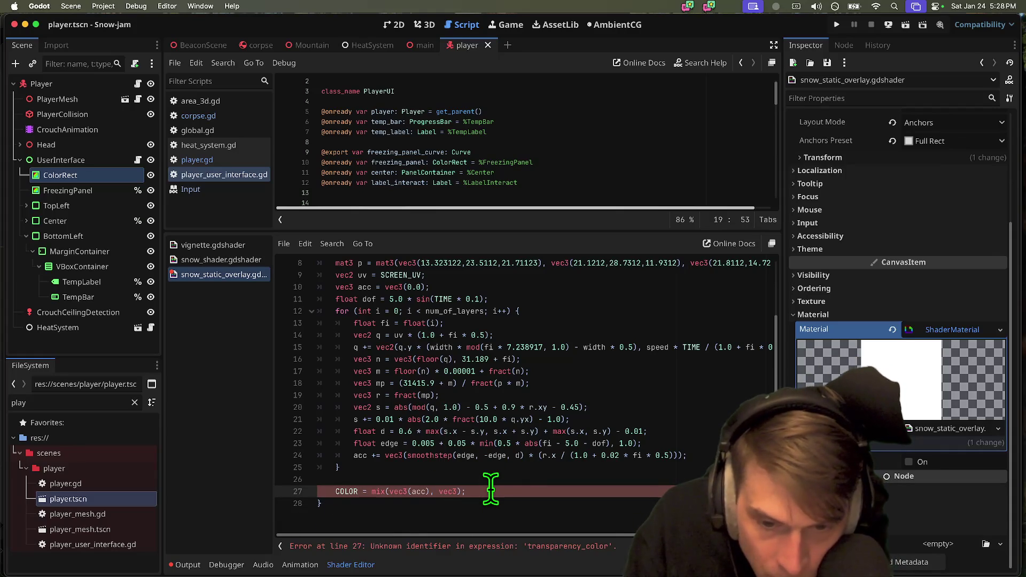
{"action": "type", "text": "0.0"}
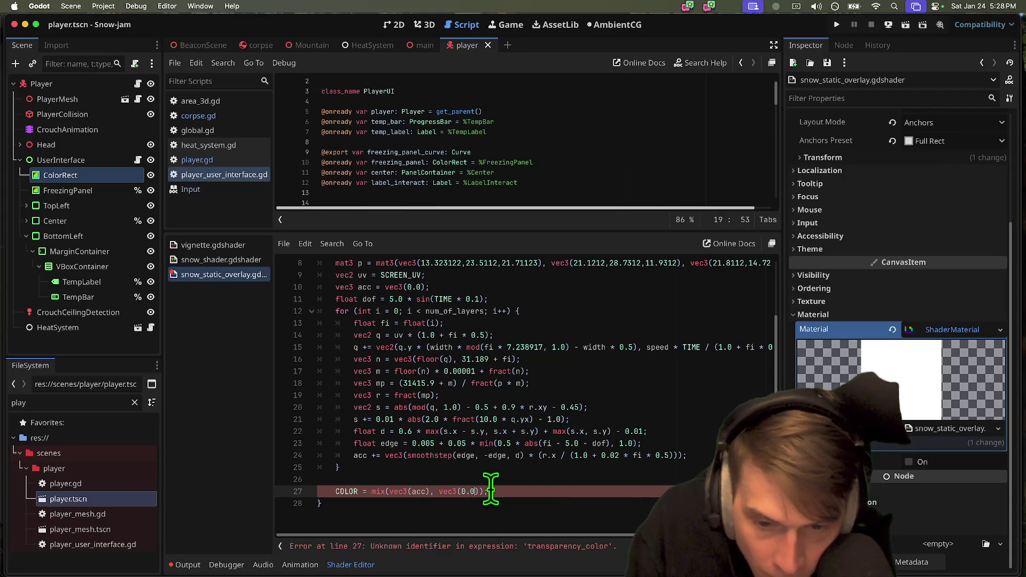
- Change the vector types of the mix arguments on line 27
{"action": "left_click", "coordinate": [521, 551]}
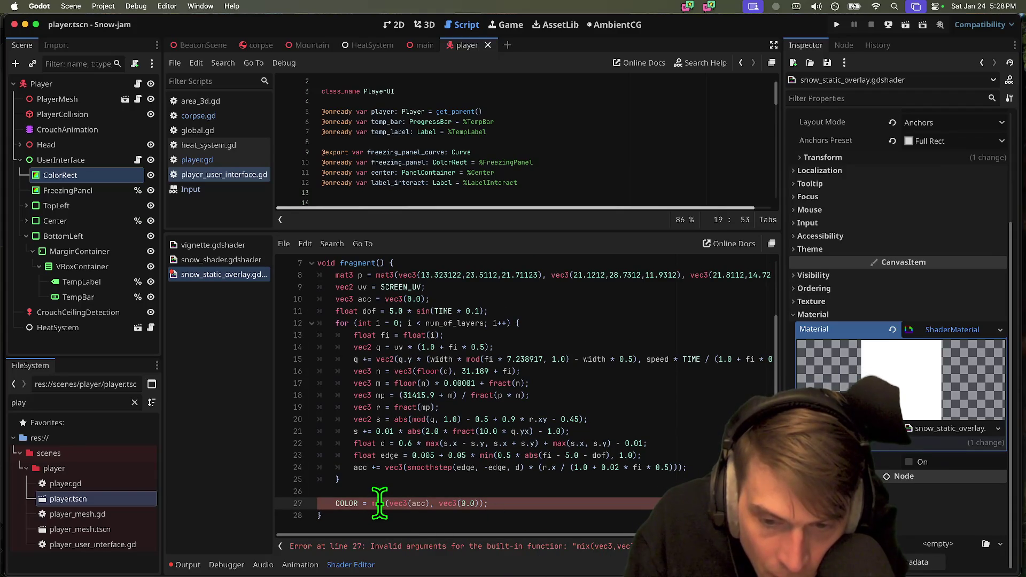
{"action": "left_click", "coordinate": [408, 503]}
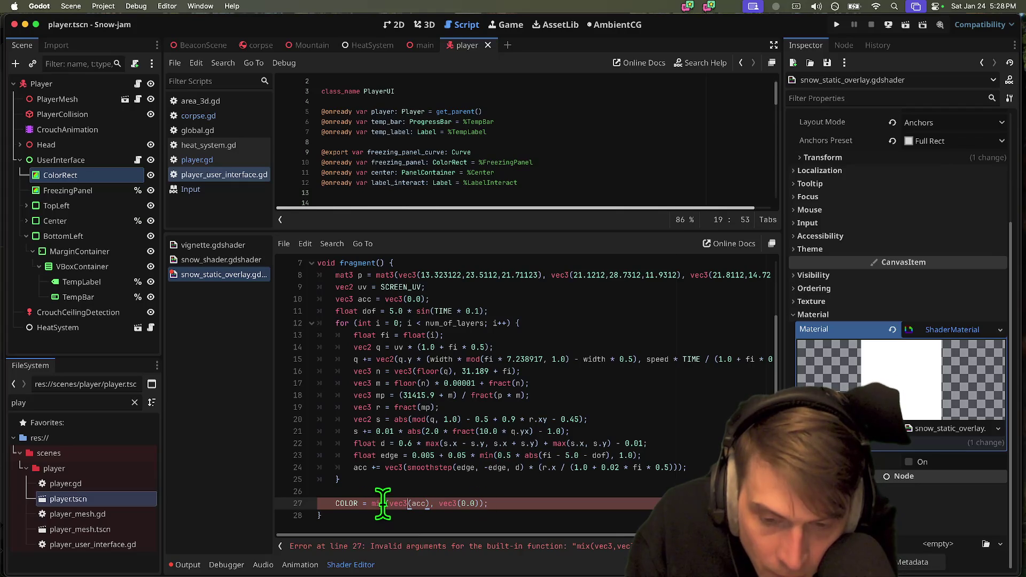
{"action": "key", "text": "BackSpace"}
{"action": "type", "text": "3"}
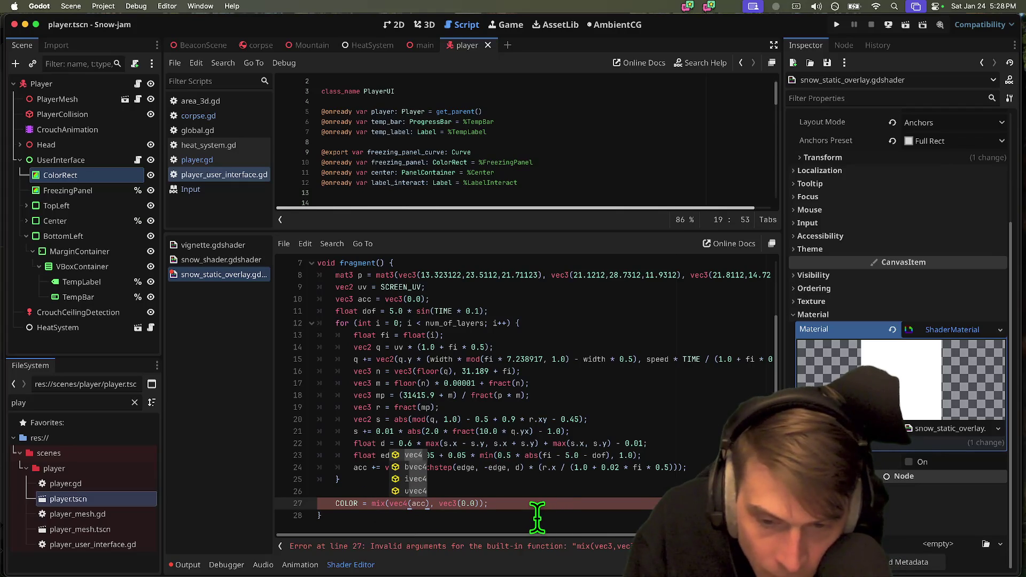
{"action": "left_click", "coordinate": [480, 504]}
{"action": "key", "text": "BackSpace"}
{"action": "key", "text": "BackSpace"}
{"action": "key", "text": "BackSpace"}
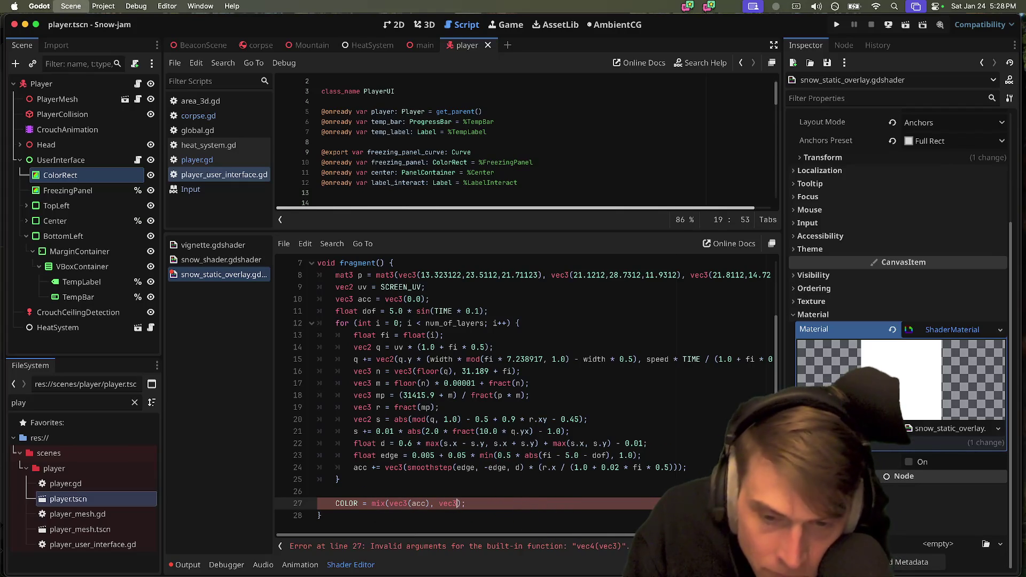
- Undo back to the original mix() COLOR line and delete the leftover vec4(vec3(acc)) line
{"action": "key", "text": "ctrl+z"}
{"action": "key", "text": "ctrl+z"}
{"action": "key", "text": "ctrl+z"}
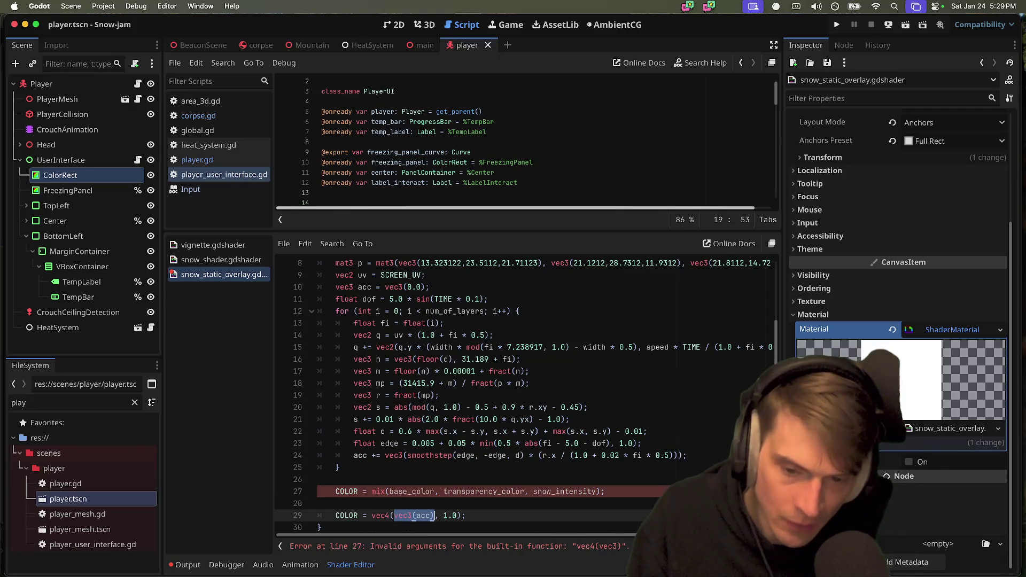
{"action": "key", "text": "ctrl+z"}
{"action": "key", "text": "ctrl+shift+z"}
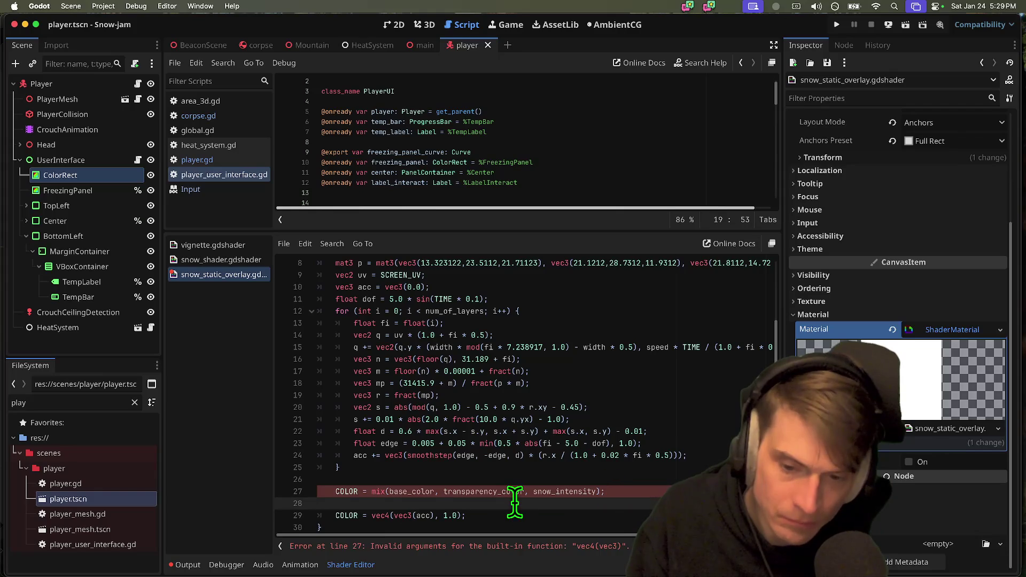
{"action": "key", "text": "ctrl+shift+k"}
{"action": "key", "text": "ctrl+shift+k"}
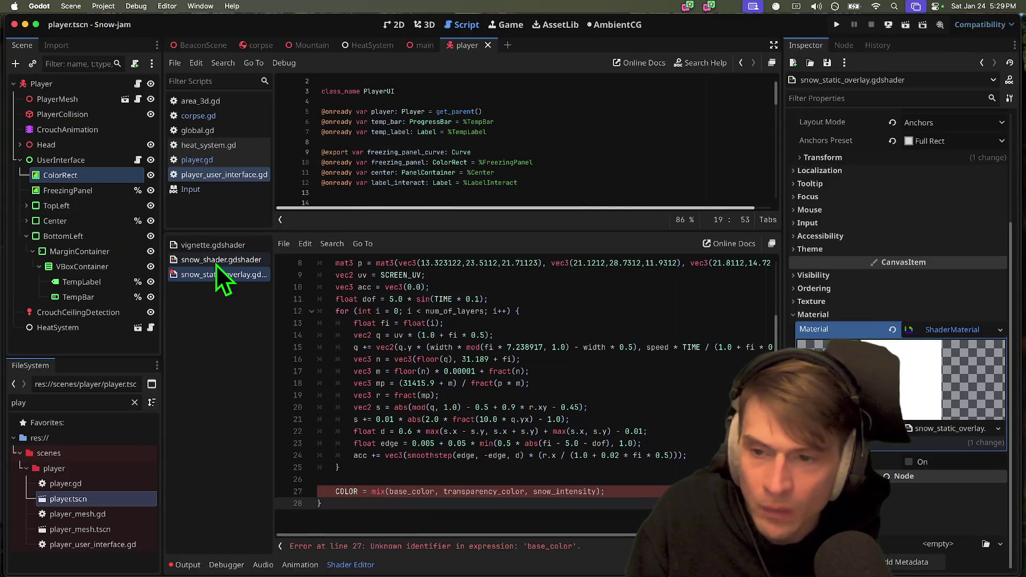
{"action": "left_click", "coordinate": [216, 260]}
{"action": "scroll", "coordinate": [415, 375], "scroll_direction": "up", "scroll_amount": 1}
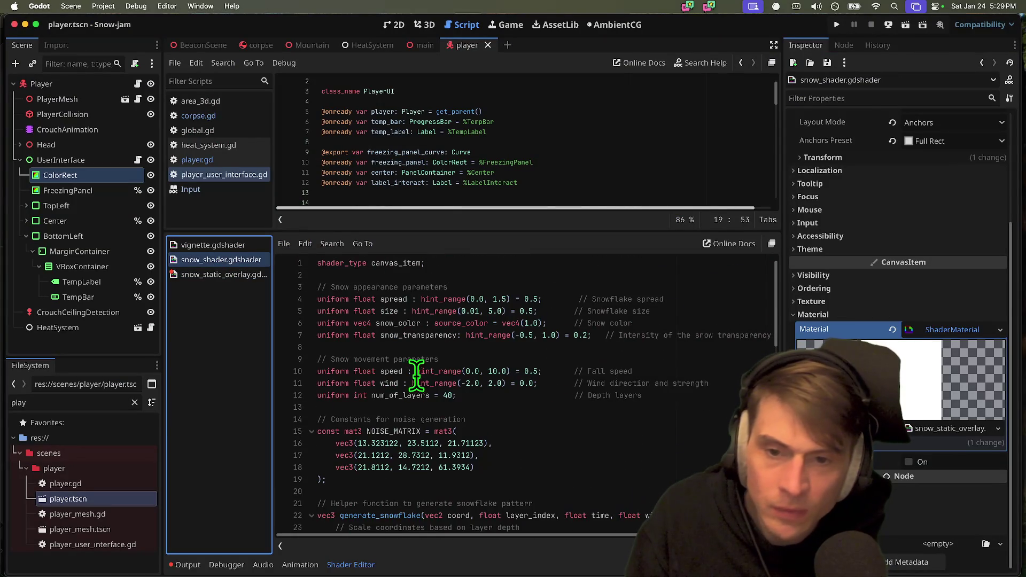
{"action": "double_click", "coordinate": [400, 335]}
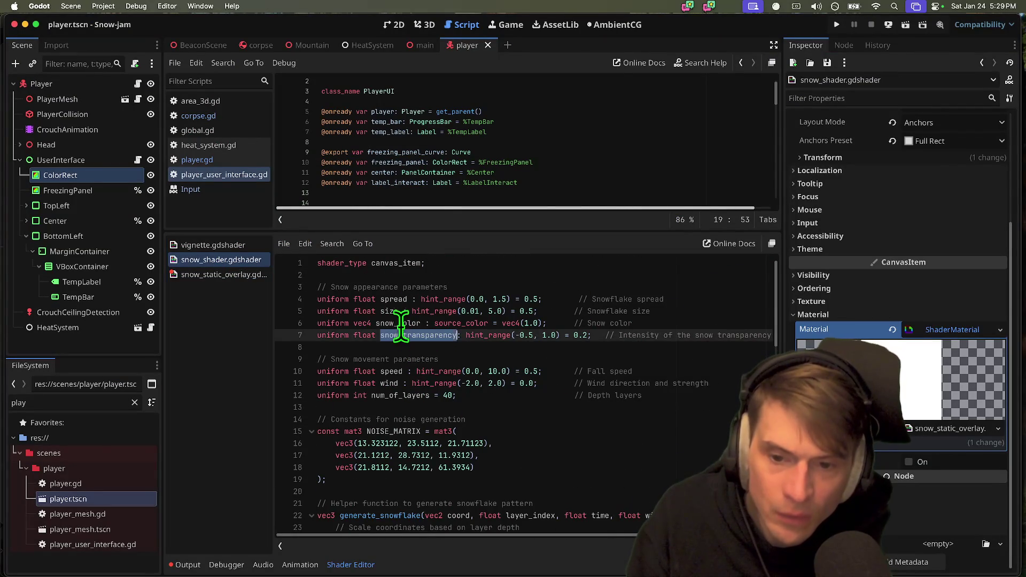
{"action": "triple_click", "coordinate": [453, 323]}
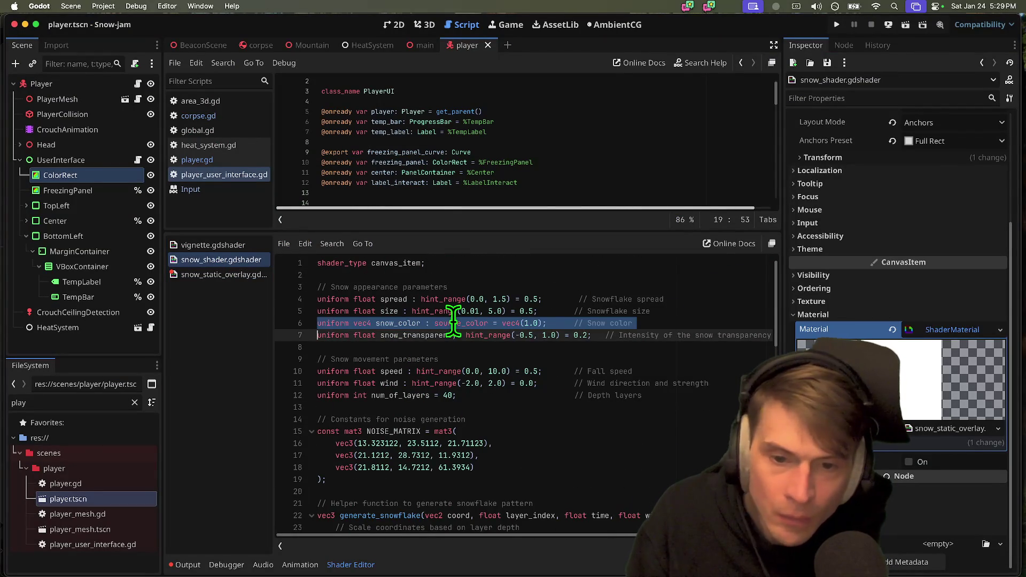
{"action": "double_click", "coordinate": [453, 323]}
{"action": "double_click", "coordinate": [514, 323]}
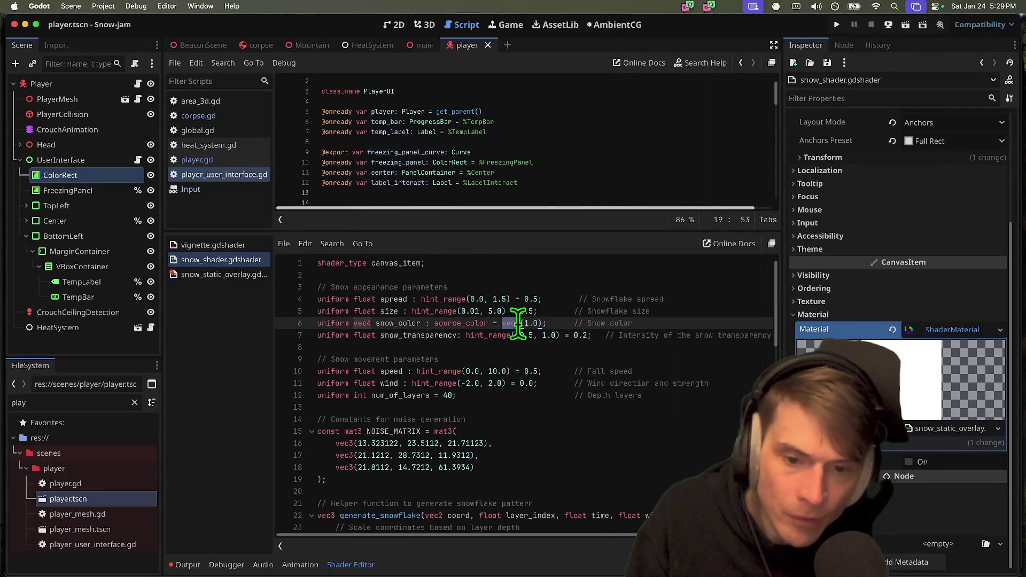
{"action": "left_click", "coordinate": [199, 274]}
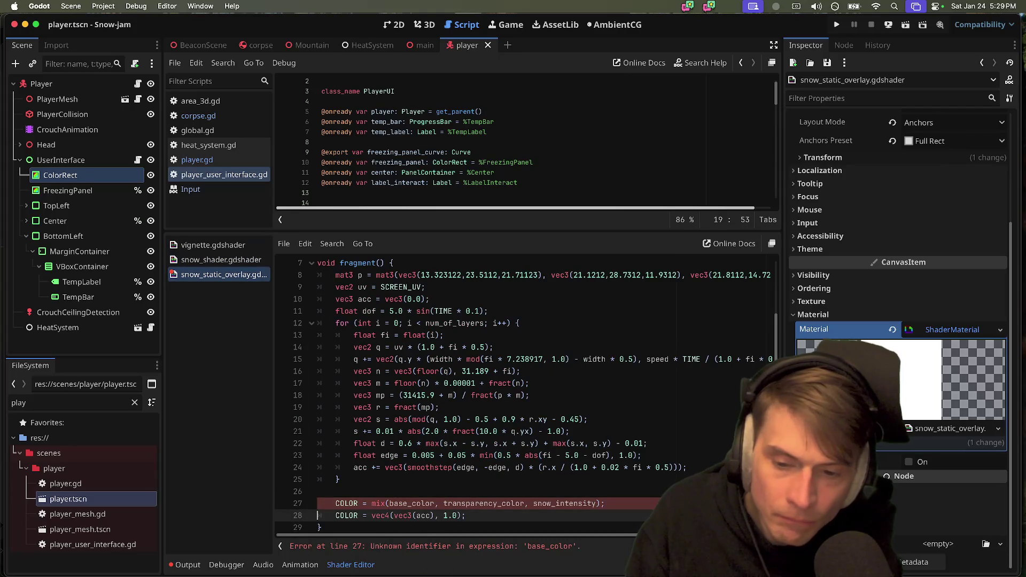
- Try pasting vec4(vec3(acc), 1.0) into the mix call and deleting lines, then undo those edits
{"action": "key", "text": "Return"}
{"action": "key", "text": "Up"}
{"action": "scroll", "coordinate": [522, 395], "scroll_direction": "down", "scroll_amount": 1}
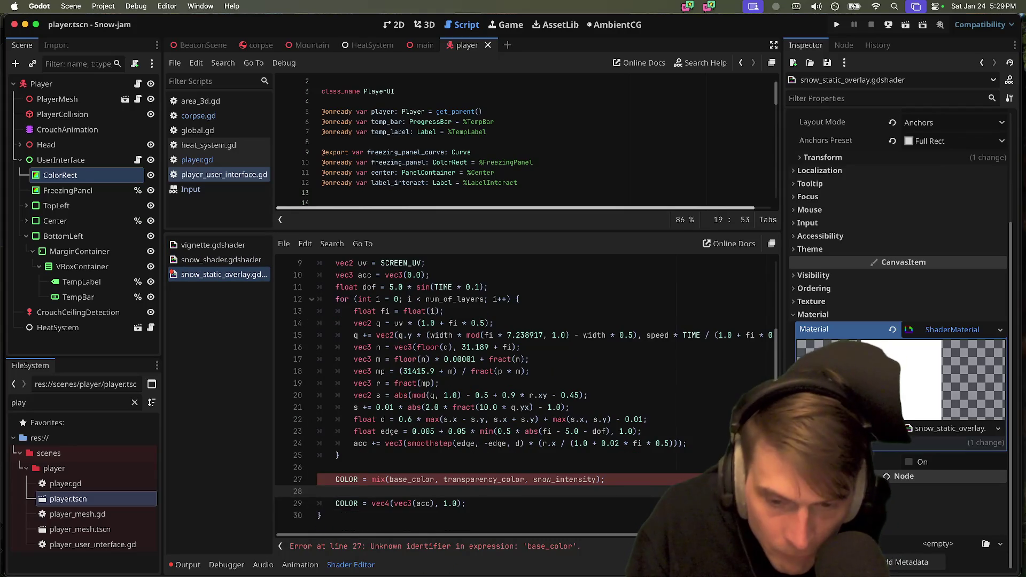
{"action": "left_click_drag", "start_coordinate": [373, 503], "coordinate": [464, 503]}
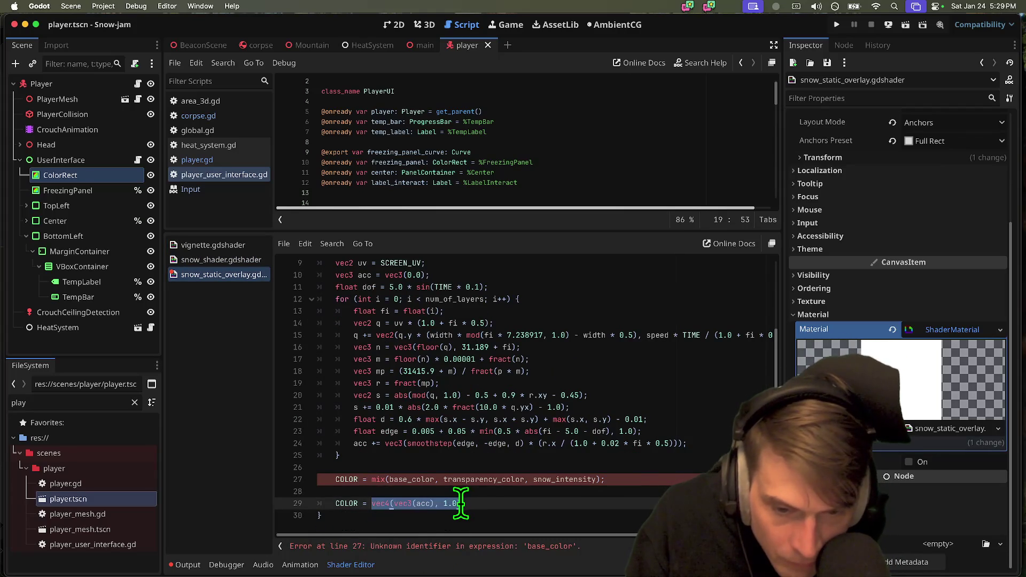
{"action": "key", "text": "ctrl+c"}
{"action": "double_click", "coordinate": [405, 475]}
{"action": "key", "text": "ctrl+v"}
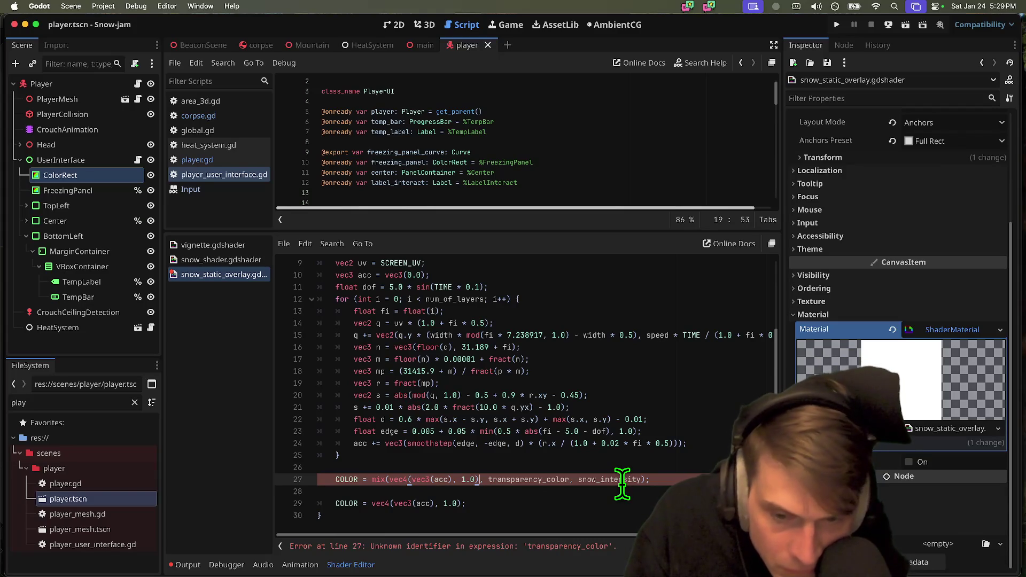
{"action": "double_click", "coordinate": [621, 479]}
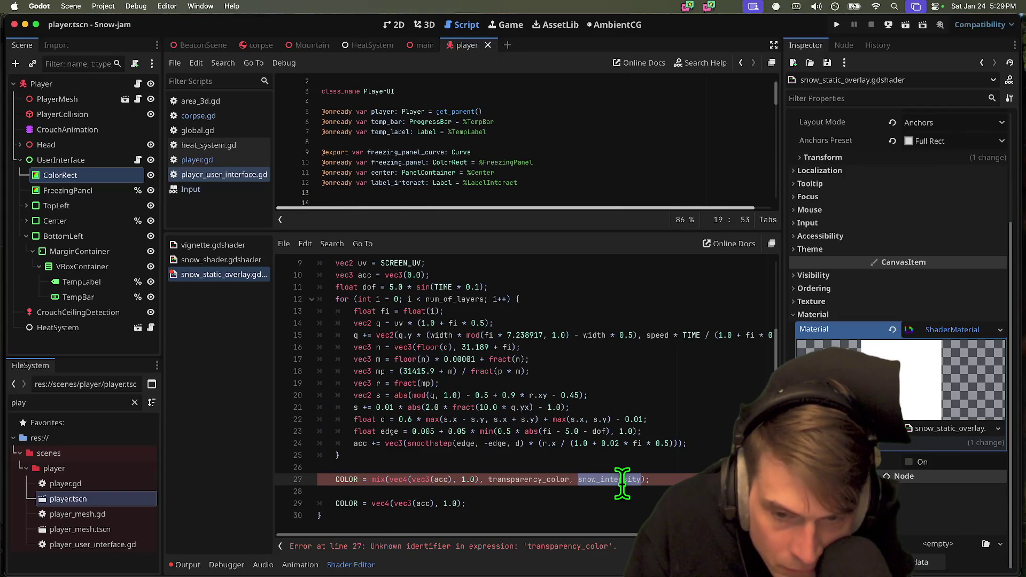
{"action": "key", "text": "ctrl+shift+k"}
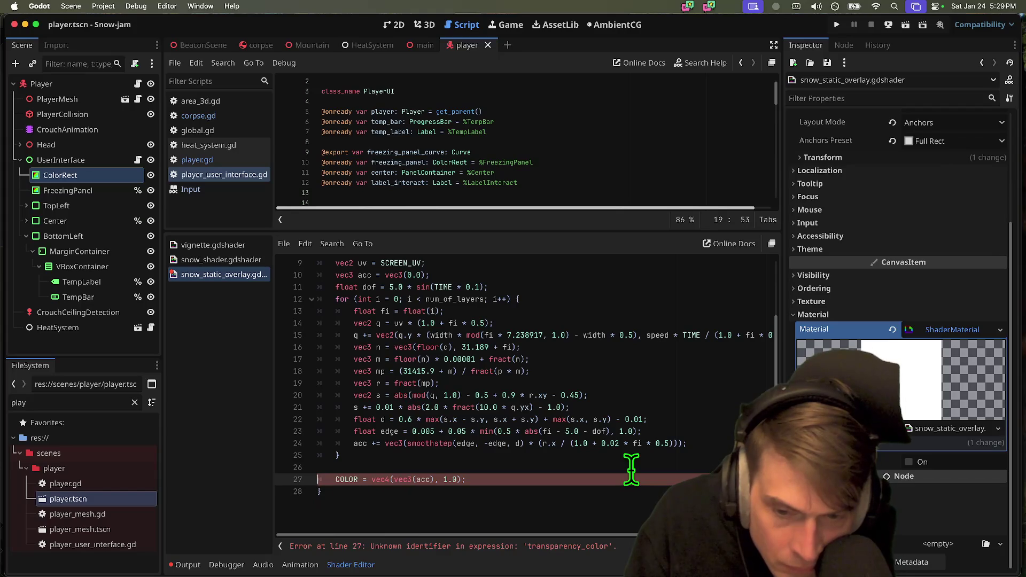
{"action": "key", "text": "ctrl+shift+k"}
{"action": "key", "text": "ctrl+z"}
{"action": "key", "text": "ctrl+z"}
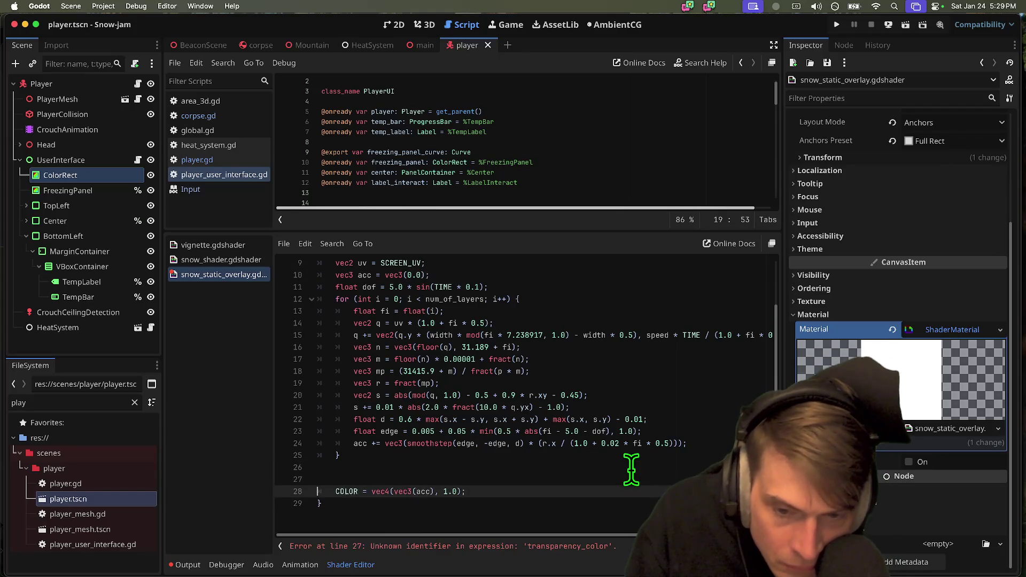
{"action": "key", "text": "ctrl+z"}
{"action": "key", "text": "ctrl+z"}
{"action": "key", "text": "ctrl+z"}
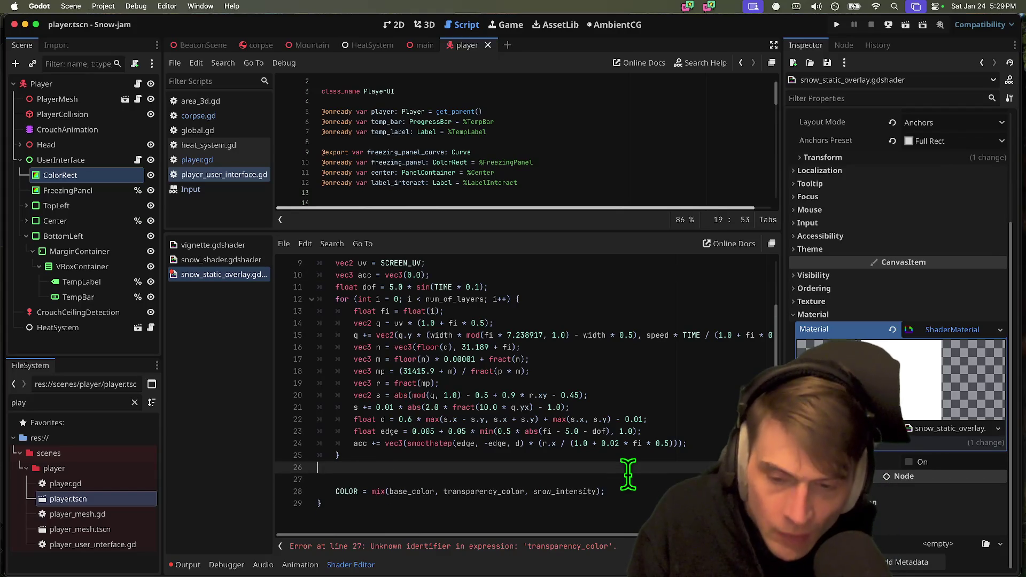
{"action": "scroll", "coordinate": [672, 451], "scroll_direction": "up", "scroll_amount": 2}
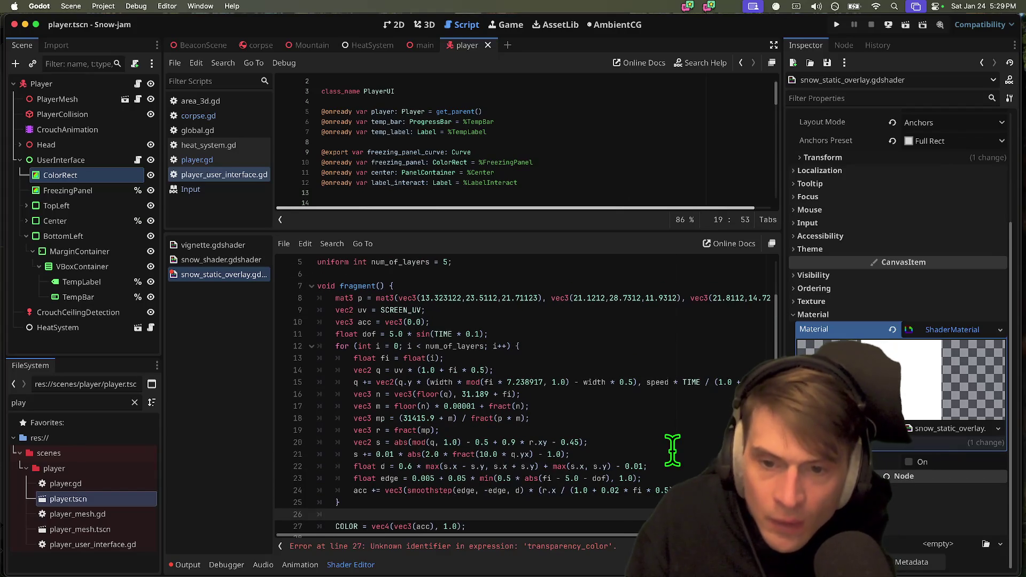
{"action": "scroll", "coordinate": [495, 346], "scroll_direction": "down", "scroll_amount": 3}
- Add 'vec4 snow = vec4(vec3(acc), 1.0);' after the snow loop and remove the leftover lines
{"action": "key", "text": "Return"}
{"action": "type", "text": "vec4 ="}
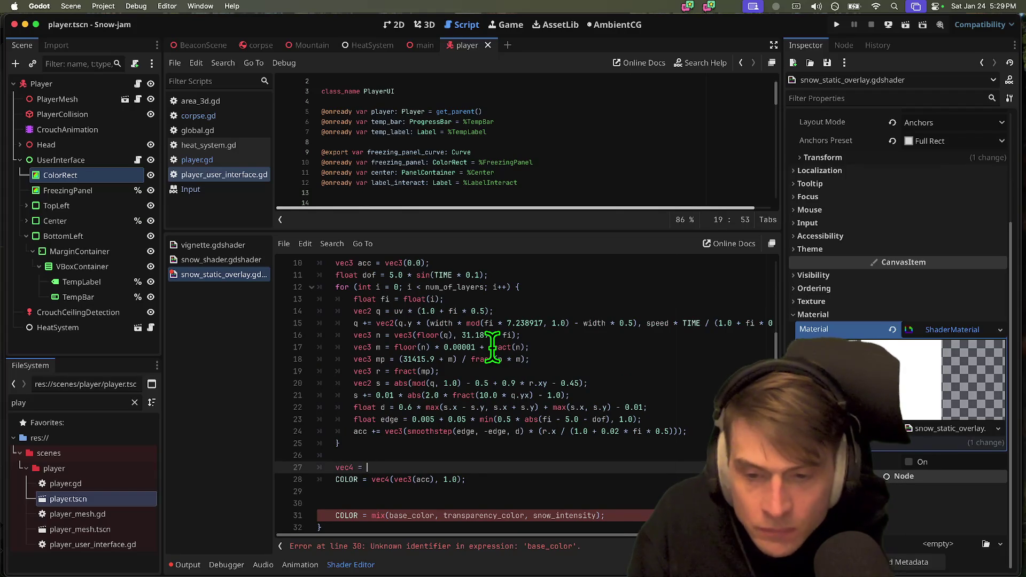
{"action": "key", "text": "BackSpace"}
{"action": "key", "text": "BackSpace"}
{"action": "type", "text": "snow"}
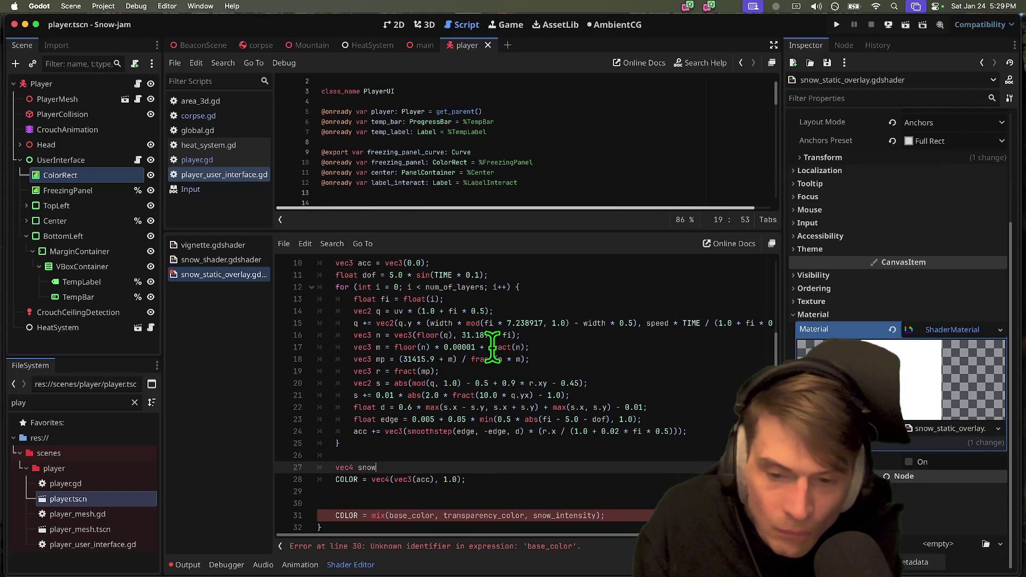
{"action": "left_click_drag", "start_coordinate": [373, 480], "coordinate": [504, 480]}
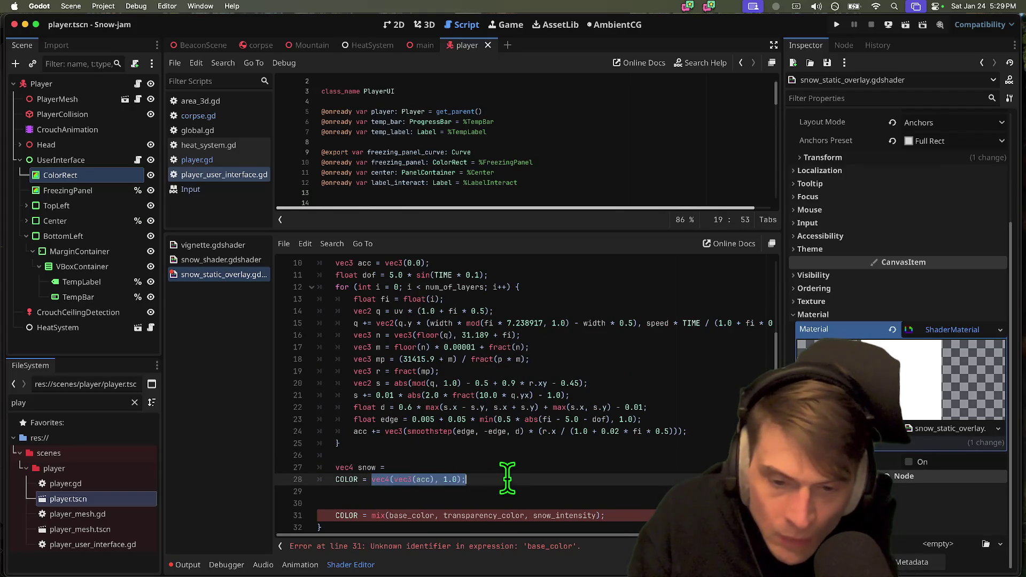
{"action": "key", "text": "BackSpace"}
{"action": "key", "text": "super+v"}
{"action": "key", "text": "Down"}
{"action": "key", "text": "Home"}
{"action": "key", "text": "shift+Down"}
{"action": "key", "text": "shift+Down"}
{"action": "key", "text": "shift+Down"}
{"action": "key", "text": "BackSpace"}
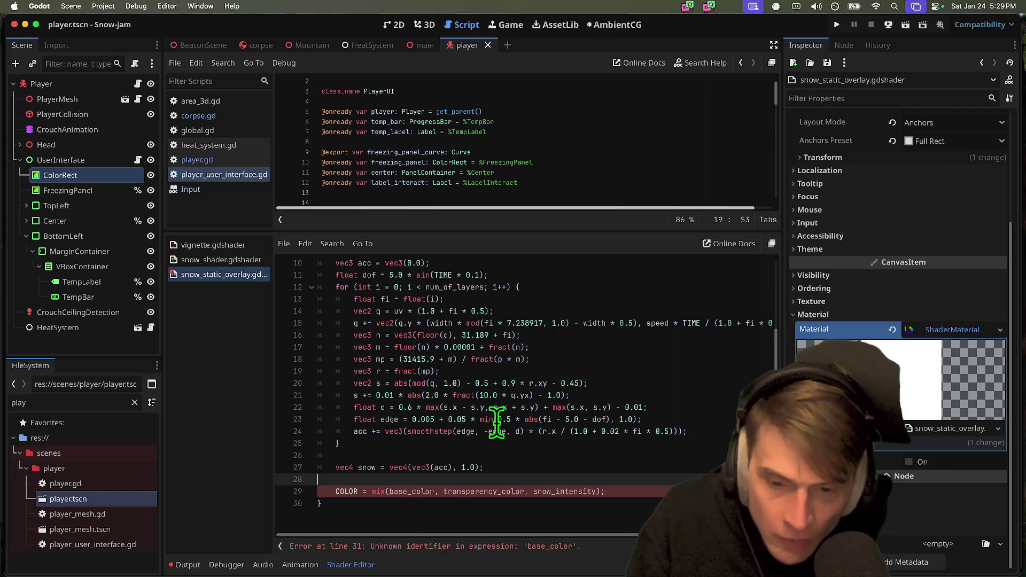
- Change the output to COLOR = mix(vec4(0.0), vec4(0.0), 1.0) and run the game
{"action": "double_click", "coordinate": [412, 479]}
{"action": "type", "text": "vec"}
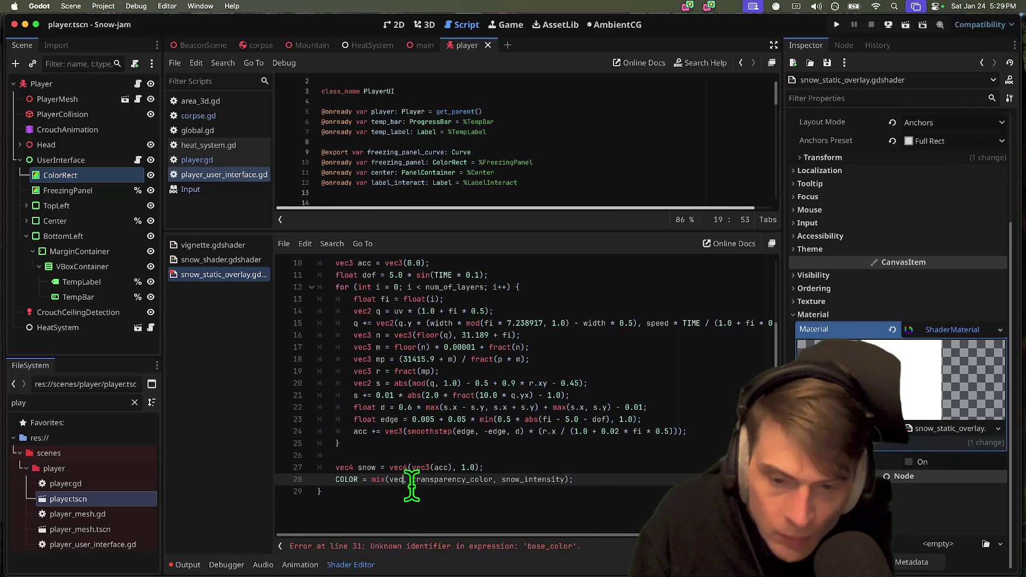
{"action": "type", "text": "4"}
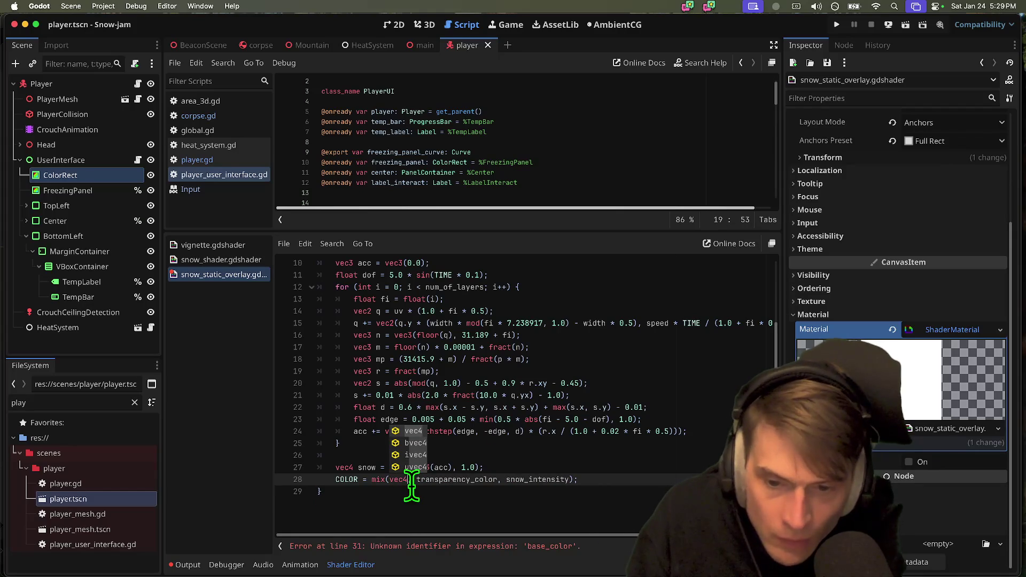
{"action": "type", "text": "(0.0)"}
{"action": "double_click", "coordinate": [549, 479]}
{"action": "type", "text": "1.0"}
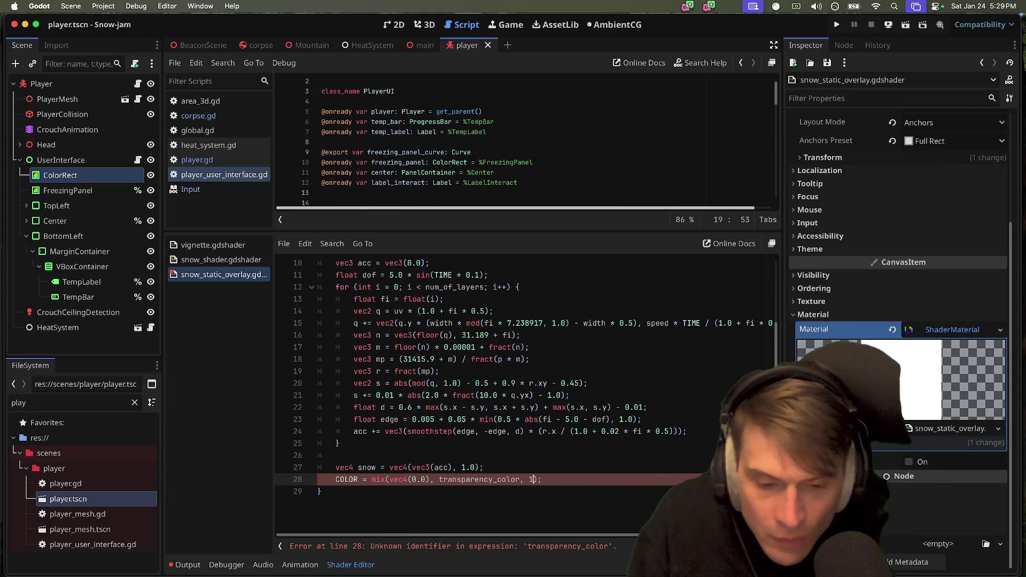
{"action": "left_click_drag", "start_coordinate": [390, 479], "coordinate": [430, 479]}
{"action": "key", "text": "ctrl+c"}
{"action": "double_click", "coordinate": [475, 479]}
{"action": "key", "text": "ctrl+v"}
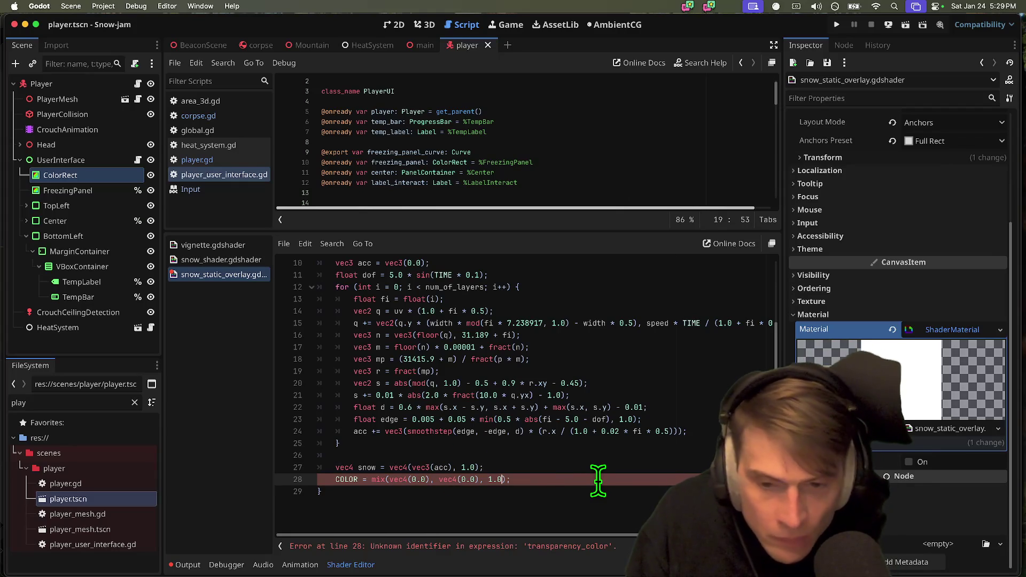
{"action": "key", "text": "super+b"}
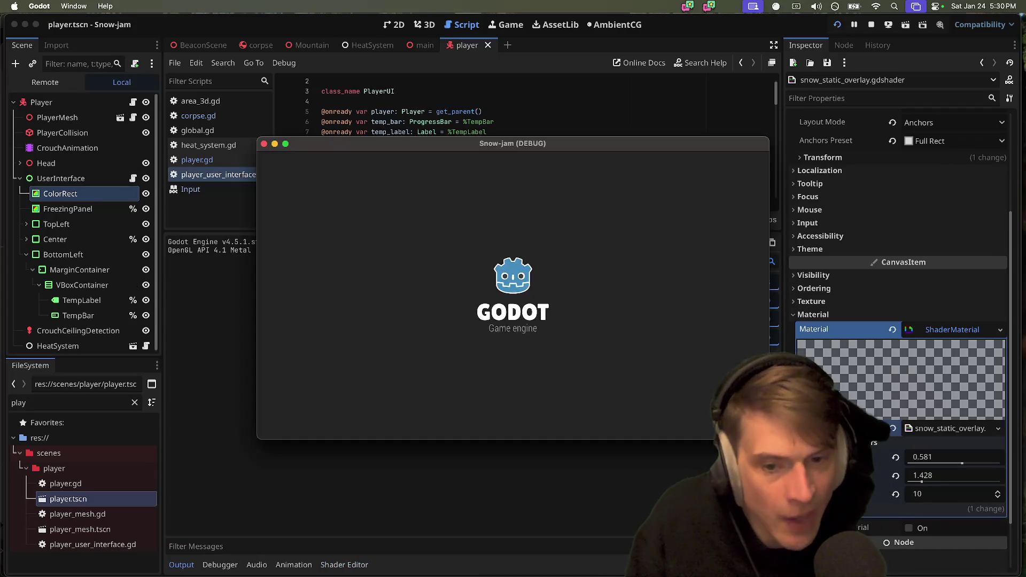
- Stop the game, reopen the snow_static_overlay shader, and try then undo an edit on line 28
{"action": "key", "text": "super+period"}
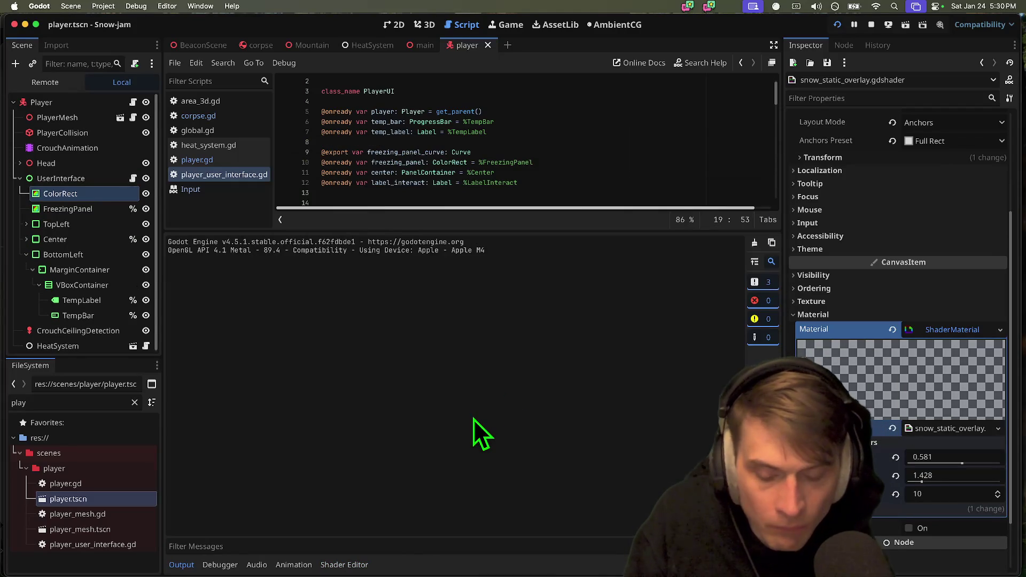
{"action": "key", "text": "super+period"}
{"action": "left_click", "coordinate": [532, 171]}
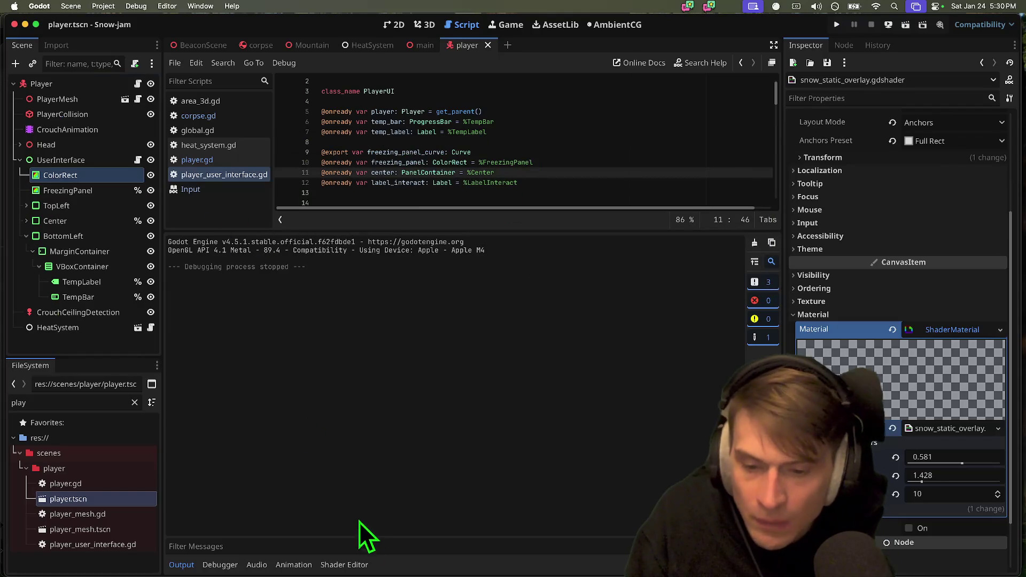
{"action": "left_click", "coordinate": [344, 565]}
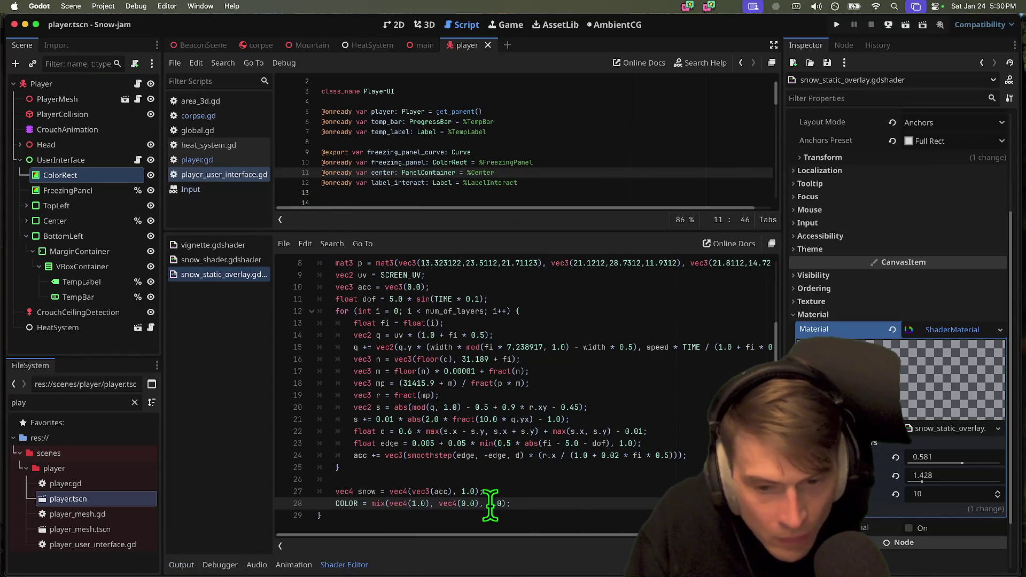
{"action": "left_click", "coordinate": [462, 504]}
{"action": "key", "text": "Delete"}
{"action": "type", "text": "1"}
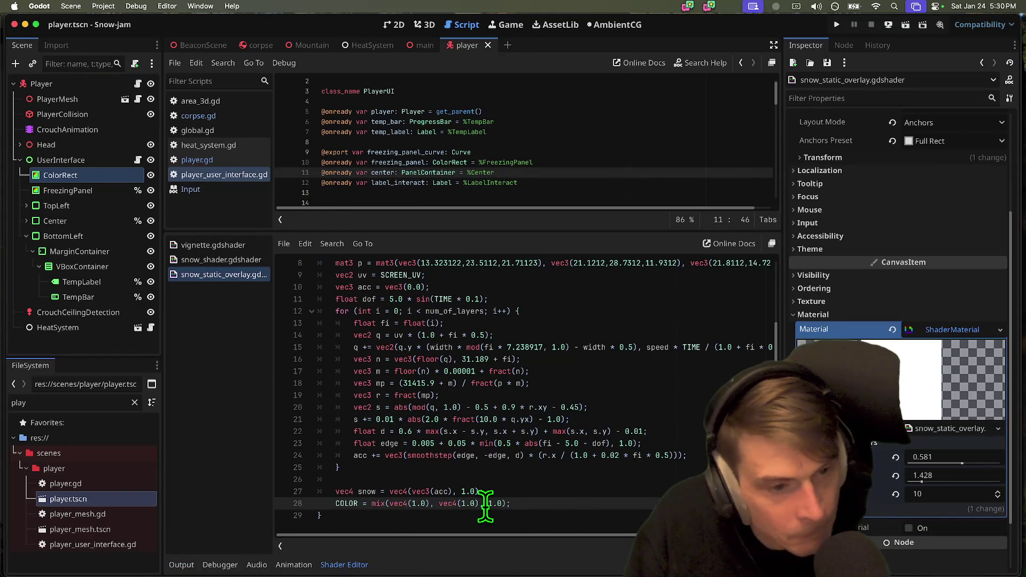
{"action": "key", "text": "super+z"}
{"action": "key", "text": "super+z"}
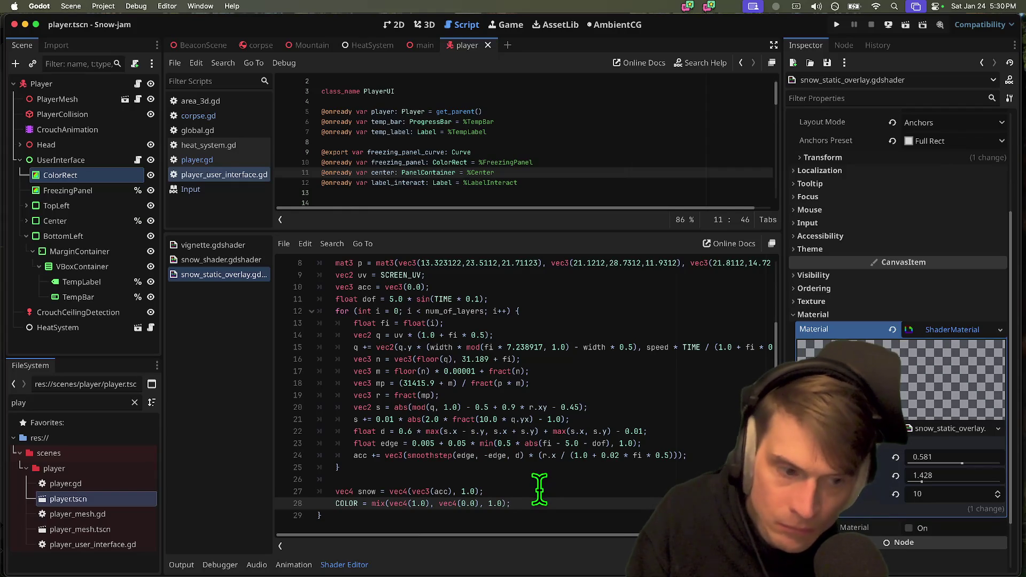
- Set line 28 to COLOR = mix(snow, vec4(1.0), 1.0) and run the game
{"action": "left_click_drag", "start_coordinate": [411, 491], "coordinate": [481, 491]}
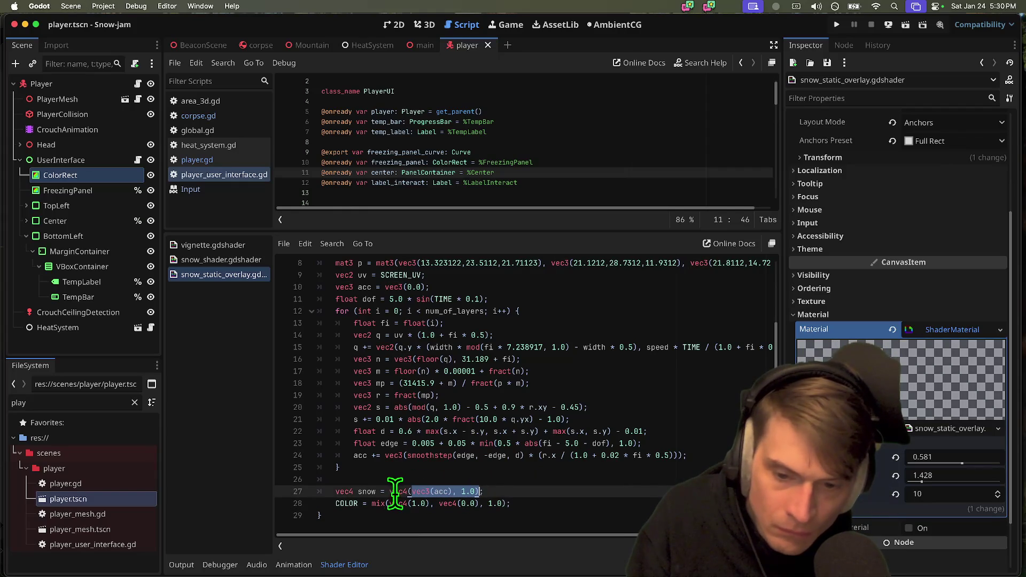
{"action": "left_click", "coordinate": [344, 491]}
{"action": "double_click", "coordinate": [366, 491]}
{"action": "left_click_drag", "start_coordinate": [389, 504], "coordinate": [427, 503]}
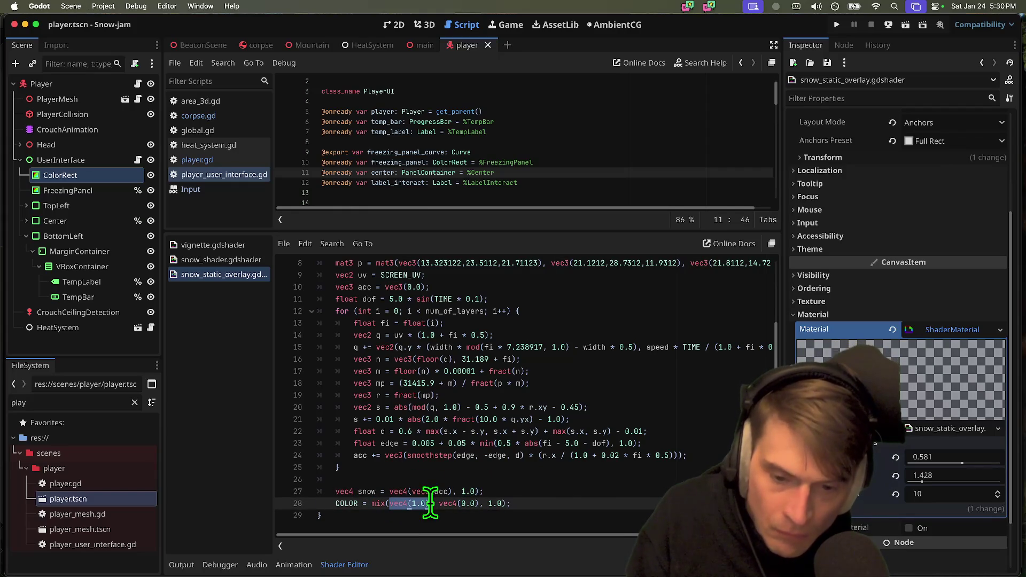
{"action": "key", "text": "super+v"}
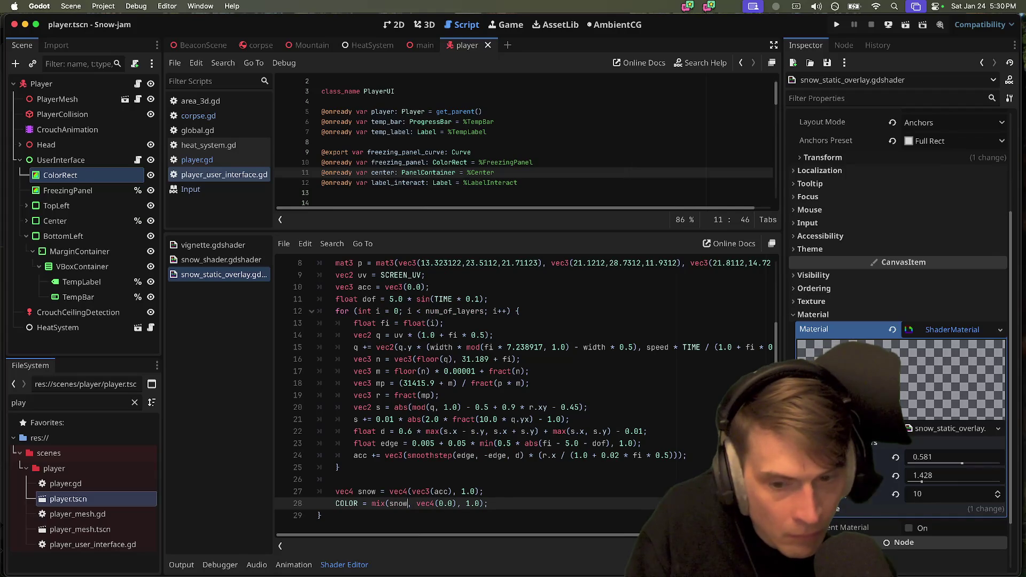
{"action": "left_click", "coordinate": [453, 503]}
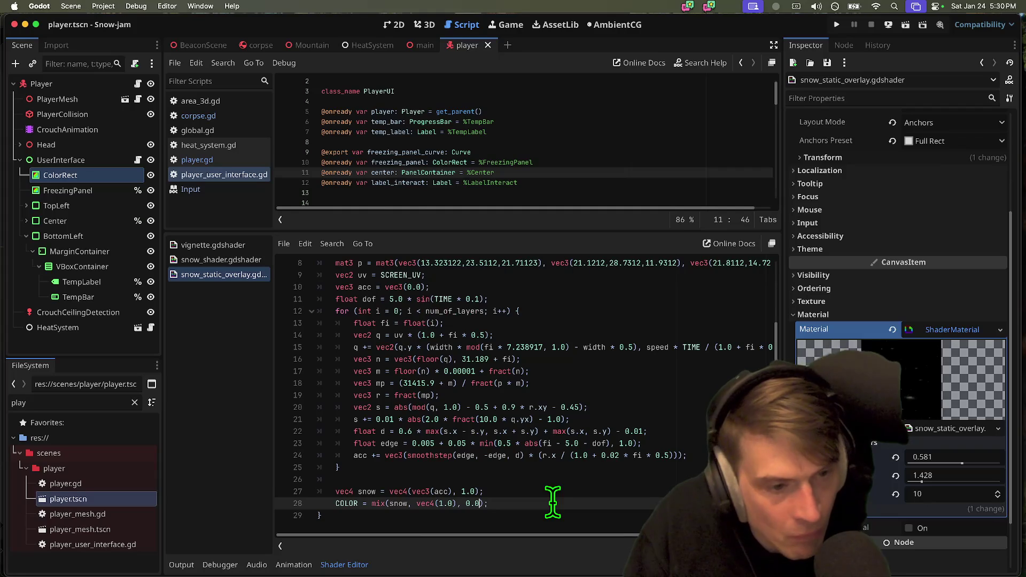
{"action": "type", "text": "1.0"}
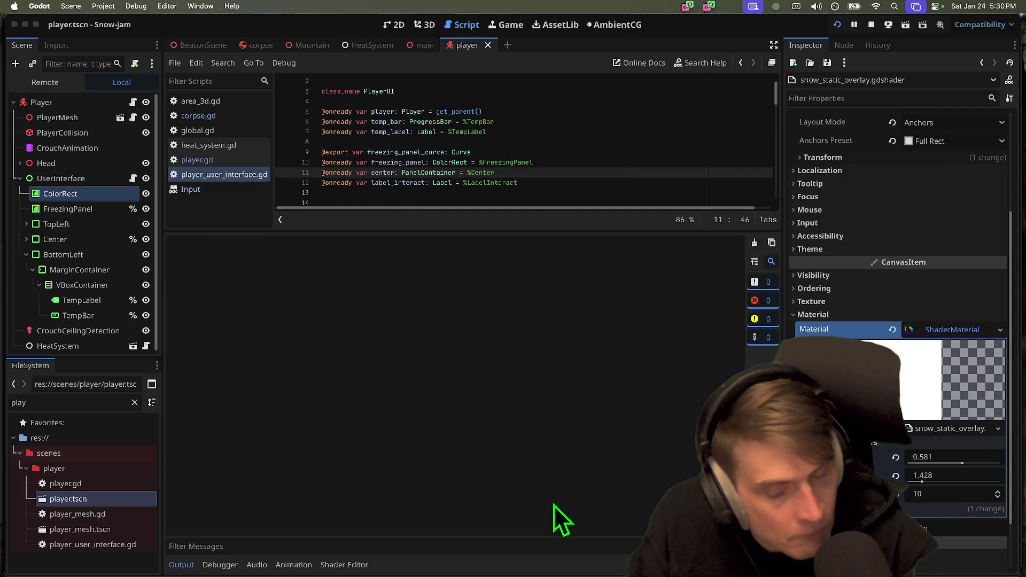
{"action": "key", "text": "super+b"}
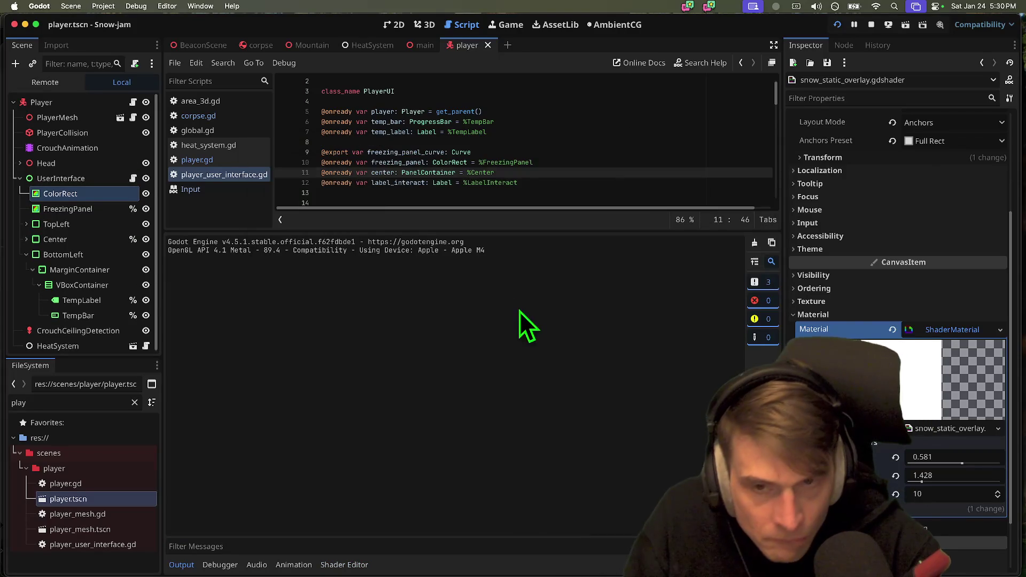
- Stop the running game and return to the player UI script
{"action": "key", "text": "super+q"}
{"action": "left_click", "coordinate": [574, 192]}
{"action": "scroll", "coordinate": [577, 186], "scroll_direction": "down", "scroll_amount": 2}
{"action": "scroll", "coordinate": [577, 185], "scroll_direction": "down", "scroll_amount": 15}
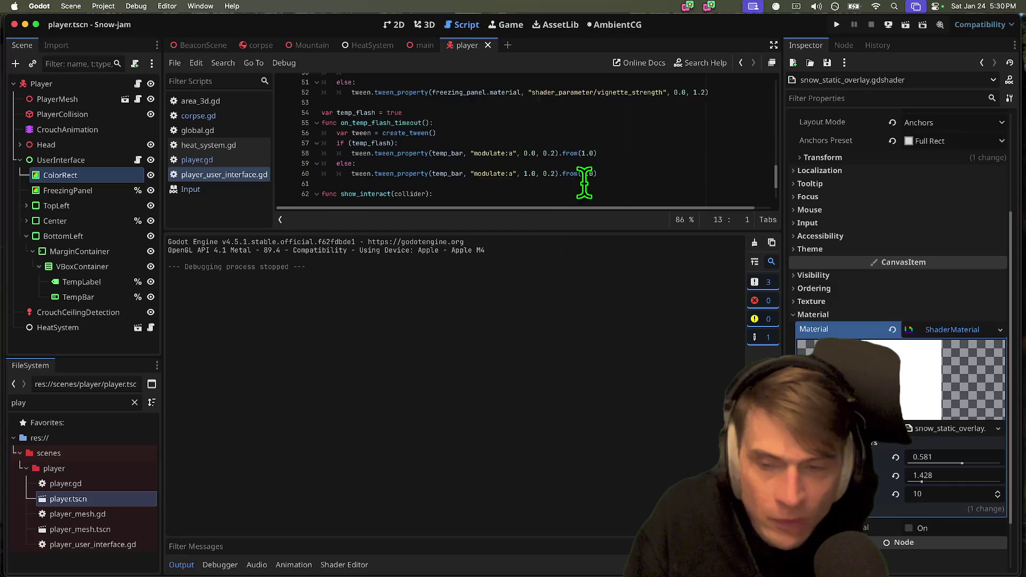
- Reselect the ColorRect, reopen its overlay shader, and change line 28's colour to vec4(0.0)
{"action": "left_click", "coordinate": [89, 160]}
{"action": "left_click", "coordinate": [84, 174]}
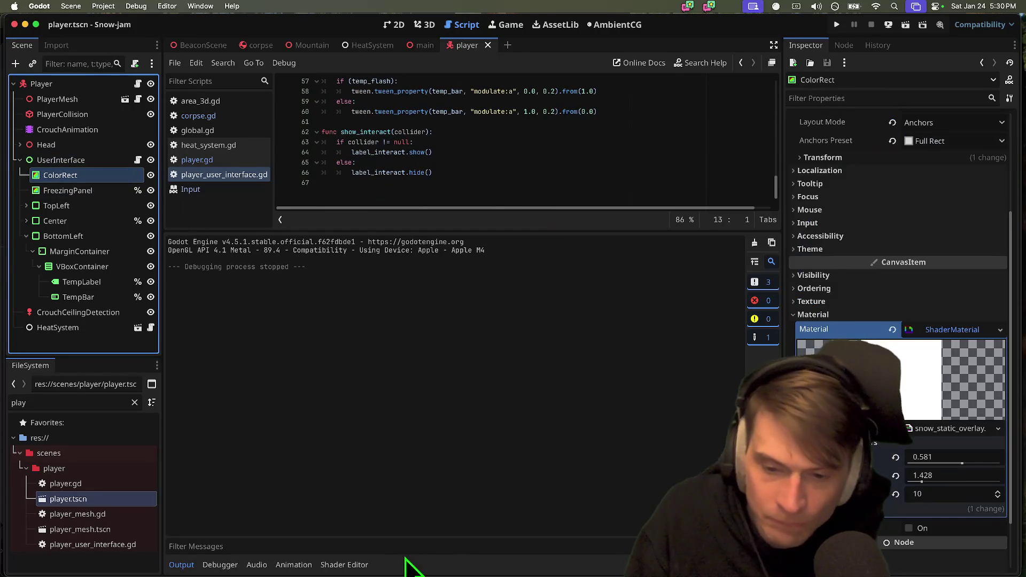
{"action": "left_click", "coordinate": [344, 565]}
{"action": "double_click", "coordinate": [398, 503]}
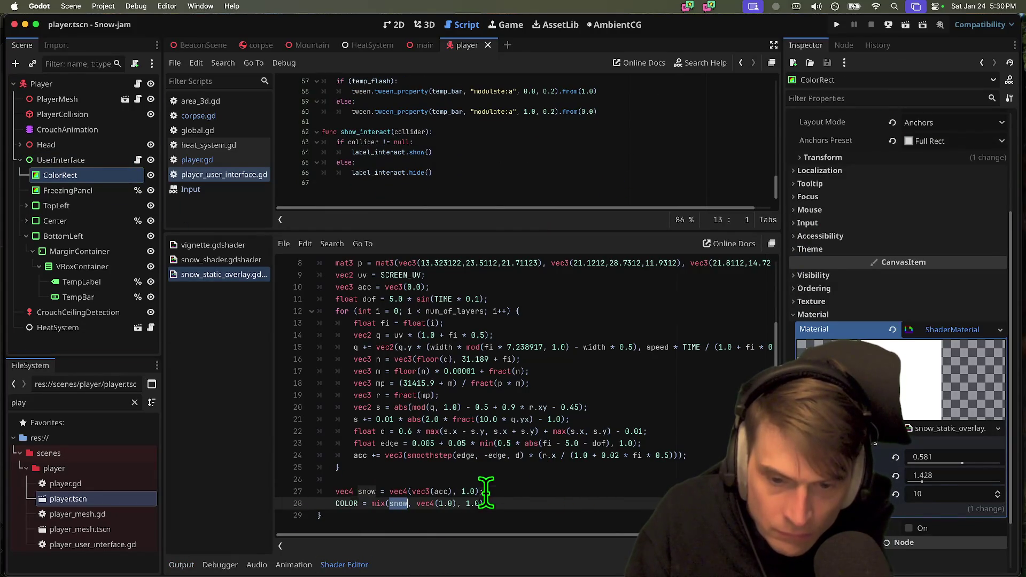
{"action": "left_click", "coordinate": [476, 491]}
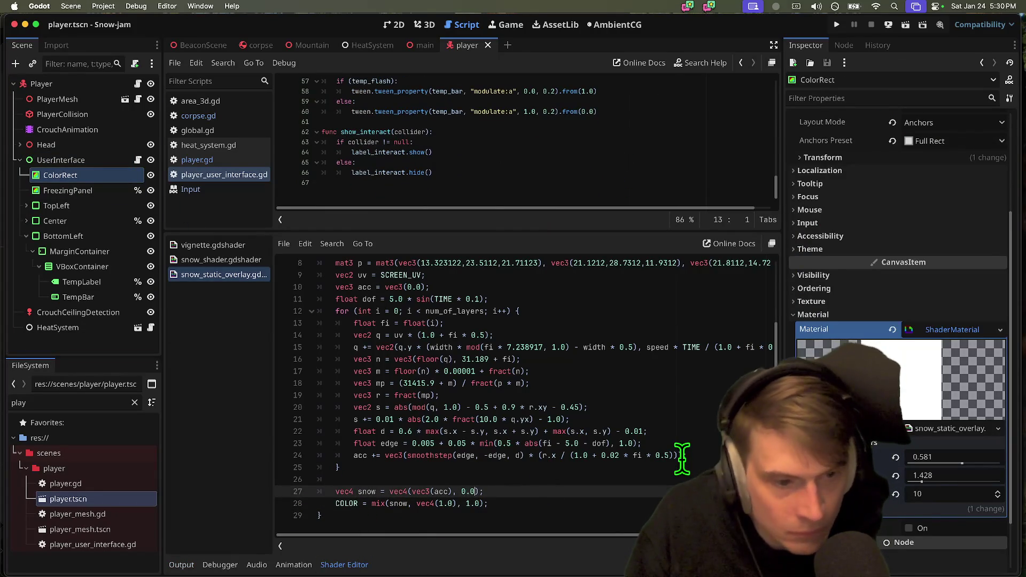
{"action": "left_click", "coordinate": [460, 502]}
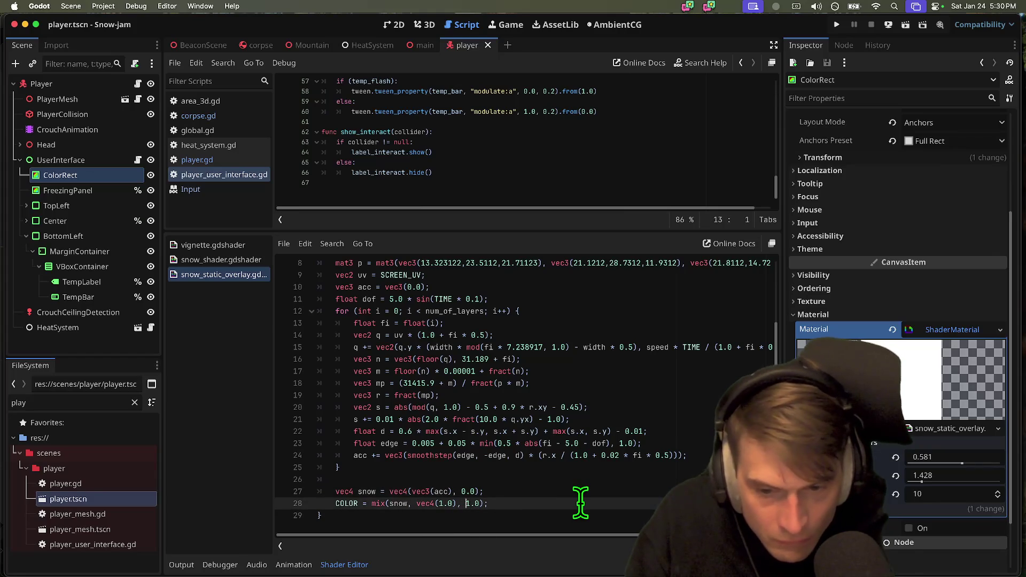
{"action": "type", "text": "0.0"}
{"action": "left_click", "coordinate": [471, 487]}
{"action": "type", "text": "1"}
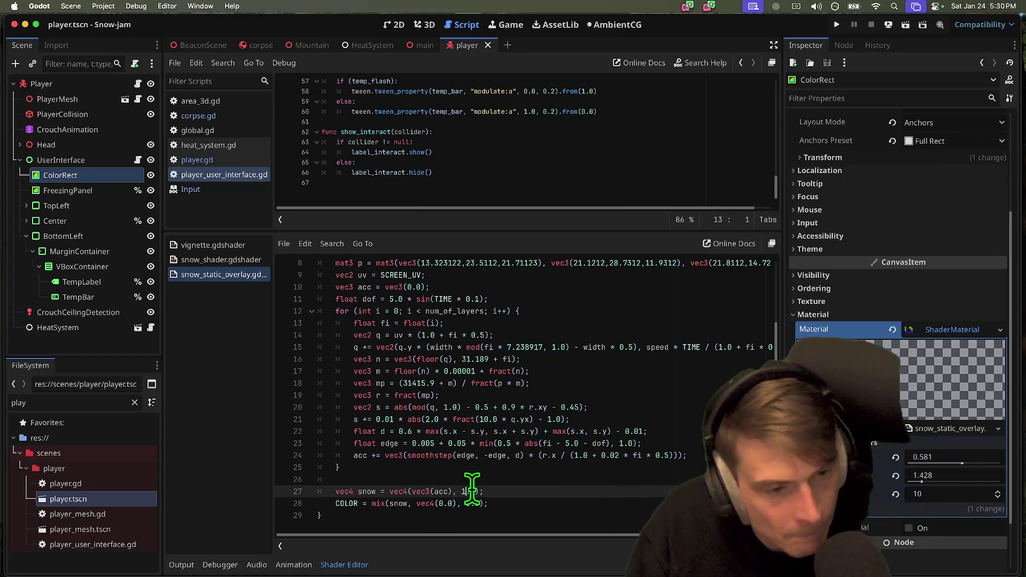
- Try editing the mix weight on line 28, then undo back to vec4(0.0)
{"action": "left_click", "coordinate": [498, 497]}
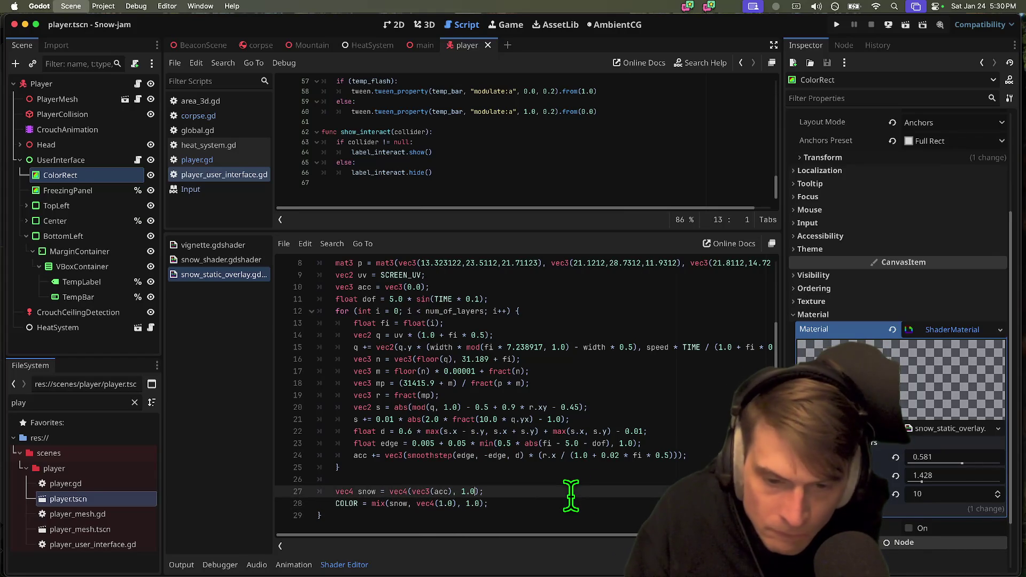
{"action": "key", "text": "BackSpace"}
{"action": "key", "text": "BackSpace"}
{"action": "key", "text": "BackSpace"}
{"action": "type", "text": "0."}
{"action": "key", "text": "super+z"}
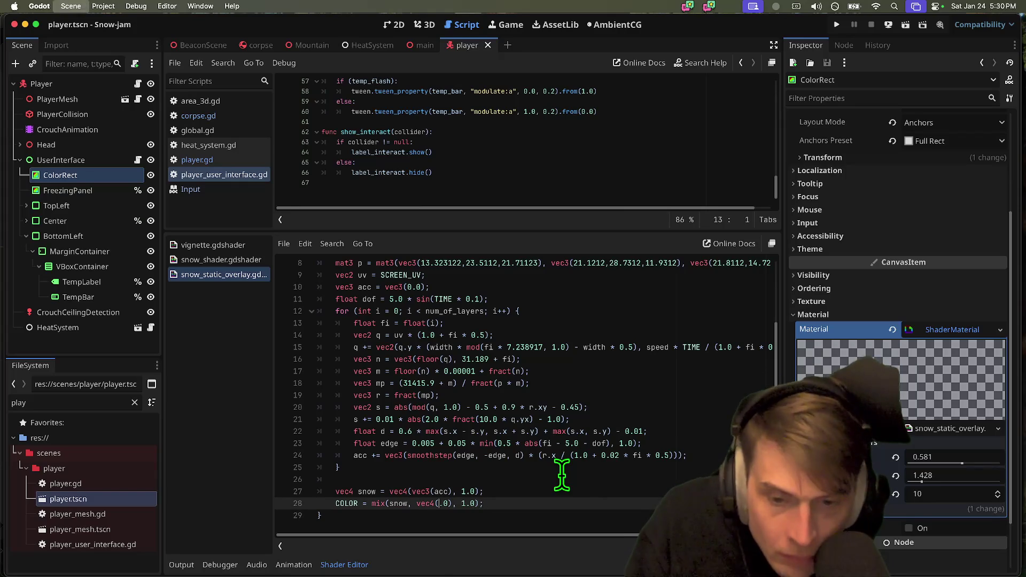
{"action": "key", "text": "super+z"}
{"action": "key", "text": "super+z"}
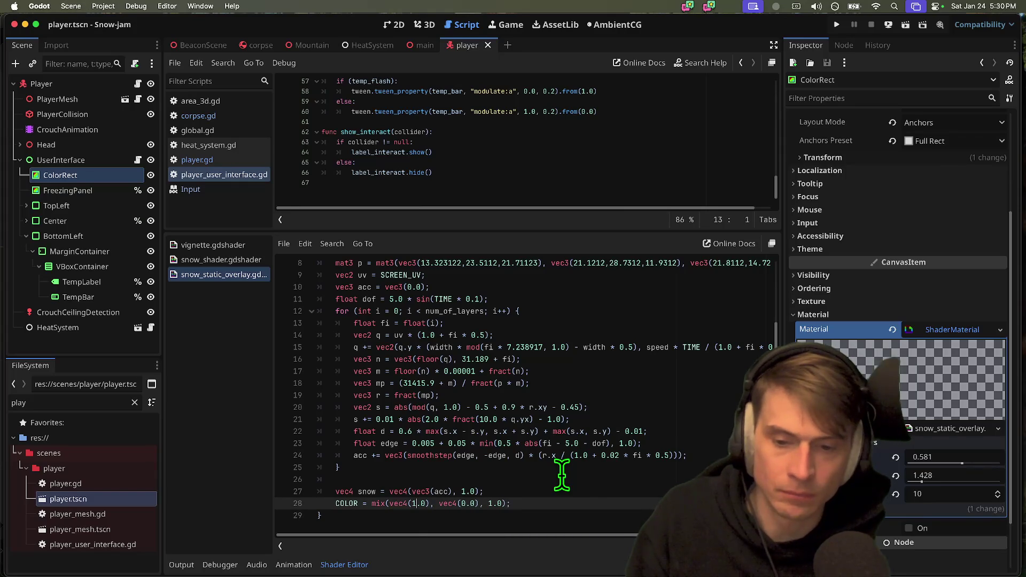
{"action": "key", "text": "super+z"}
{"action": "key", "text": "super+z"}
{"action": "key", "text": "super+z"}
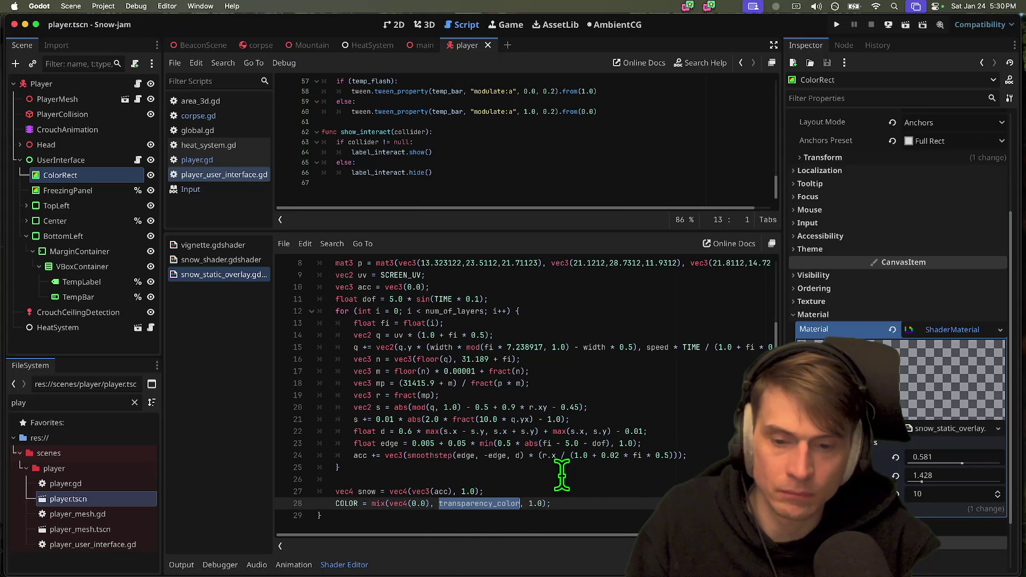
{"action": "key", "text": "super+z"}
{"action": "key", "text": "super+z"}
{"action": "key", "text": "super+z"}
- Make snow the first mix argument, giving mix(snow, vec4(0.0), 1.0), and run the game
{"action": "left_click", "coordinate": [541, 480]}
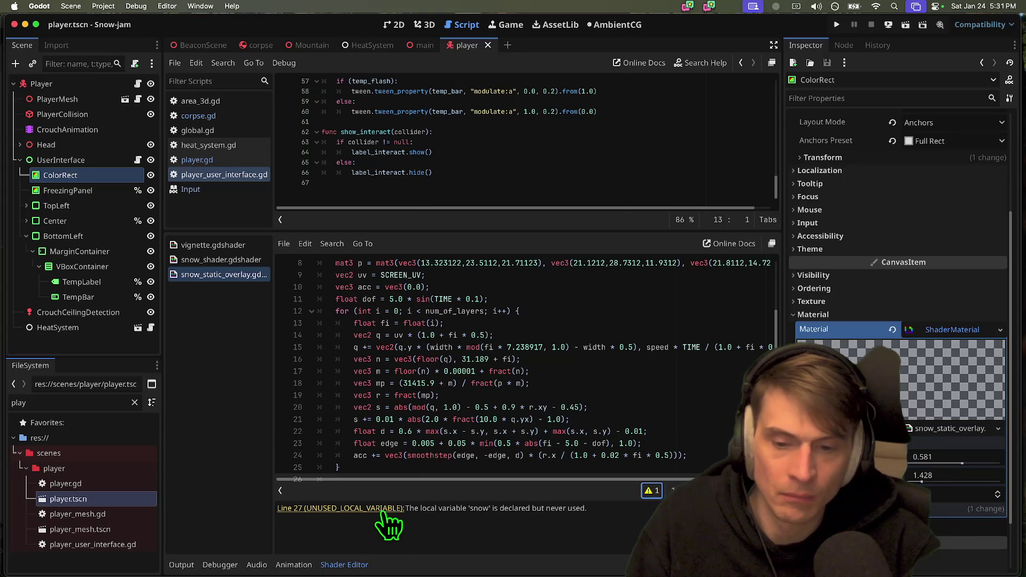
{"action": "left_click", "coordinate": [386, 513]}
{"action": "left_click", "coordinate": [429, 444]}
{"action": "key", "text": "BackSpace"}
{"action": "key", "text": "BackSpace"}
{"action": "key", "text": "BackSpace"}
{"action": "type", "text": "snow"}
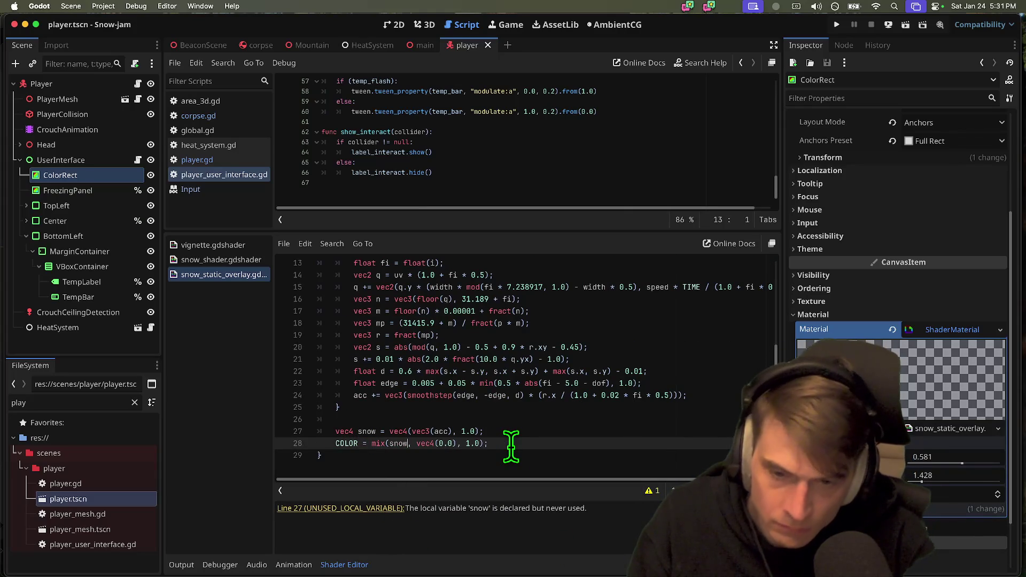
{"action": "left_click", "coordinate": [542, 435]}
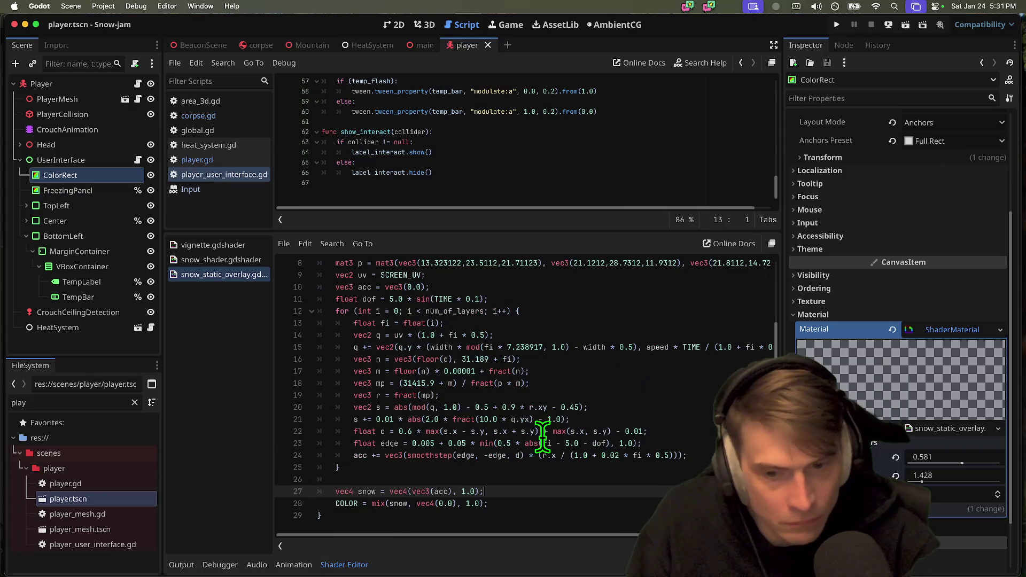
{"action": "key", "text": "super+b"}
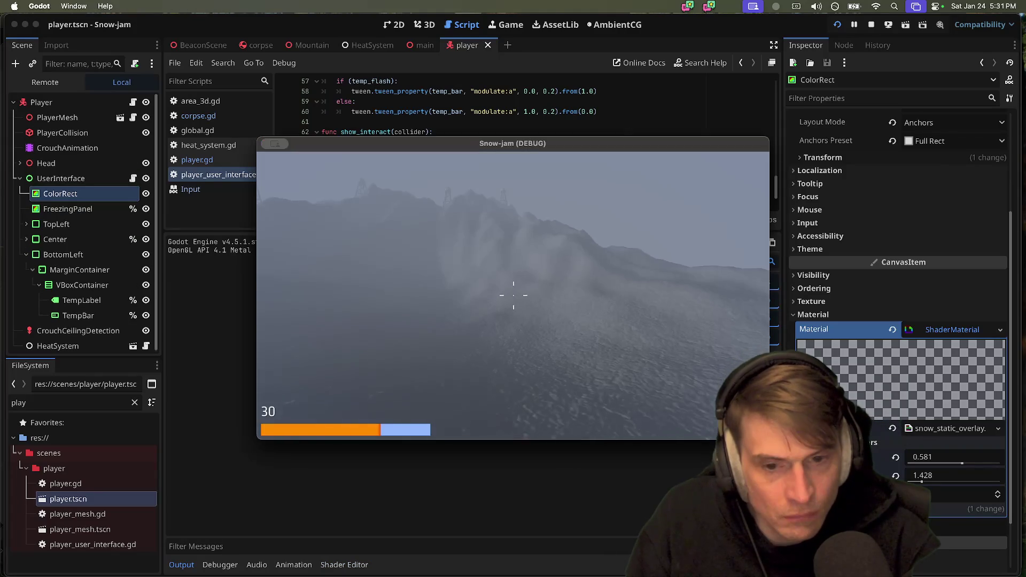
- Stop the game, change the output to mix(snow, vec4(1.0), 0.0), and rerun it
{"action": "key", "text": "super+period"}
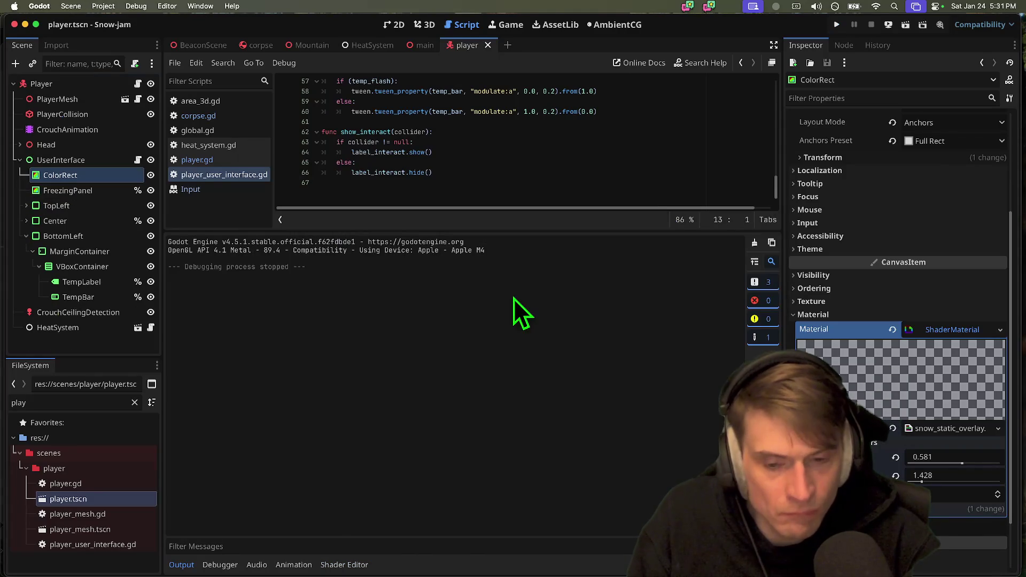
{"action": "left_click", "coordinate": [344, 565]}
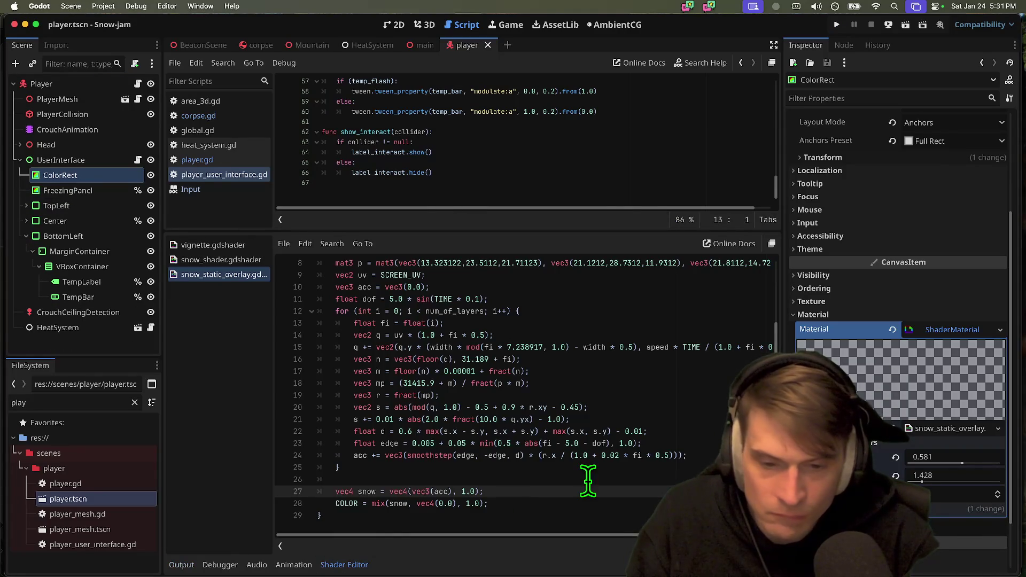
{"action": "left_click", "coordinate": [484, 491]}
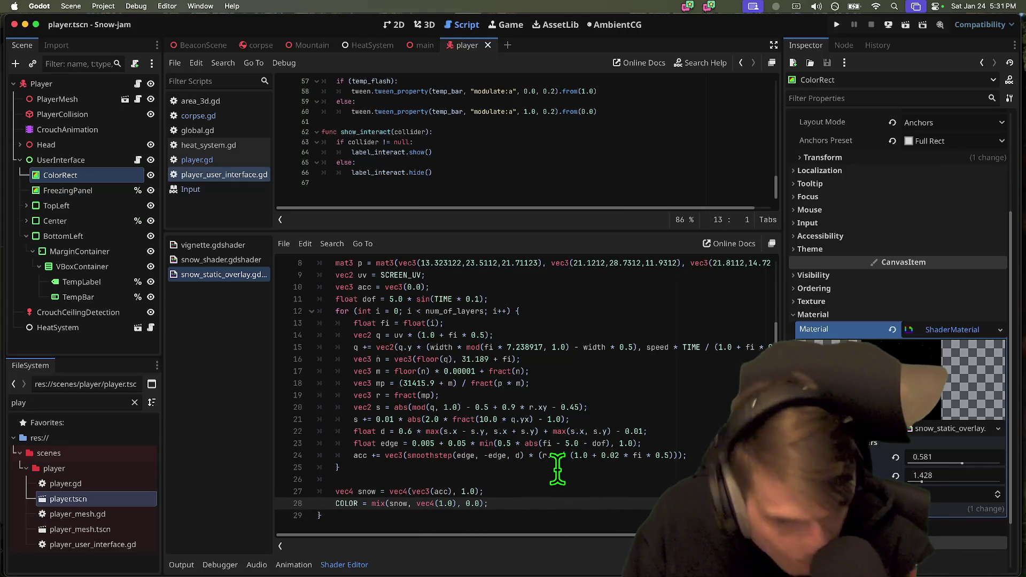
{"action": "key", "text": "super+b"}
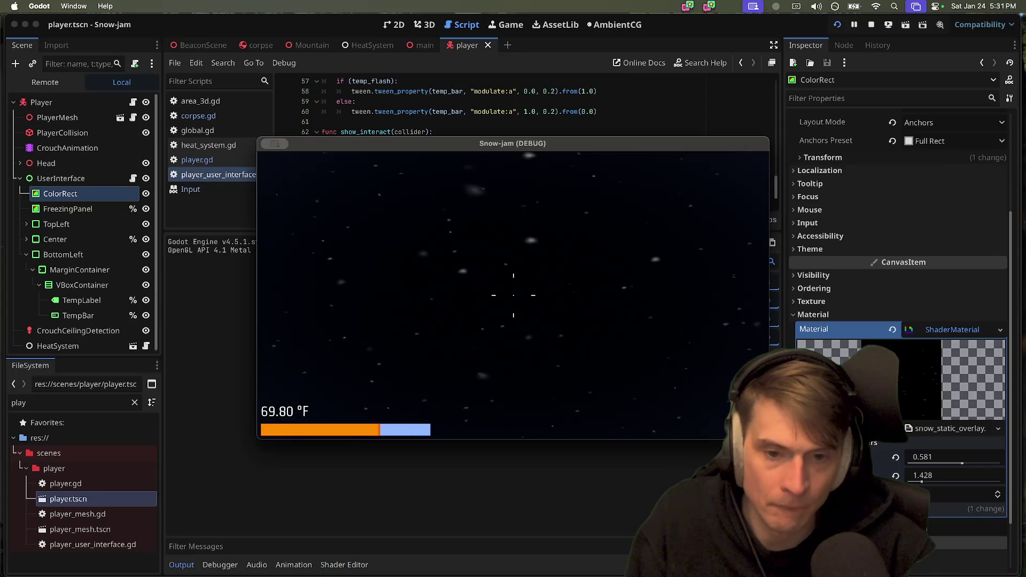
- Glance at the Godot Shaders page in Firefox, then reselect the ColorRect node in Godot
{"action": "key", "text": "super+Tab"}
{"action": "key", "text": "super+Tab"}
{"action": "key", "text": "super+Tab"}
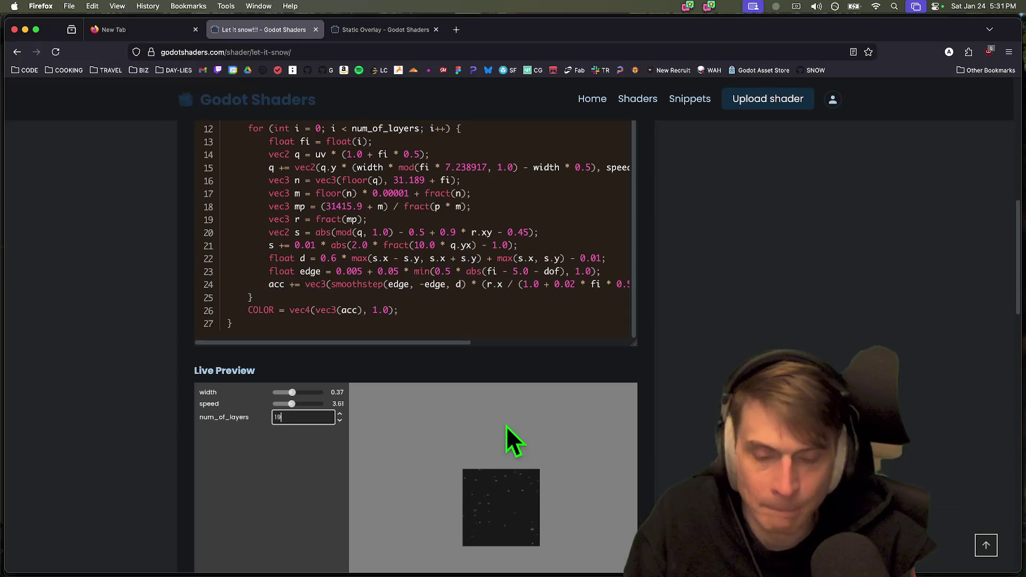
{"action": "key", "text": "super+Tab"}
{"action": "left_click", "coordinate": [95, 160]}
{"action": "left_click", "coordinate": [59, 175]}
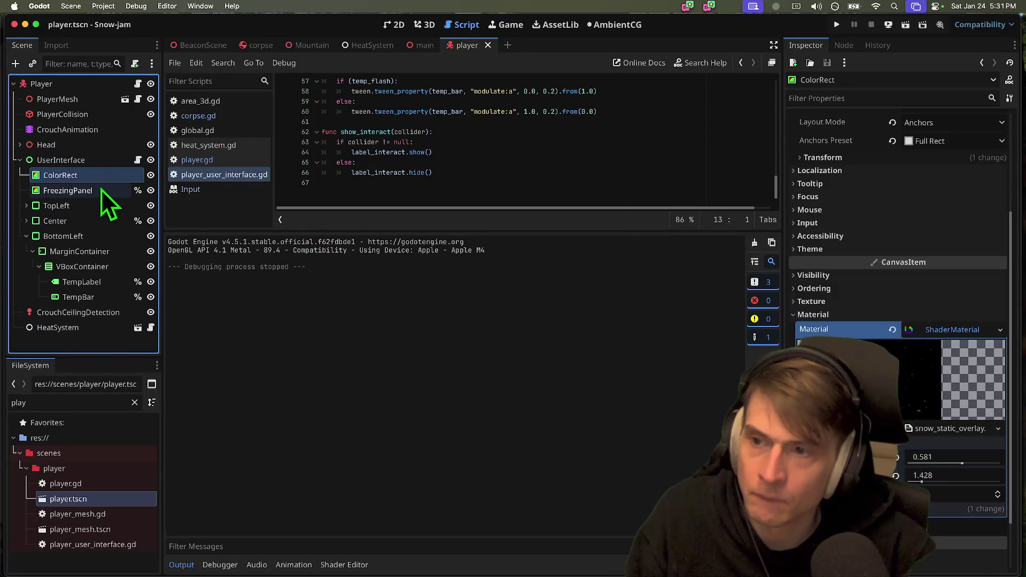
- Reselect ColorRect, show snow_static_overlay, revert acc to vec3(0.0), and save the player scene
{"action": "left_click", "coordinate": [103, 162]}
{"action": "left_click", "coordinate": [90, 499]}
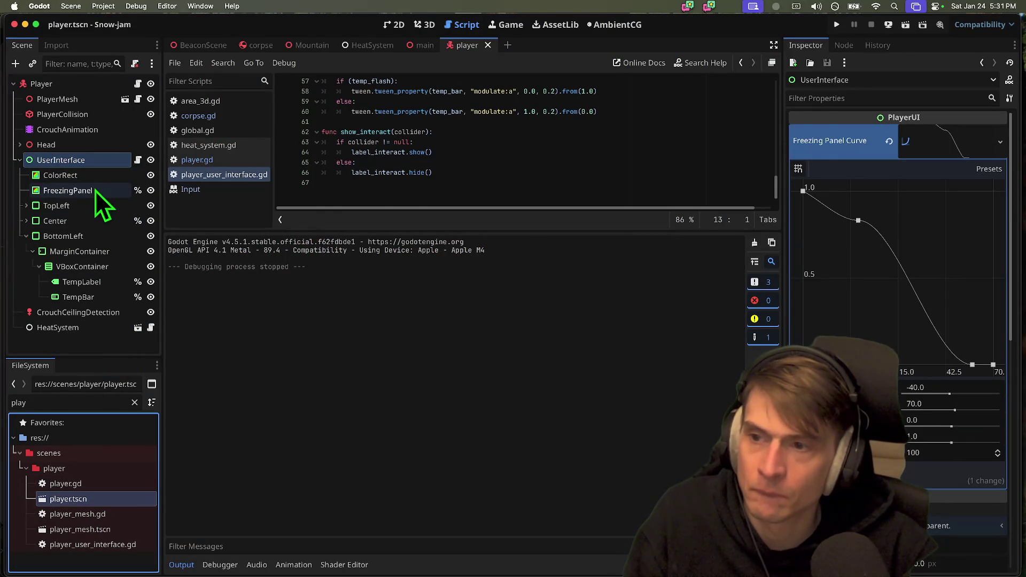
{"action": "left_click", "coordinate": [95, 176]}
{"action": "left_click", "coordinate": [373, 567]}
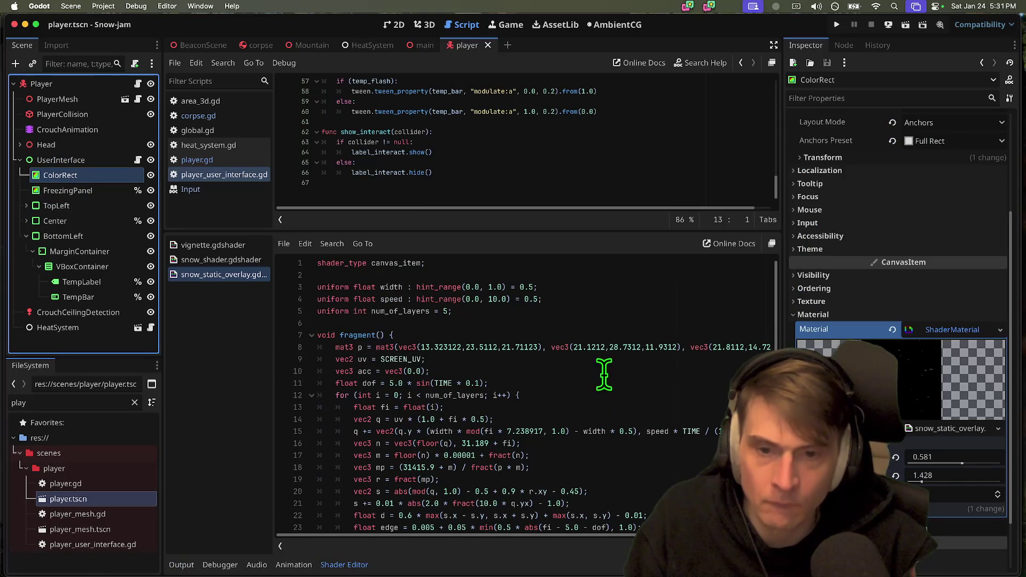
{"action": "left_click", "coordinate": [563, 371]}
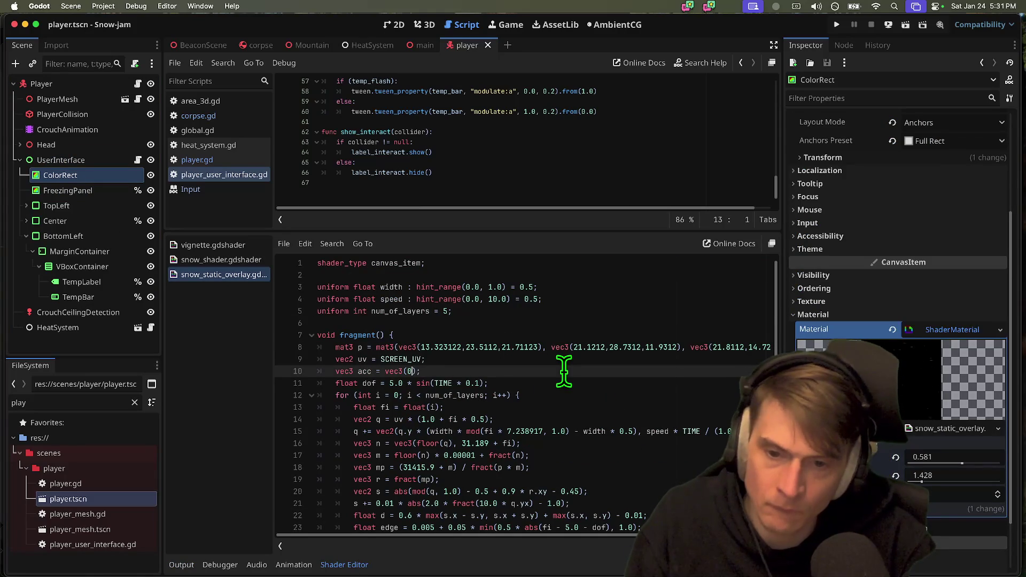
{"action": "scroll", "coordinate": [564, 370], "scroll_direction": "down", "scroll_amount": 3}
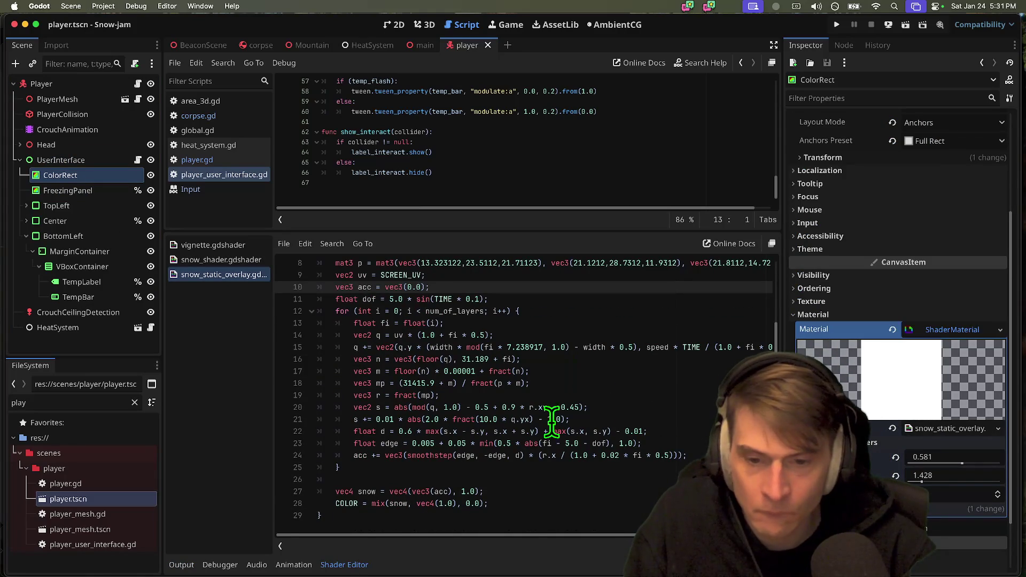
{"action": "left_click", "coordinate": [543, 496]}
{"action": "key", "text": "super+z"}
{"action": "key", "text": "super+s"}
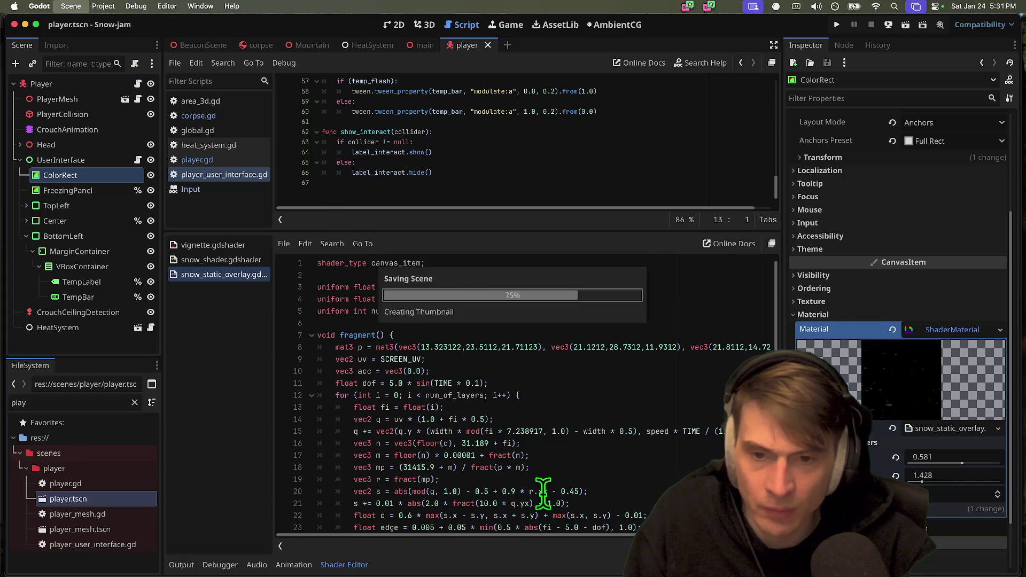
{"action": "key", "text": "super+Tab"}
{"action": "key", "text": "super+Tab"}
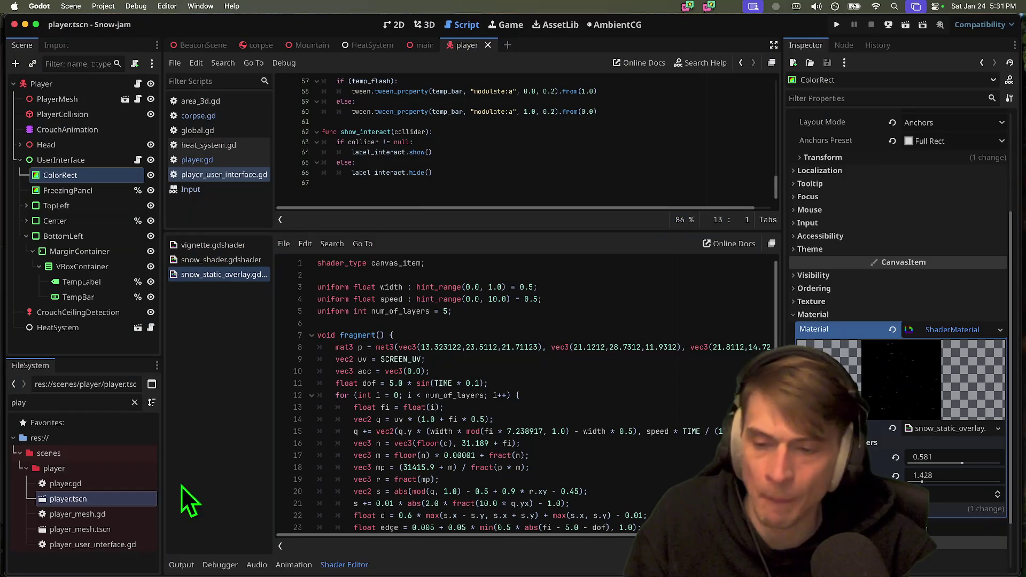
- Open snow_shader.gdshader and search its code for 'alpha'
{"action": "left_click", "coordinate": [233, 259]}
{"action": "key", "text": "super+f"}
{"action": "type", "text": "aplh"}
{"action": "key", "text": "BackSpace"}
{"action": "key", "text": "BackSpace"}
{"action": "key", "text": "BackSpace"}
{"action": "type", "text": "lp"}
{"action": "key", "text": "Escape"}
{"action": "scroll", "coordinate": [572, 347], "scroll_direction": "down", "scroll_amount": 10}
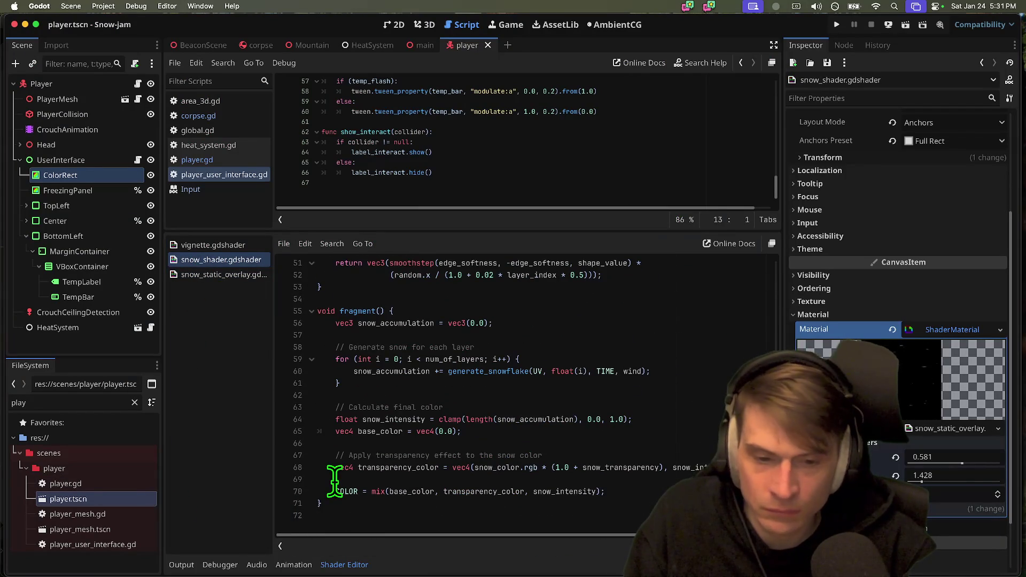
- Trace snow_transparency, base_color, snow_intensity and the snow_accumulation length in fragment()
{"action": "double_click", "coordinate": [641, 467]}
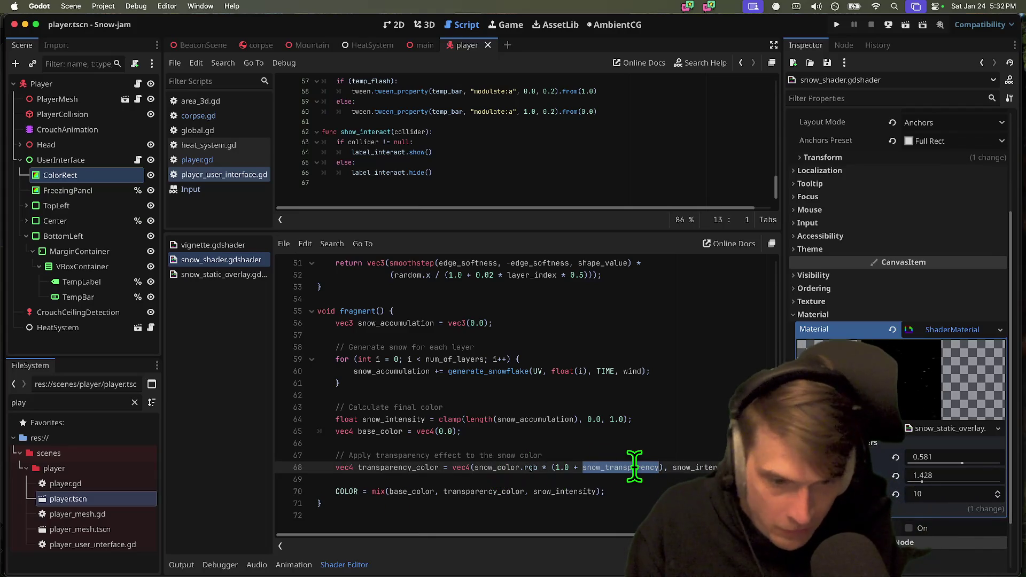
{"action": "left_click", "coordinate": [516, 467]}
{"action": "left_click", "coordinate": [629, 445]}
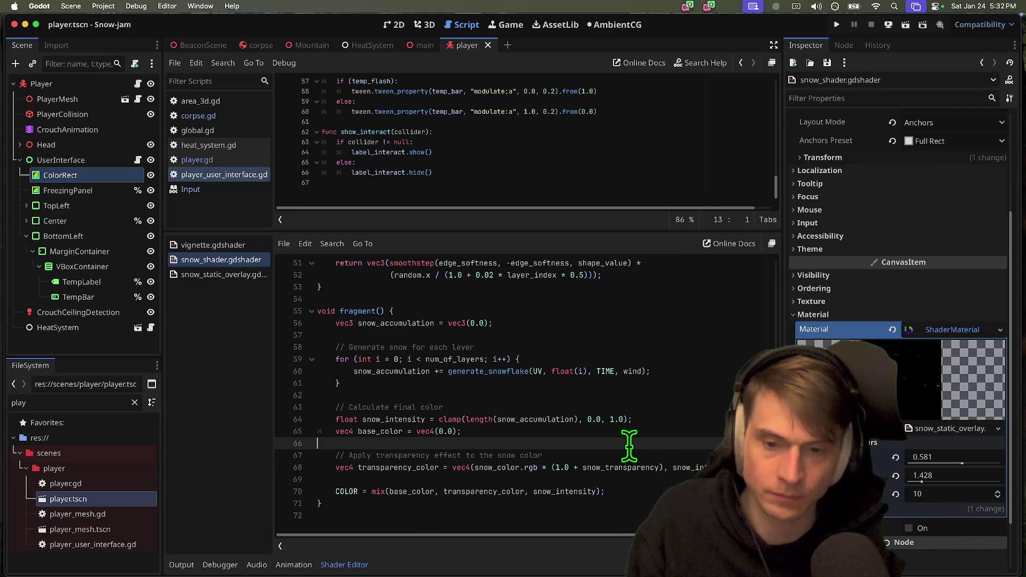
{"action": "left_click", "coordinate": [635, 434]}
{"action": "double_click", "coordinate": [368, 433]}
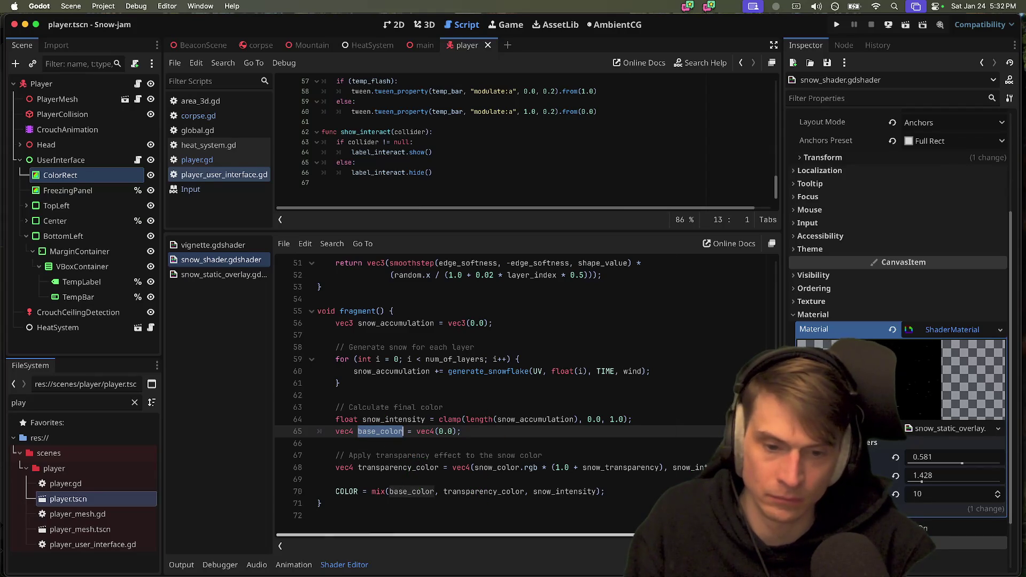
{"action": "double_click", "coordinate": [552, 491]}
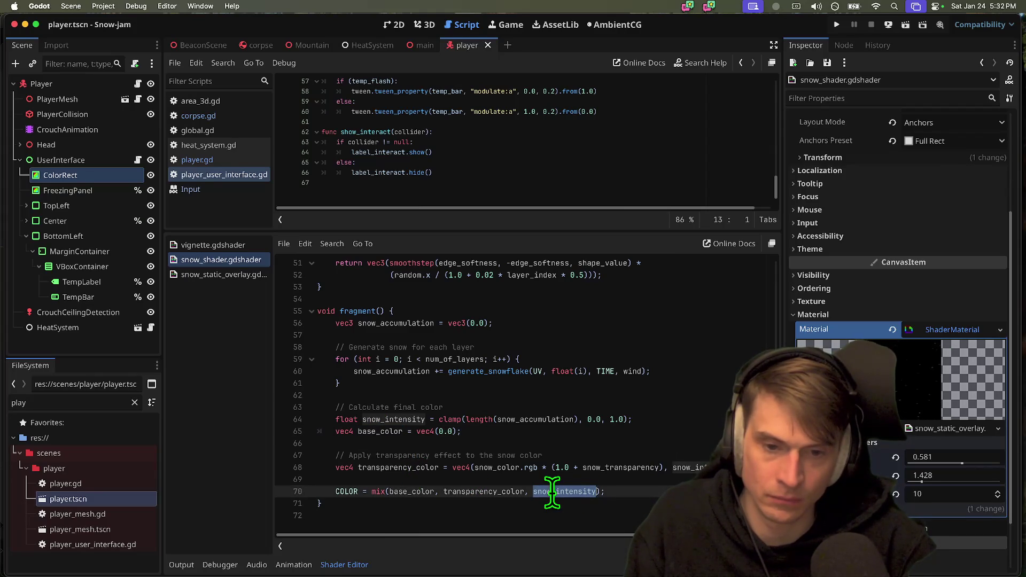
{"action": "left_click_drag", "start_coordinate": [467, 419], "coordinate": [575, 420]}
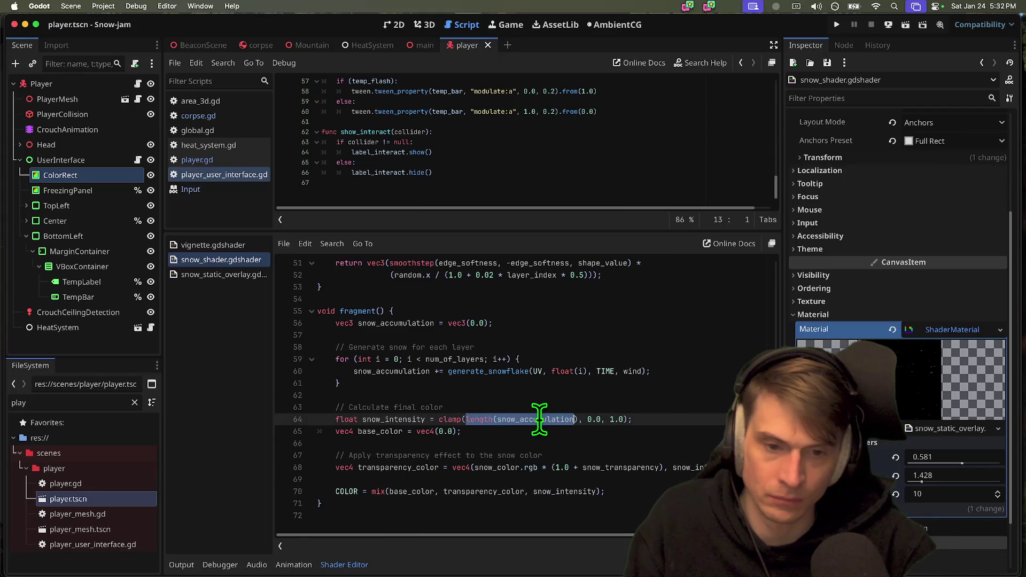
{"action": "scroll", "coordinate": [529, 436], "scroll_direction": "up", "scroll_amount": 2}
{"action": "key", "text": "super+Tab"}
{"action": "key", "text": "super+Tab"}
{"action": "key", "text": "super+Tab"}
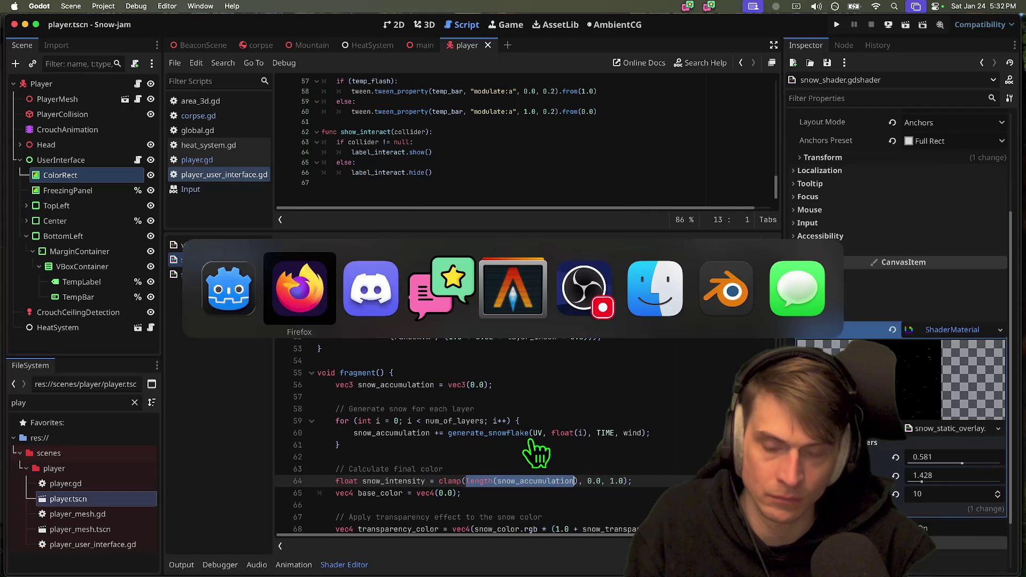
{"action": "key", "text": "super+Tab"}
{"action": "key", "text": "super+Tab"}
{"action": "key", "text": "super+Tab"}
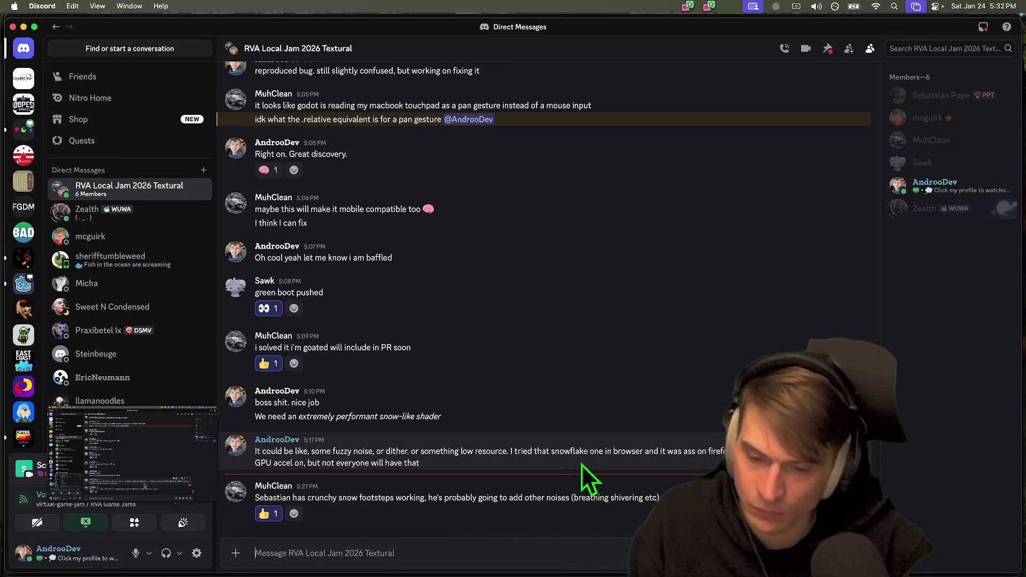
{"action": "left_click", "coordinate": [24, 128]}
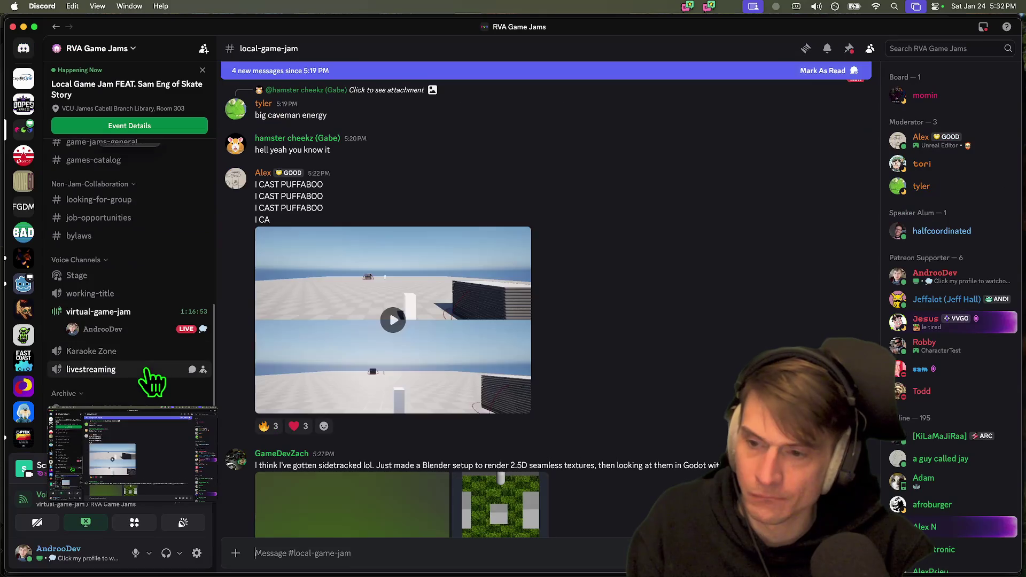
{"action": "key", "text": "super+bracketleft"}
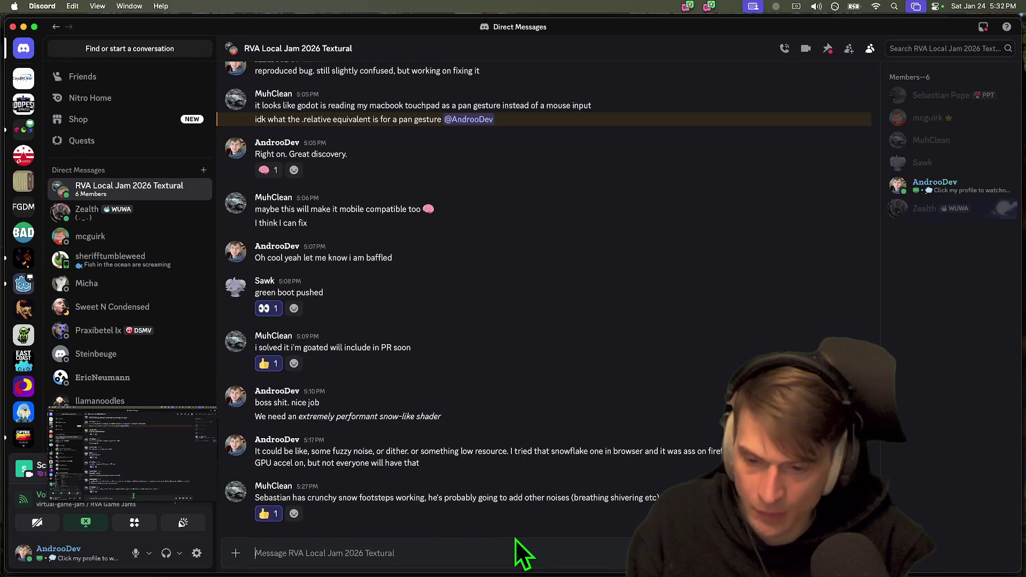
{"action": "type", "text": "Im"}
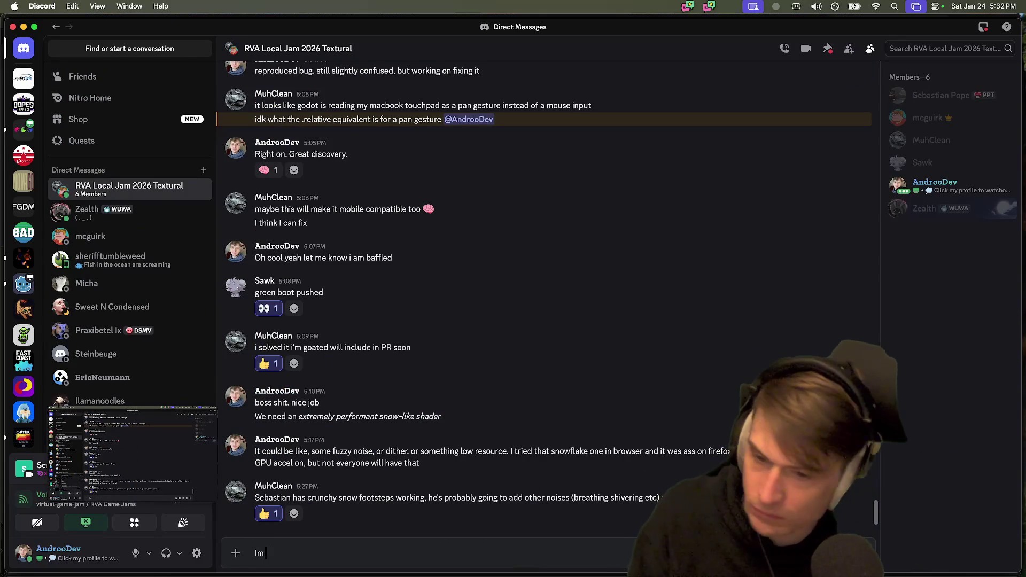
{"action": "key", "text": "super+Tab"}
{"action": "key", "text": "super+Tab"}
{"action": "key", "text": "Tab"}
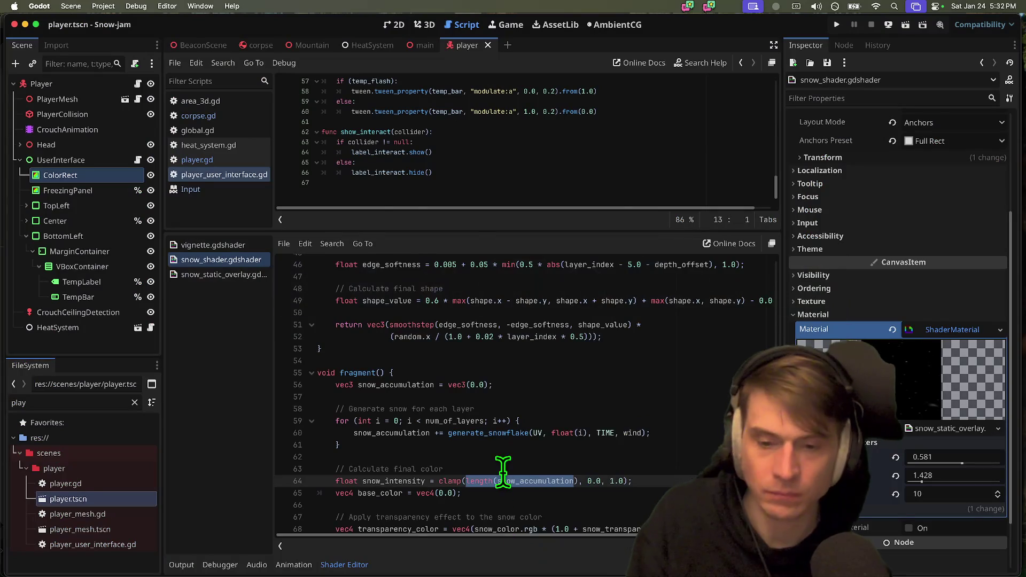
- Trace transparency_color on line 70 of snow_shader's fragment function
{"action": "scroll", "coordinate": [539, 491], "scroll_direction": "down", "scroll_amount": 5}
{"action": "left_click", "coordinate": [588, 504]}
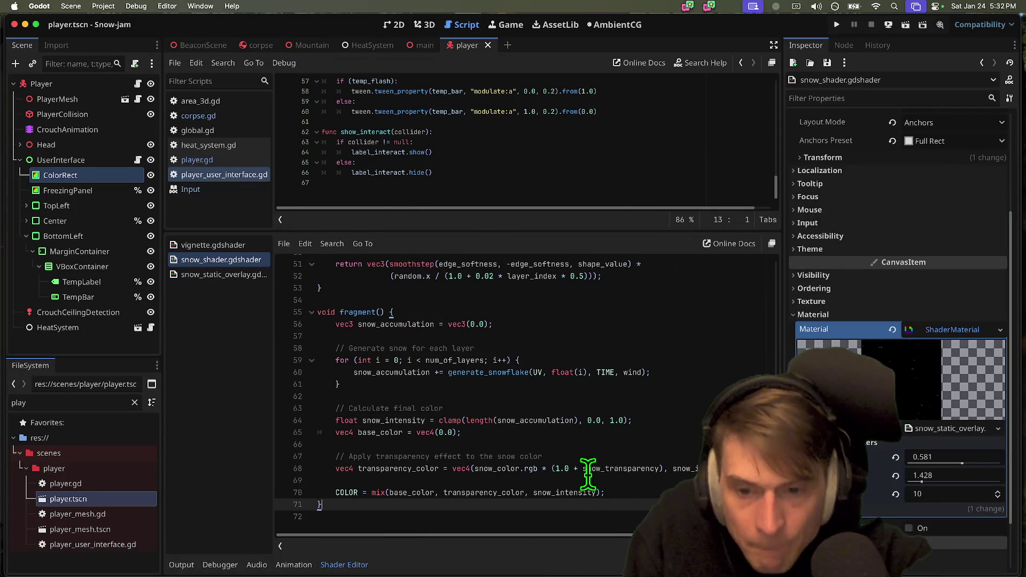
{"action": "double_click", "coordinate": [394, 493]}
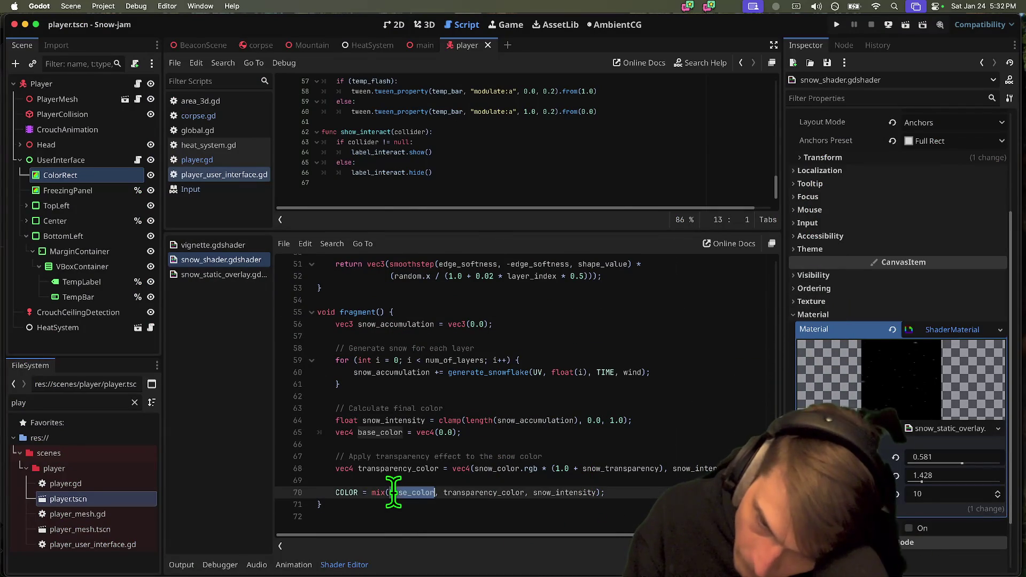
{"action": "double_click", "coordinate": [476, 493]}
{"action": "scroll", "coordinate": [547, 486], "scroll_direction": "up", "scroll_amount": 15}
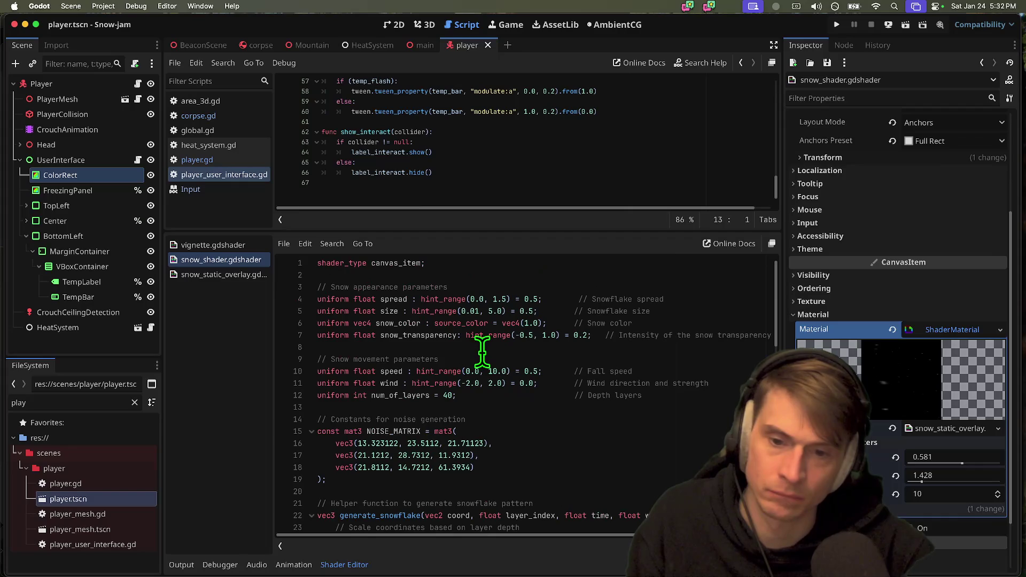
{"action": "scroll", "coordinate": [493, 360], "scroll_direction": "down", "scroll_amount": 6}
- Inspect base_color and the generate_snowflake UV, then return to snow_static_overlay.gdshader
{"action": "left_click", "coordinate": [519, 356]}
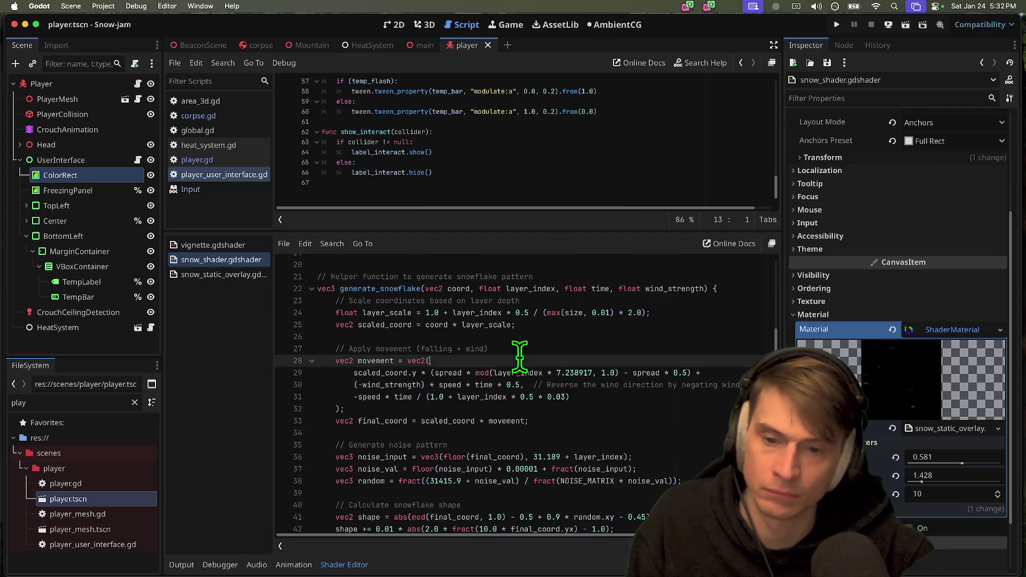
{"action": "scroll", "coordinate": [521, 358], "scroll_direction": "down", "scroll_amount": 10}
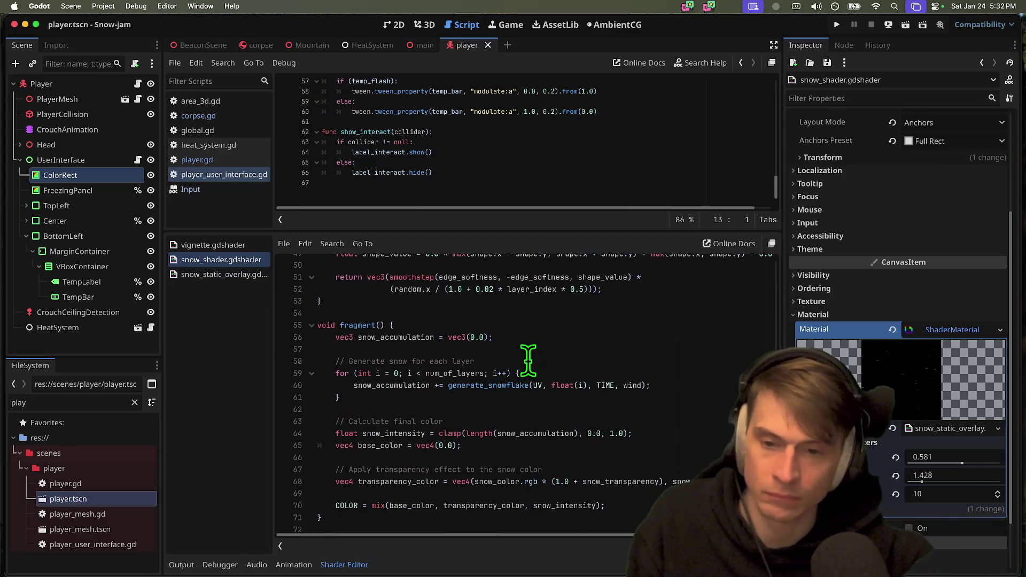
{"action": "double_click", "coordinate": [377, 431]}
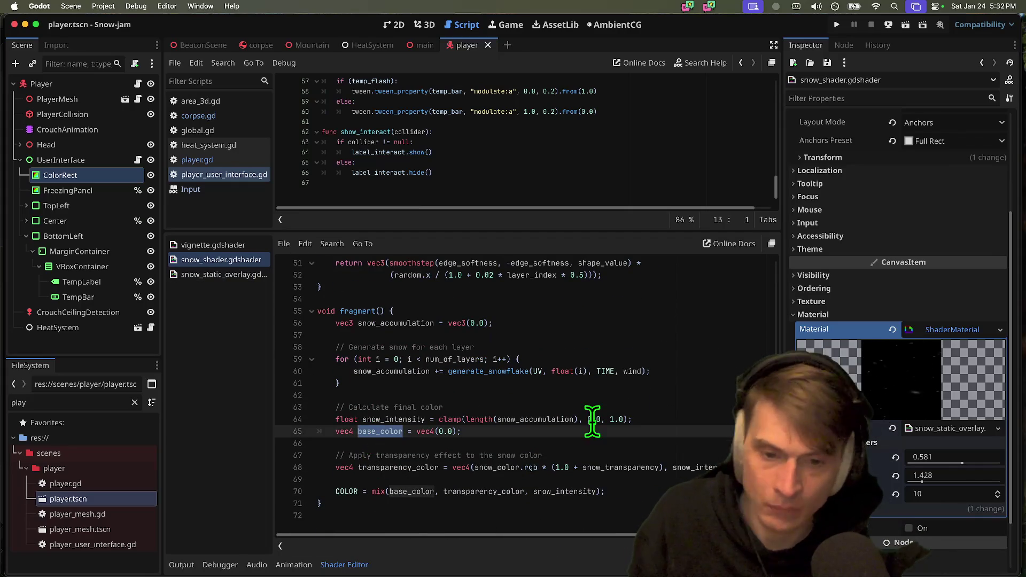
{"action": "left_click", "coordinate": [532, 371]}
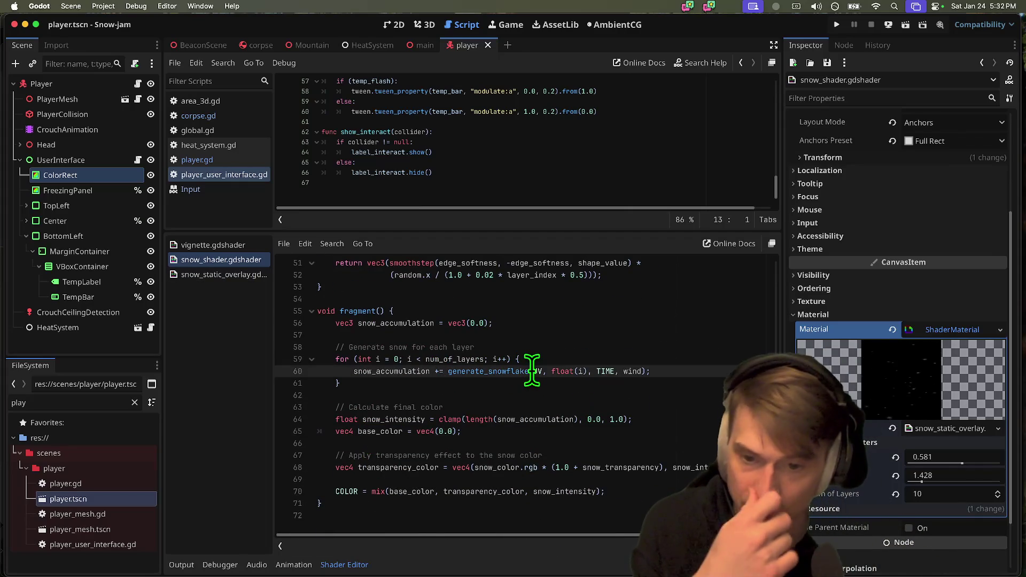
{"action": "double_click", "coordinate": [533, 371]}
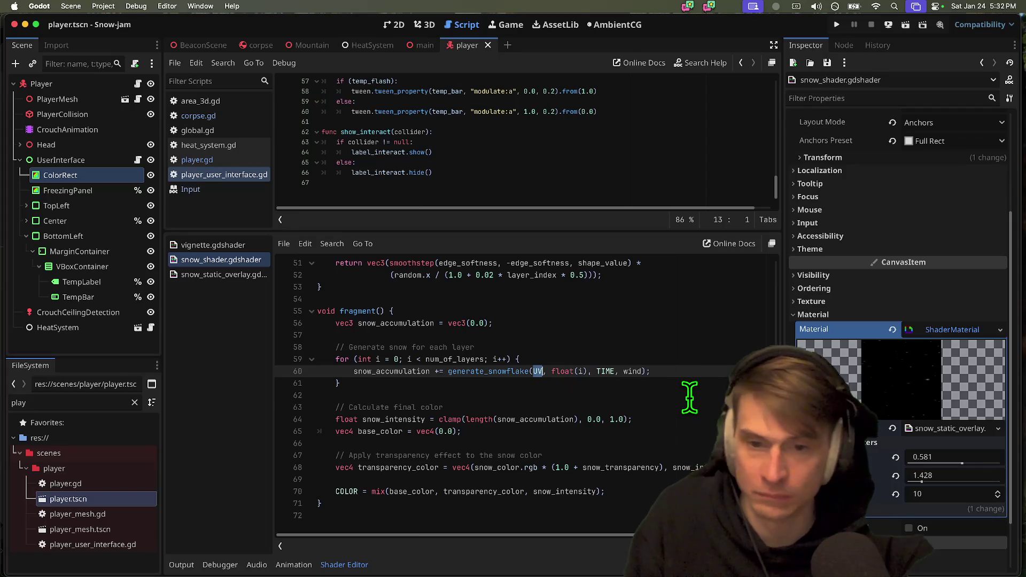
{"action": "scroll", "coordinate": [689, 397], "scroll_direction": "up", "scroll_amount": 10}
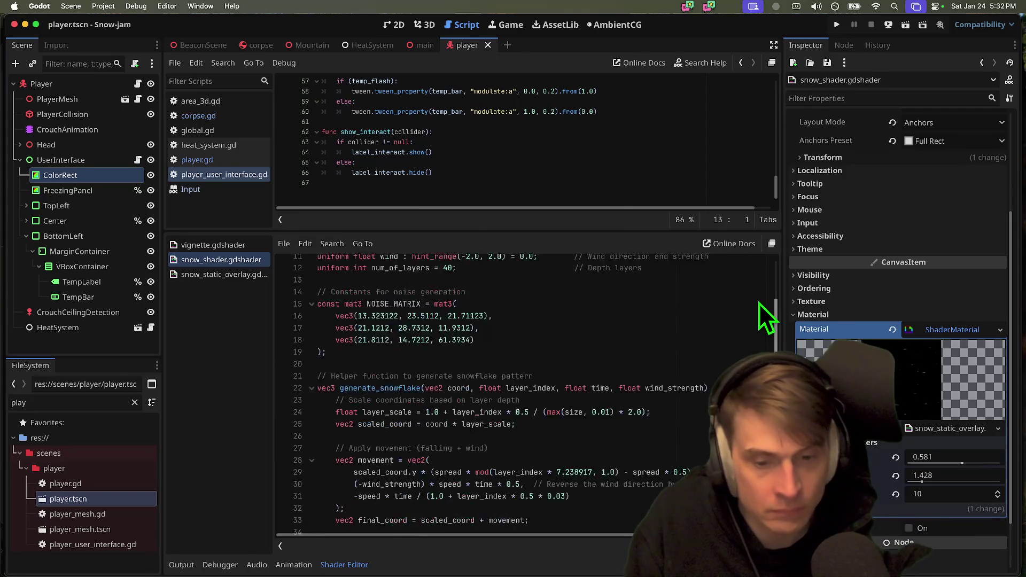
{"action": "scroll", "coordinate": [759, 319], "scroll_direction": "up", "scroll_amount": 5}
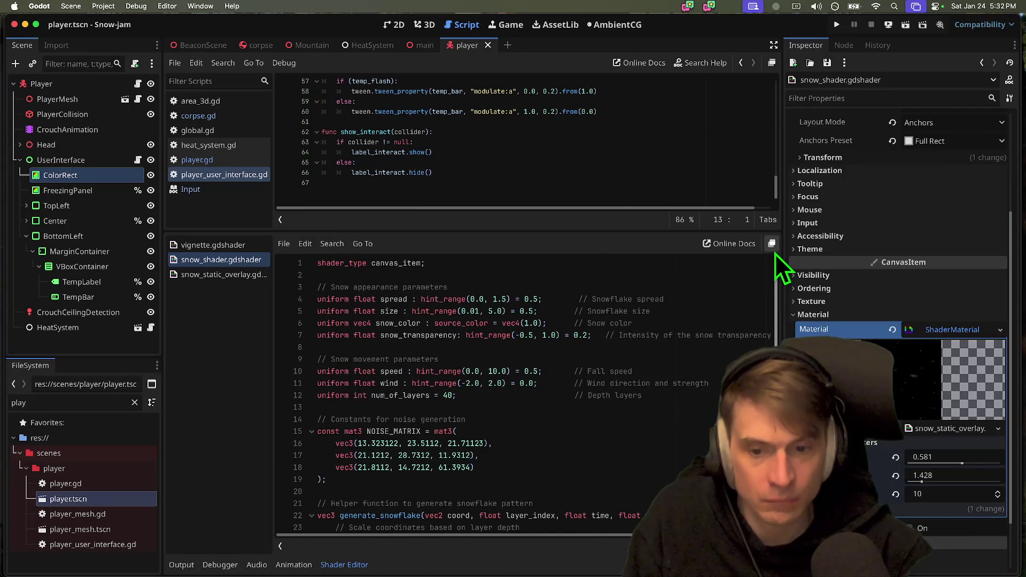
{"action": "scroll", "coordinate": [748, 320], "scroll_direction": "down", "scroll_amount": 17}
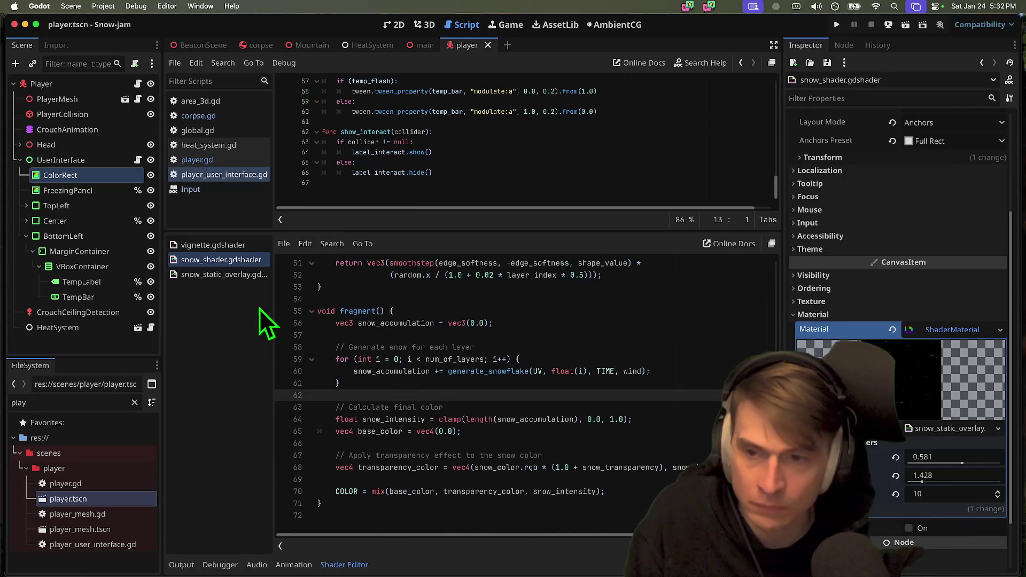
{"action": "left_click", "coordinate": [224, 275]}
{"action": "scroll", "coordinate": [539, 406], "scroll_direction": "down", "scroll_amount": 3}
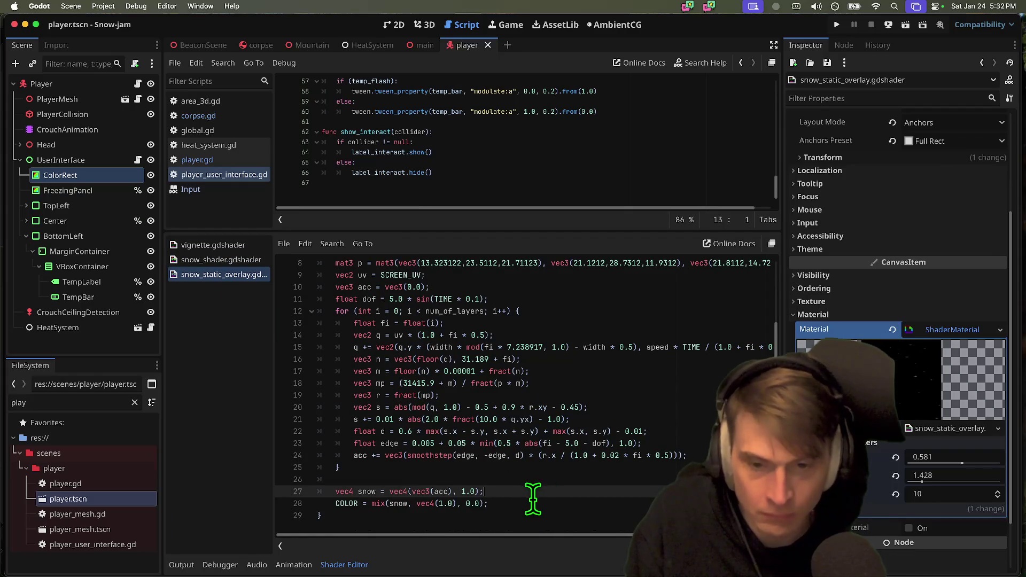
- Try replacing vec4(1.0) in the COLOR mix with UV, then undo it
{"action": "left_click_drag", "start_coordinate": [427, 503], "coordinate": [390, 504]}
{"action": "type", "text": "UV"}
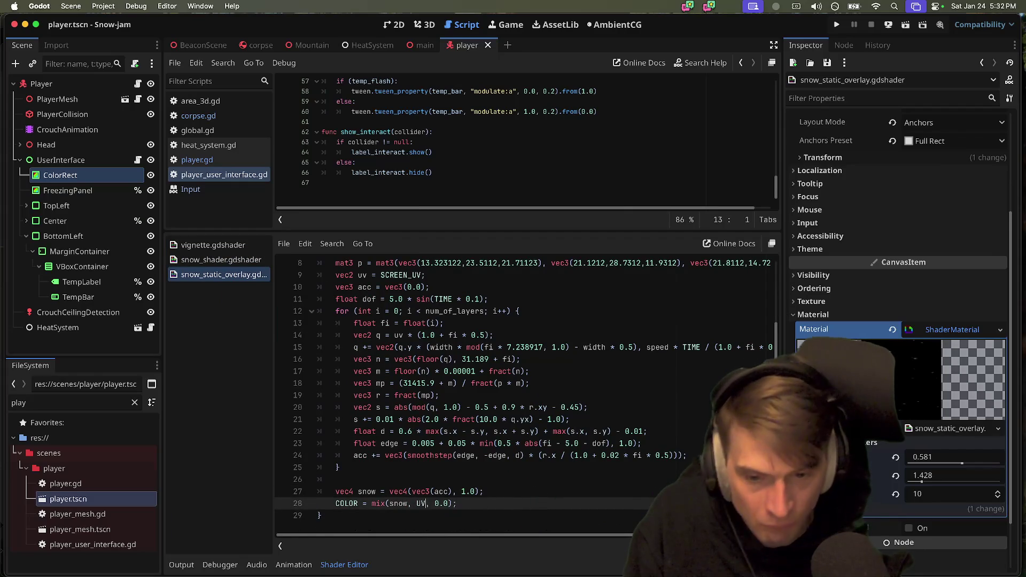
{"action": "left_click", "coordinate": [522, 494]}
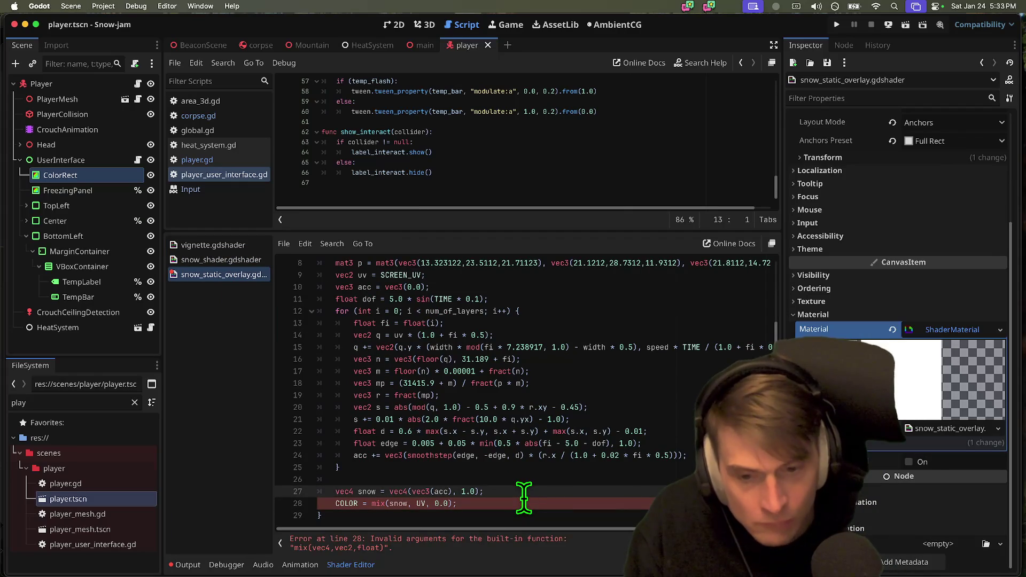
{"action": "scroll", "coordinate": [446, 513], "scroll_direction": "down", "scroll_amount": 1}
{"action": "key", "text": "ctrl+z"}
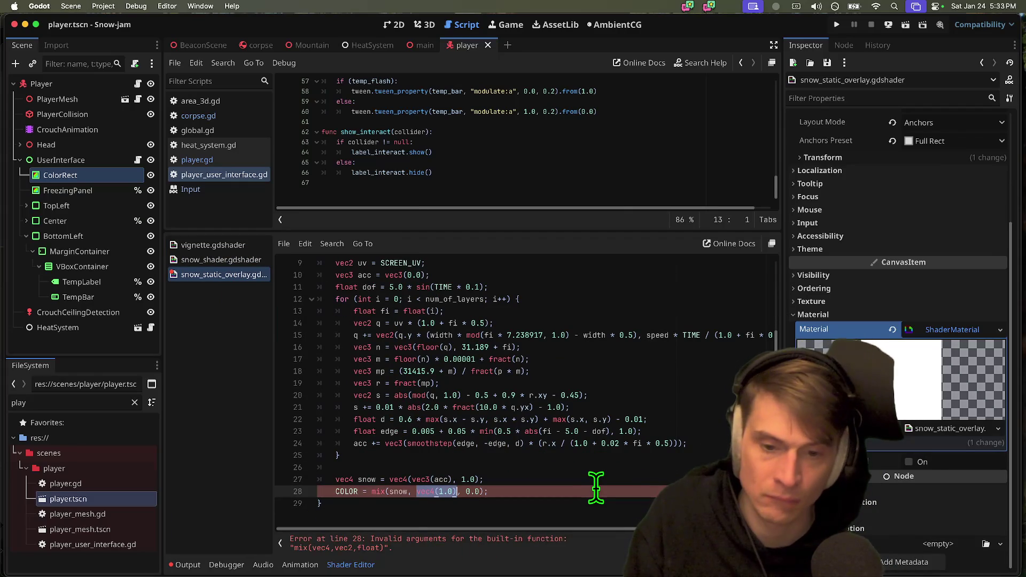
- Review the SCREEN_UV assignment, the q calculation and the vec2 uses in the shader
{"action": "scroll", "coordinate": [522, 465], "scroll_direction": "up", "scroll_amount": 3}
{"action": "double_click", "coordinate": [390, 336]}
{"action": "left_click", "coordinate": [363, 336]}
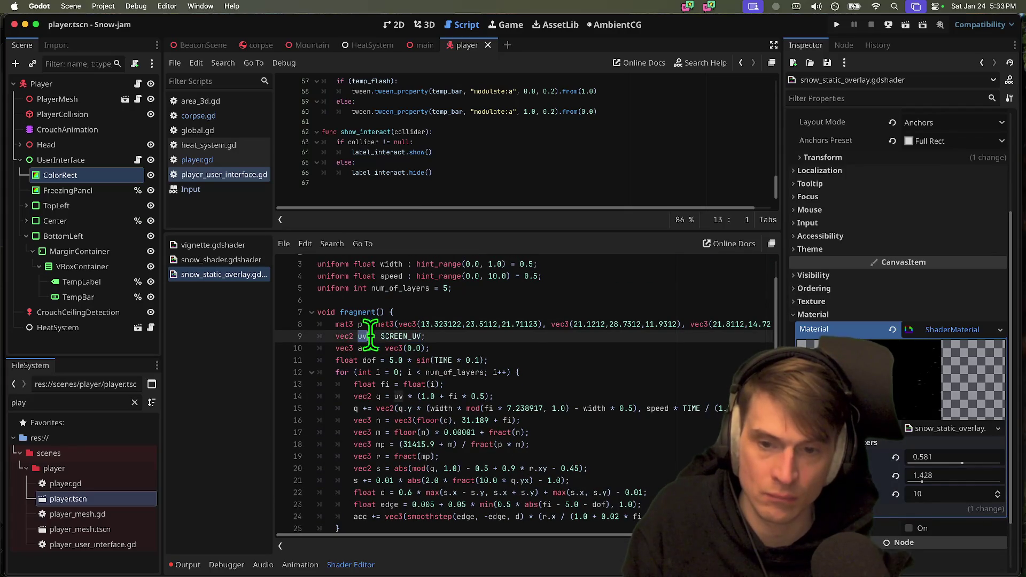
{"action": "left_click", "coordinate": [377, 395]}
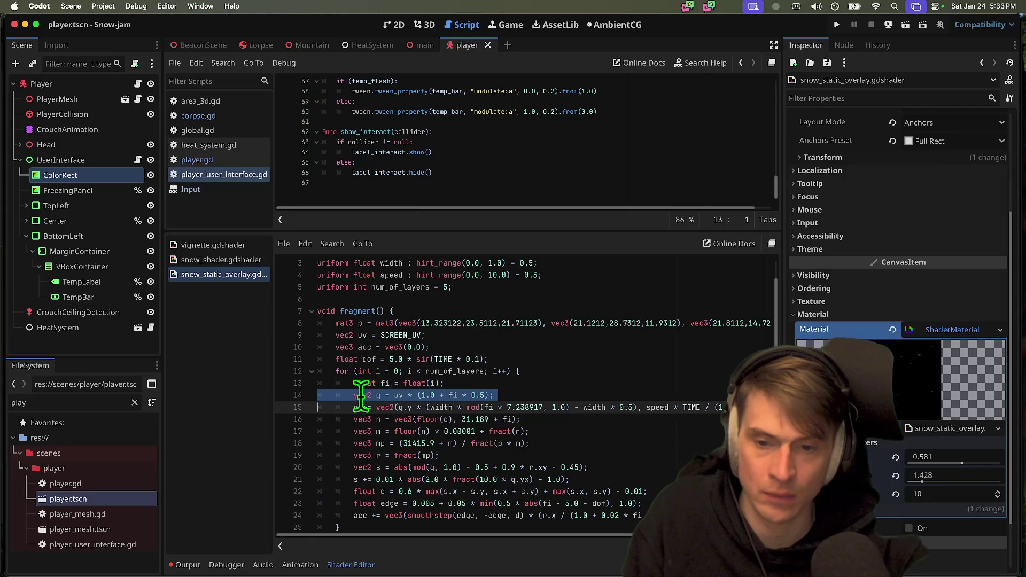
{"action": "double_click", "coordinate": [361, 396]}
{"action": "scroll", "coordinate": [362, 395], "scroll_direction": "down", "scroll_amount": 2}
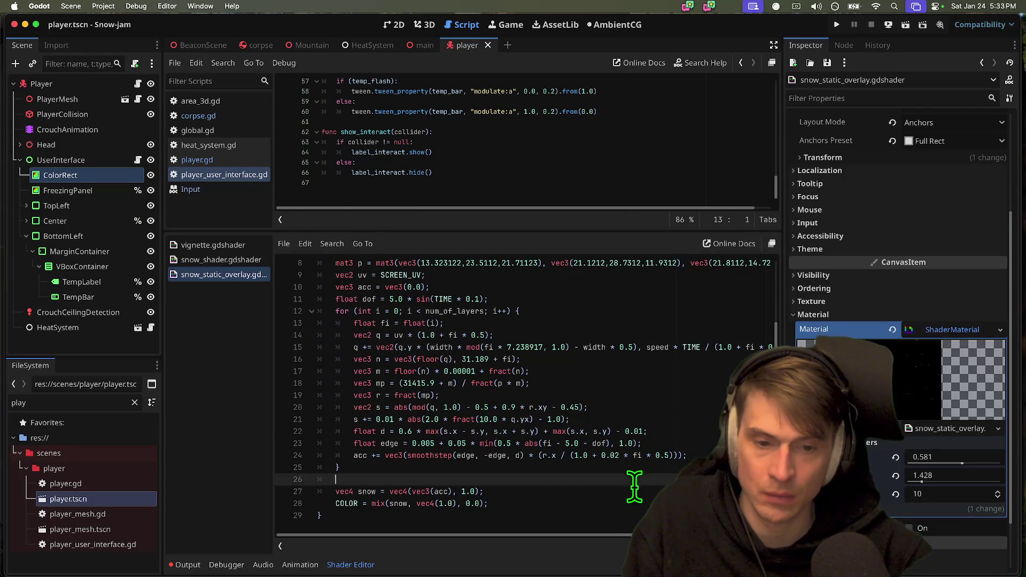
- Change the COLOR mix factor from 0.0 to 0.5, then save and run the game
{"action": "left_click", "coordinate": [634, 514]}
{"action": "left_click", "coordinate": [644, 502]}
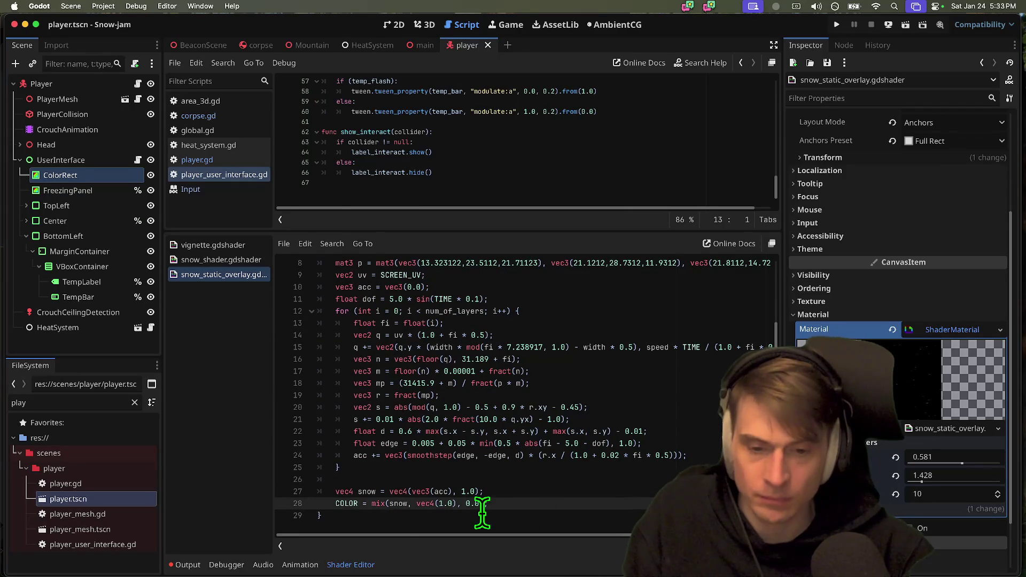
{"action": "left_click", "coordinate": [436, 287]}
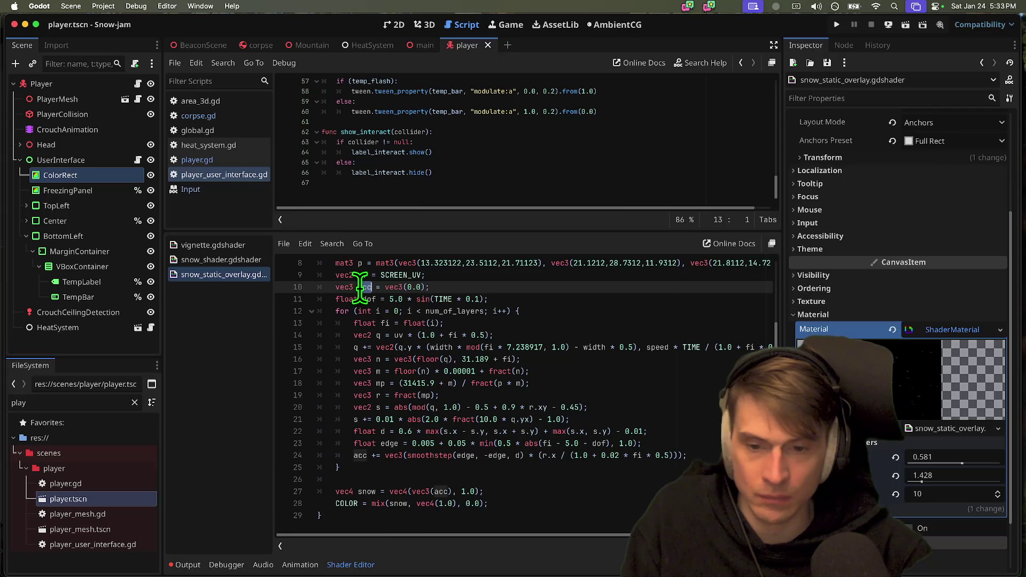
{"action": "left_click", "coordinate": [623, 500]}
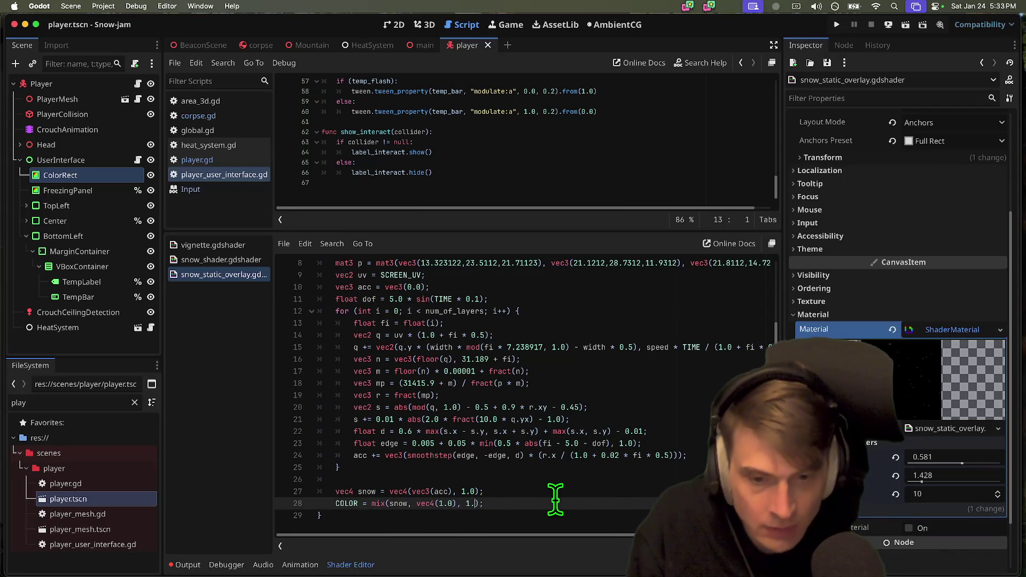
{"action": "key", "text": "super+b"}
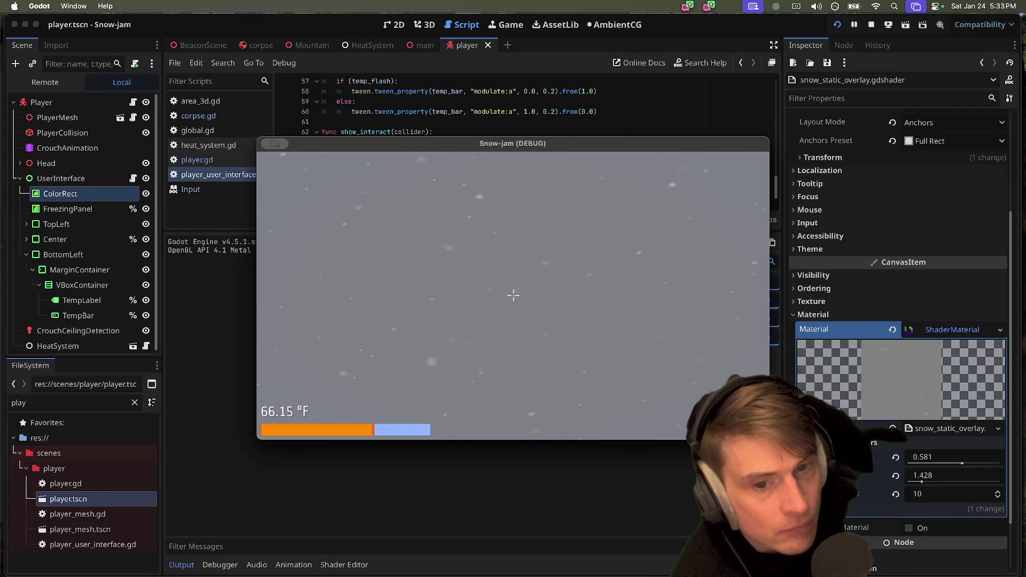
- Stop the half-blended snow test run, select the HeatSystem and Player nodes, and reopen the overlay shader
{"action": "key", "text": "super+q"}
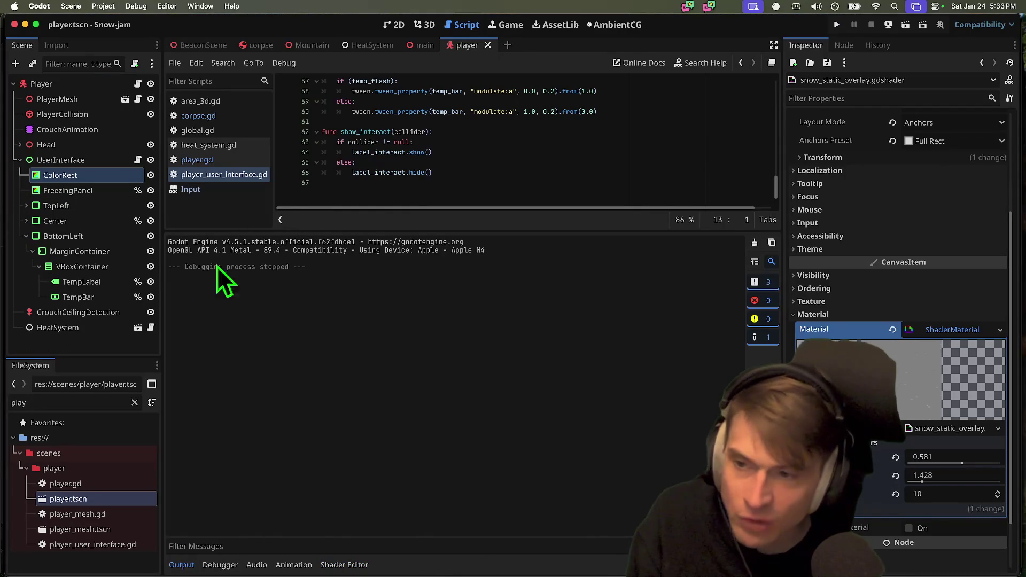
{"action": "left_click", "coordinate": [113, 330]}
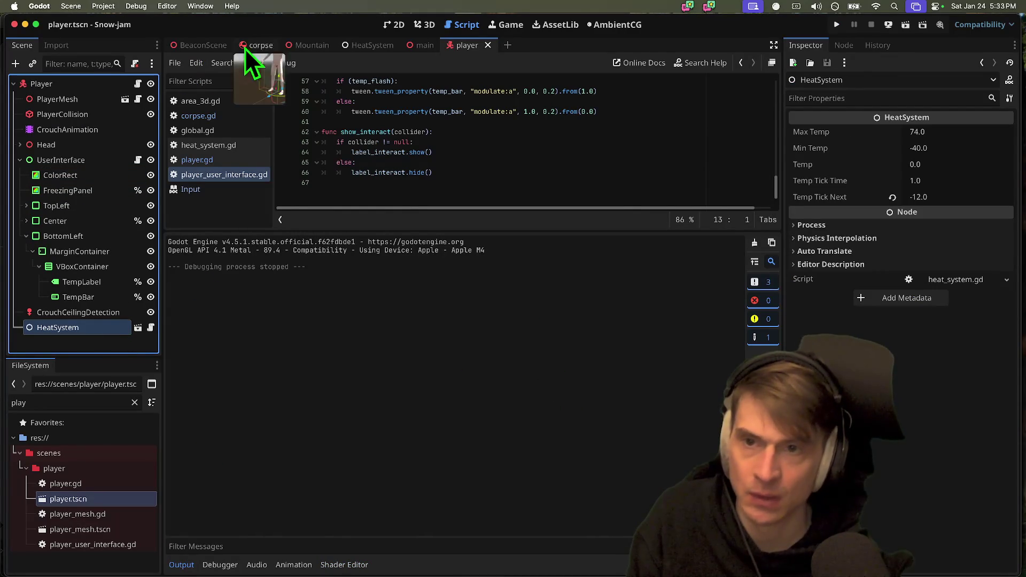
{"action": "double_click", "coordinate": [91, 84]}
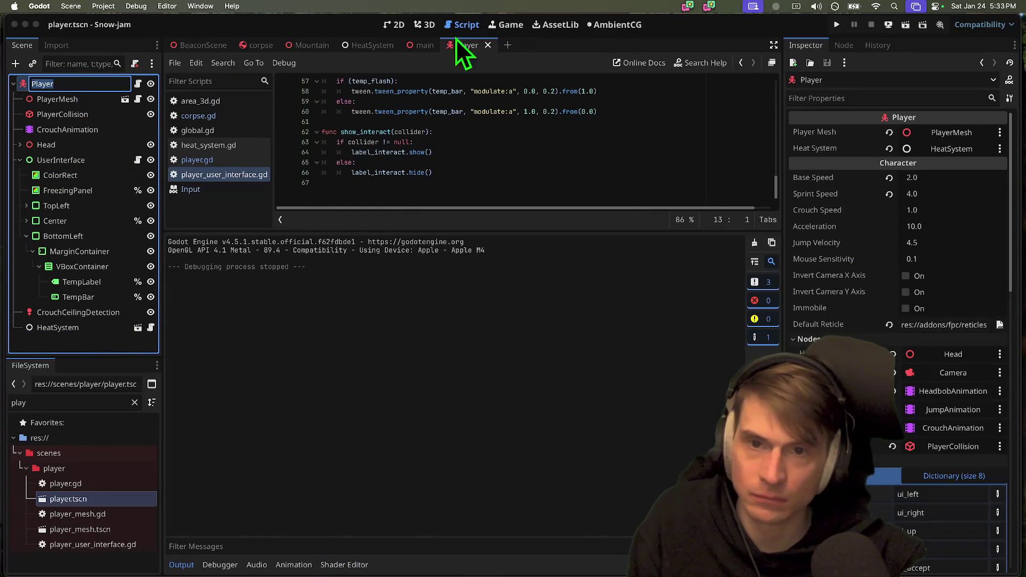
{"action": "left_click", "coordinate": [216, 178]}
{"action": "left_click", "coordinate": [355, 564]}
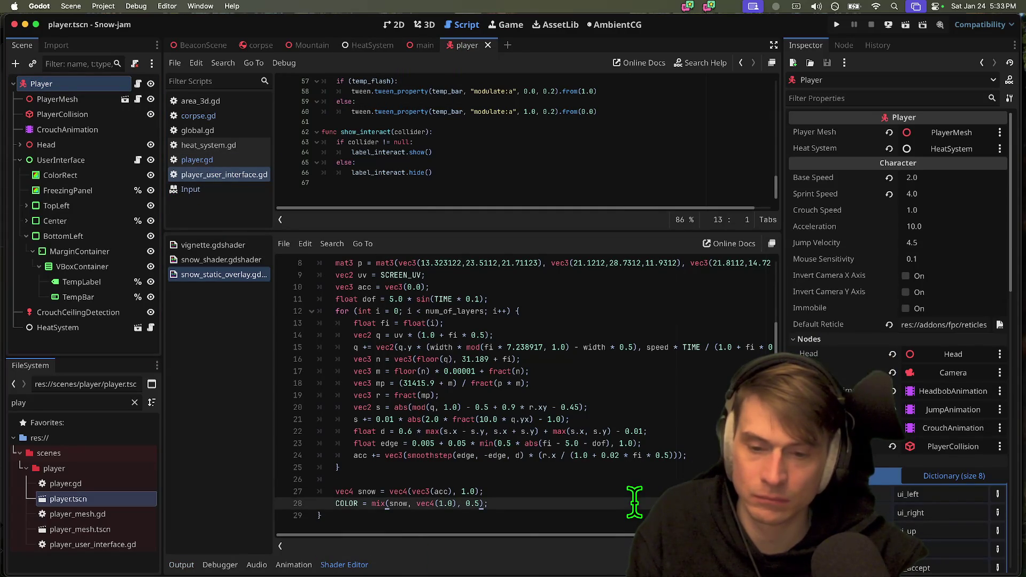
- Try adding an alpha assignment (.a = 0.5, ALPHA) near the COLOR line, then remove the leftover lines
{"action": "type", "text": ".a"}
{"action": "key", "text": "Escape"}
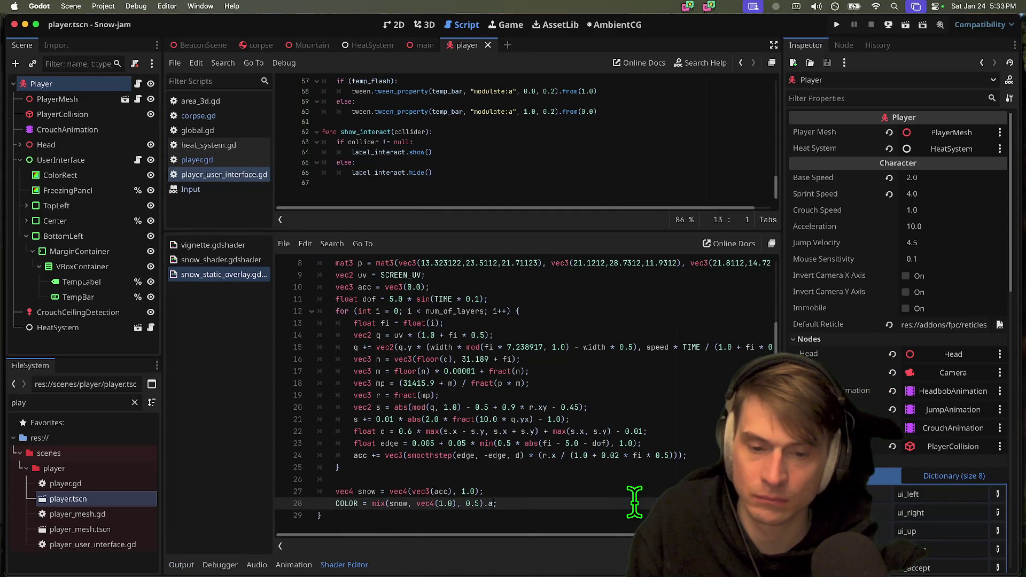
{"action": "type", "text": "= 0.5"}
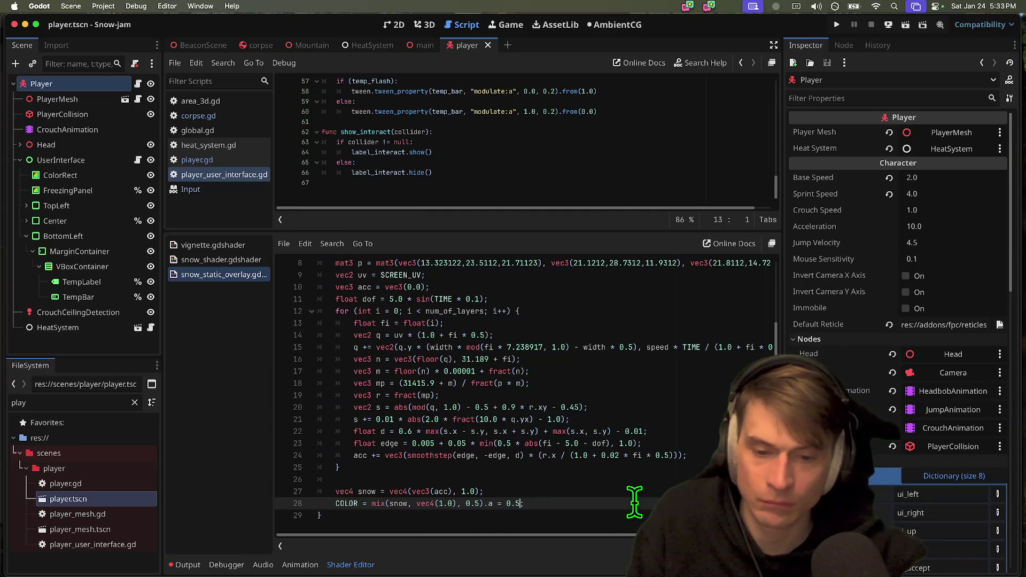
{"action": "key", "text": "BackSpace"}
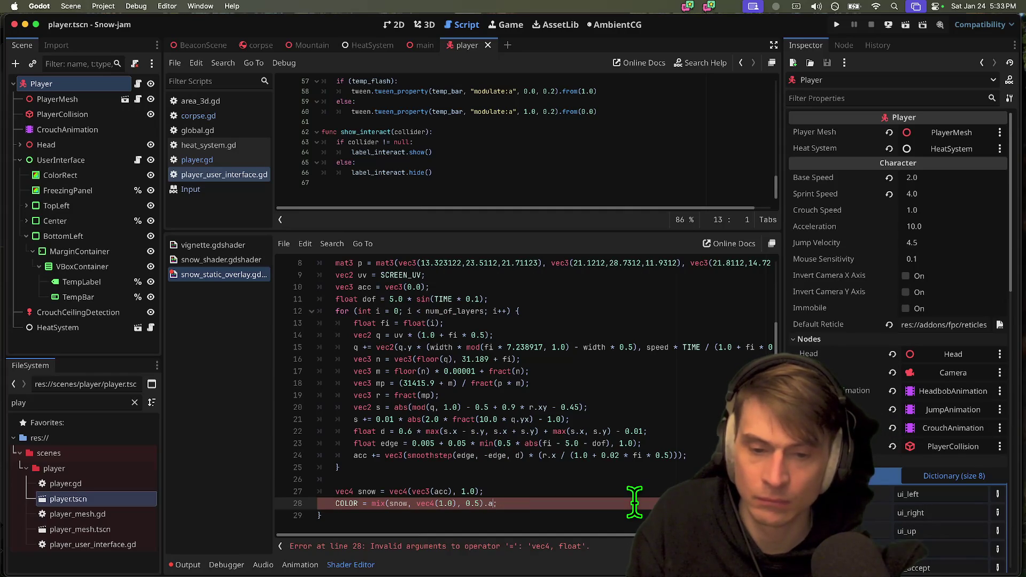
{"action": "key", "text": "super+shift+Return"}
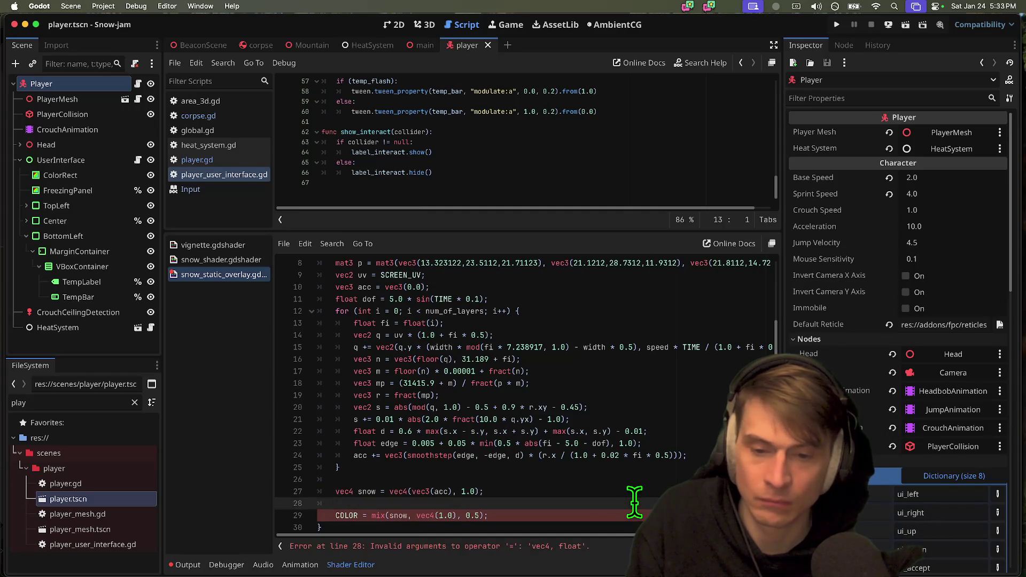
{"action": "type", "text": "COL"}
{"action": "key", "text": "super+z"}
{"action": "key", "text": "super+z"}
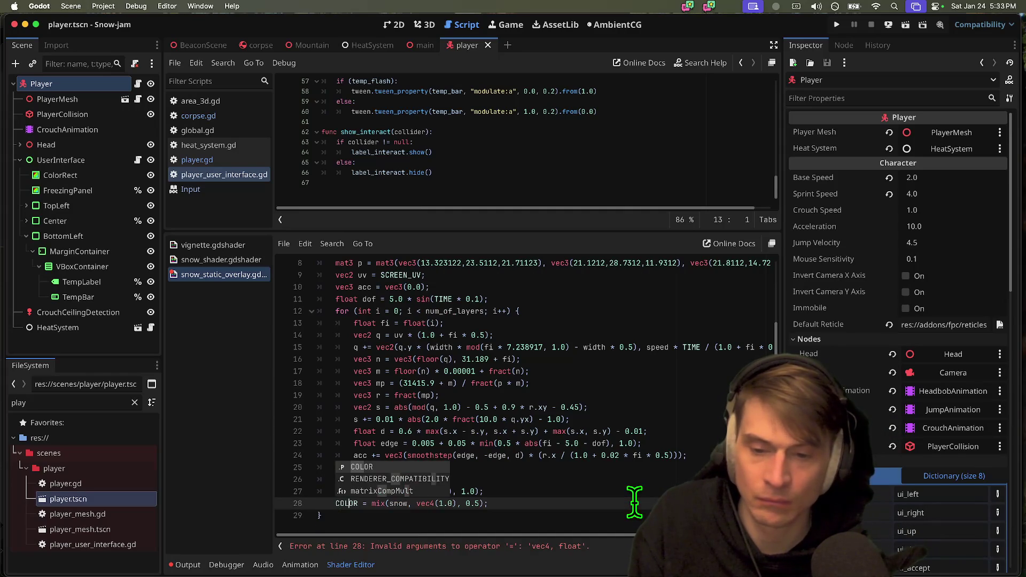
{"action": "key", "text": "Escape"}
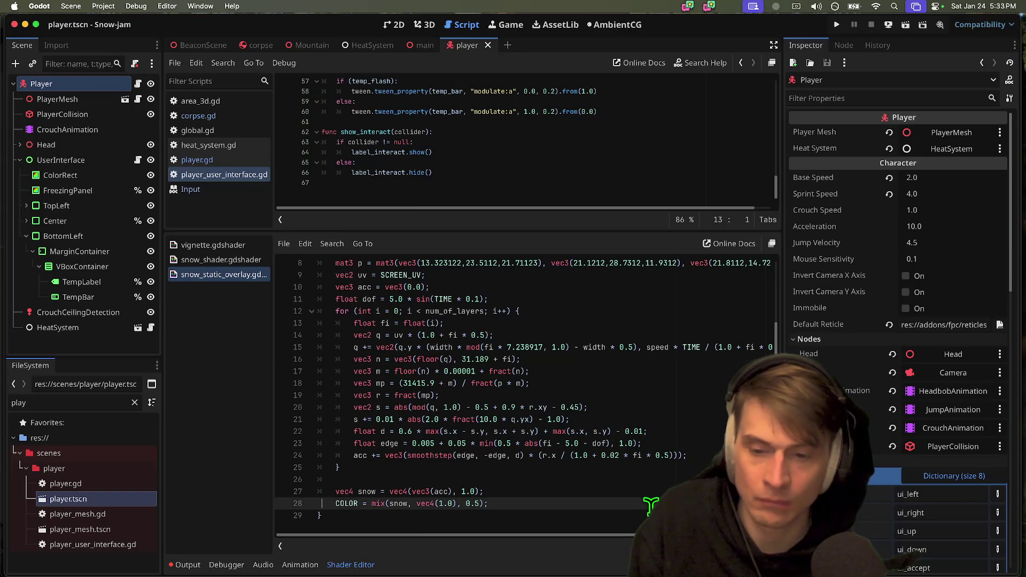
{"action": "key", "text": "Return"}
{"action": "type", "text": "AL"}
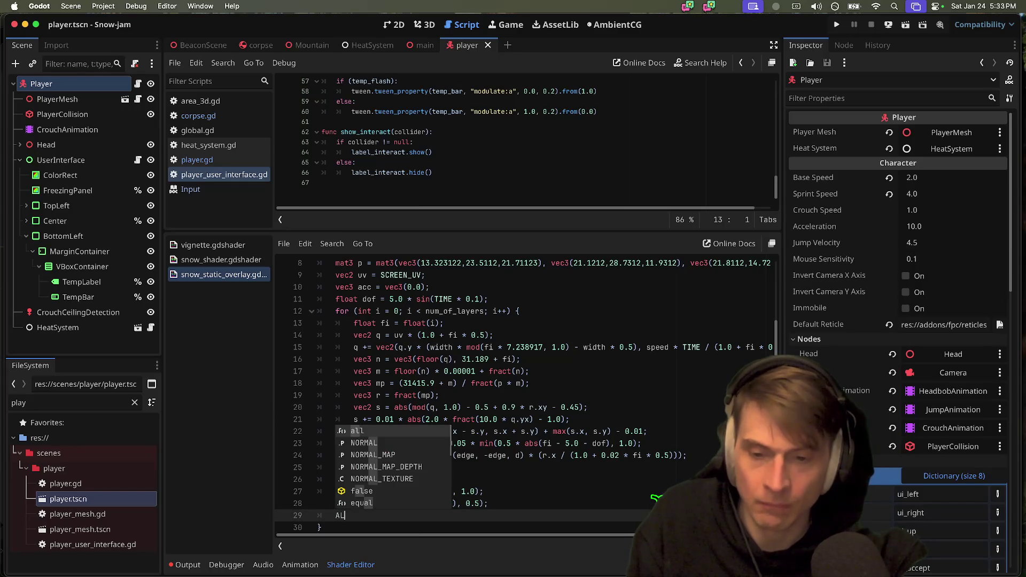
{"action": "type", "text": "p"}
{"action": "key", "text": "BackSpace"}
{"action": "key", "text": "BackSpace"}
{"action": "key", "text": "BackSpace"}
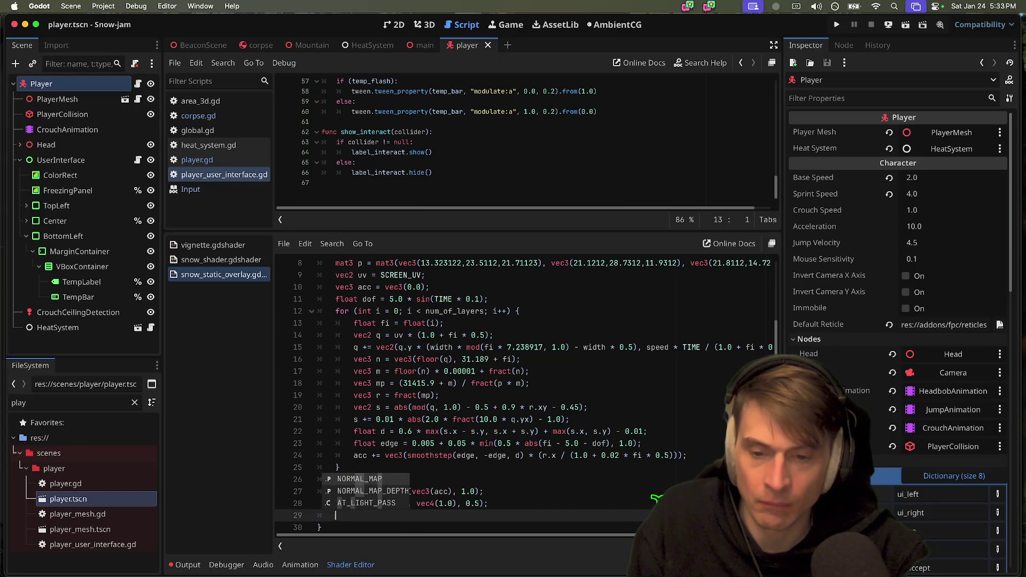
{"action": "key", "text": "Escape"}
{"action": "key", "text": "BackSpace"}
{"action": "key", "text": "BackSpace"}
{"action": "key", "text": "Delete"}
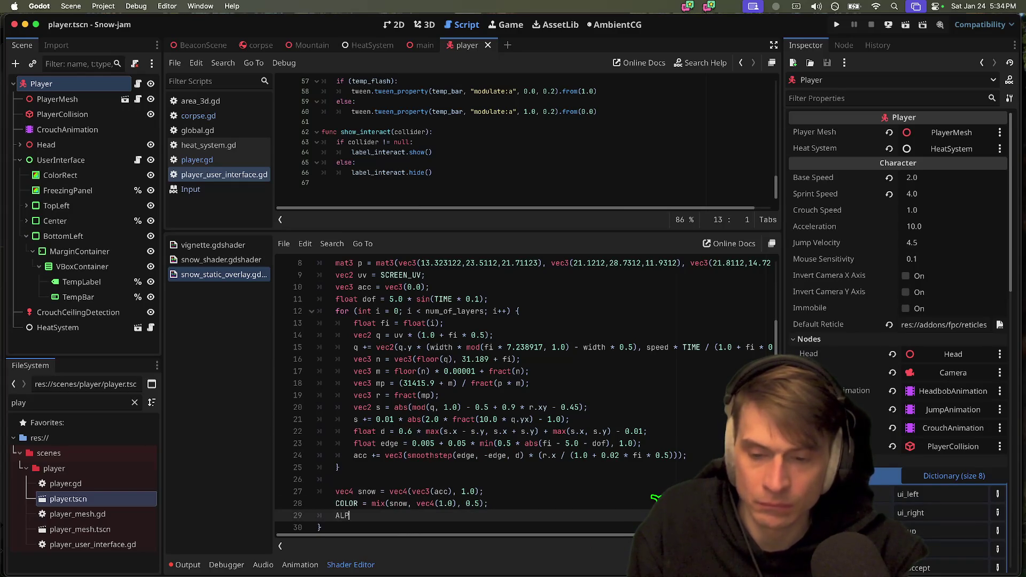
{"action": "key", "text": "Return"}
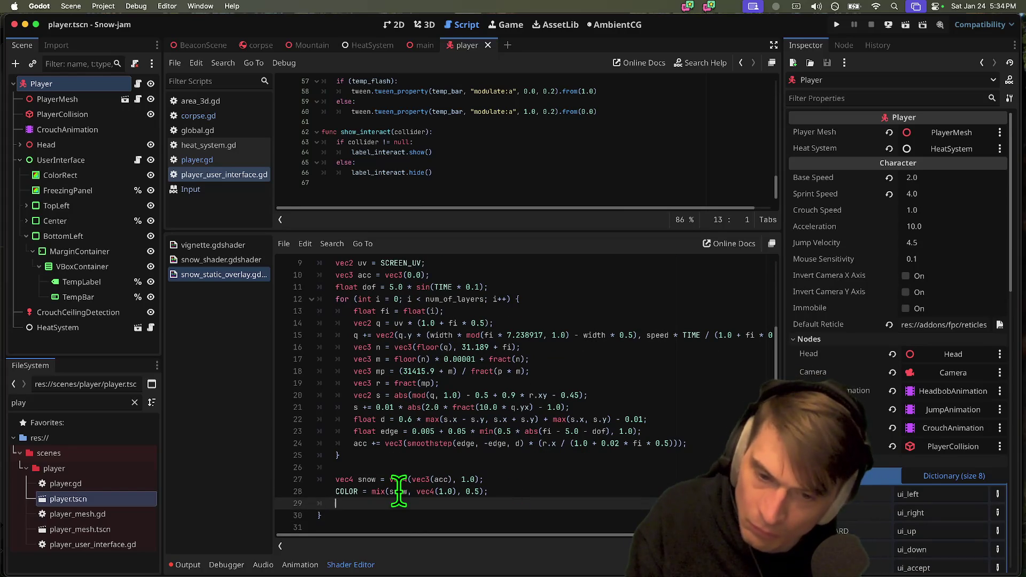
- Build the snow colour as vec4(vec3(acc), 0.5) for half alpha, then save and run the game
{"action": "double_click", "coordinate": [377, 491]}
{"action": "type", "text": "_"}
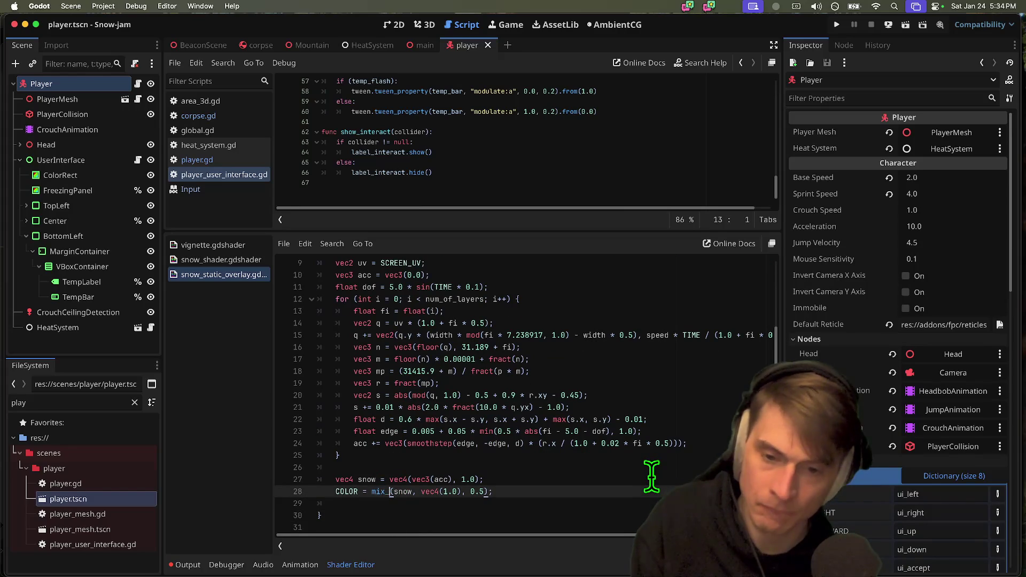
{"action": "key", "text": "Right"}
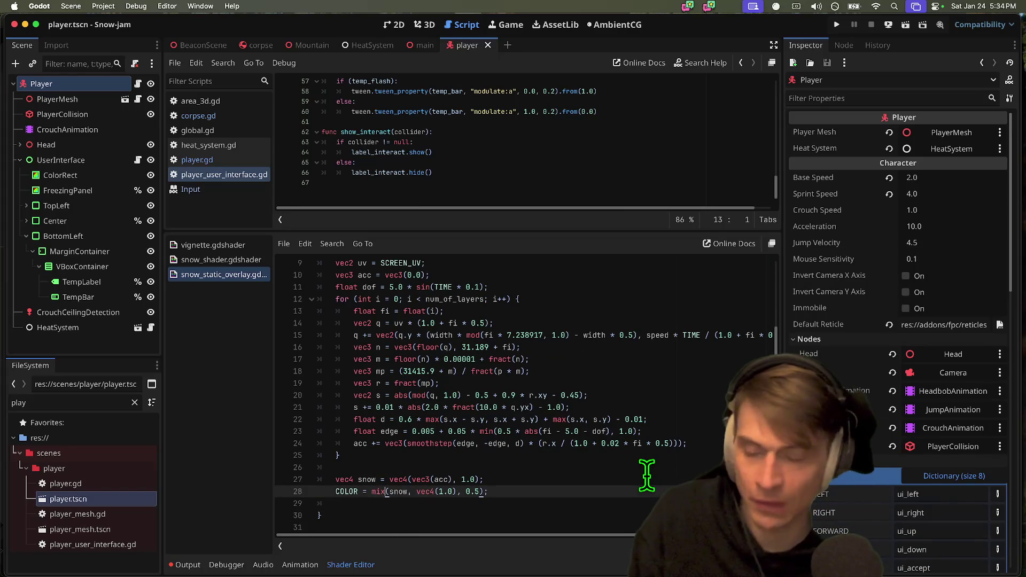
{"action": "key", "text": "ctrl+z"}
{"action": "key", "text": "ctrl+z"}
{"action": "left_click", "coordinate": [561, 468]}
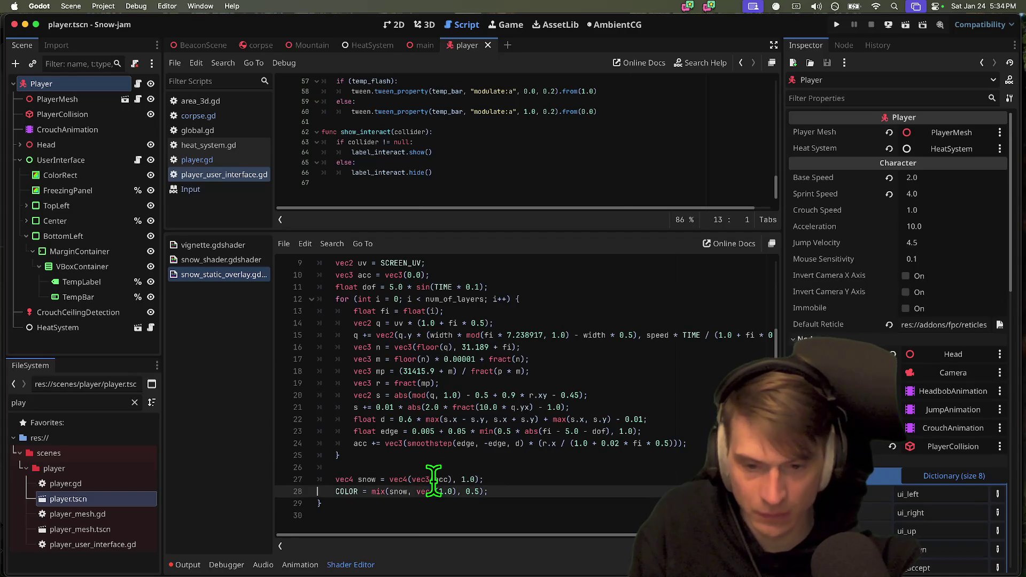
{"action": "left_click", "coordinate": [462, 479]}
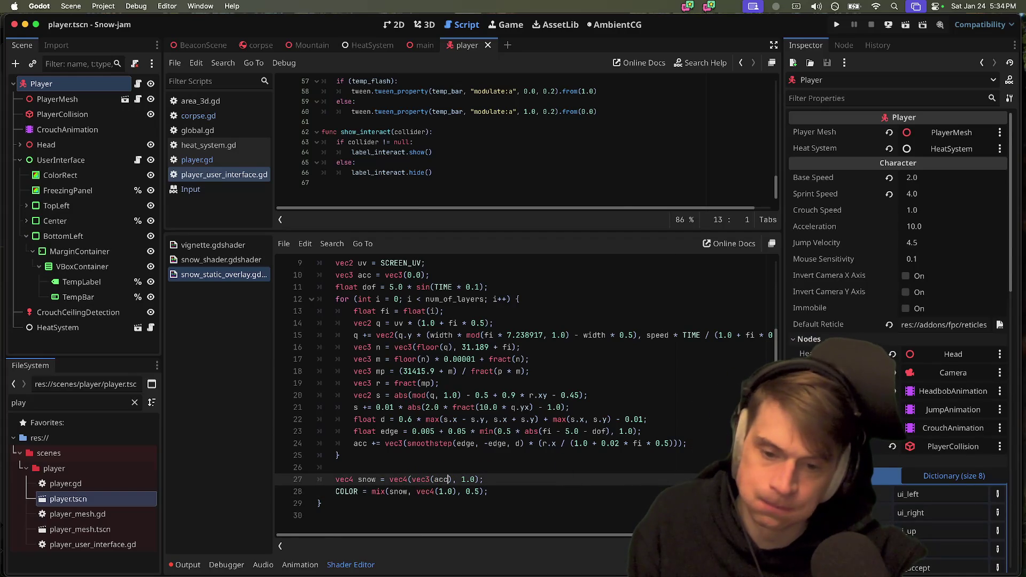
{"action": "type", "text": ")"}
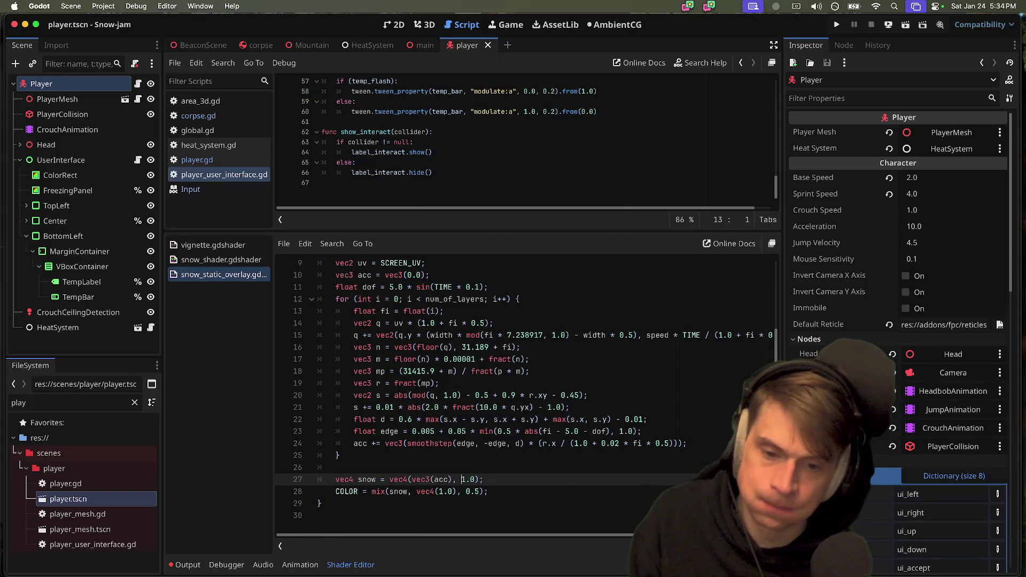
{"action": "key", "text": "super+s"}
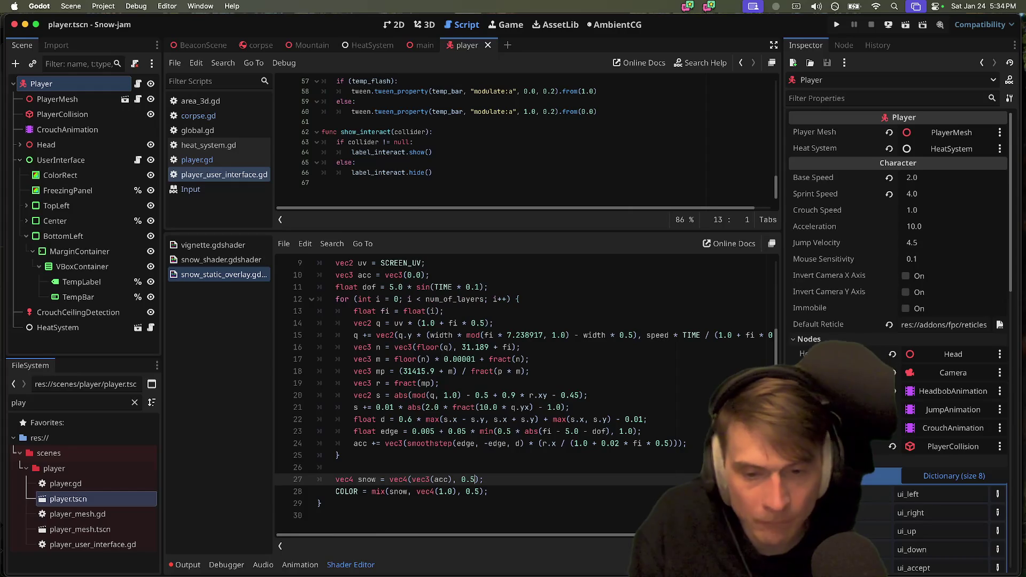
{"action": "key", "text": "super+b"}
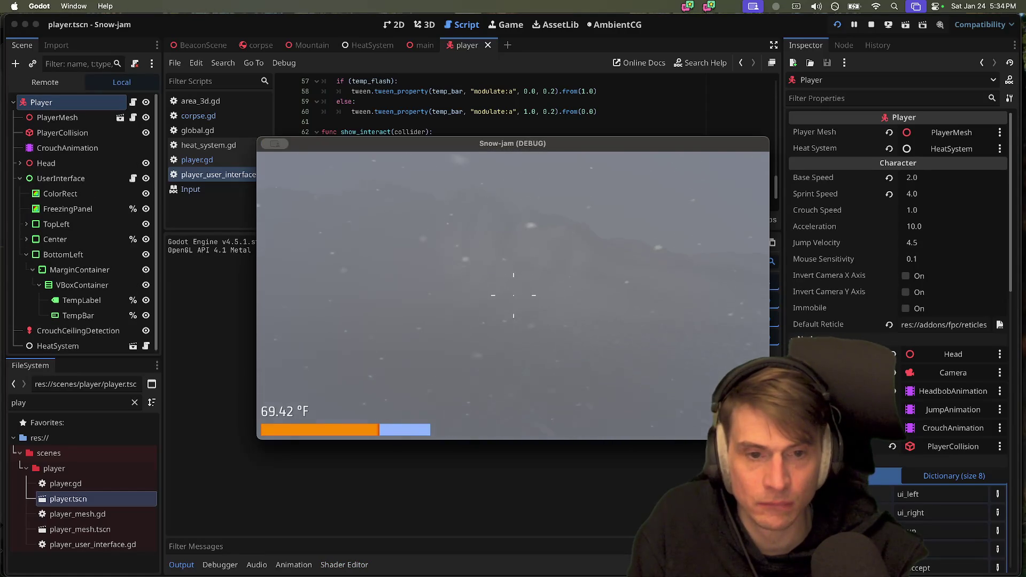
- Walk the player through the snowy level, stop the game, and lower the snow alpha from 0.5 to 0.2
{"action": "key", "text": "w"}
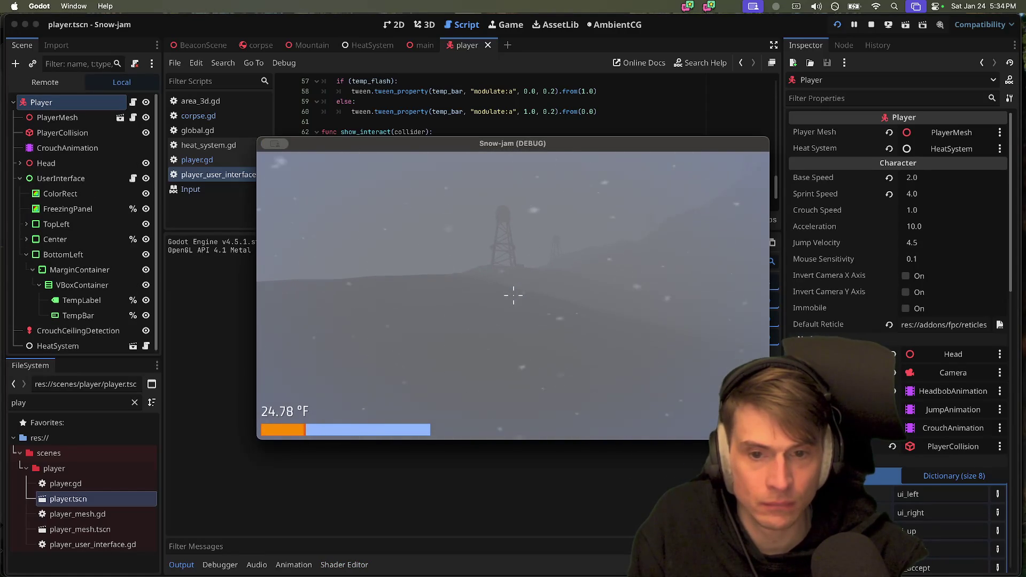
{"action": "key", "text": "super+q"}
{"action": "left_click", "coordinate": [347, 564]}
{"action": "left_click", "coordinate": [534, 466]}
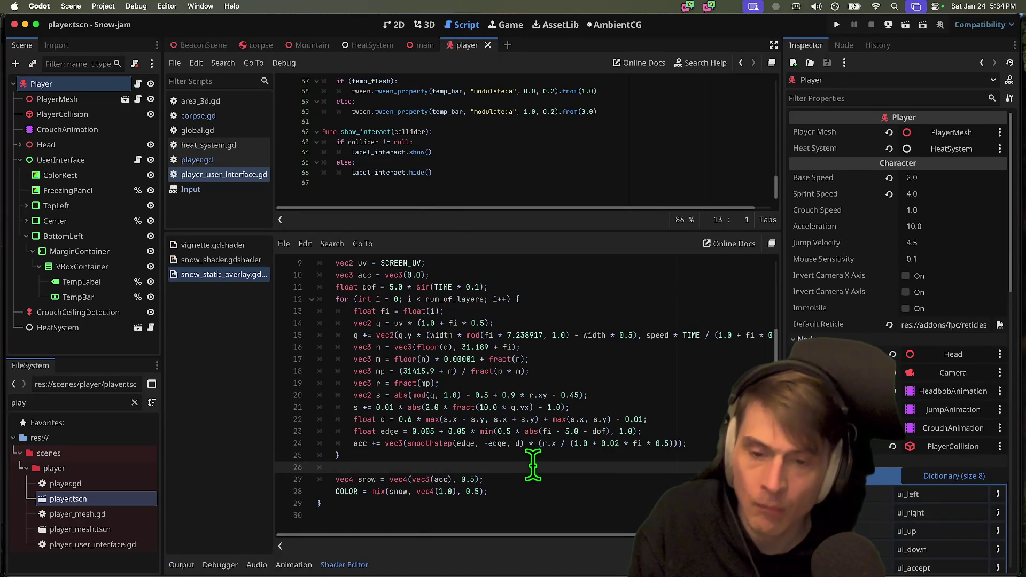
{"action": "left_click", "coordinate": [136, 6]}
{"action": "mouse_move", "coordinate": [103, 6]}
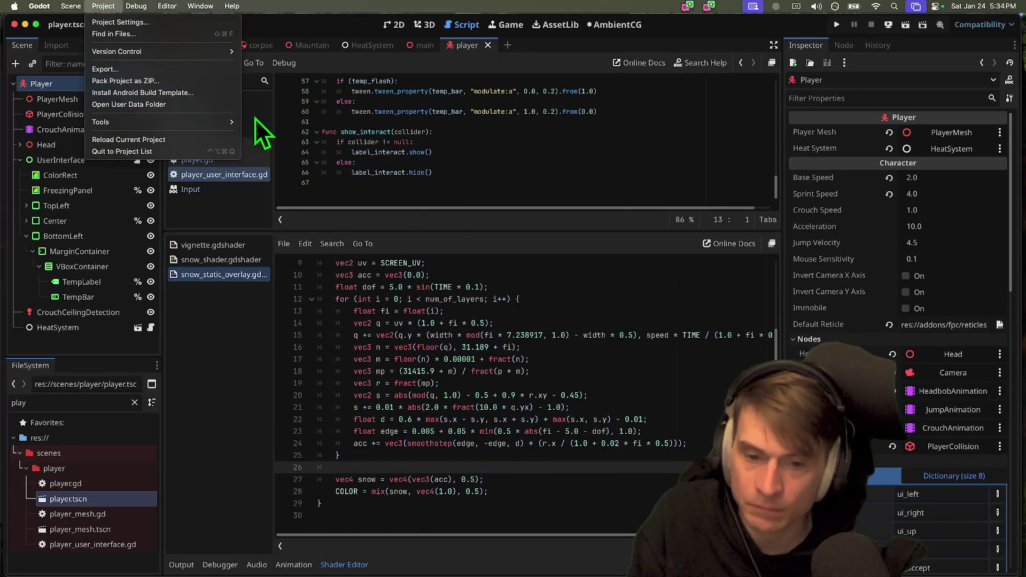
{"action": "left_click", "coordinate": [475, 480]}
{"action": "left_click", "coordinate": [475, 480]}
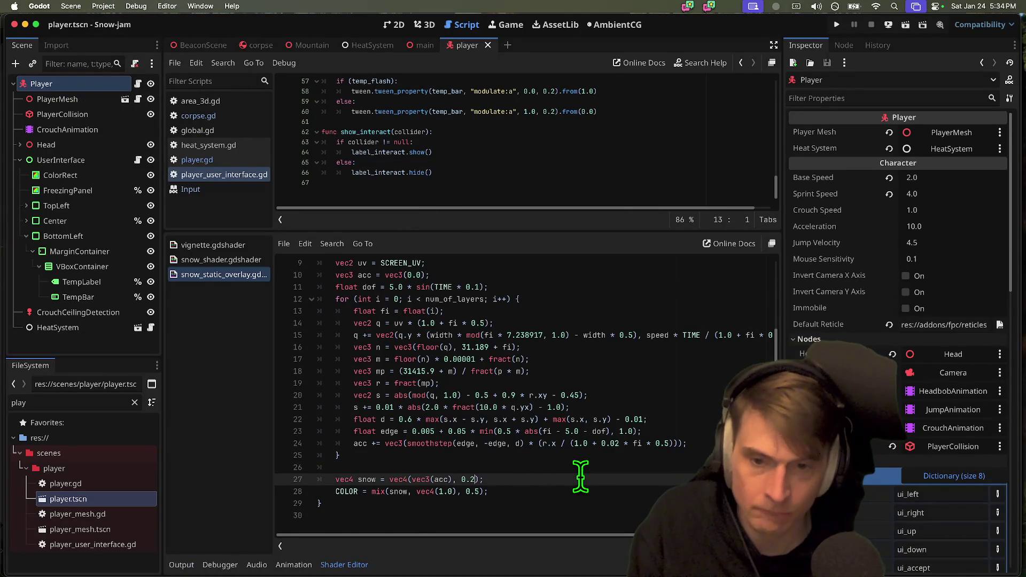
- Run the game to check the fainter 0.2 snow, stop it, and inspect the CrouchCeilingDetection and Player nodes
{"action": "key", "text": "super+b"}
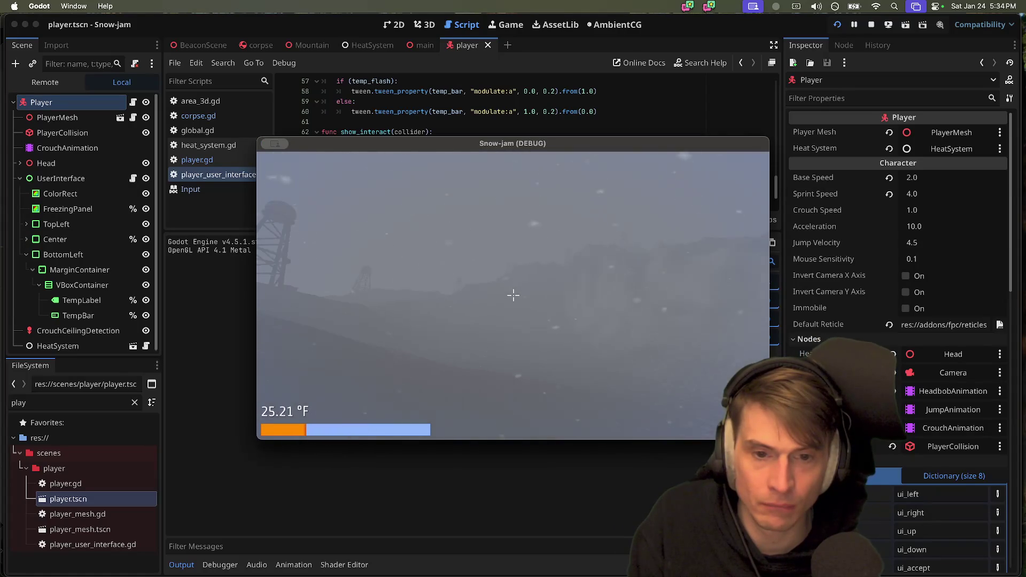
{"action": "key", "text": "Escape"}
{"action": "left_click", "coordinate": [97, 311]}
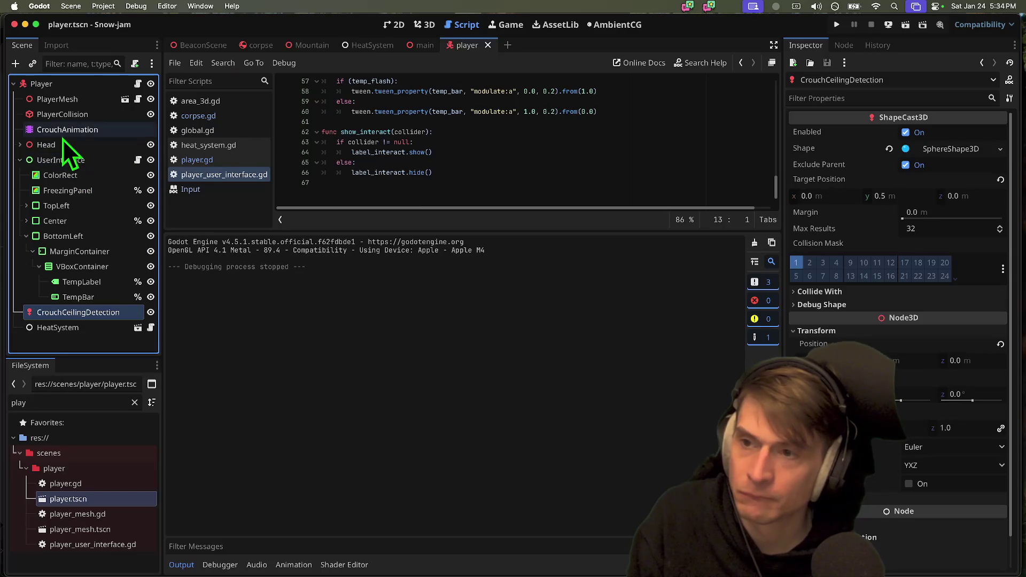
{"action": "left_click", "coordinate": [77, 85]}
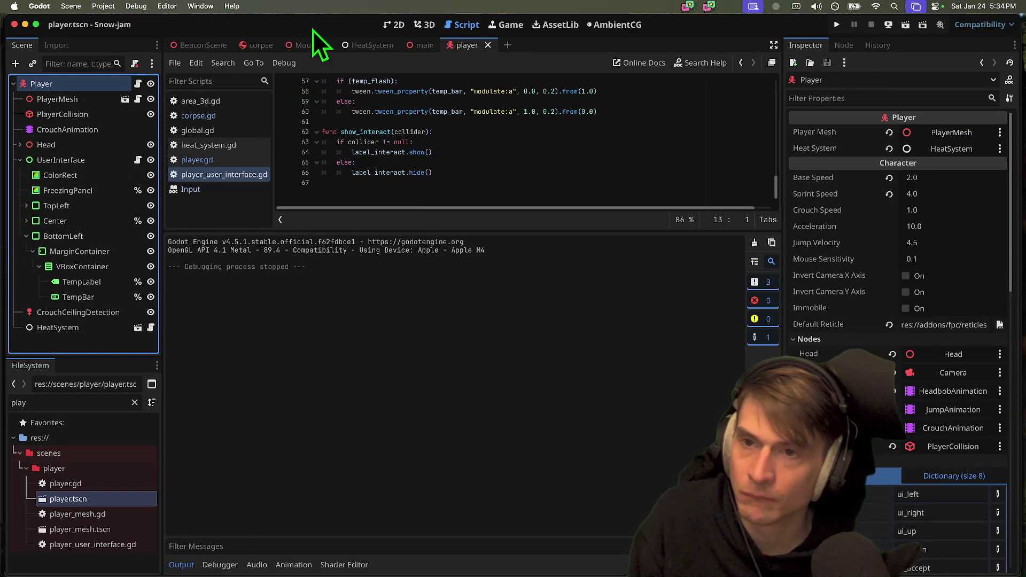
{"action": "left_click", "coordinate": [353, 566]}
- Widen the code editor and narrow the Scene and FileSystem docks
{"action": "left_click", "coordinate": [569, 481]}
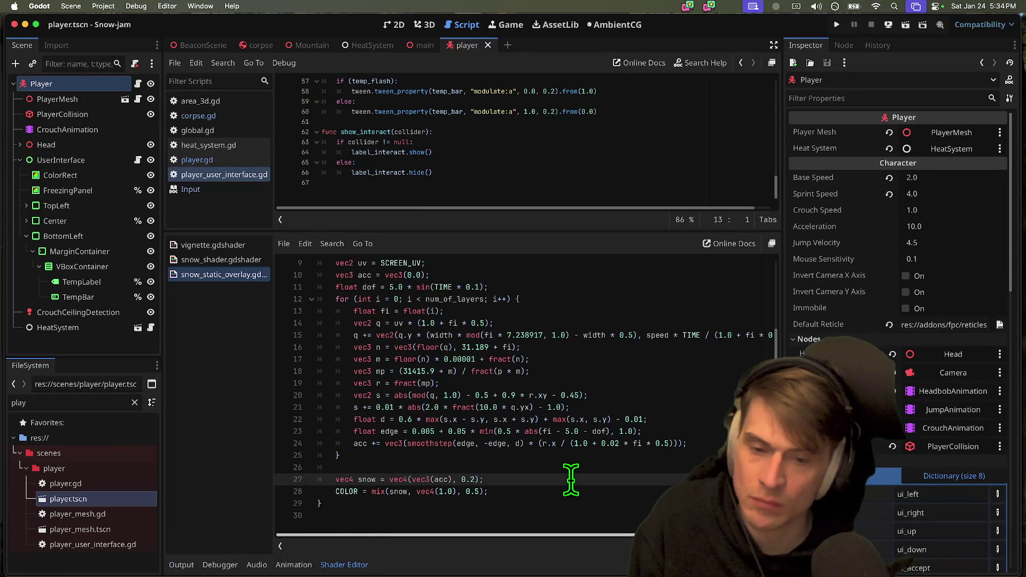
{"action": "scroll", "coordinate": [561, 454], "scroll_direction": "up", "scroll_amount": 3}
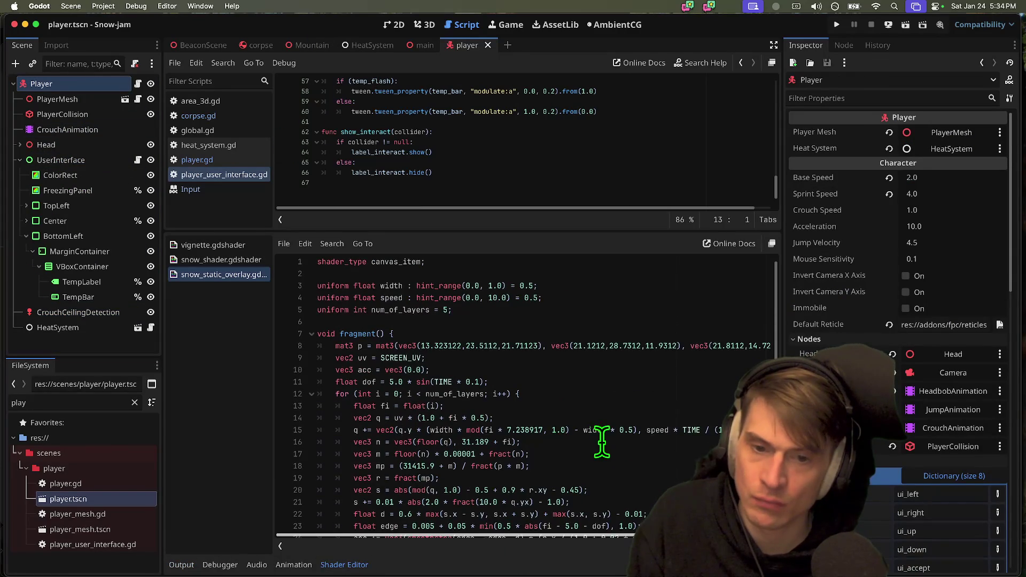
{"action": "scroll", "coordinate": [601, 442], "scroll_direction": "down", "scroll_amount": 1}
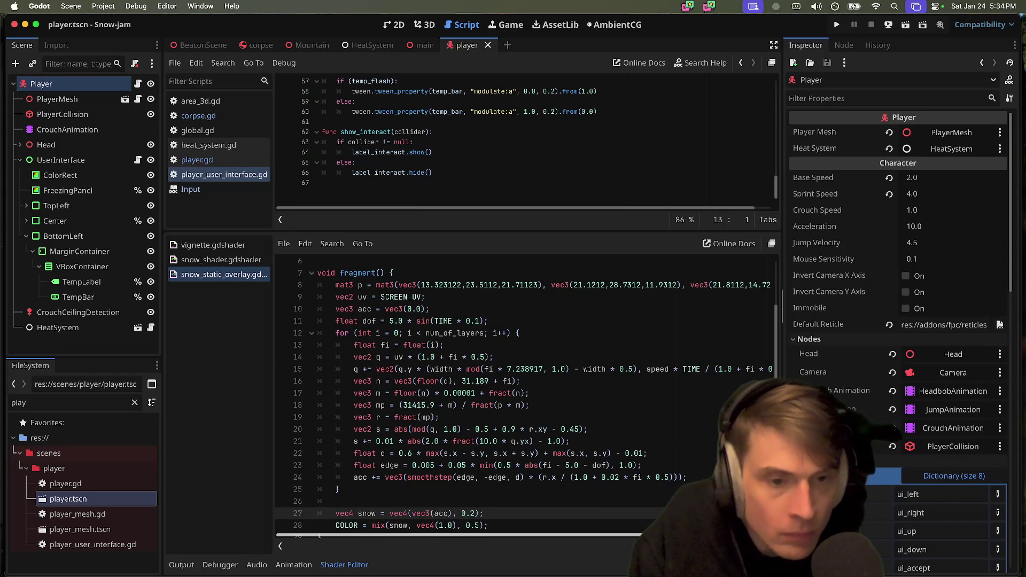
{"action": "left_click_drag", "start_coordinate": [782, 299], "coordinate": [821, 299]}
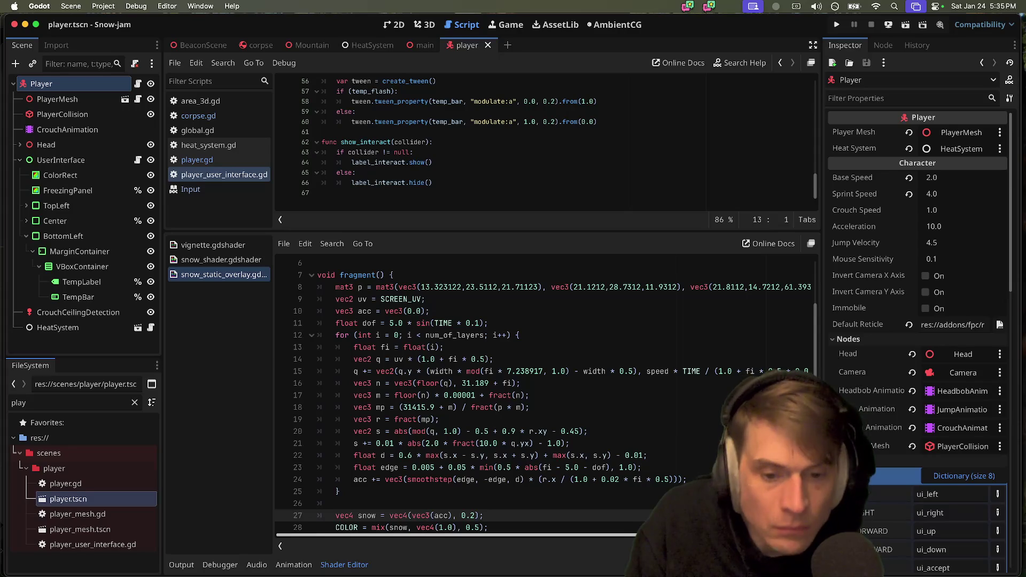
{"action": "double_click", "coordinate": [387, 467]}
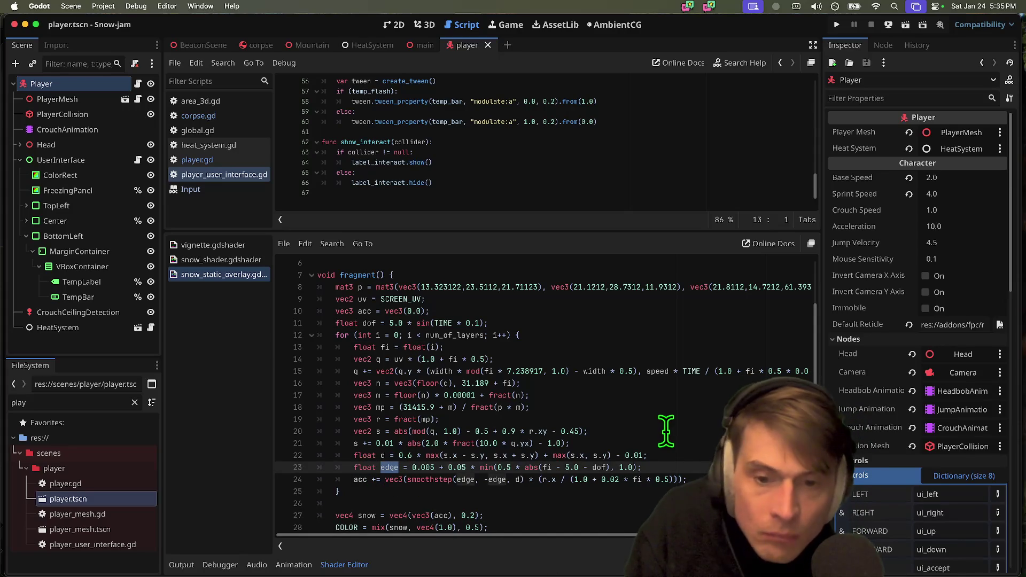
{"action": "left_click_drag", "start_coordinate": [162, 335], "coordinate": [97, 331]}
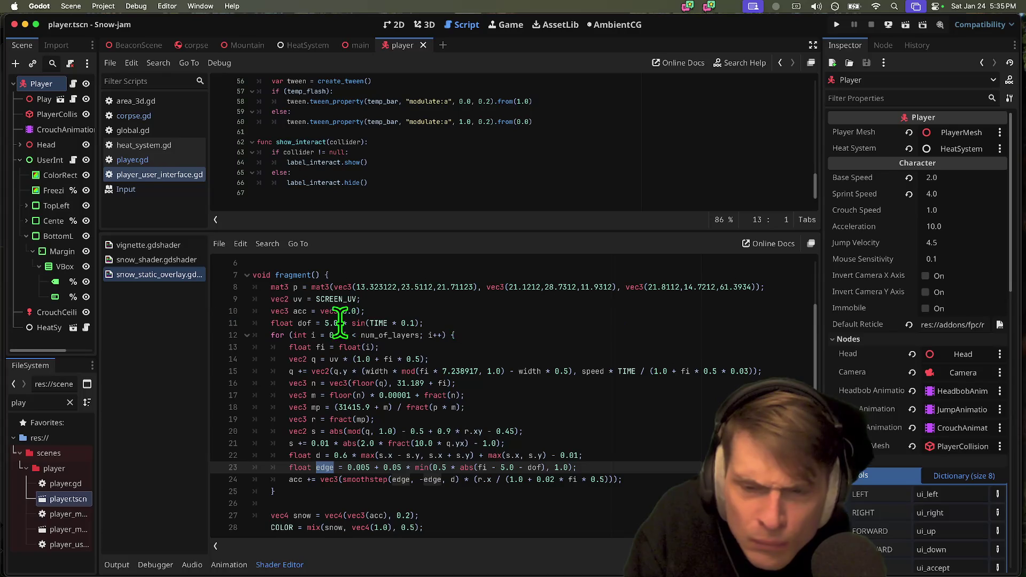
- Change the edge limit on line 23 from 1.0 to -1.0 and run the game
{"action": "scroll", "coordinate": [729, 329], "scroll_direction": "down", "scroll_amount": 1}
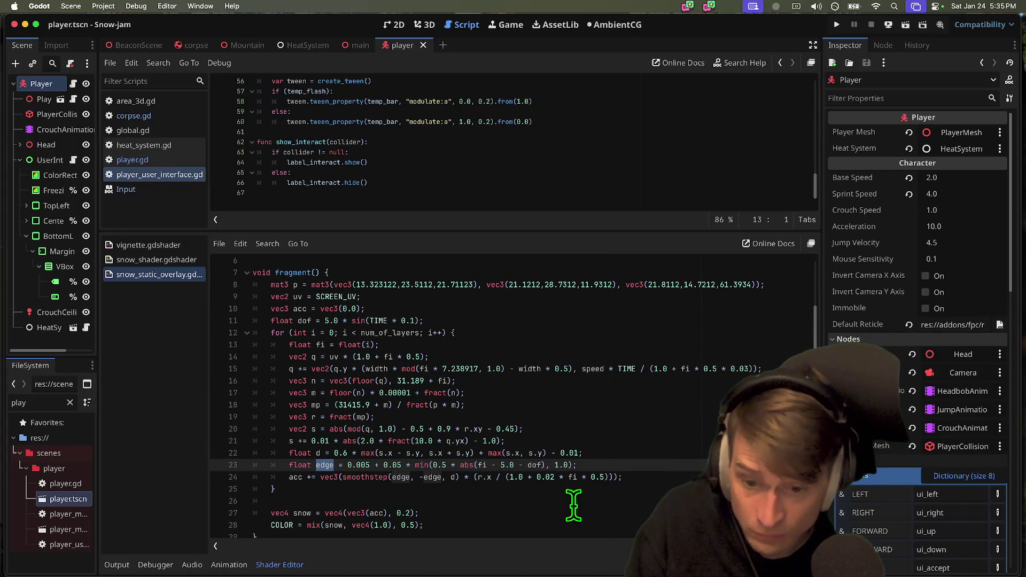
{"action": "scroll", "coordinate": [572, 505], "scroll_direction": "down", "scroll_amount": 1}
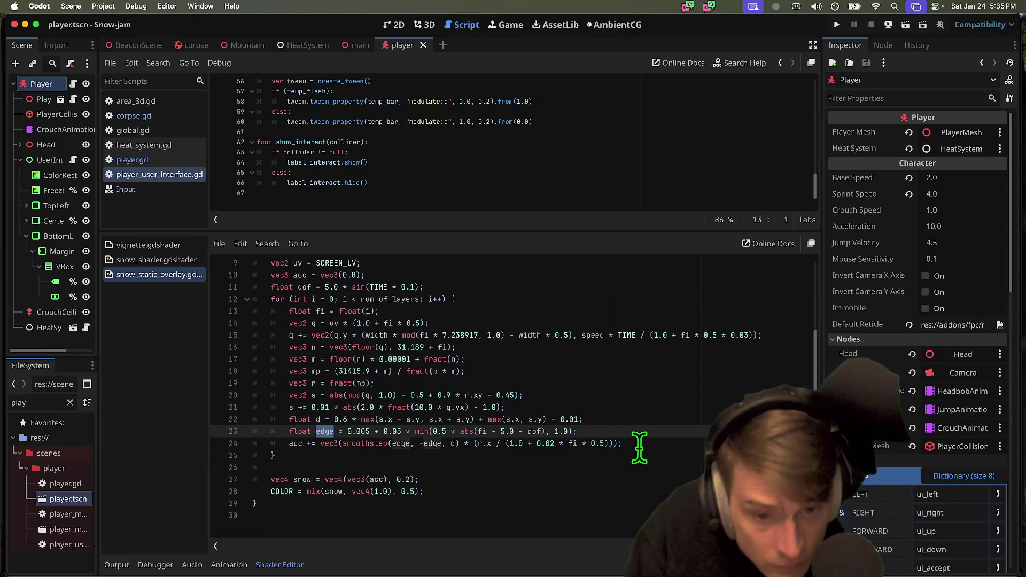
{"action": "left_click", "coordinate": [555, 431]}
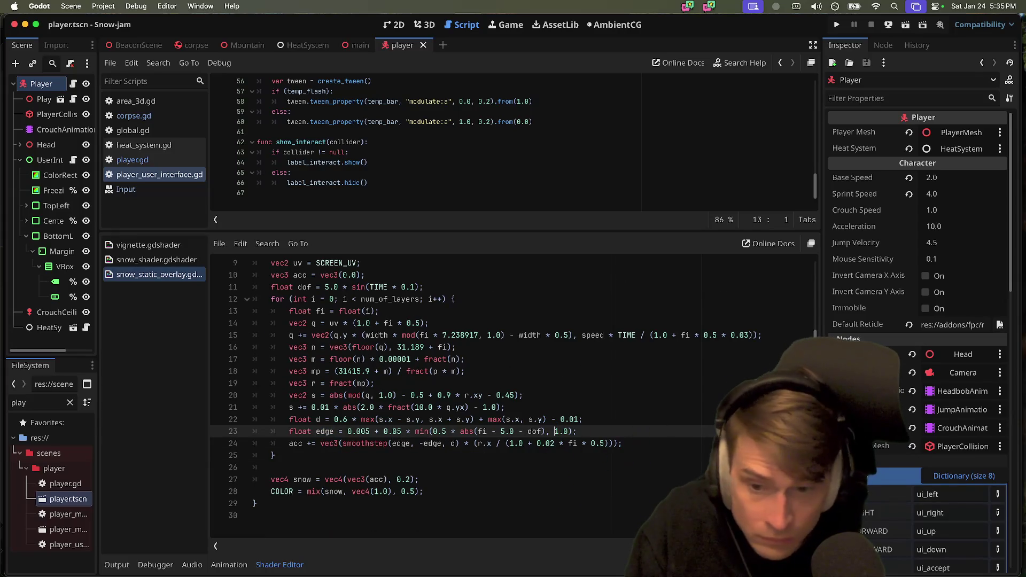
{"action": "key", "text": "super+b"}
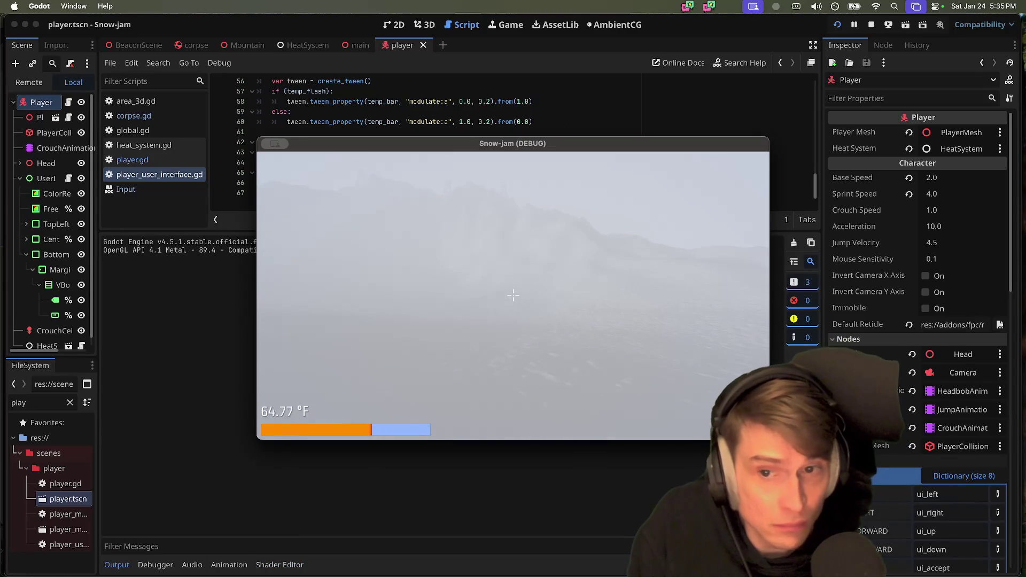
- Stop the game and restore the edge limit to 1.0, reviewing where s and acc are used
{"action": "key", "text": "super+period"}
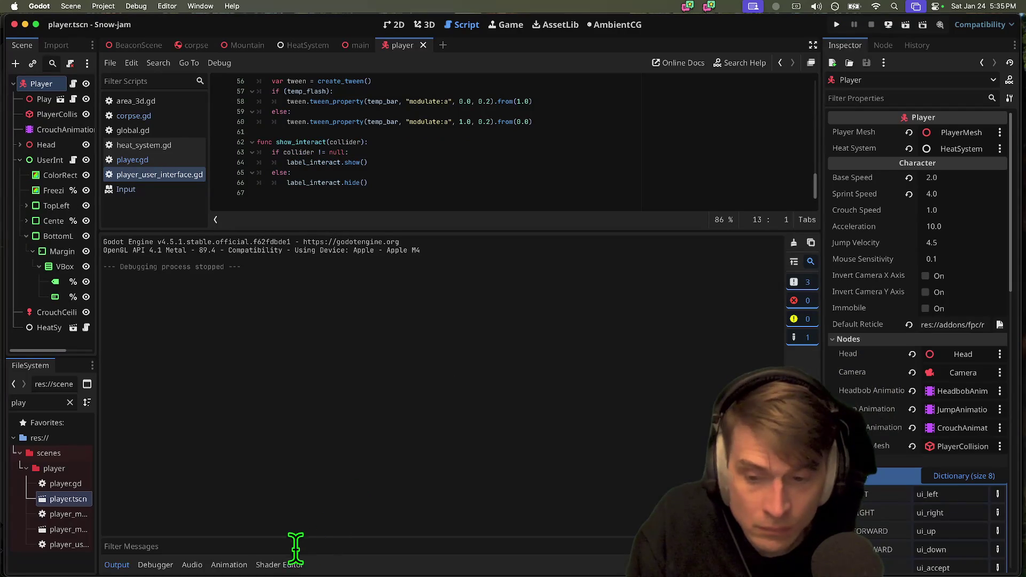
{"action": "left_click", "coordinate": [279, 565]}
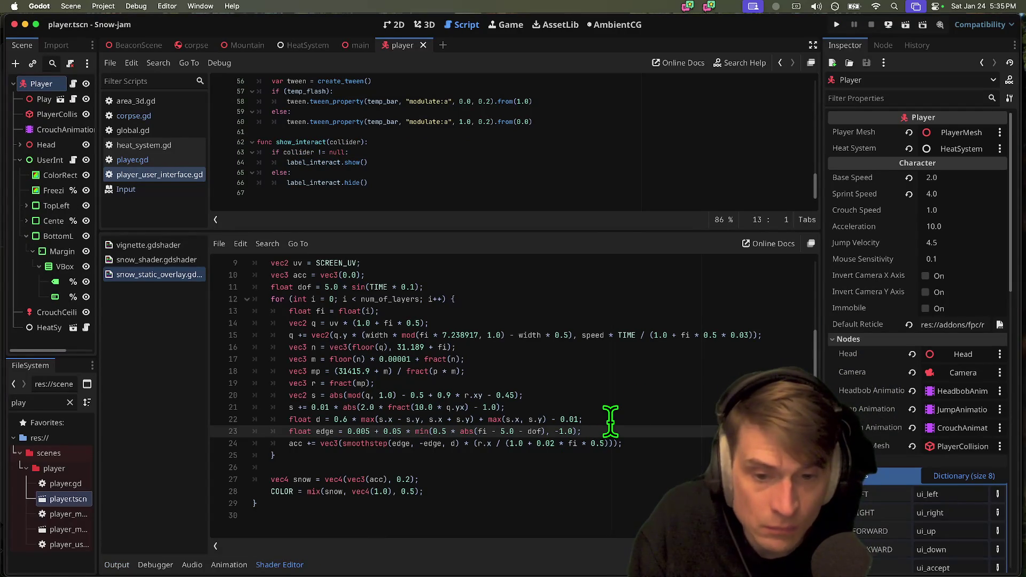
{"action": "key", "text": "super+z"}
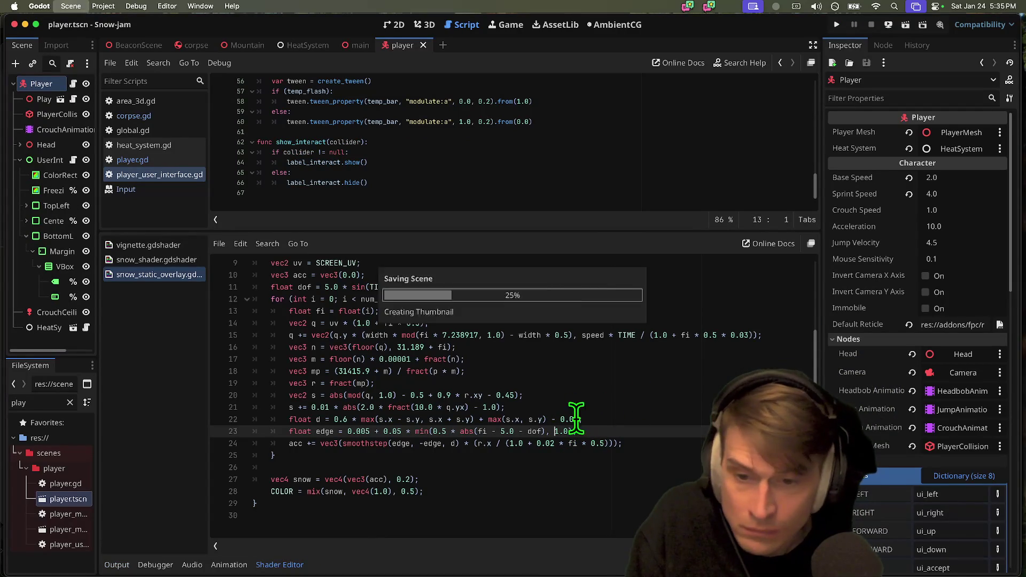
{"action": "double_click", "coordinate": [337, 395]}
{"action": "double_click", "coordinate": [313, 395]}
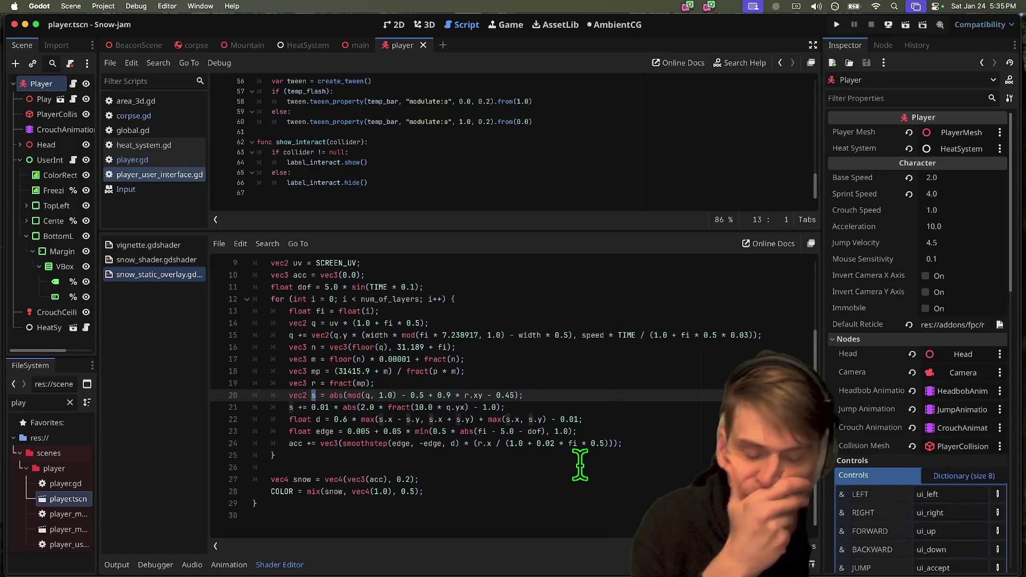
{"action": "left_click", "coordinate": [381, 479]}
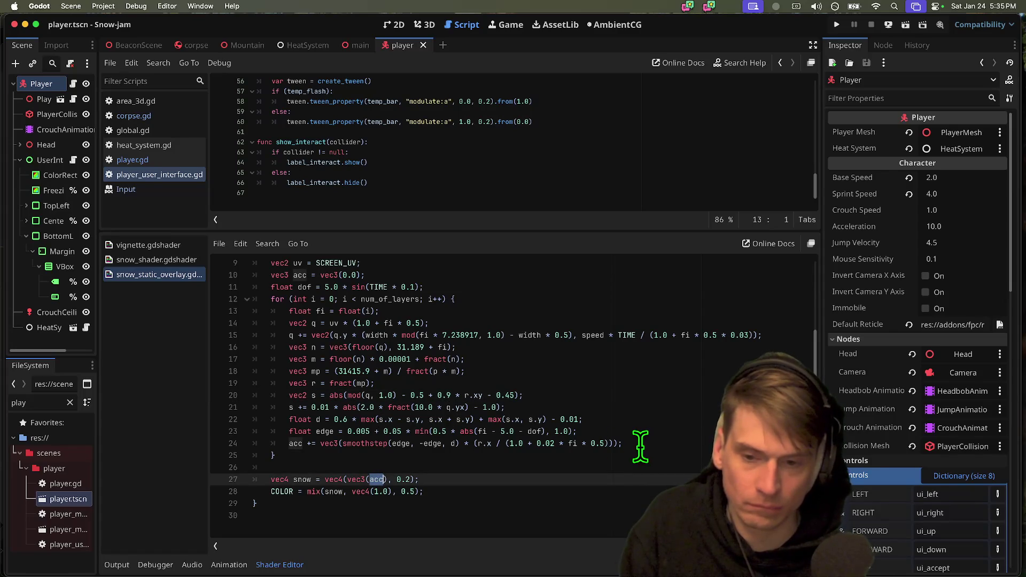
{"action": "left_click", "coordinate": [306, 407]}
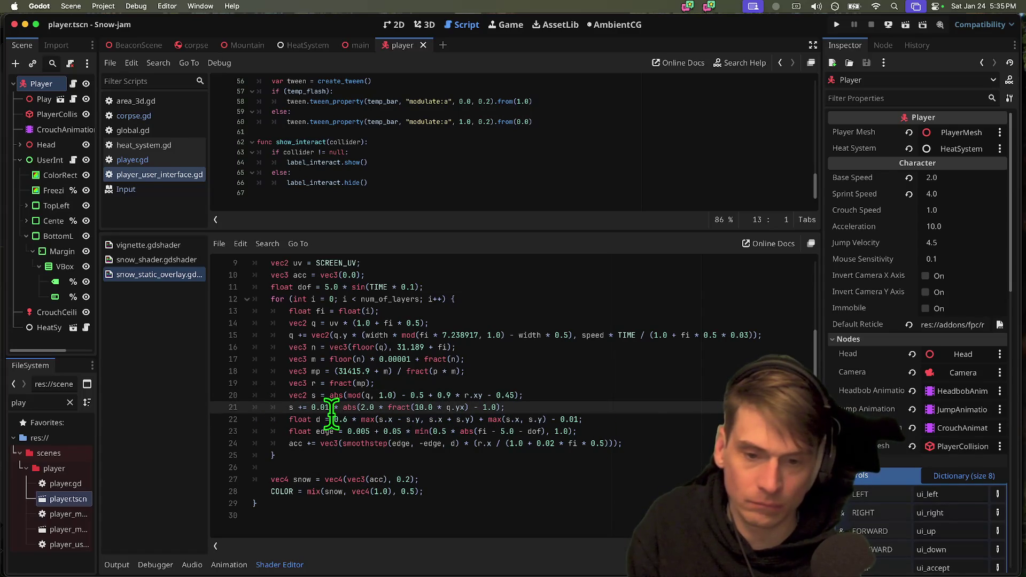
{"action": "key", "text": "super+Tab"}
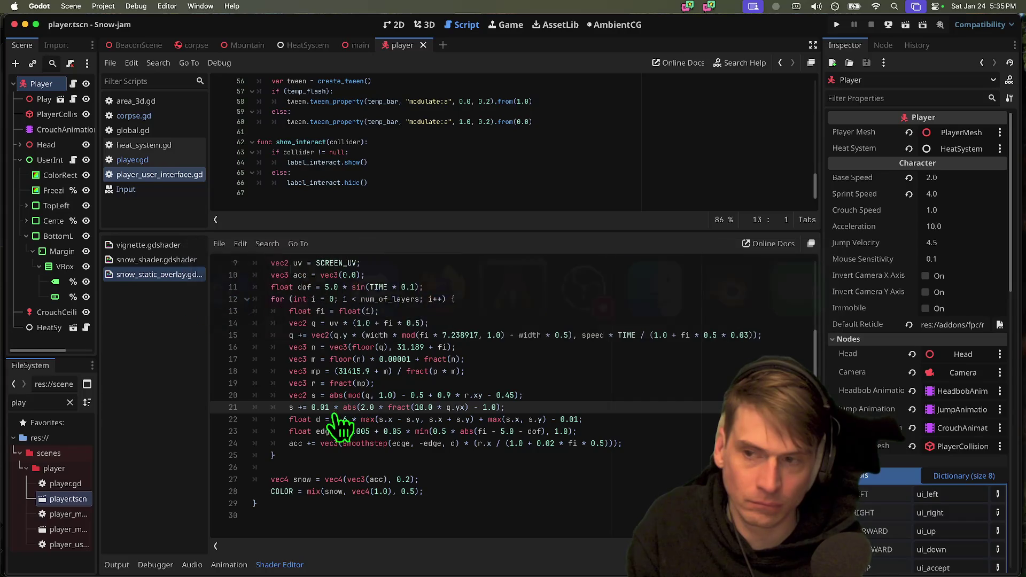
- Select the ColorRect overlay and expand its Visibility settings
{"action": "left_click", "coordinate": [53, 176]}
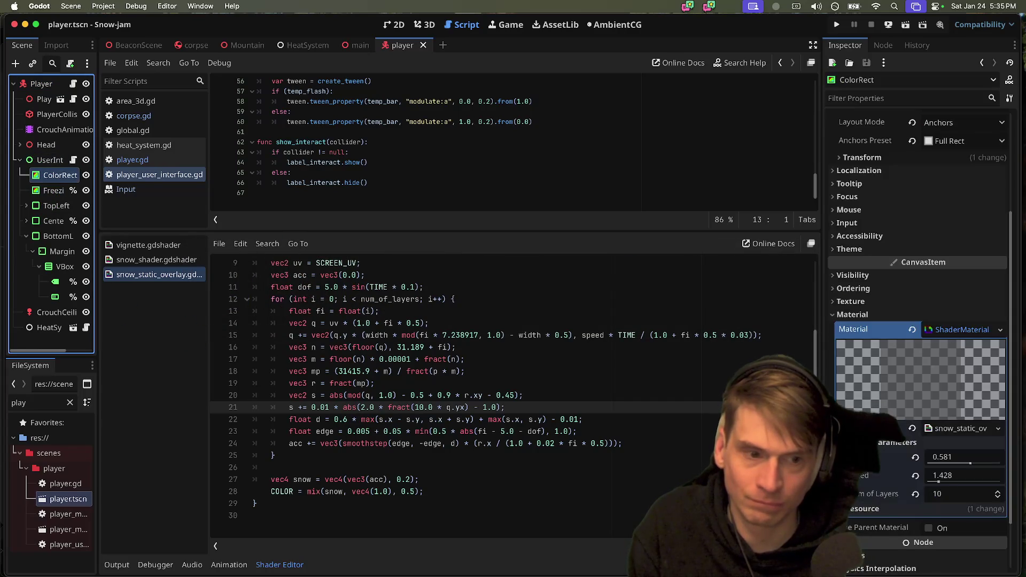
{"action": "scroll", "coordinate": [881, 481], "scroll_direction": "down", "scroll_amount": 2}
{"action": "scroll", "coordinate": [908, 202], "scroll_direction": "up", "scroll_amount": 5}
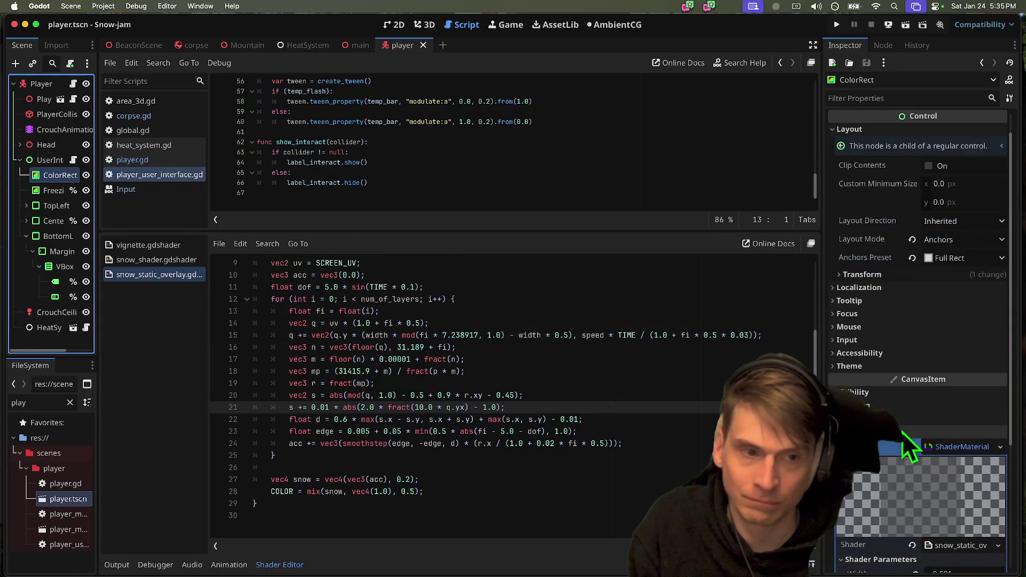
{"action": "left_click", "coordinate": [900, 396]}
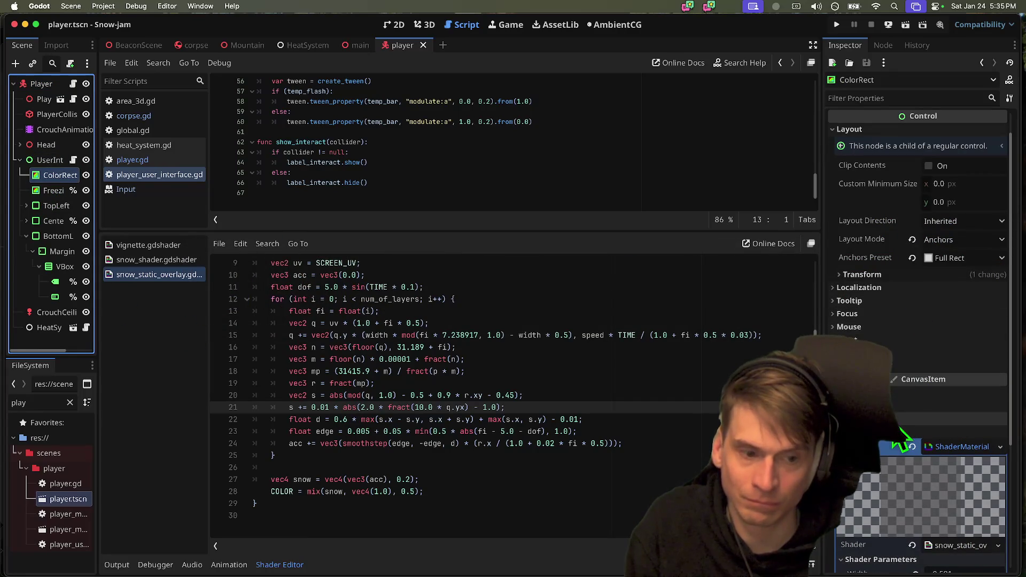